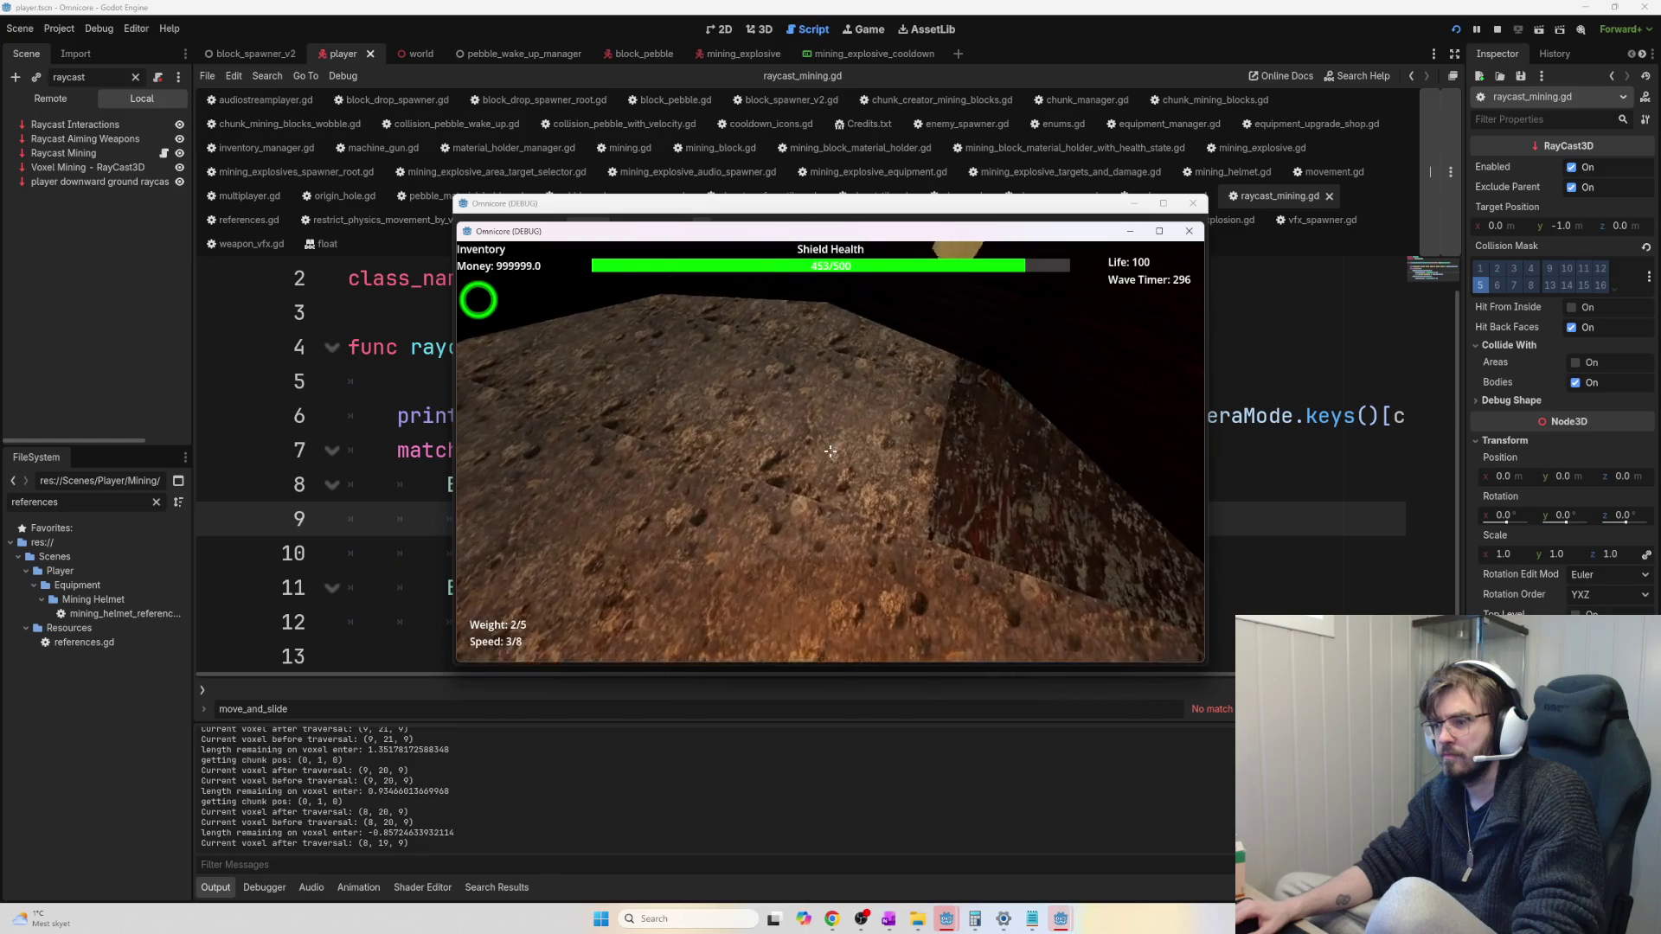
Mine out a run of rock blocks with repeated pickaxe swings
click(829, 450)
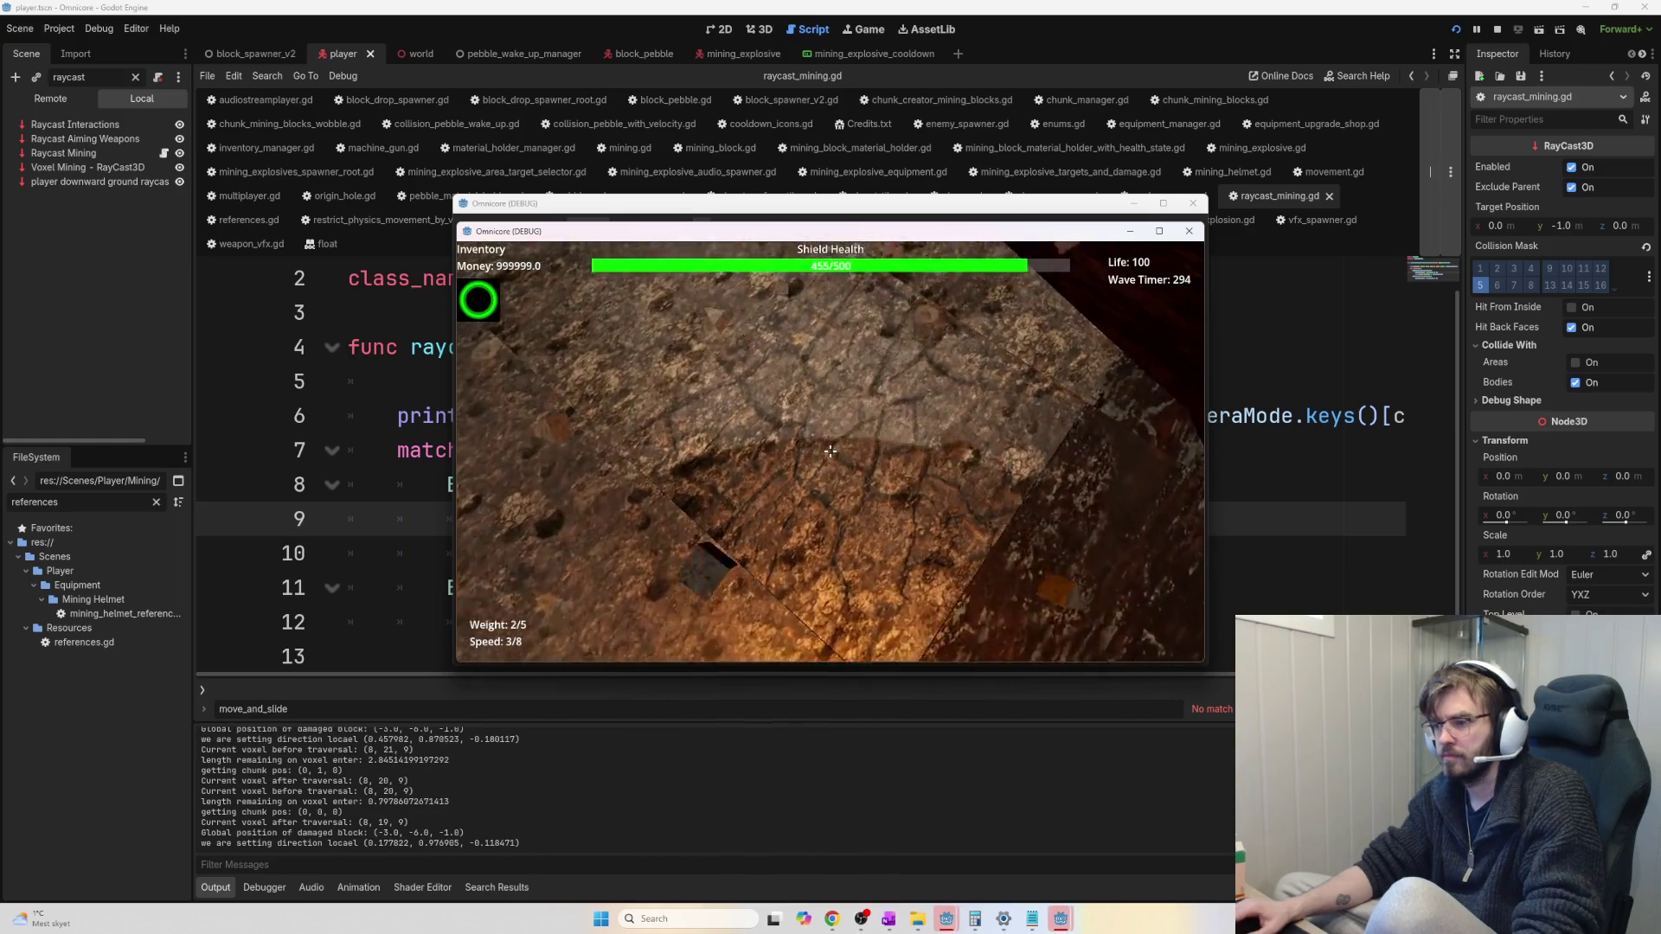
click(830, 450)
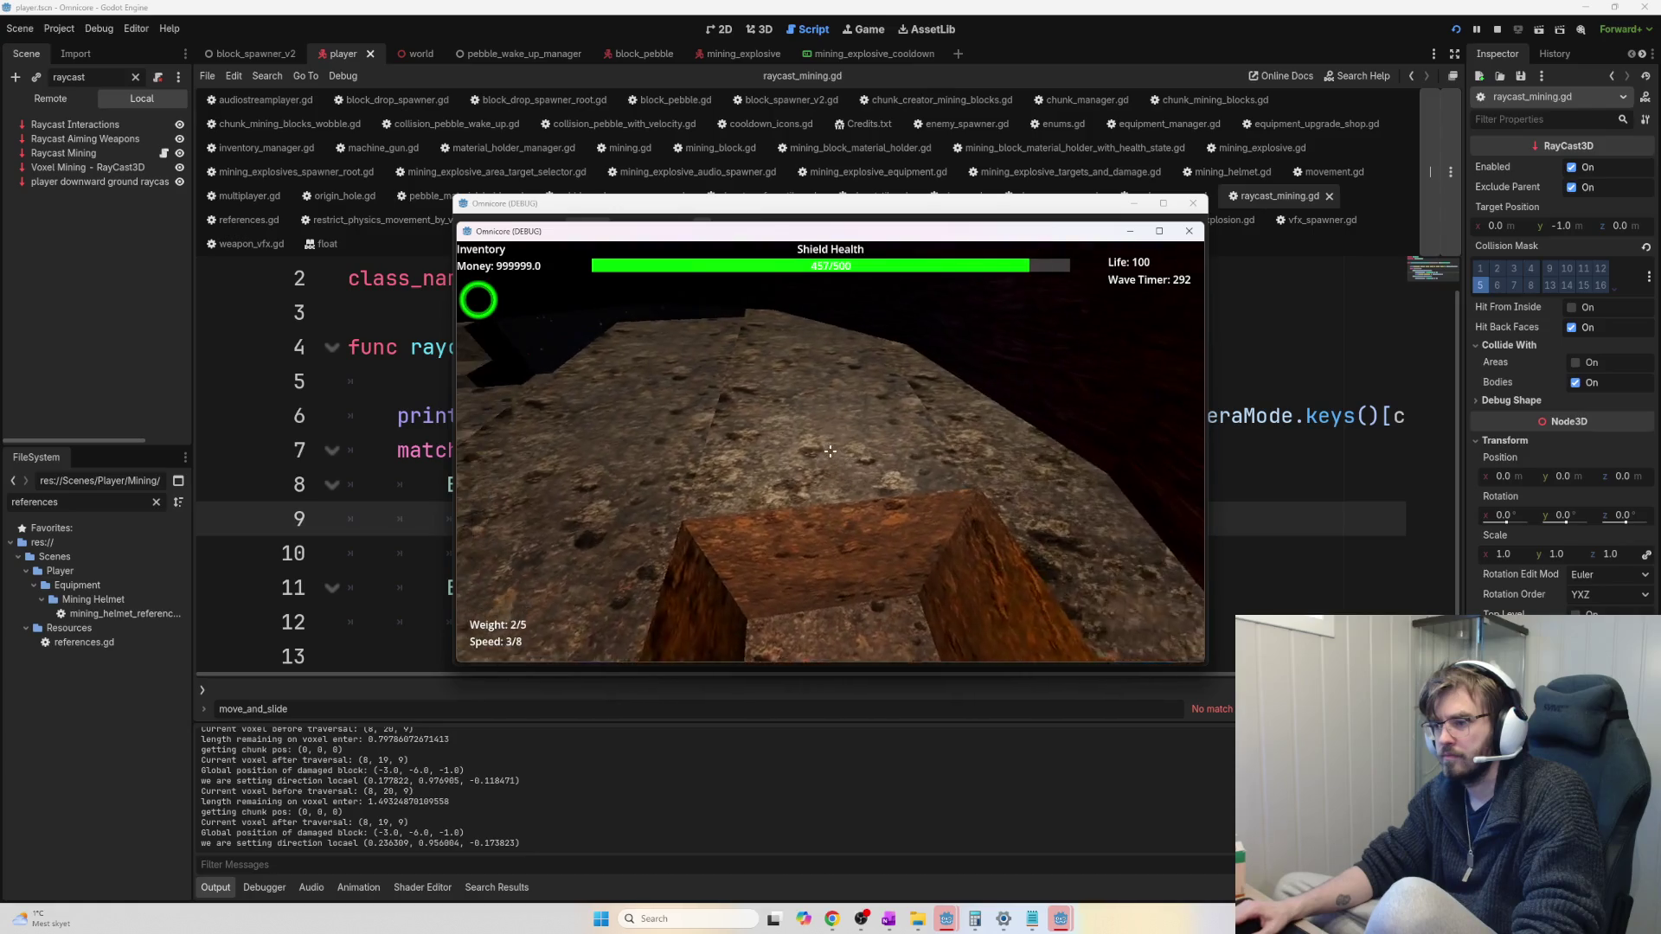
click(830, 451)
click(829, 451)
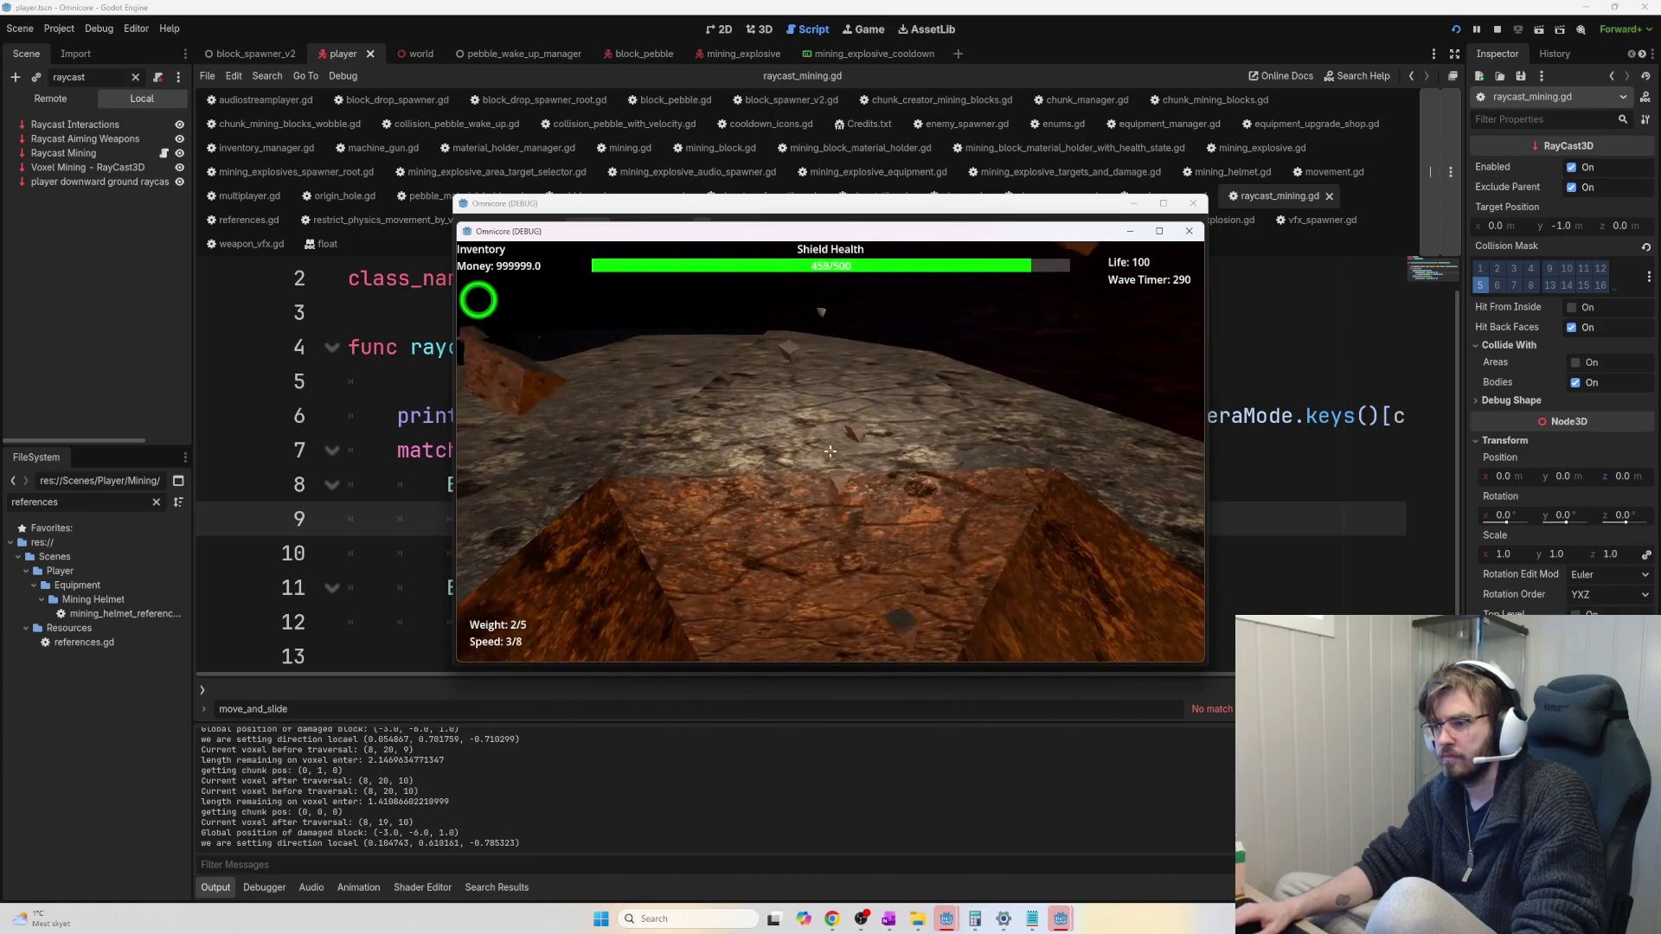
click(830, 451)
click(830, 451)
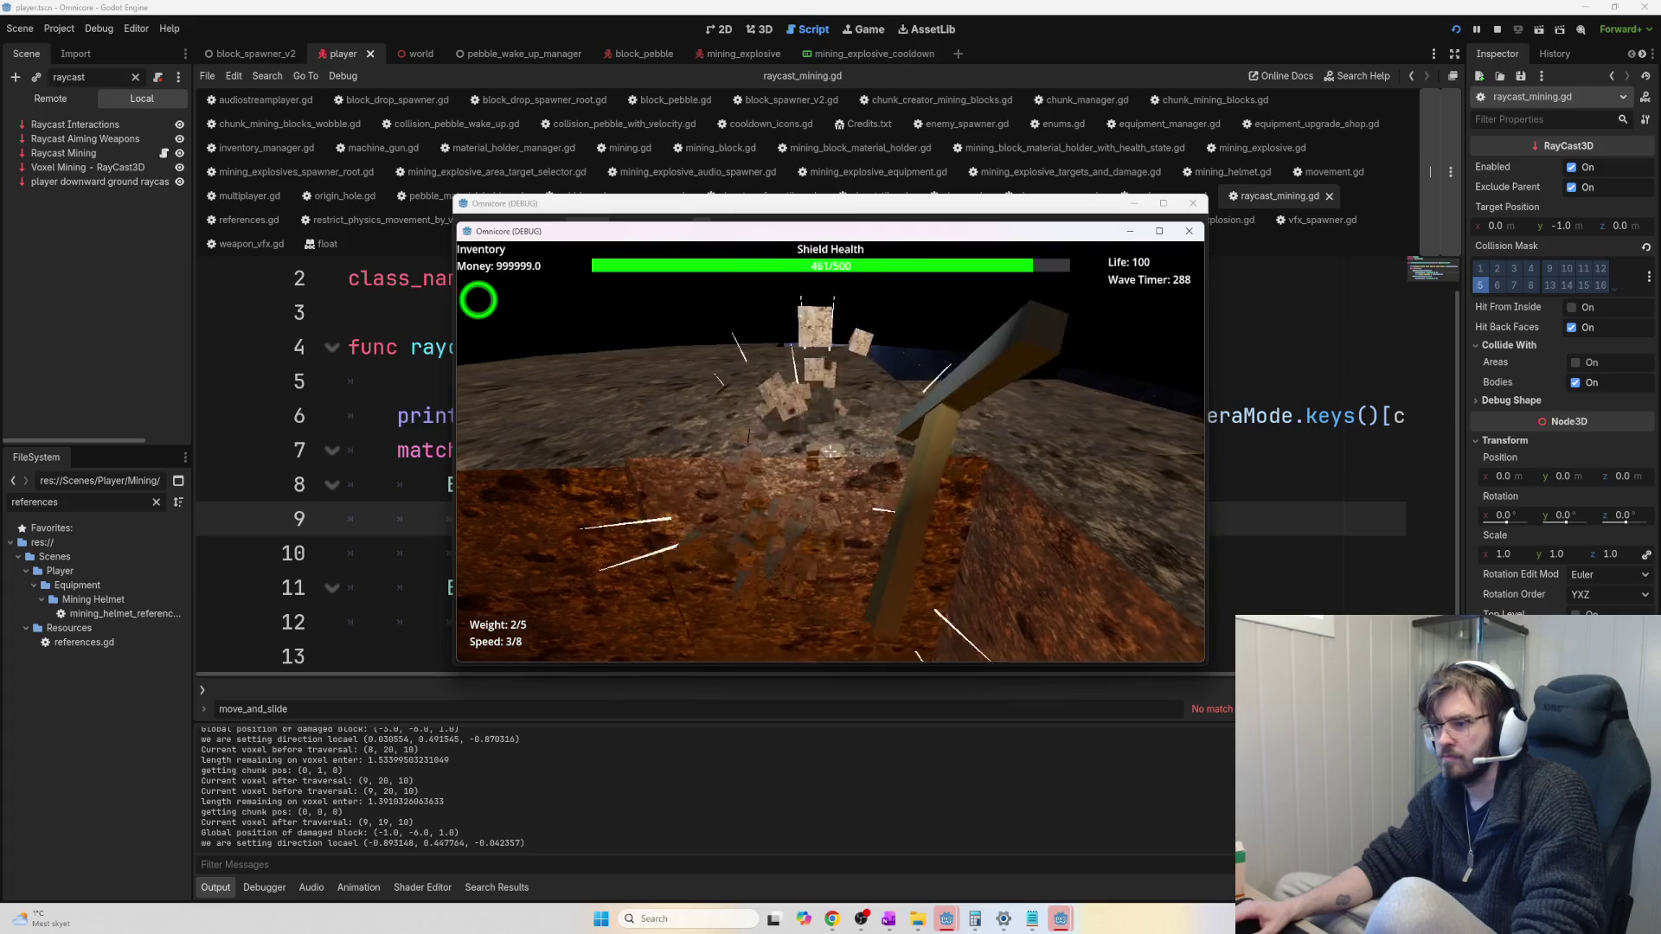
click(829, 451)
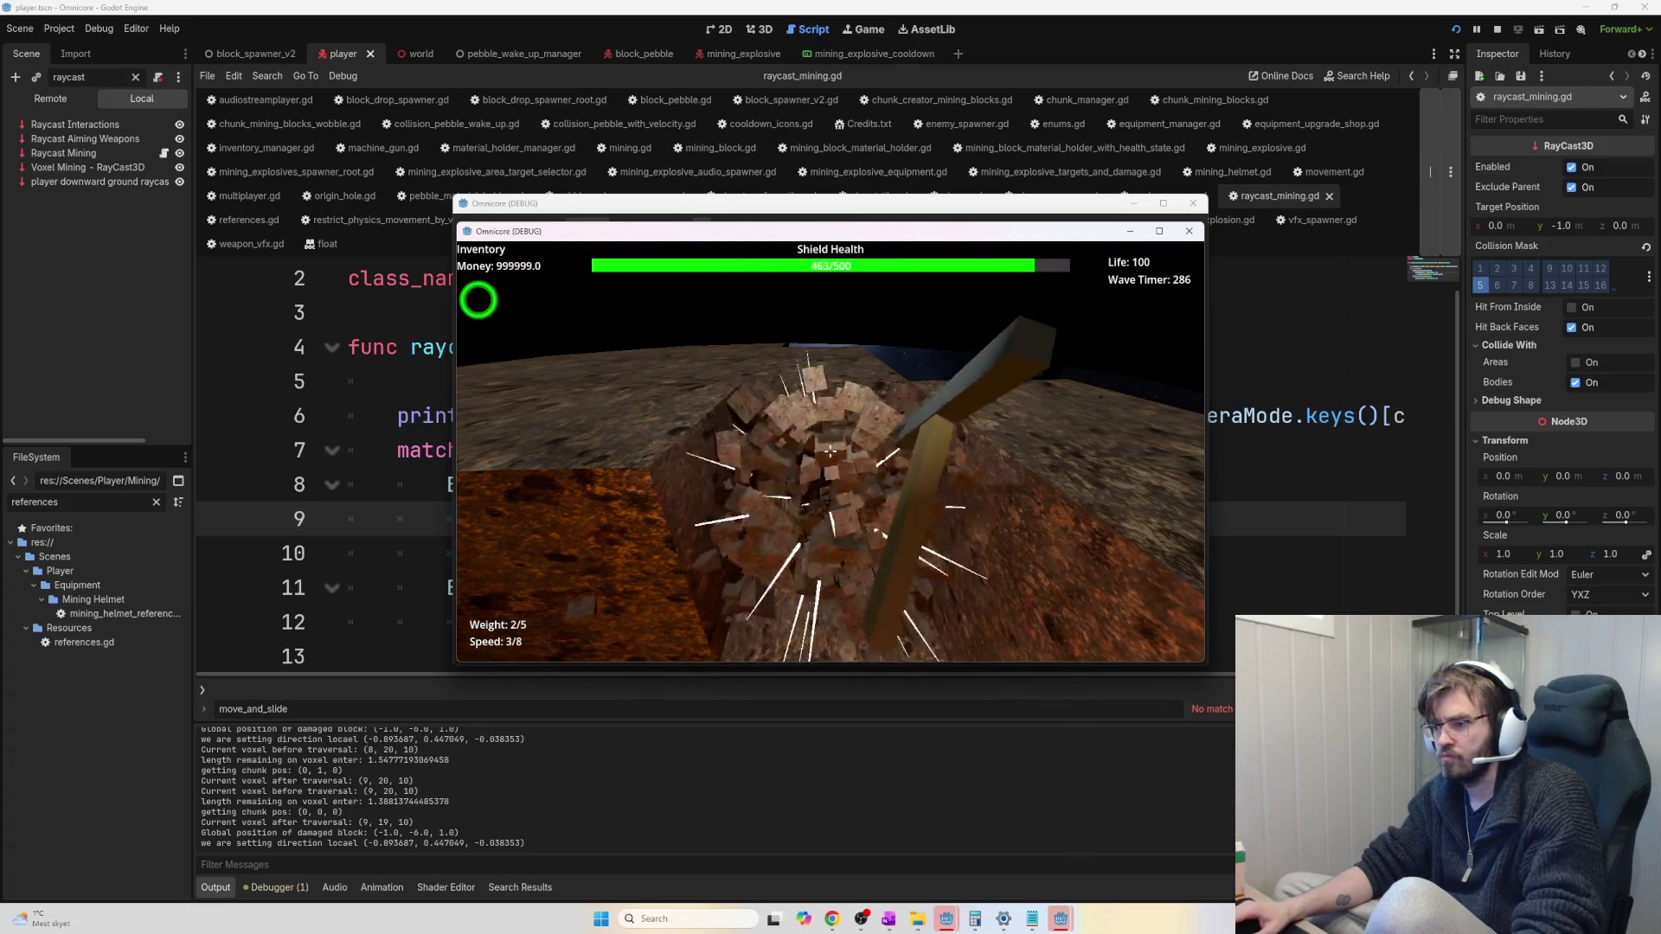
click(830, 451)
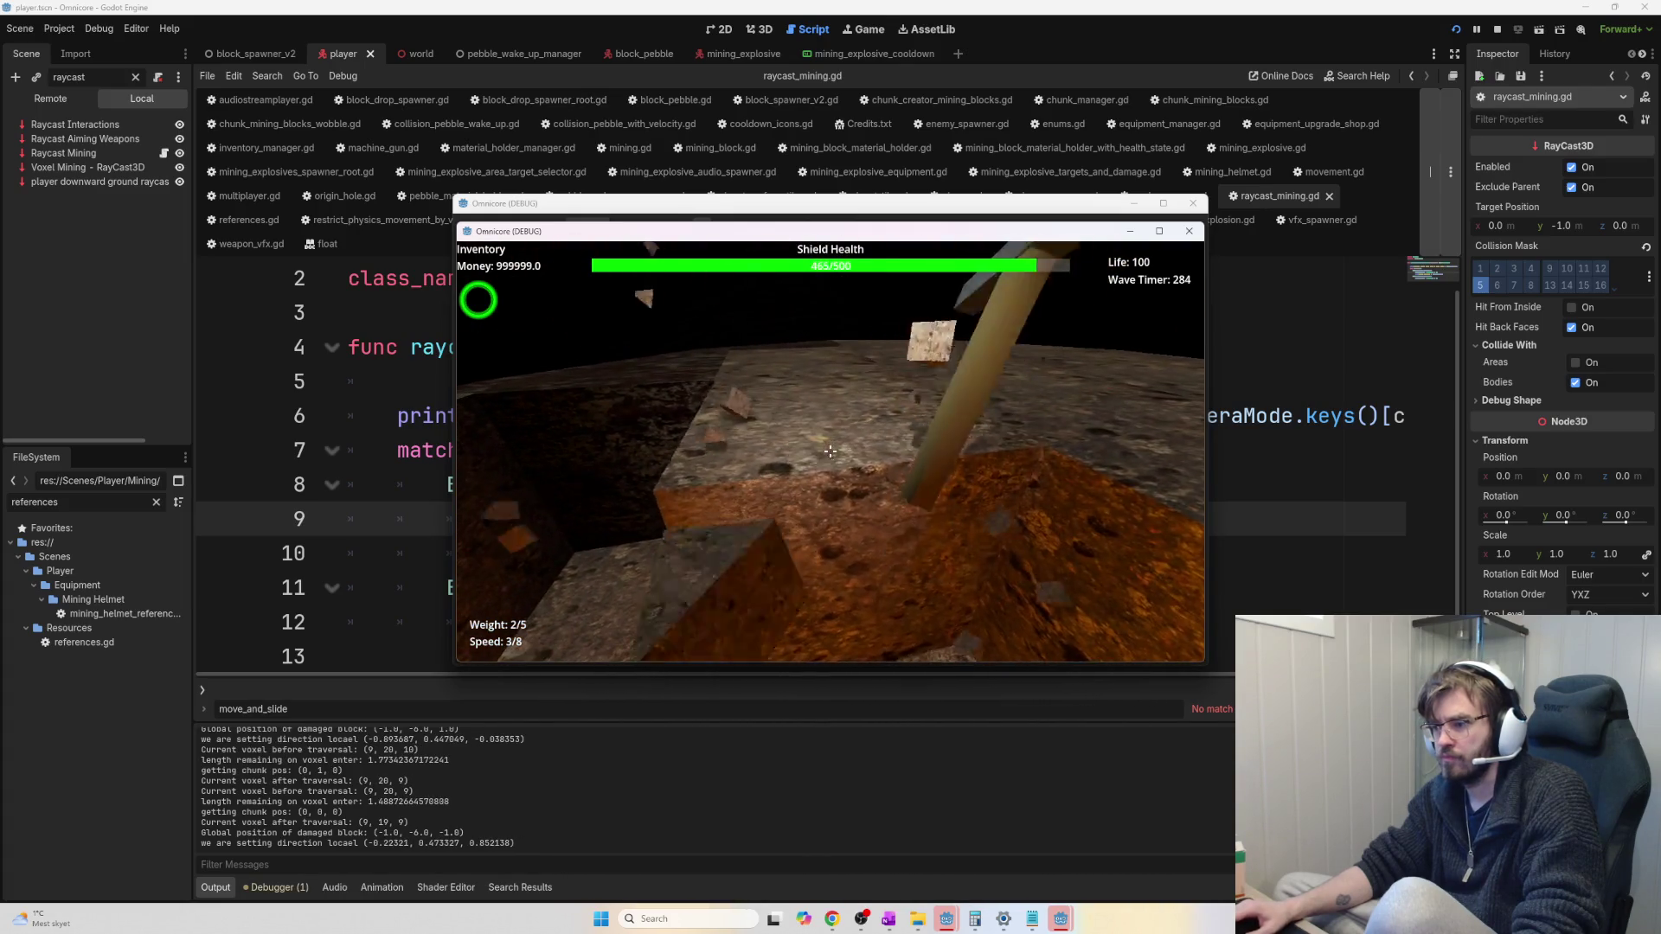
click(829, 451)
click(830, 451)
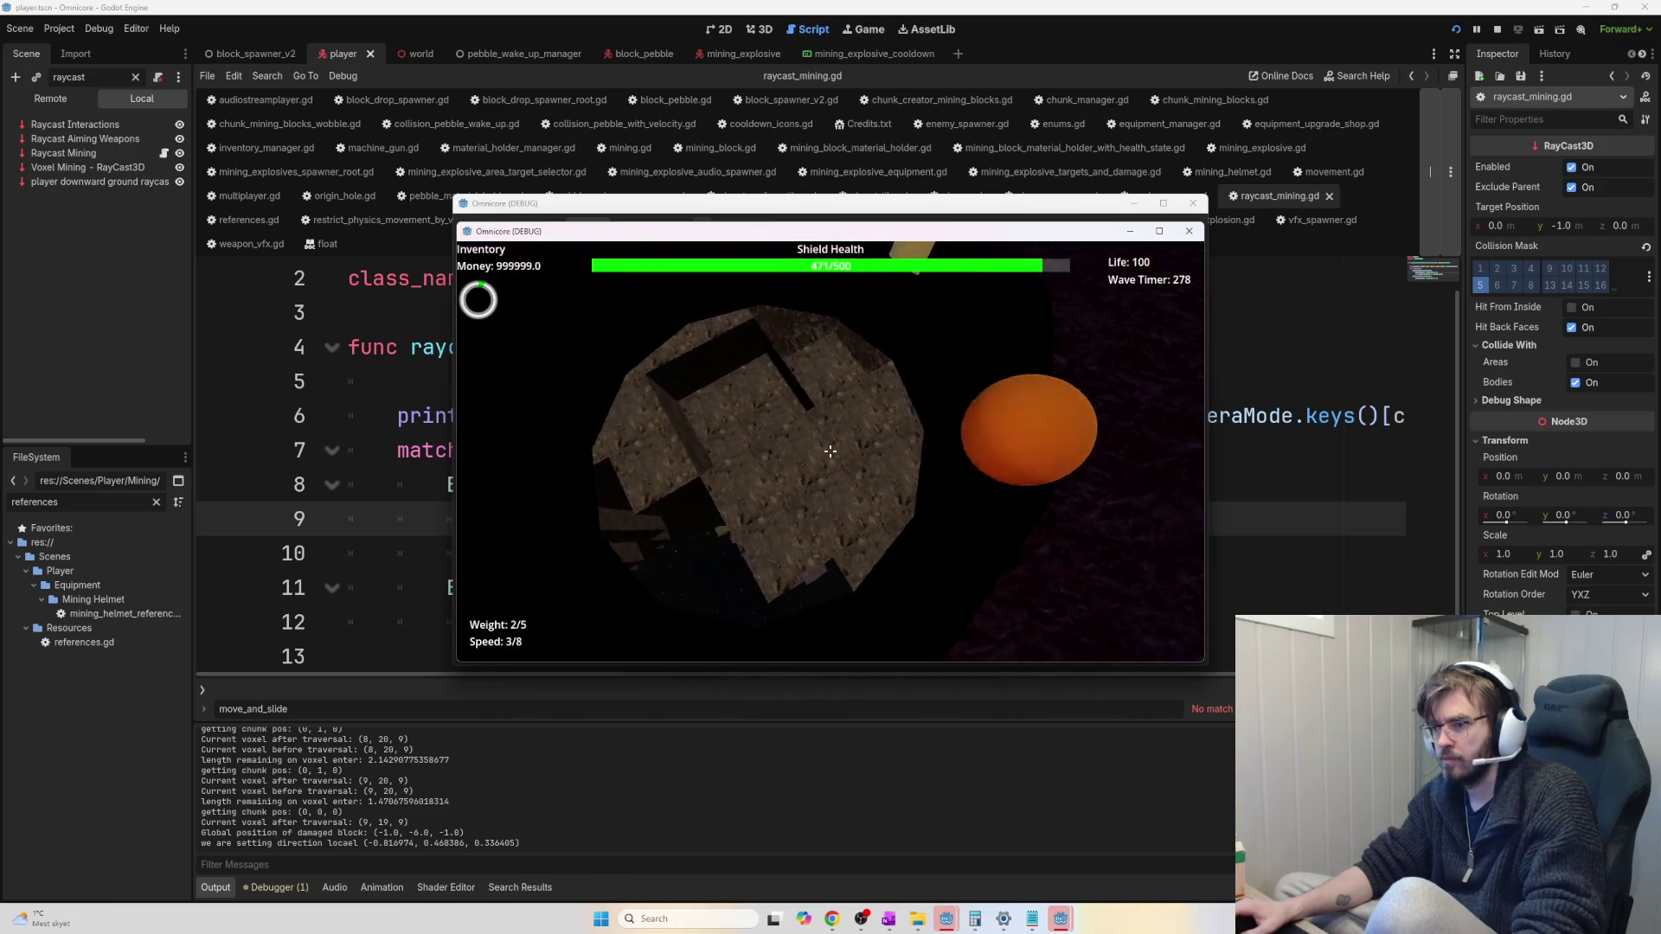
Set off a mining explosive, break through the rock wall, walk into the hole, then stop the game
click(830, 450)
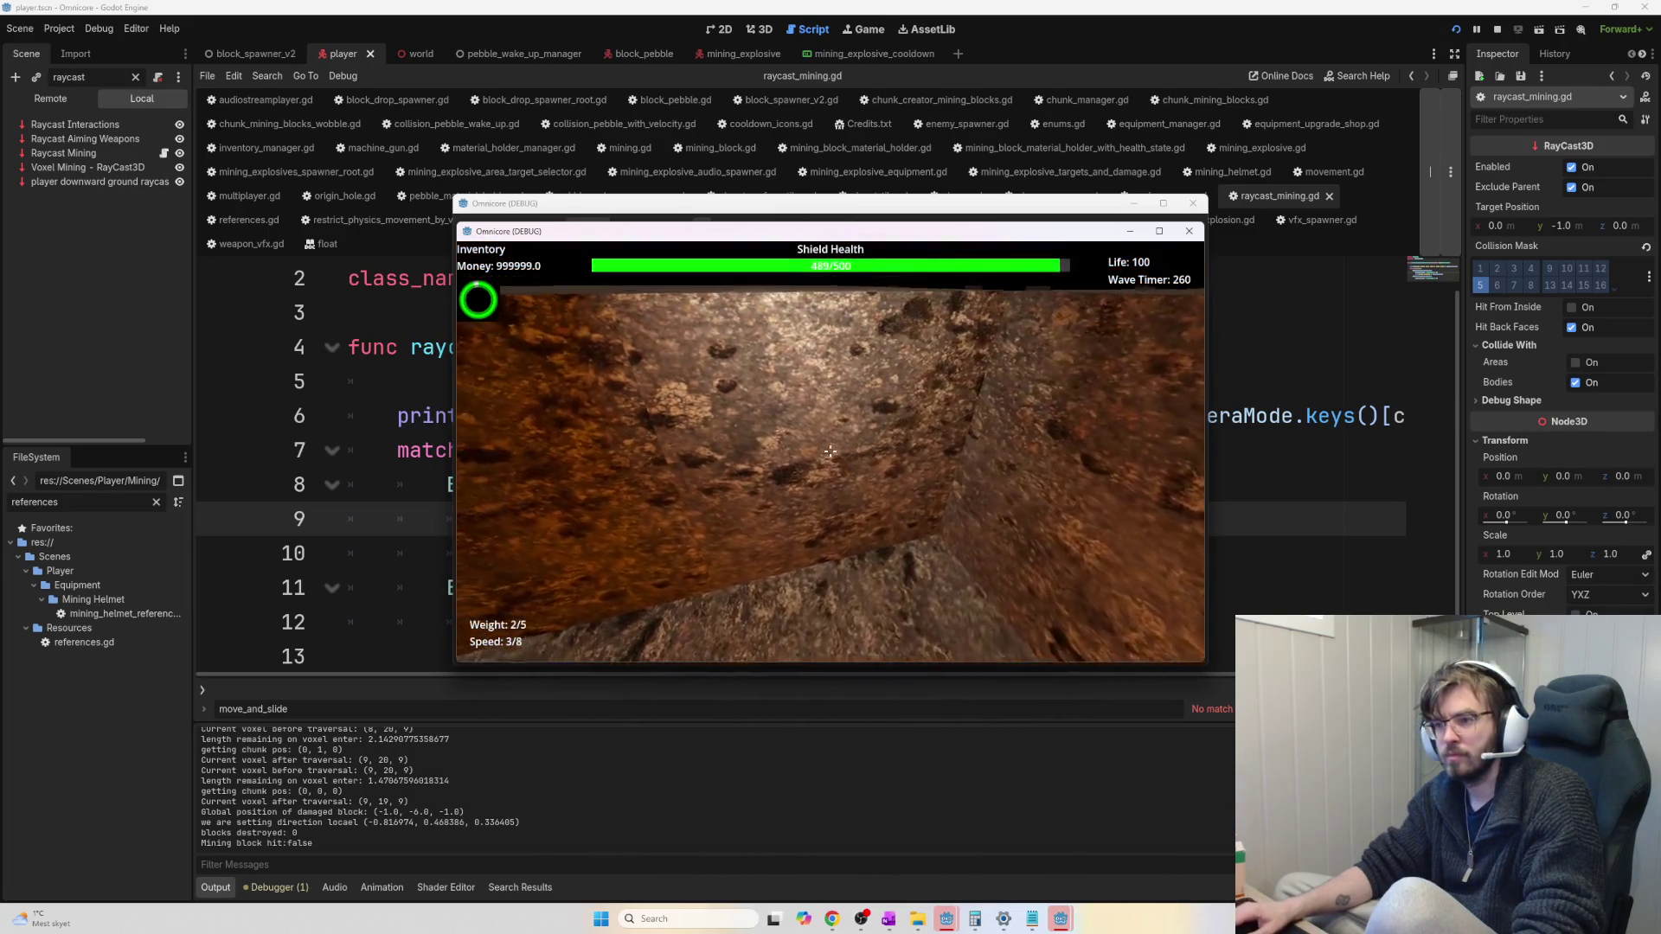
click(830, 450)
click(829, 450)
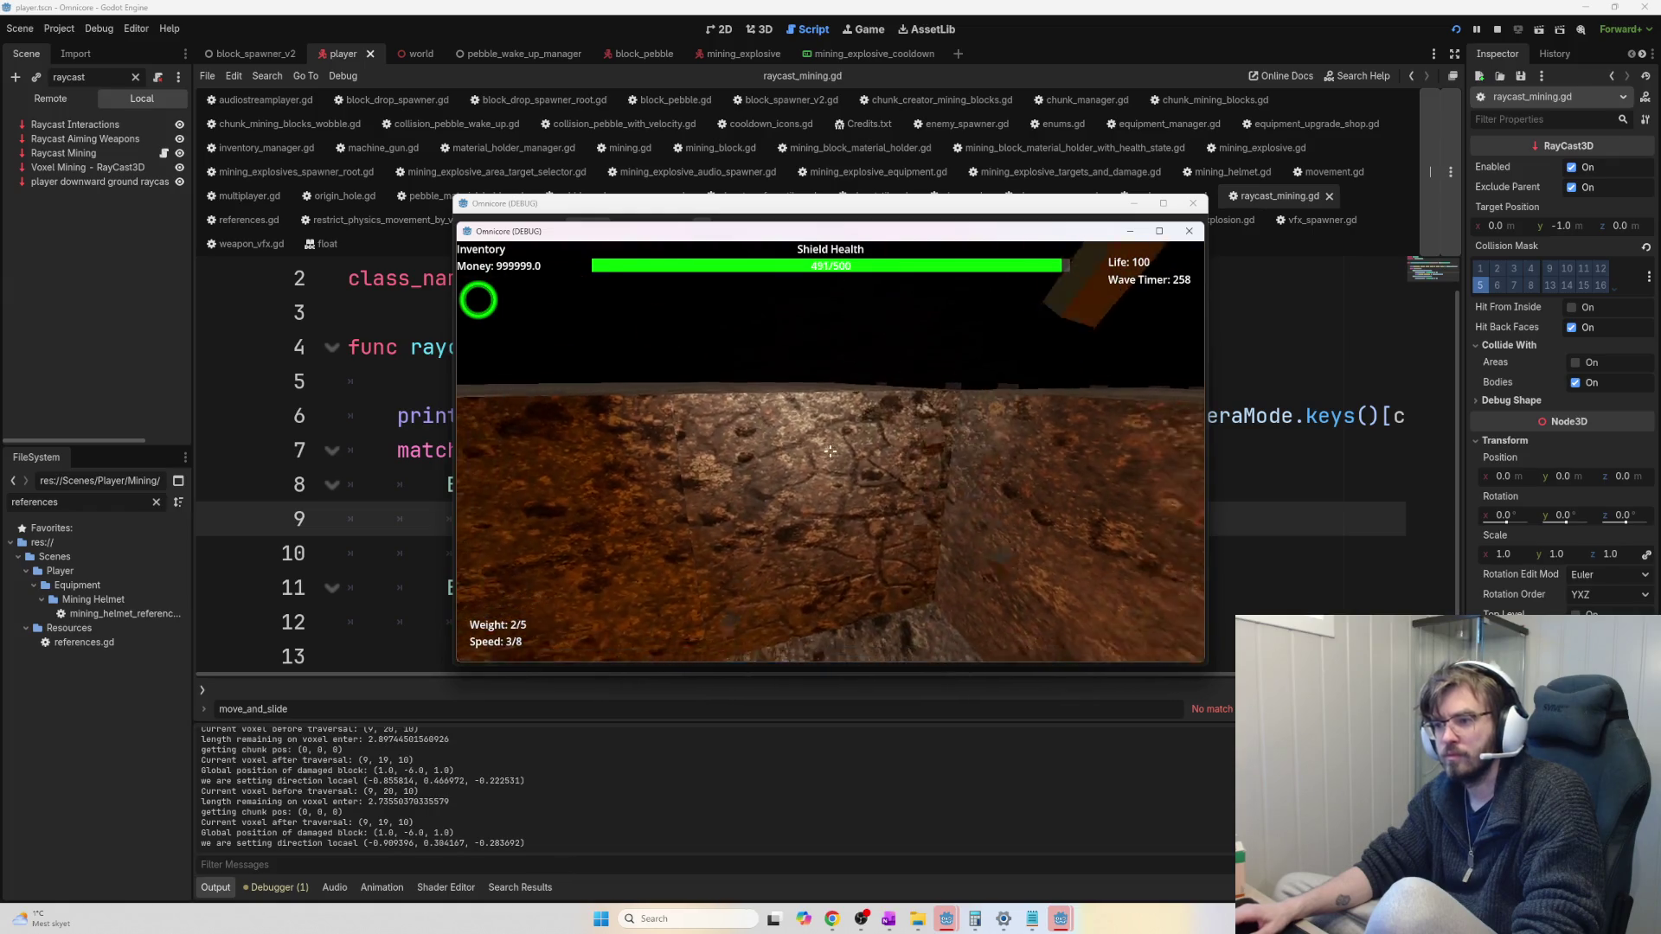
click(830, 451)
key(w)
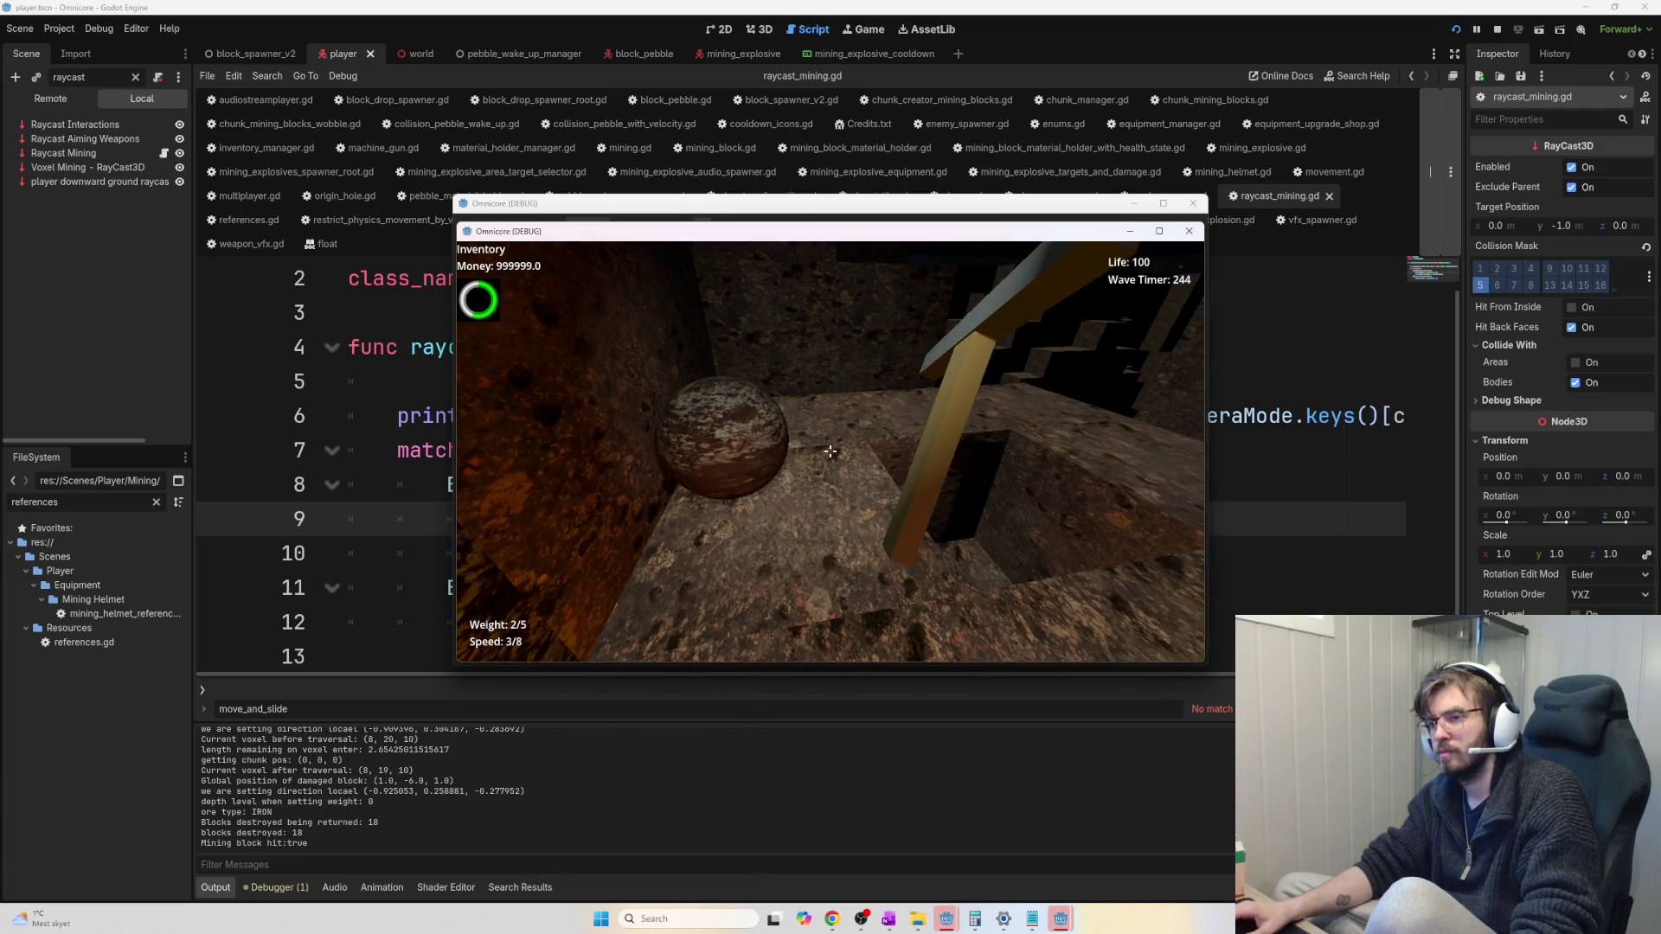
key(F8)
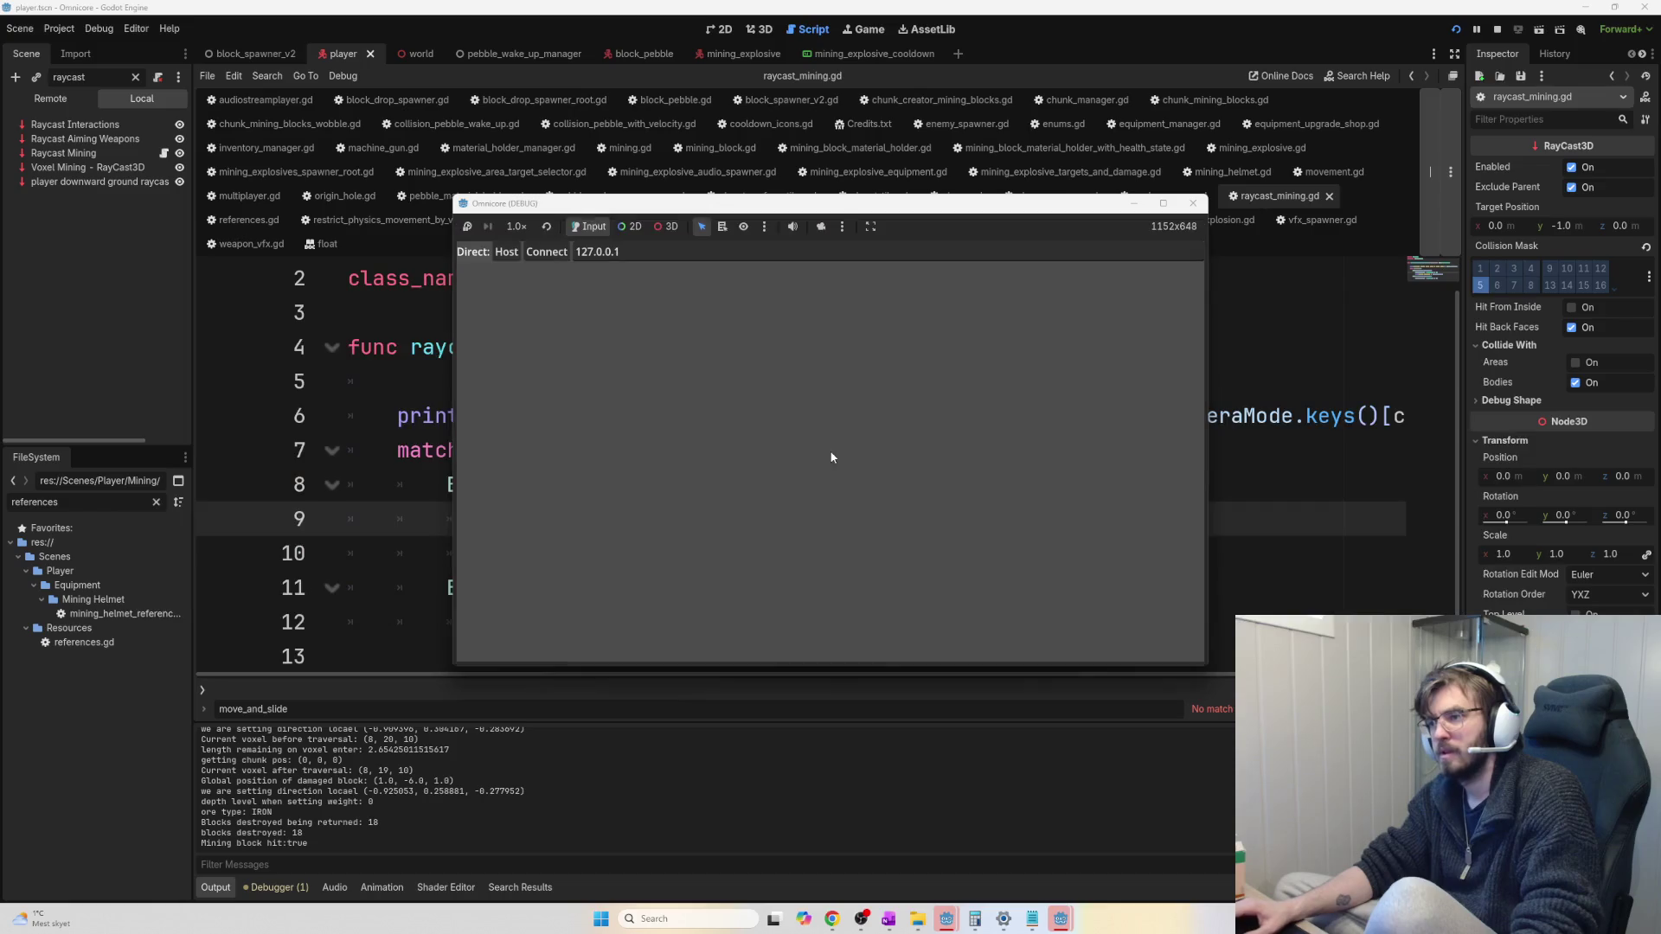
Close the leftover game window and review the TextureProgressBar settings in the Inspector
click(855, 54)
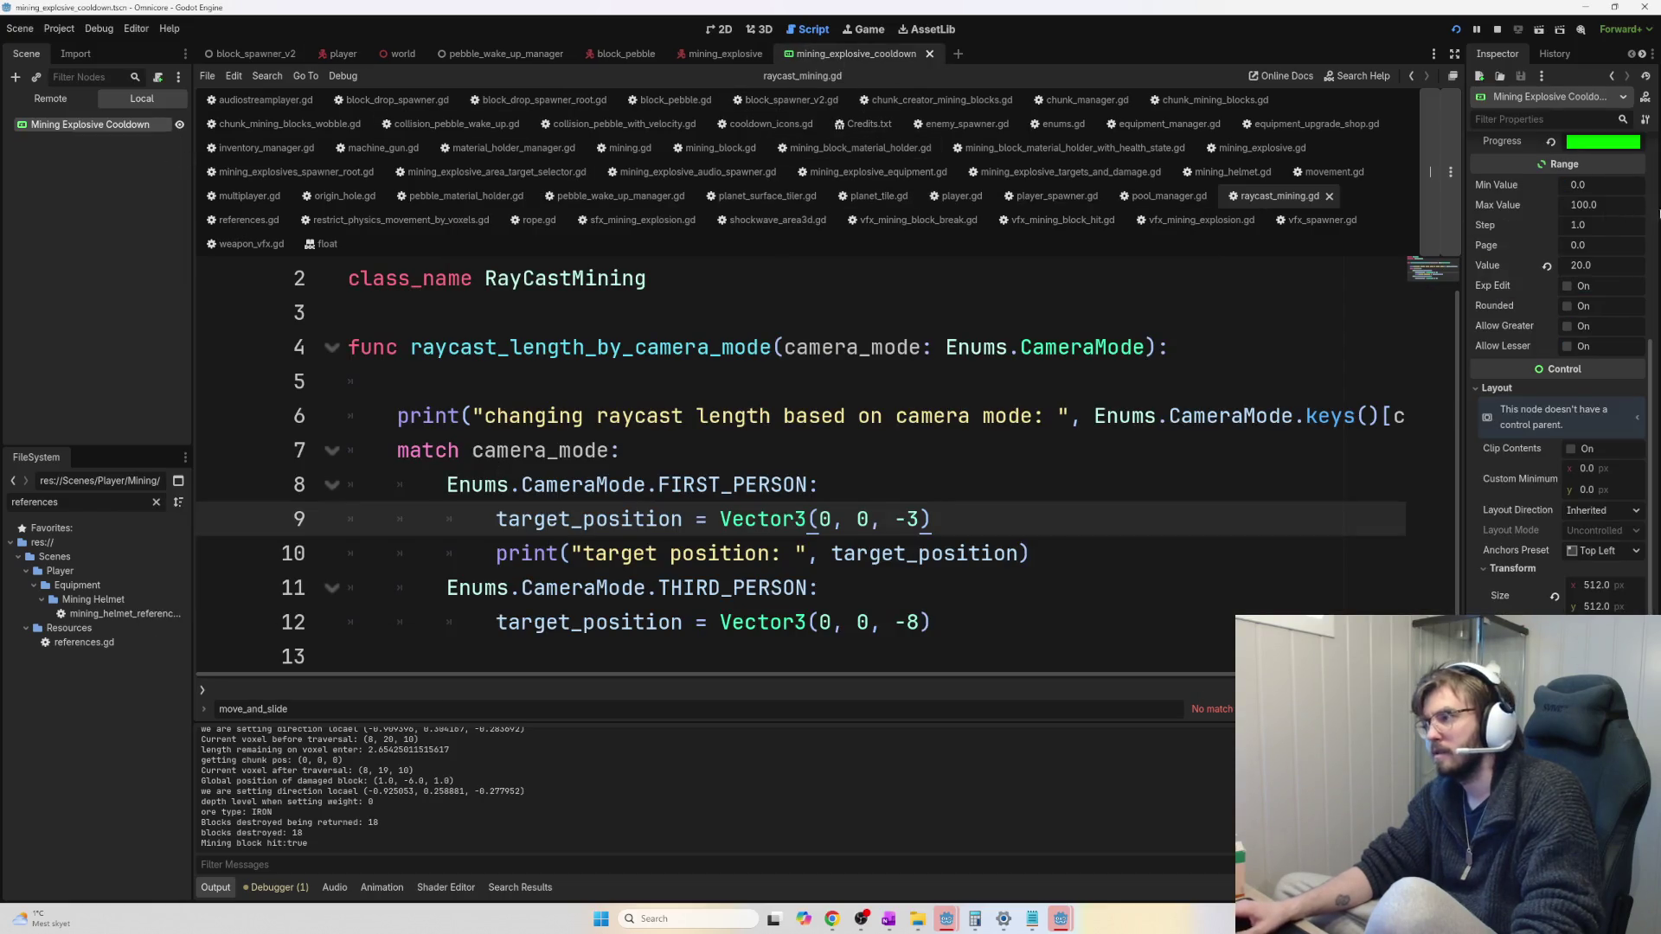
drag(1648, 465, 1652, 178)
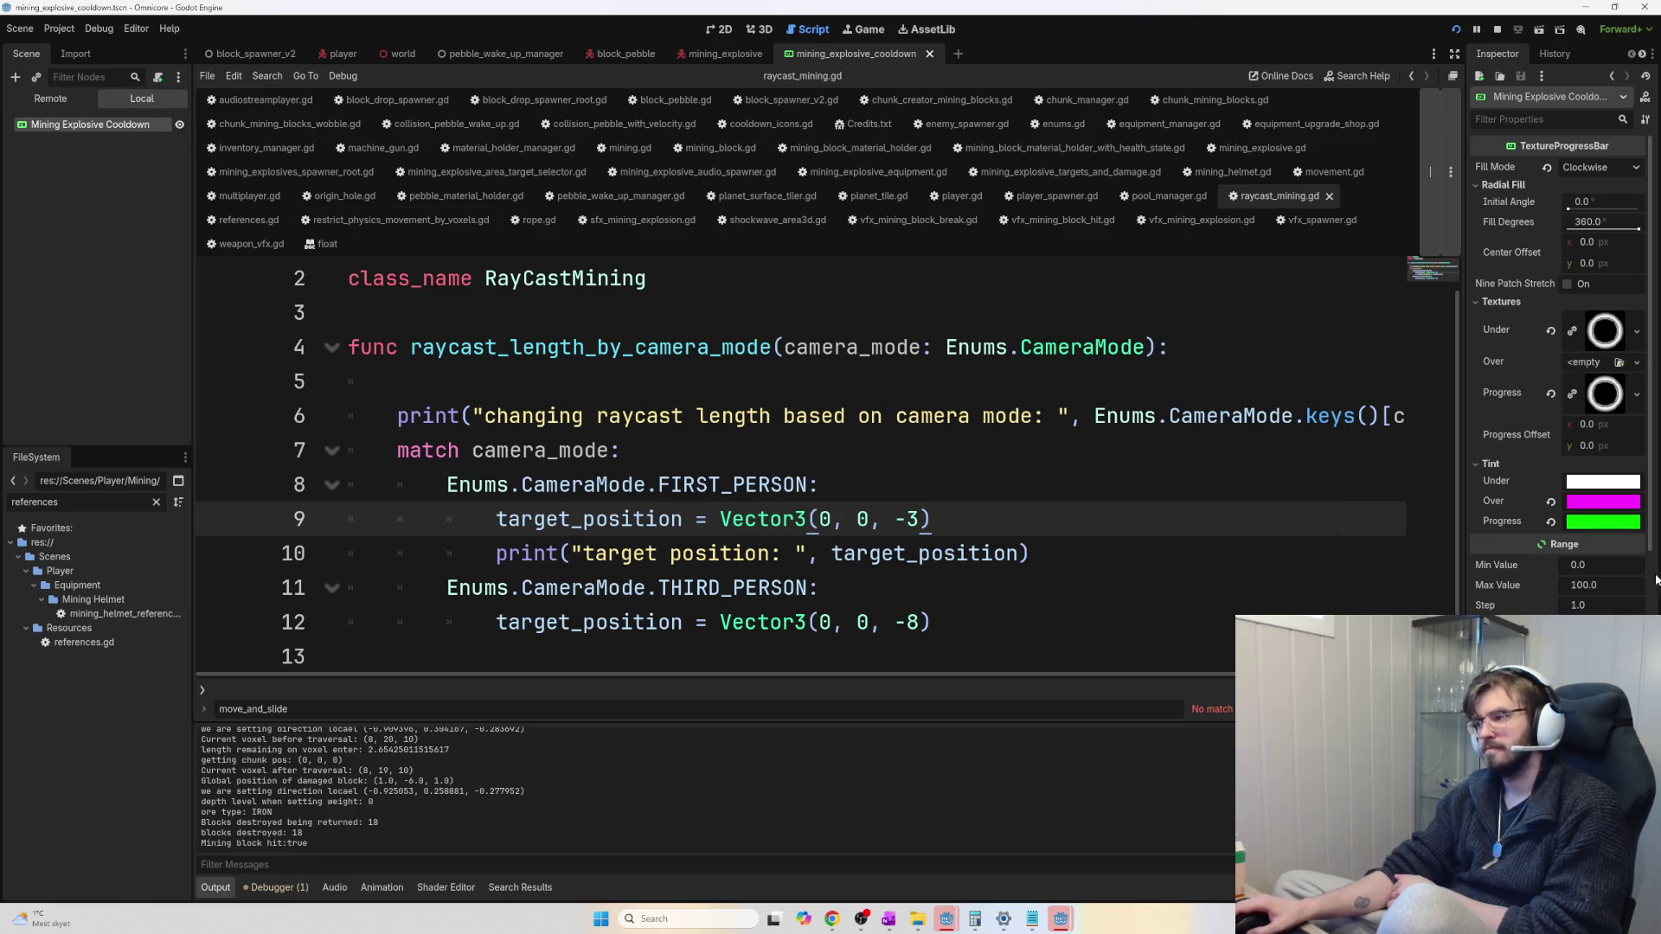
scroll(1586, 505, down, 10)
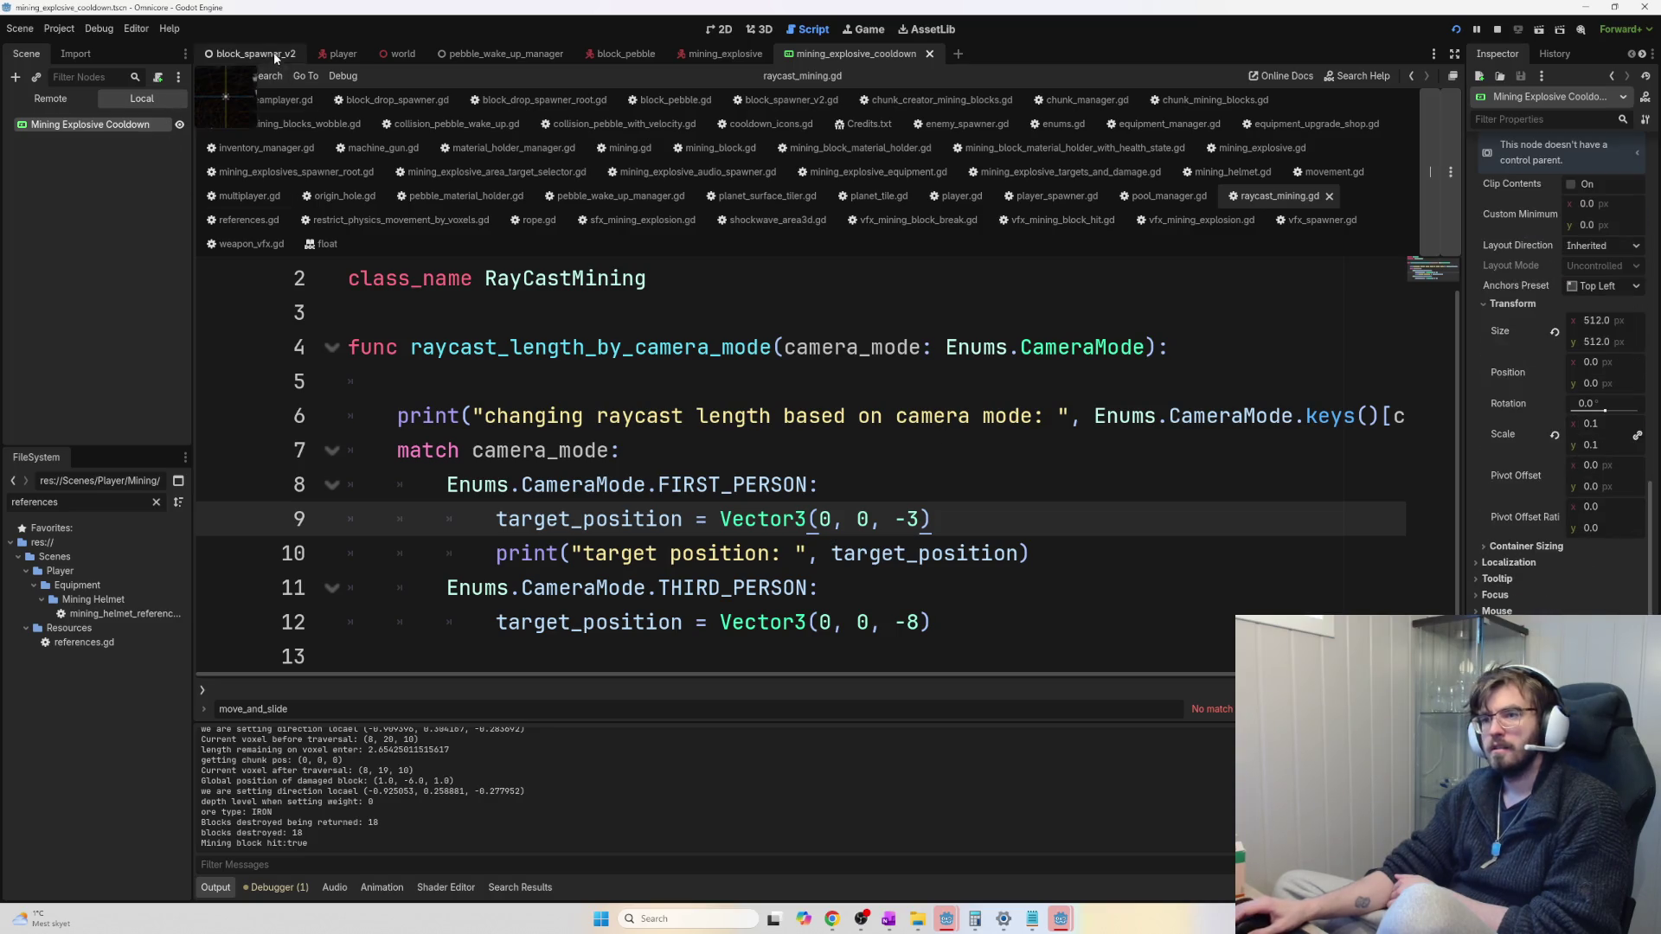
mouse_move(323, 58)
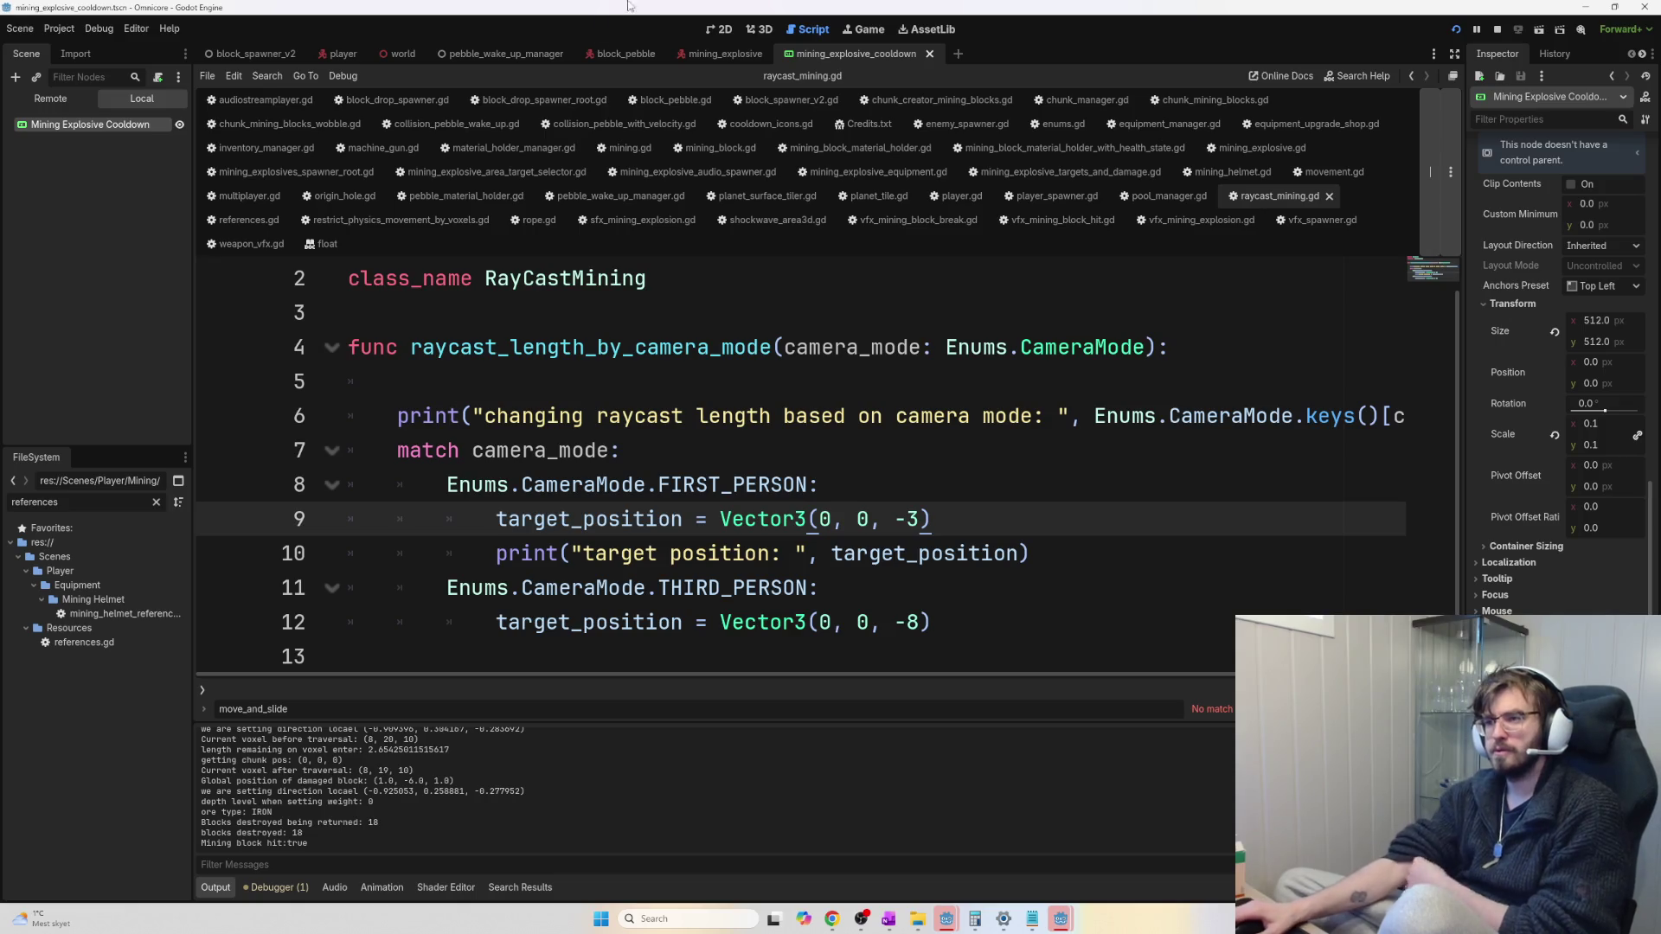
Open the world scene to show the HUD's Mining Explosive cooldown bar under Cooldown Icons
click(756, 33)
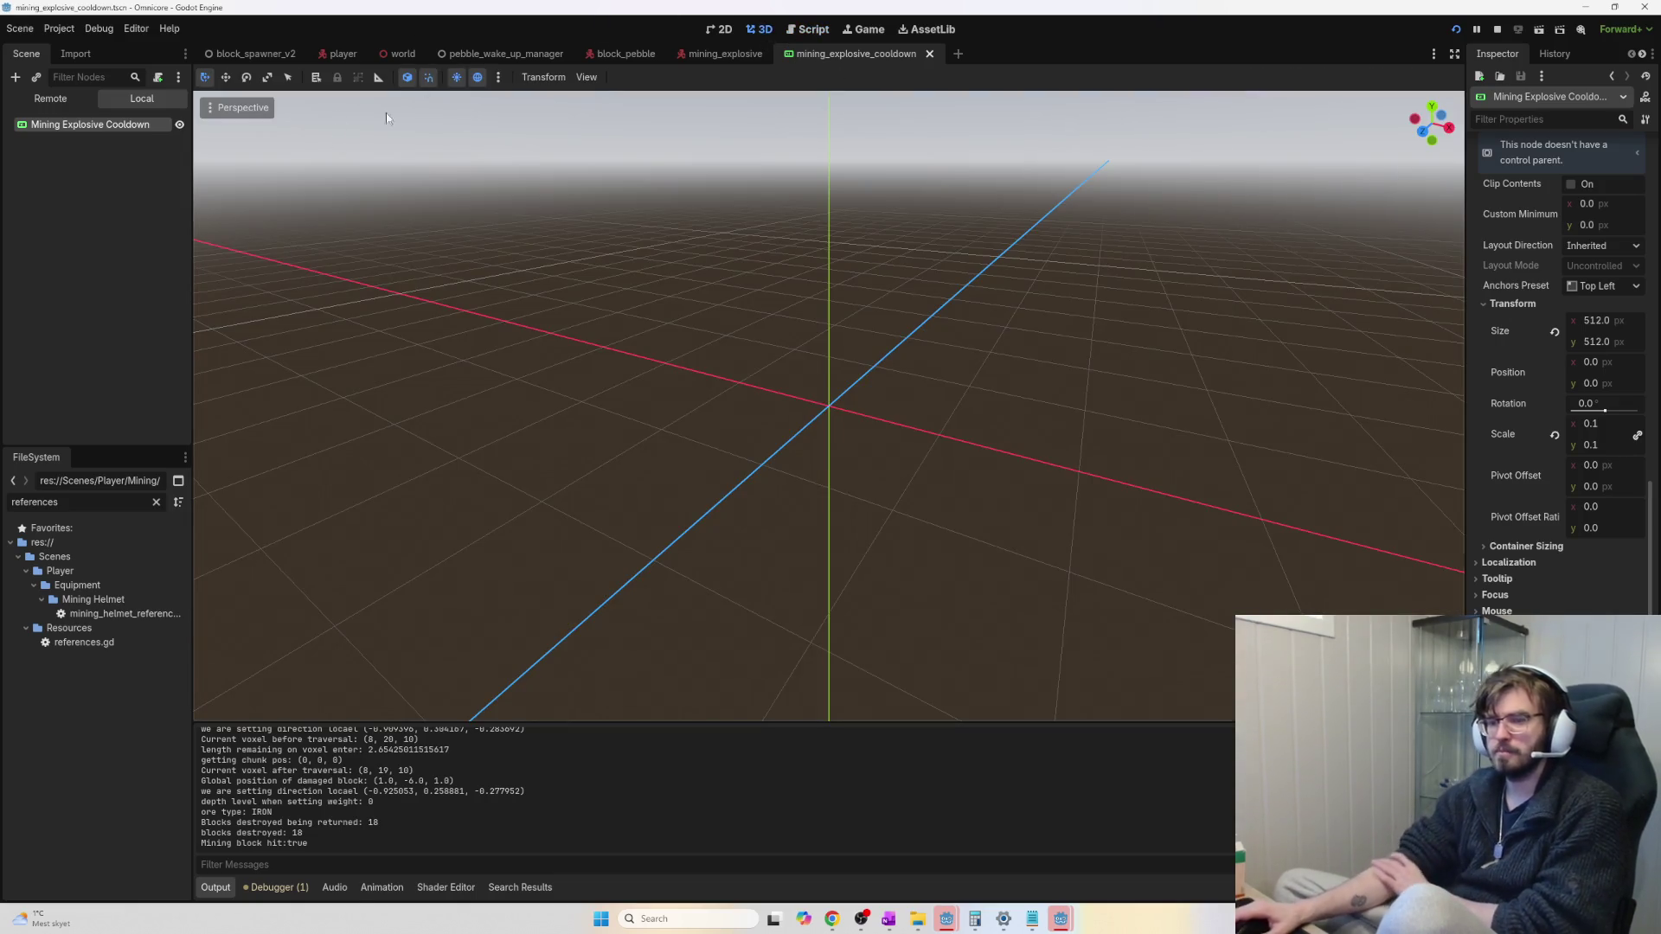
click(403, 54)
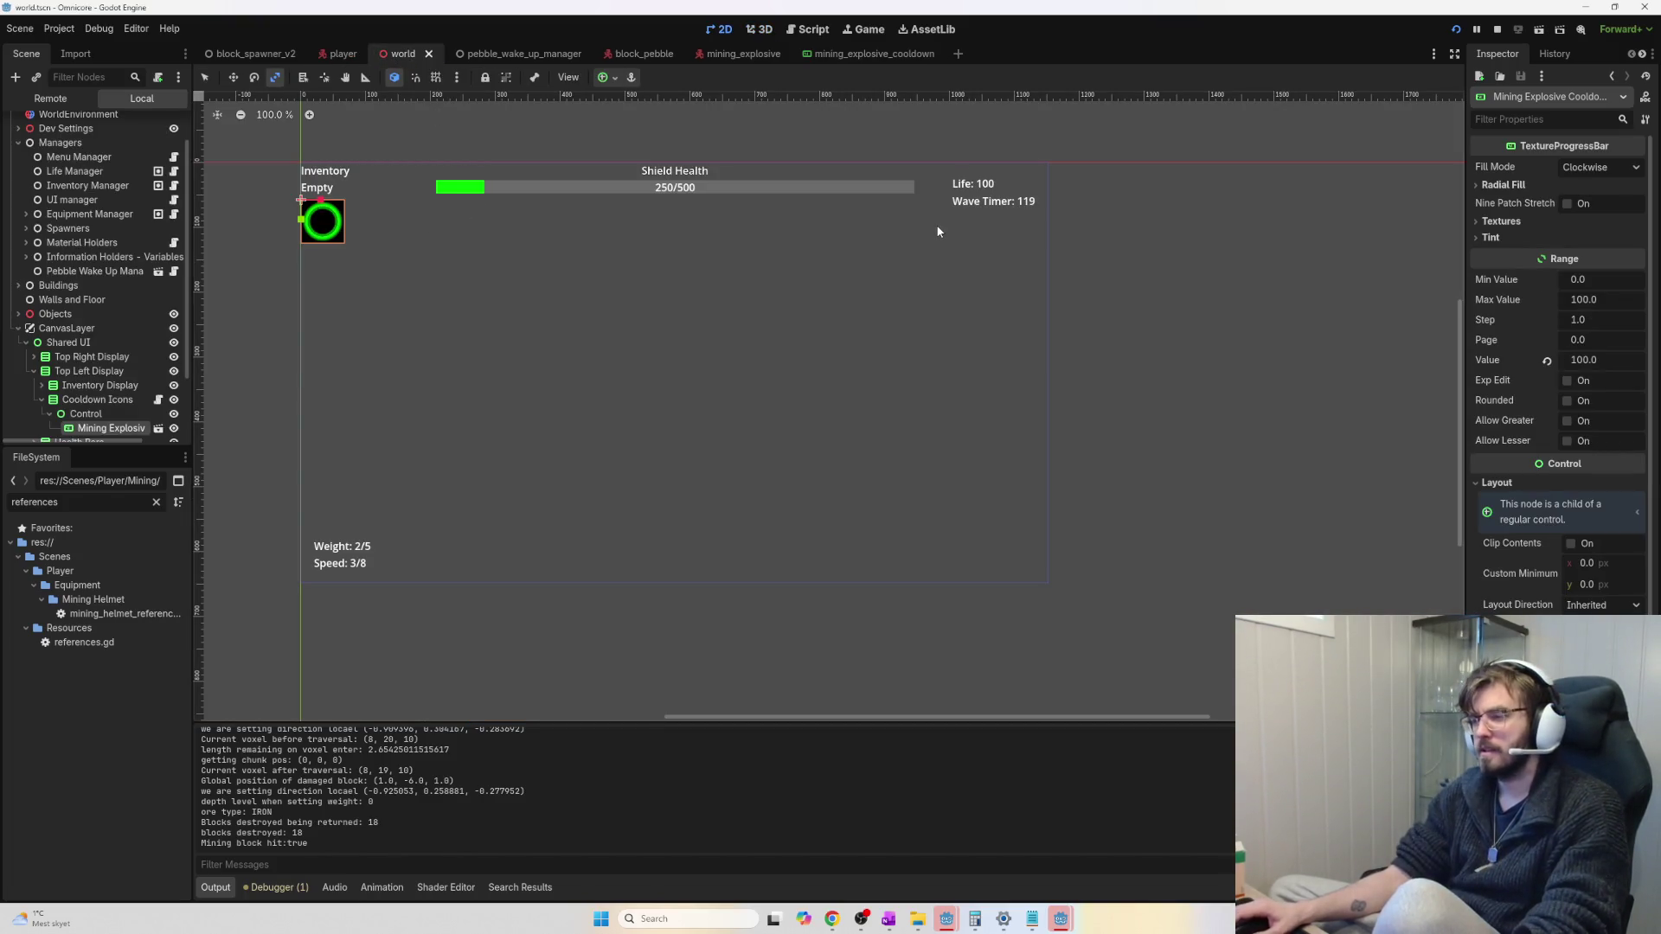
key(alt+Tab)
key(alt+Tab)
key(alt+Tab)
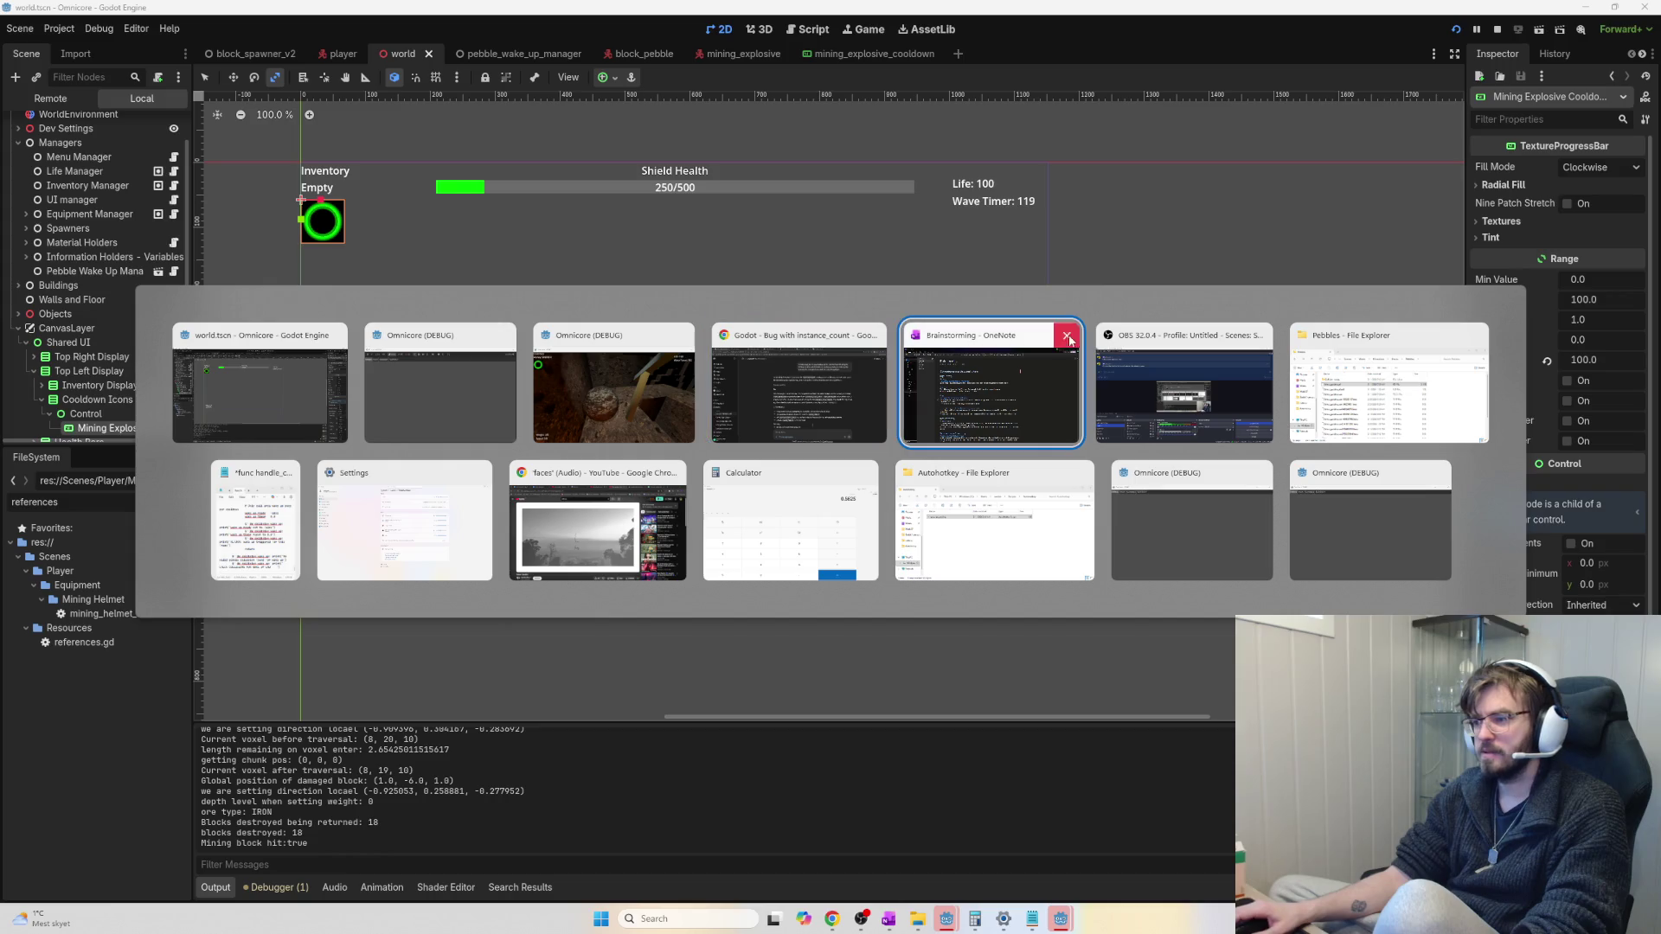
Delete the 'Mining explosives - Show Cooldown on UI' note from the Brainstorming page
click(1036, 353)
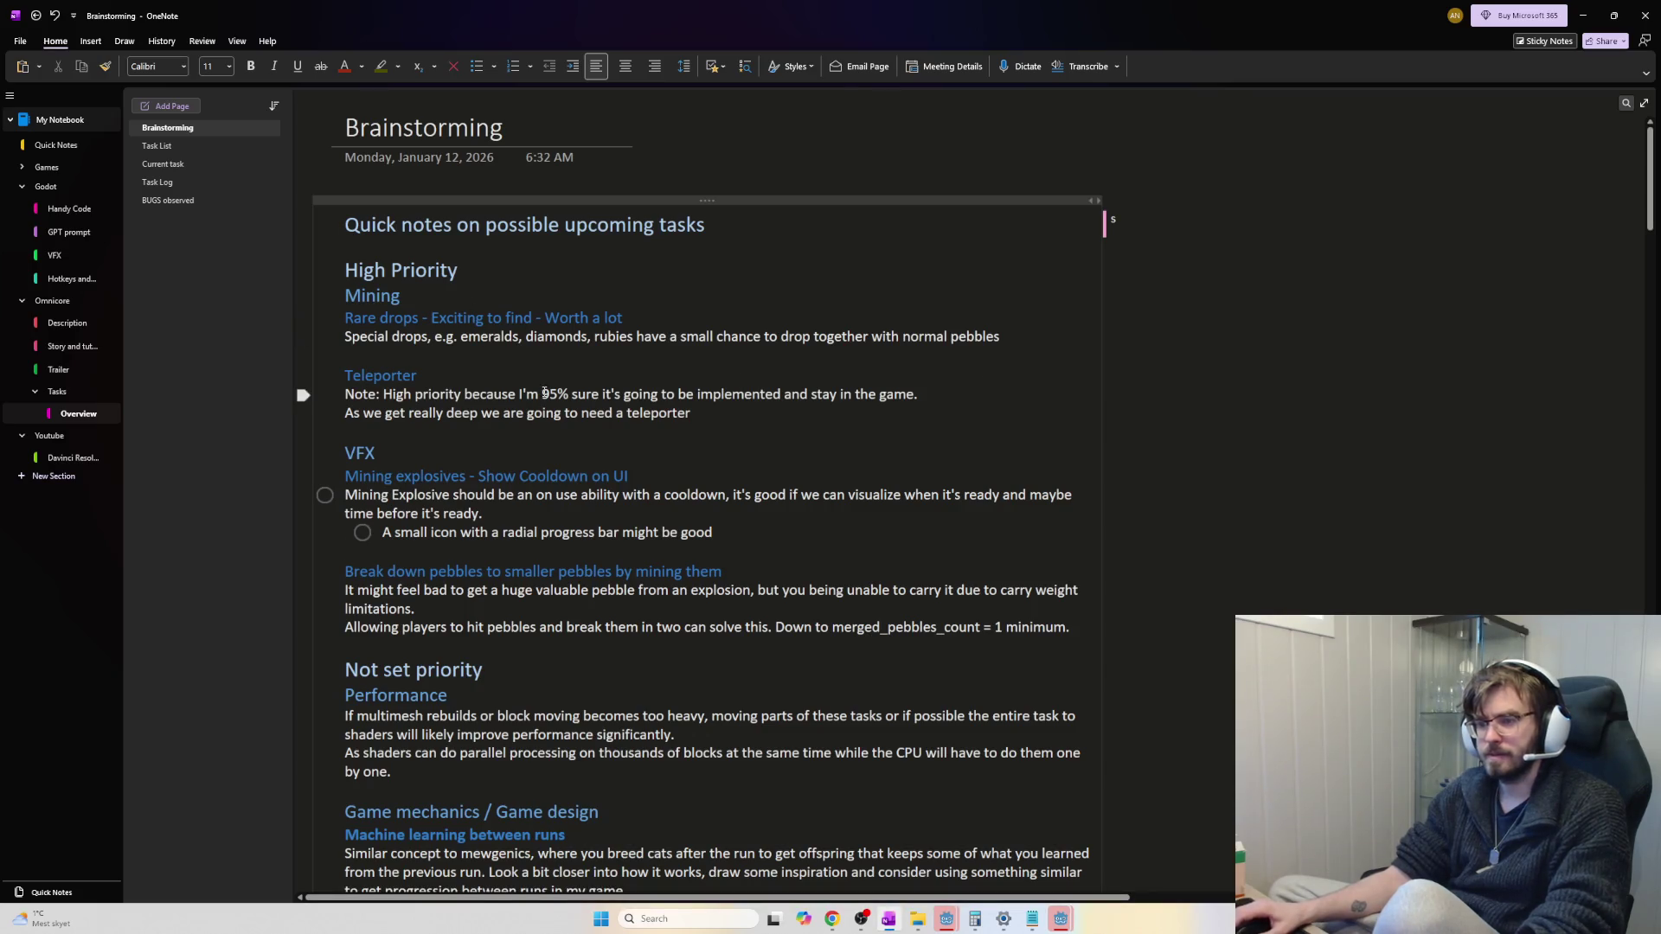
scroll(581, 484, down, 3)
drag(780, 397, 345, 336)
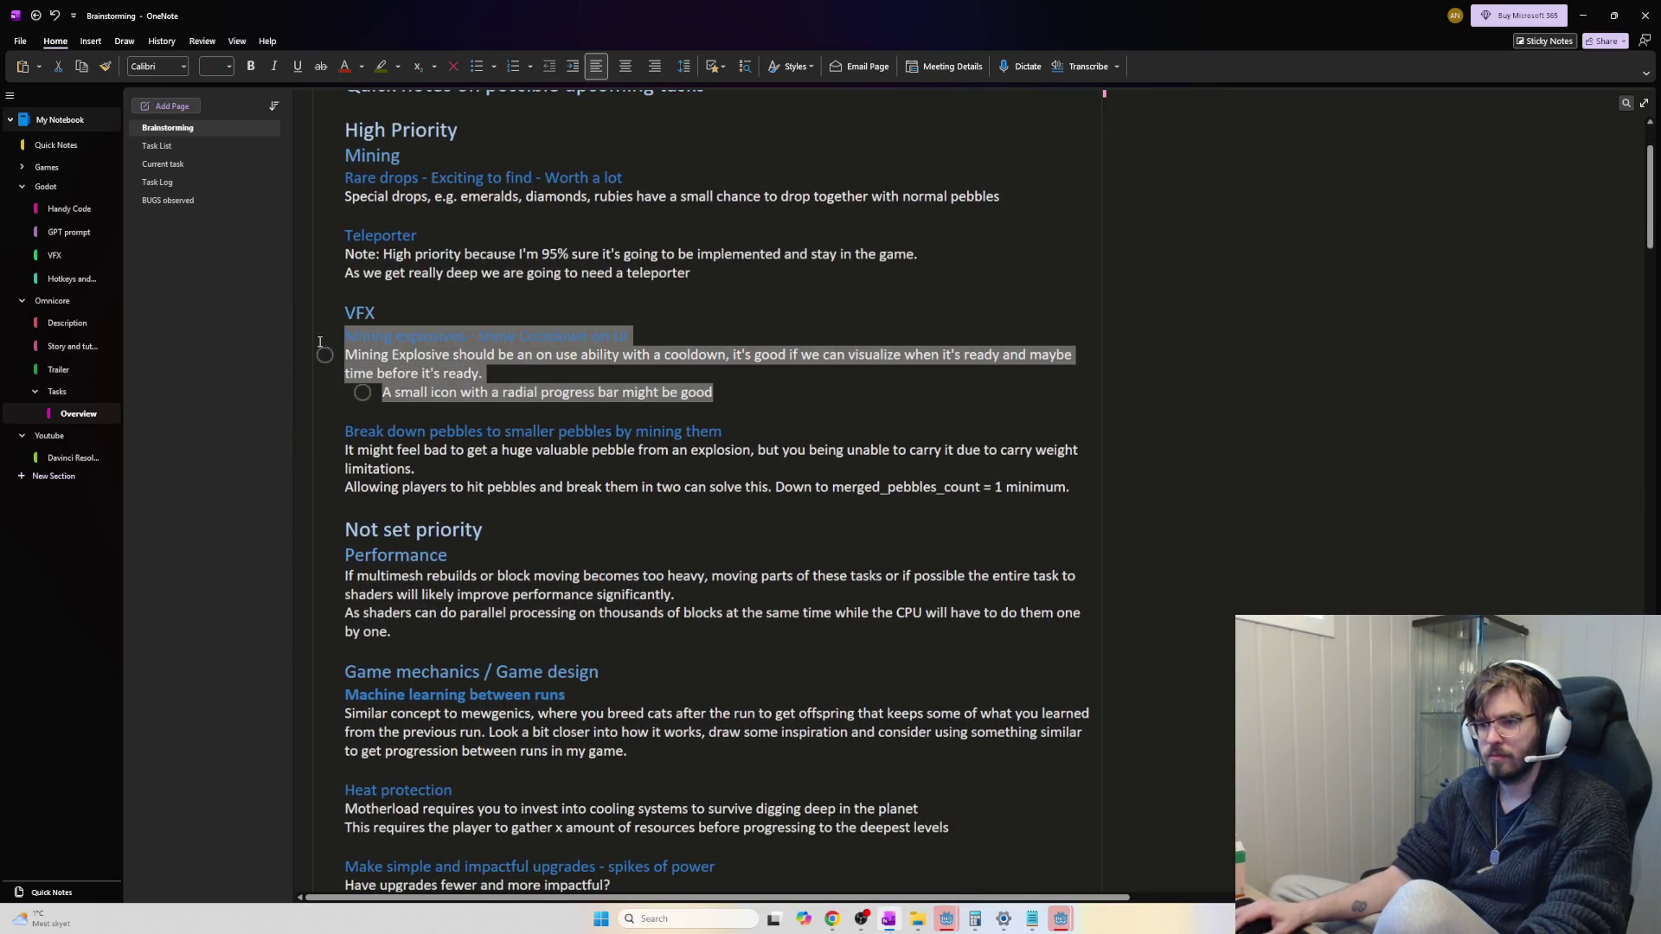
key(Delete)
key(Delete)
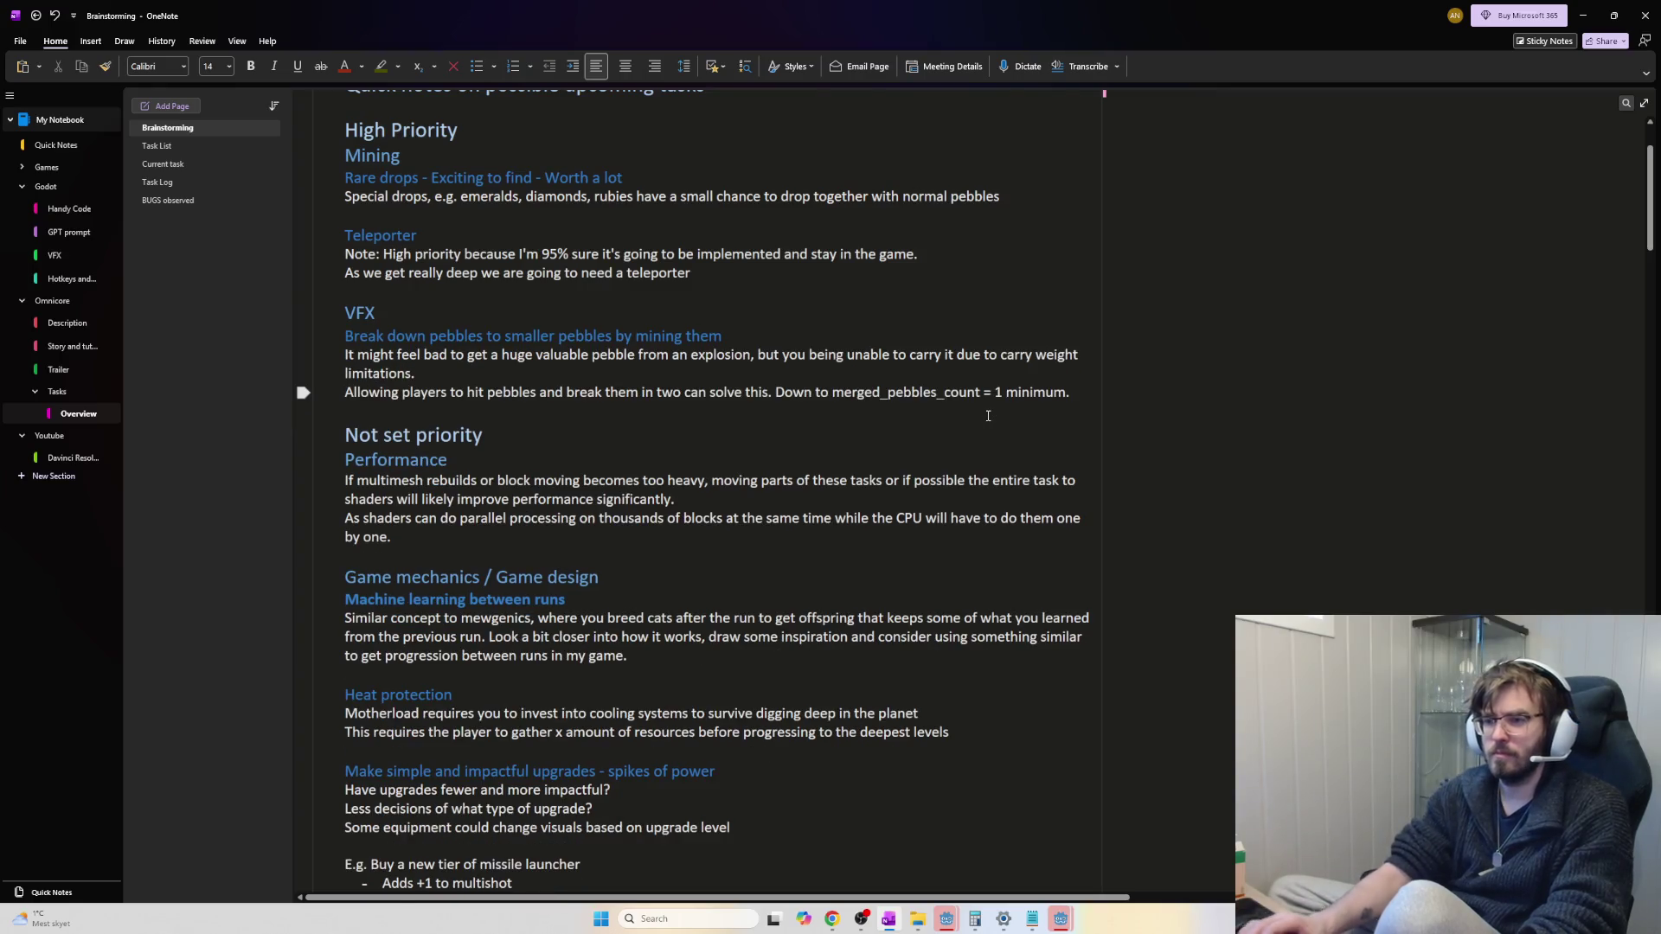
click(775, 391)
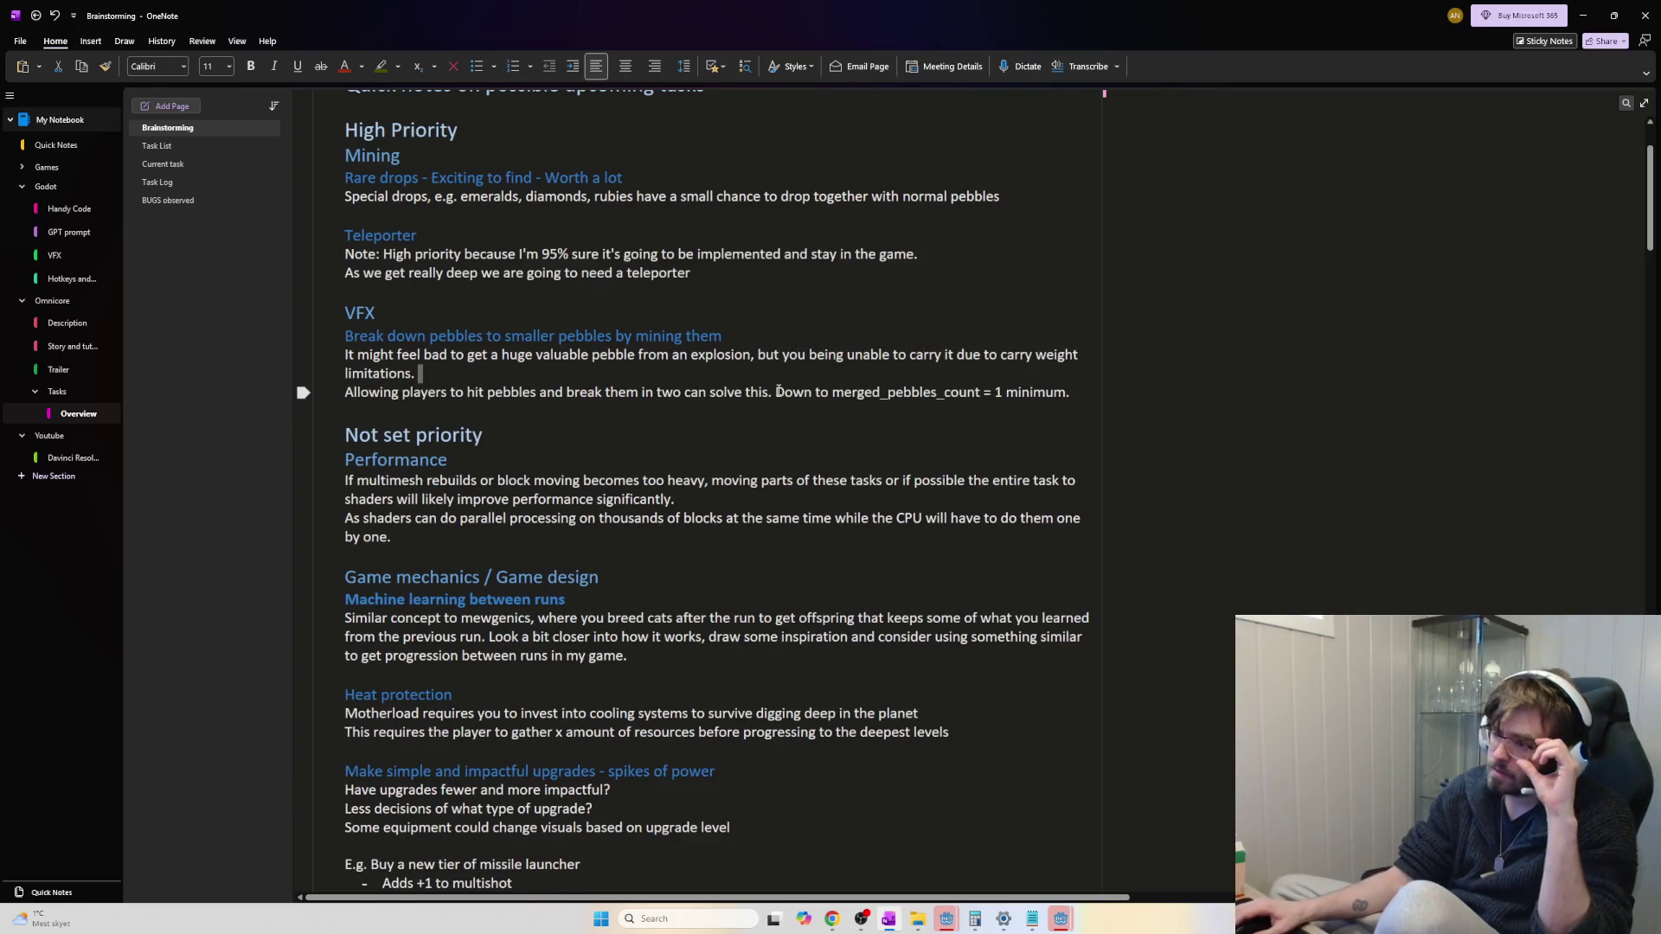
In the Task Log, add 'Temp progress bar for mining explosive cooldown' under 11.03.2026
click(191, 164)
click(189, 147)
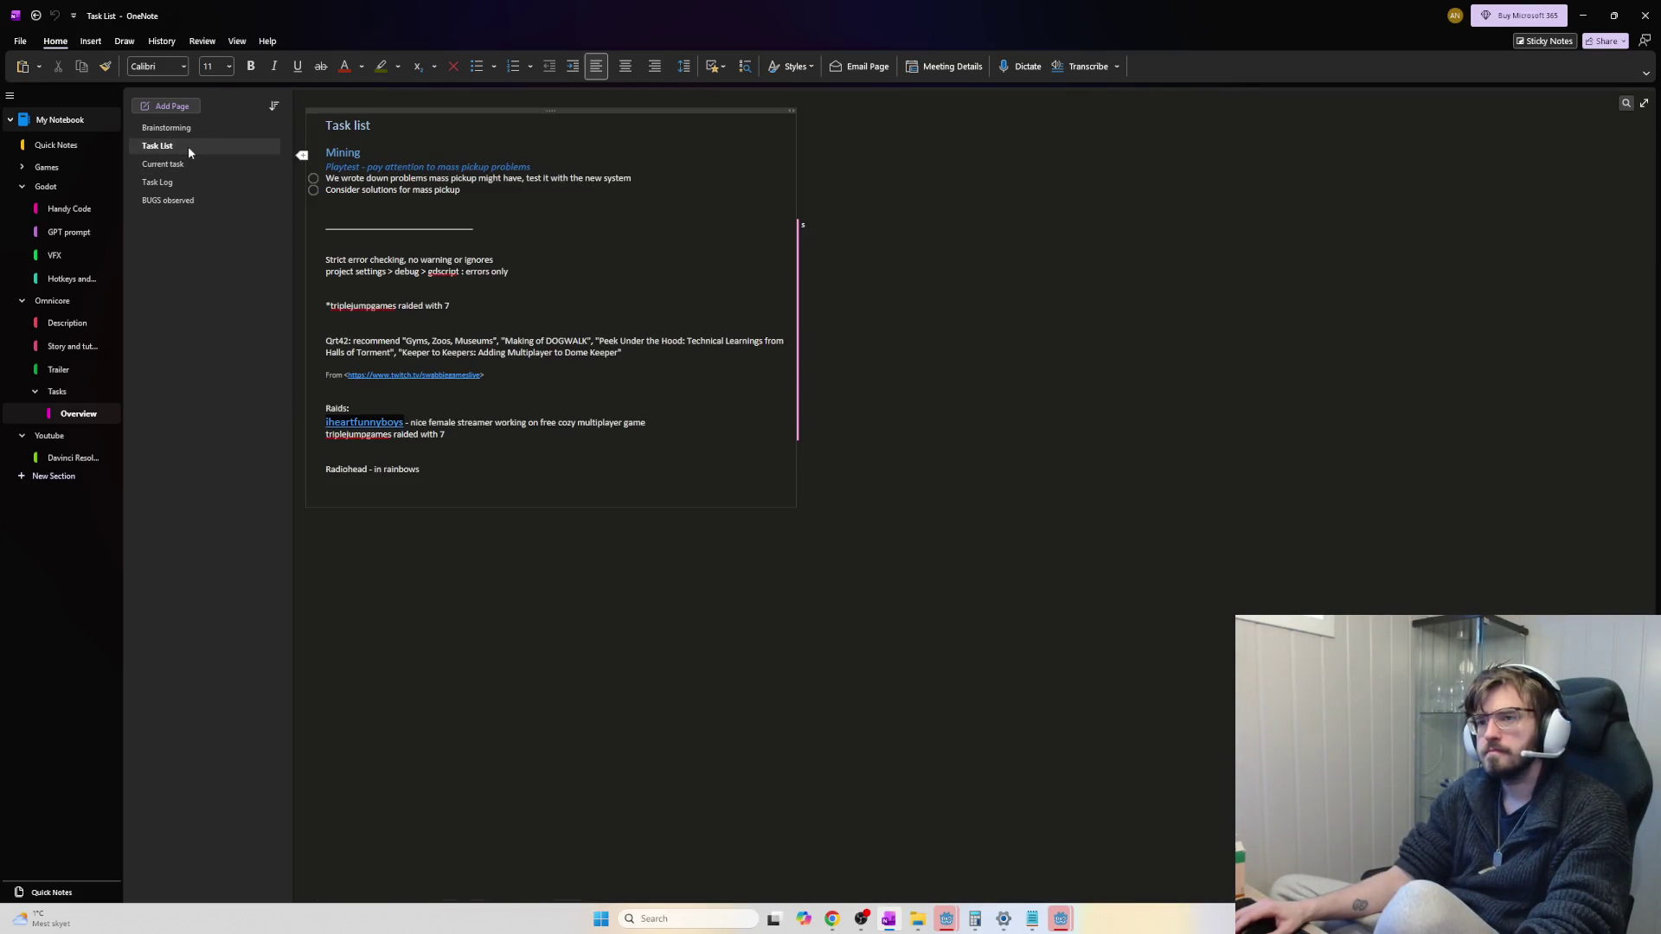
click(173, 199)
click(186, 183)
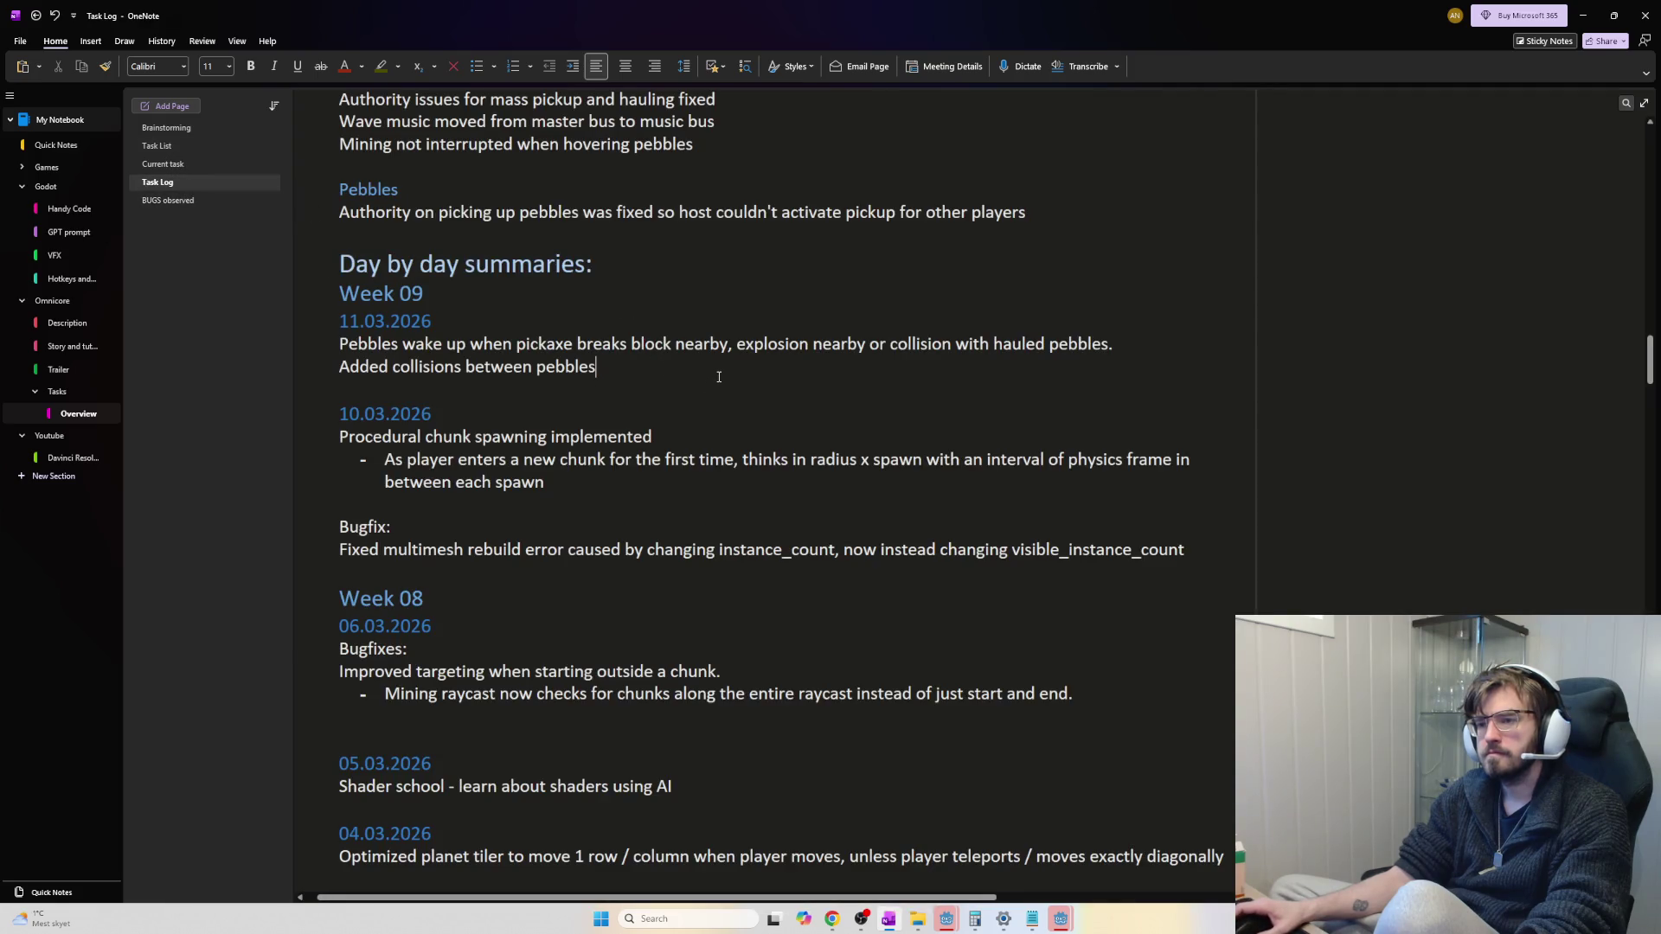
scroll(718, 376, up, 4)
scroll(718, 377, down, 2)
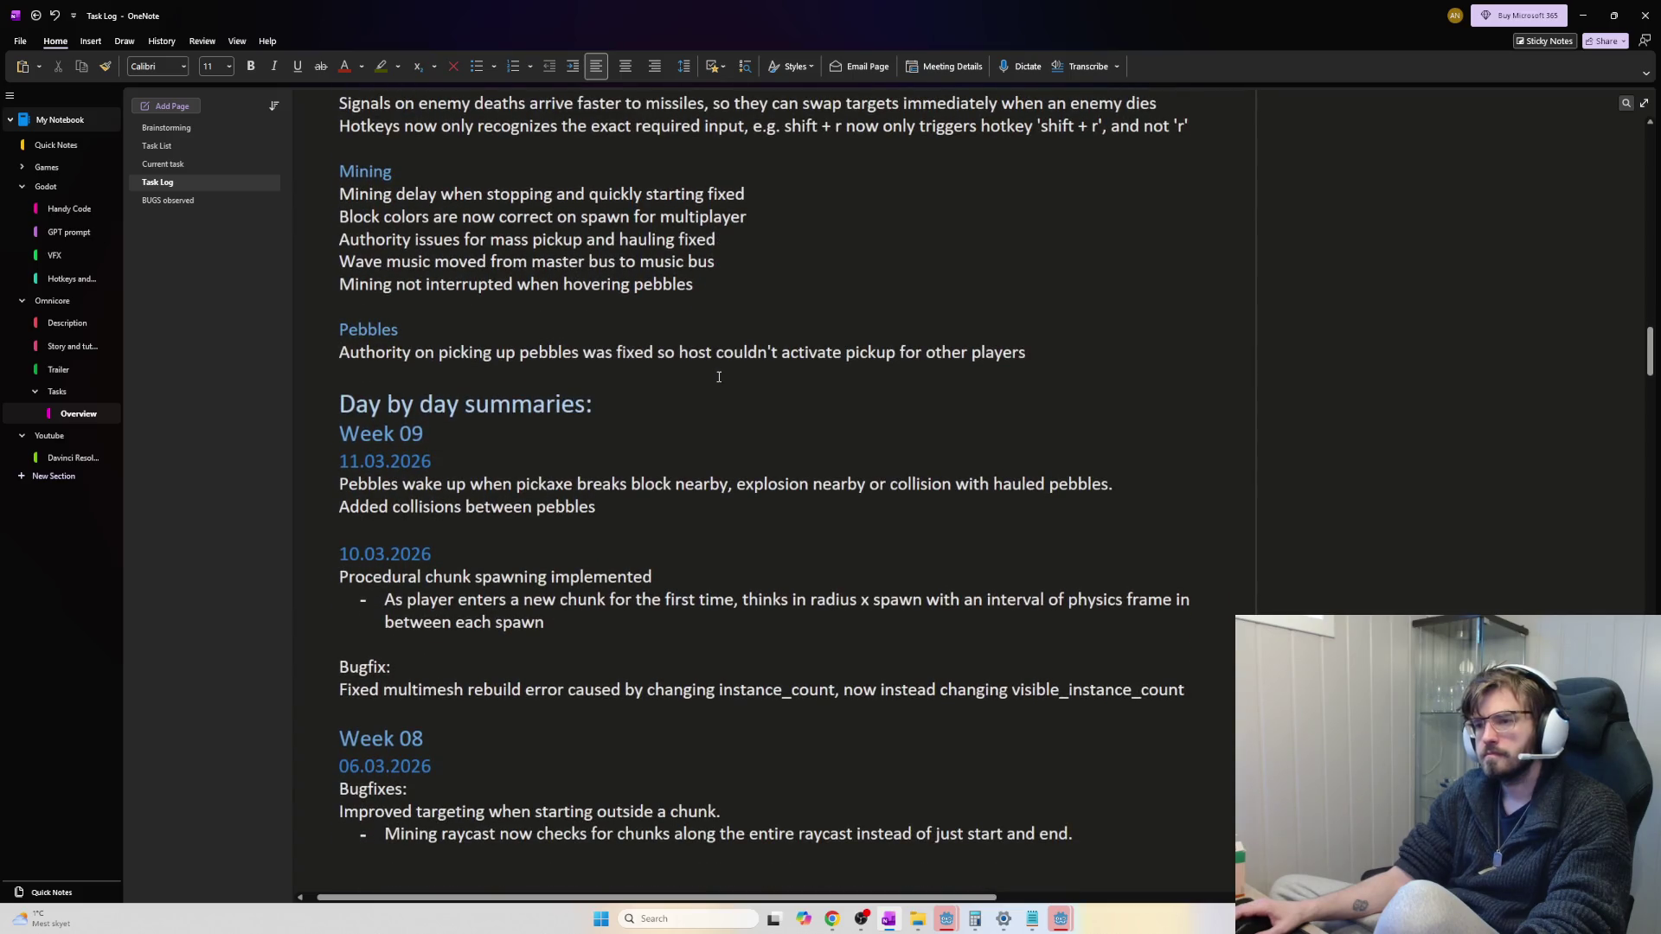
scroll(718, 376, up, 2)
key(Return)
text(Temp progress bar for )
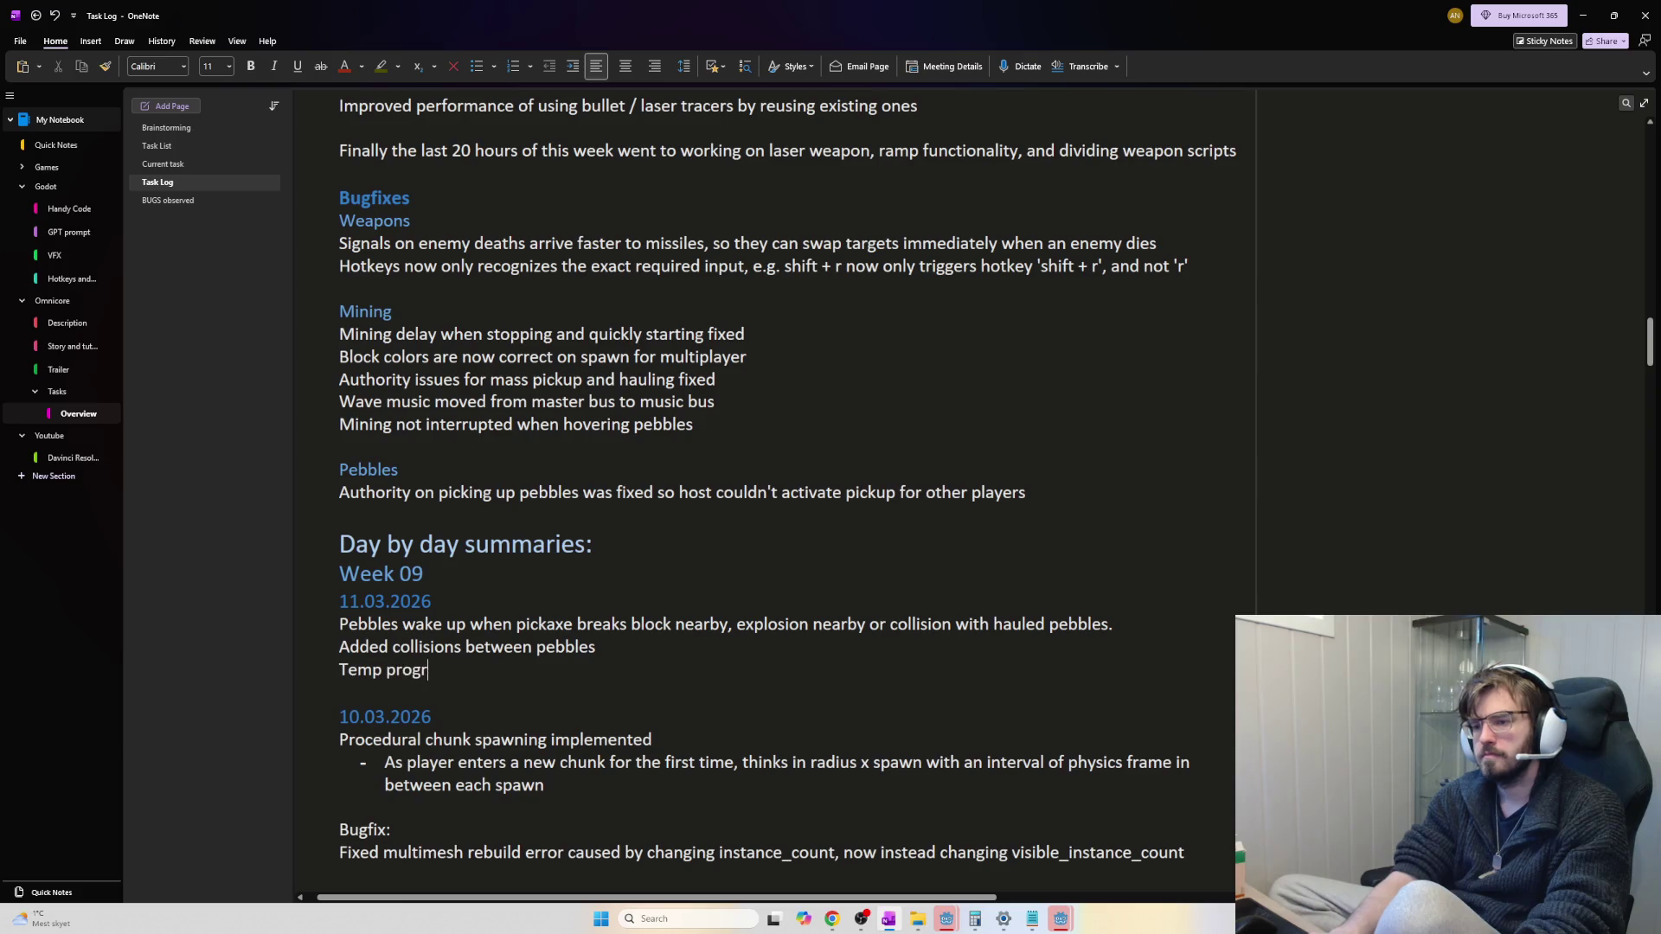
text(mining explosive cooldown)
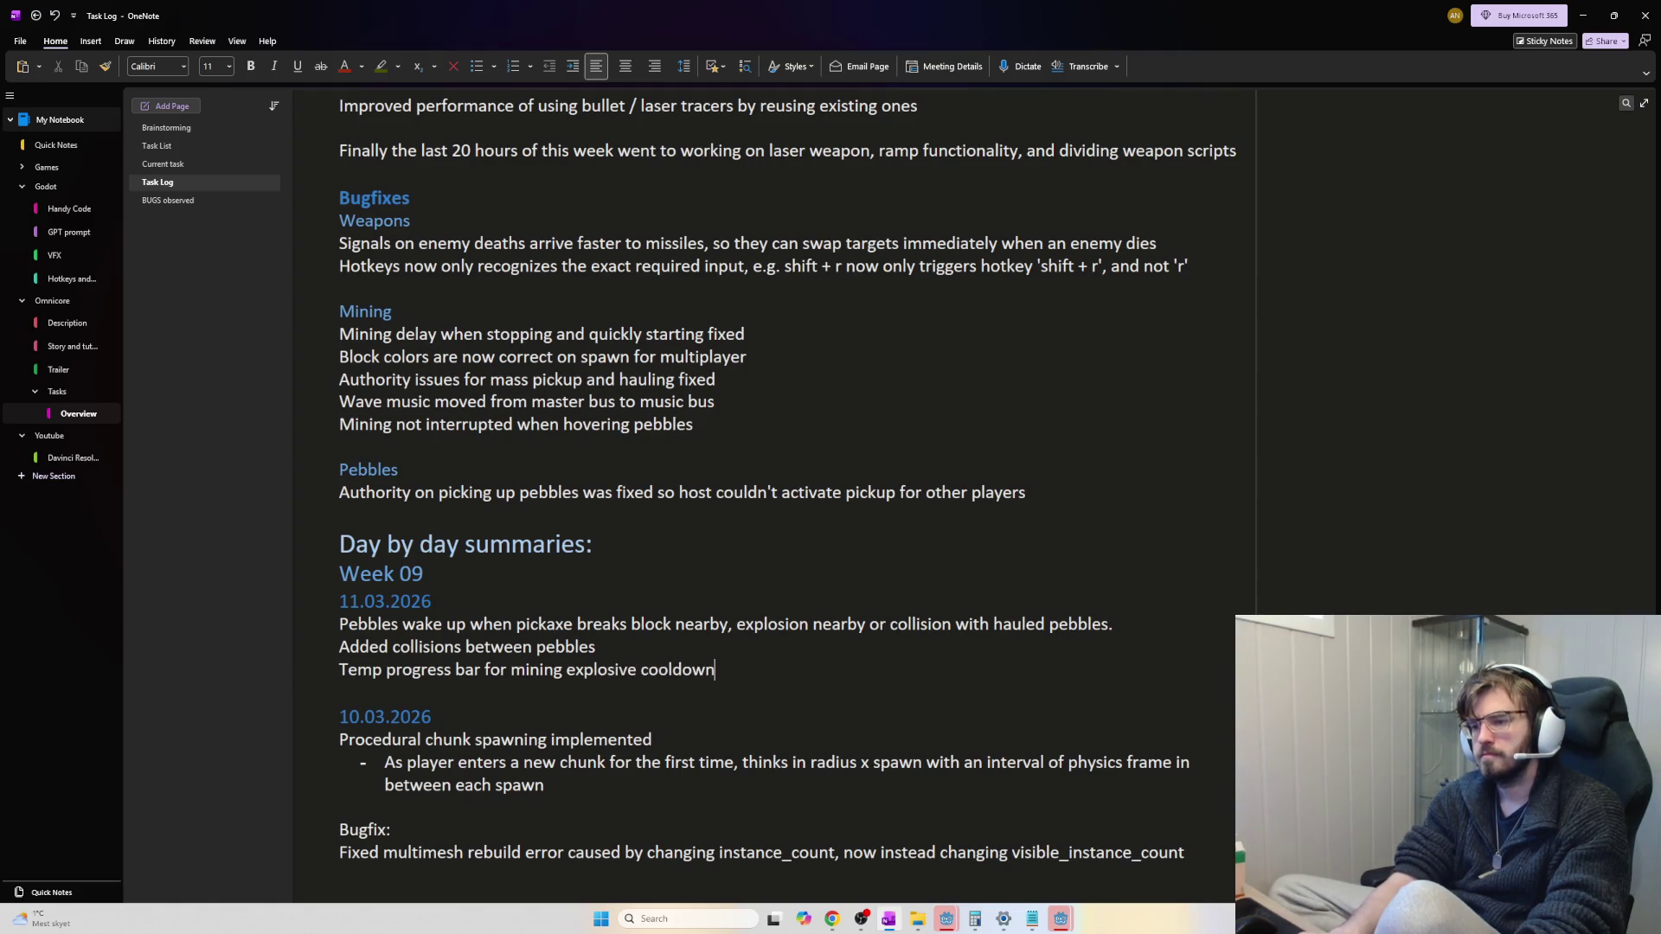
scroll(717, 523, up, 15)
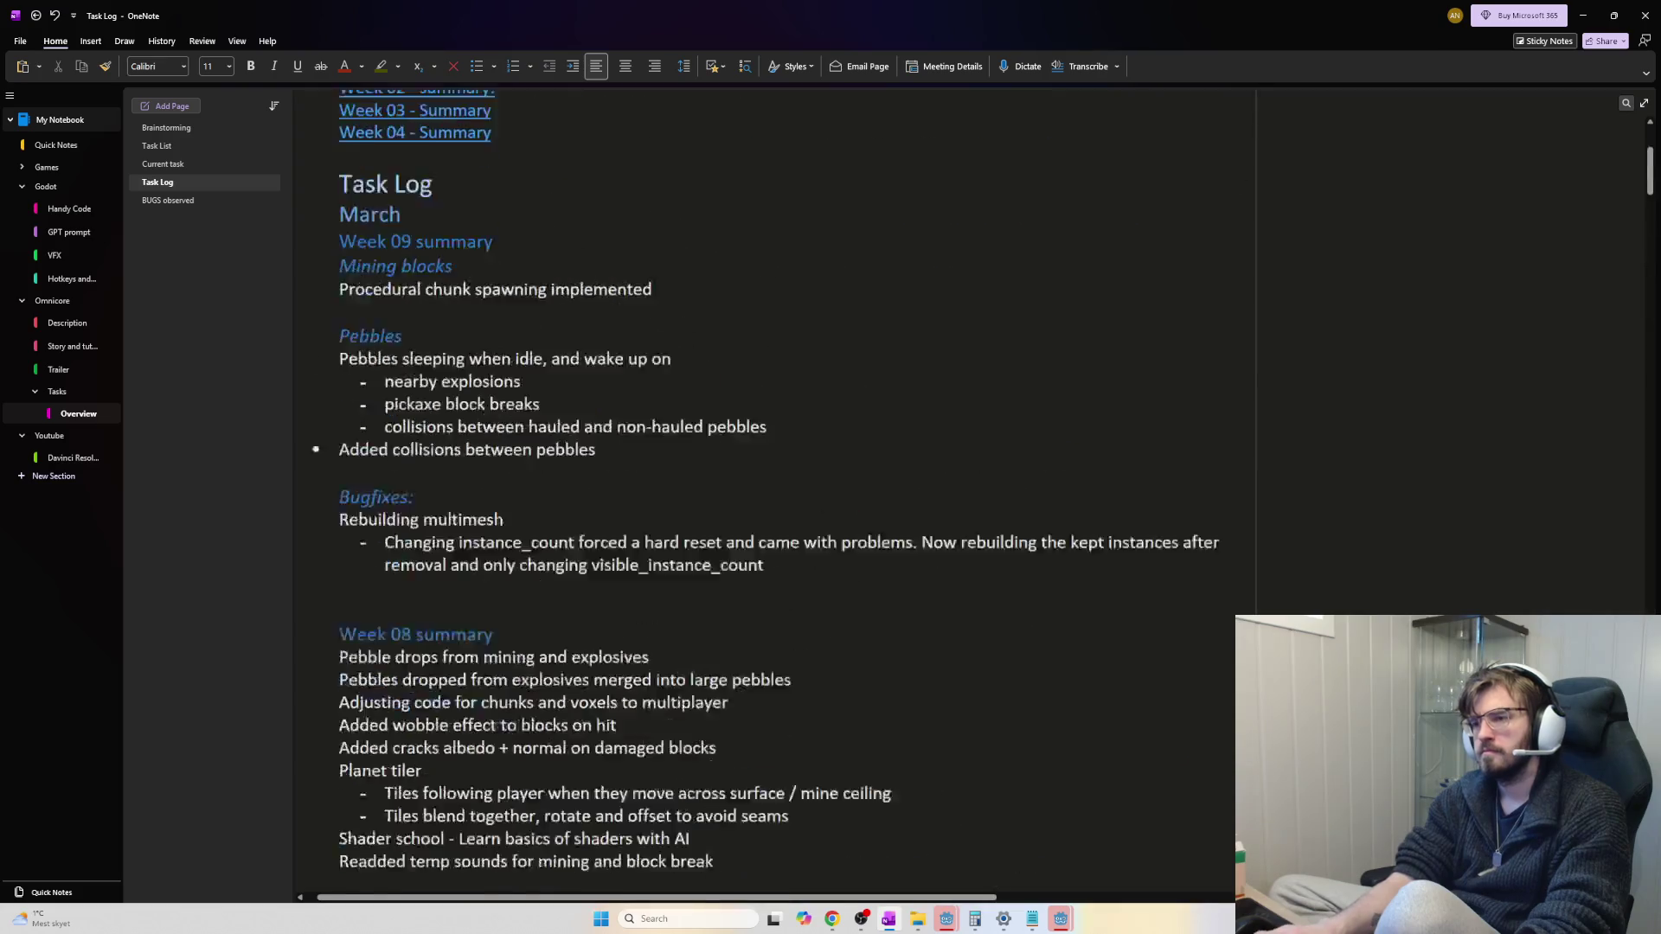
Add a 'Mining explosives' heading below the pebbles entries in the Week 09 summary
click(716, 523)
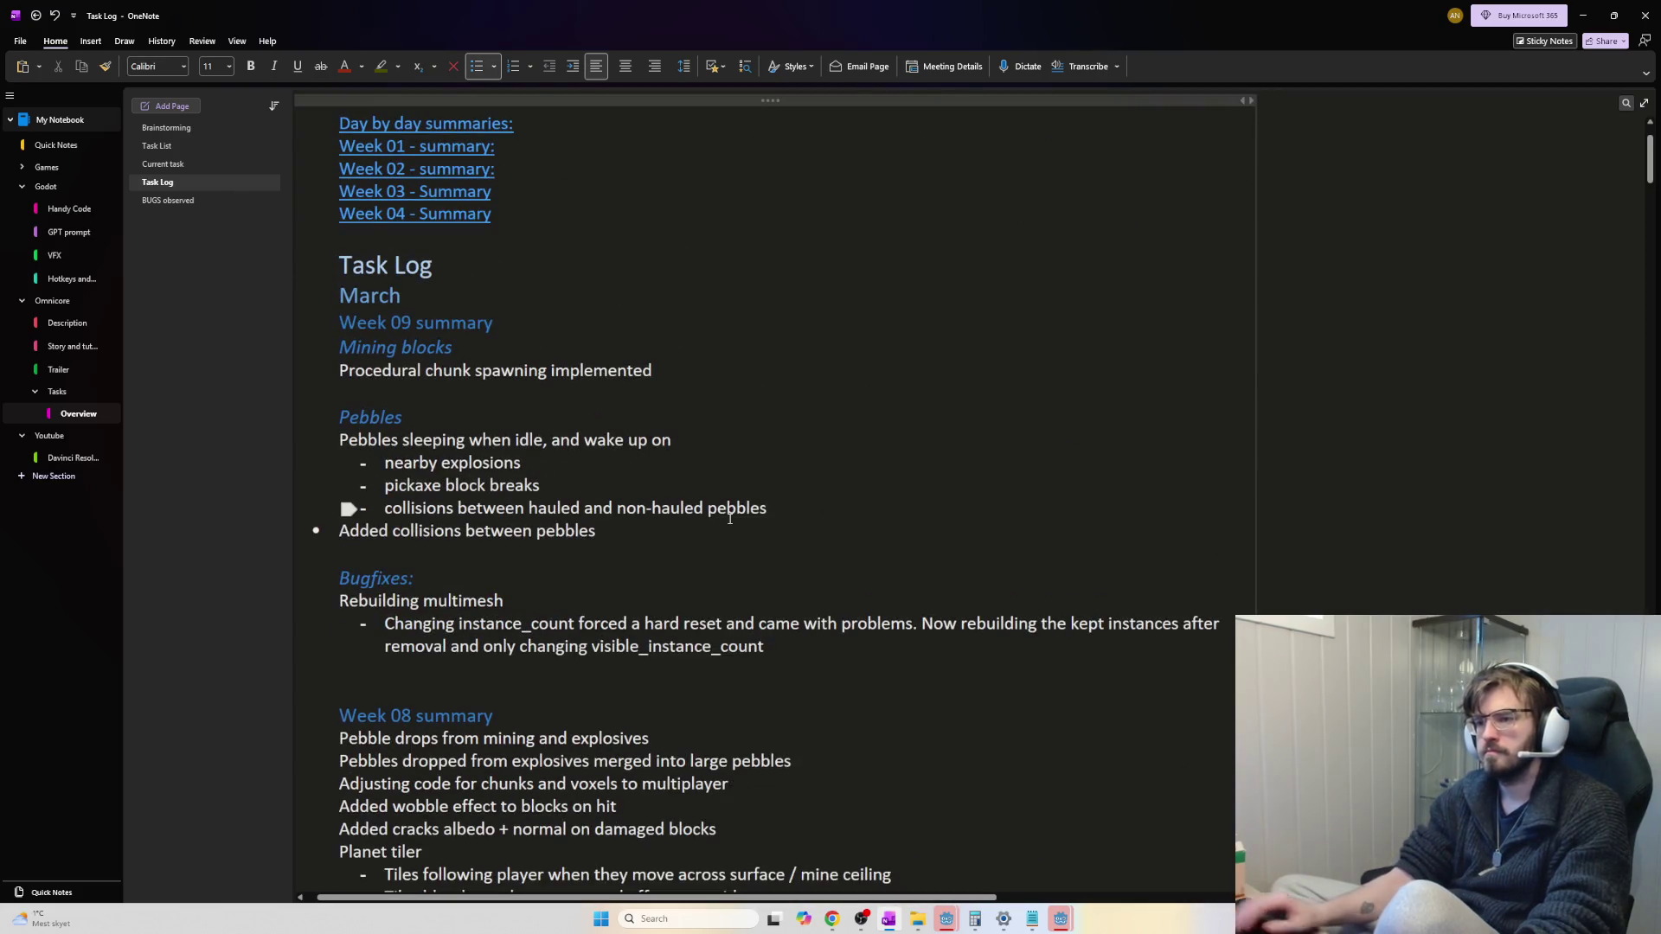
key(Return)
key(Return)
text(m)
key(BackSpace)
key(BackSpace)
text(Min)
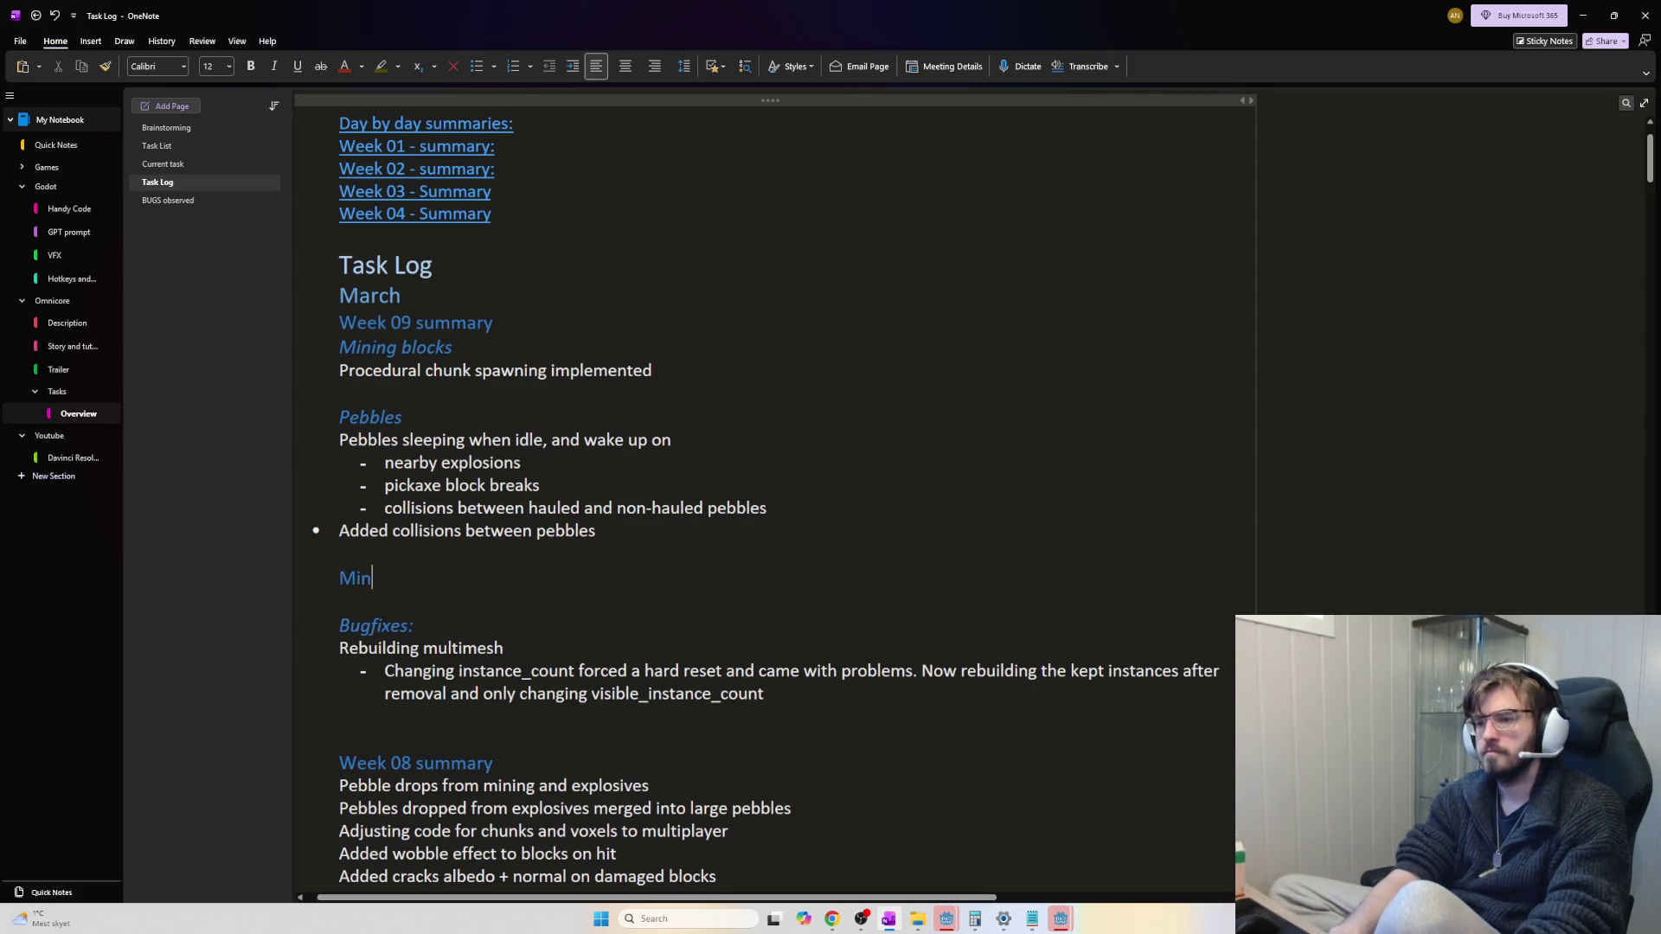
text(ing explosives)
key(Return)
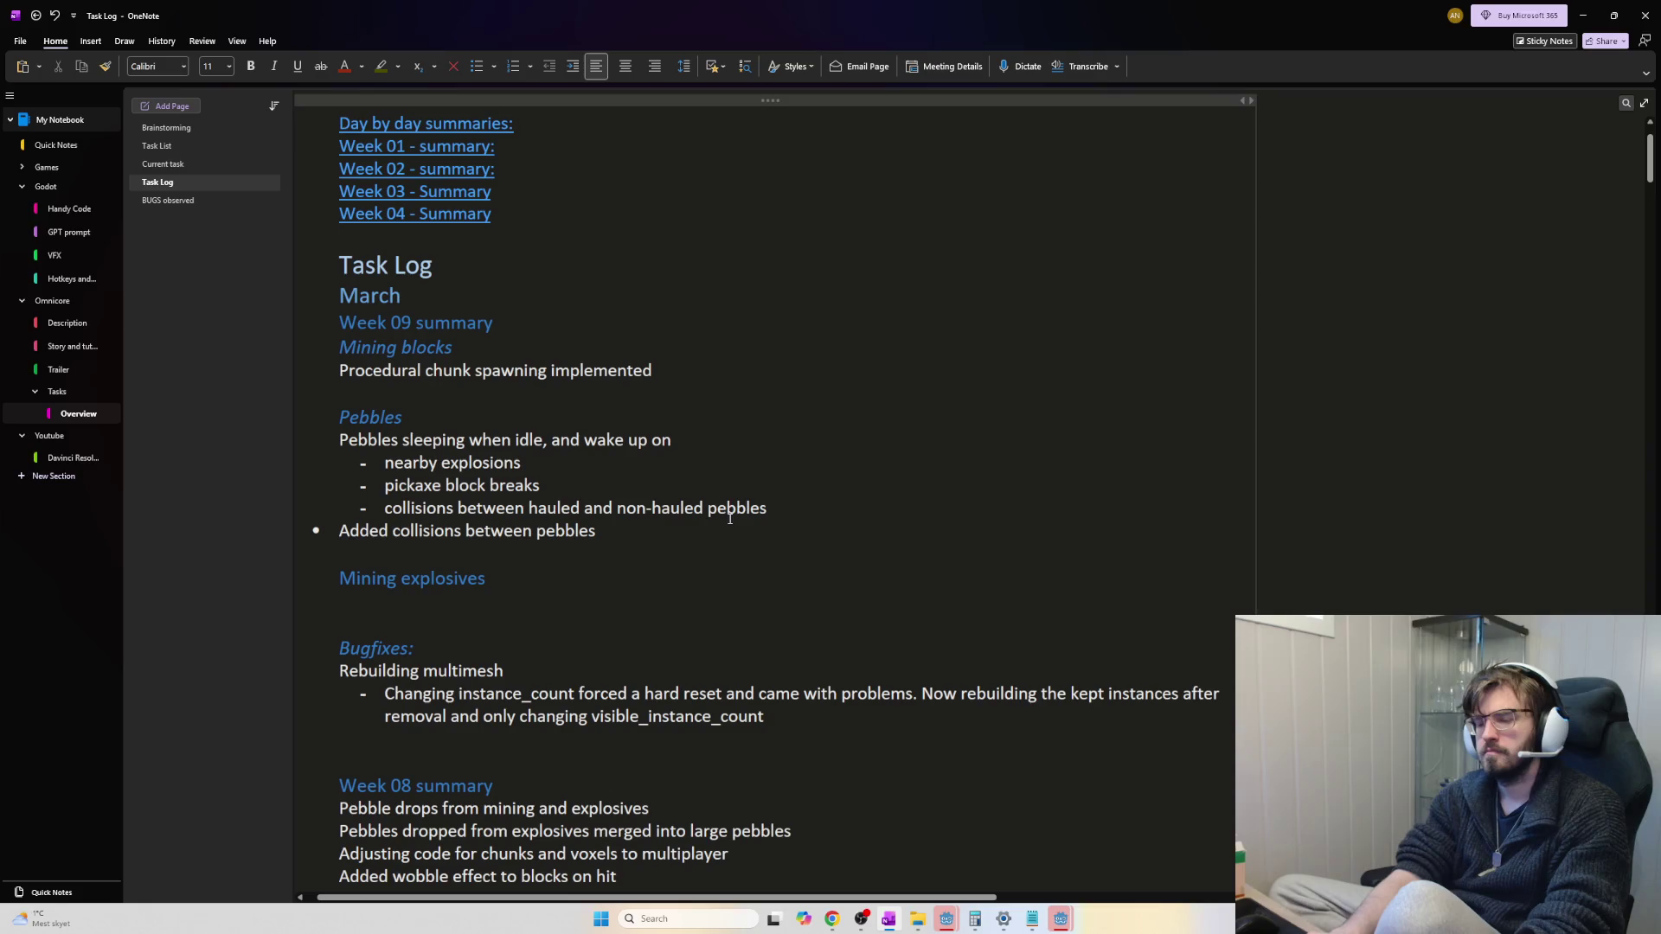
Write 'Cooldown shown as a clockwise progress bar' under it and return to the Brainstorming page
text(Cooldown shown as a )
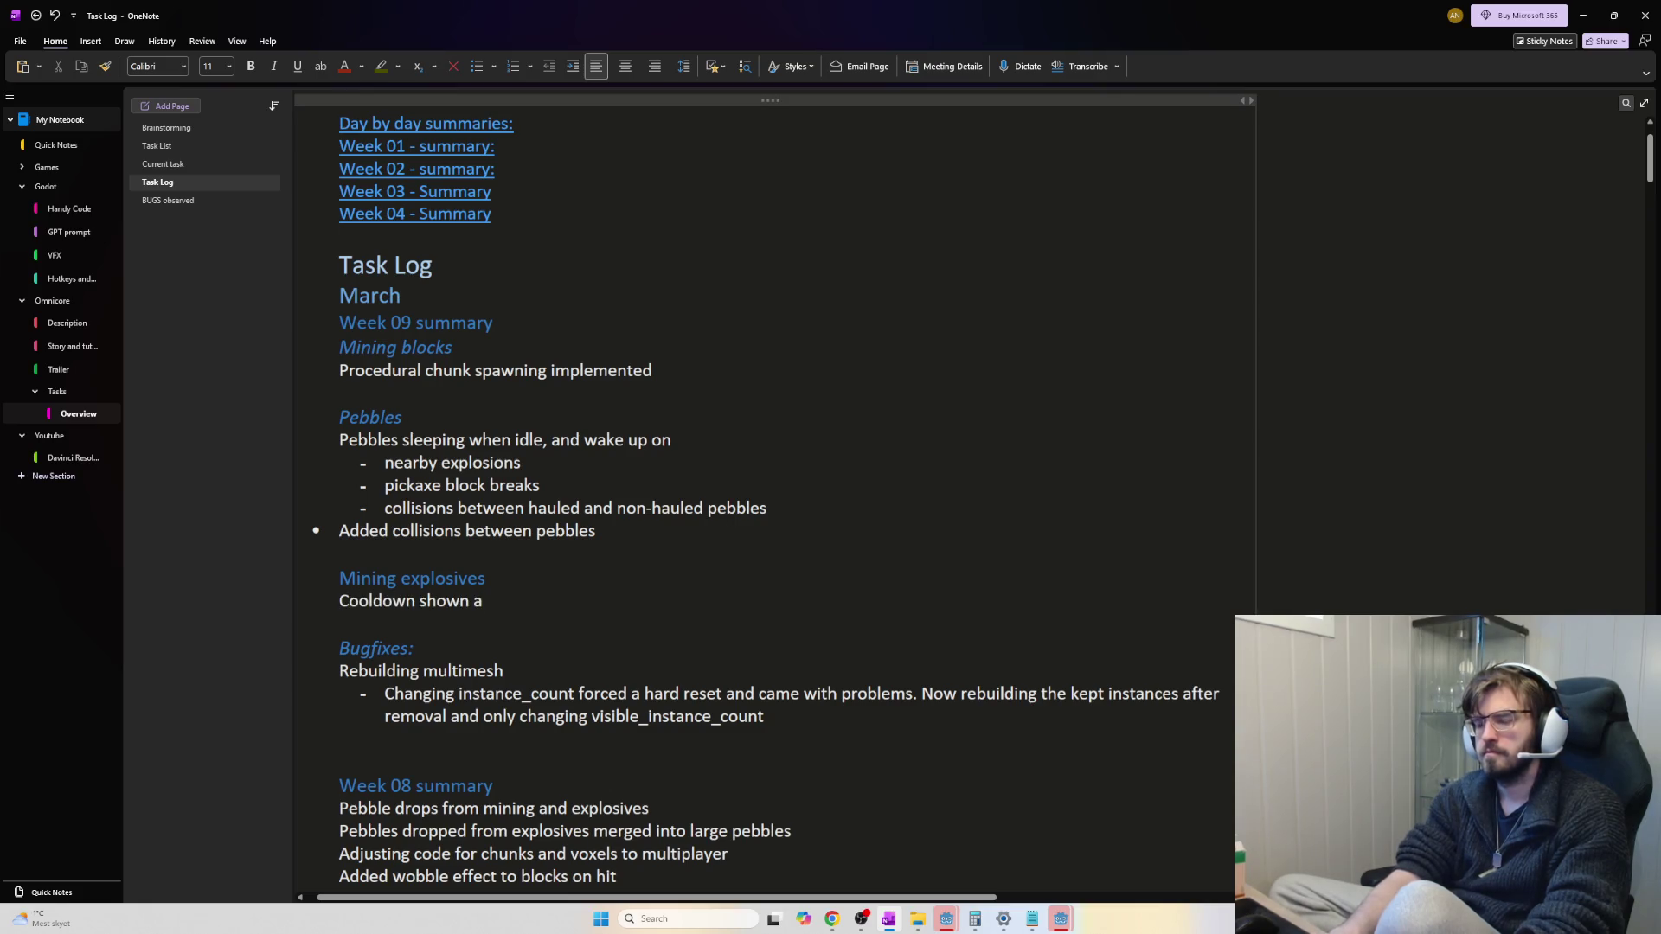
text(pro)
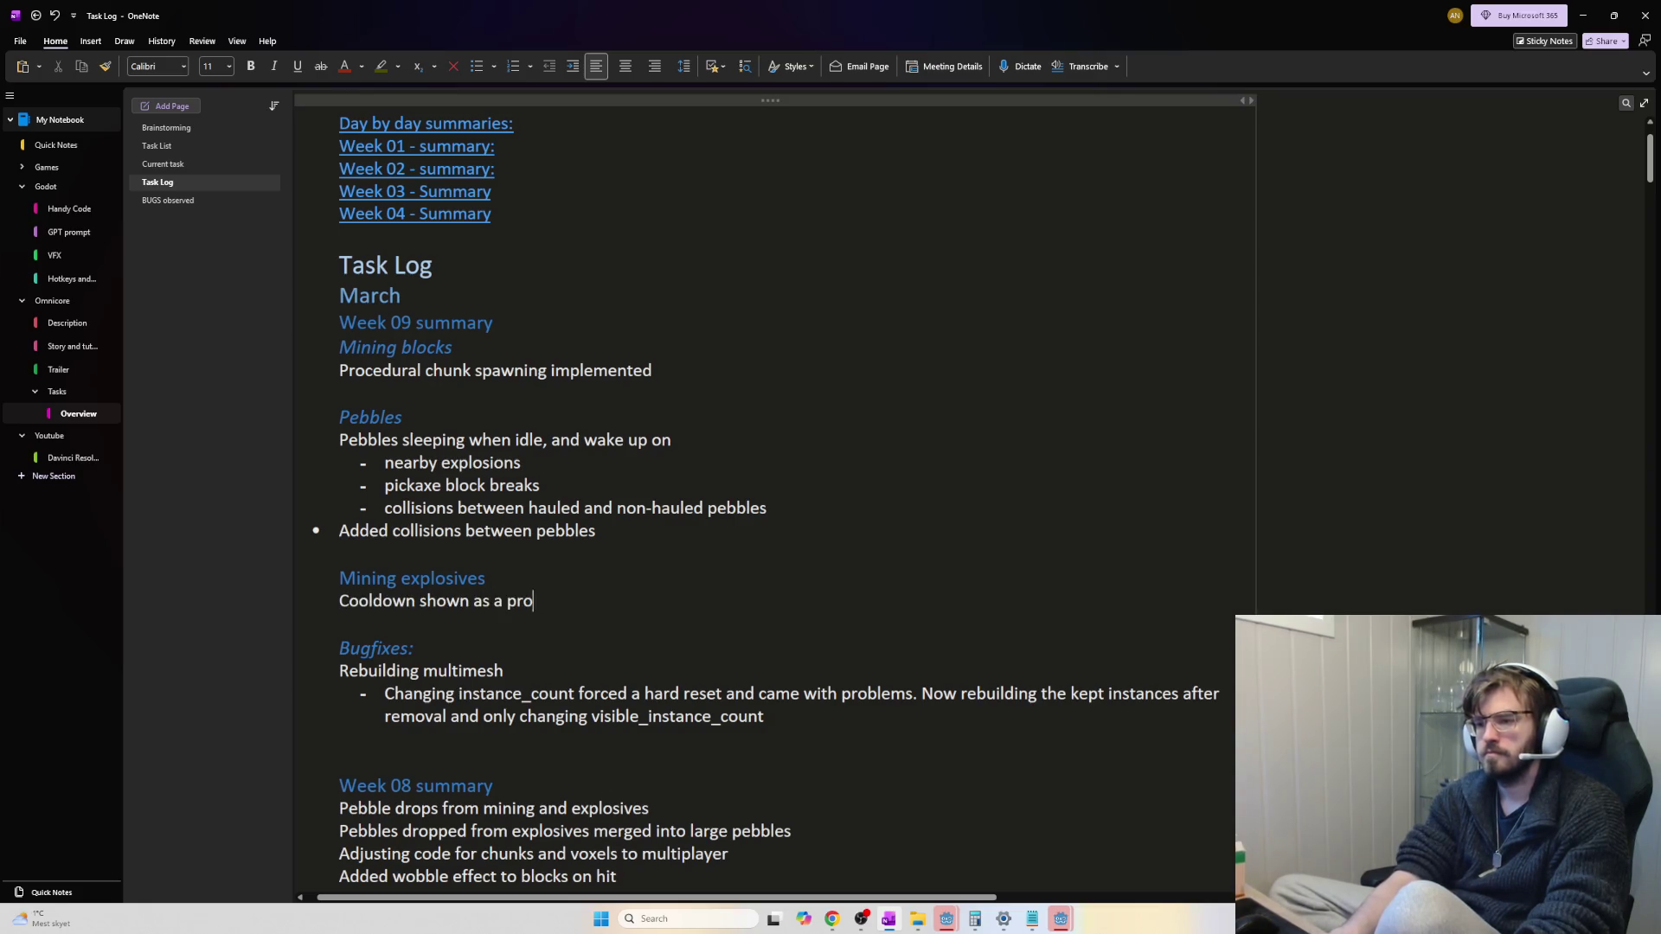
text(greadial)
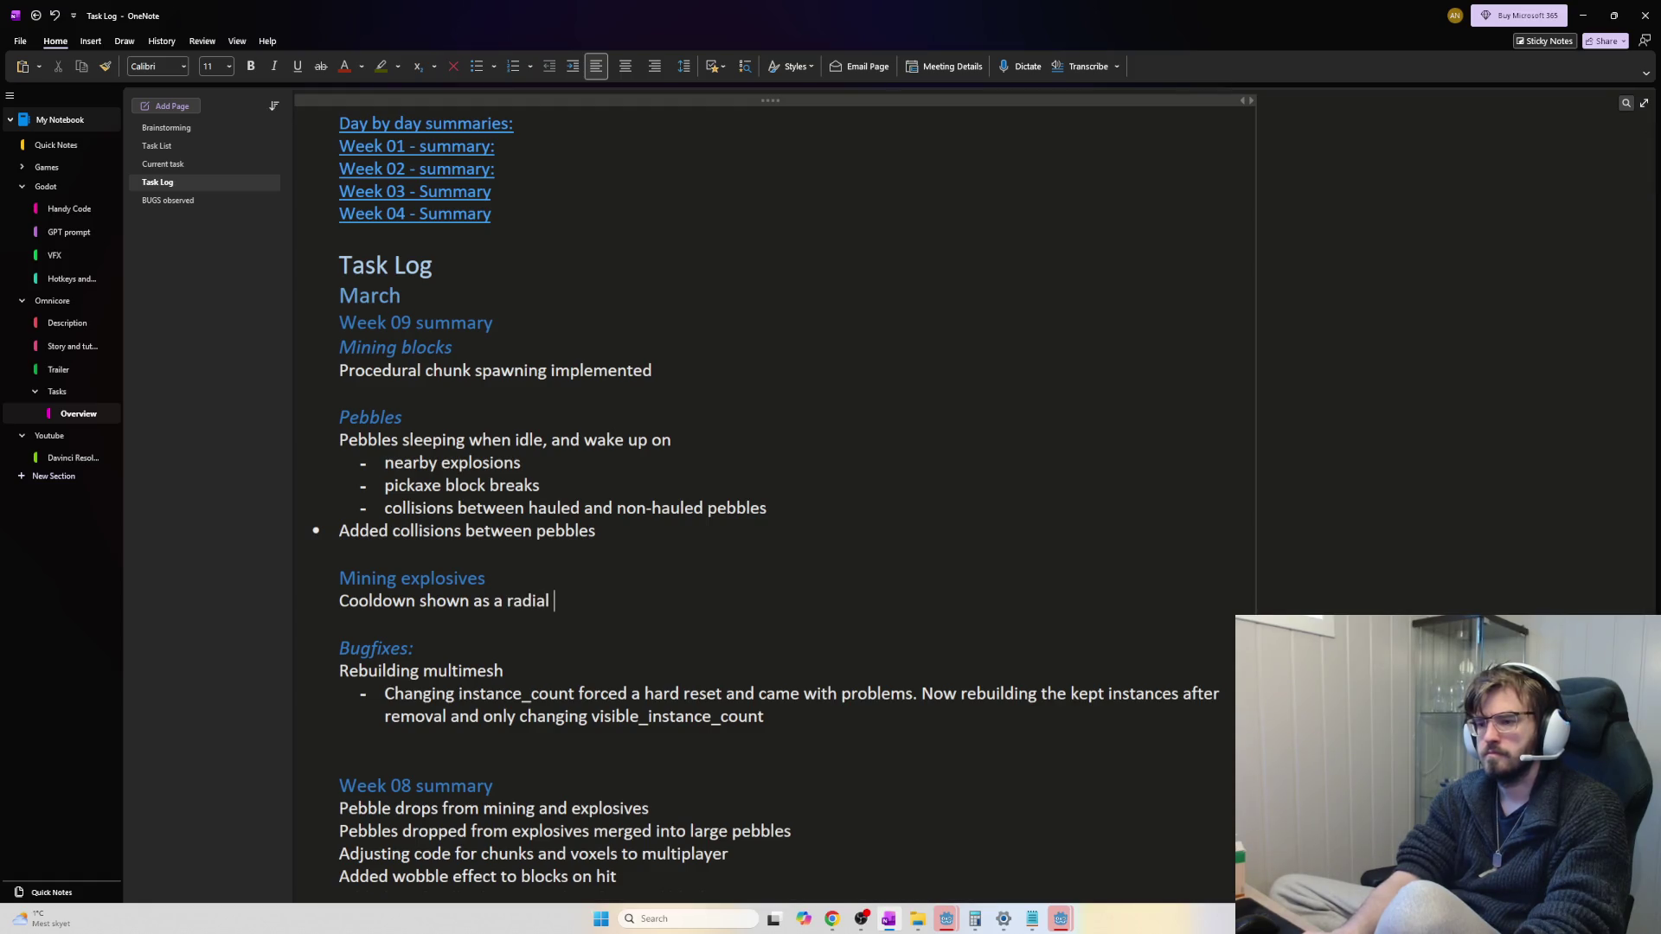
key(BackSpace)
key(BackSpace)
key(BackSpace)
text(clockwise p)
text(rogressbar)
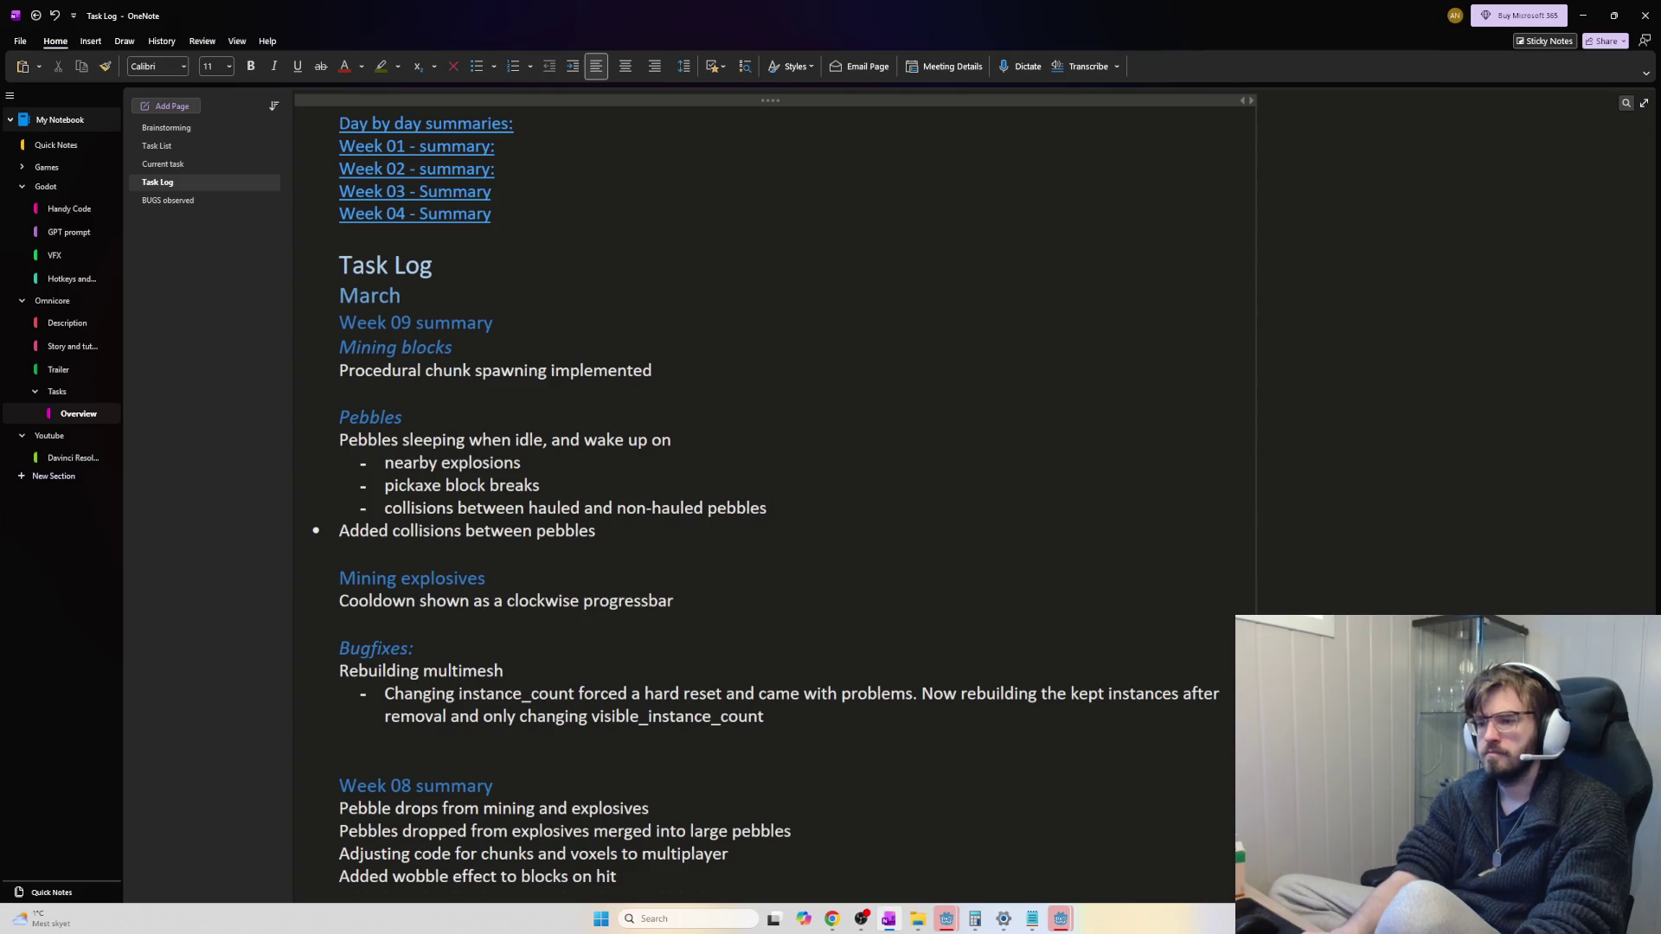
key(BackSpace)
key(BackSpace)
key(BackSpace)
text(bar)
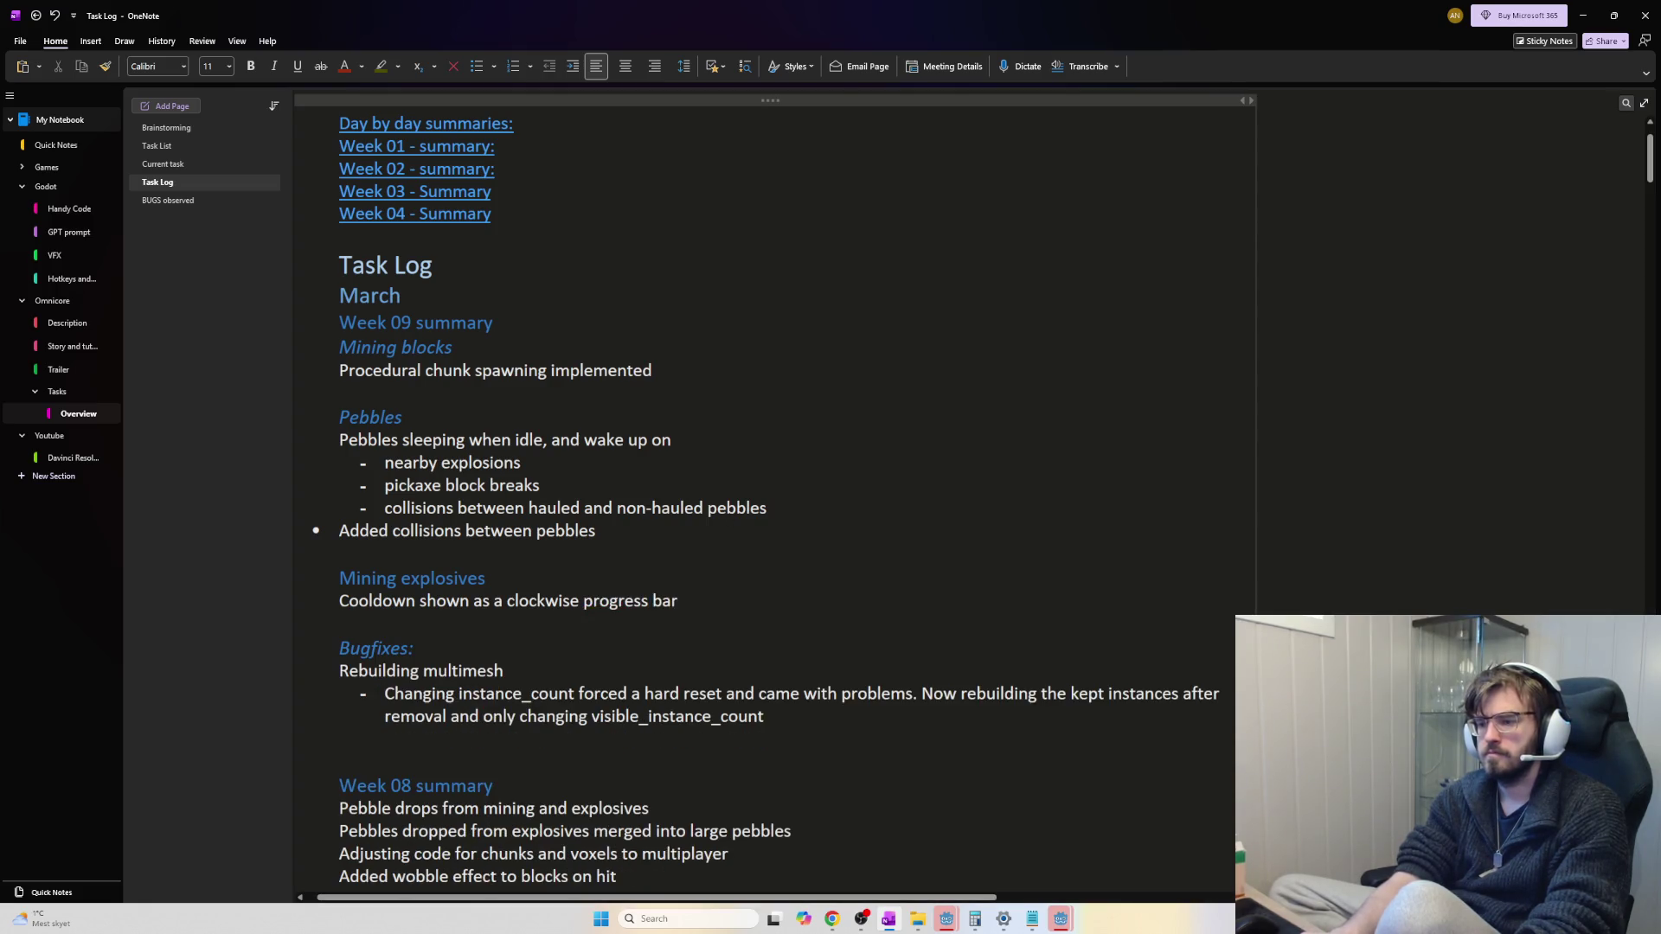
click(752, 642)
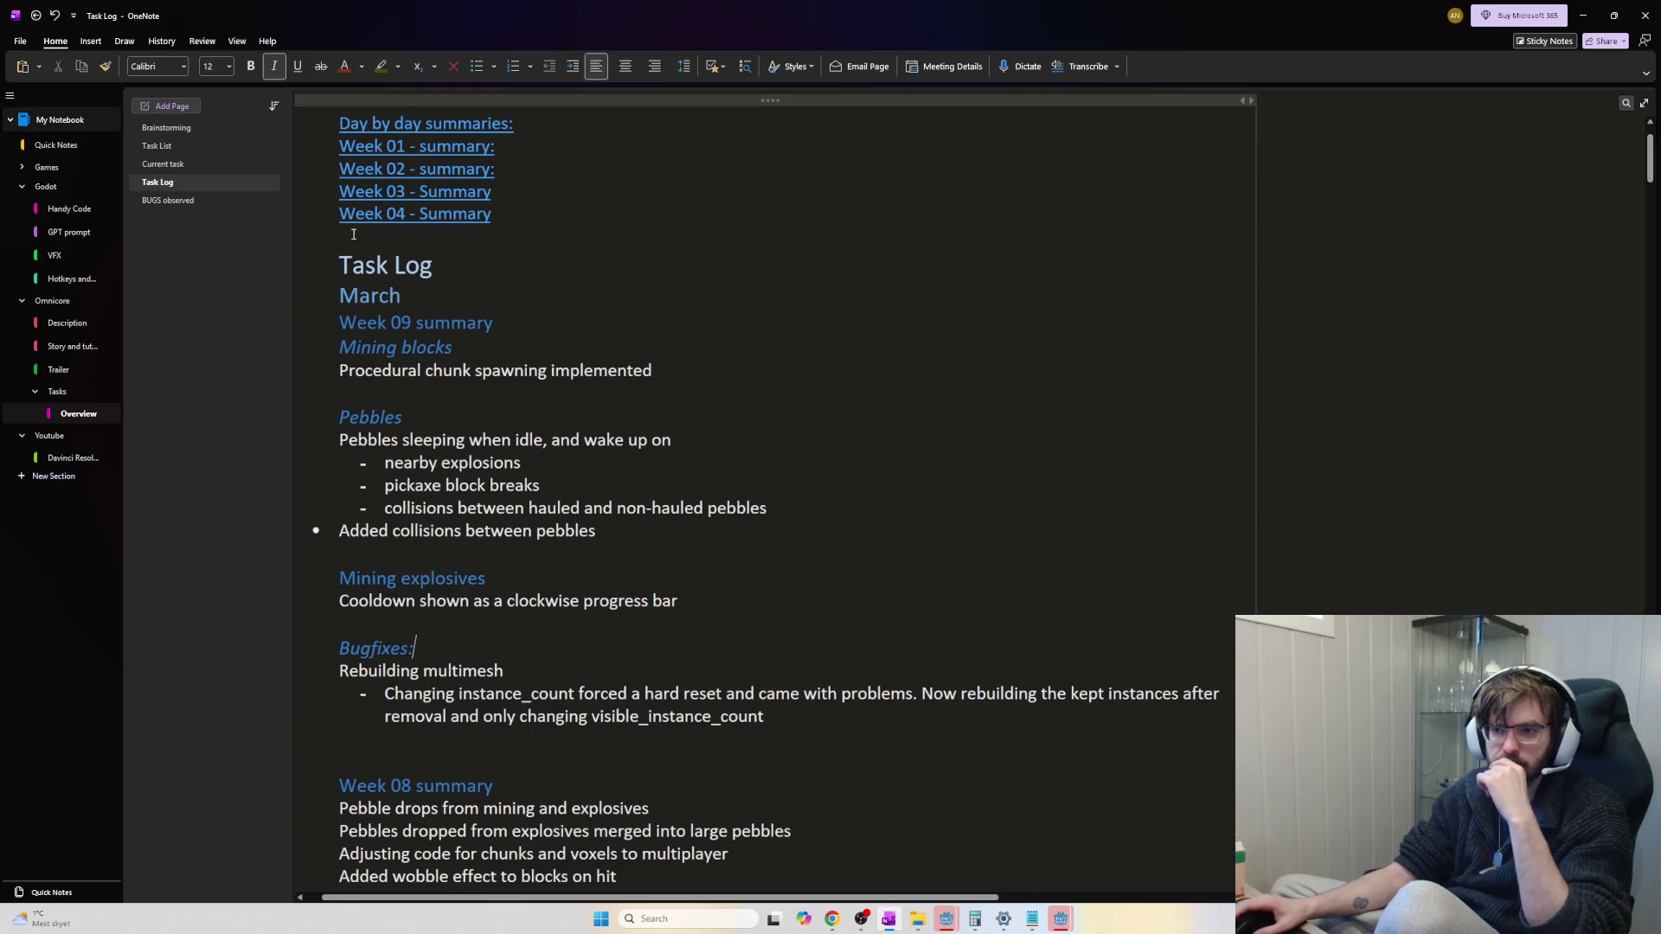
click(198, 130)
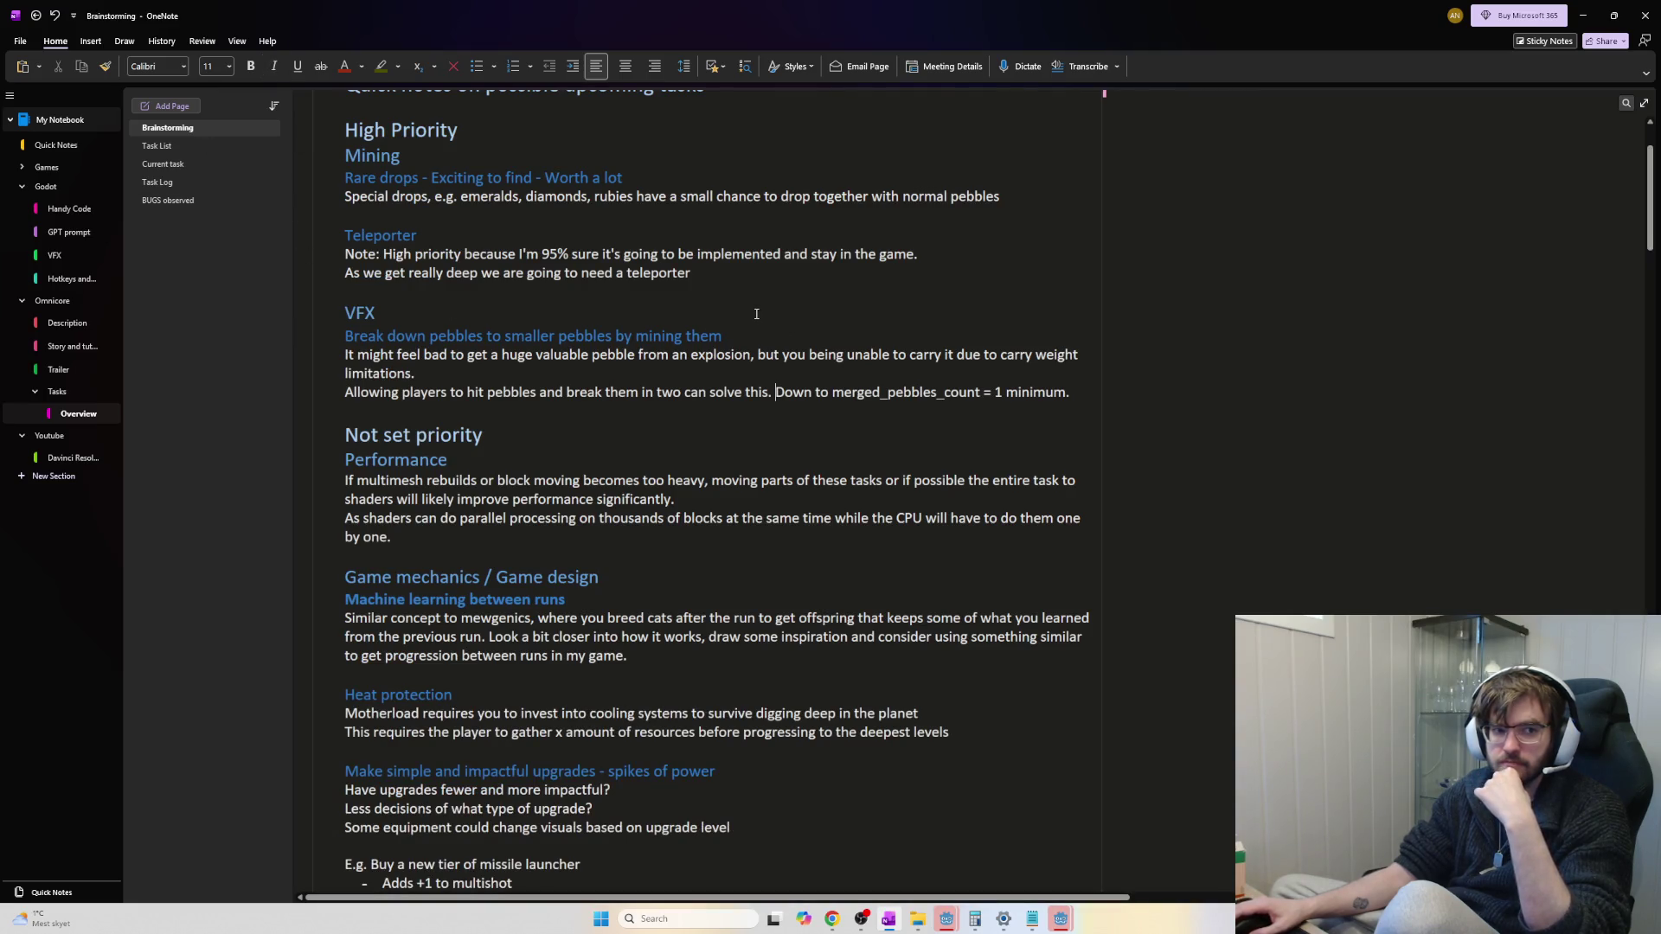
scroll(736, 346, down, 2)
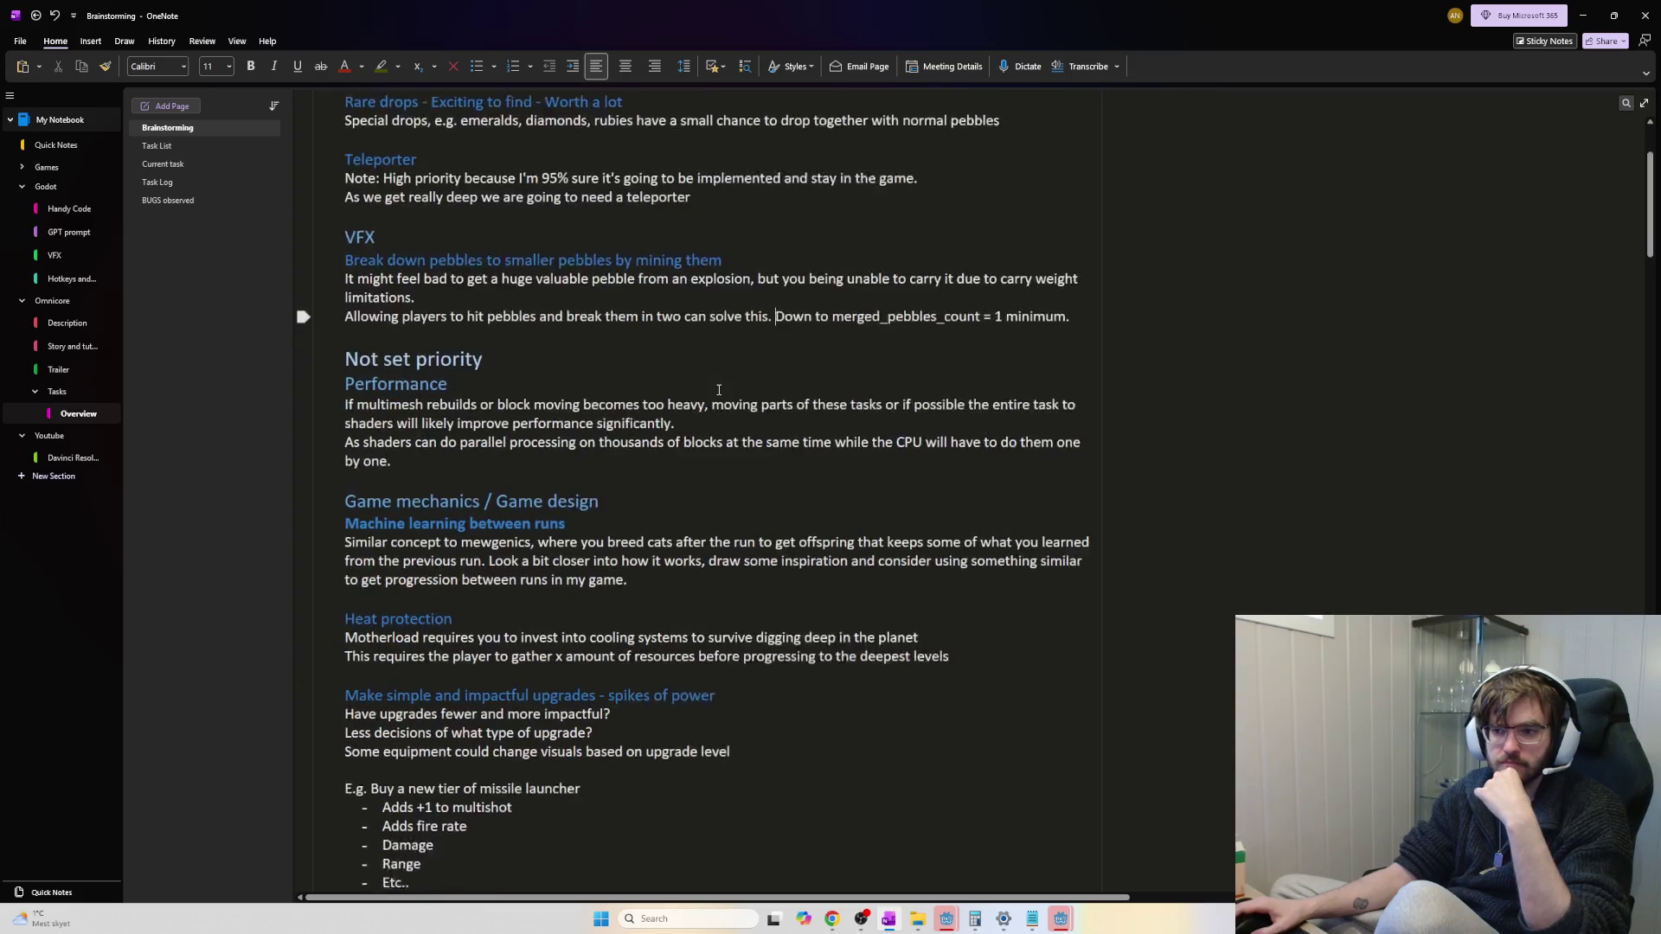
scroll(719, 389, up, 1)
scroll(719, 390, up, 3)
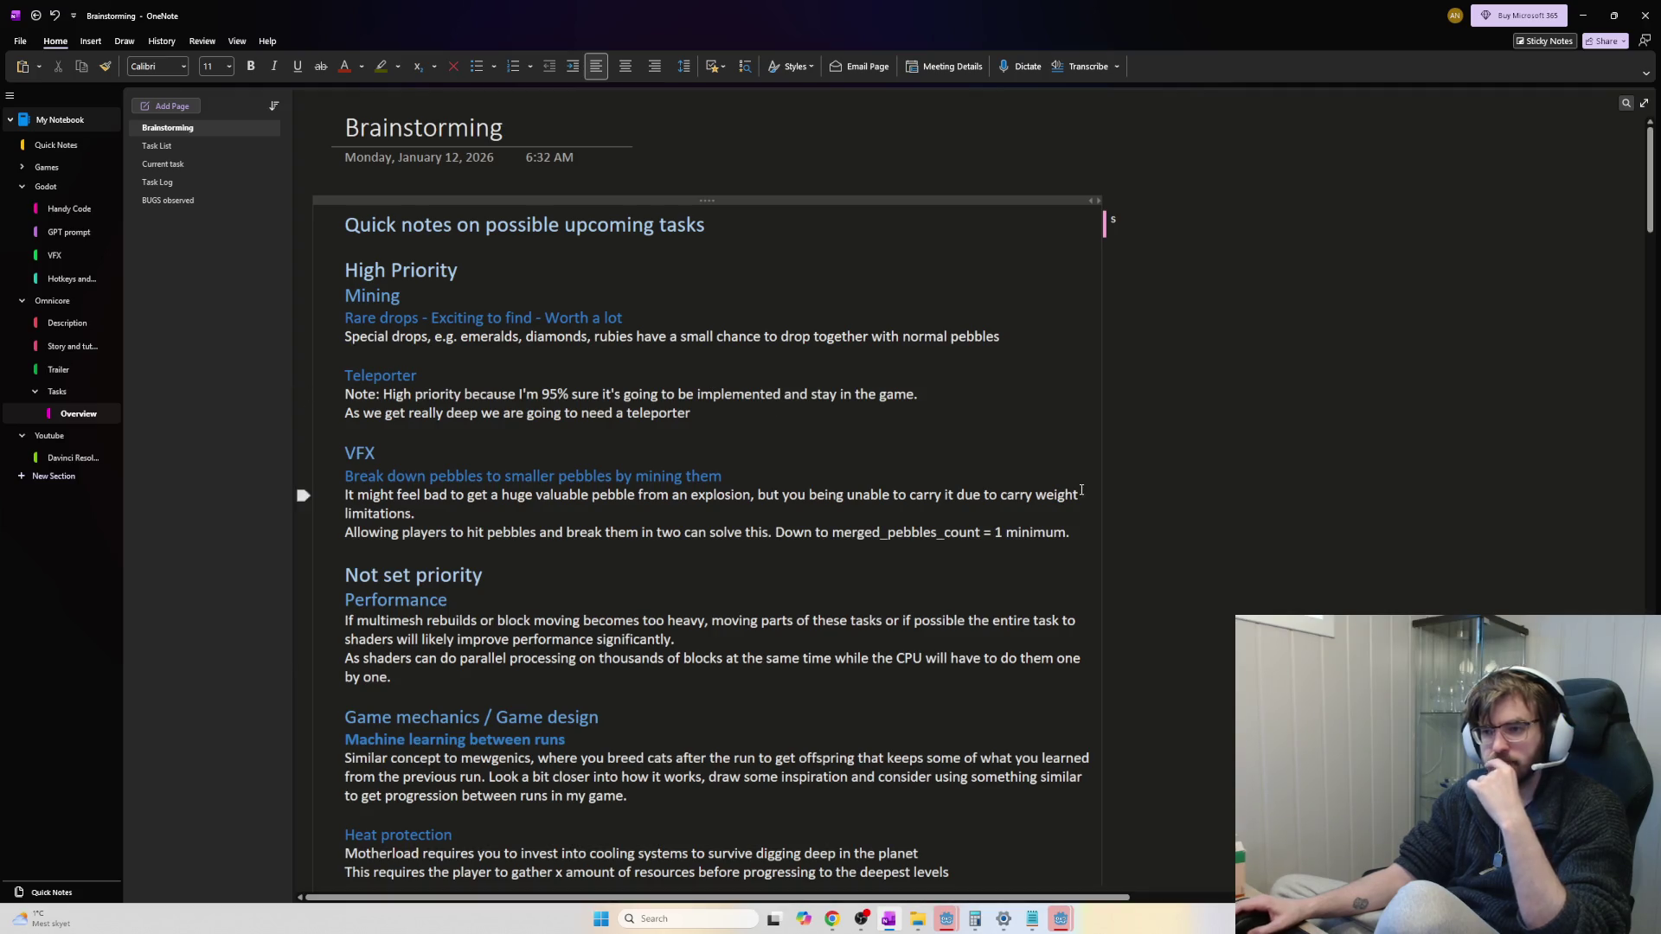
mouse_move(1076, 533)
mouse_down()
mouse_move(433, 476)
mouse_move(536, 532)
mouse_move(817, 482)
mouse_move(389, 474)
mouse_move(355, 452)
mouse_up()
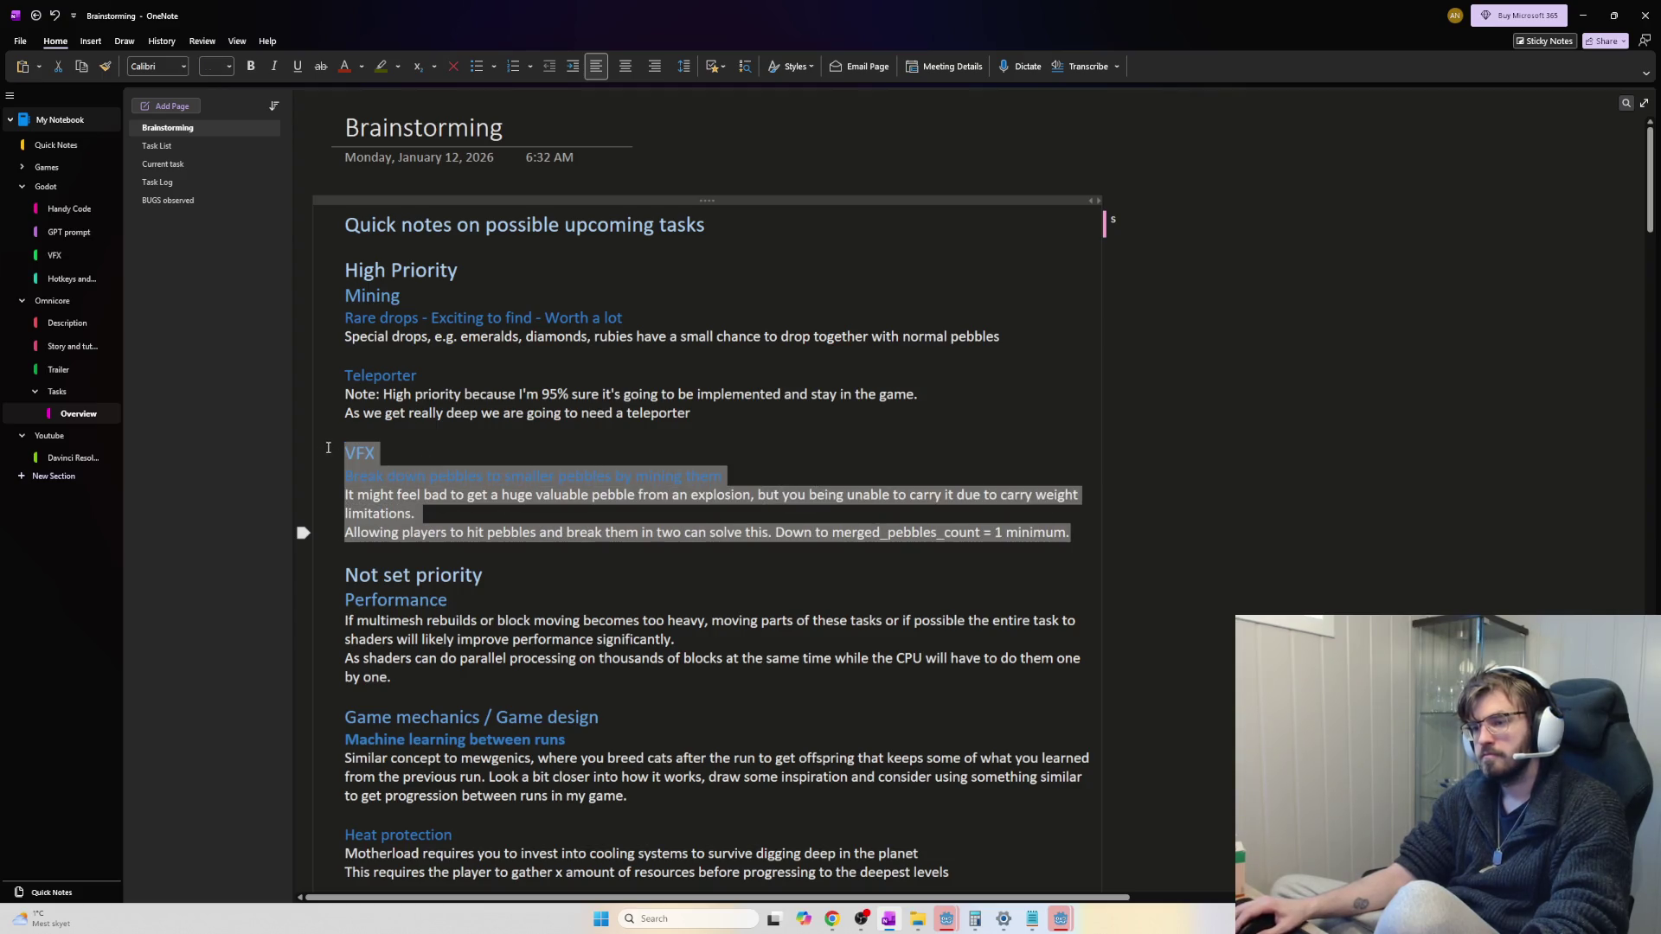
click(460, 503)
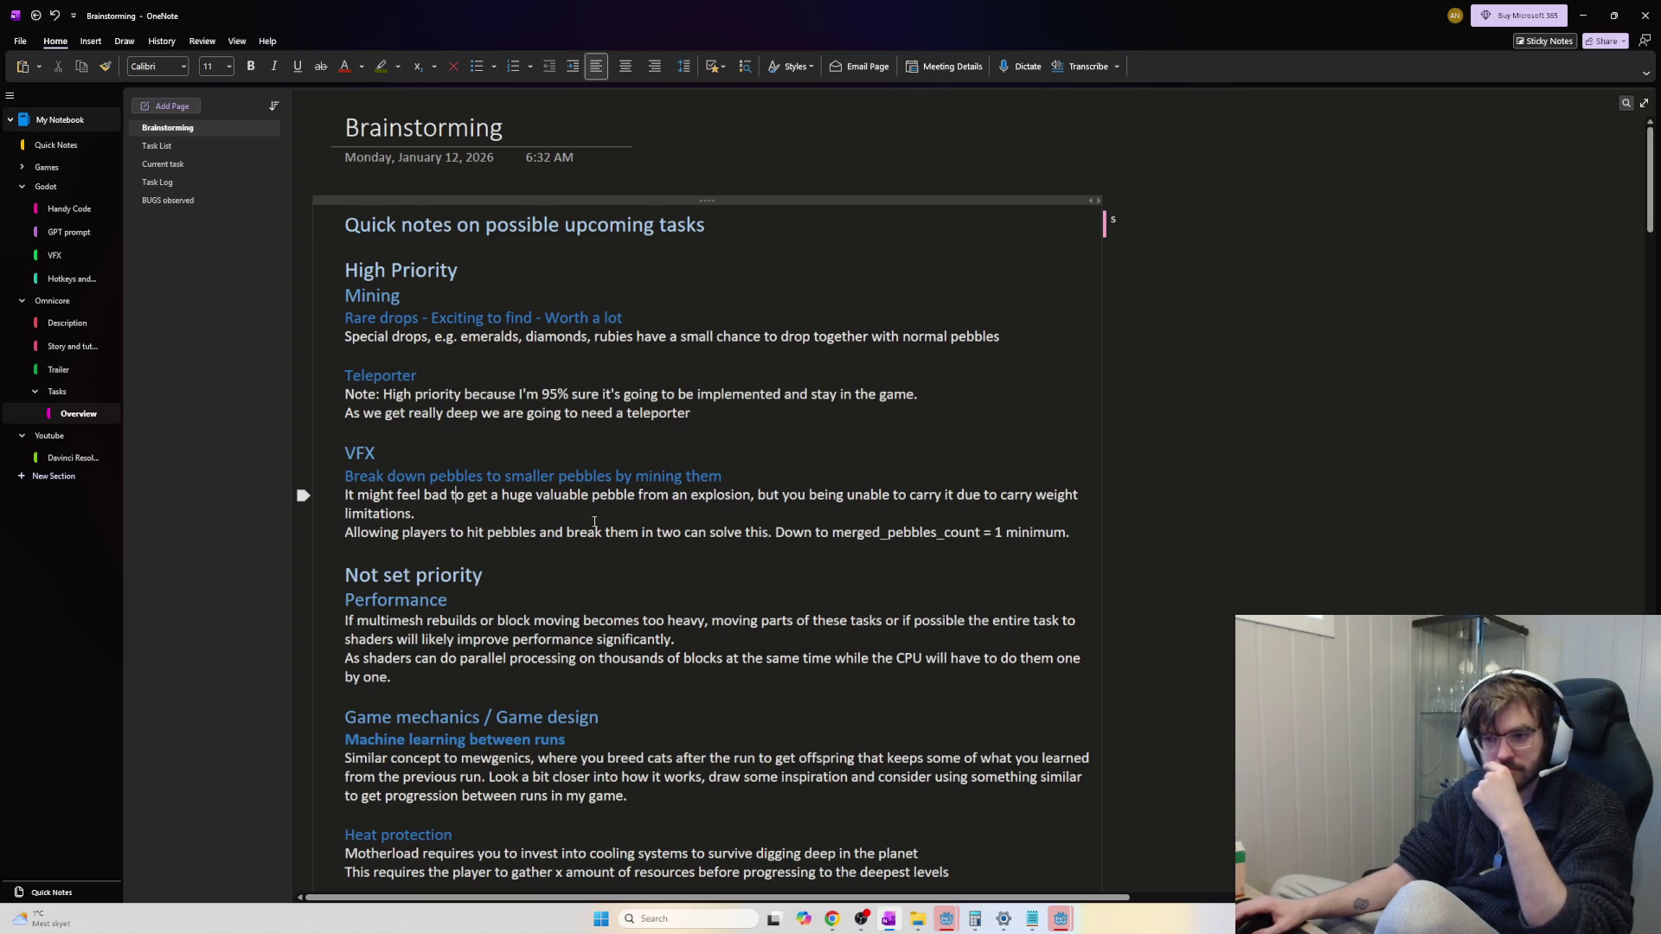
scroll(596, 523, down, 3)
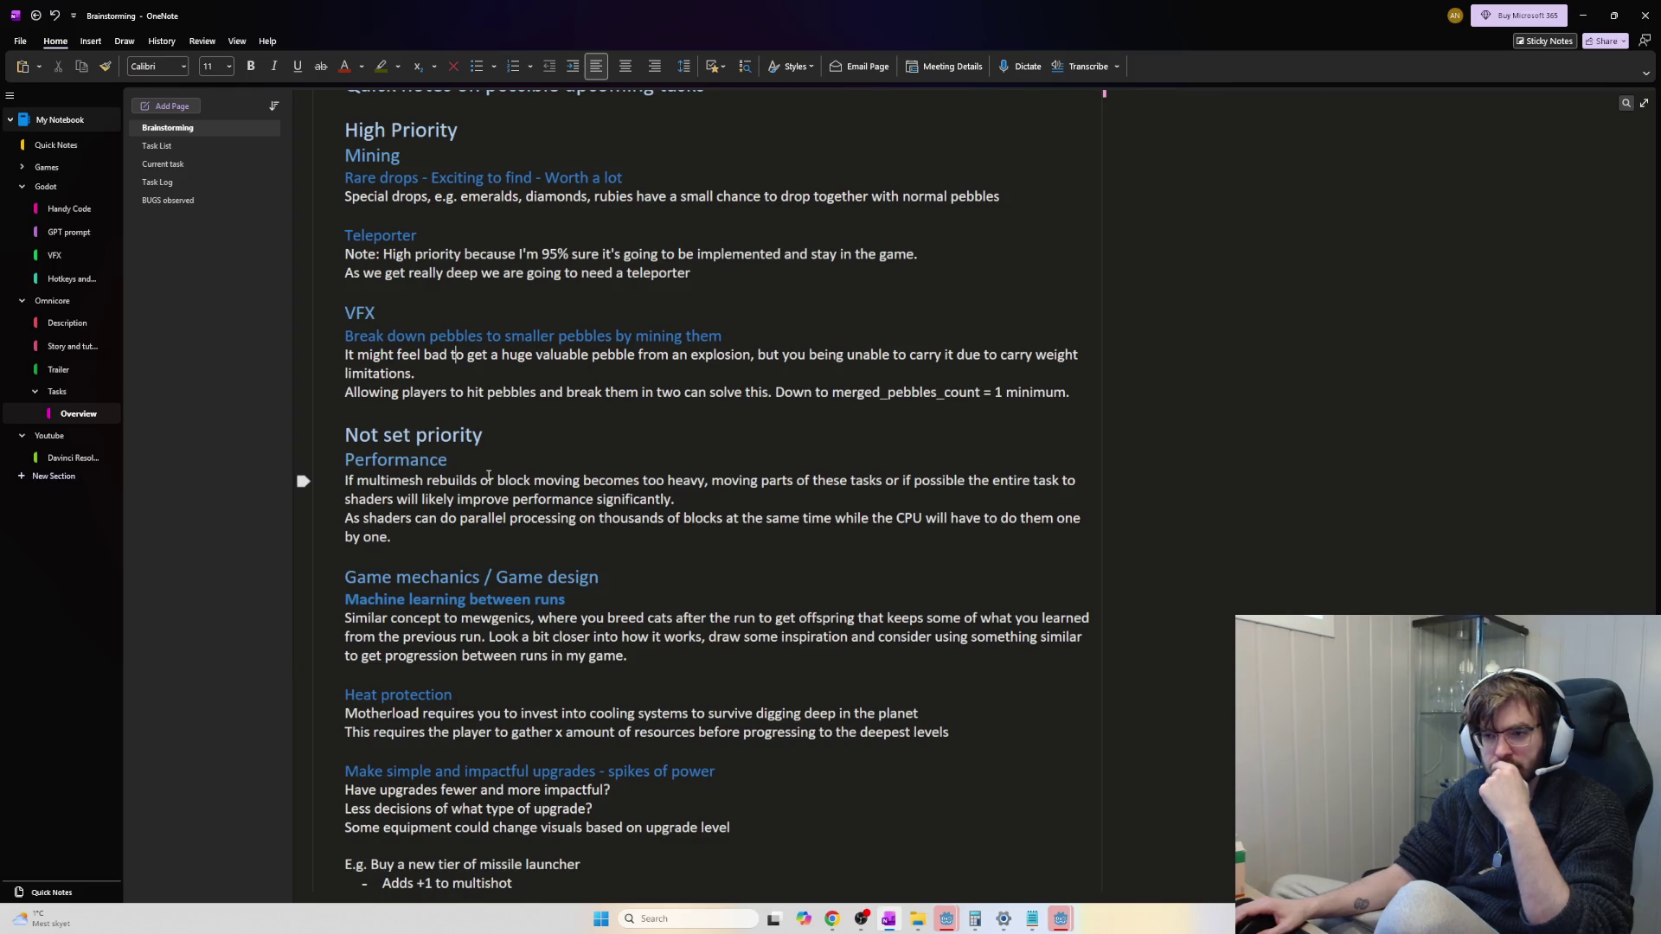
key(alt+Tab)
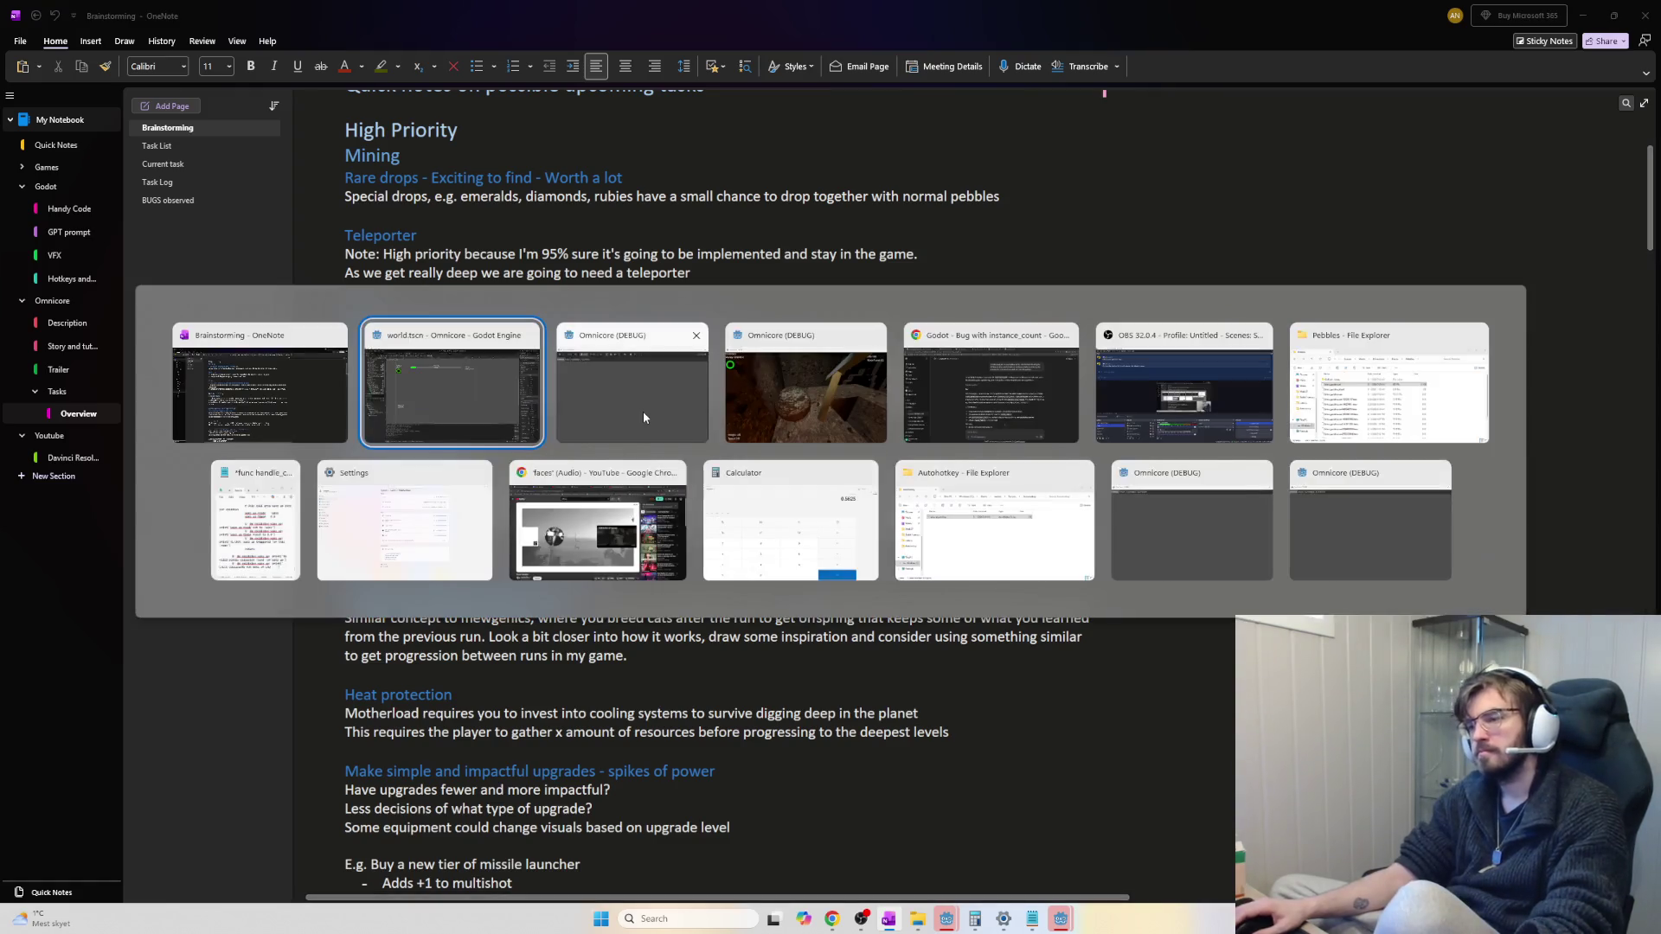
In the Omnicore game, walk forward through the rock tunnel and swing the pickaxe at the rock
key(Tab)
key(Tab)
key(w)
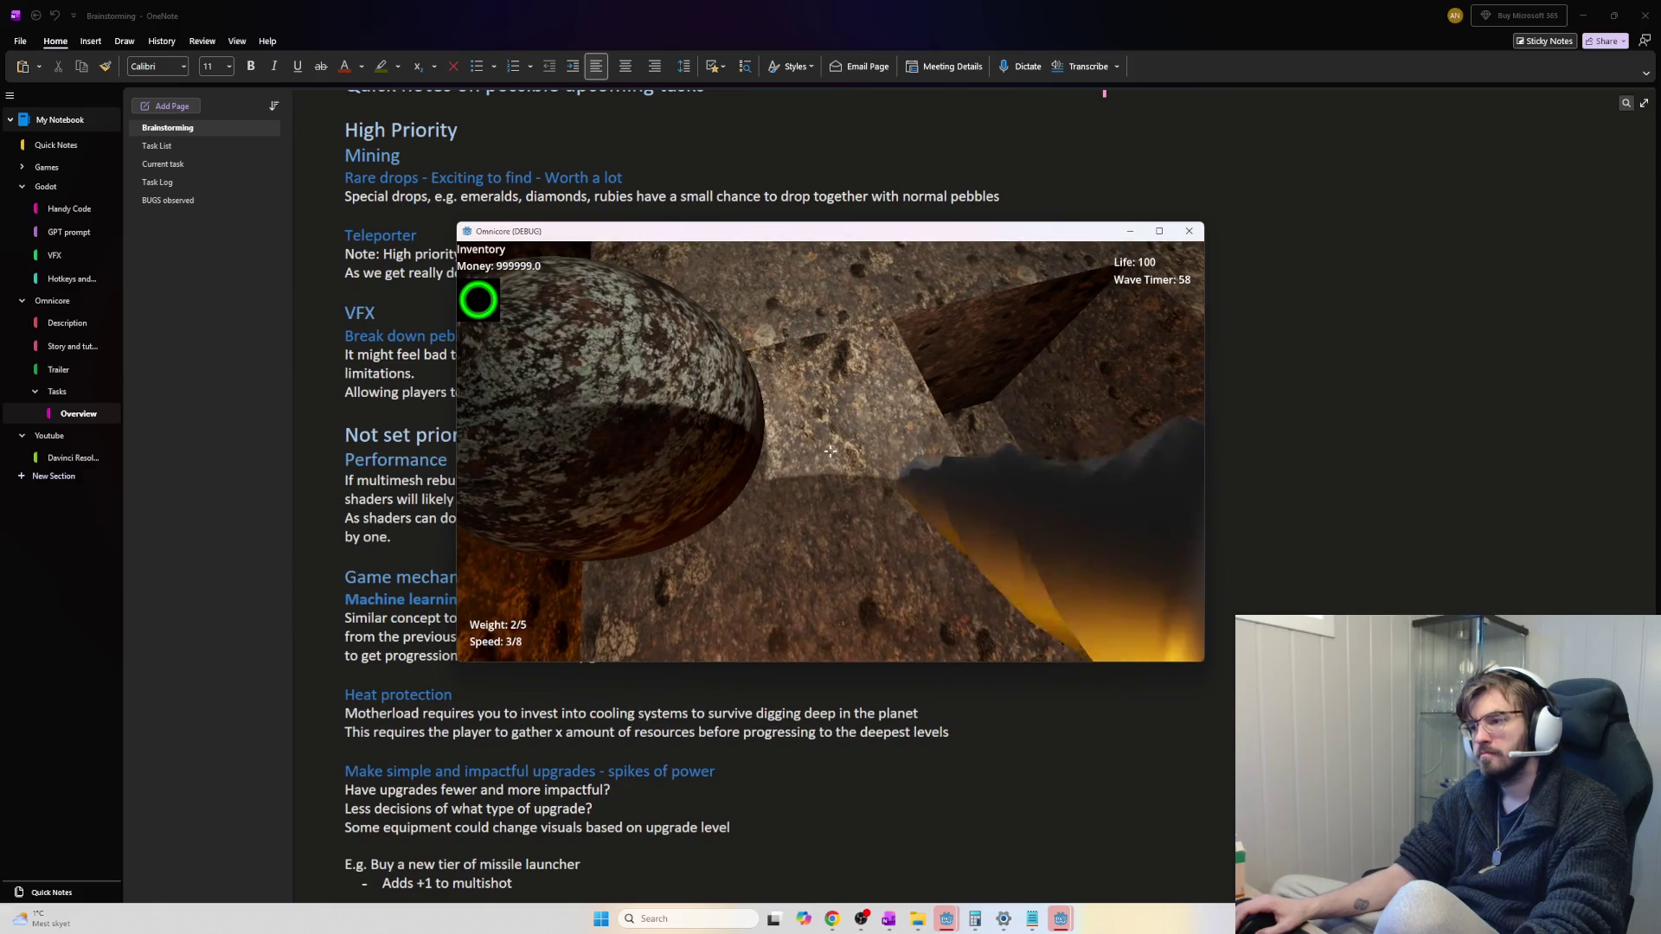
key(w)
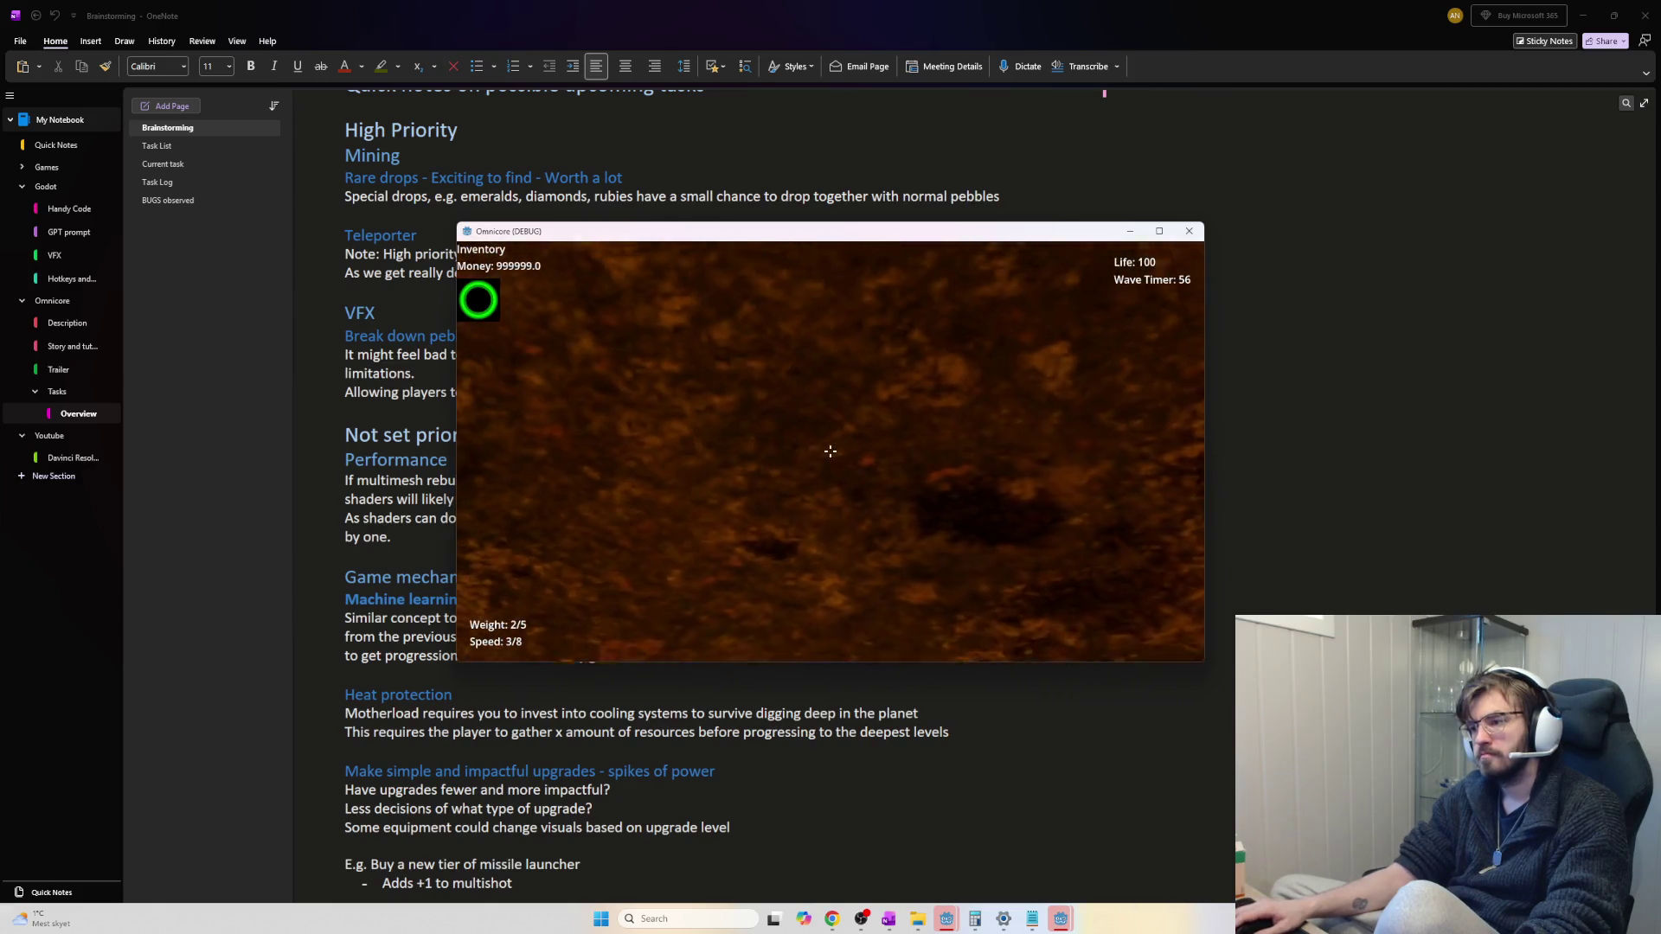
click(830, 450)
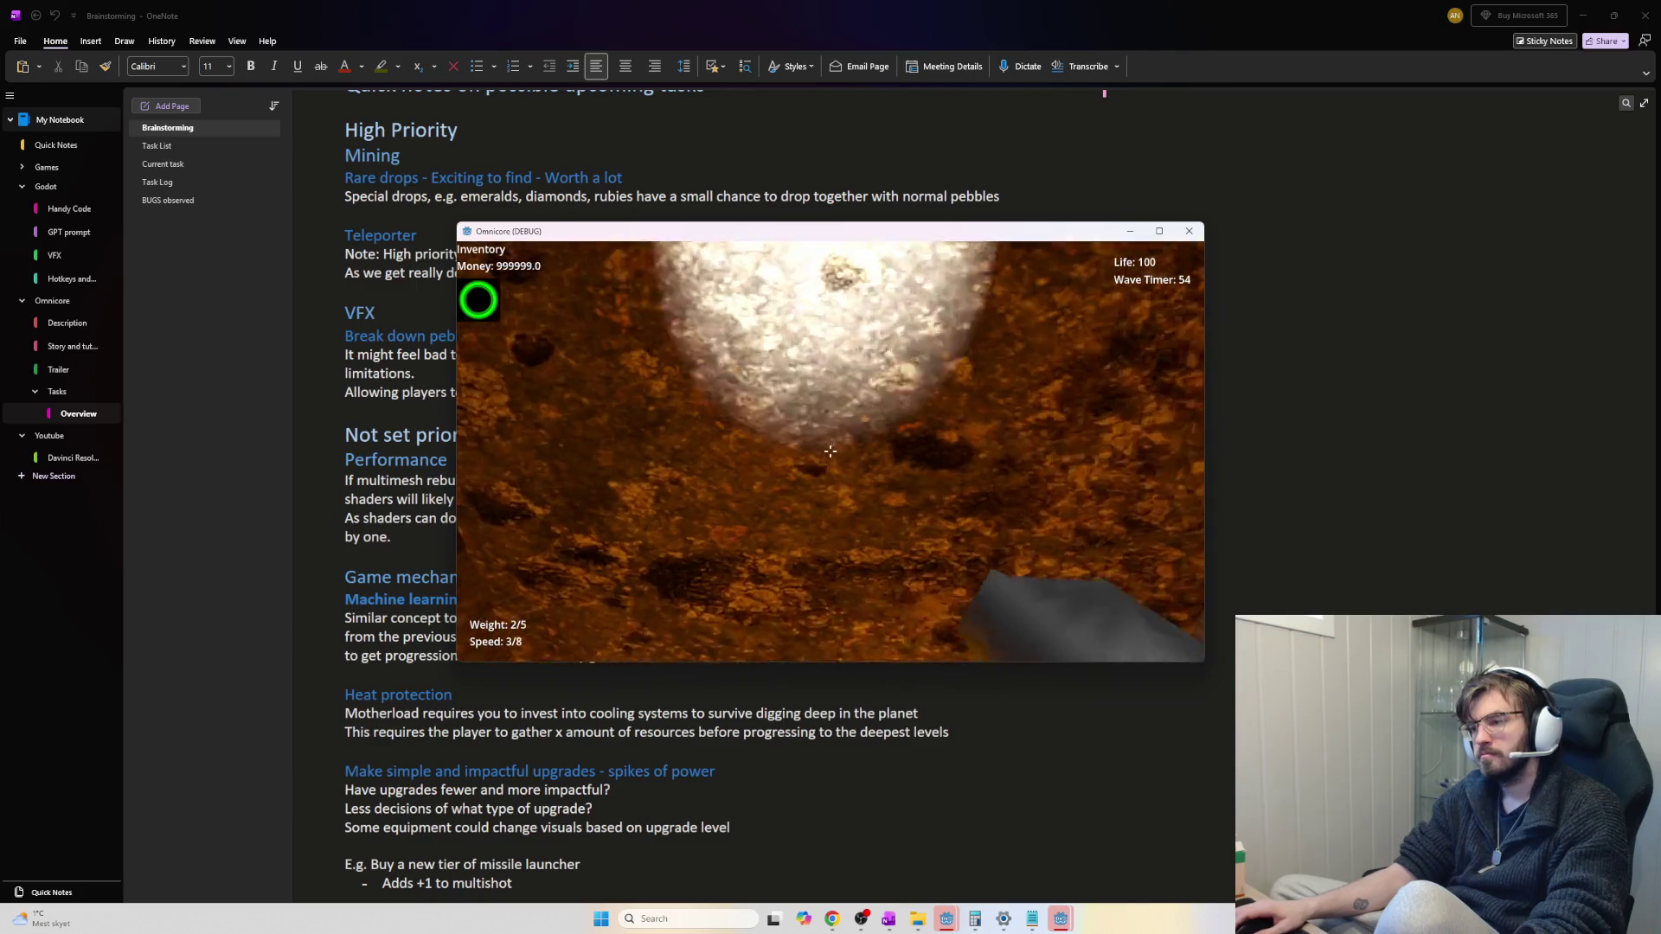
click(829, 451)
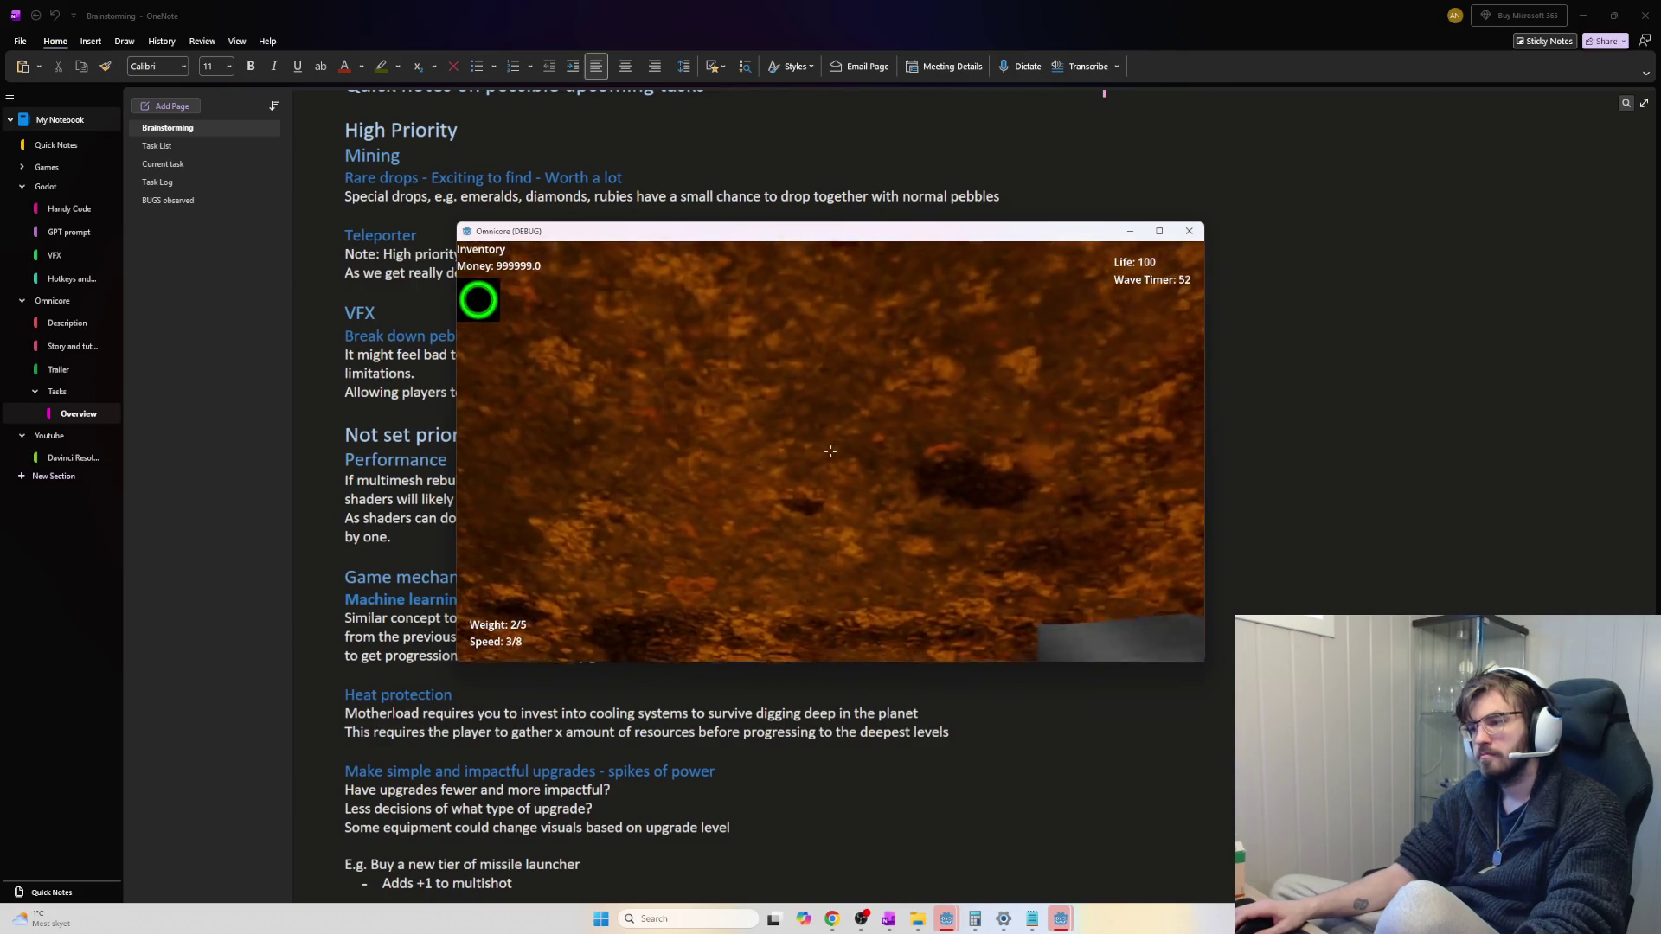
click(830, 451)
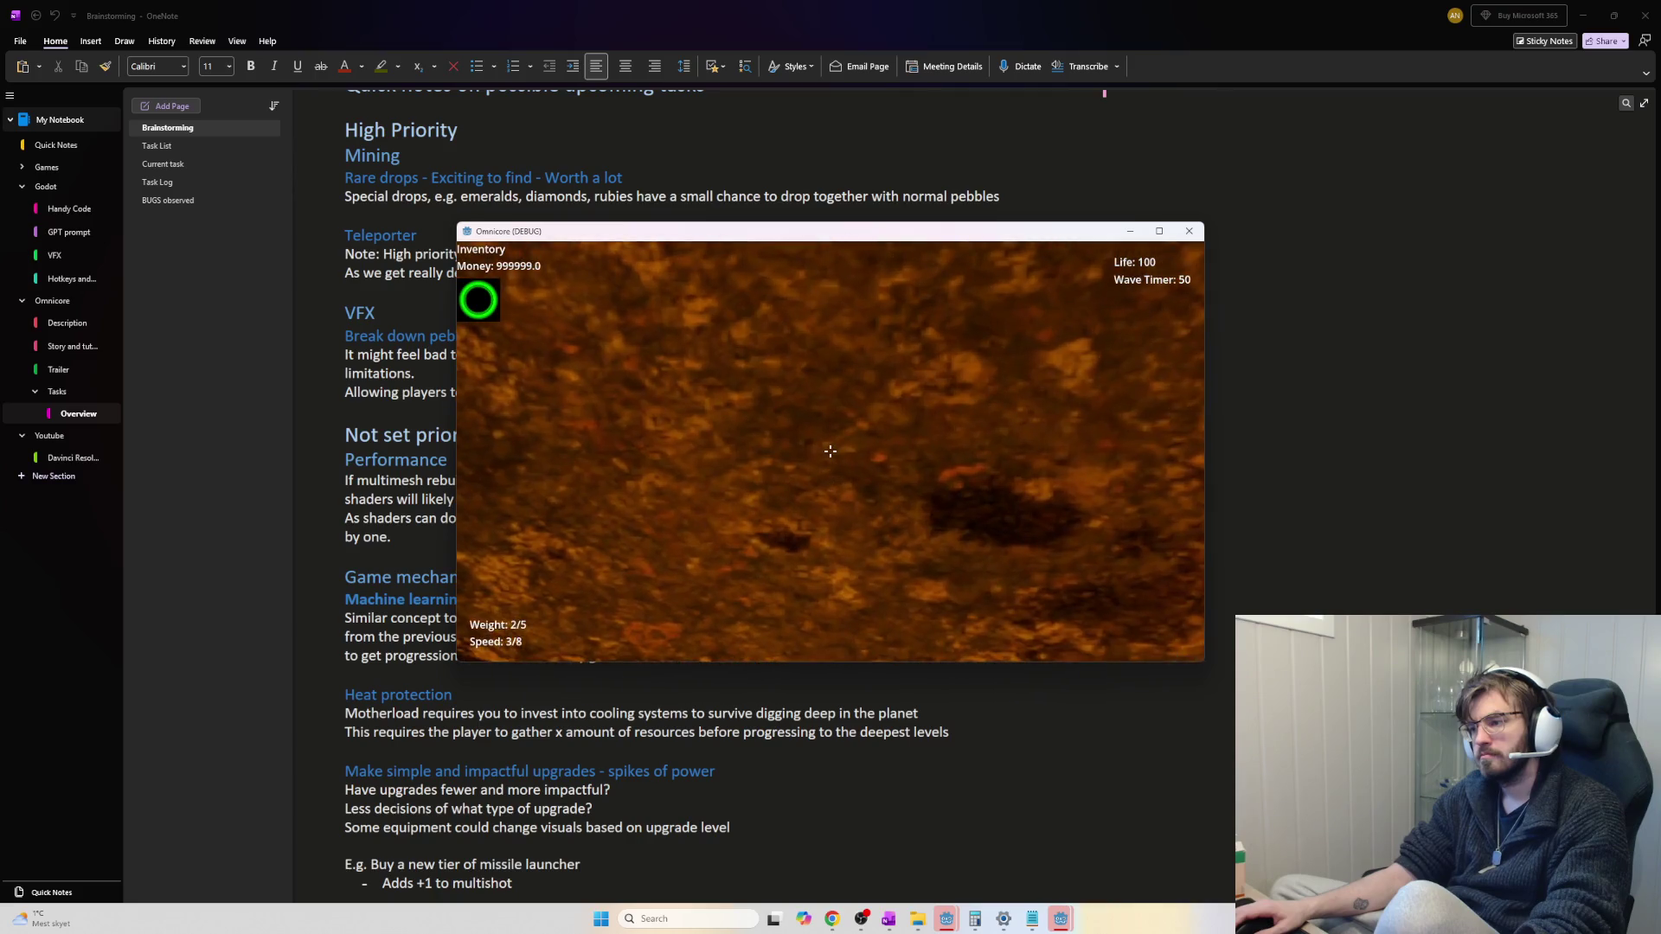
click(830, 450)
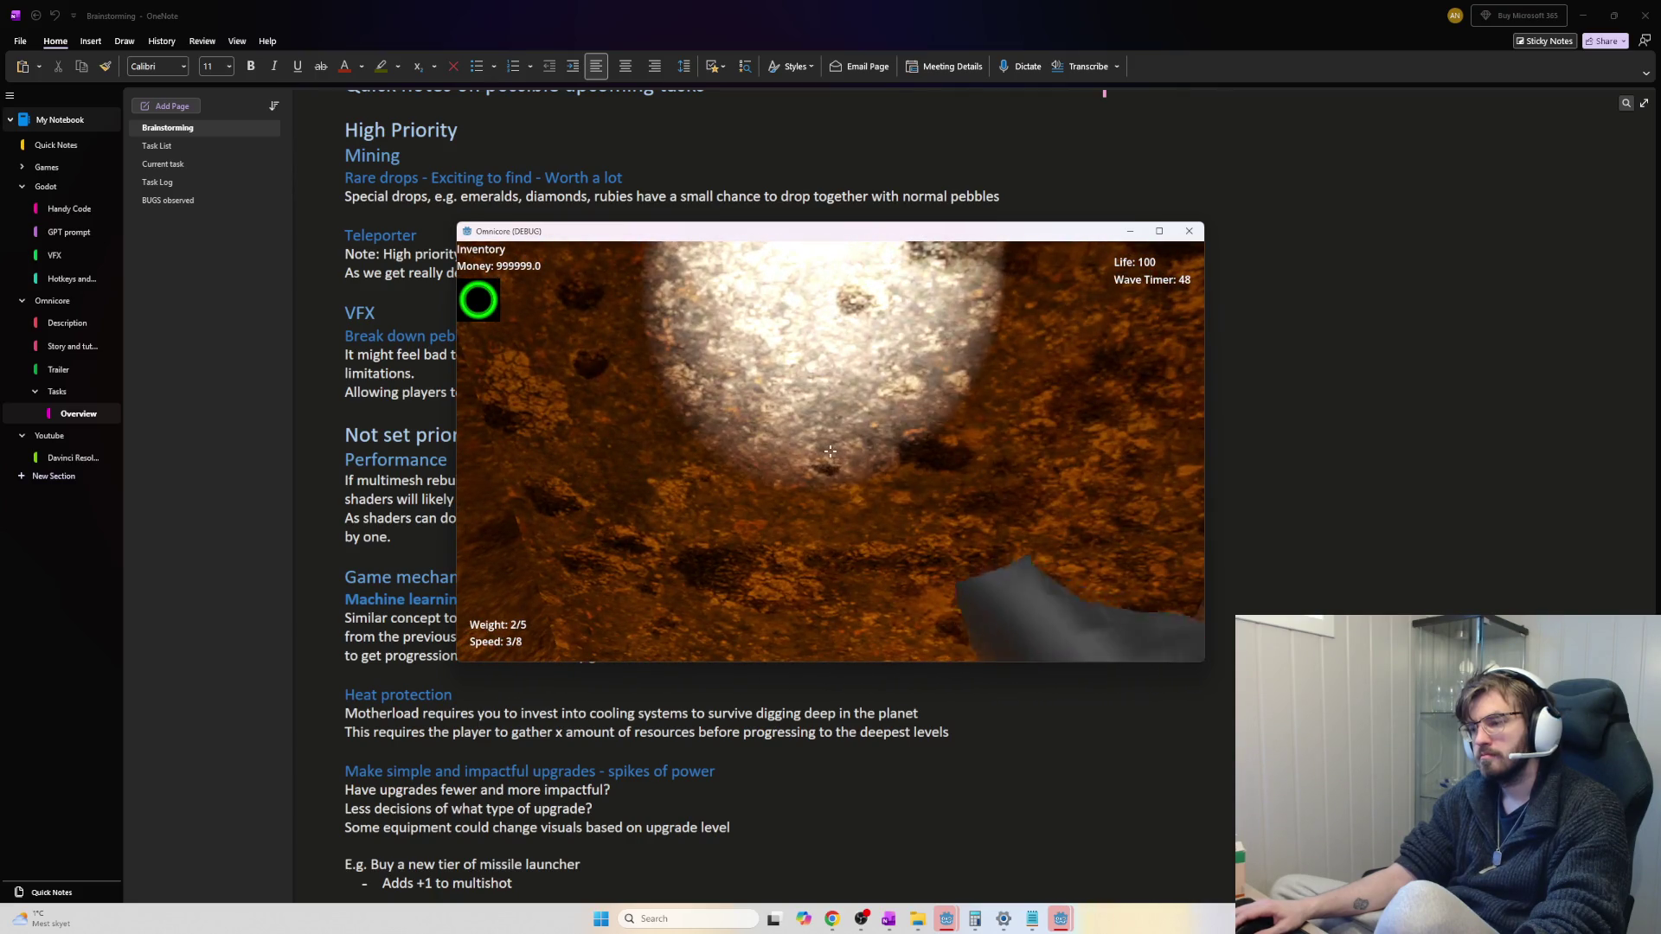
Leave the game and switch back to the Godot editor
key(Escape)
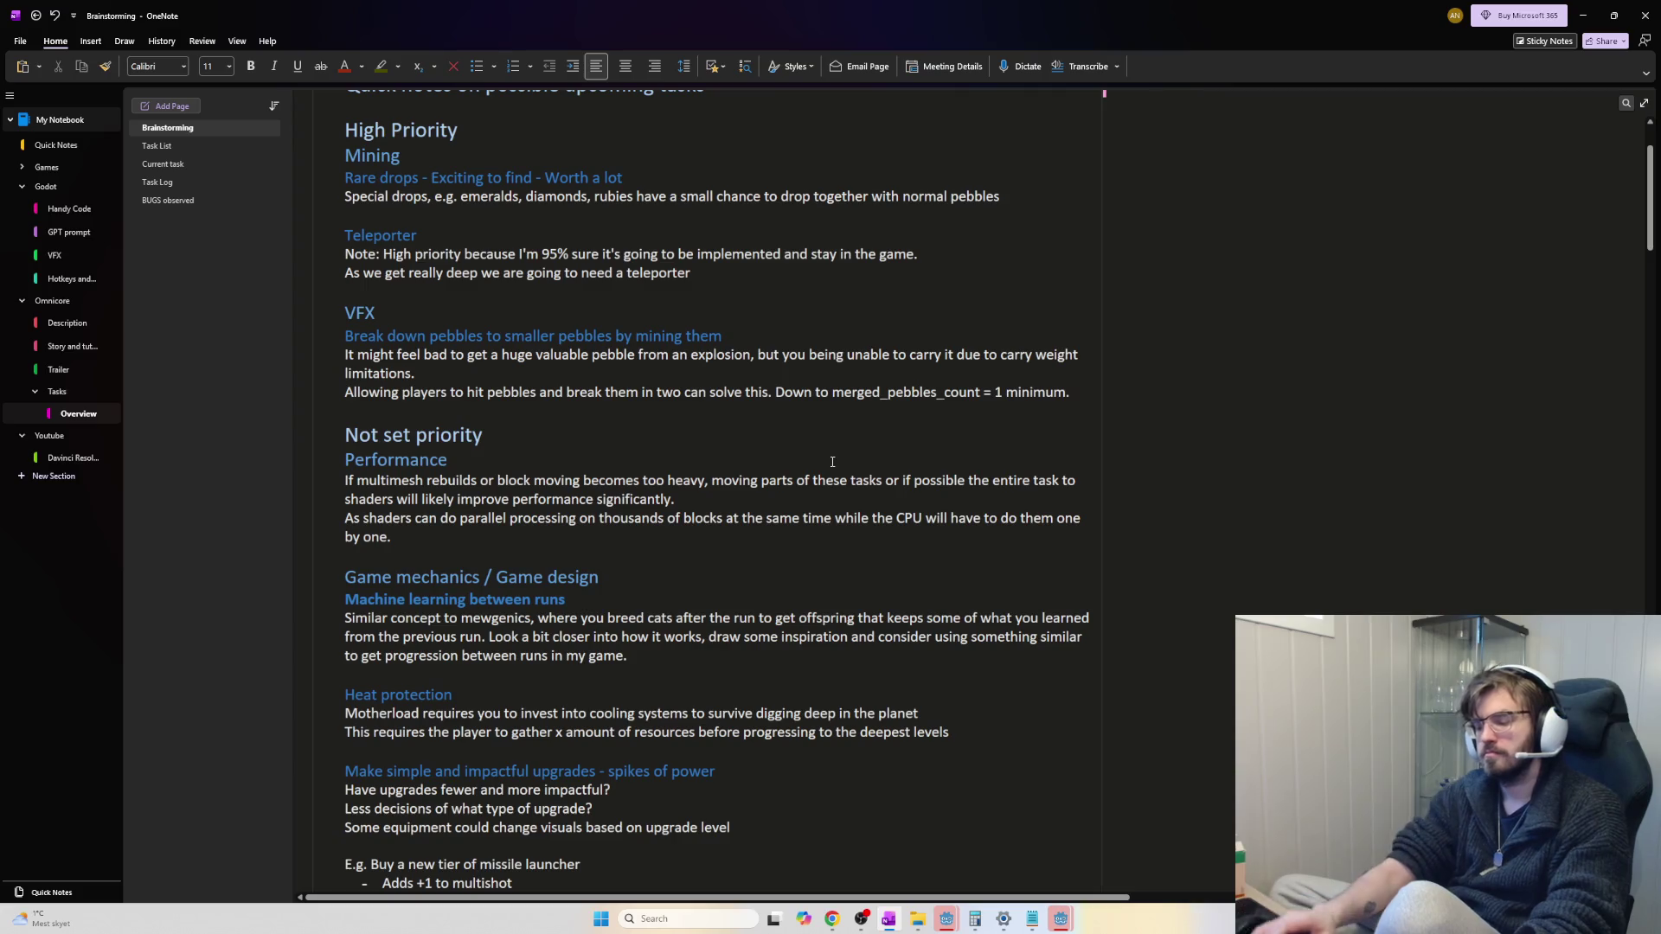
key(alt+Tab)
key(Tab)
key(Tab)
key(alt+shift+Tab)
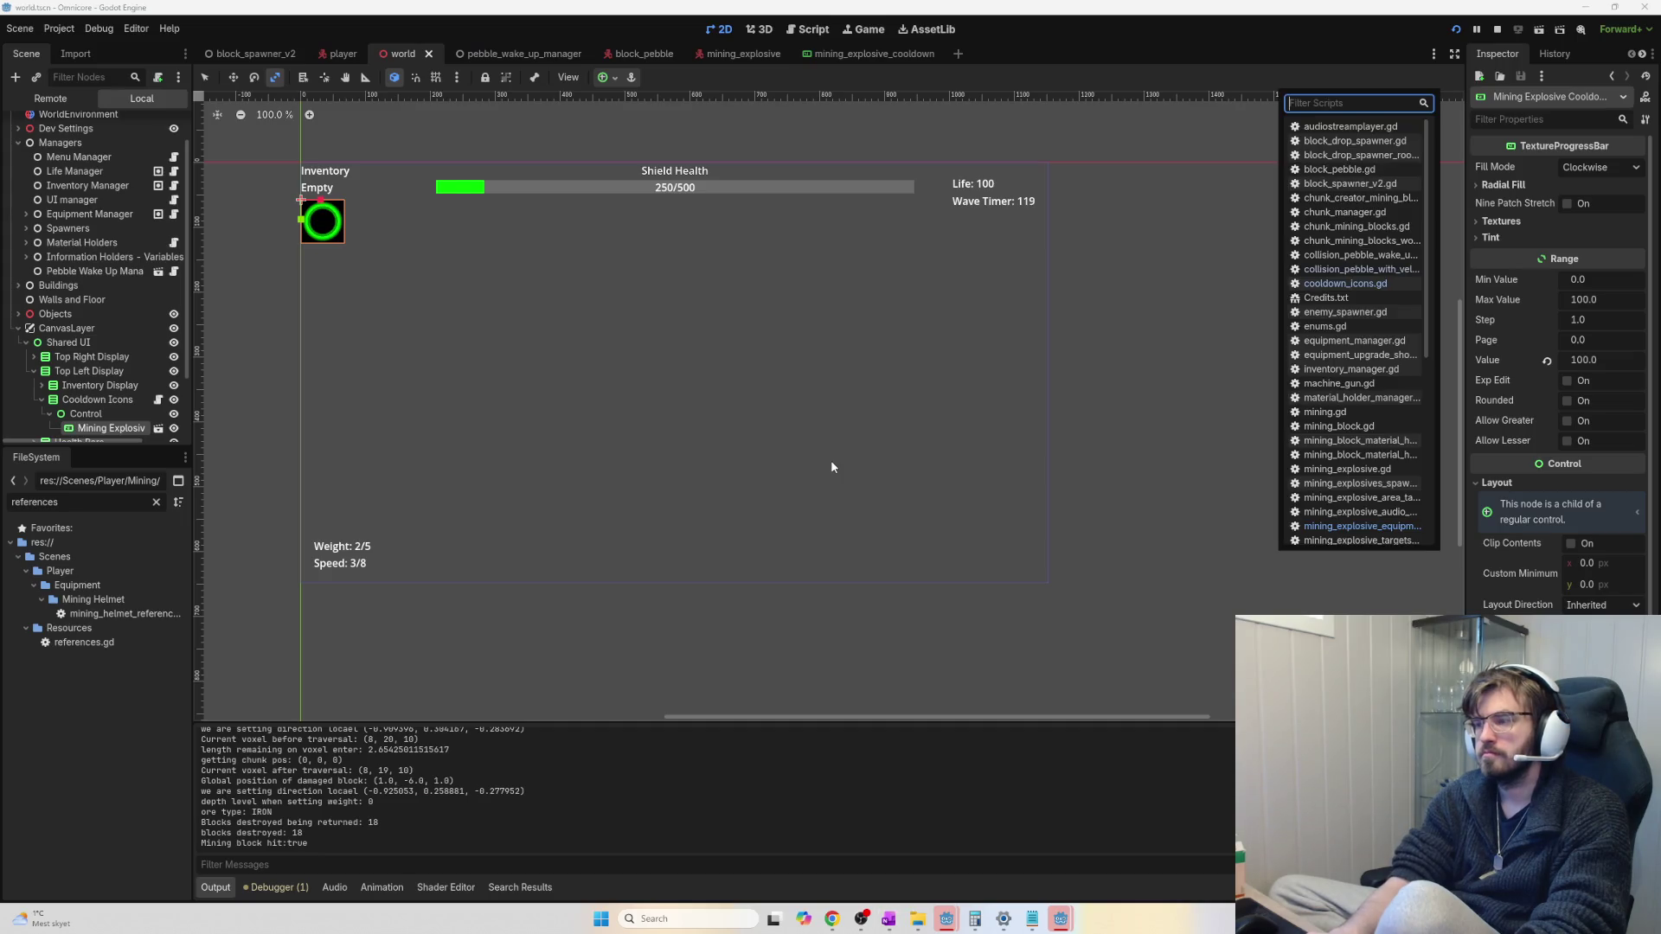
Switch to the ChatGPT 'Bug with instance_count' chat recommending a separate pebble collision layer
key(alt+Tab)
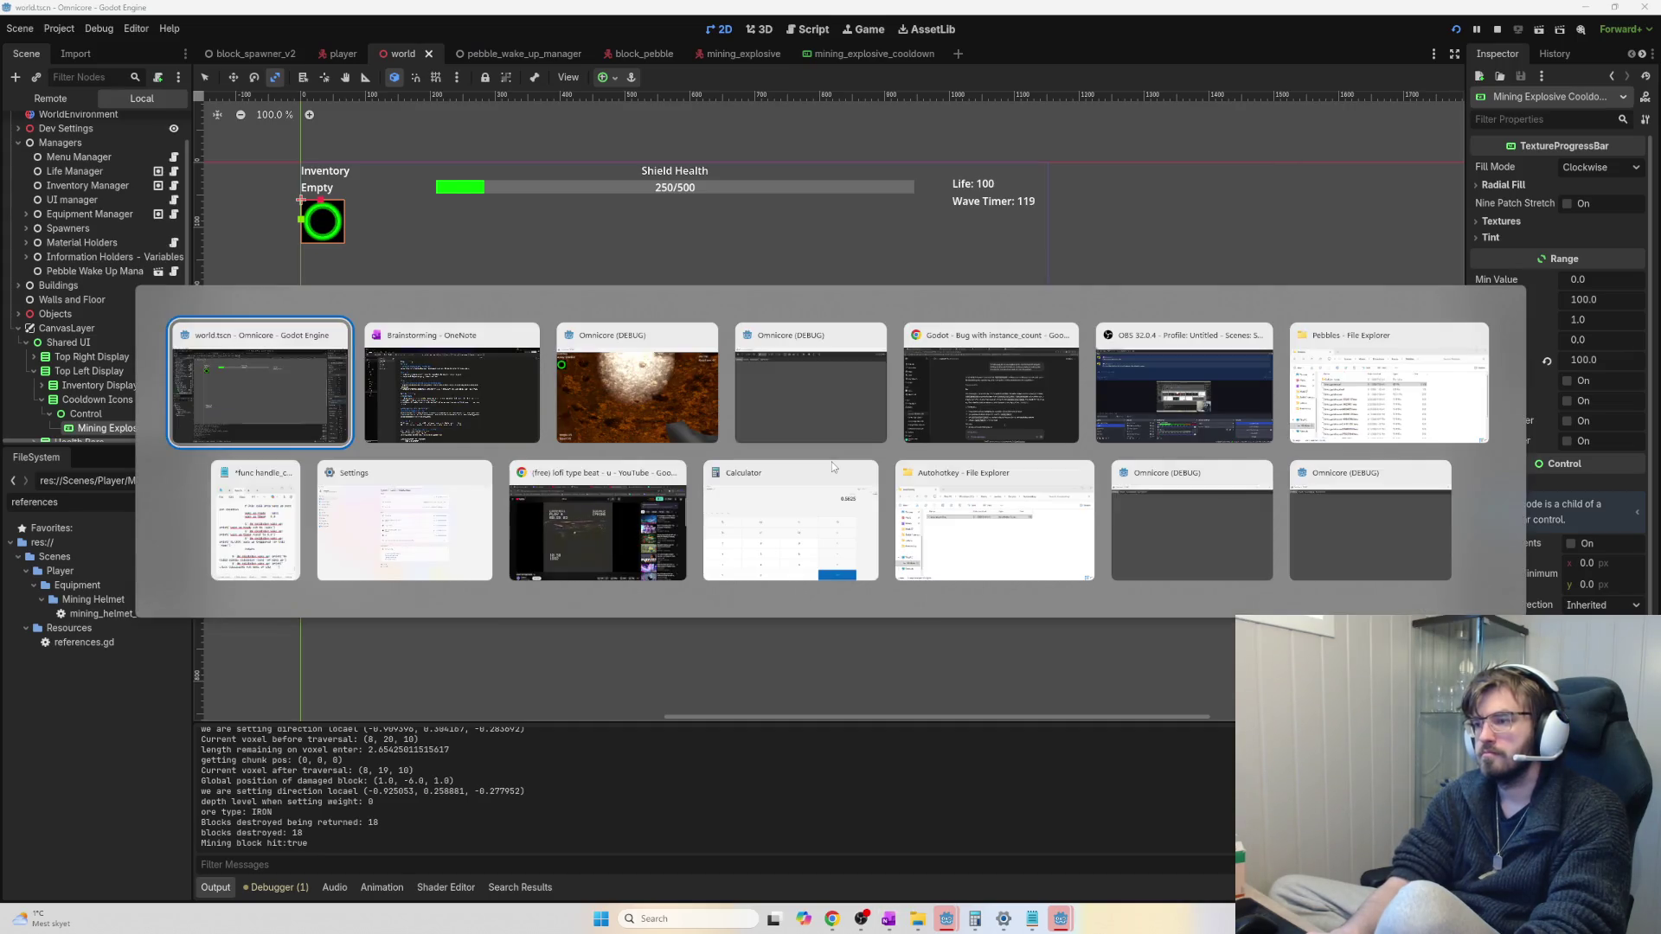
key(Tab)
key(Tab)
key(Tab)
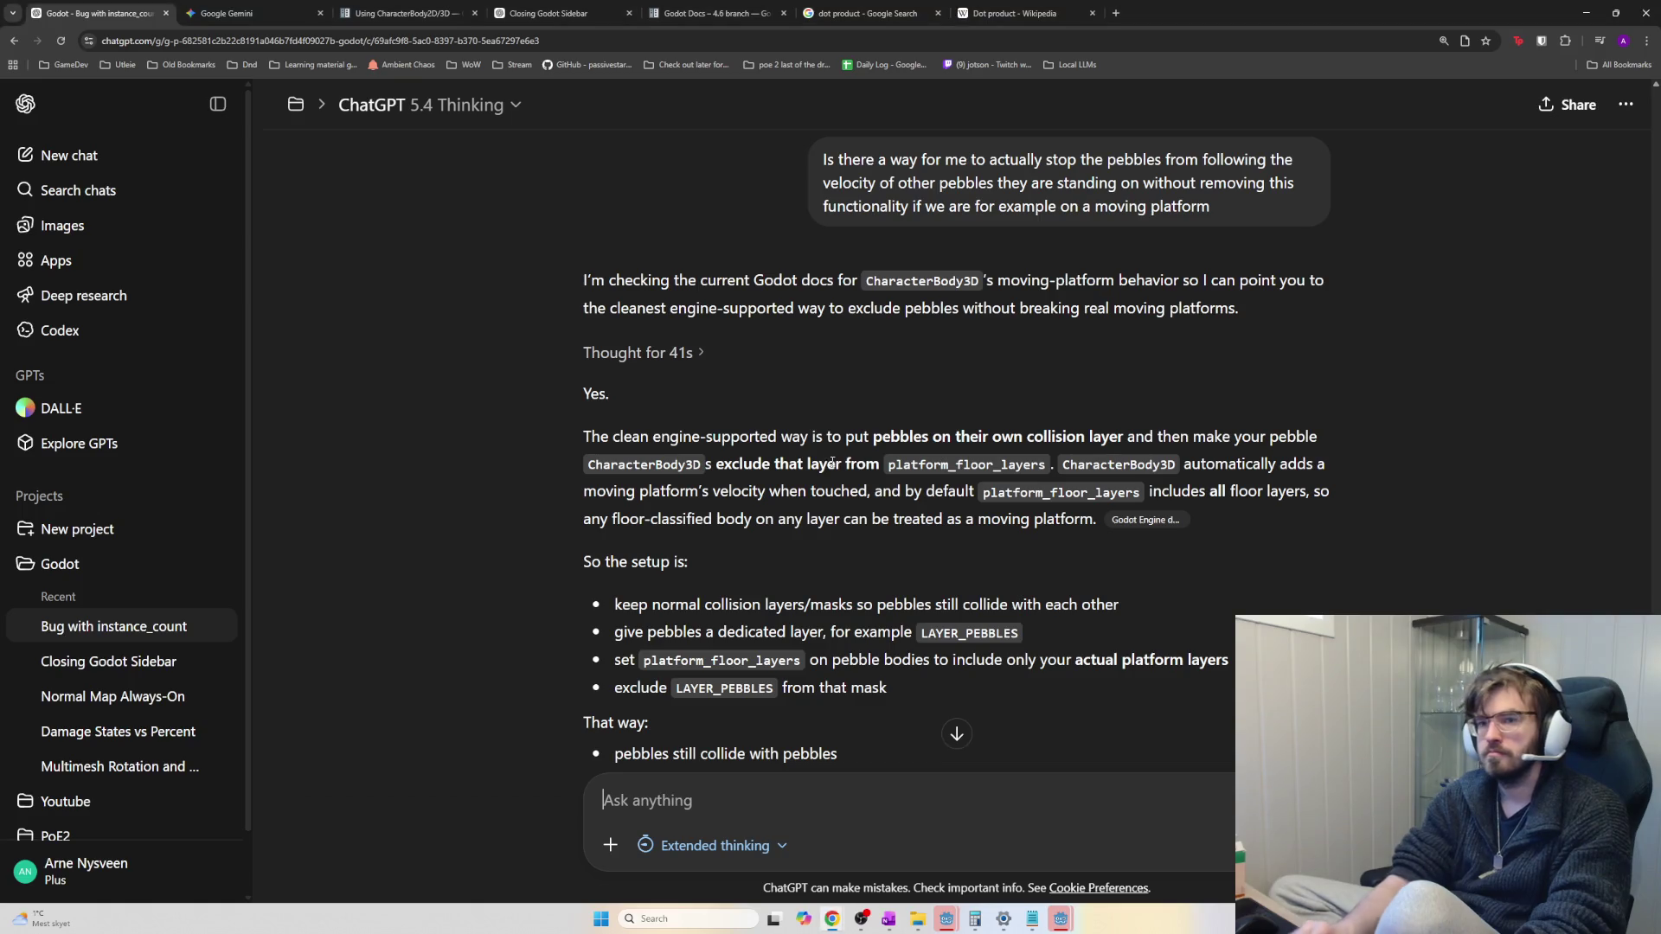
key(alt+Tab)
key(Tab)
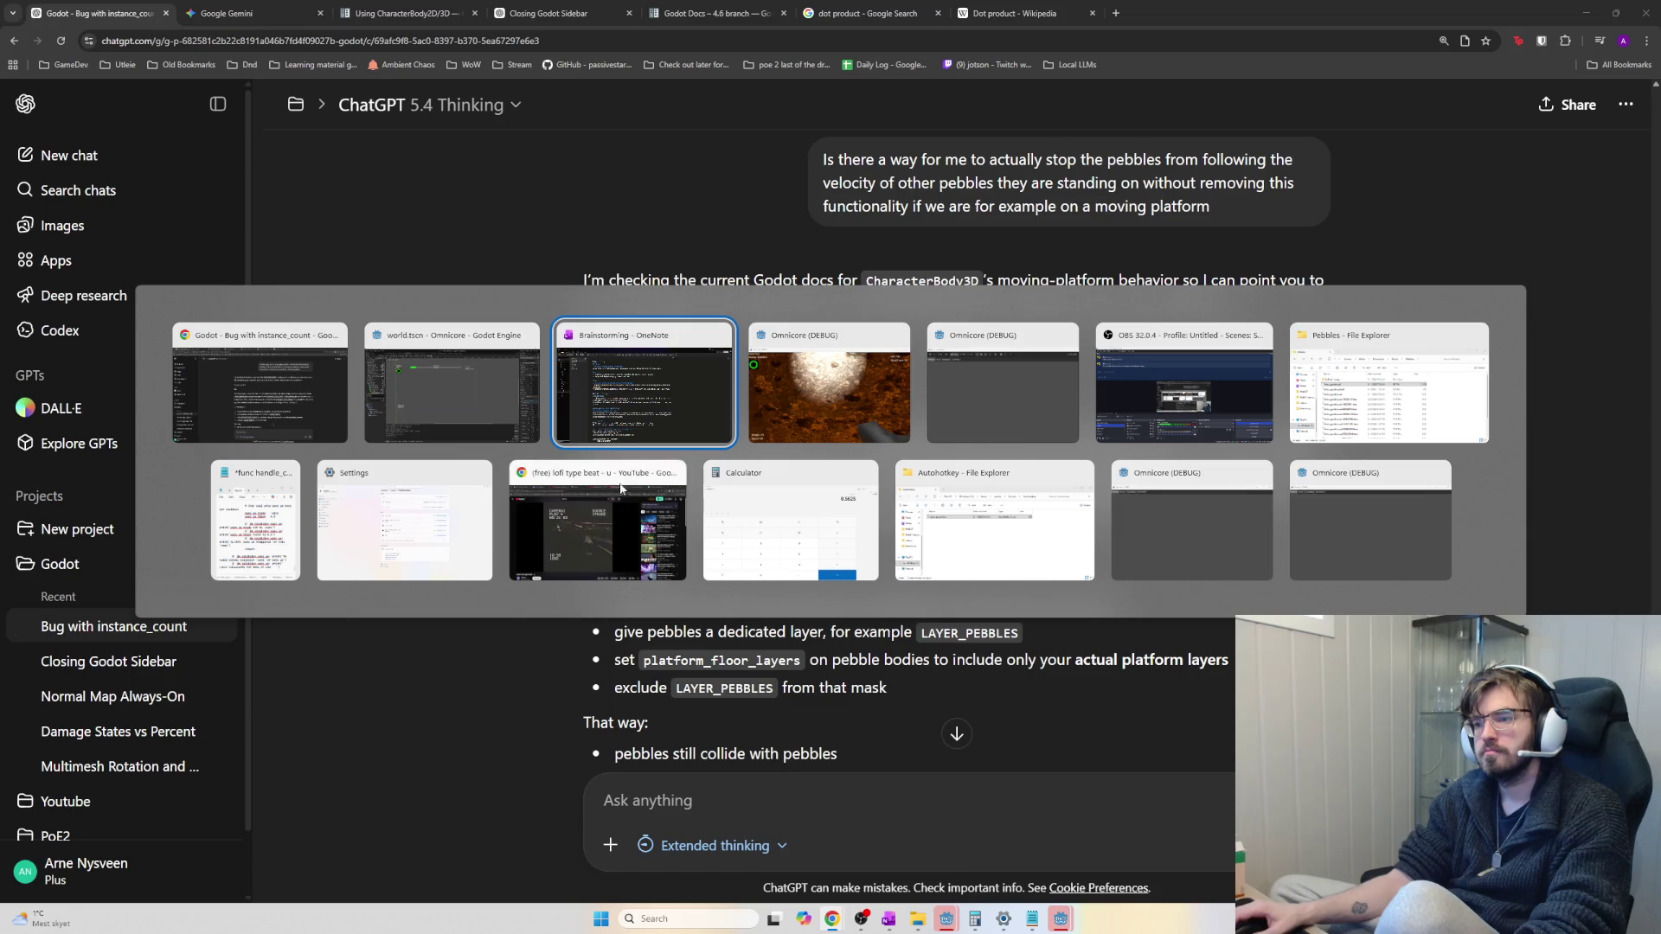
key(Escape)
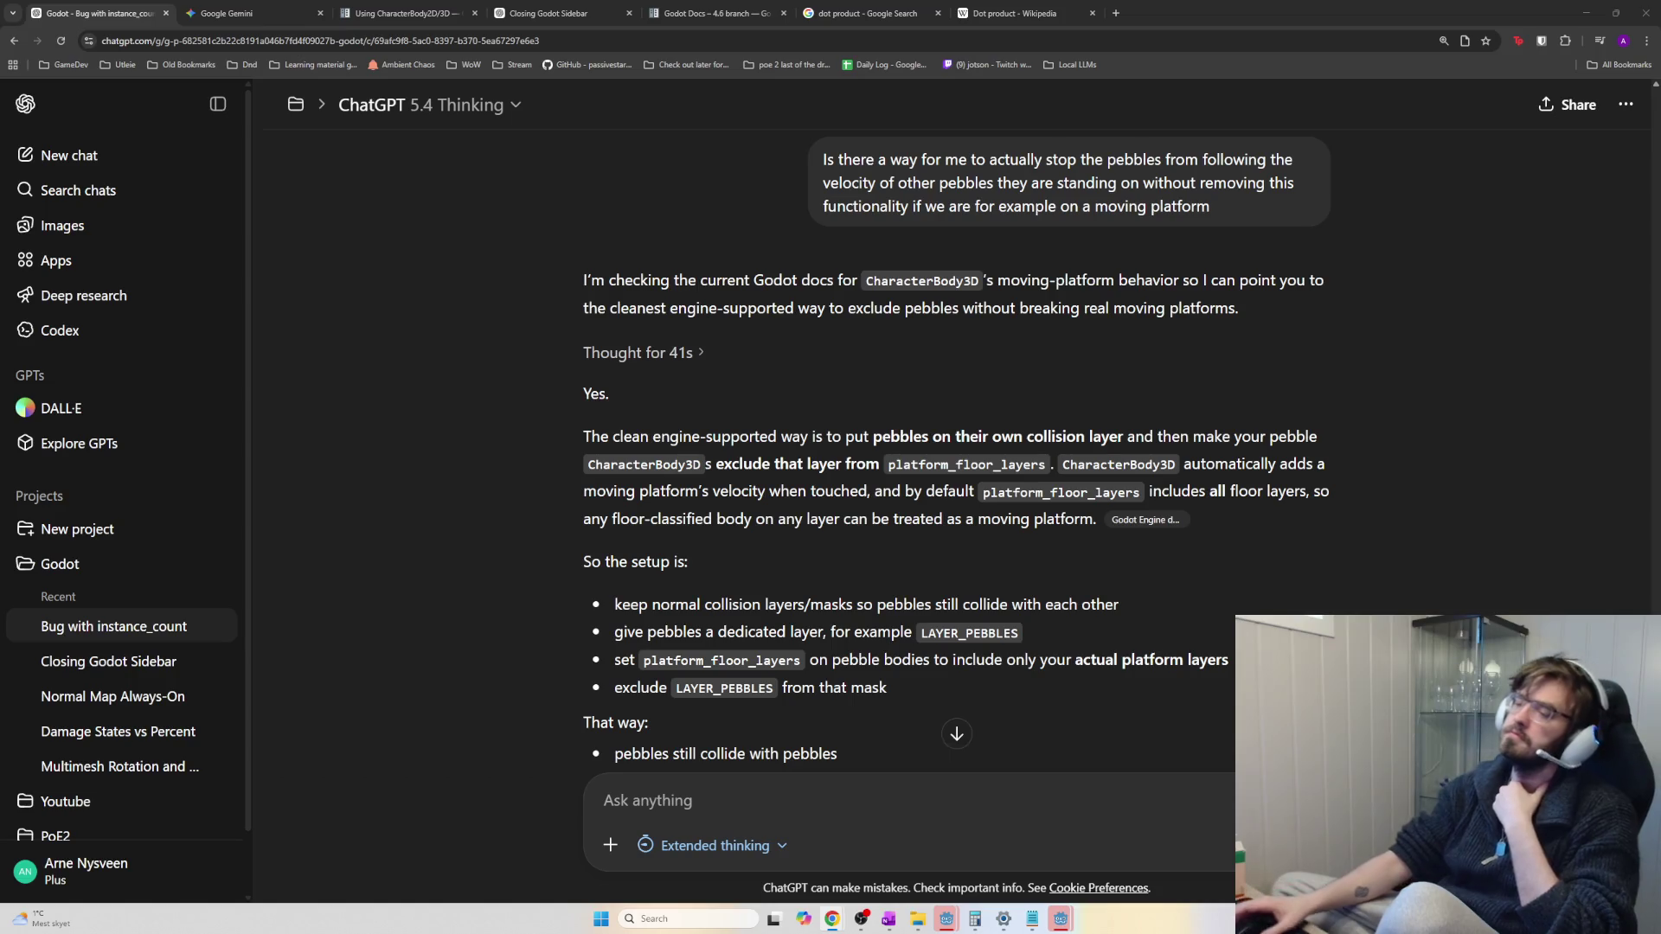
Scroll through ChatGPT's answer down to the gdscript platform_floor_layers examples
scroll(758, 578, down, 4)
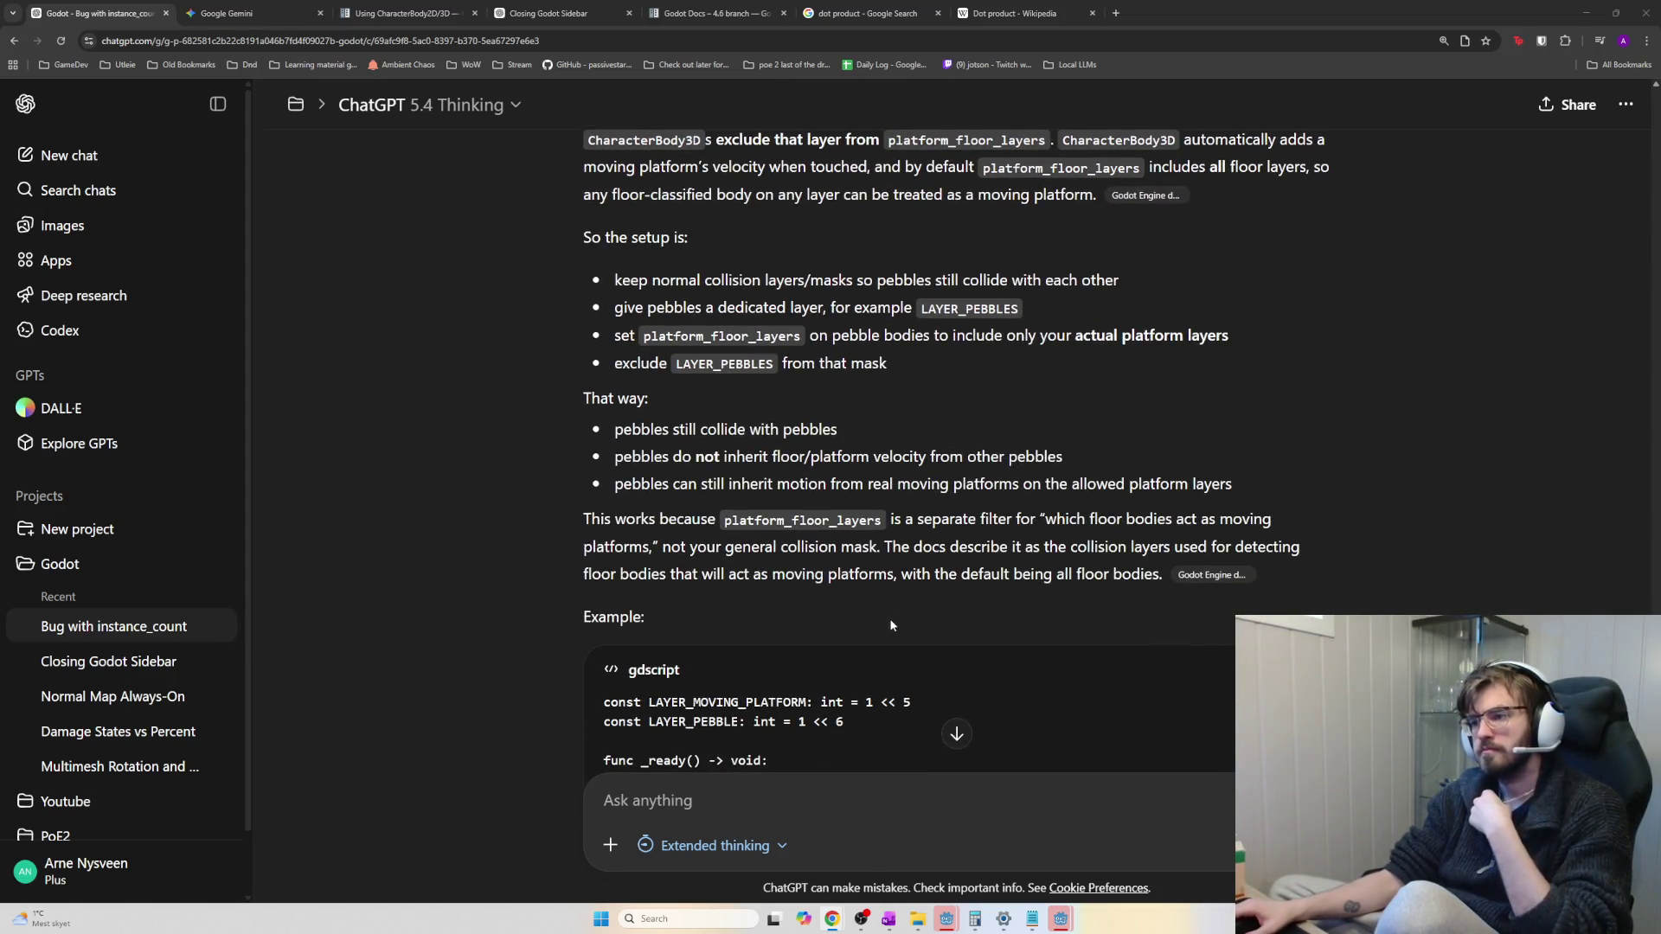
scroll(886, 625, down, 1)
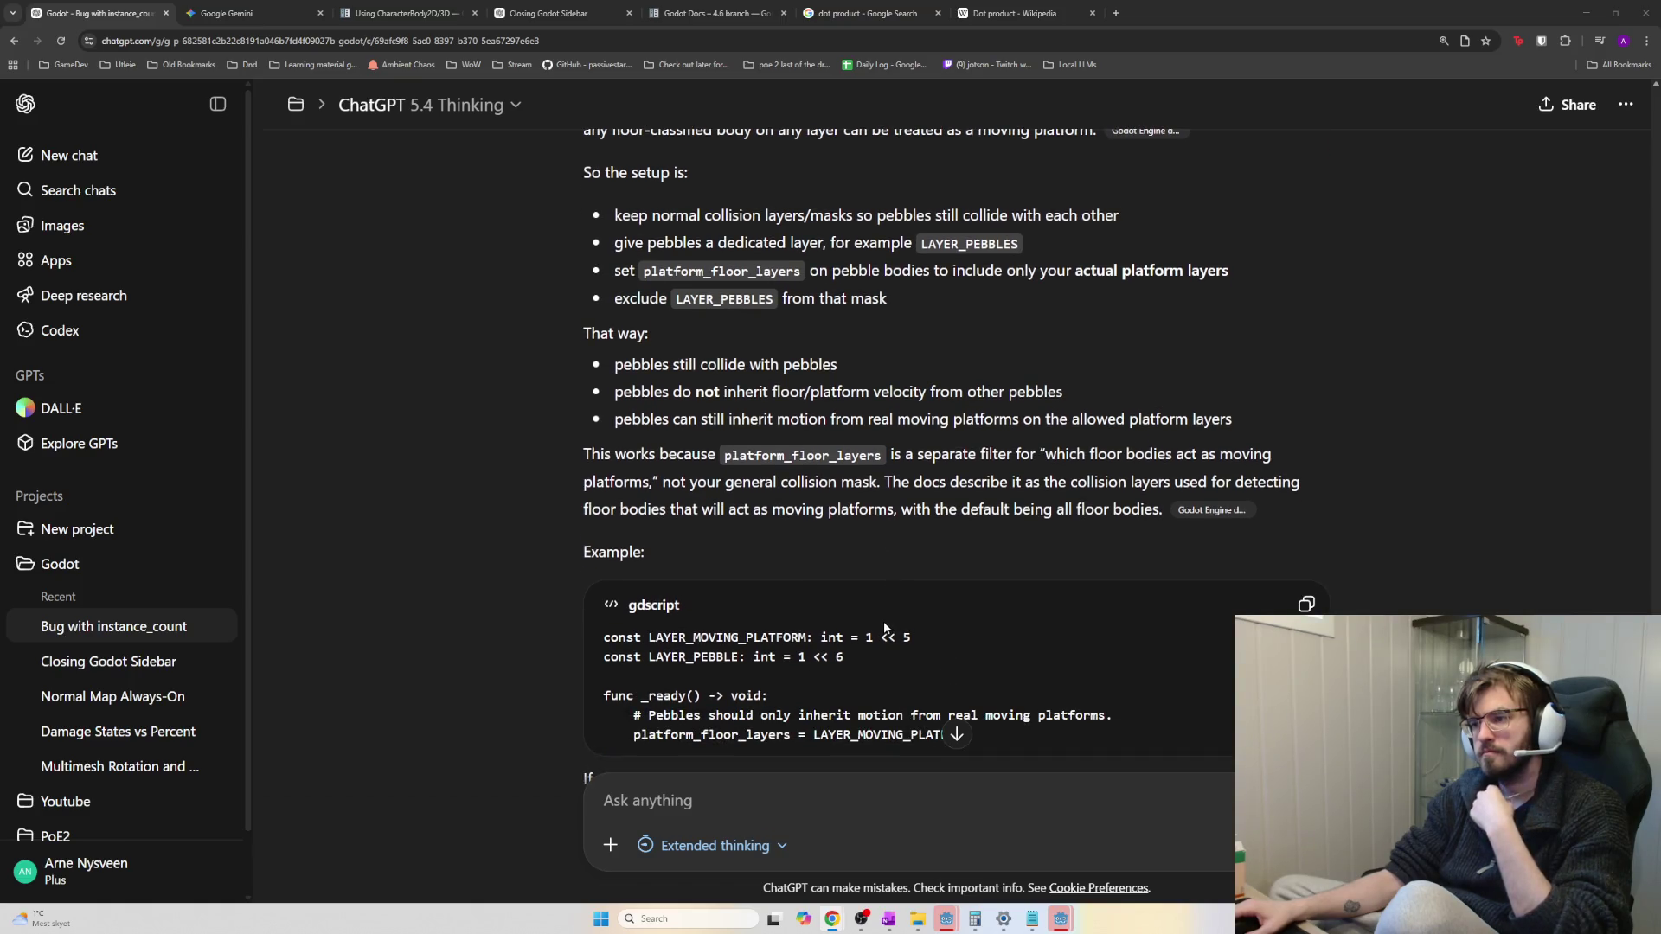
scroll(883, 629, down, 8)
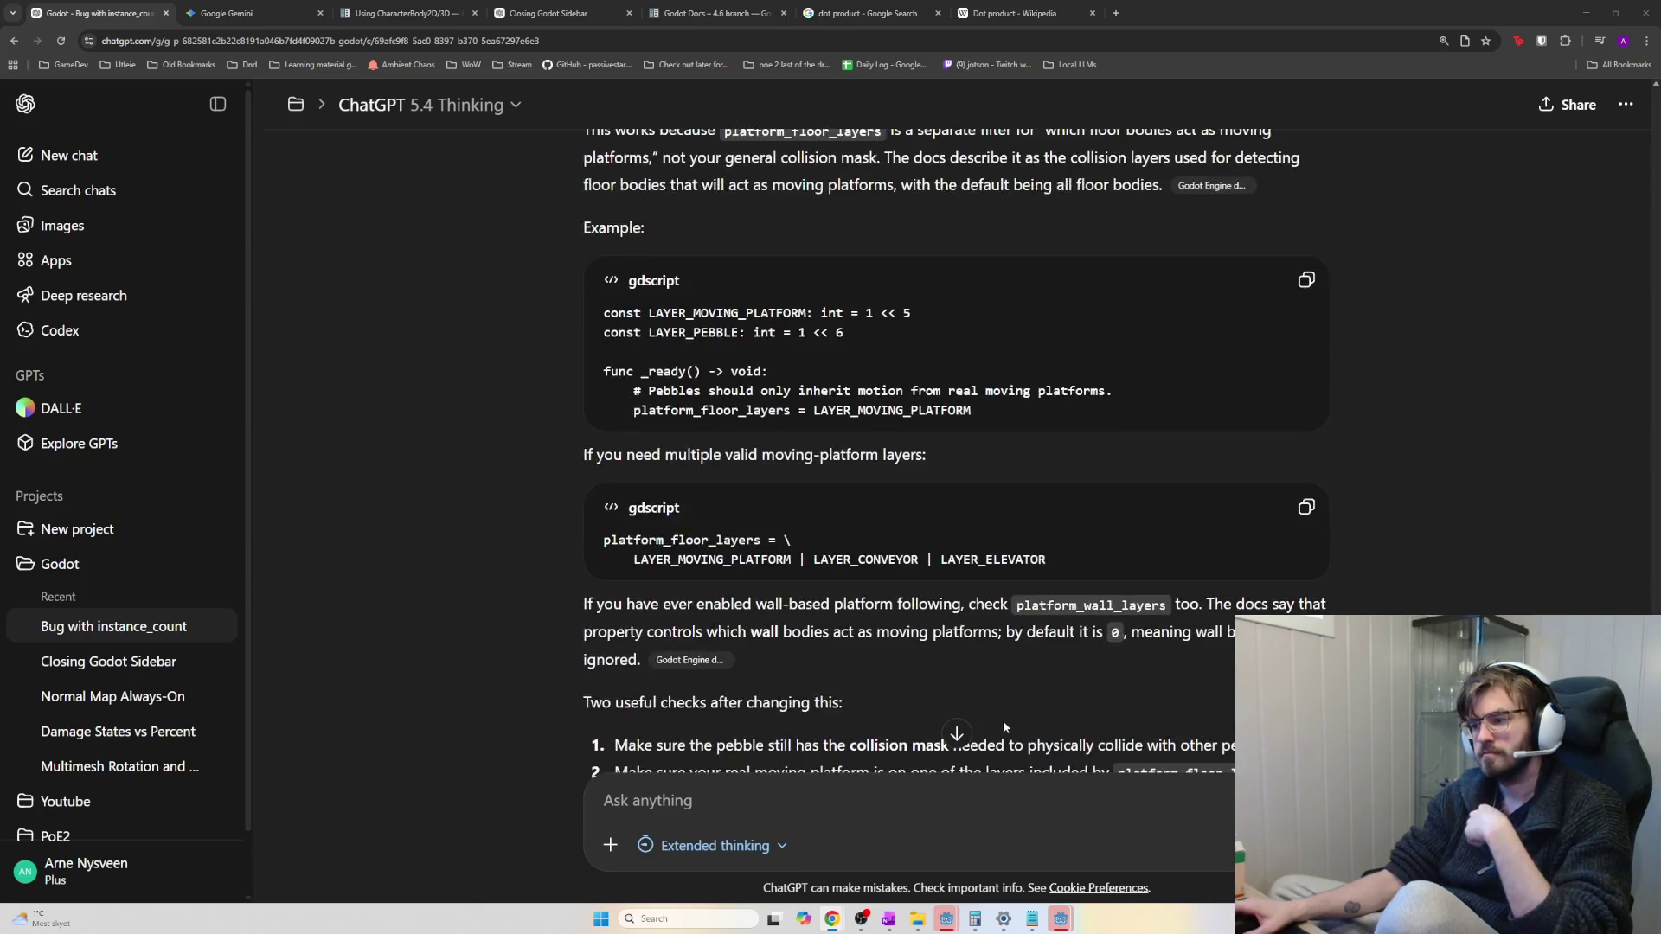
Bring the Godot editor with world.tscn back to the front from the taskbar
mouse_move(1074, 928)
mouse_move(947, 919)
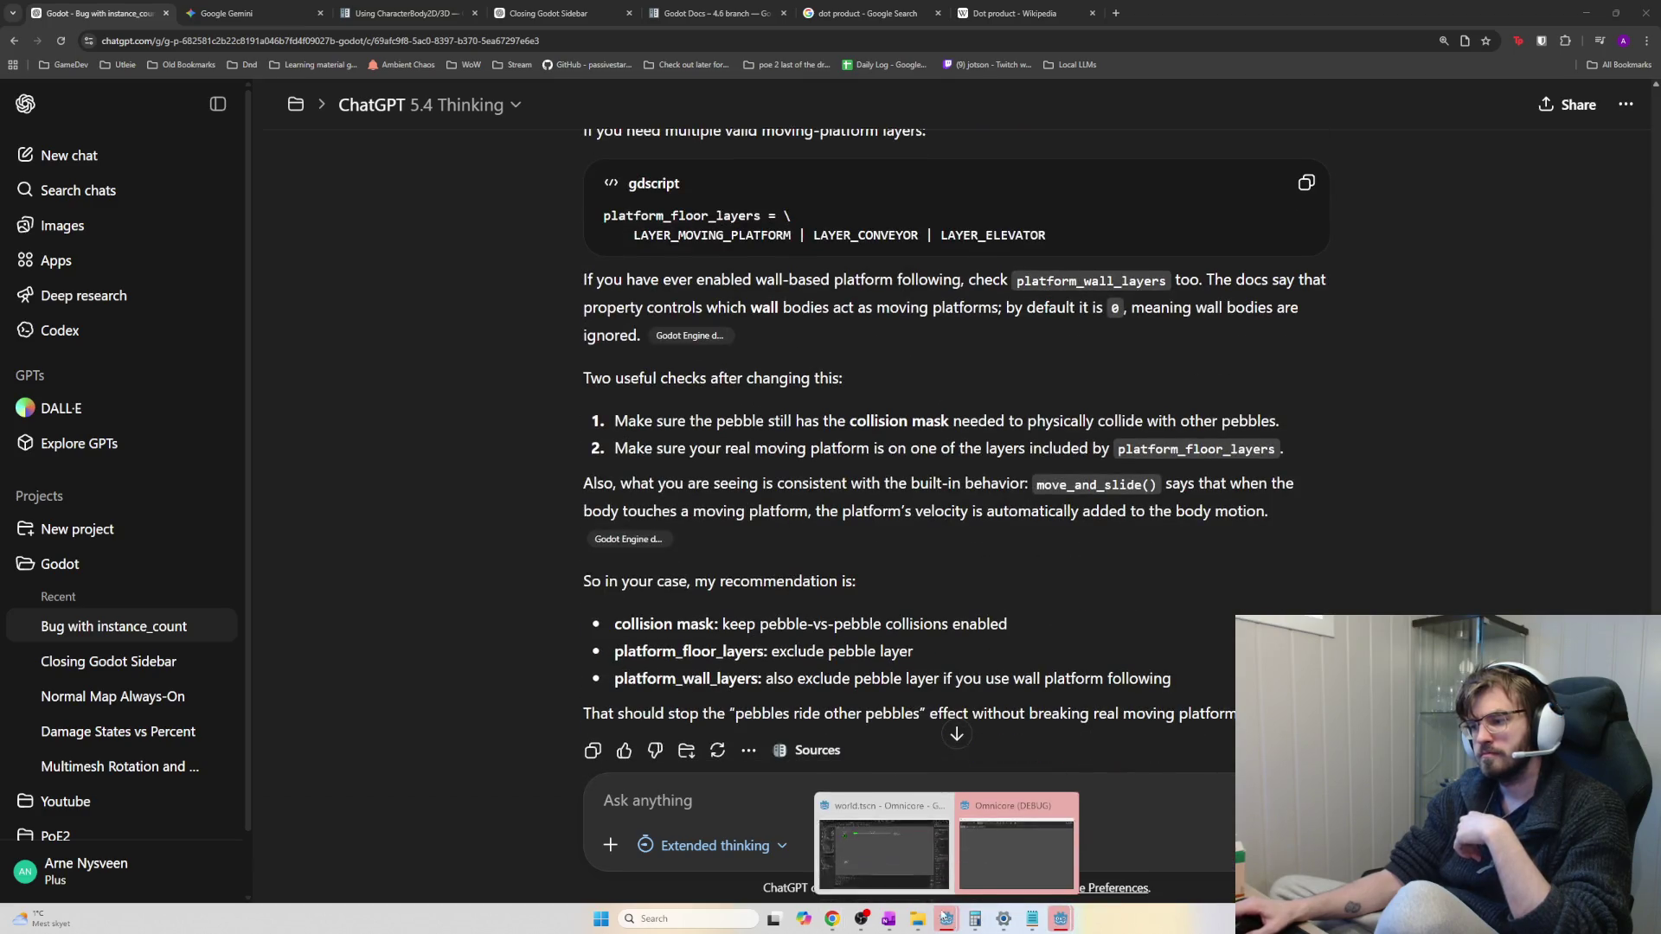
click(882, 852)
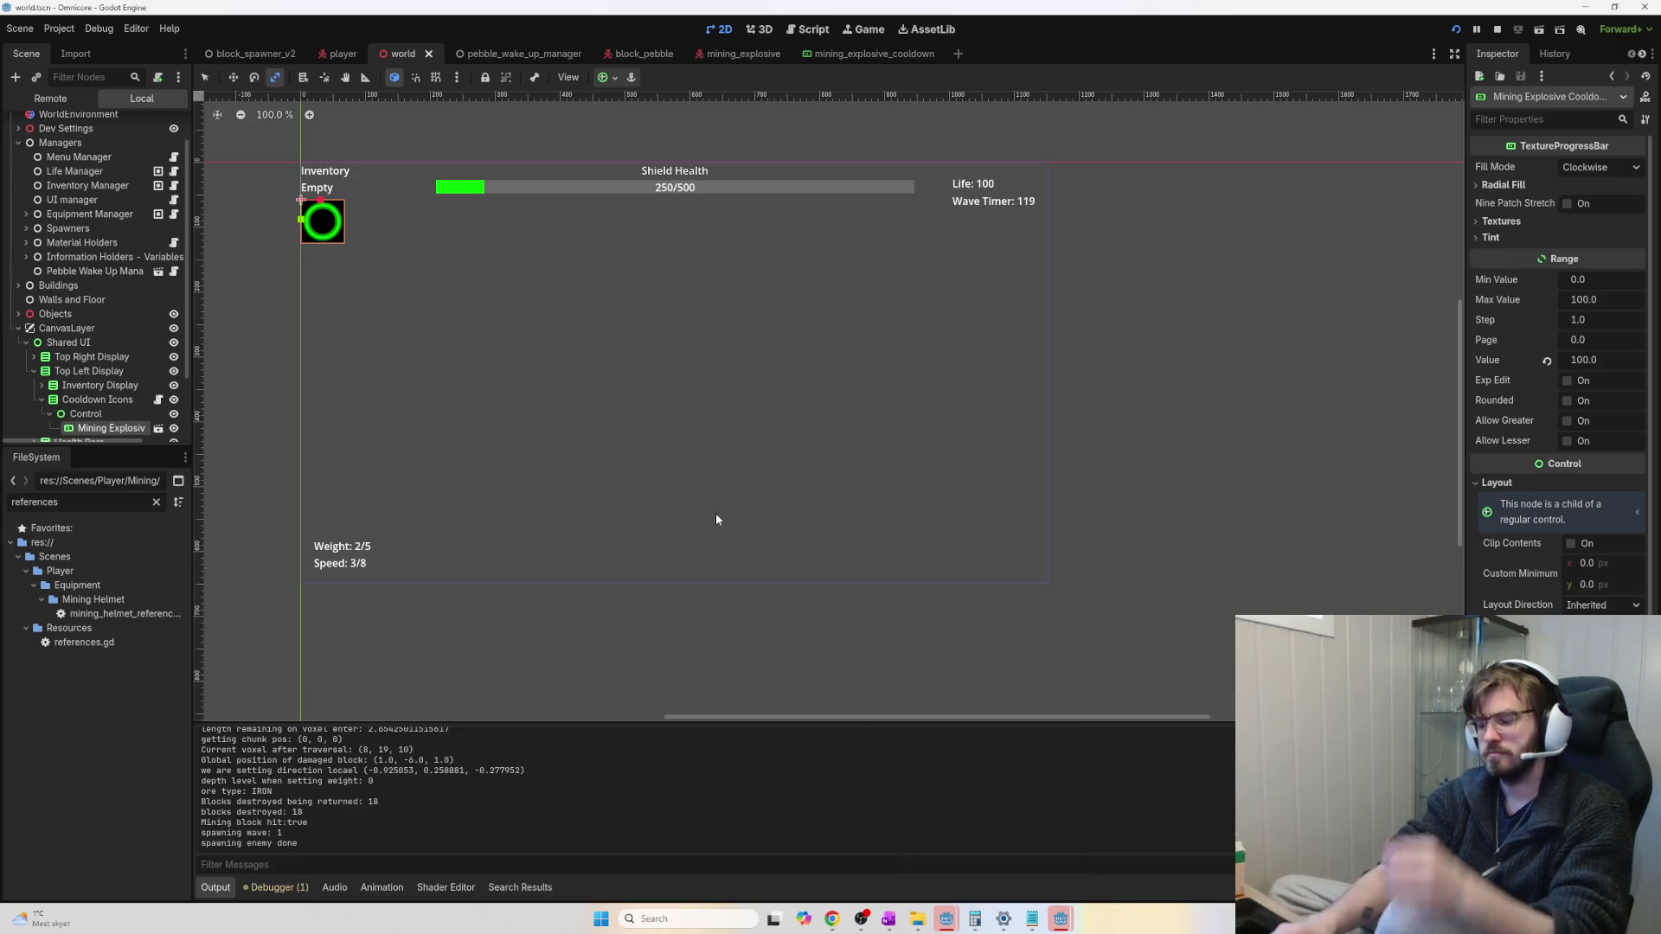
Stop the game and close all the open scripts in the script editor
key(F8)
key(ctrl+F3)
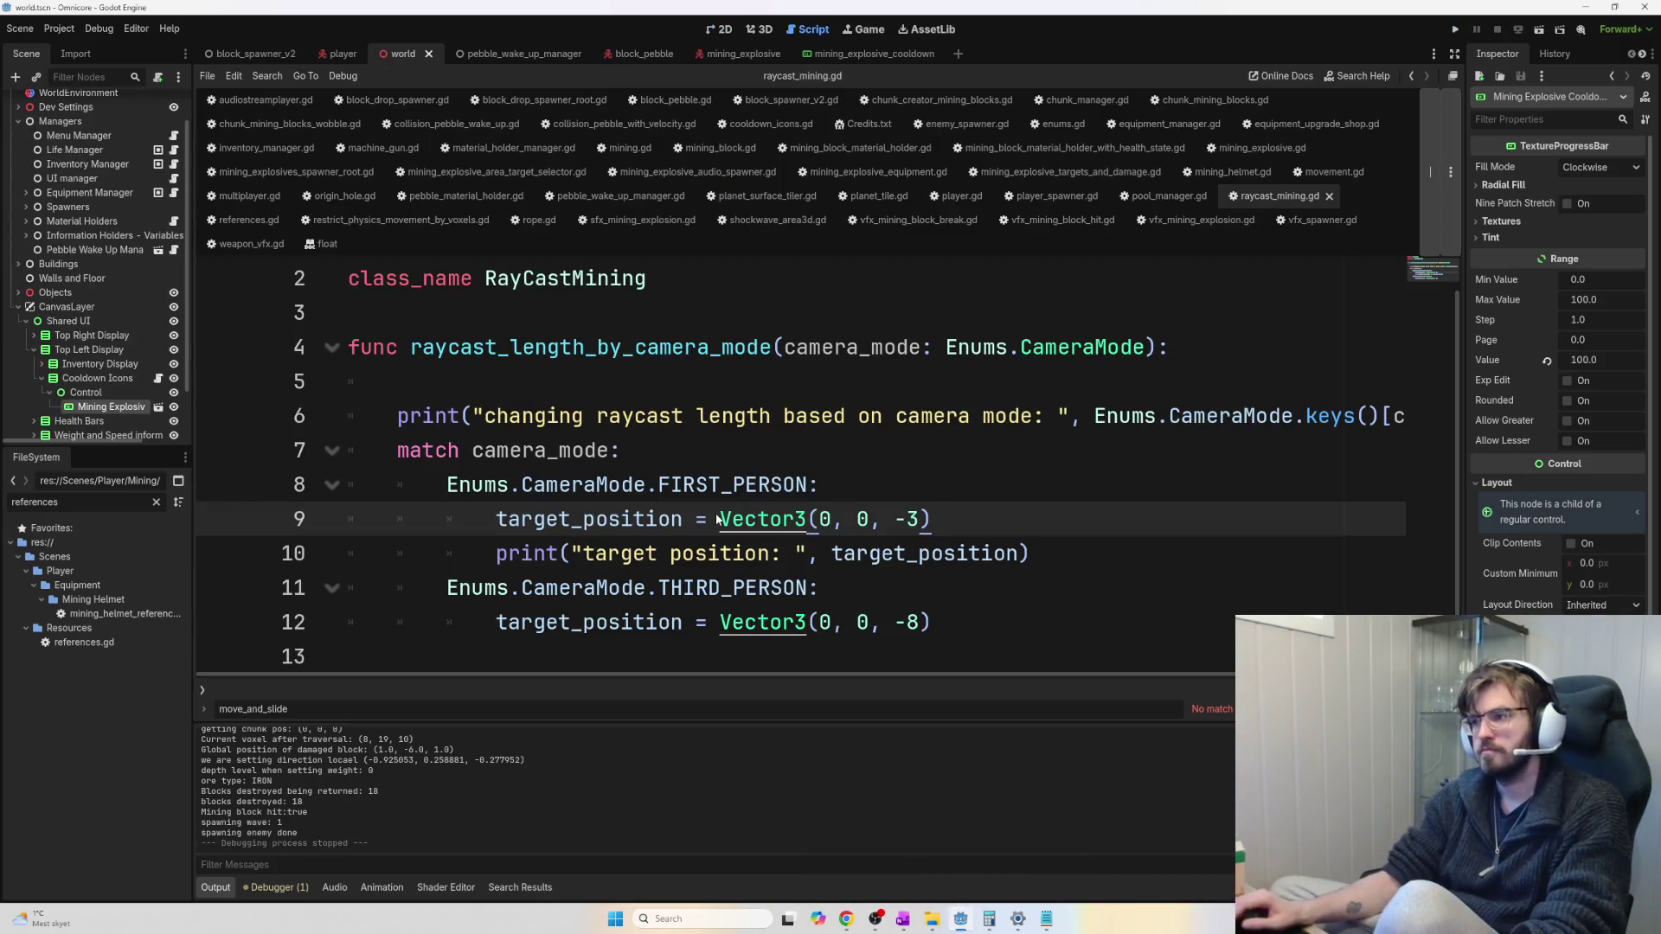
click(1080, 196)
key(ctrl+w)
key(ctrl+w)
key(ctrl+w)
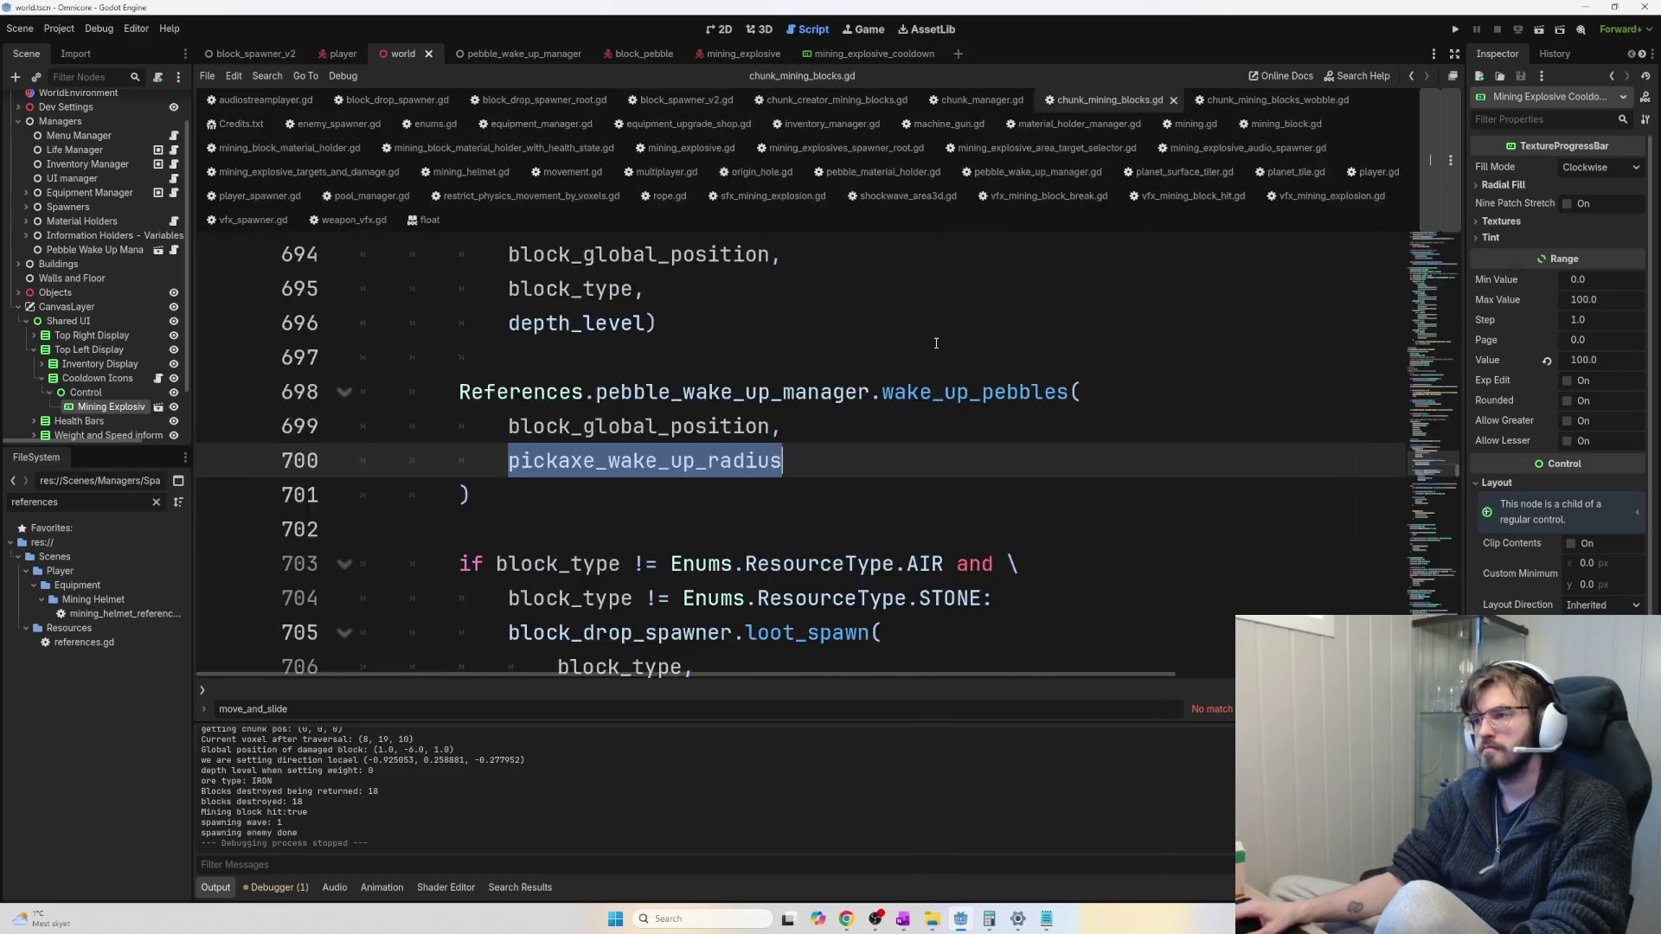
key(ctrl+w)
key(ctrl+w)
key(ctrl+w)
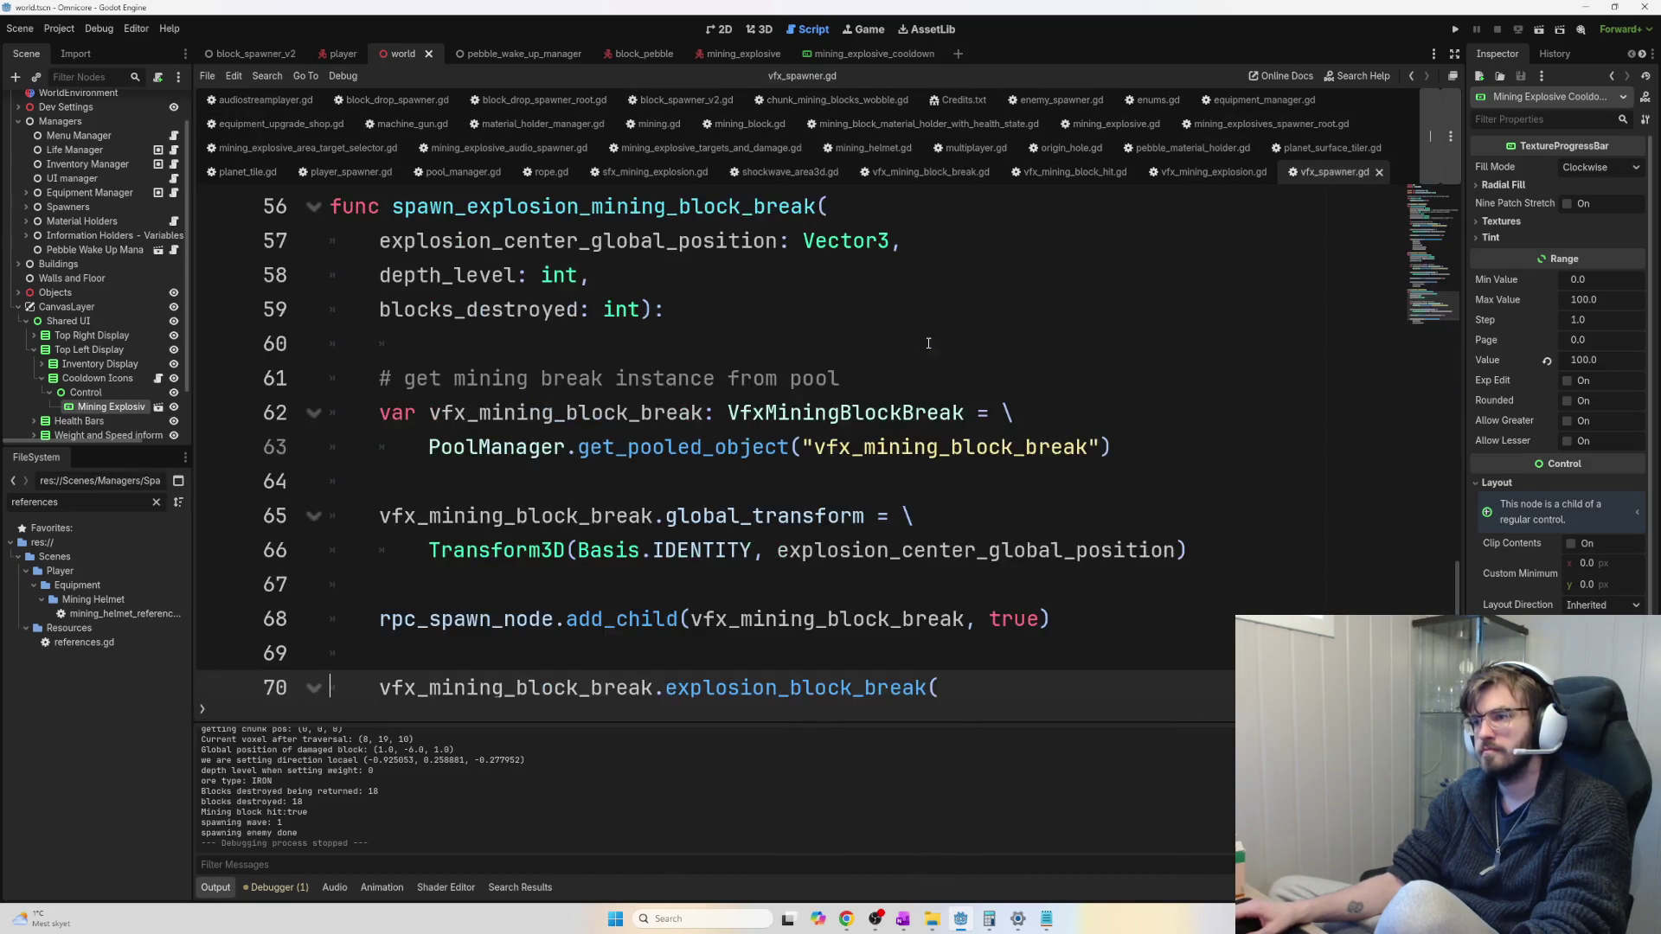
key(ctrl+w)
key(ctrl+w)
key(ctrl+w)
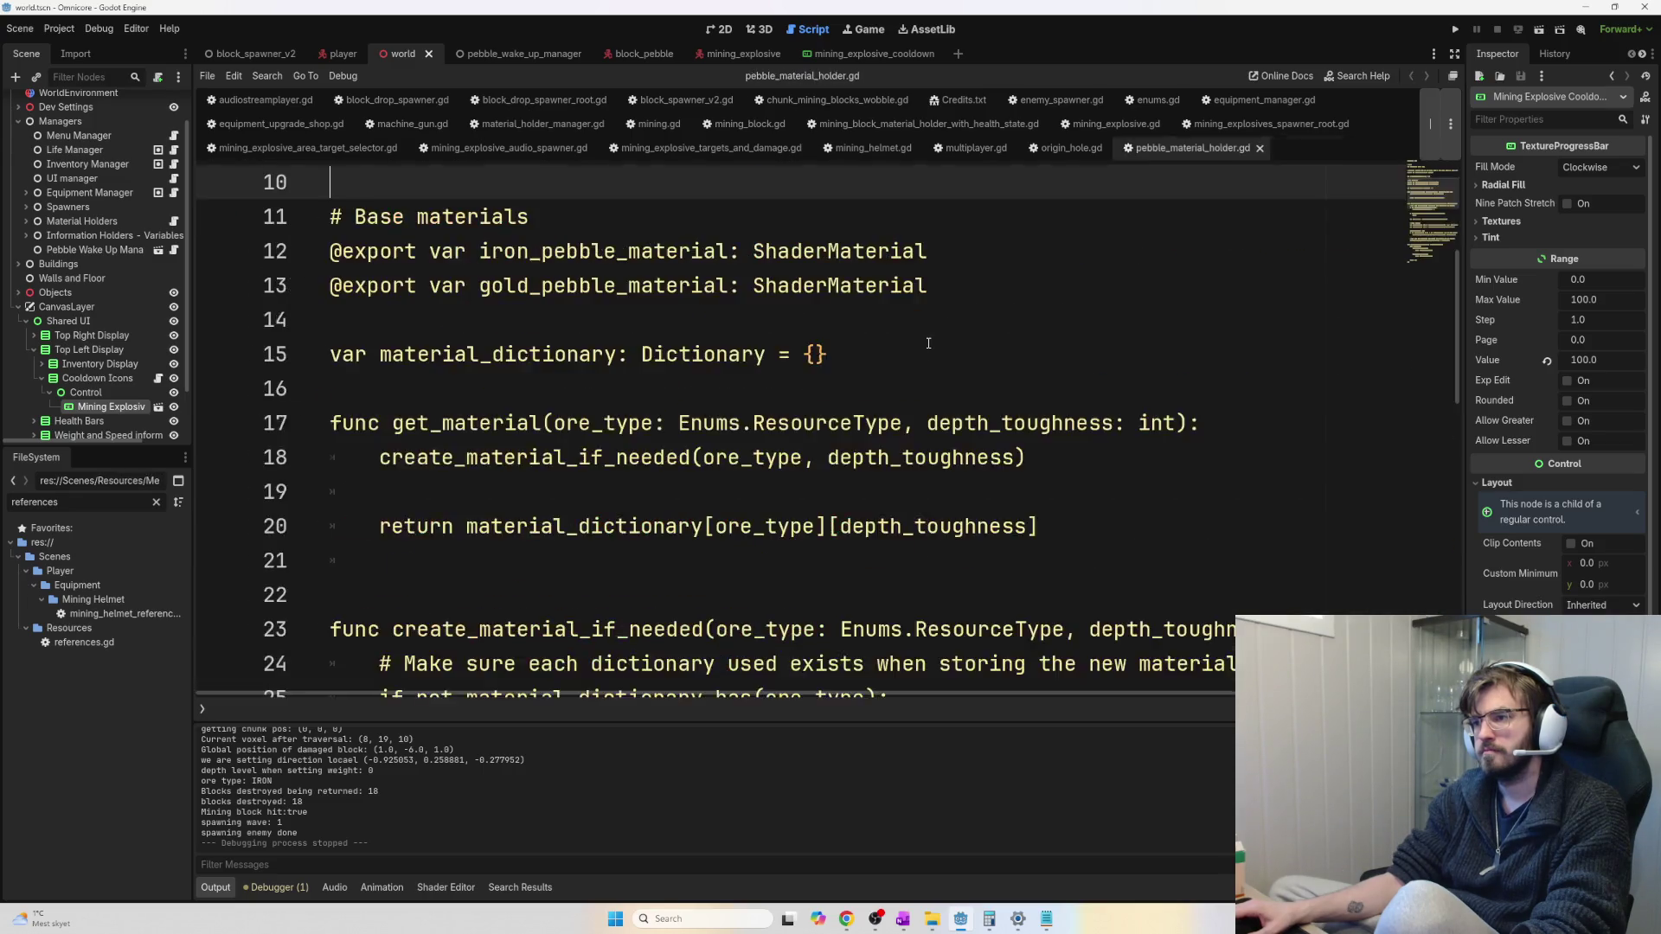
key(ctrl+w)
key(ctrl+w)
key(ctrl+w)
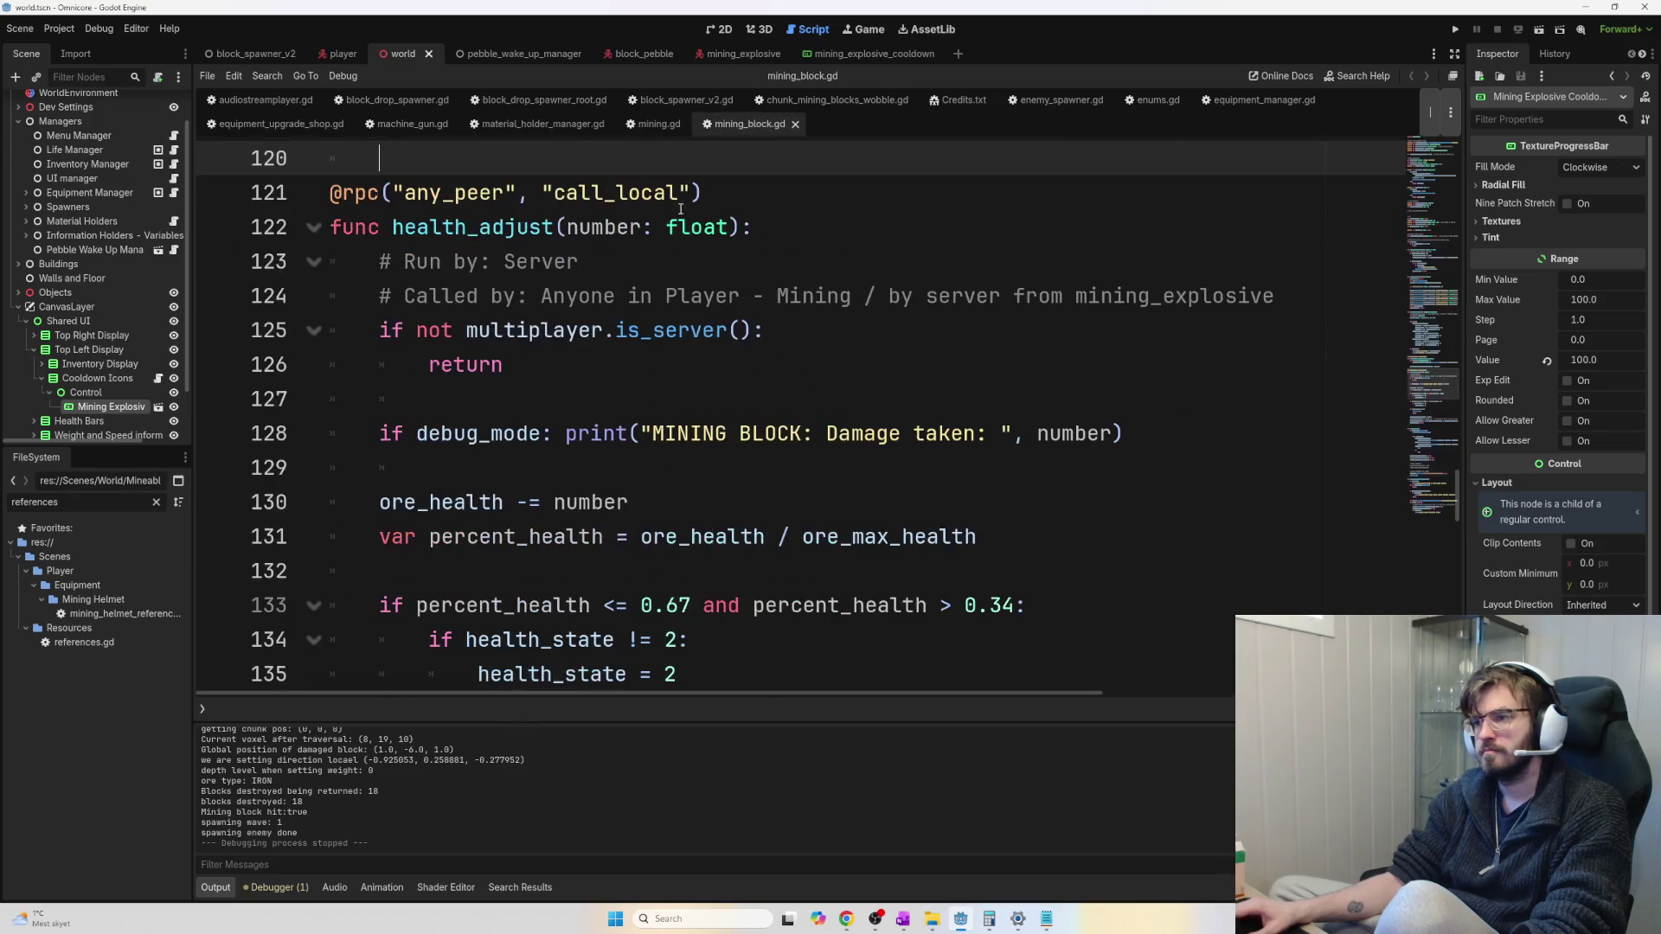
click(557, 124)
key(ctrl+w)
key(ctrl+w)
key(ctrl+w)
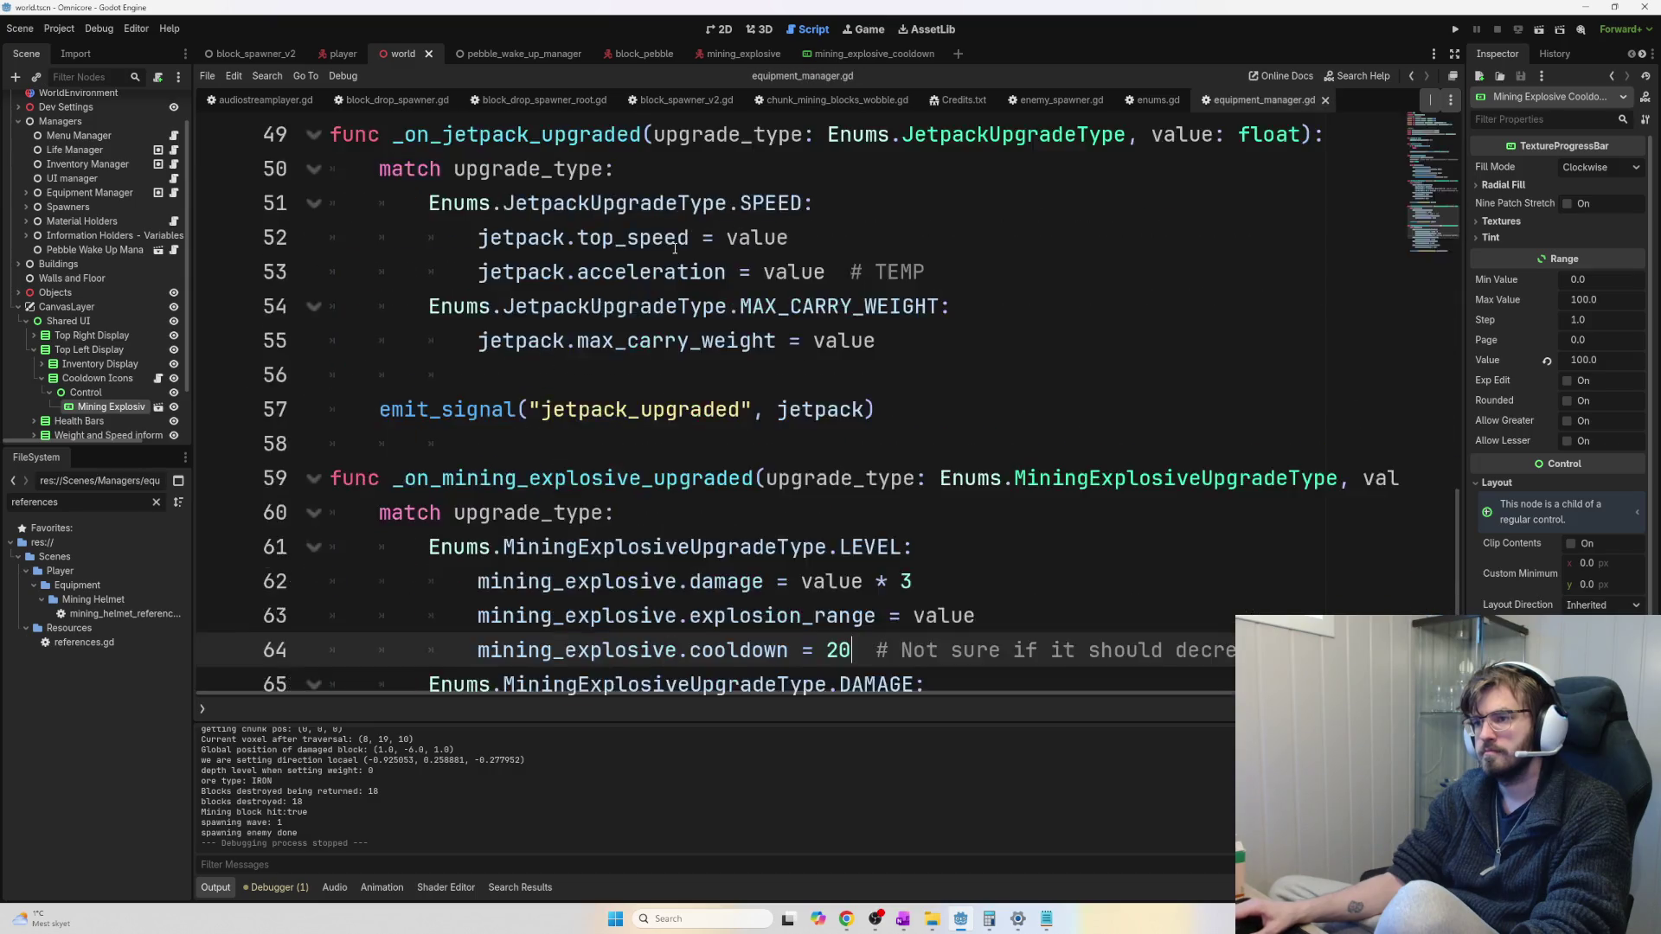
key(ctrl+w)
key(ctrl+w)
key(ctrl+w)
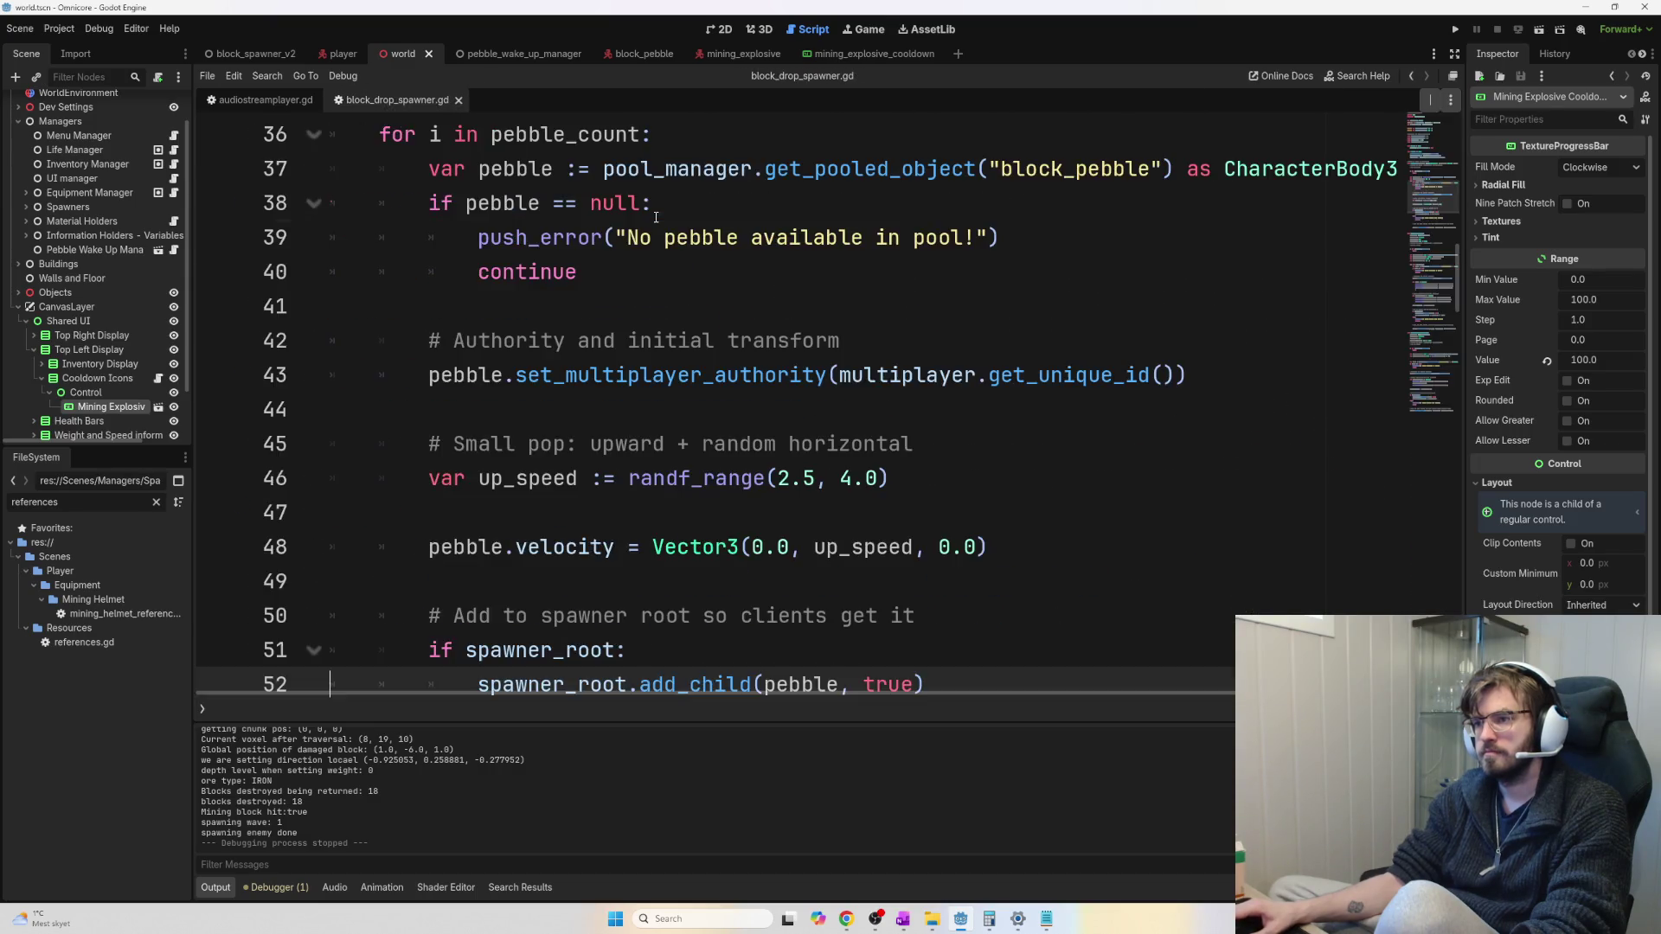
key(ctrl+w)
Filter the FileSystem for 'mining' and open mining.gd in the script editor
double_click(97, 500)
text(mining)
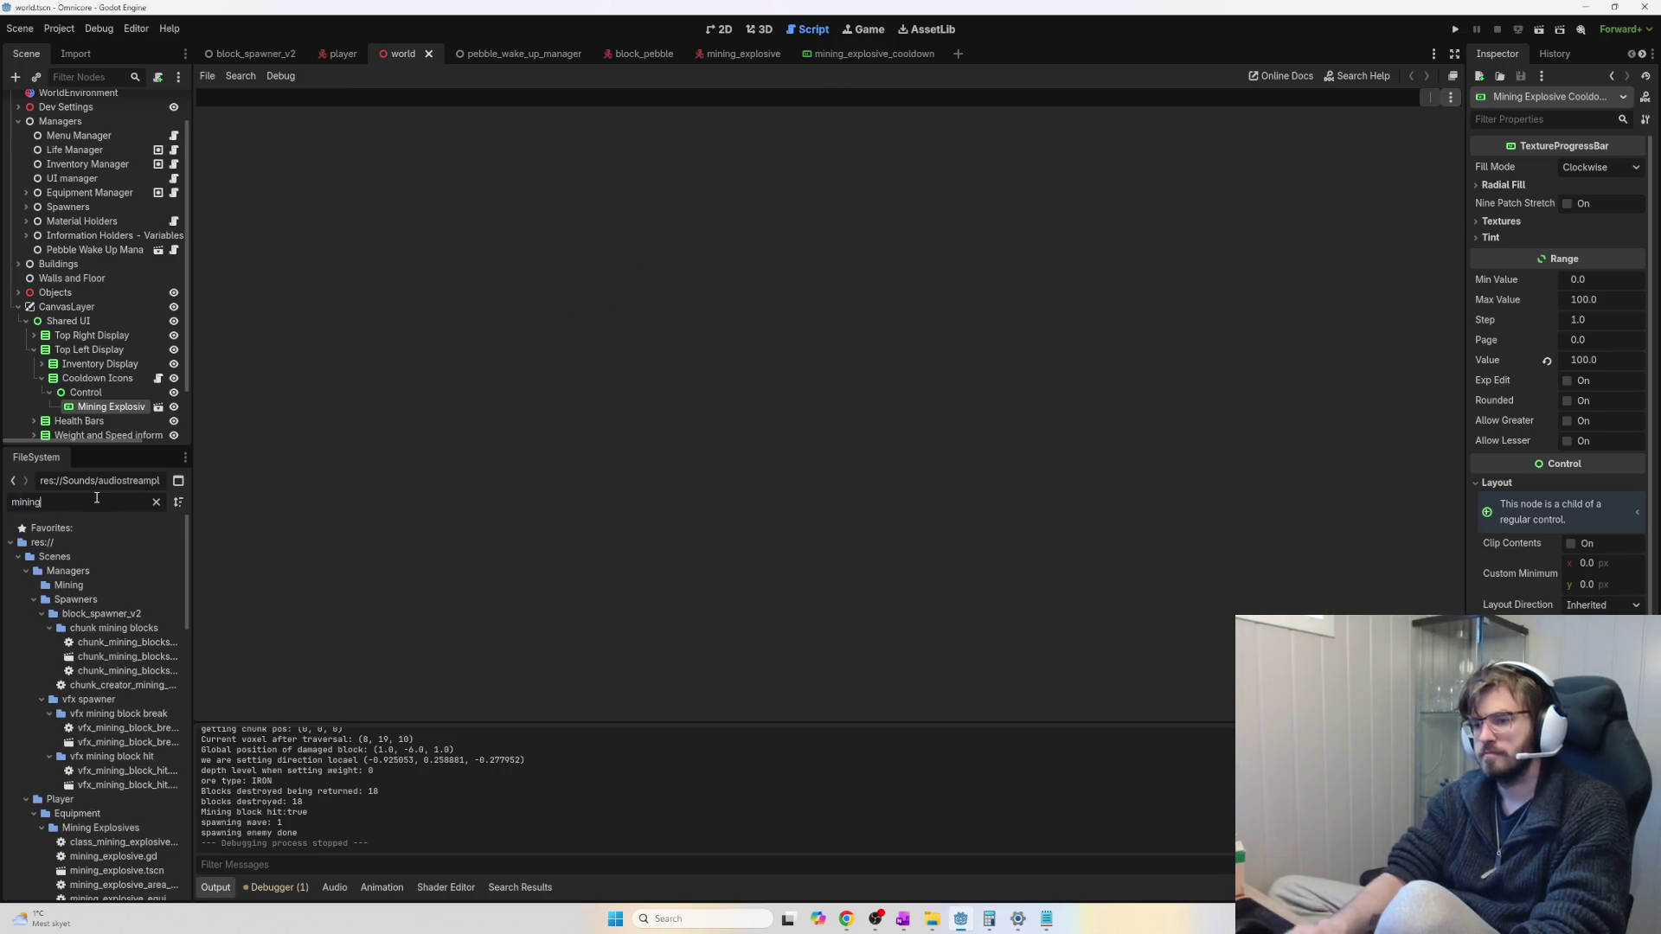
scroll(88, 786, down, 5)
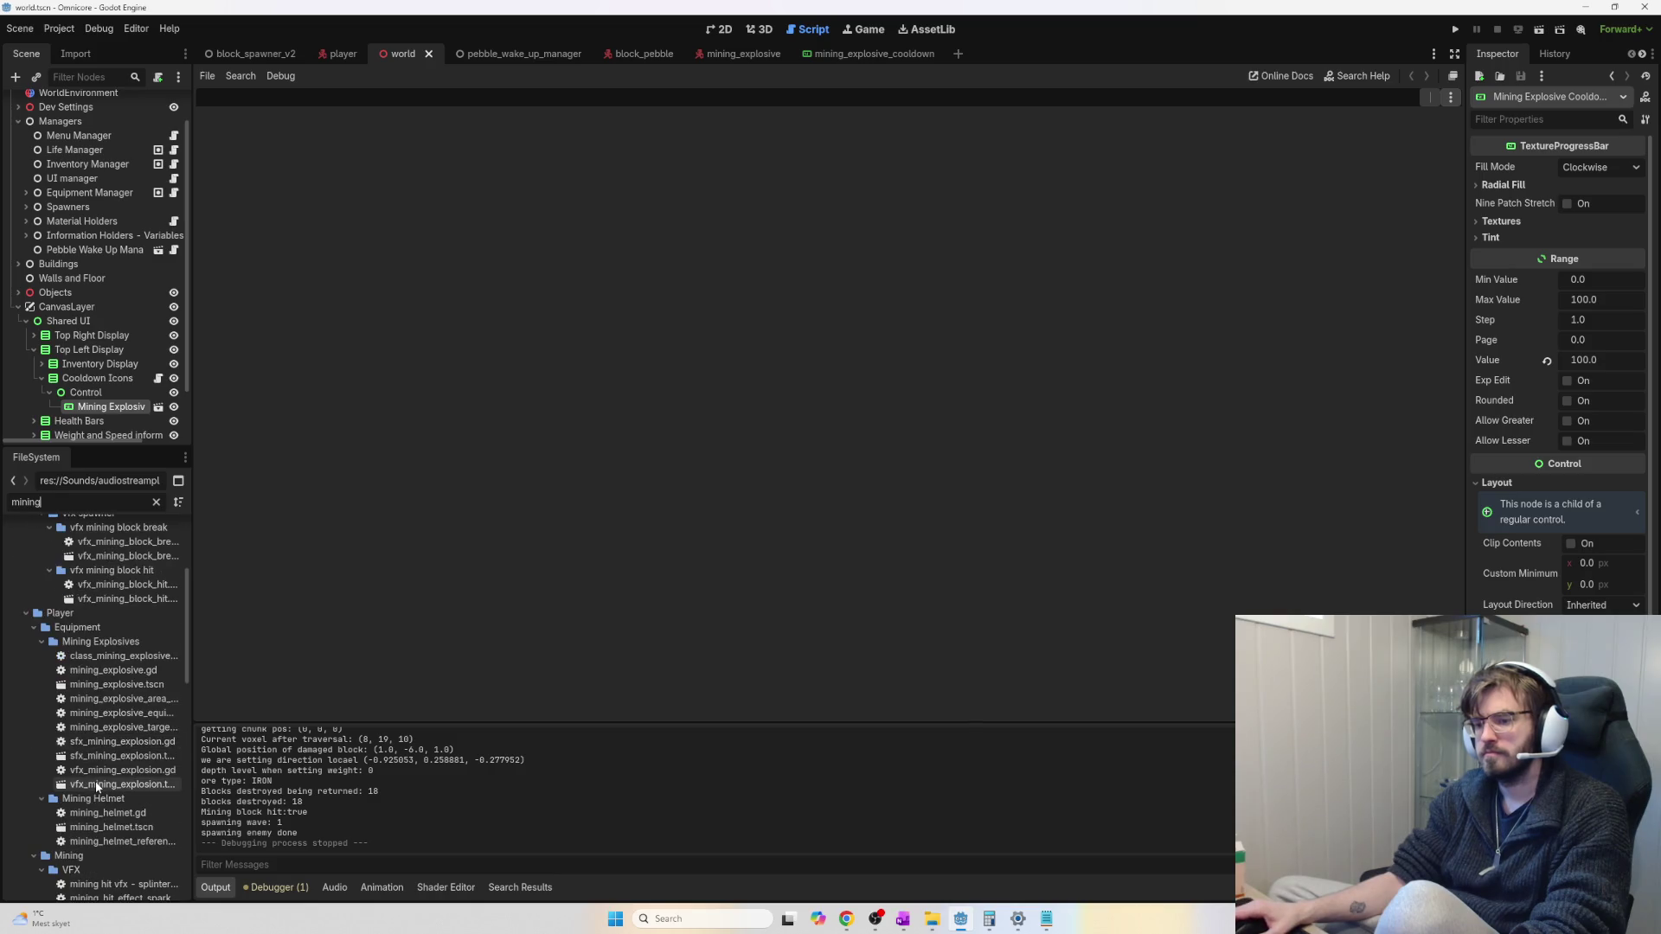
double_click(83, 815)
click(578, 355)
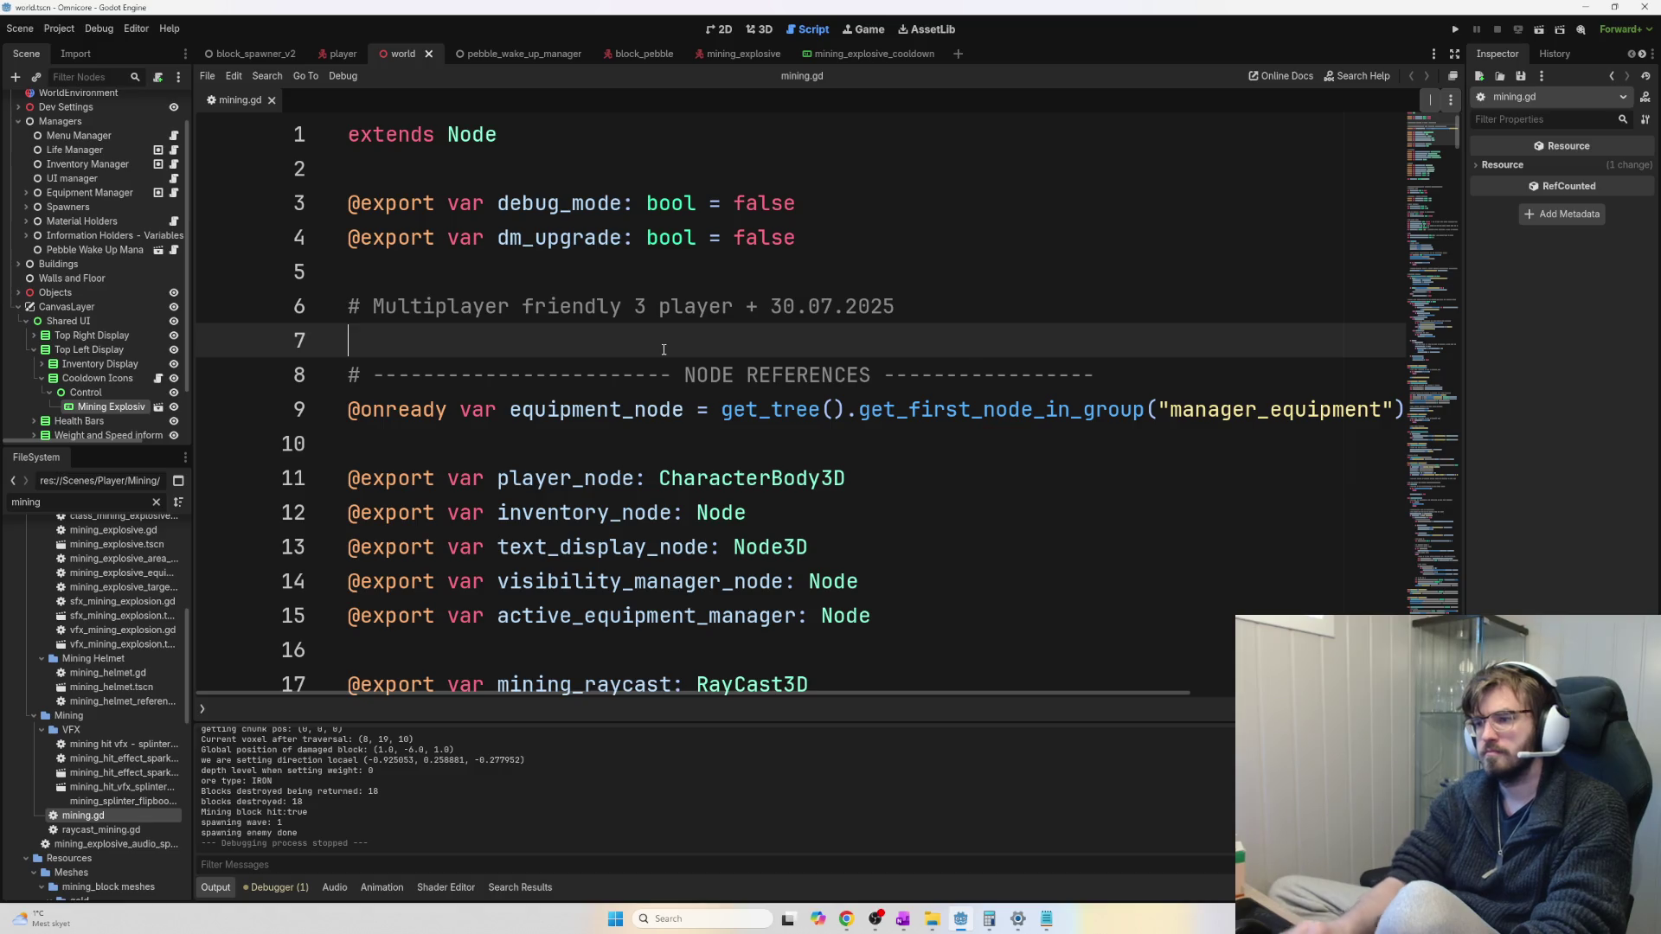
scroll(693, 345, down, 15)
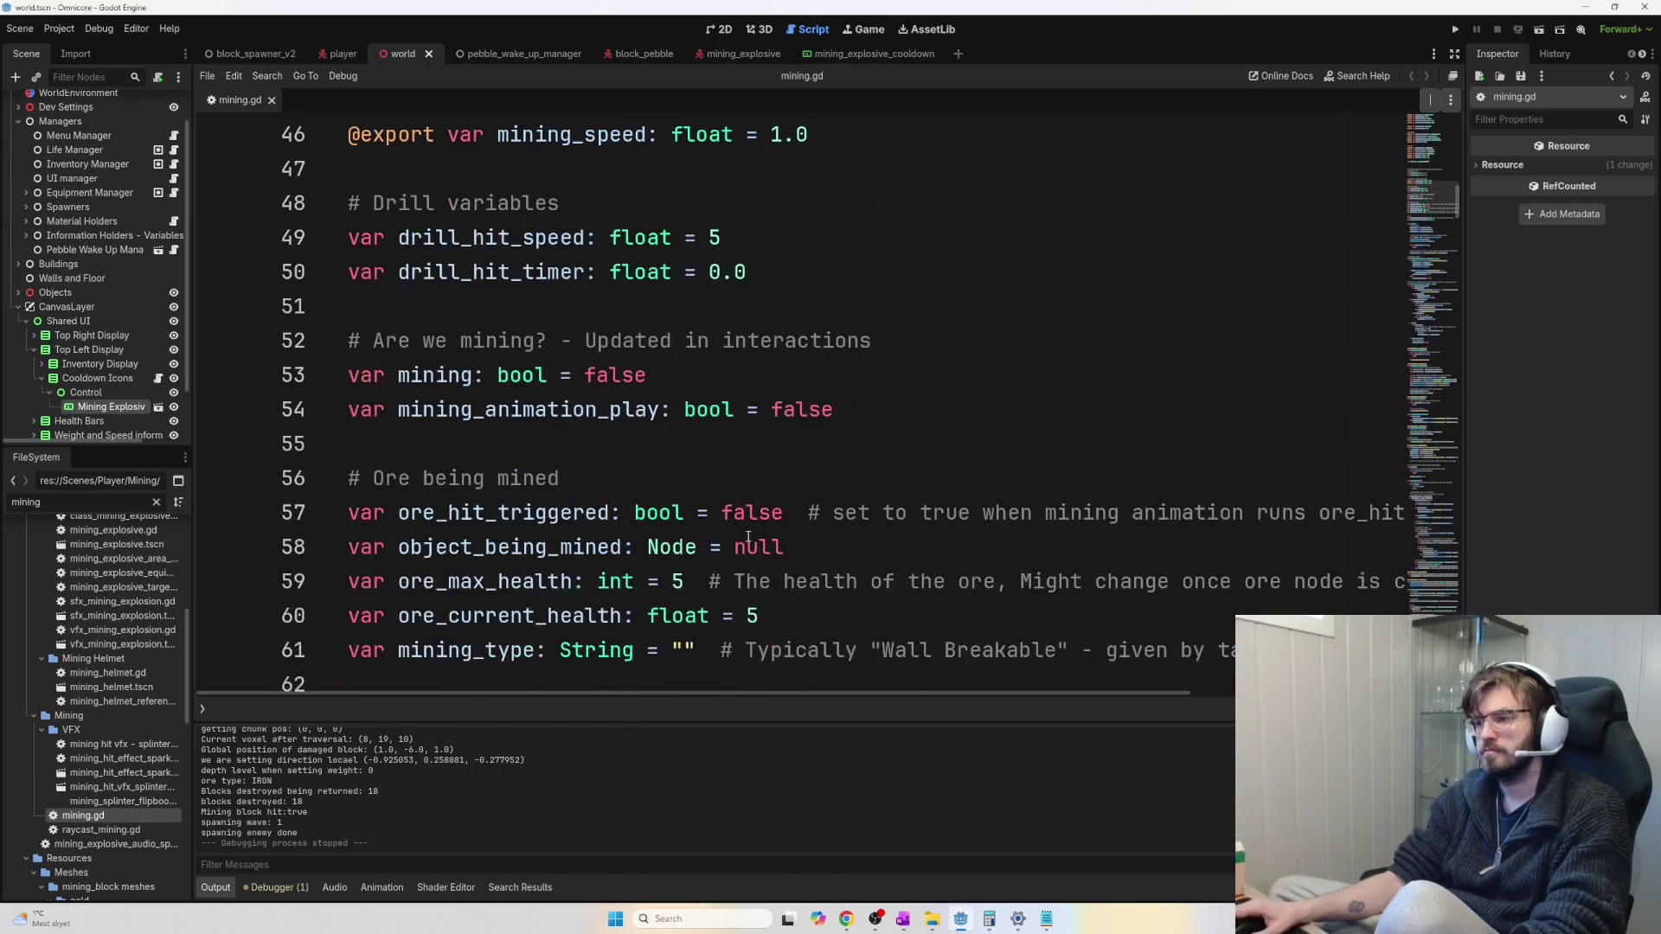
scroll(748, 537, down, 13)
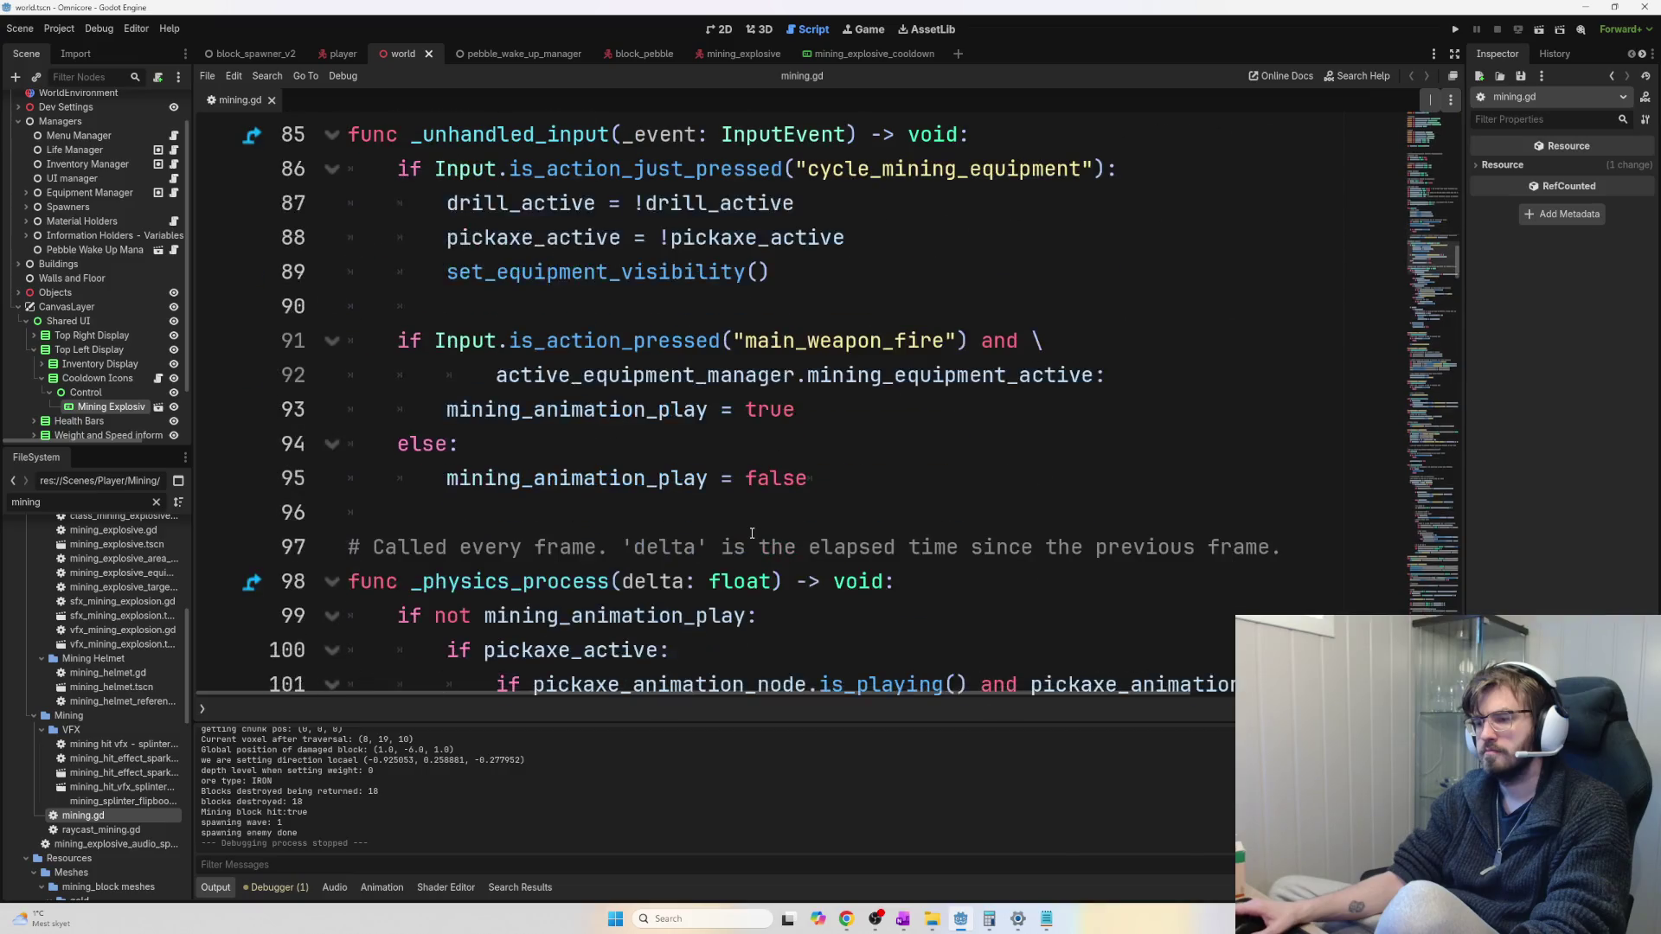
scroll(748, 519, down, 5)
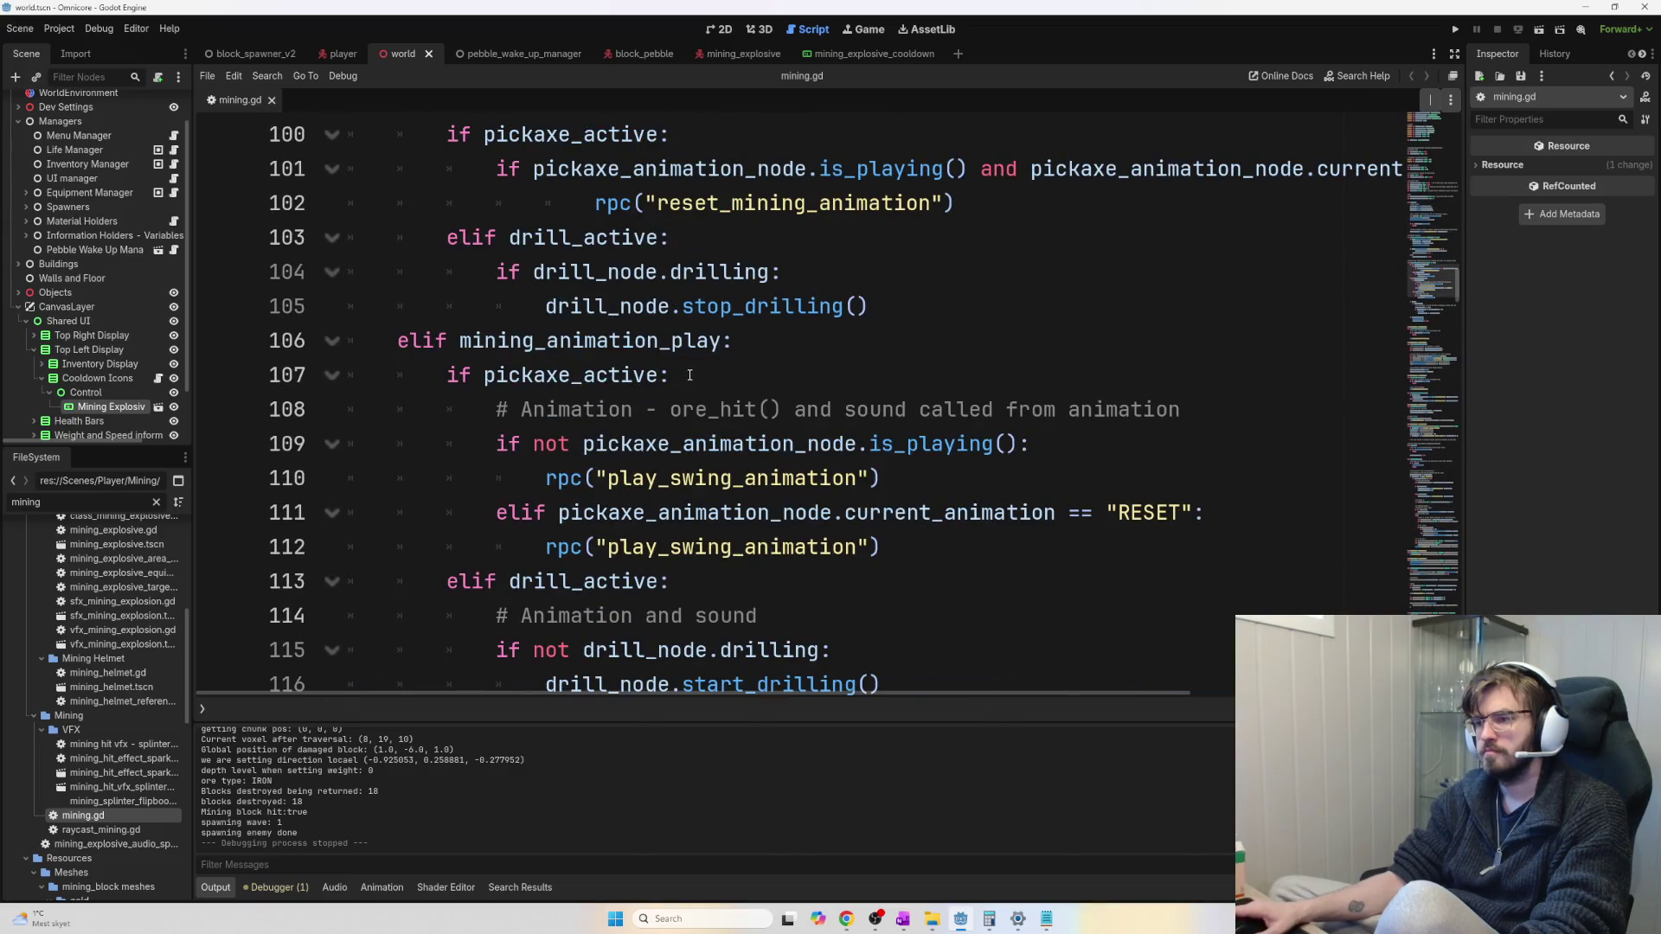
mouse_move(873, 312)
mouse_down()
mouse_move(519, 271)
mouse_move(443, 237)
mouse_up()
click(817, 324)
mouse_move(900, 309)
mouse_down()
mouse_move(615, 307)
mouse_move(483, 261)
mouse_up()
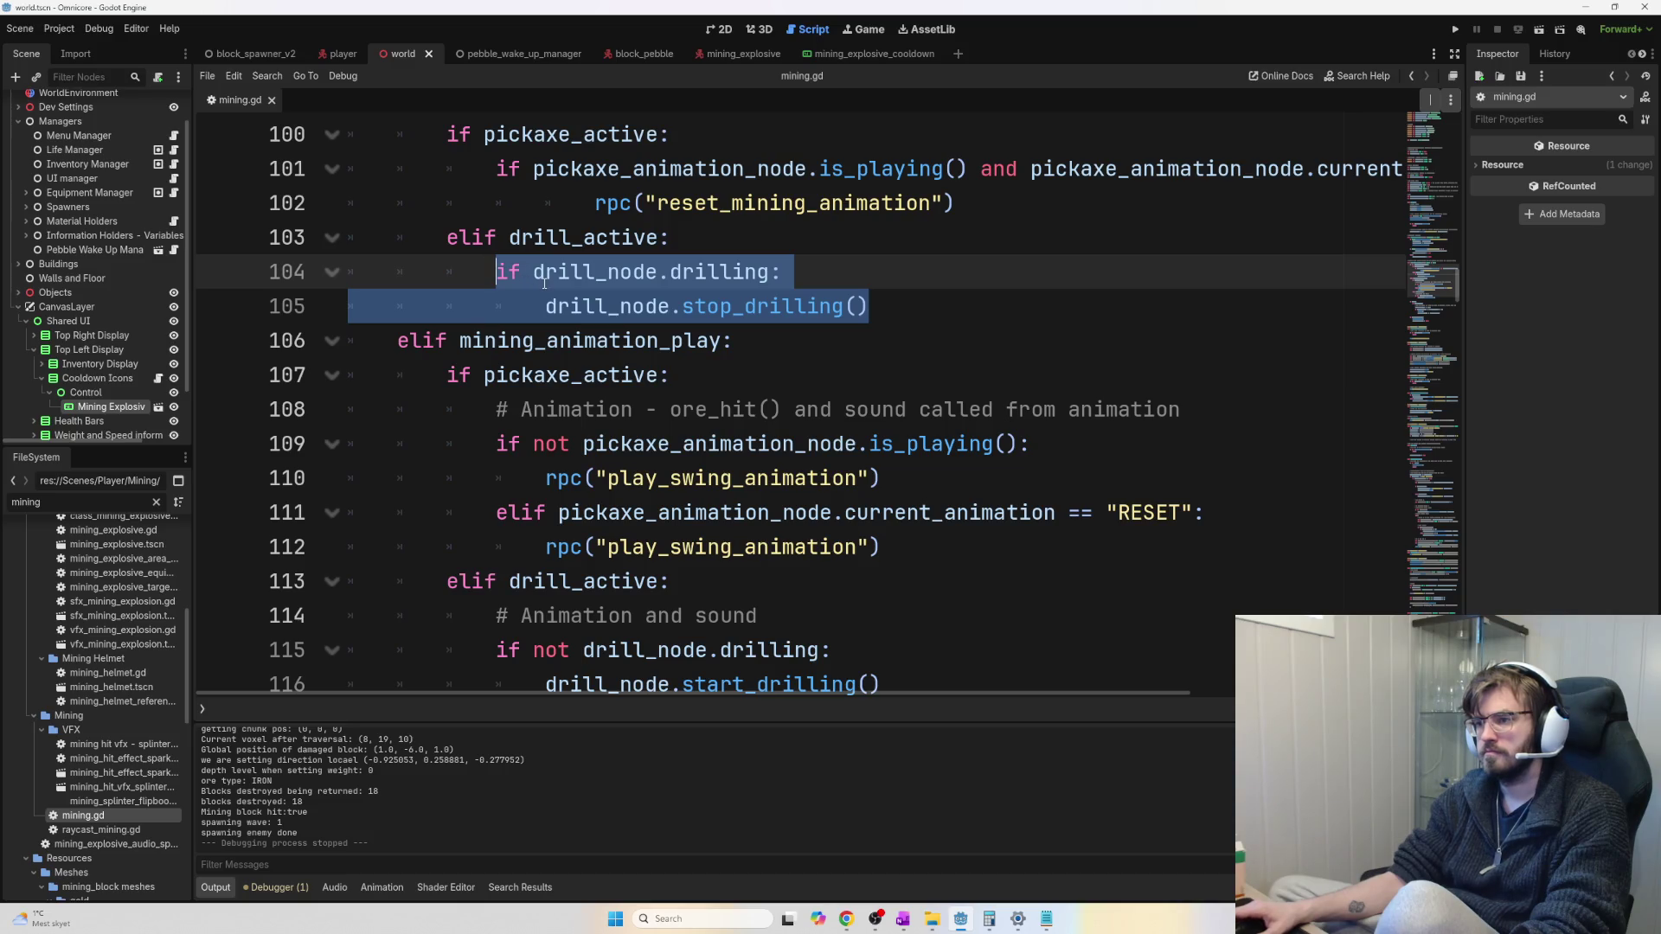
double_click(599, 275)
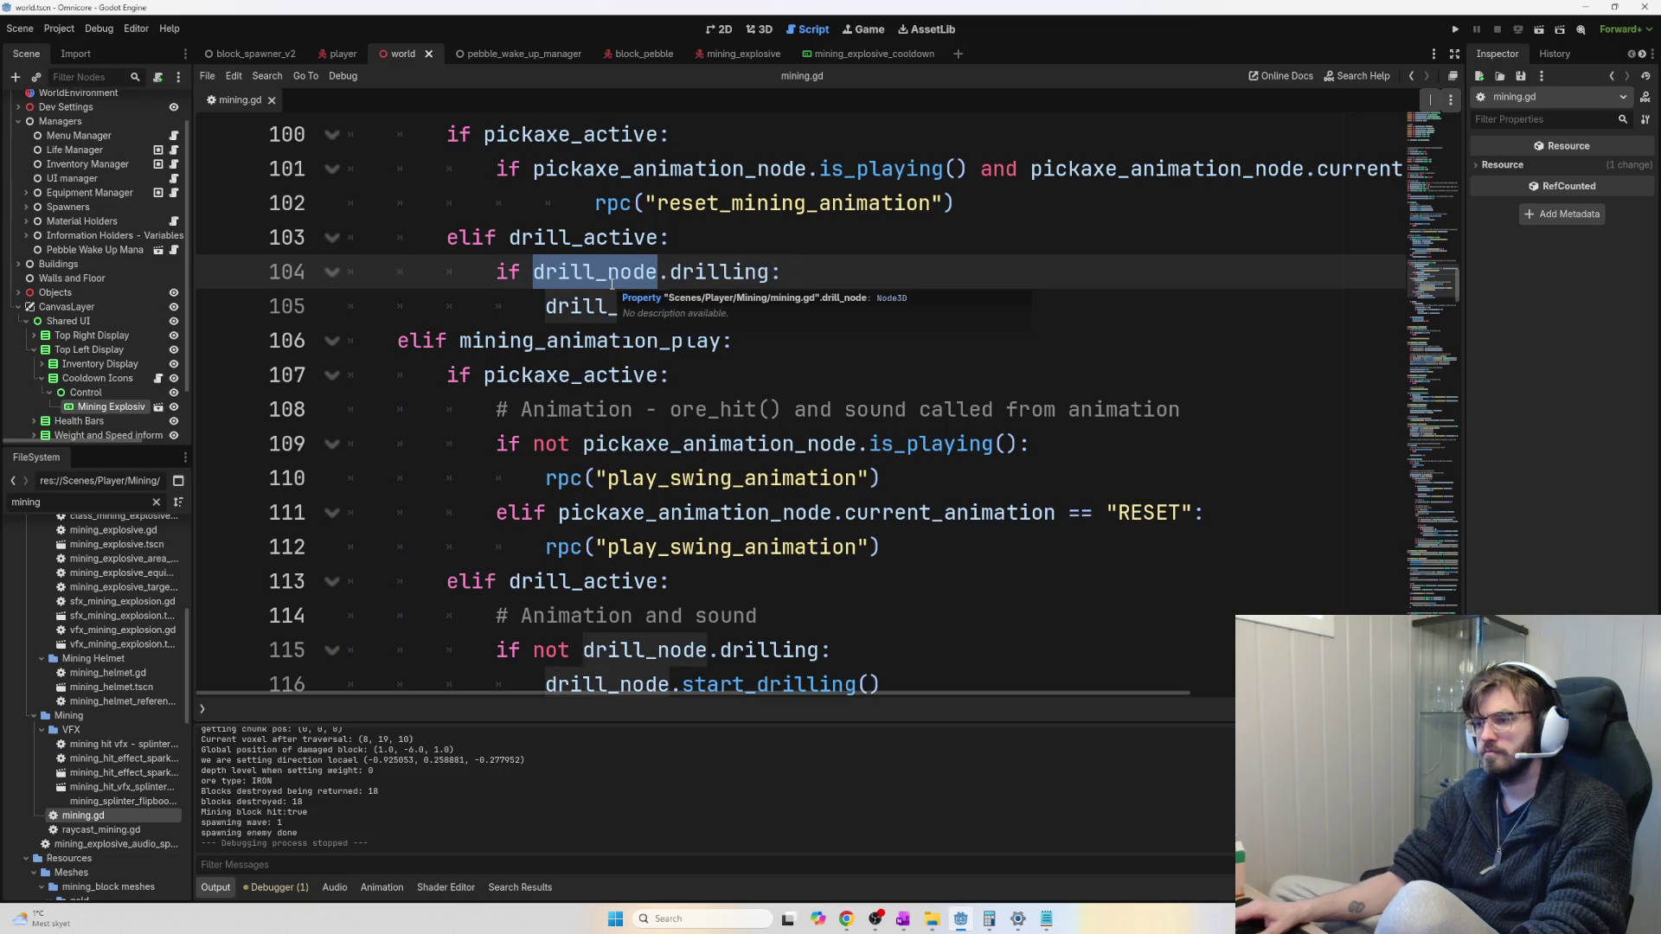
click(756, 228)
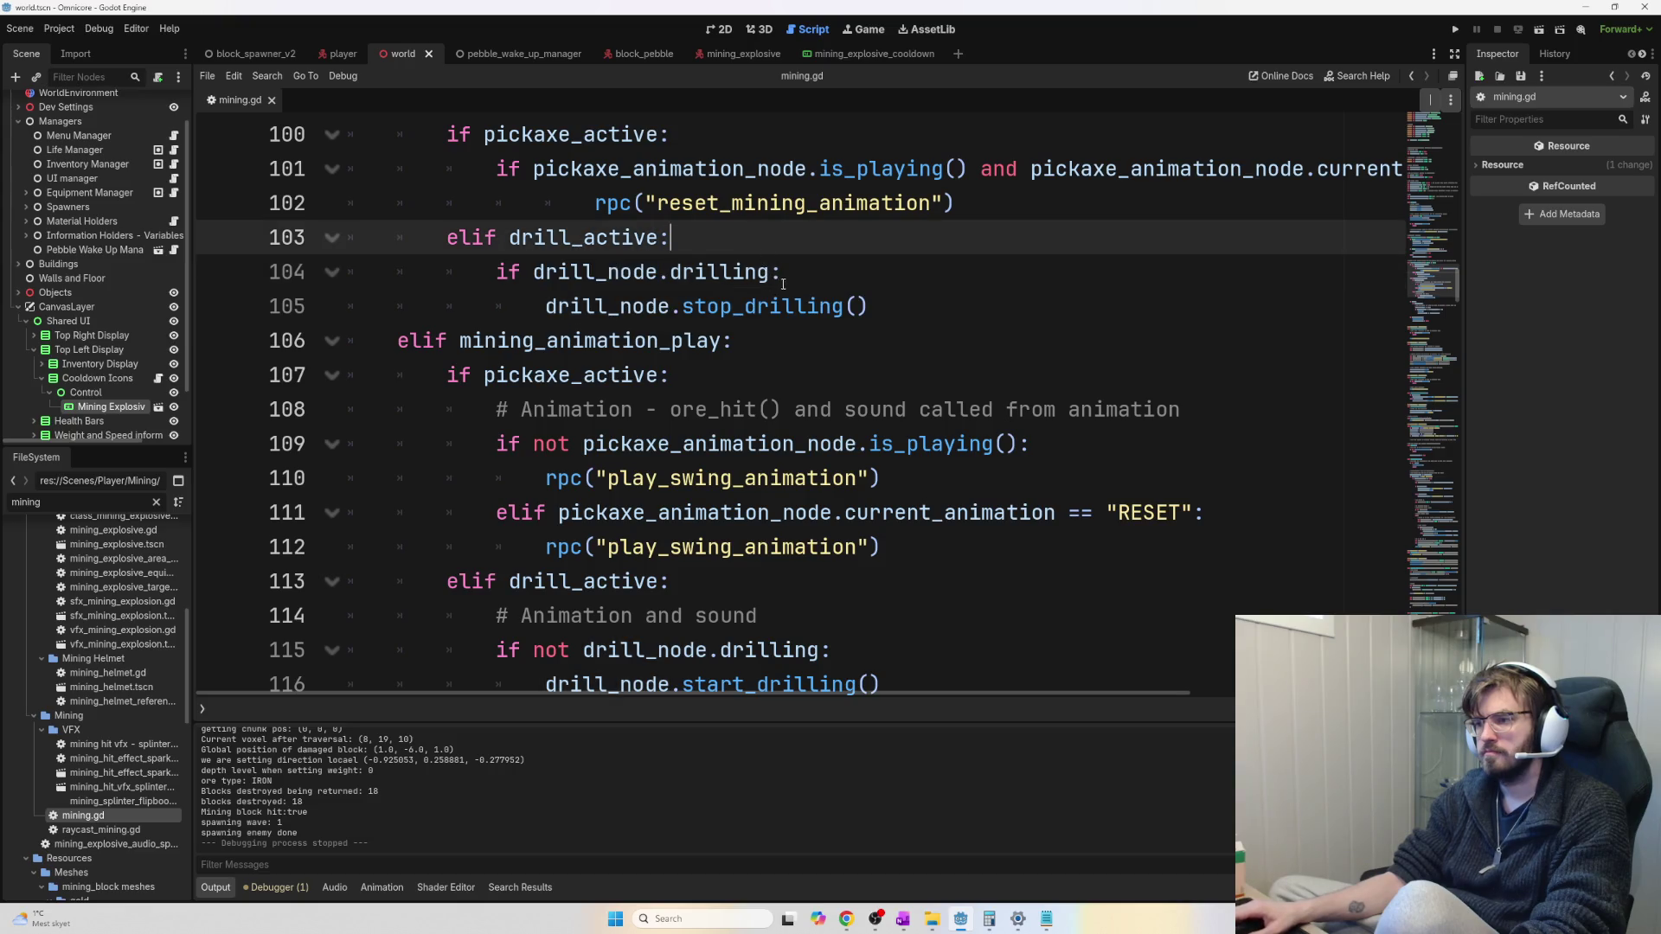
mouse_move(905, 297)
mouse_down()
mouse_move(498, 273)
mouse_move(437, 307)
mouse_move(801, 311)
mouse_up()
scroll(555, 318, up, 2)
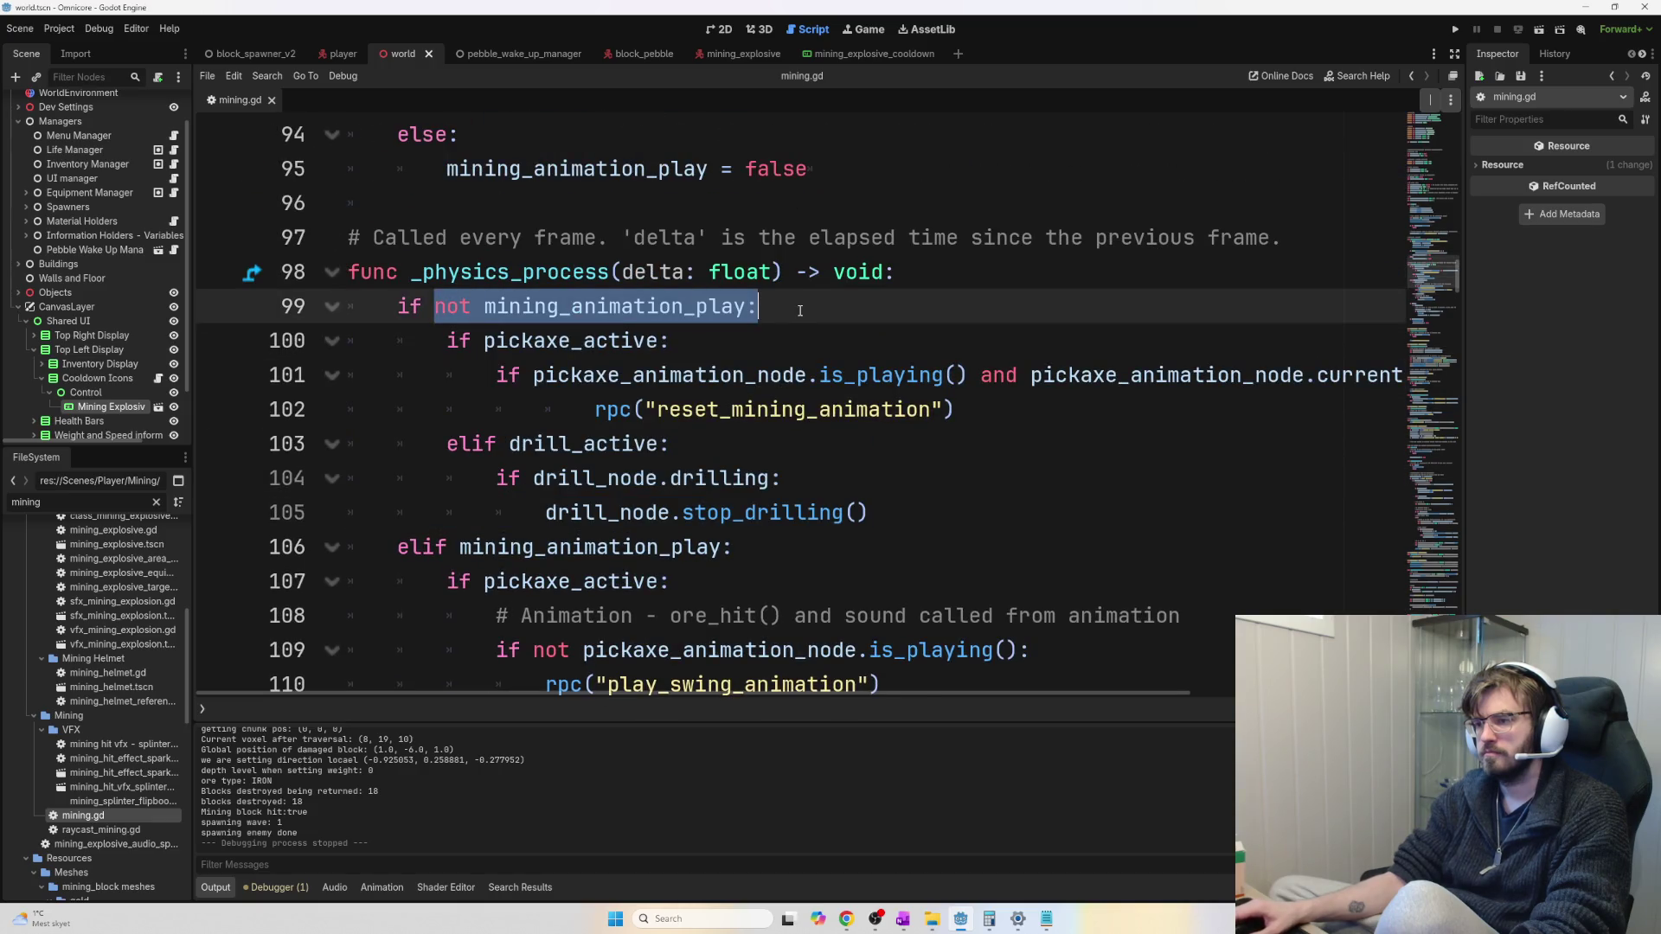
scroll(805, 391, down, 2)
mouse_move(483, 341)
mouse_down()
mouse_move(548, 341)
mouse_move(782, 411)
mouse_up()
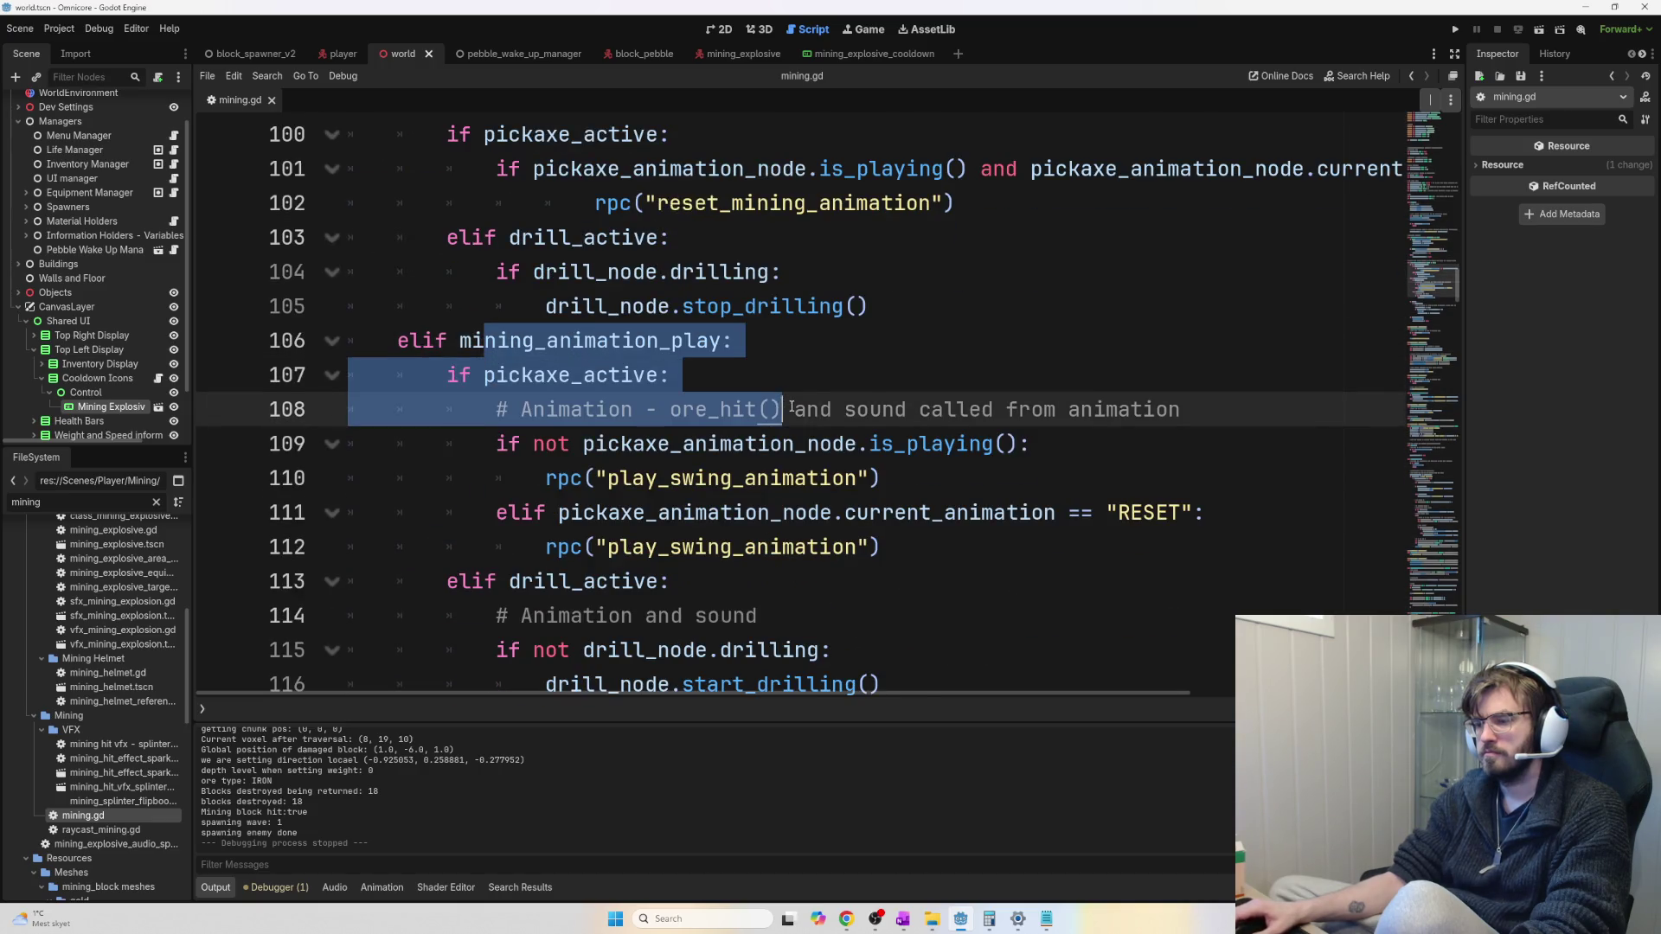
scroll(809, 418, down, 1)
scroll(831, 423, down, 1)
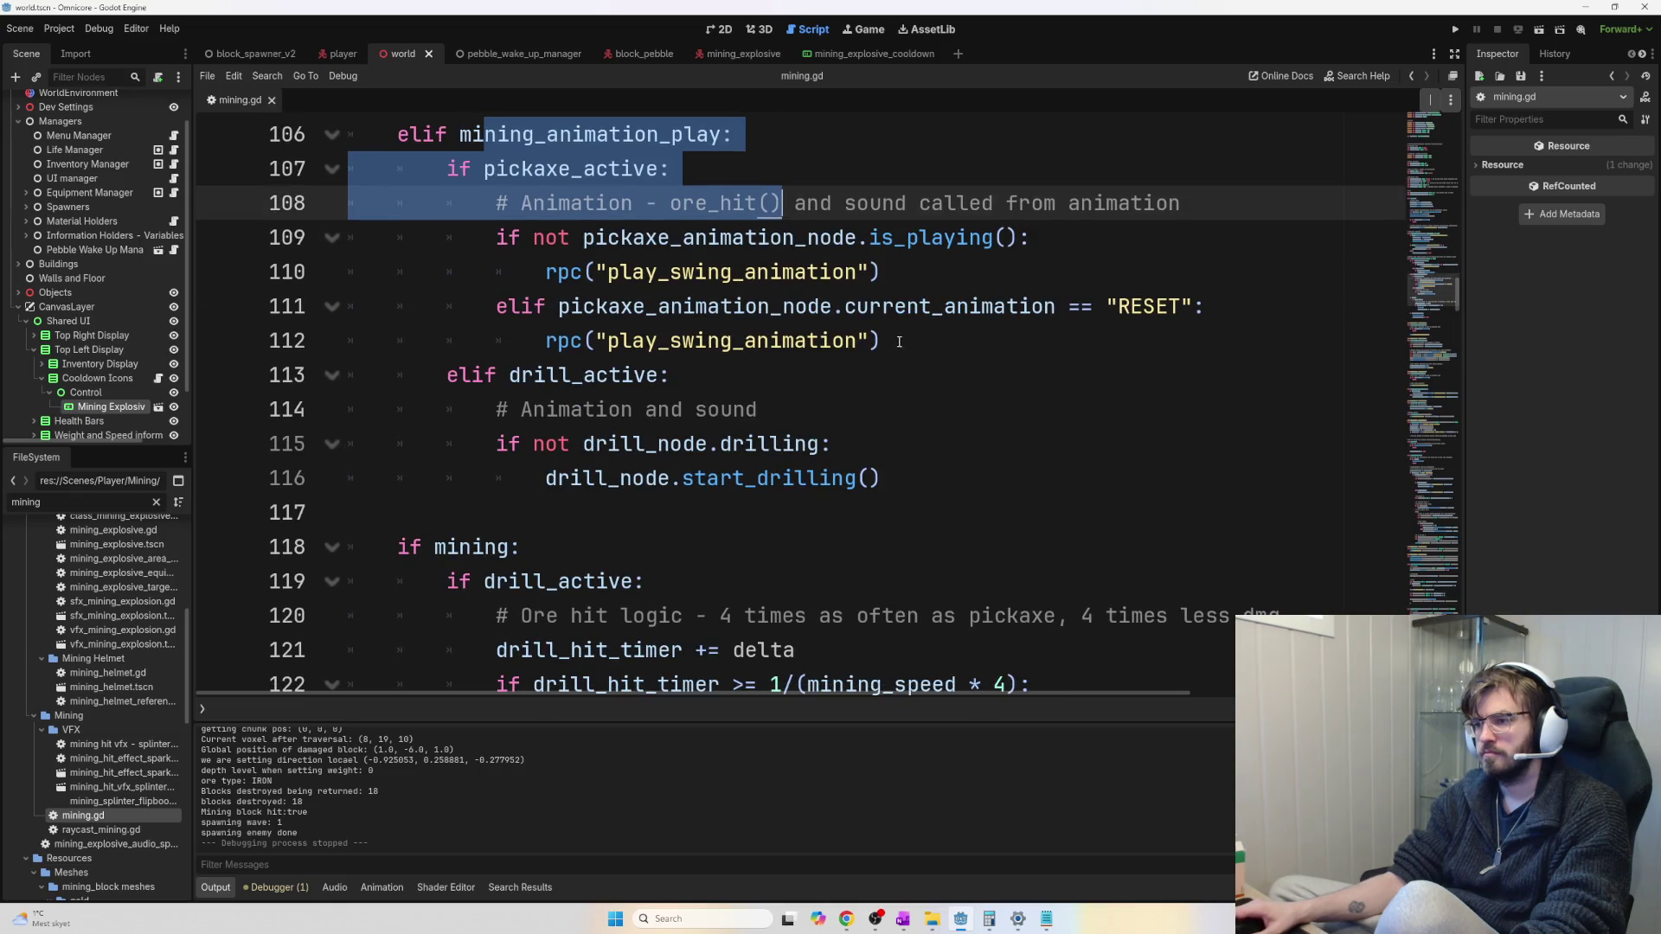
double_click(712, 273)
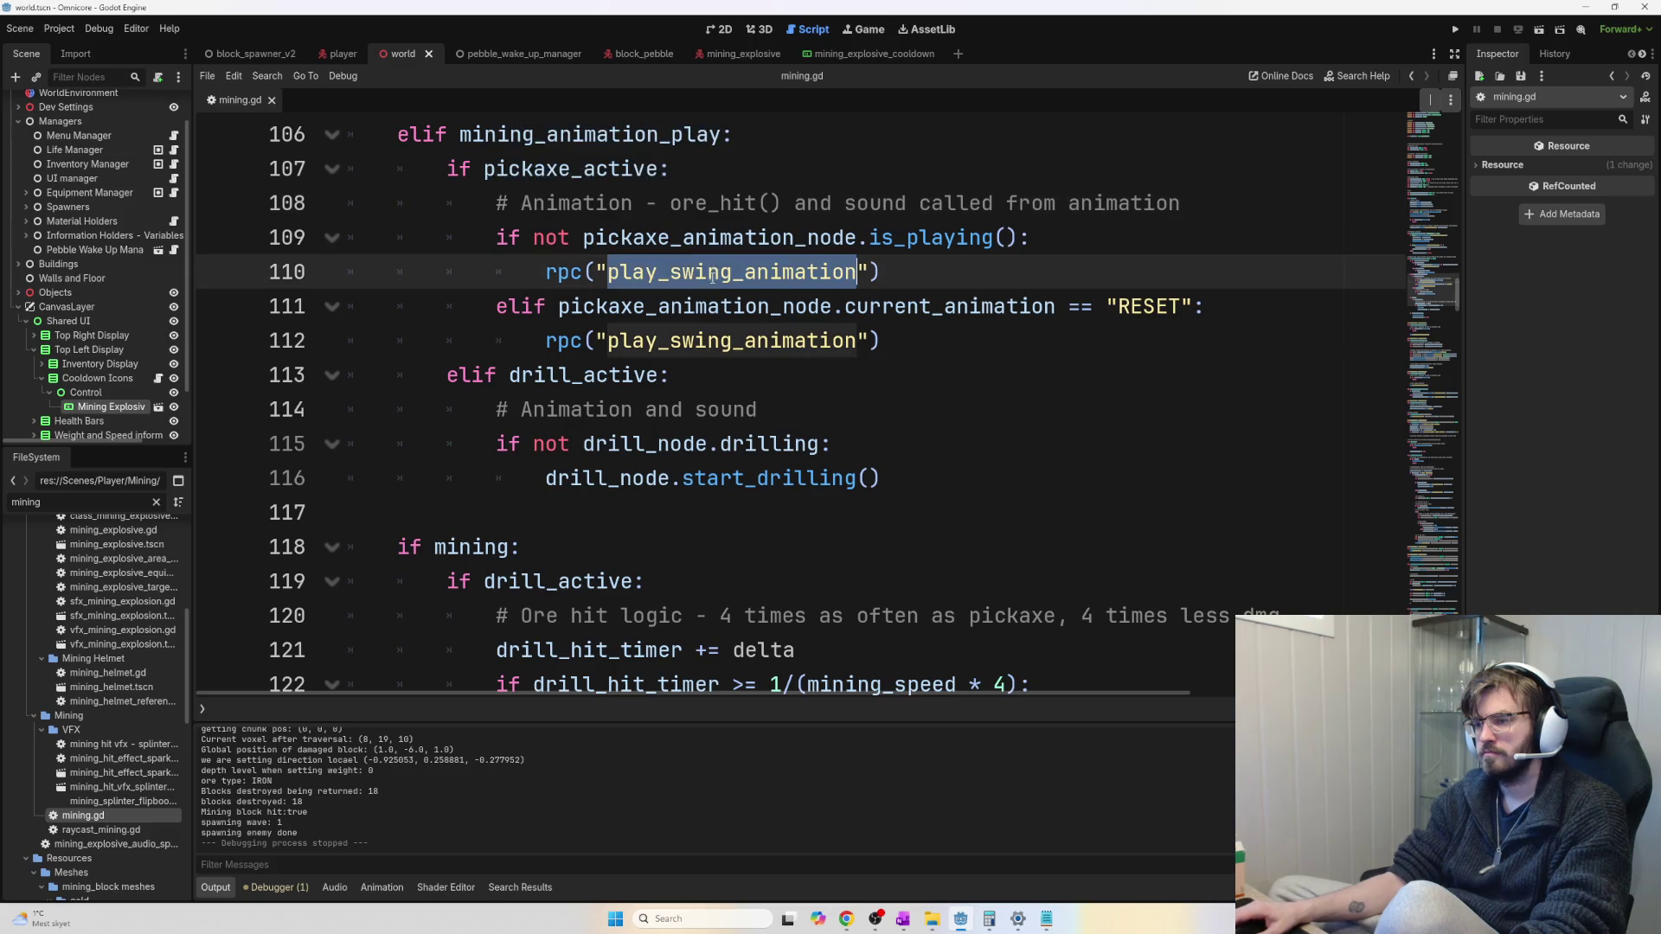
double_click(725, 343)
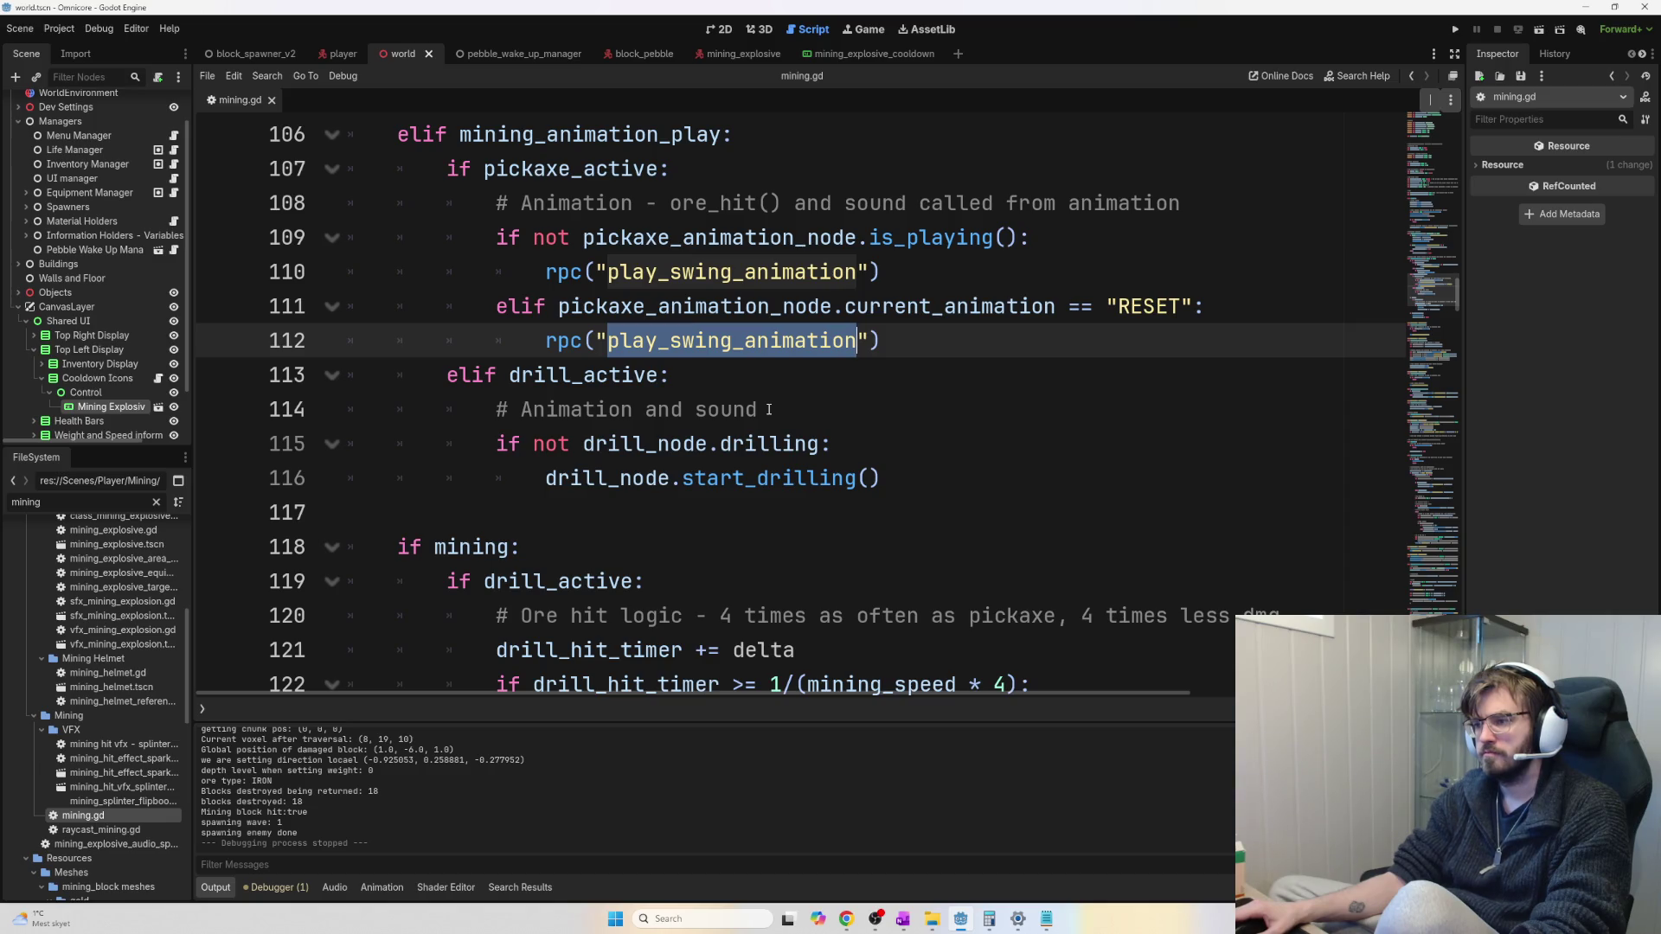
drag(519, 377, 670, 383)
double_click(639, 379)
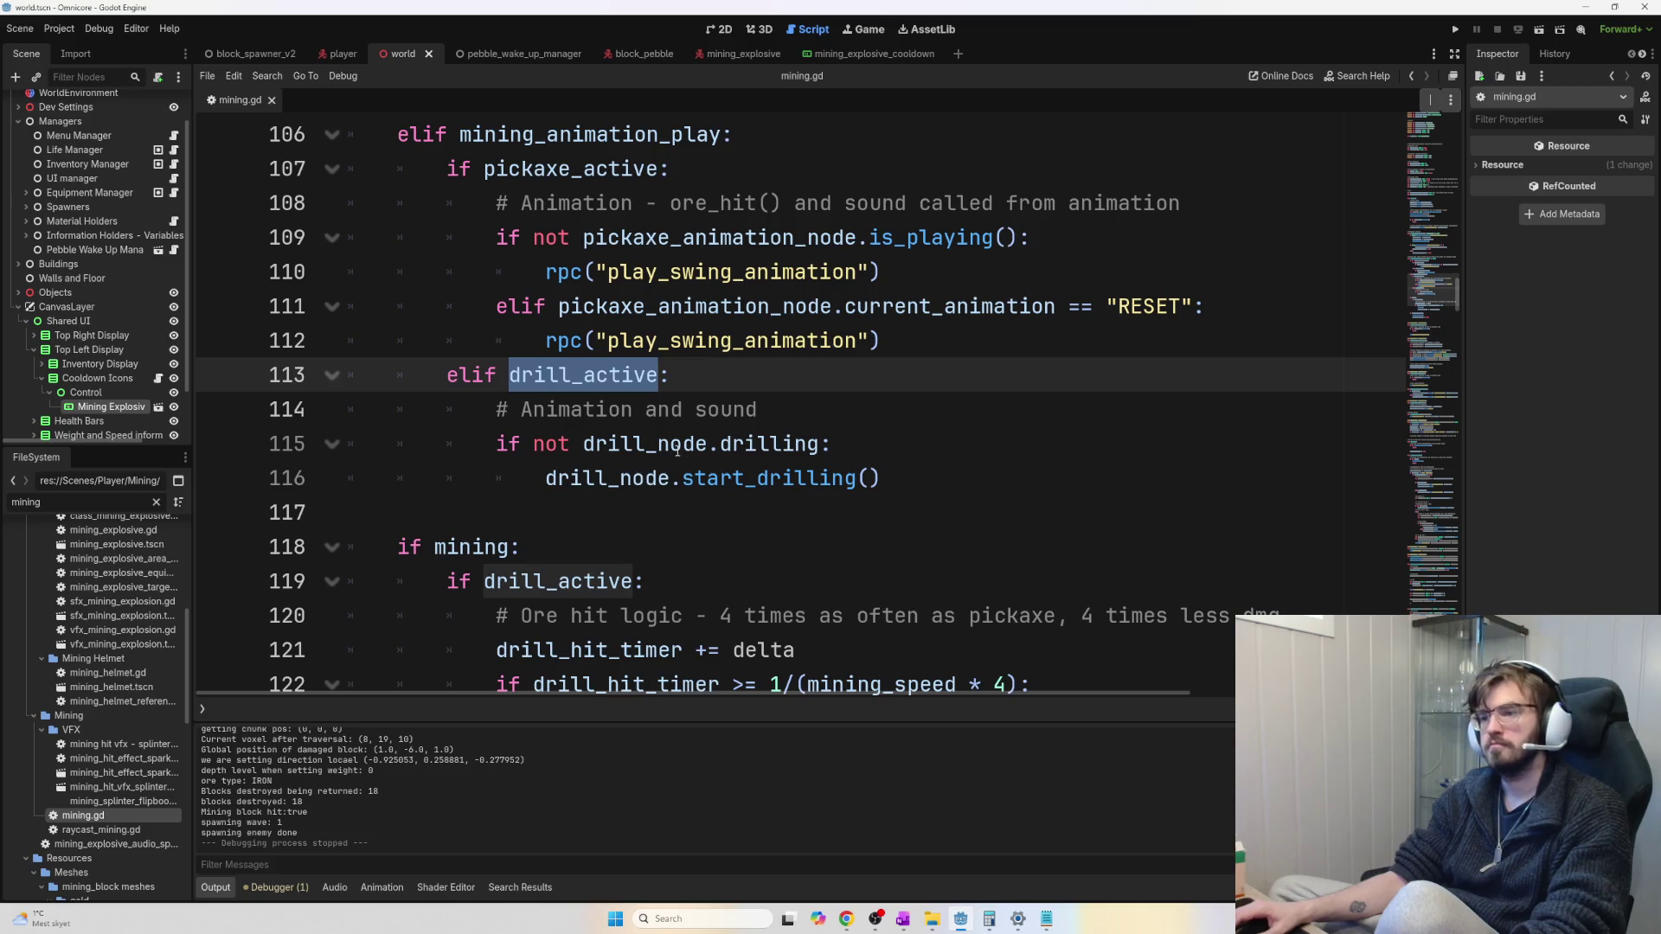
click(620, 478)
double_click(627, 478)
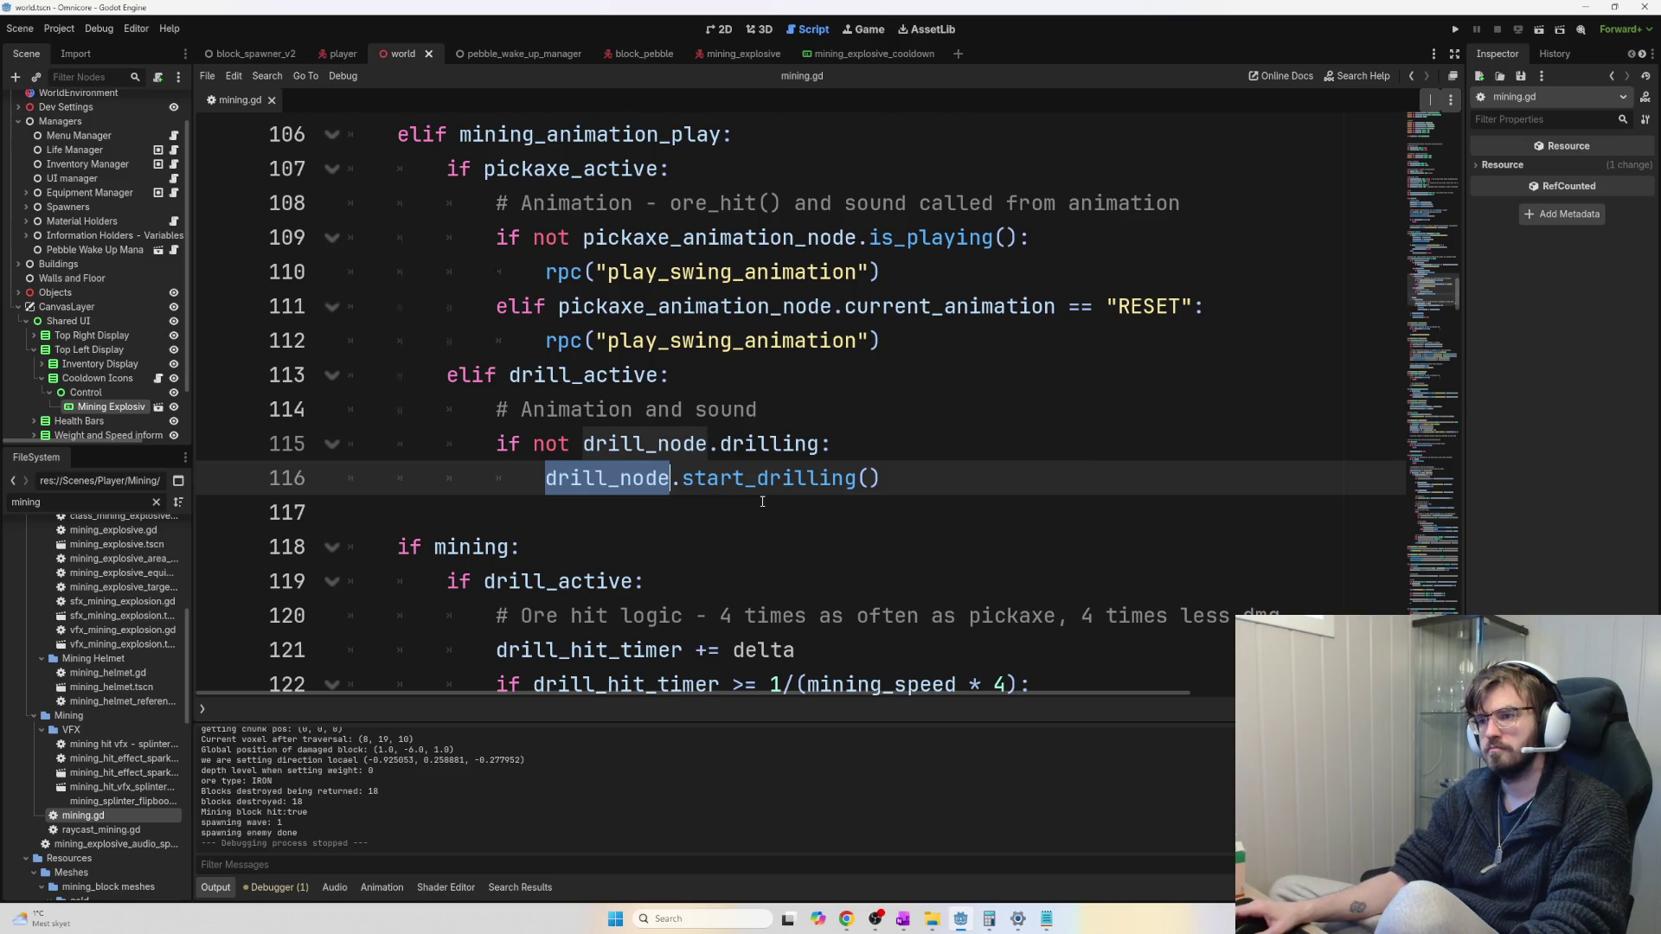
scroll(762, 501, up, 4)
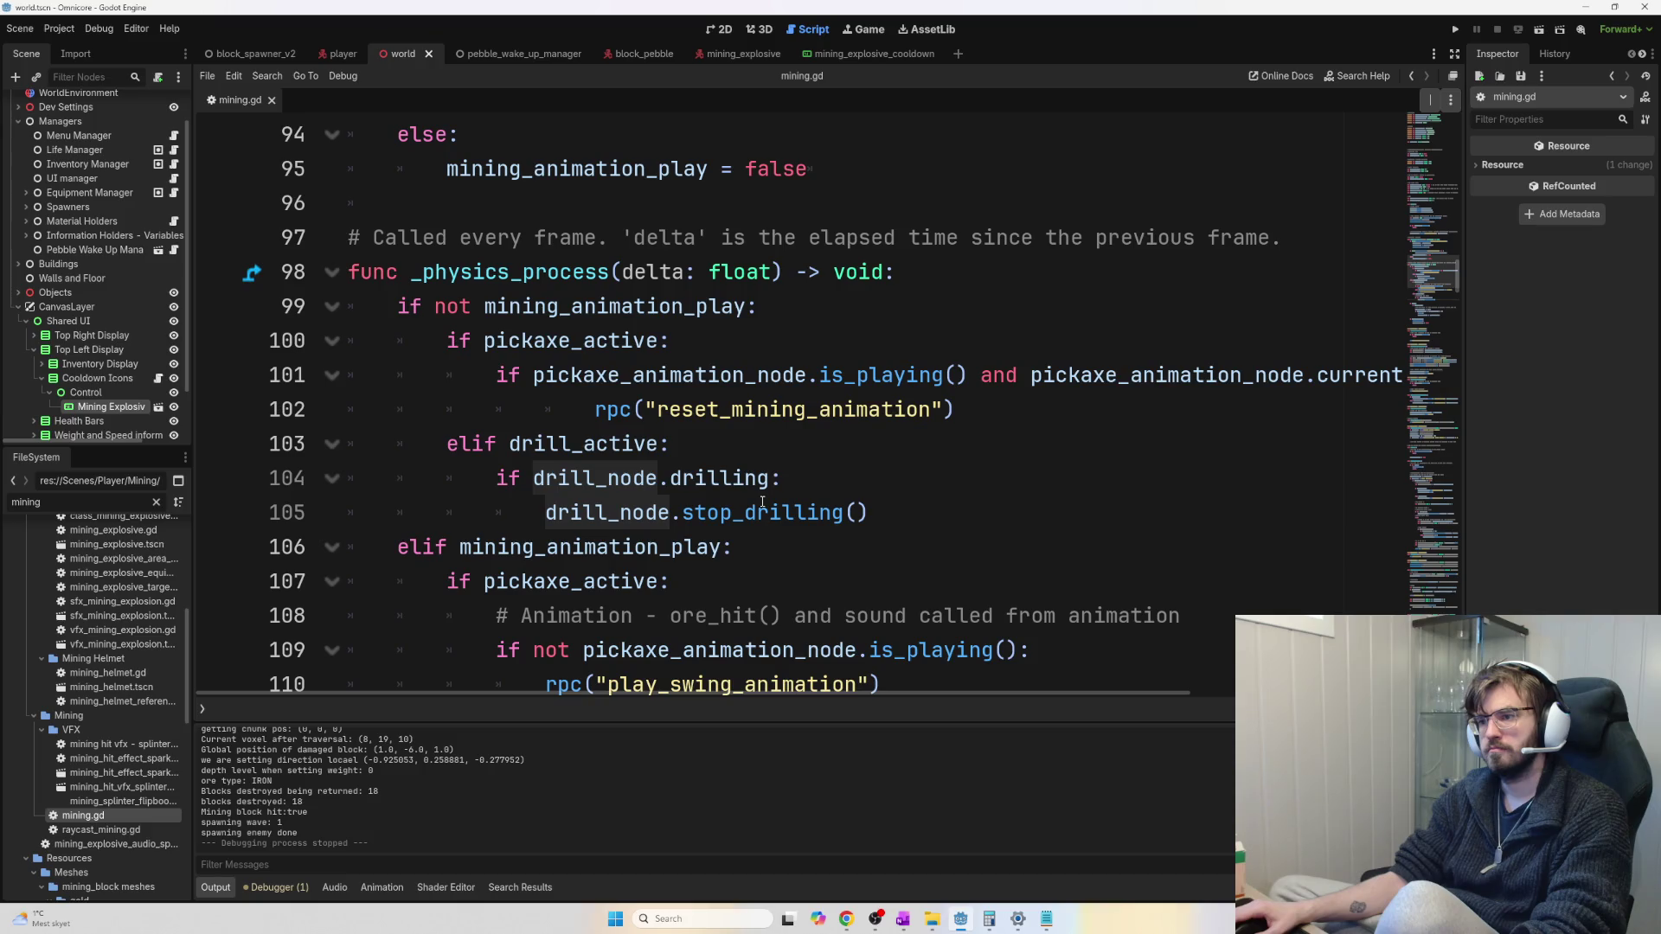
scroll(763, 501, down, 5)
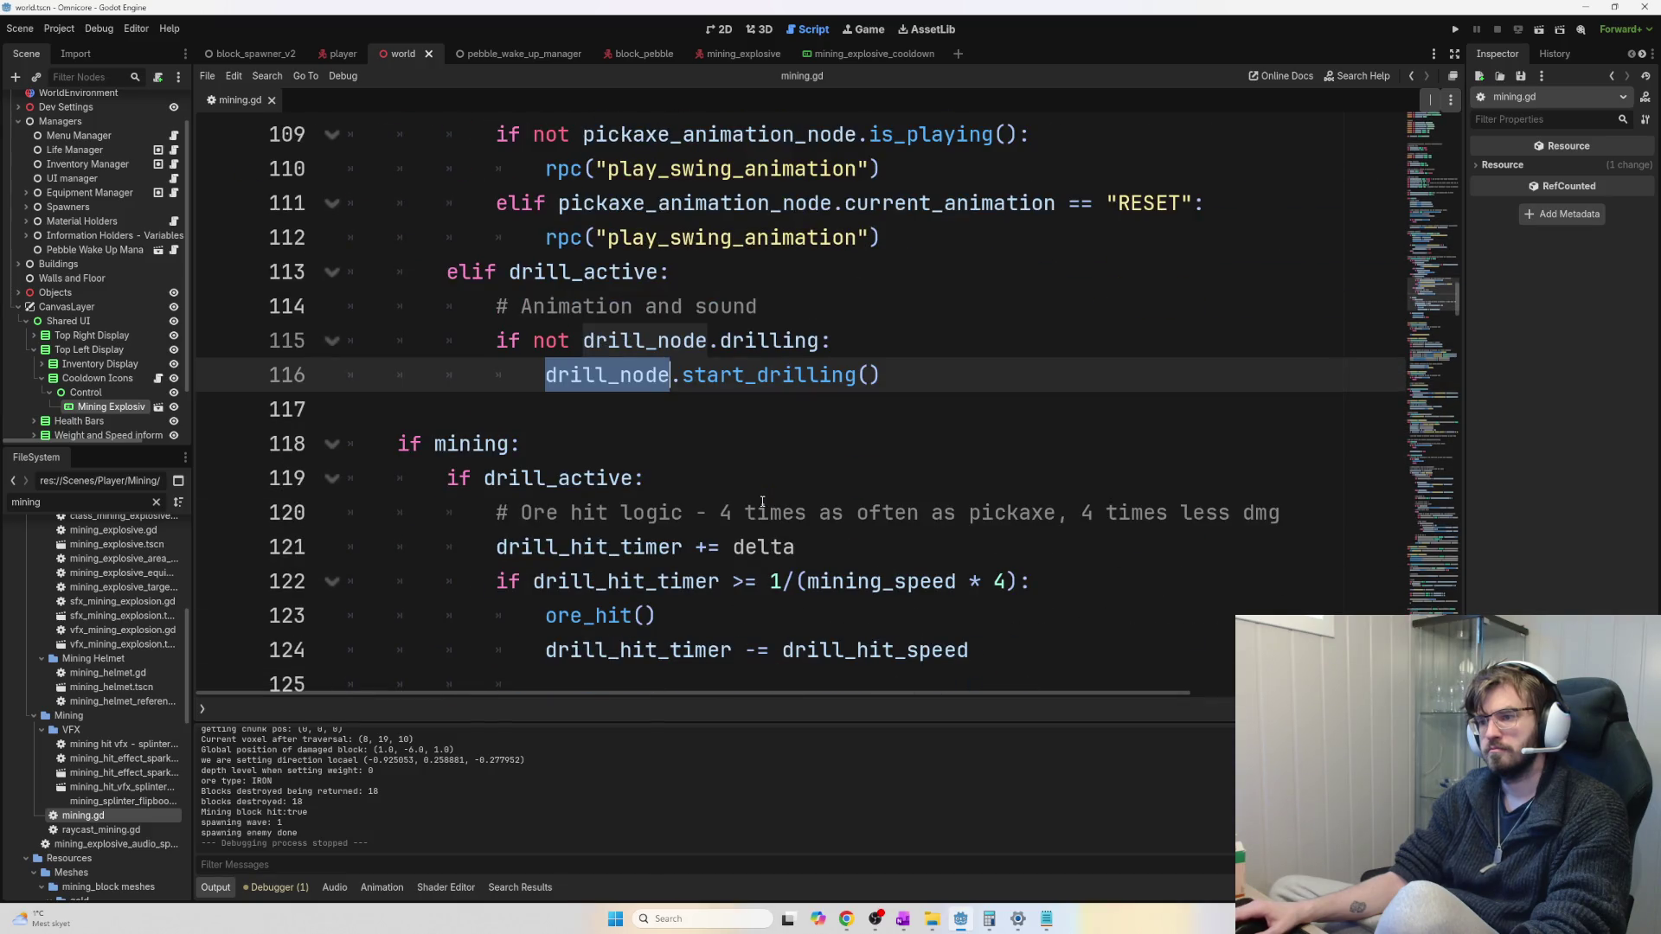
scroll(762, 502, down, 2)
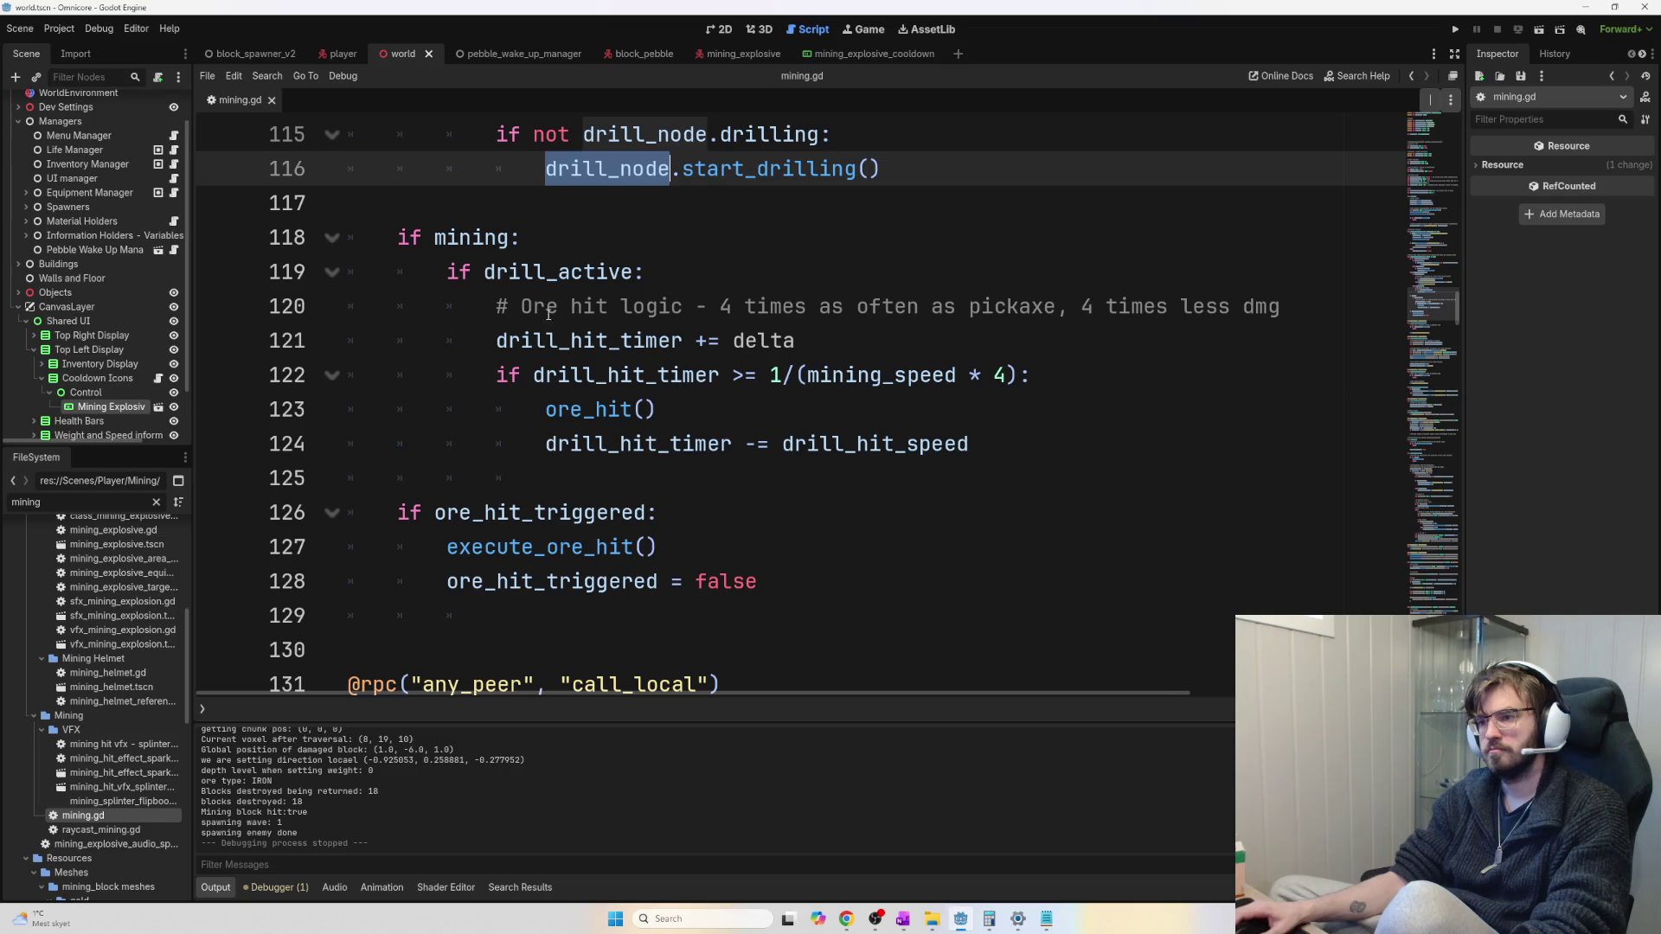
mouse_move(447, 272)
mouse_down()
mouse_move(644, 273)
mouse_move(1094, 444)
mouse_move(452, 272)
mouse_up()
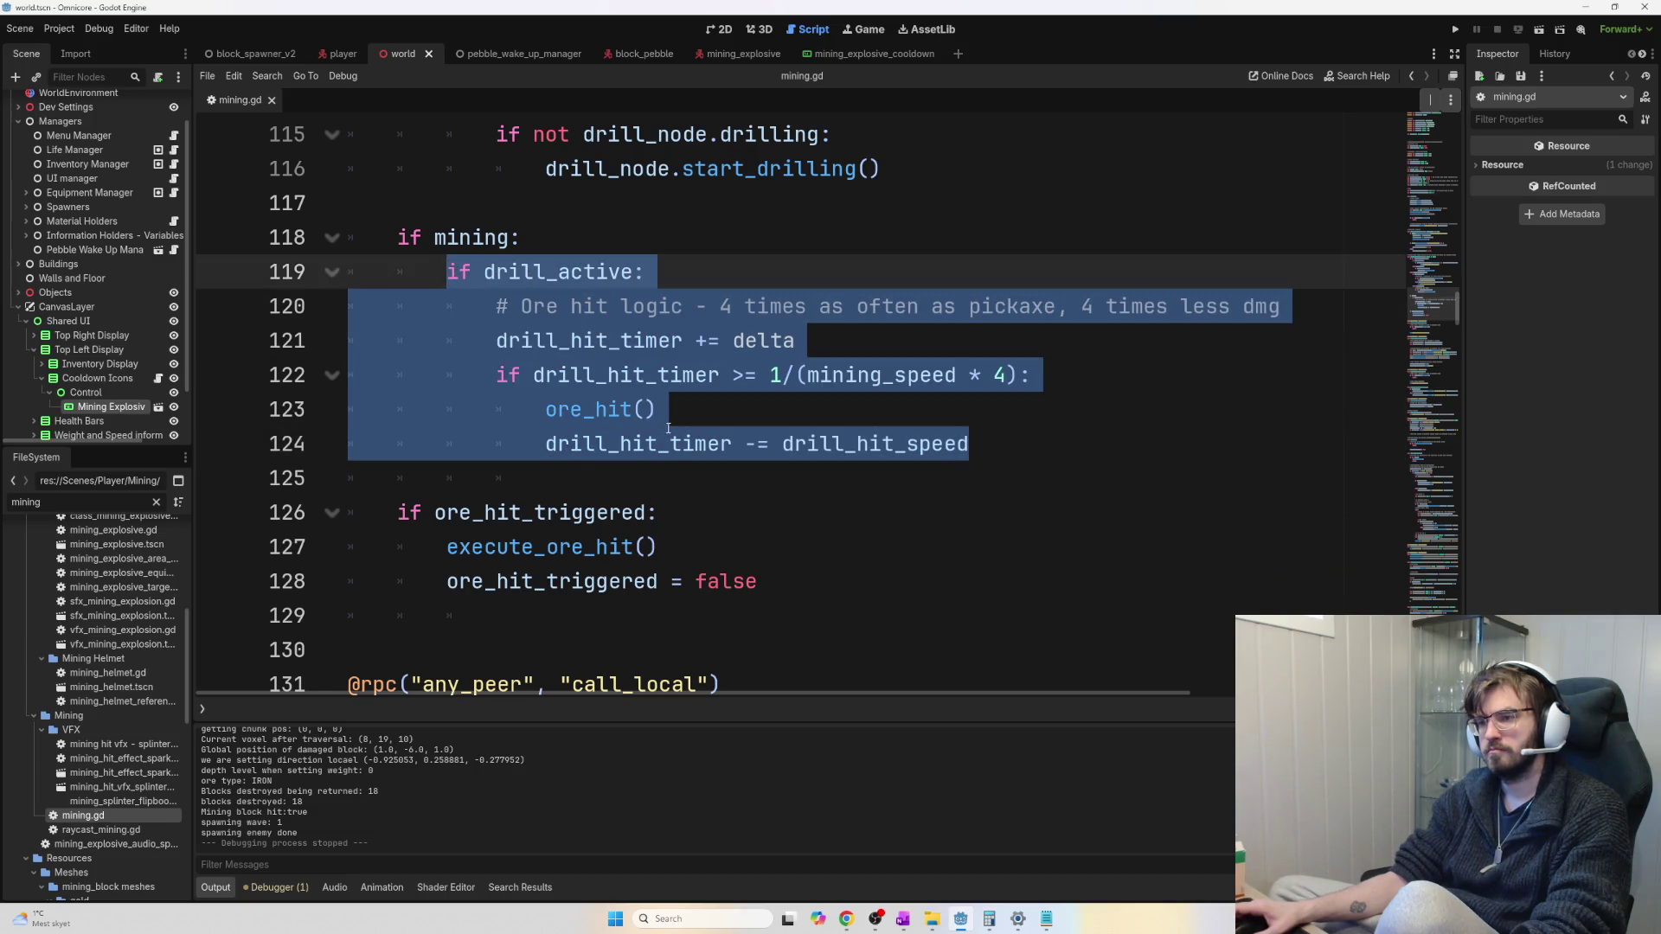
scroll(667, 427, up, 4)
scroll(707, 479, up, 4)
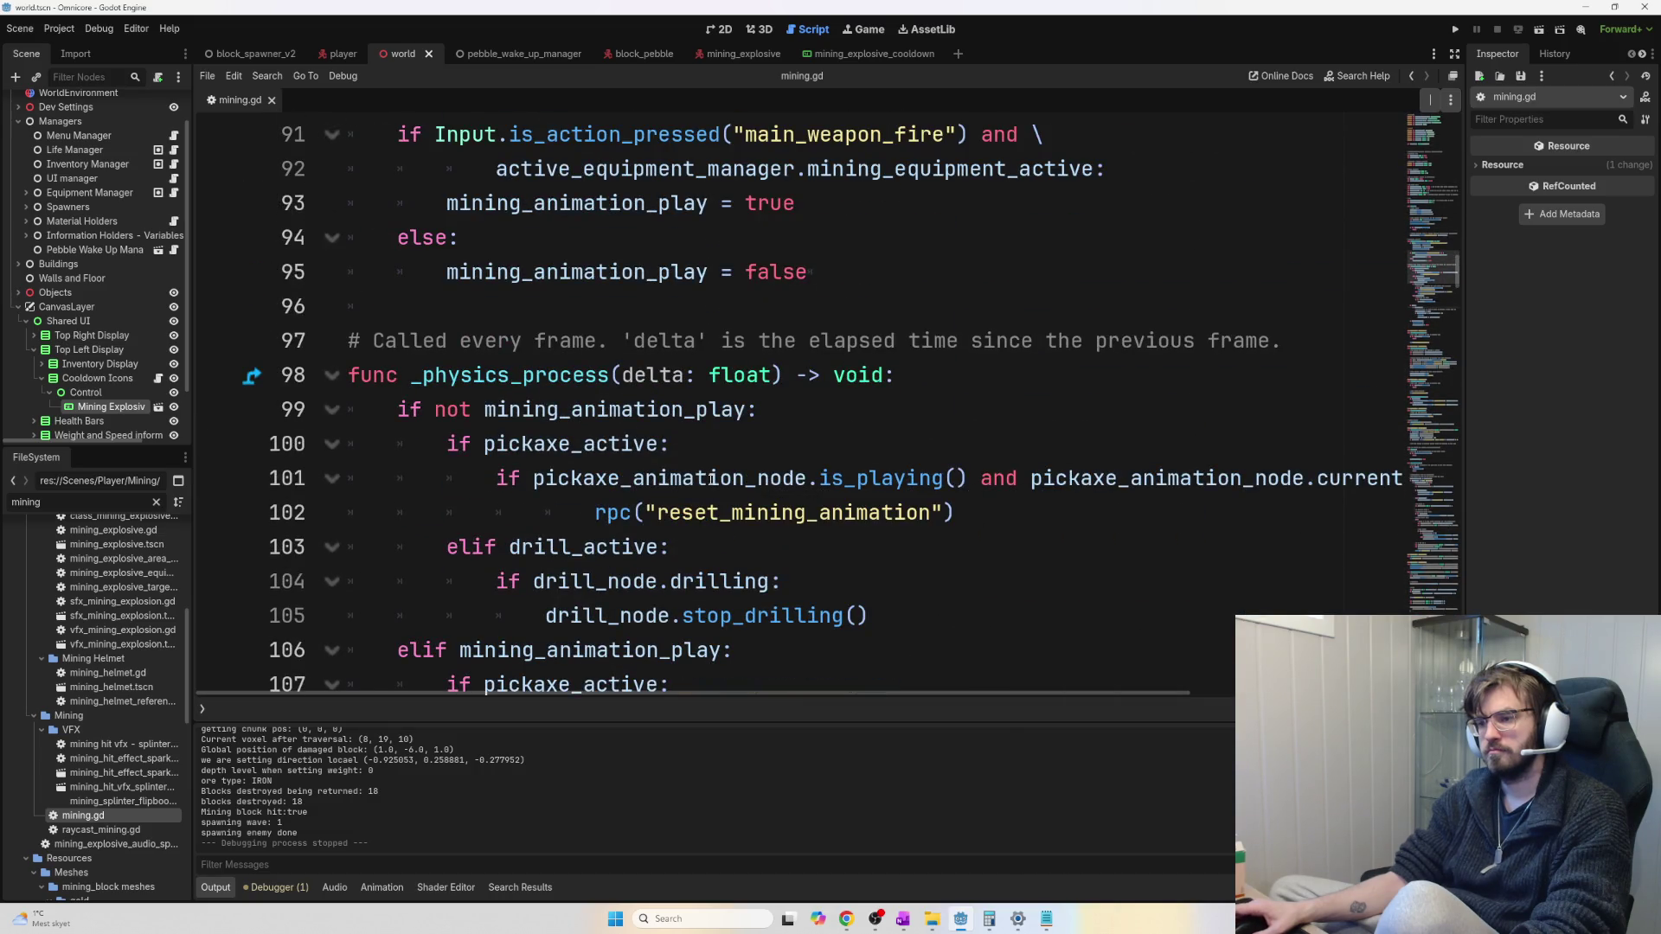
scroll(680, 497, down, 2)
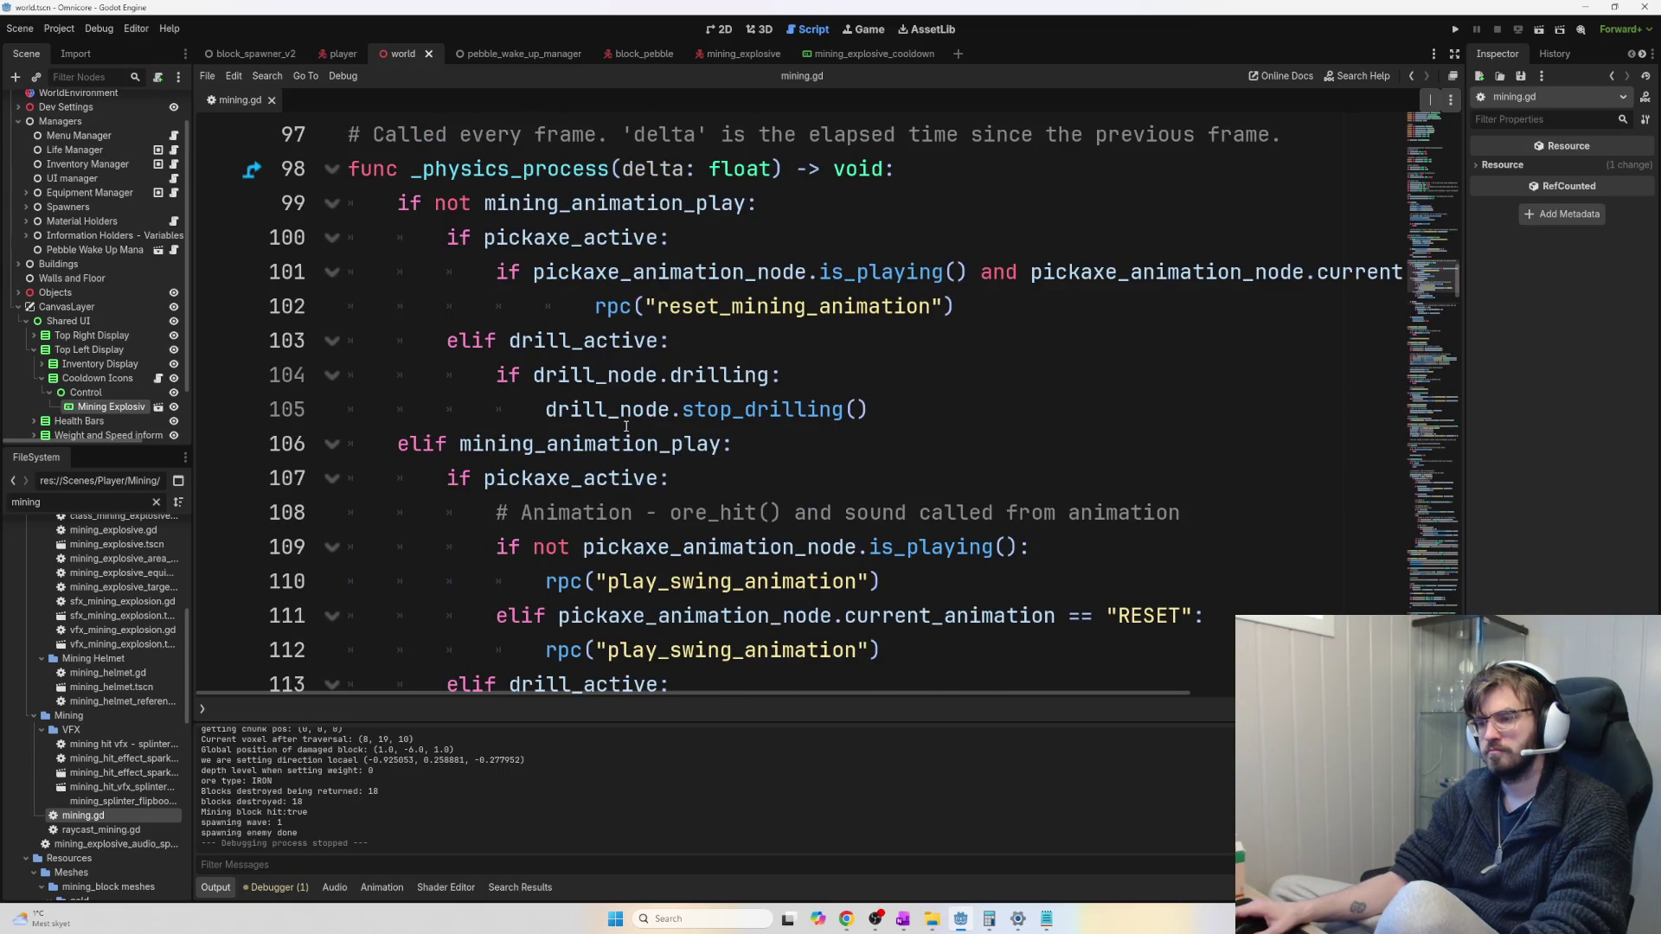
double_click(597, 375)
shift+click(760, 375)
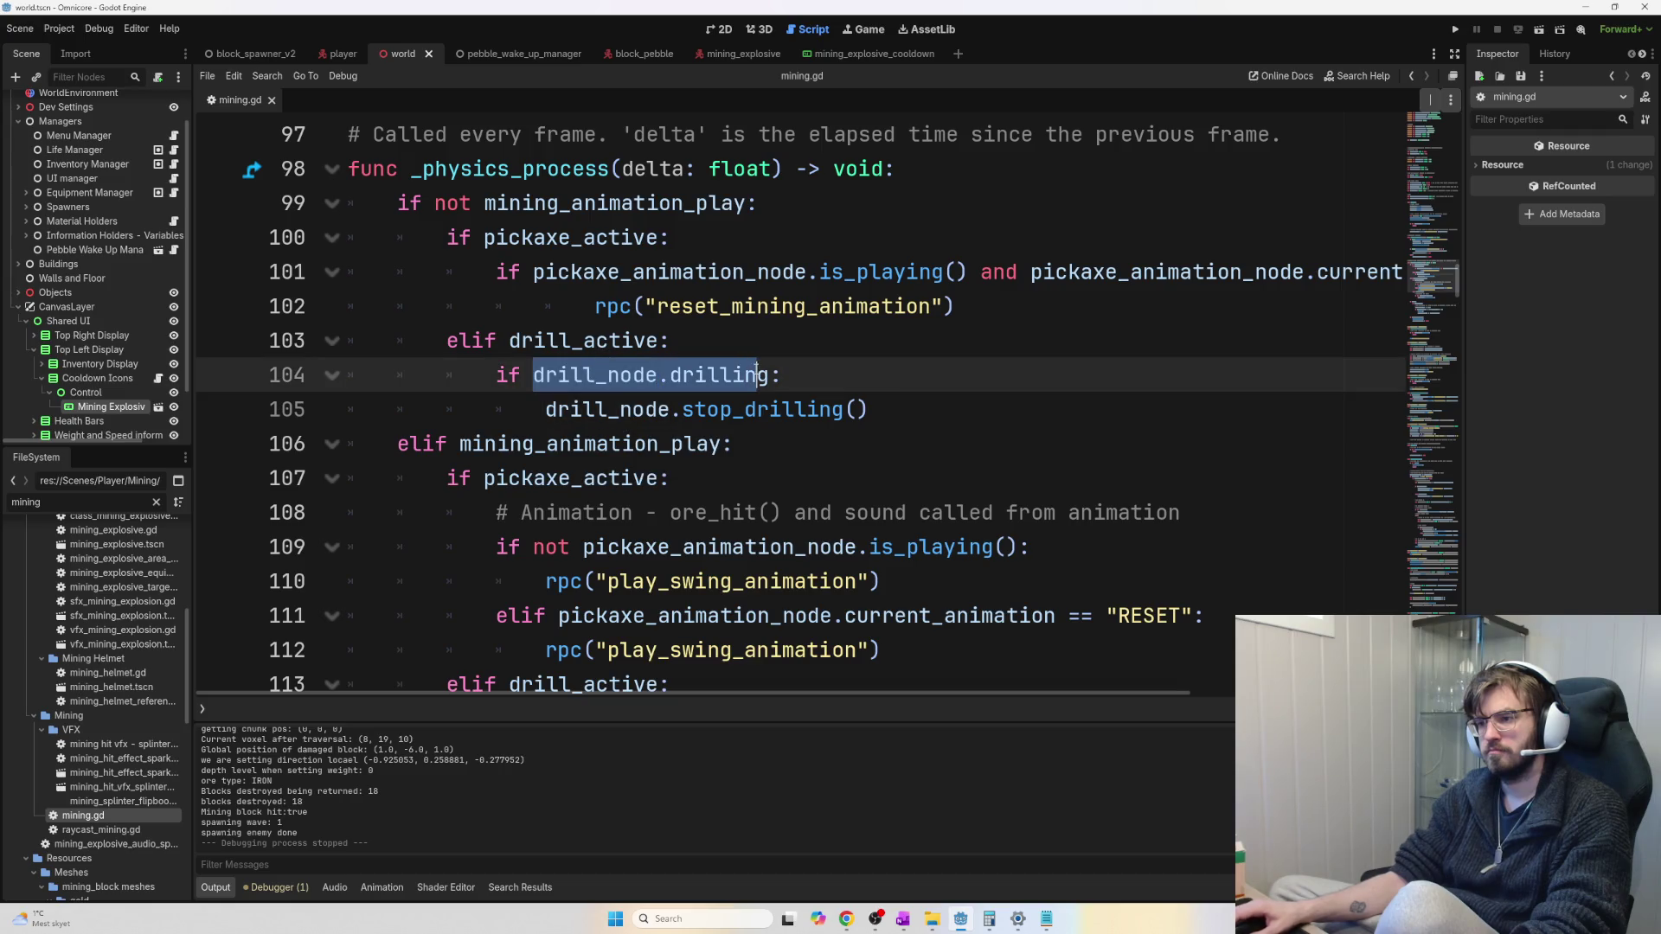
shift+click(771, 375)
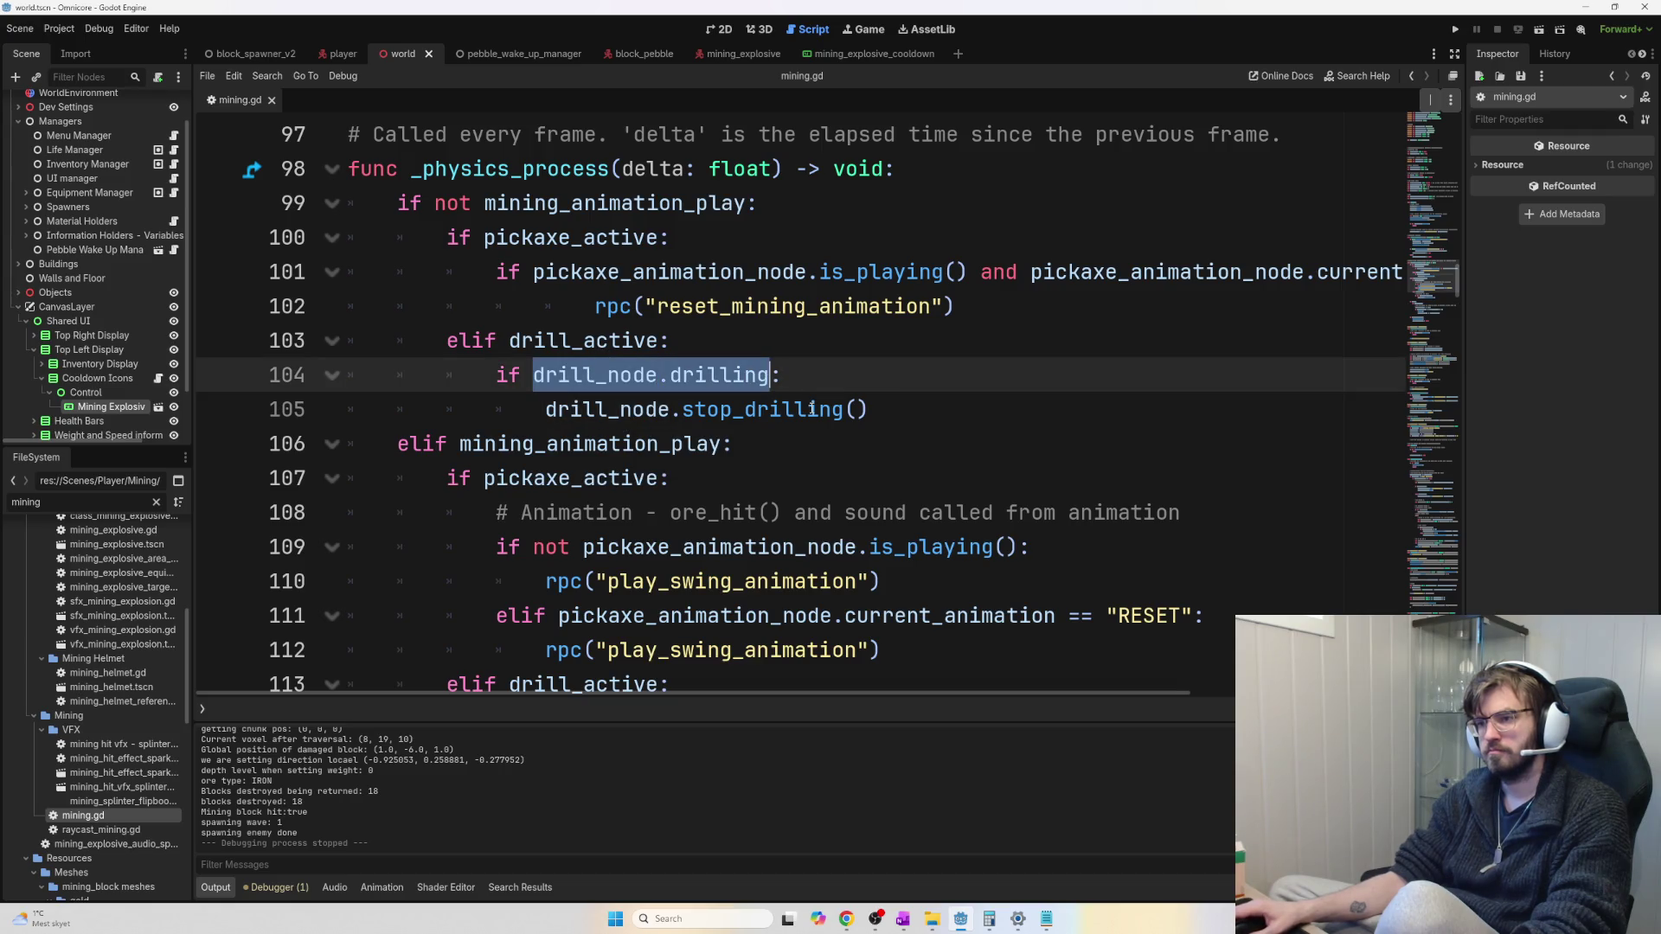
scroll(797, 446, down, 5)
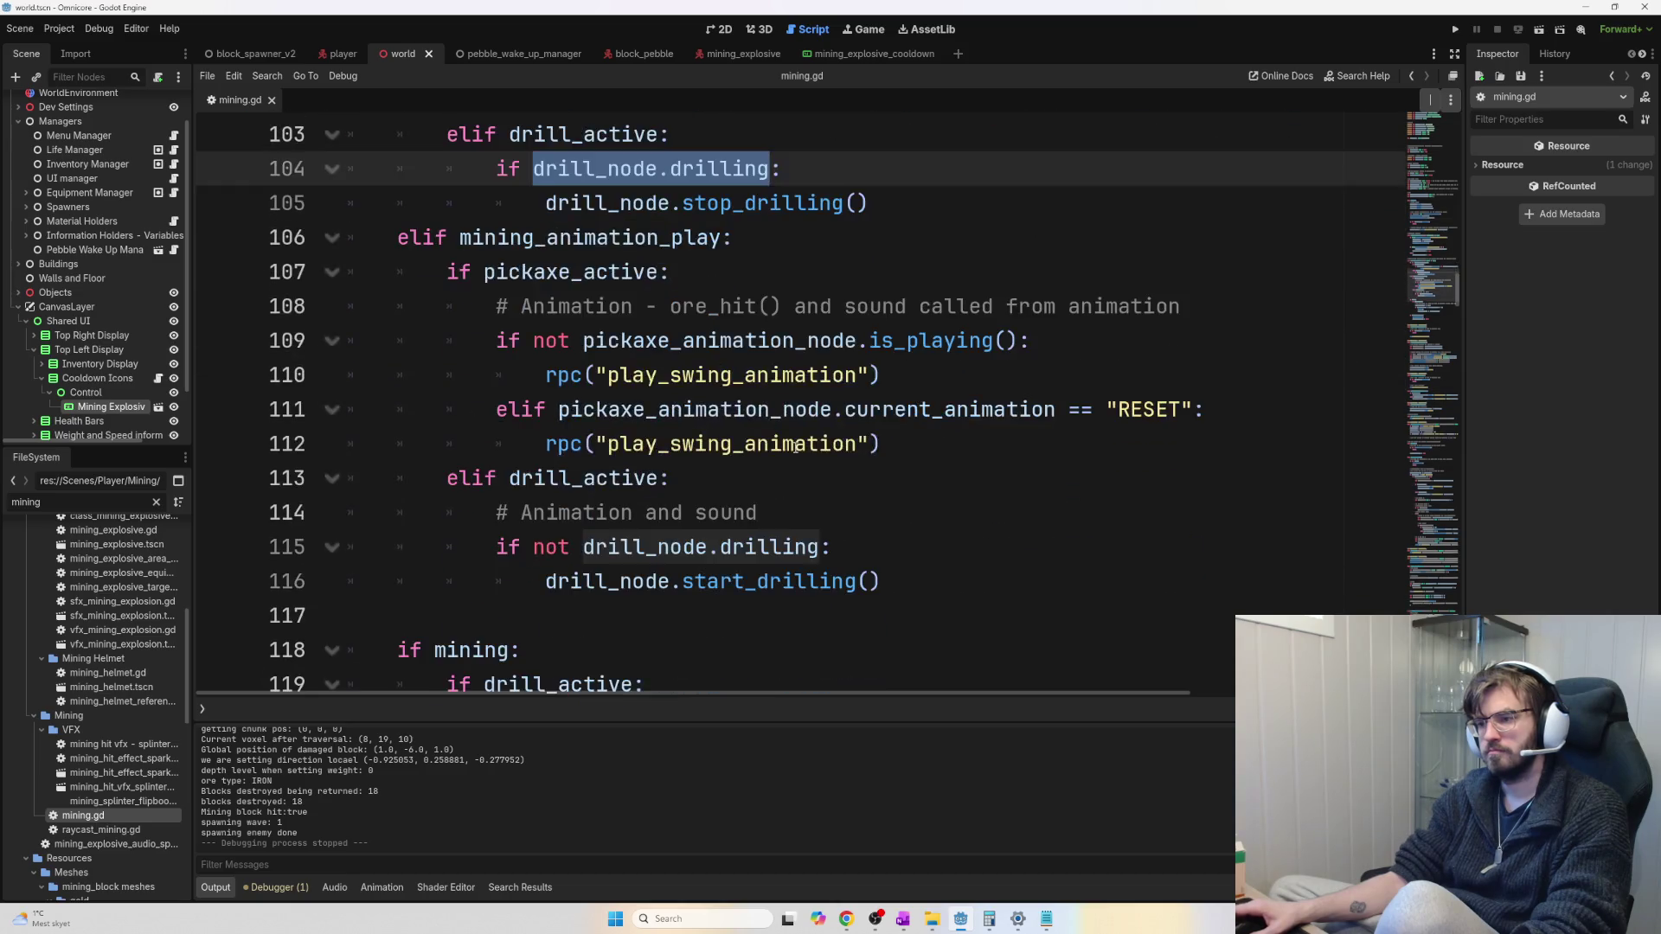
scroll(522, 363, up, 1)
scroll(521, 363, up, 1)
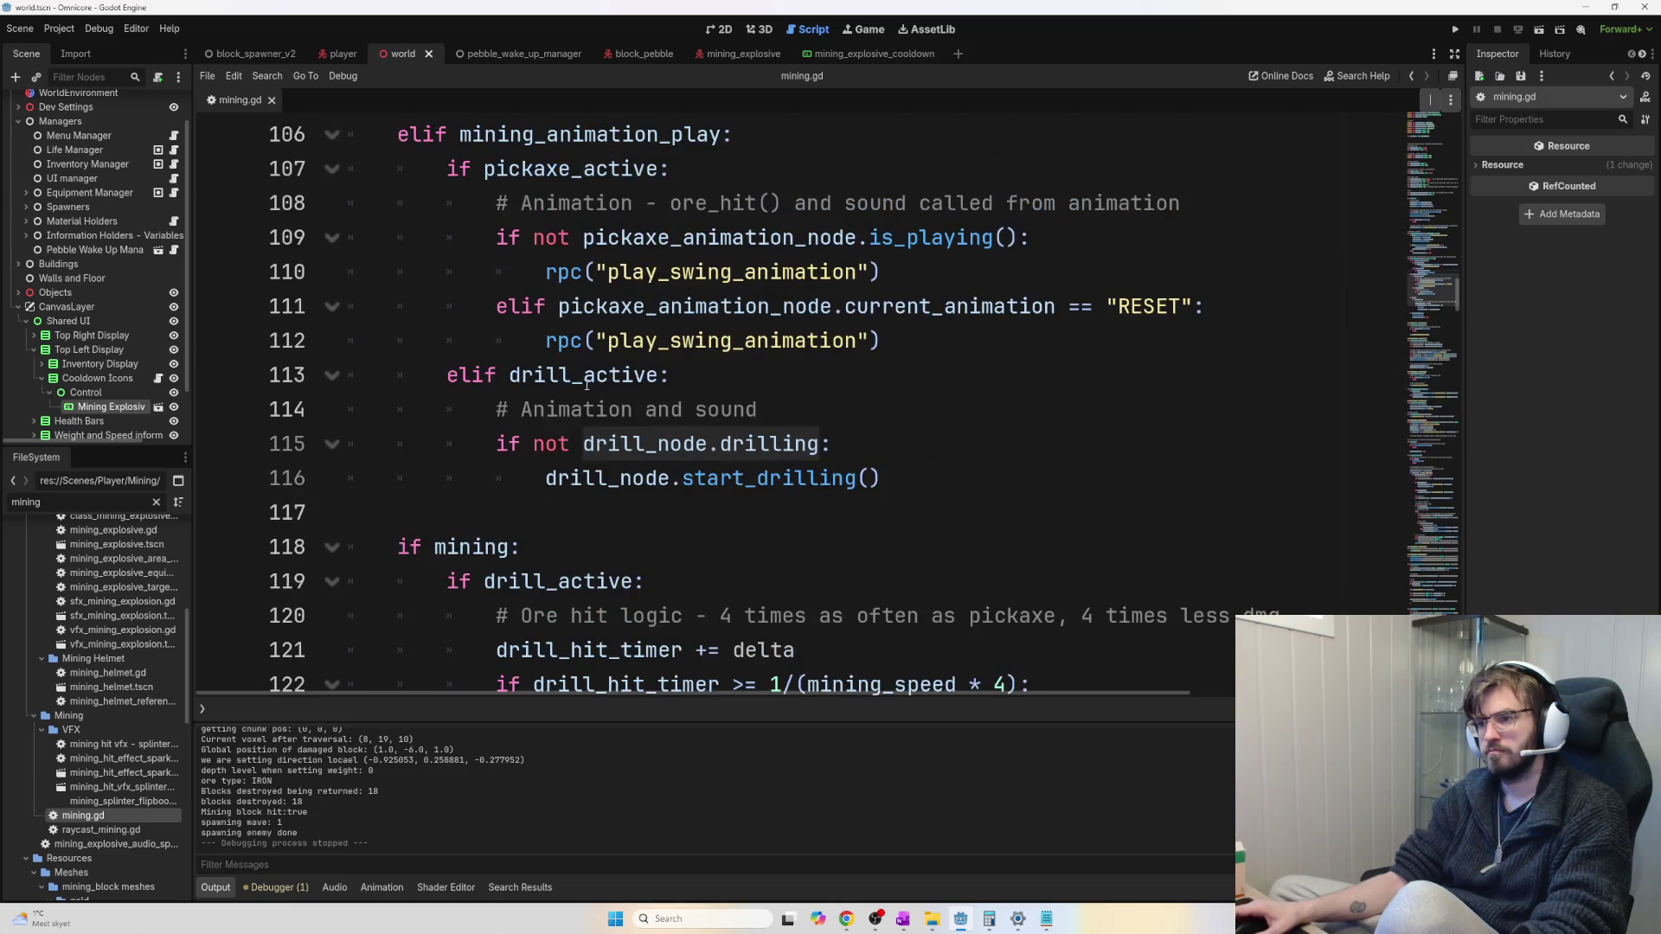
scroll(609, 393, down, 1)
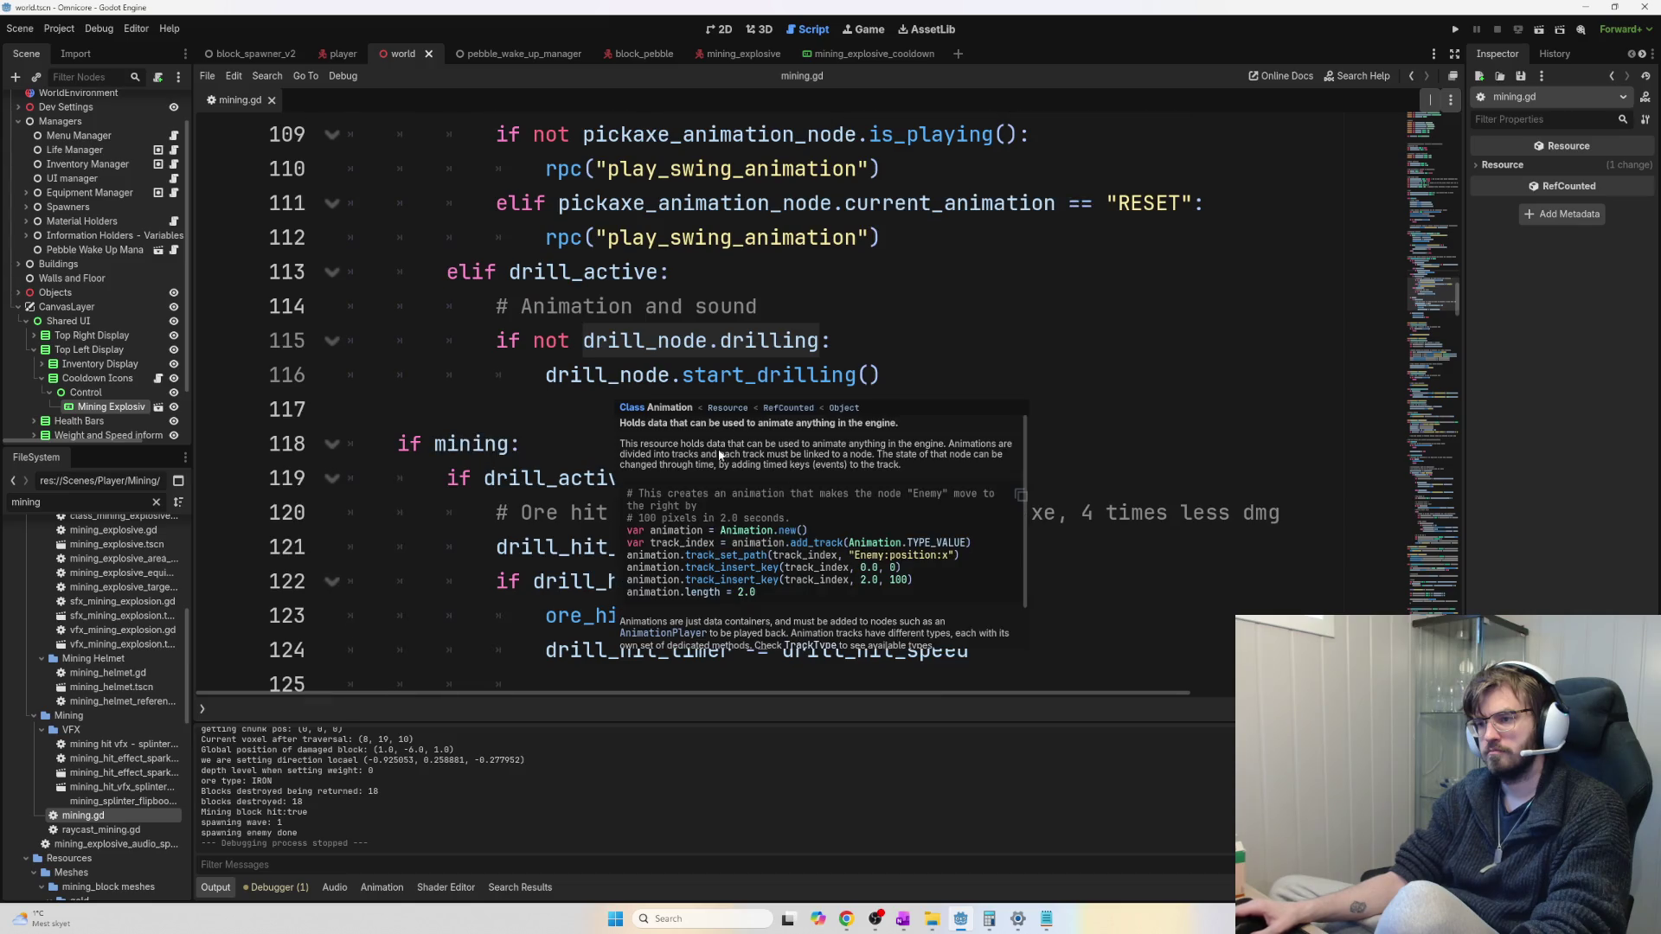
click(600, 394)
drag(644, 478, 383, 416)
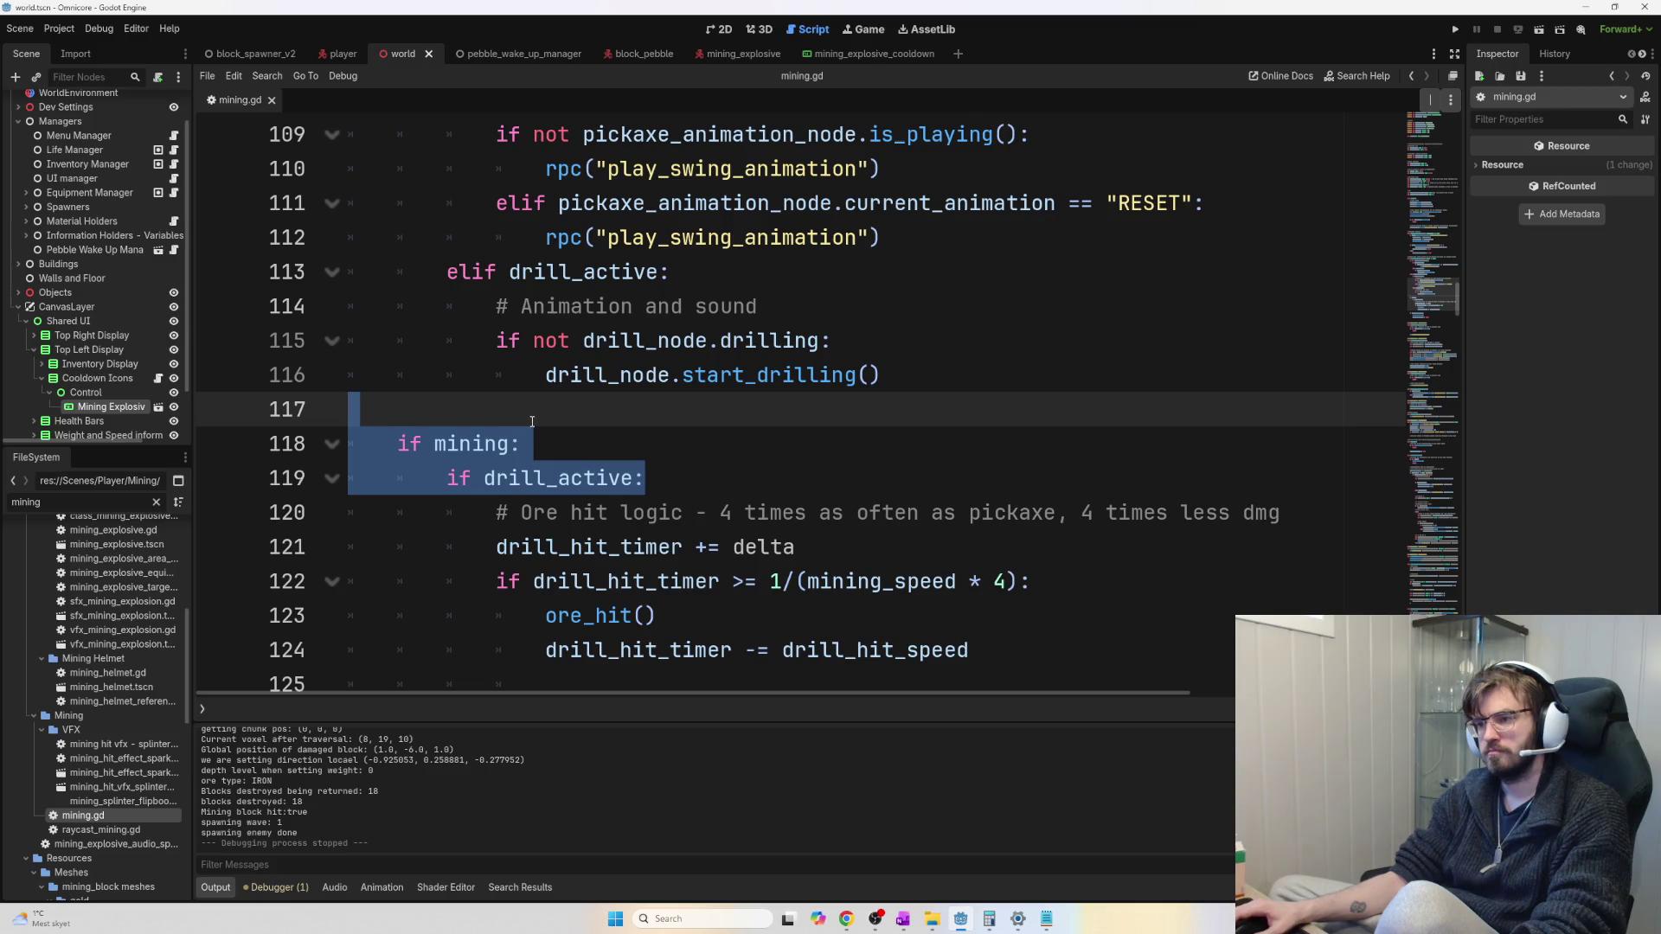
Delete the 'if mining:' and 'if drill_active:' lines around the ore-hit logic and save mining.gd
key(BackSpace)
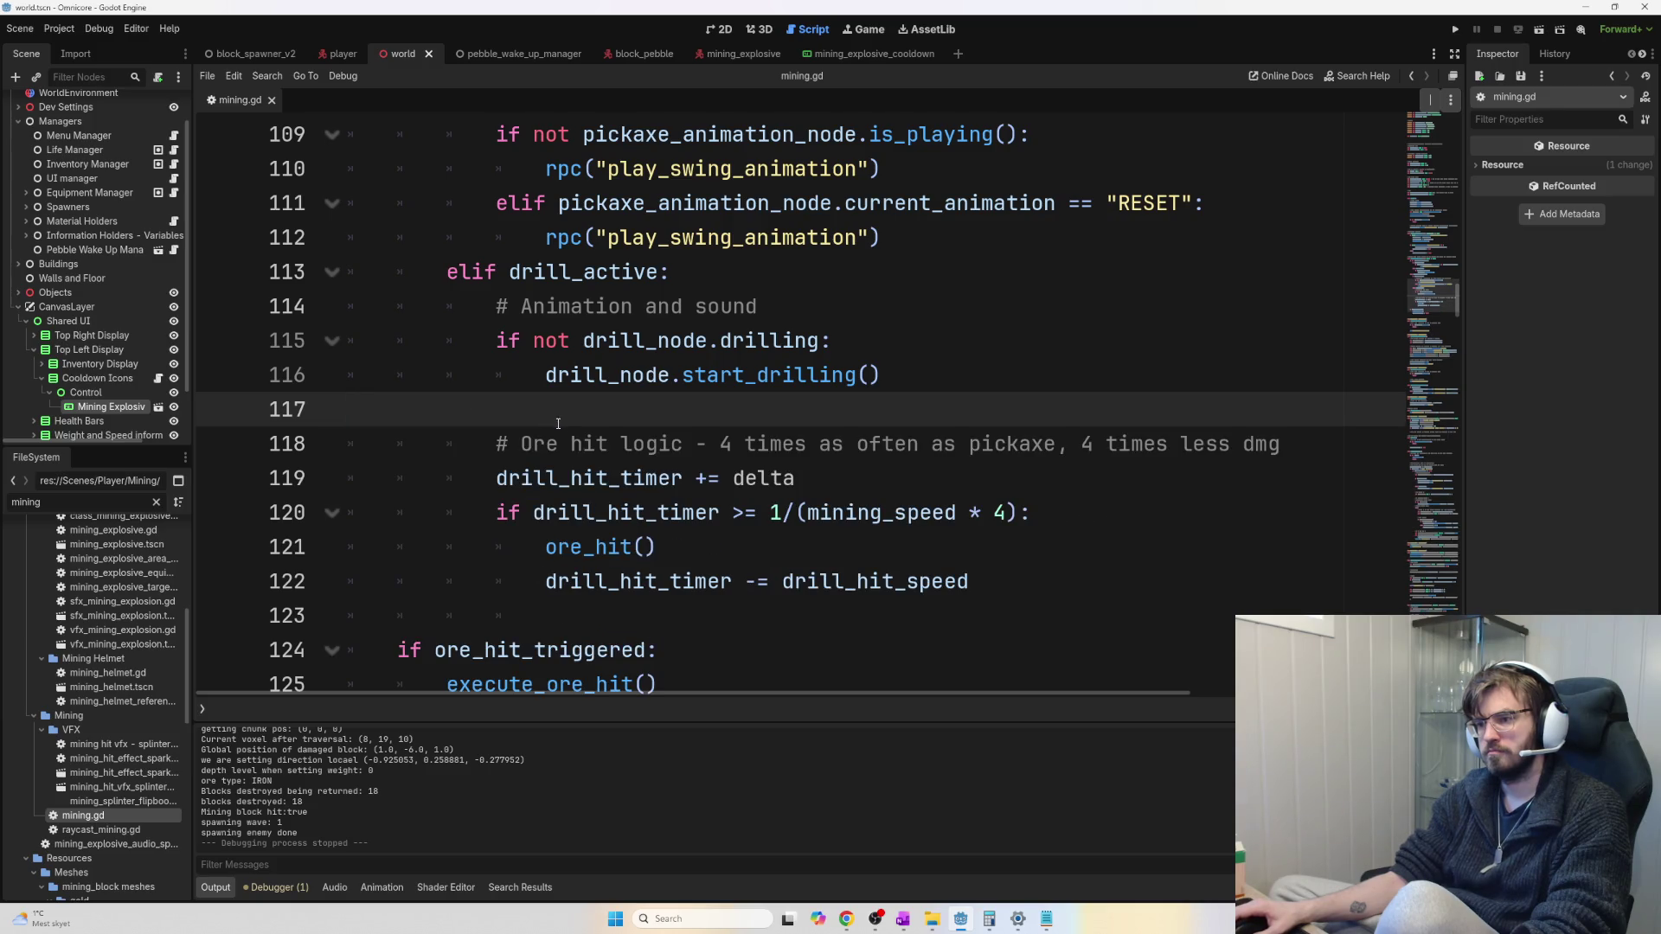
drag(745, 444, 1268, 476)
click(1259, 462)
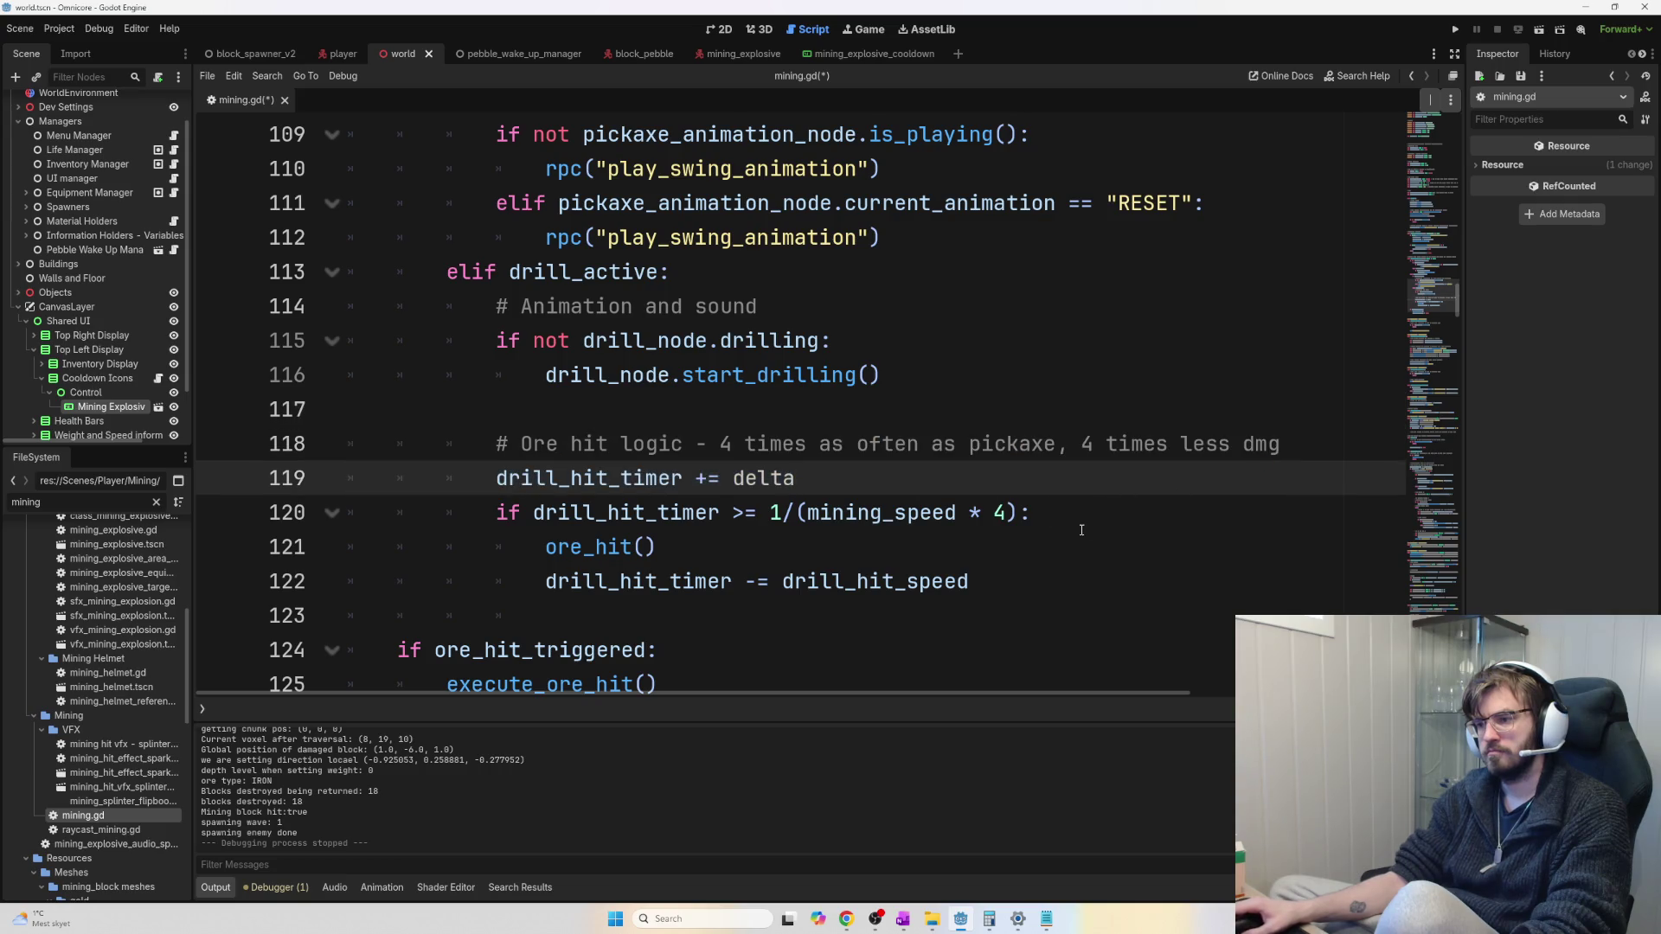
scroll(1082, 530, down, 1)
key(ctrl+s)
scroll(917, 477, down, 1)
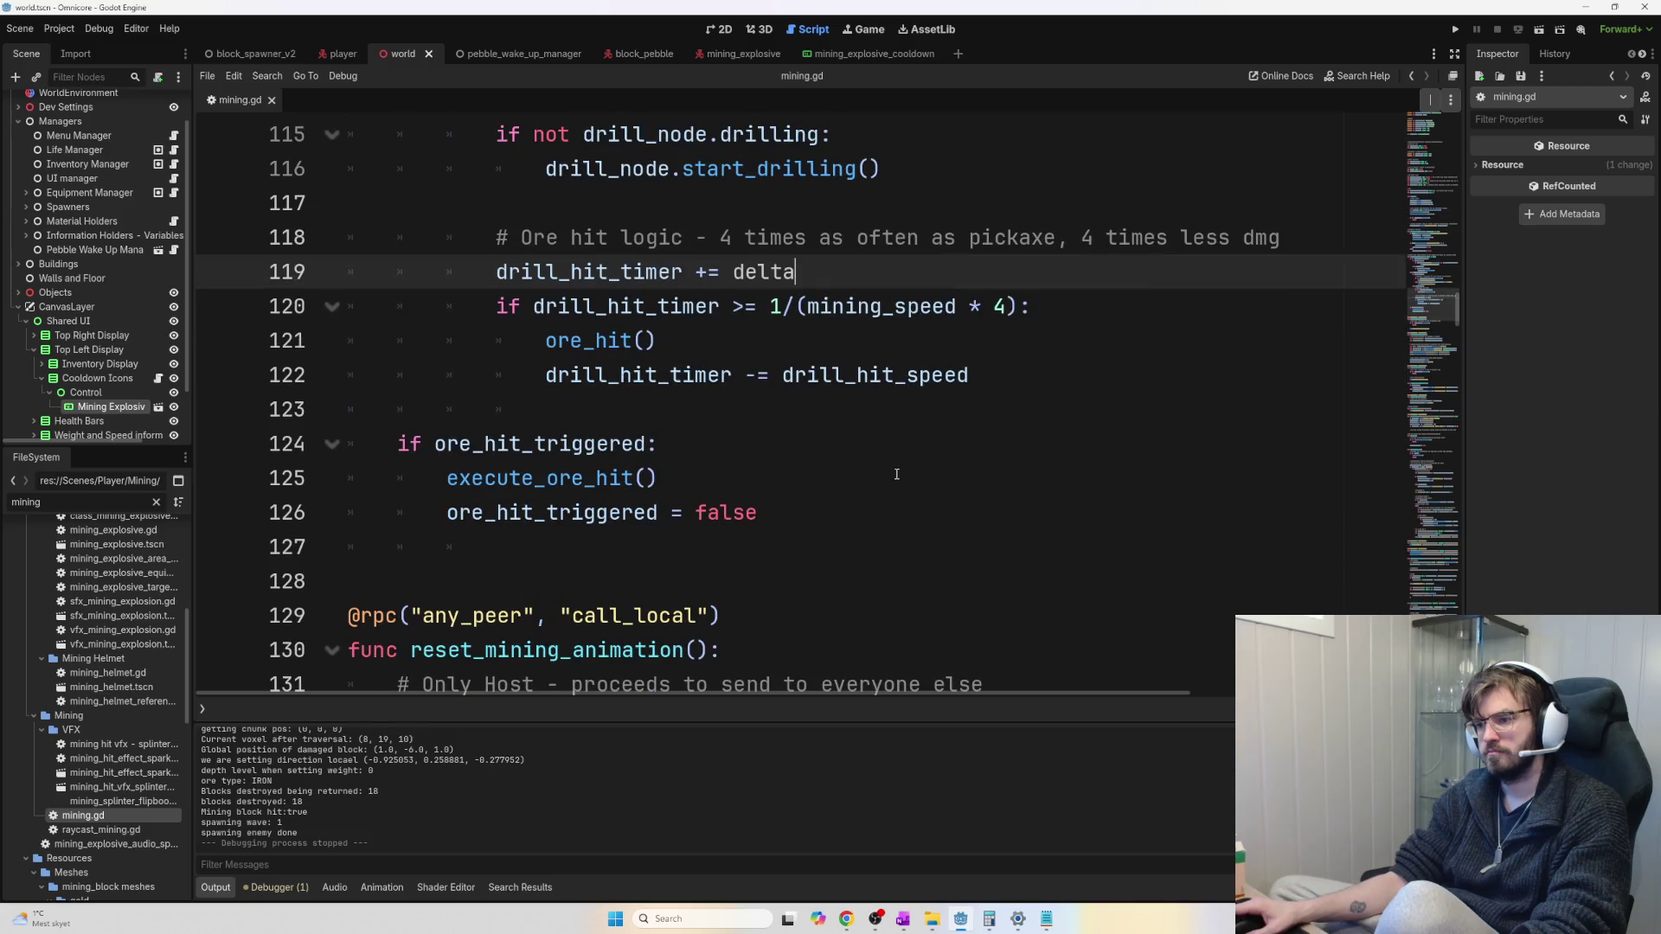
Inspect the ore_hit definition, return to line 121, and launch the game with F5
drag(758, 513, 395, 436)
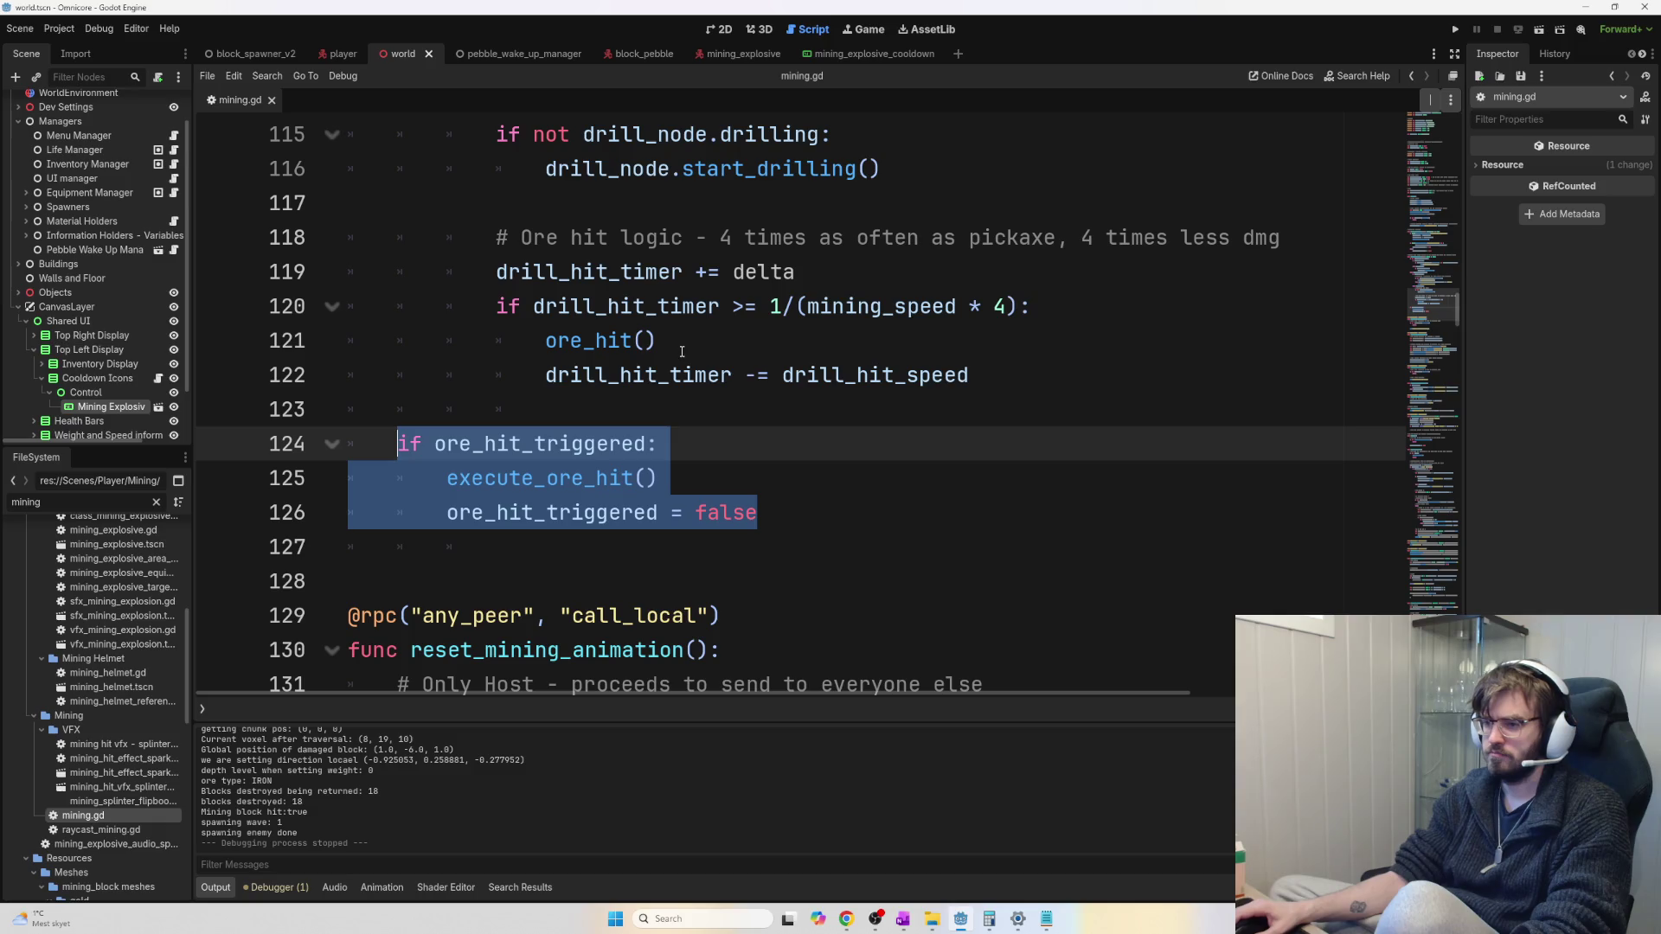
click(636, 340)
click(595, 340)
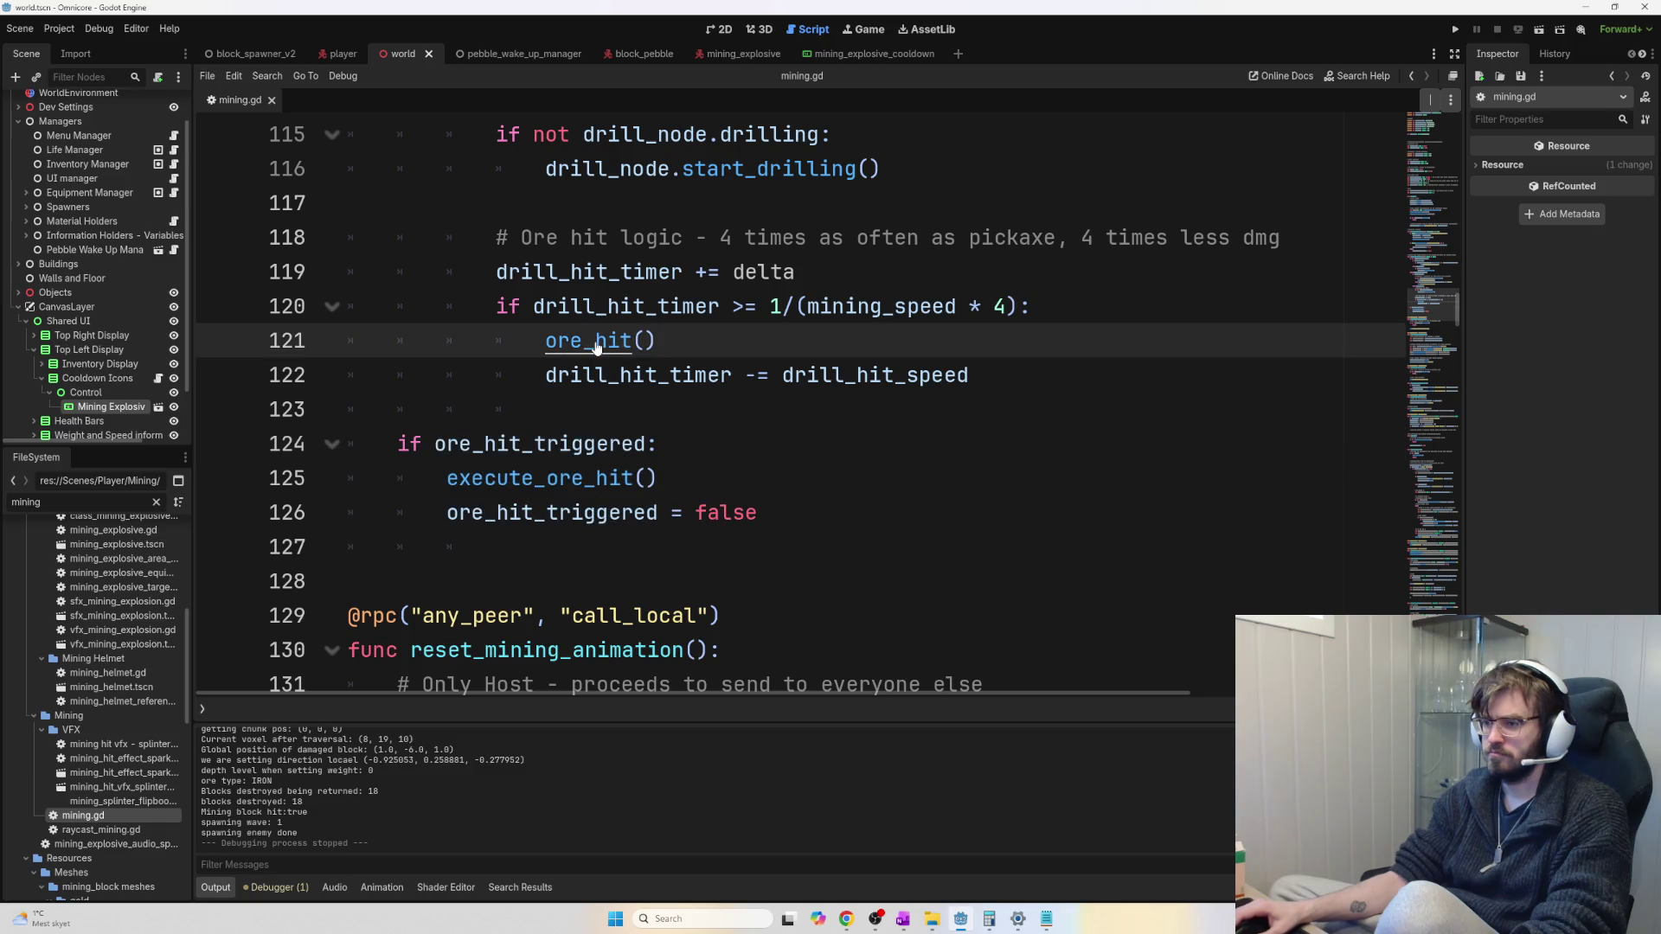
ctrl+click(596, 345)
scroll(628, 498, down, 1)
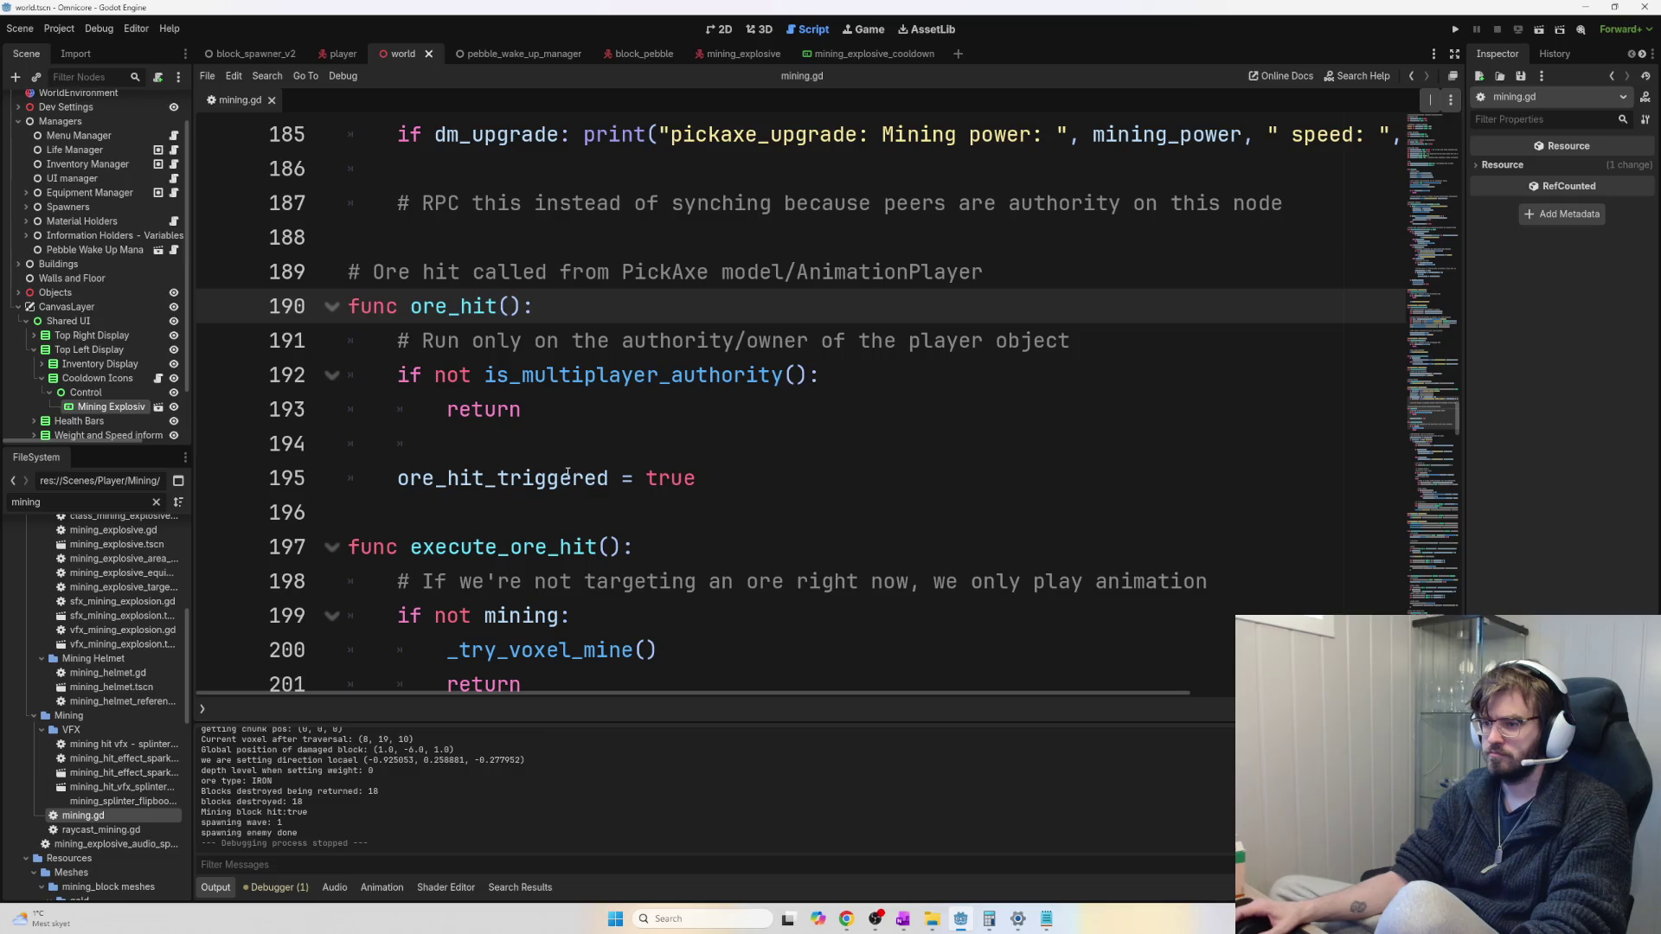
key(alt+Left)
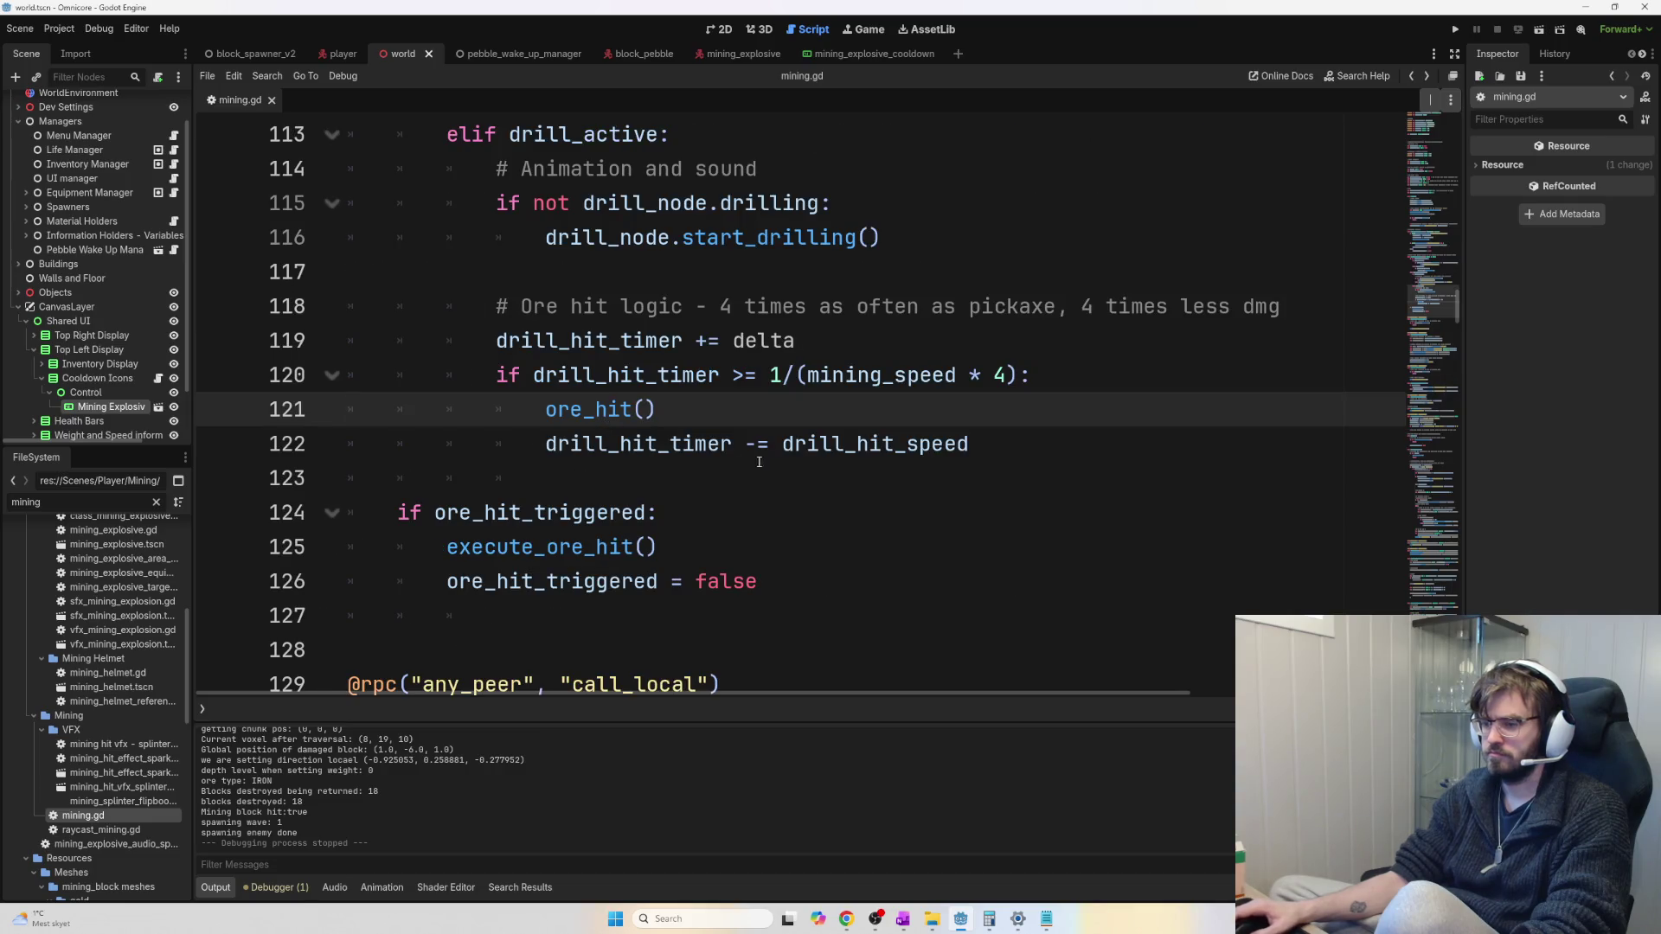
click(788, 477)
key(F5)
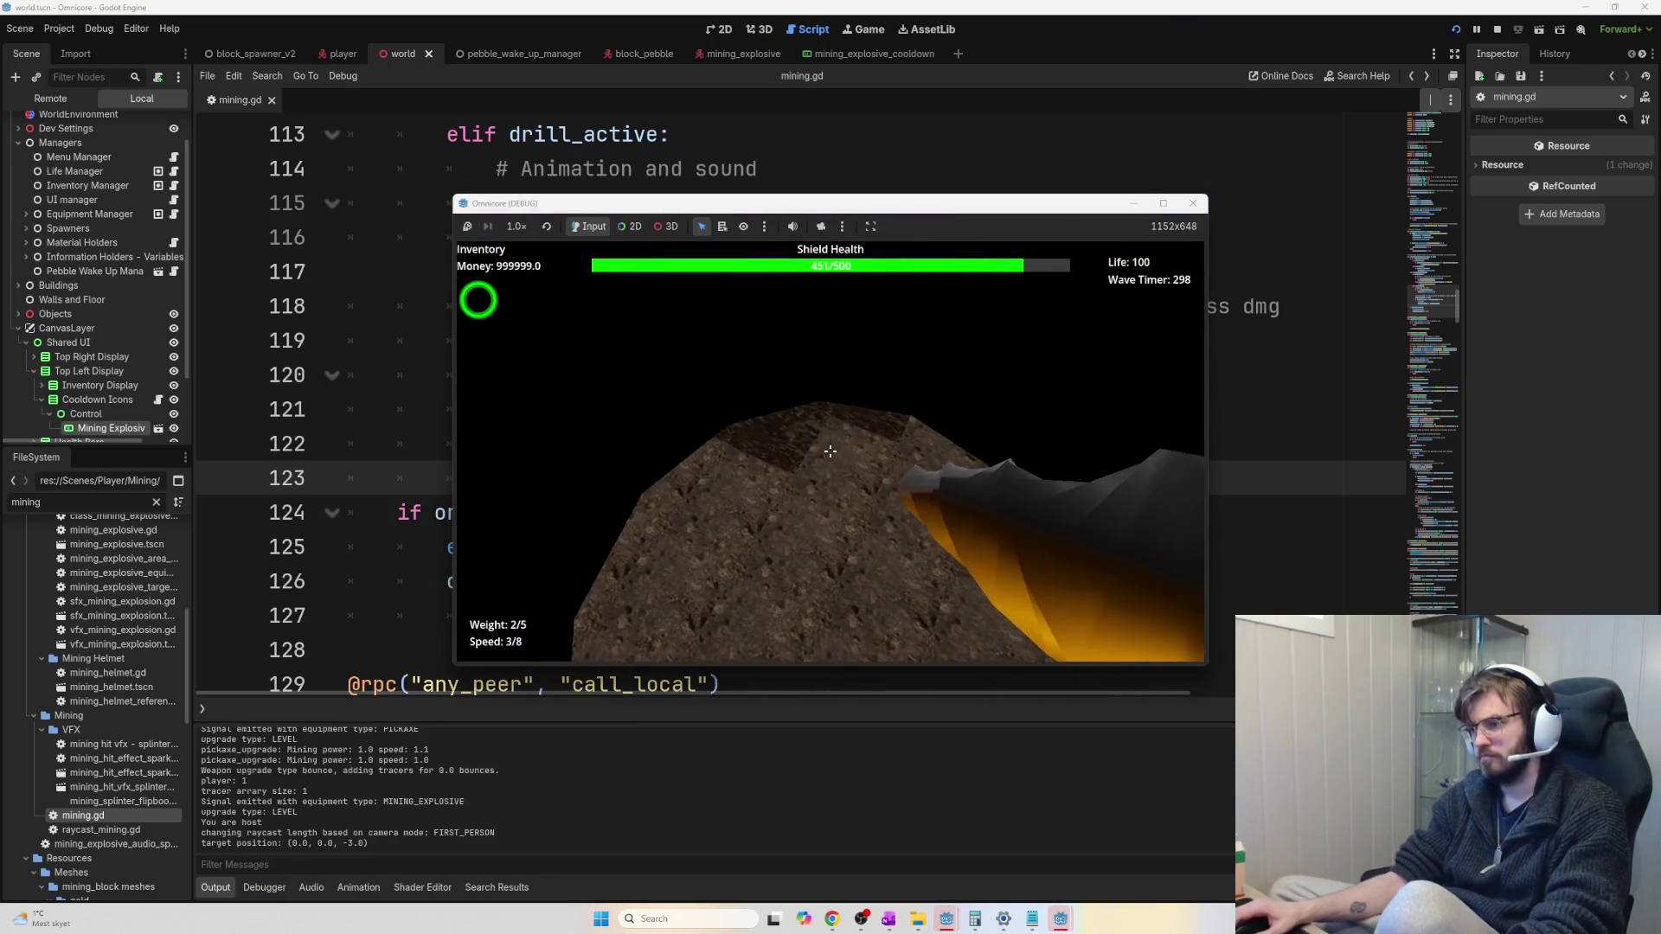
Drill into the rock, then walk to the Pickaxe pedestal and buy the level 5 upgrade
key(w)
drag(830, 451, 830, 451)
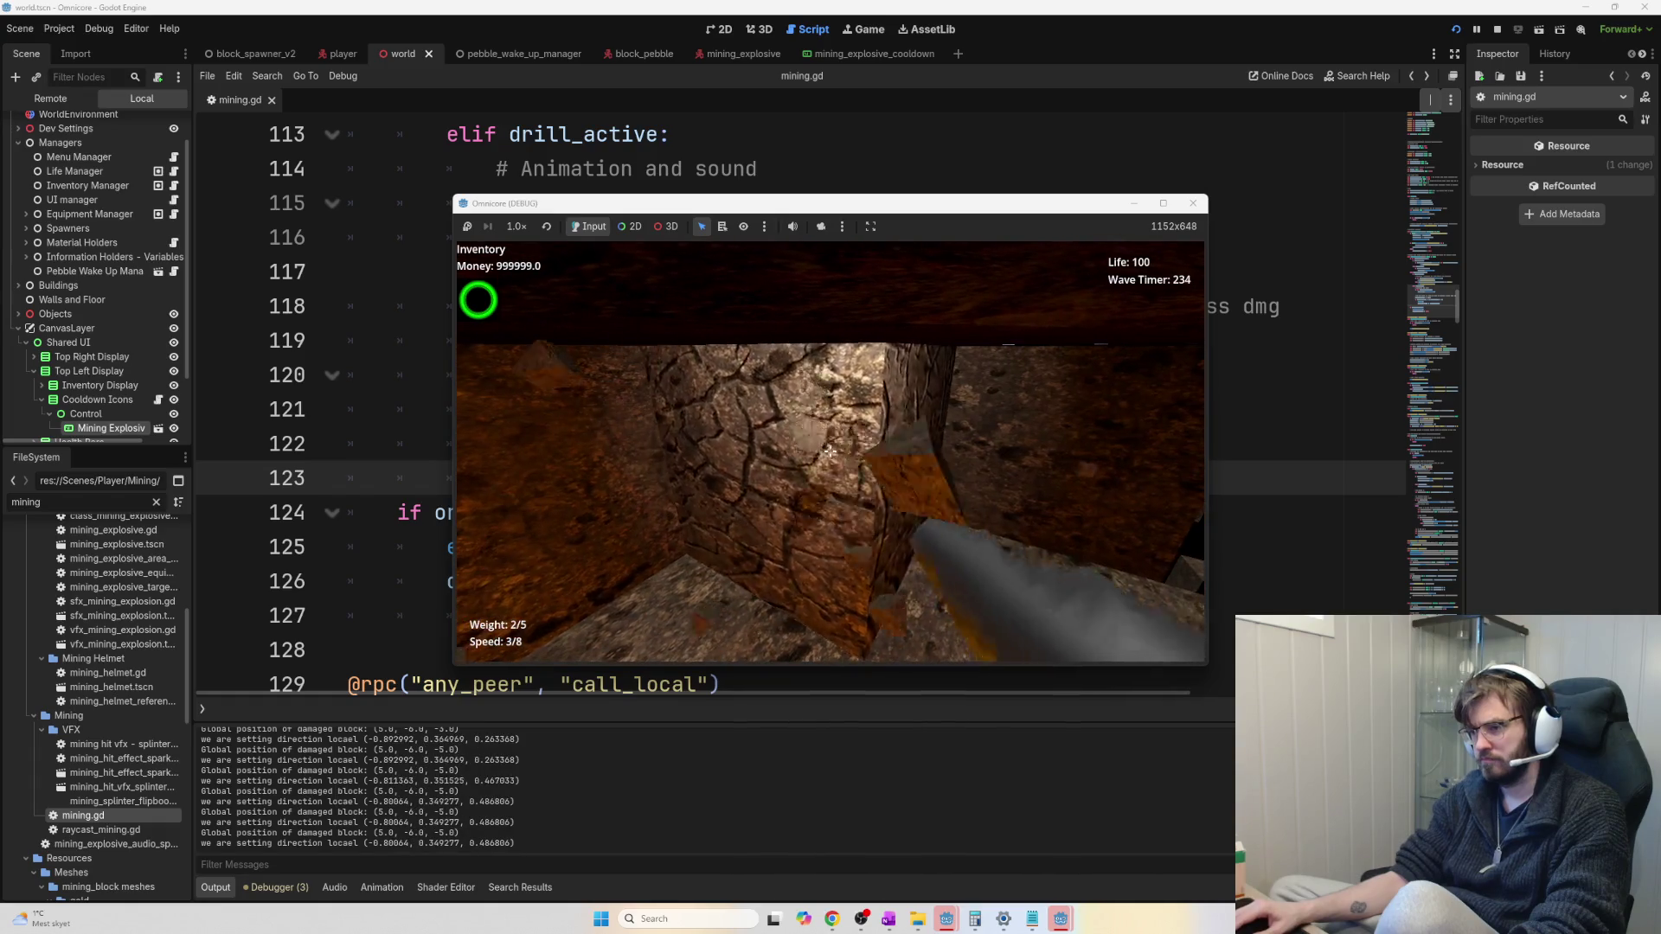
key(w)
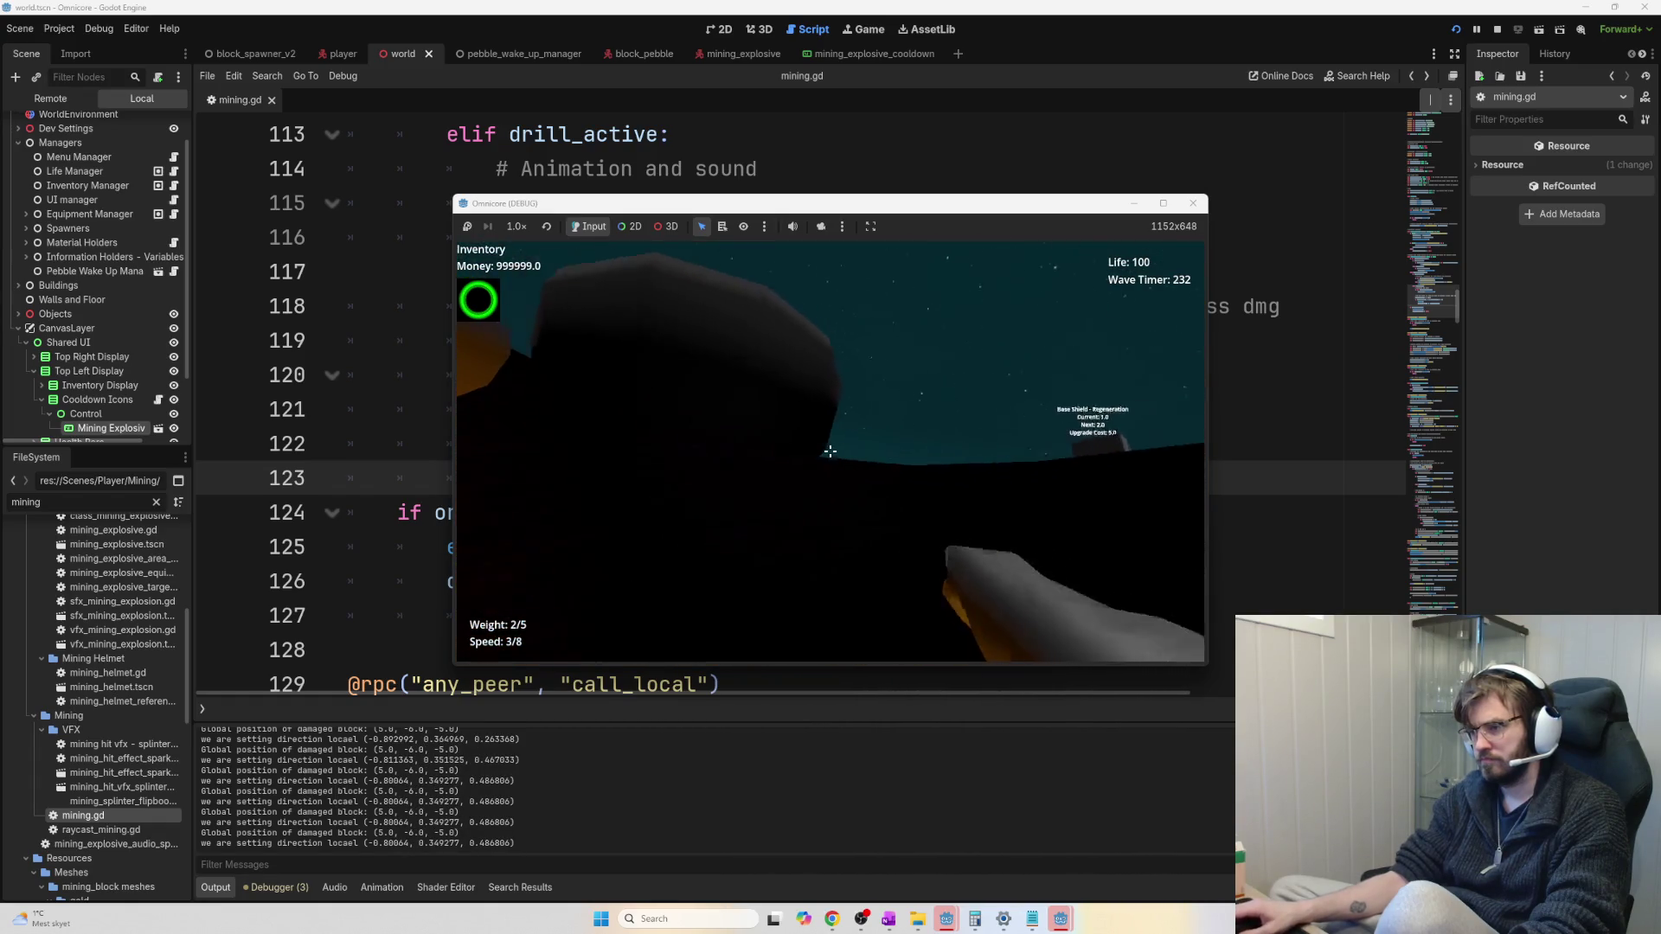
key(w)
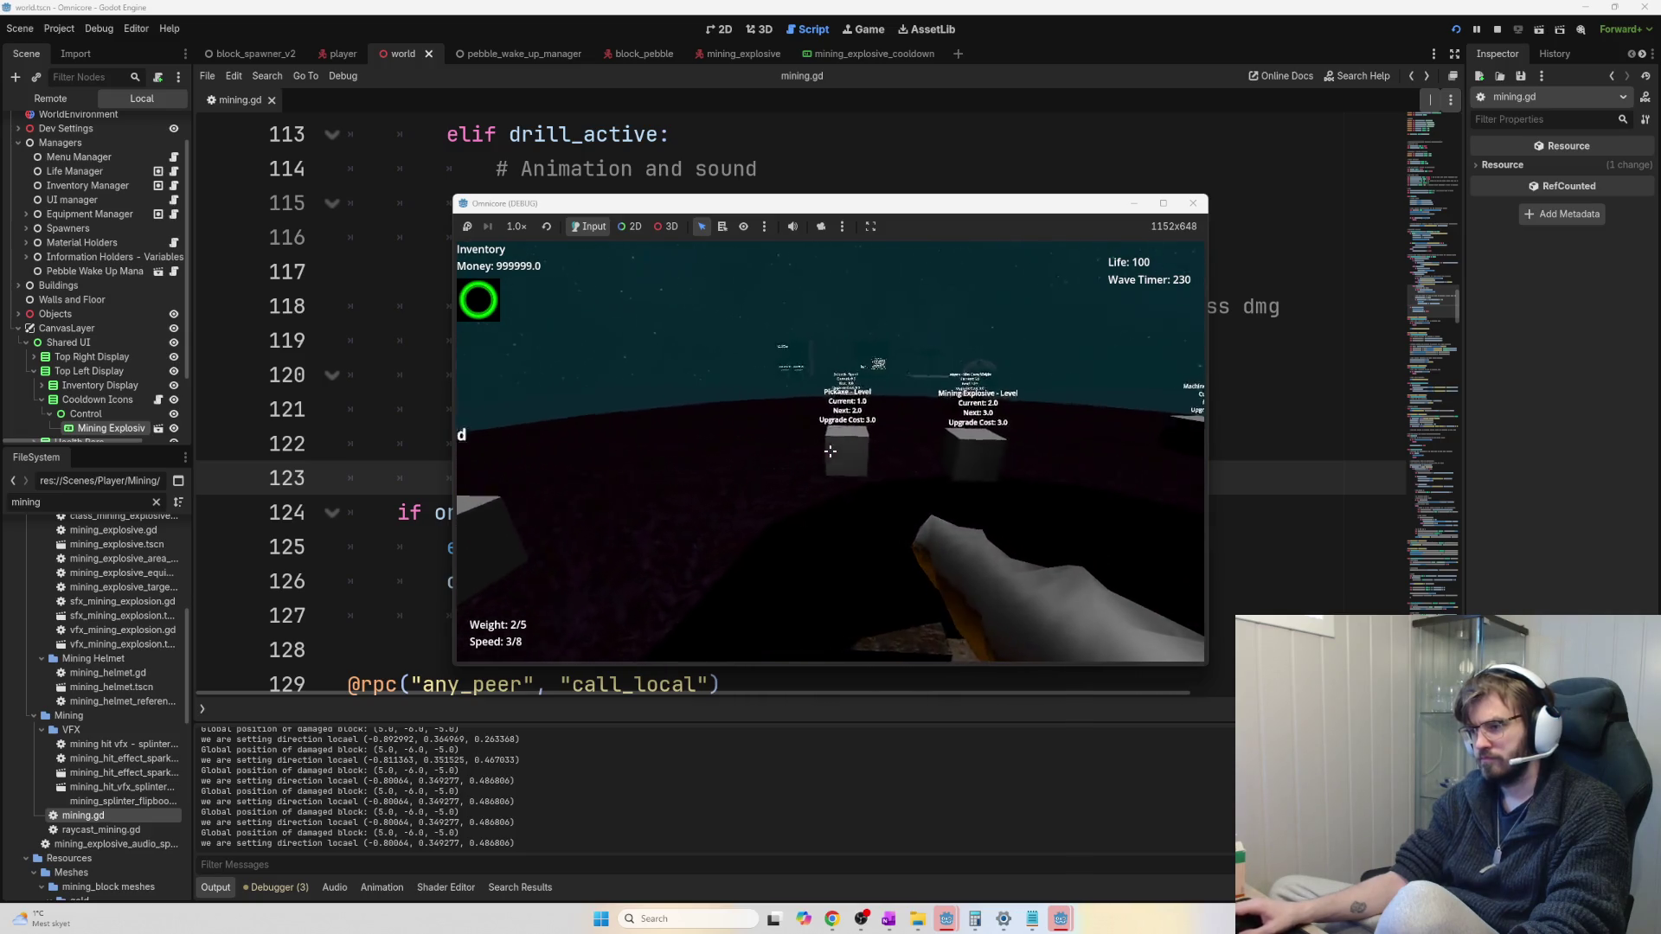
key(w)
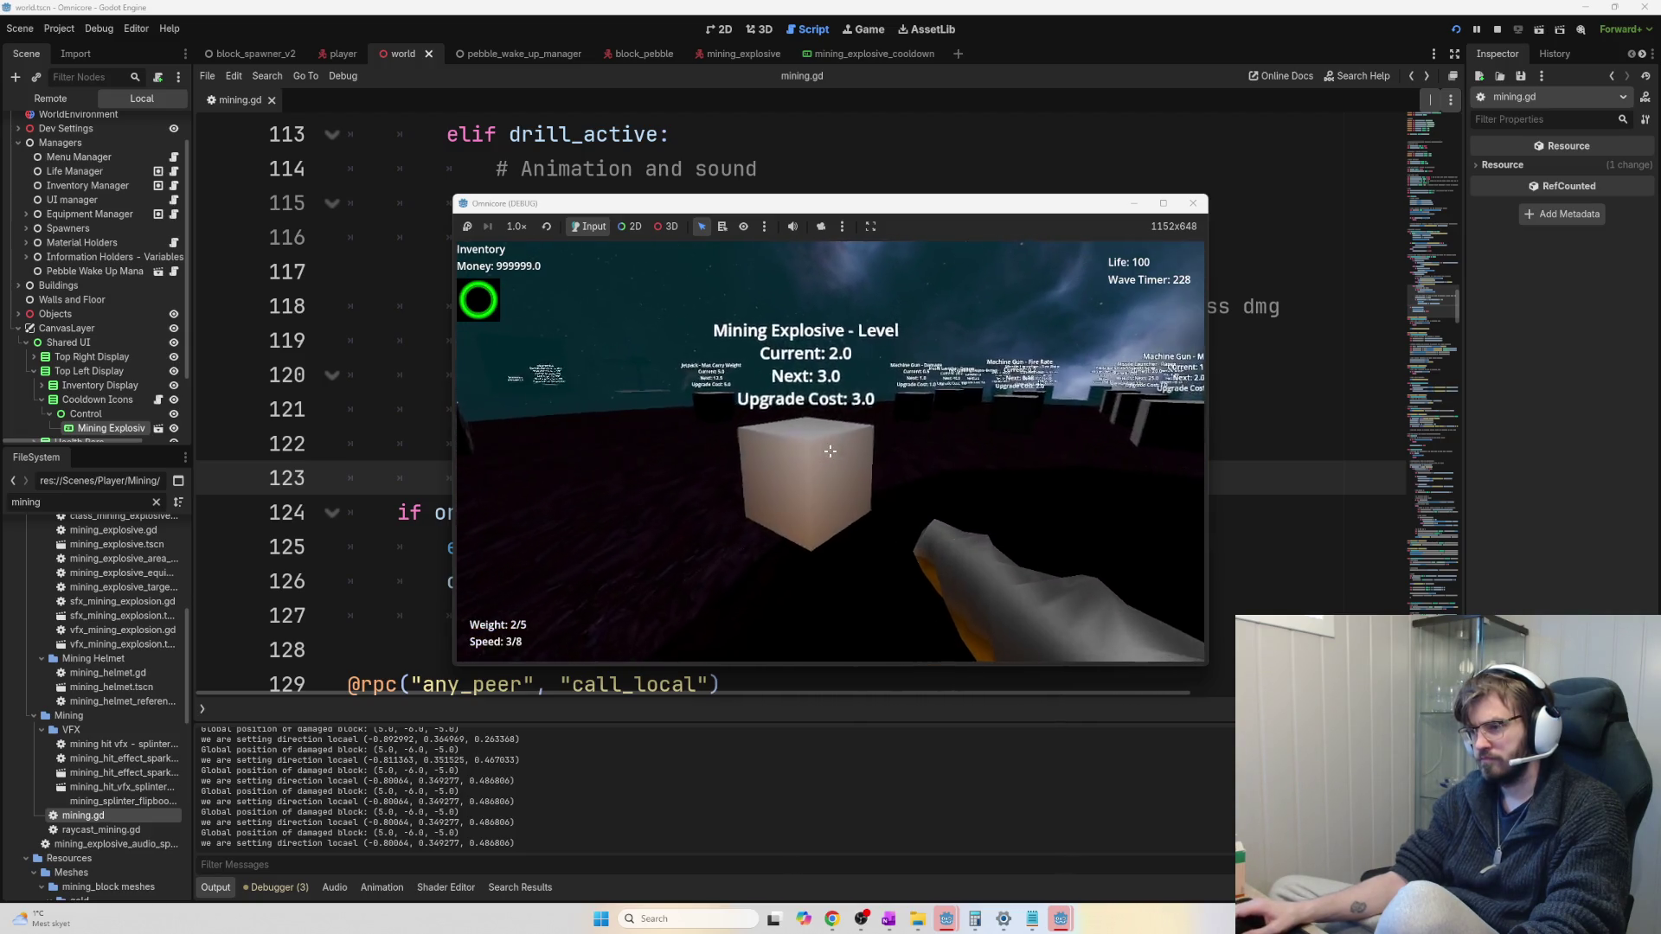
key(e)
key(e)
key(e)
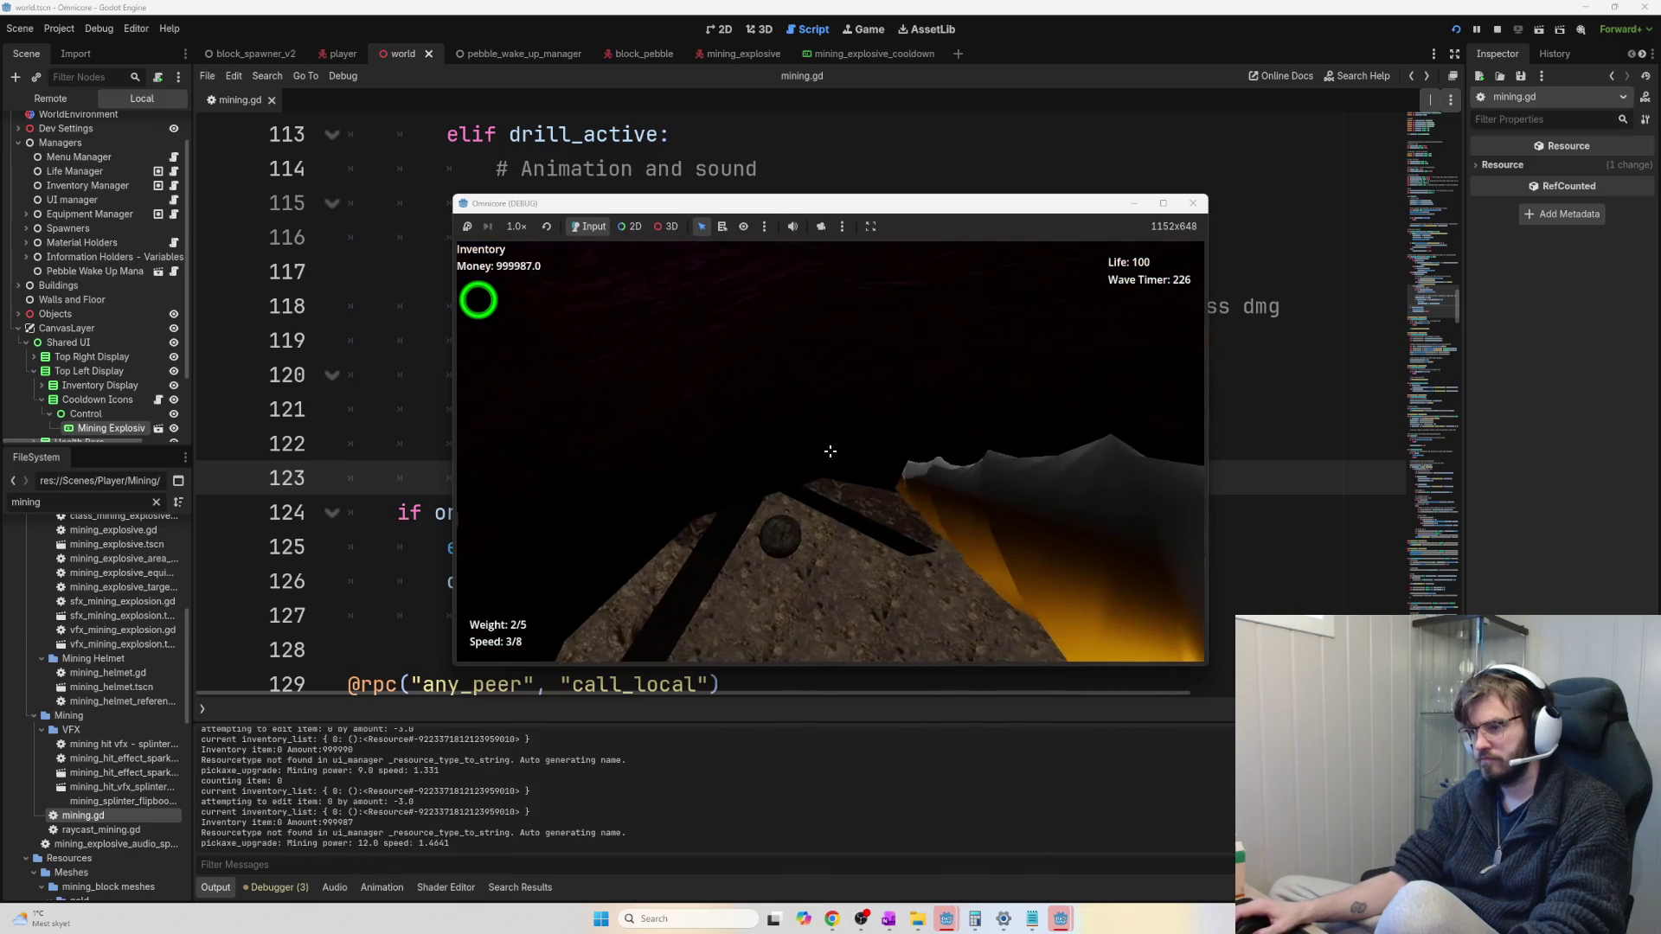
Break more rock blocks with the upgraded pickaxe, then stop the game with F8
click(831, 451)
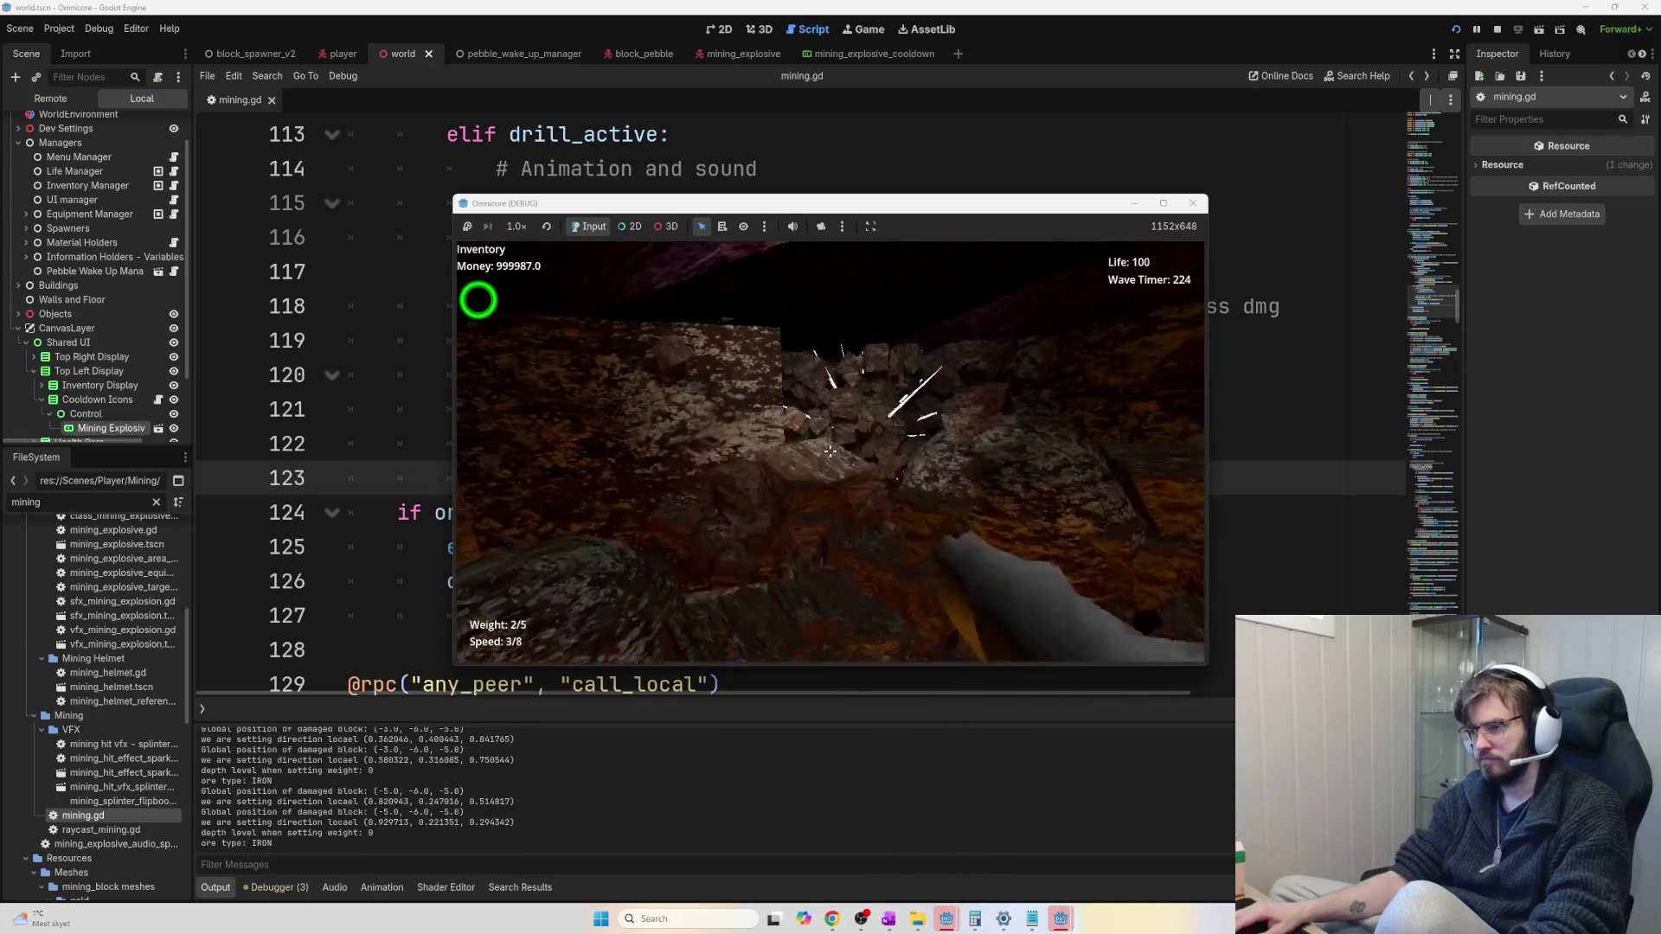
click(831, 451)
click(831, 451)
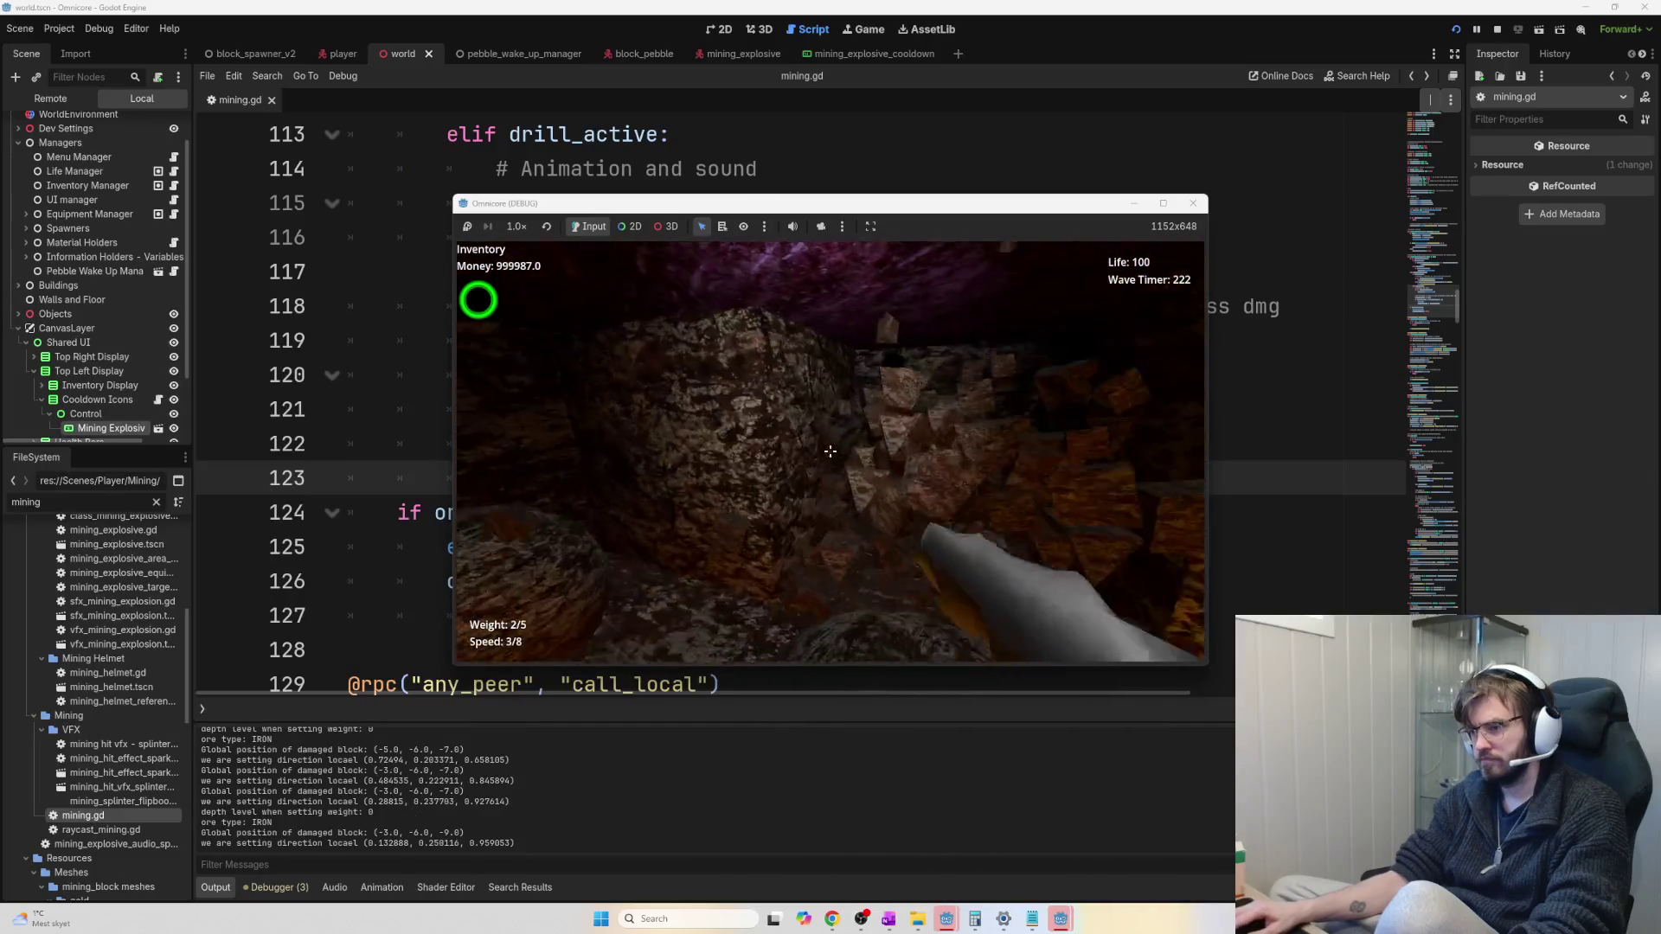
key(w)
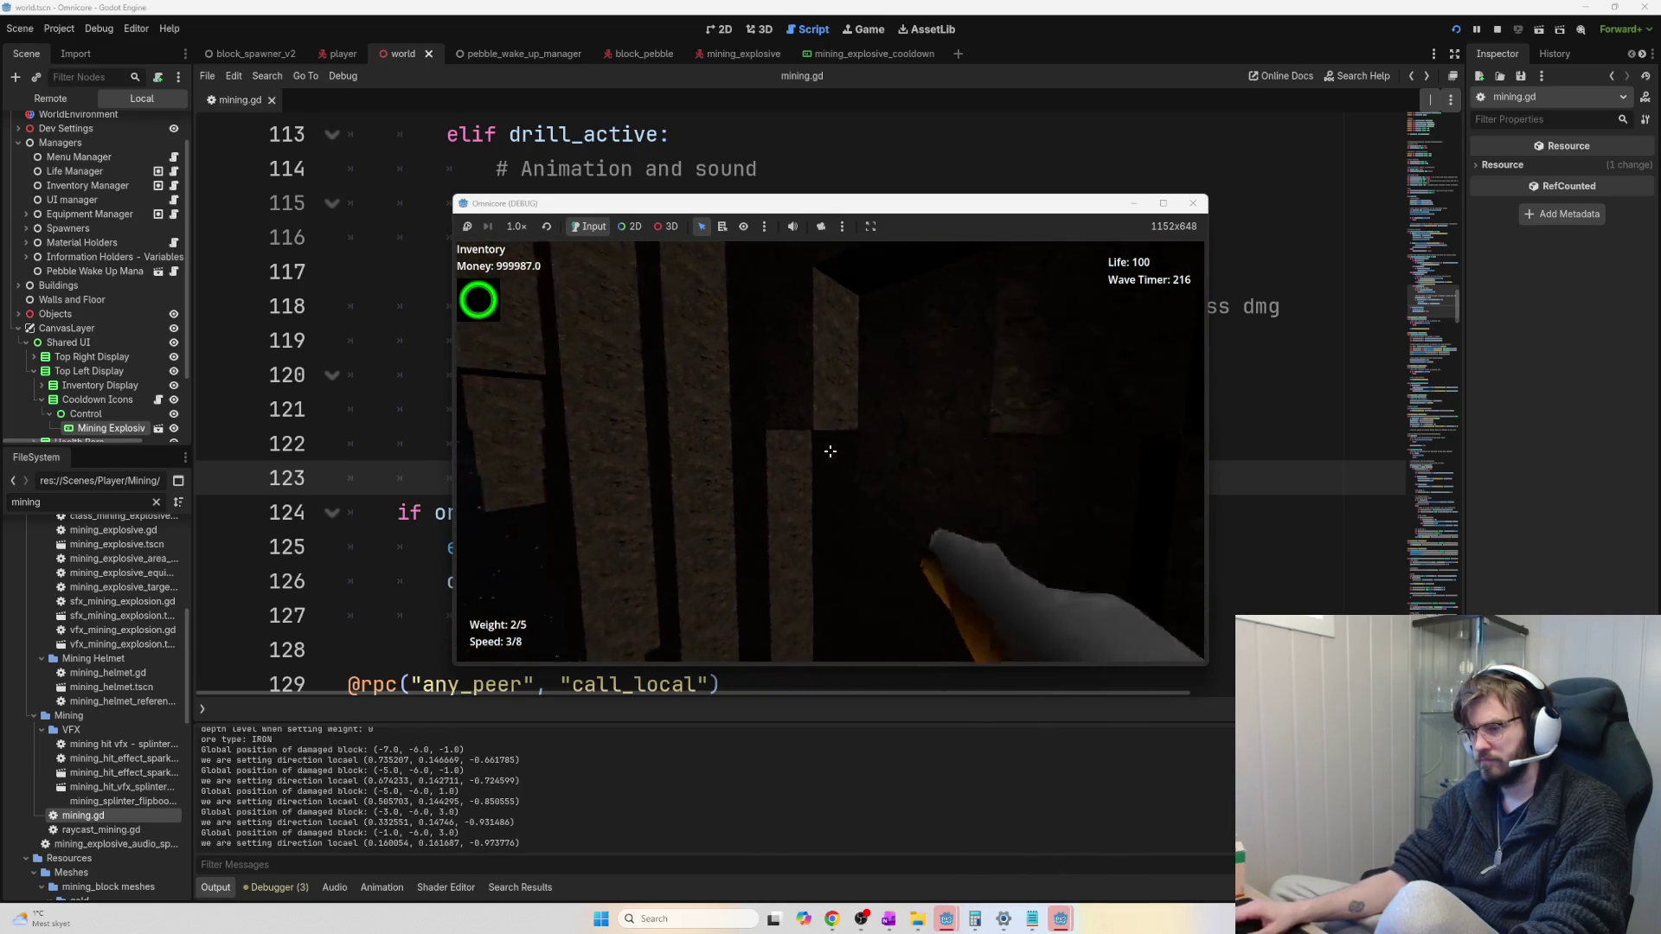
click(830, 451)
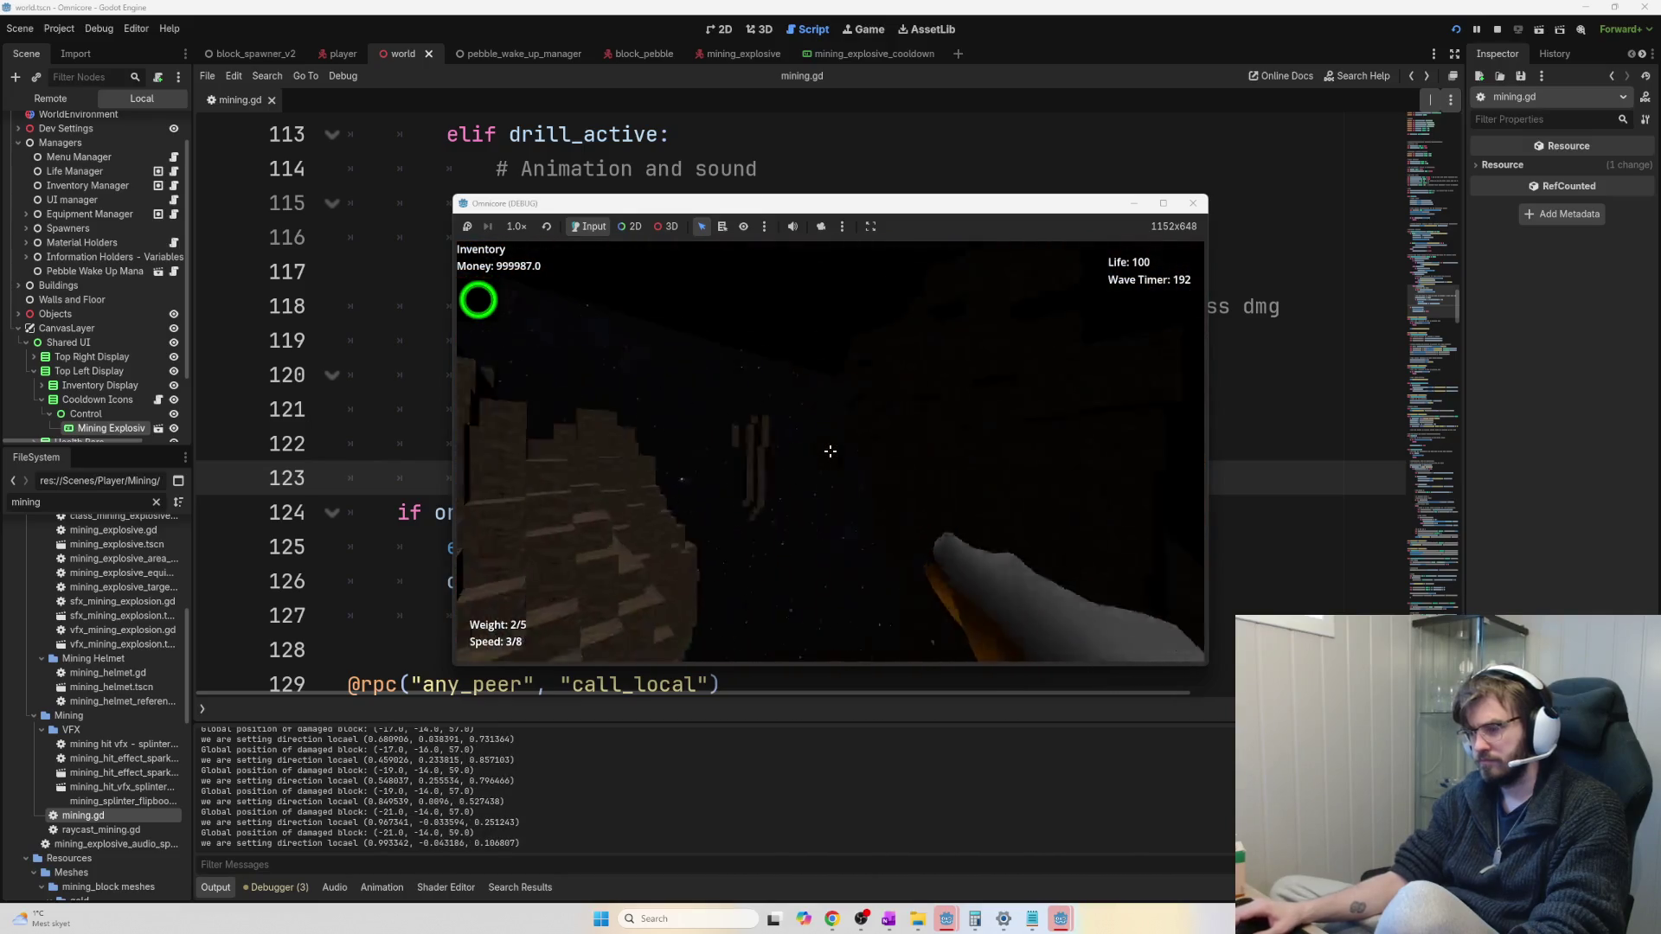
key(F8)
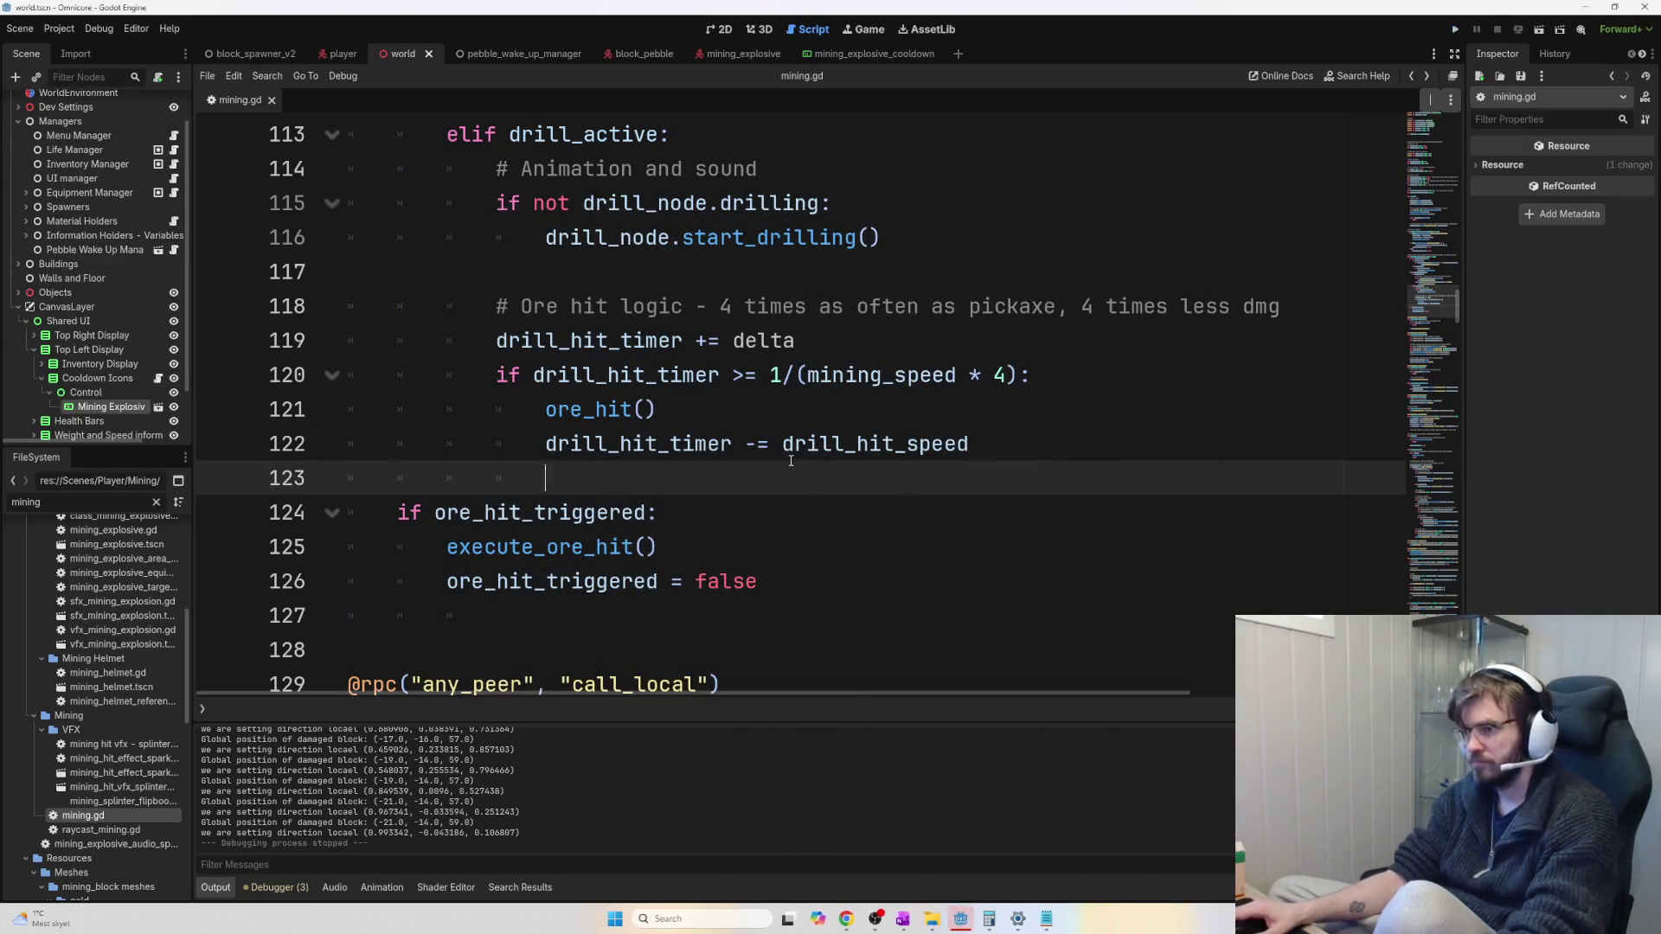
Put the caret on line 122 of mining.gd, then switch to the OneNote Brainstorming notes
click(790, 445)
key(alt+Tab)
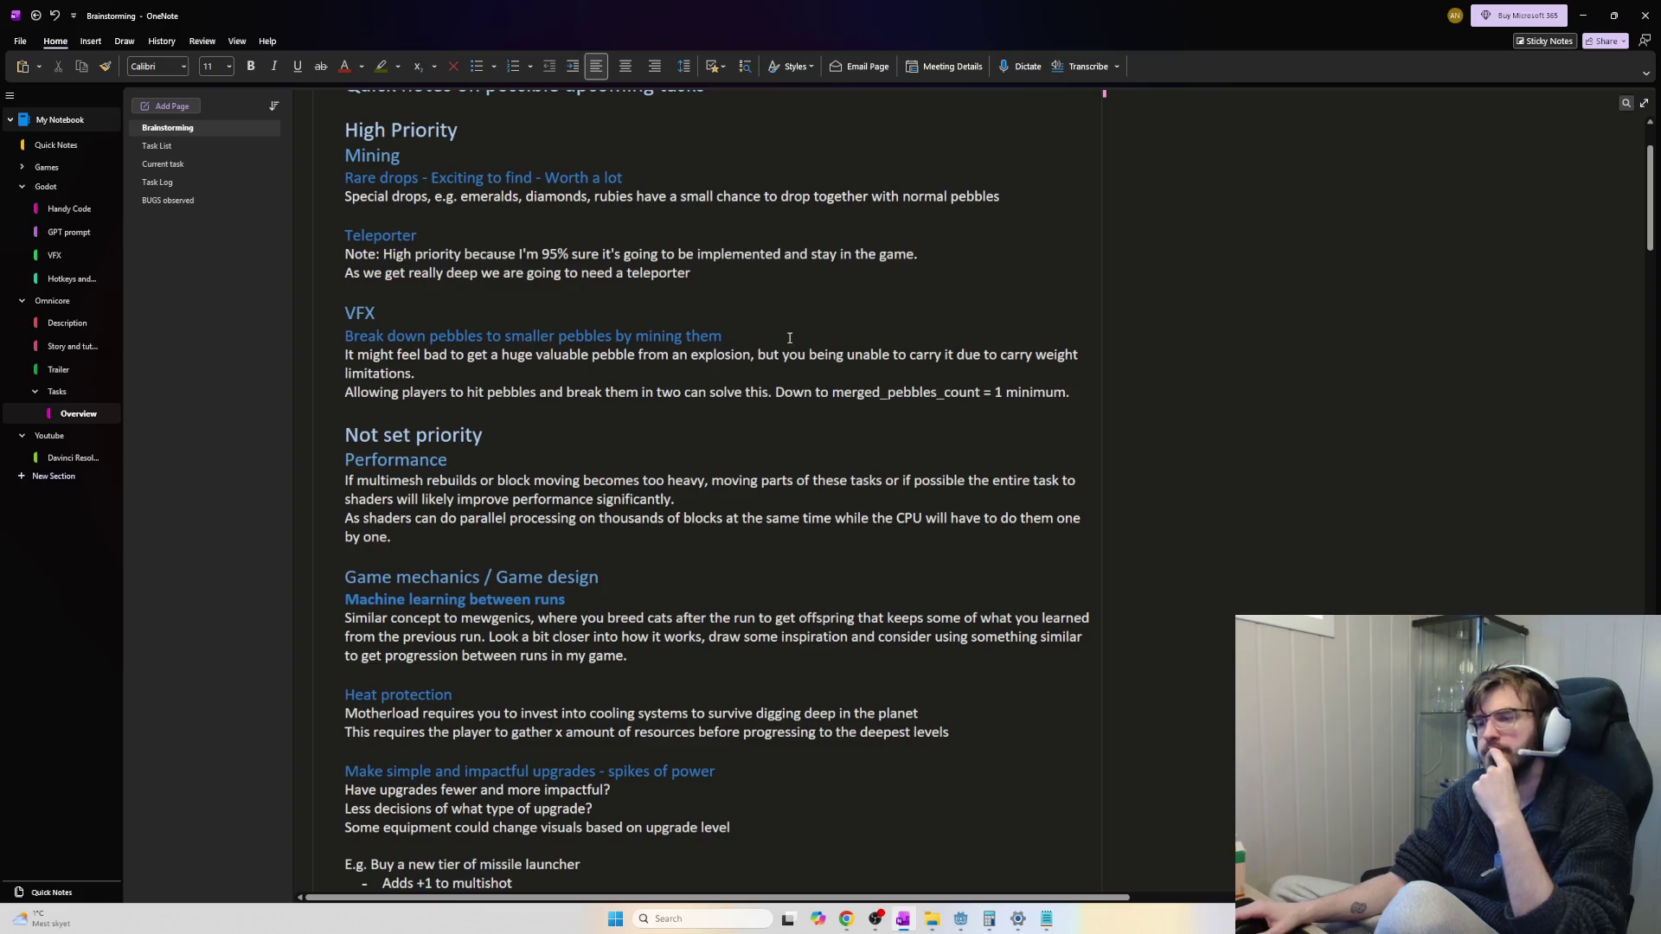
Skim the Brainstorming notes, briefly selecting the two Performance paragraphs, then return to Godot
scroll(789, 337, down, 3)
drag(436, 407, 339, 340)
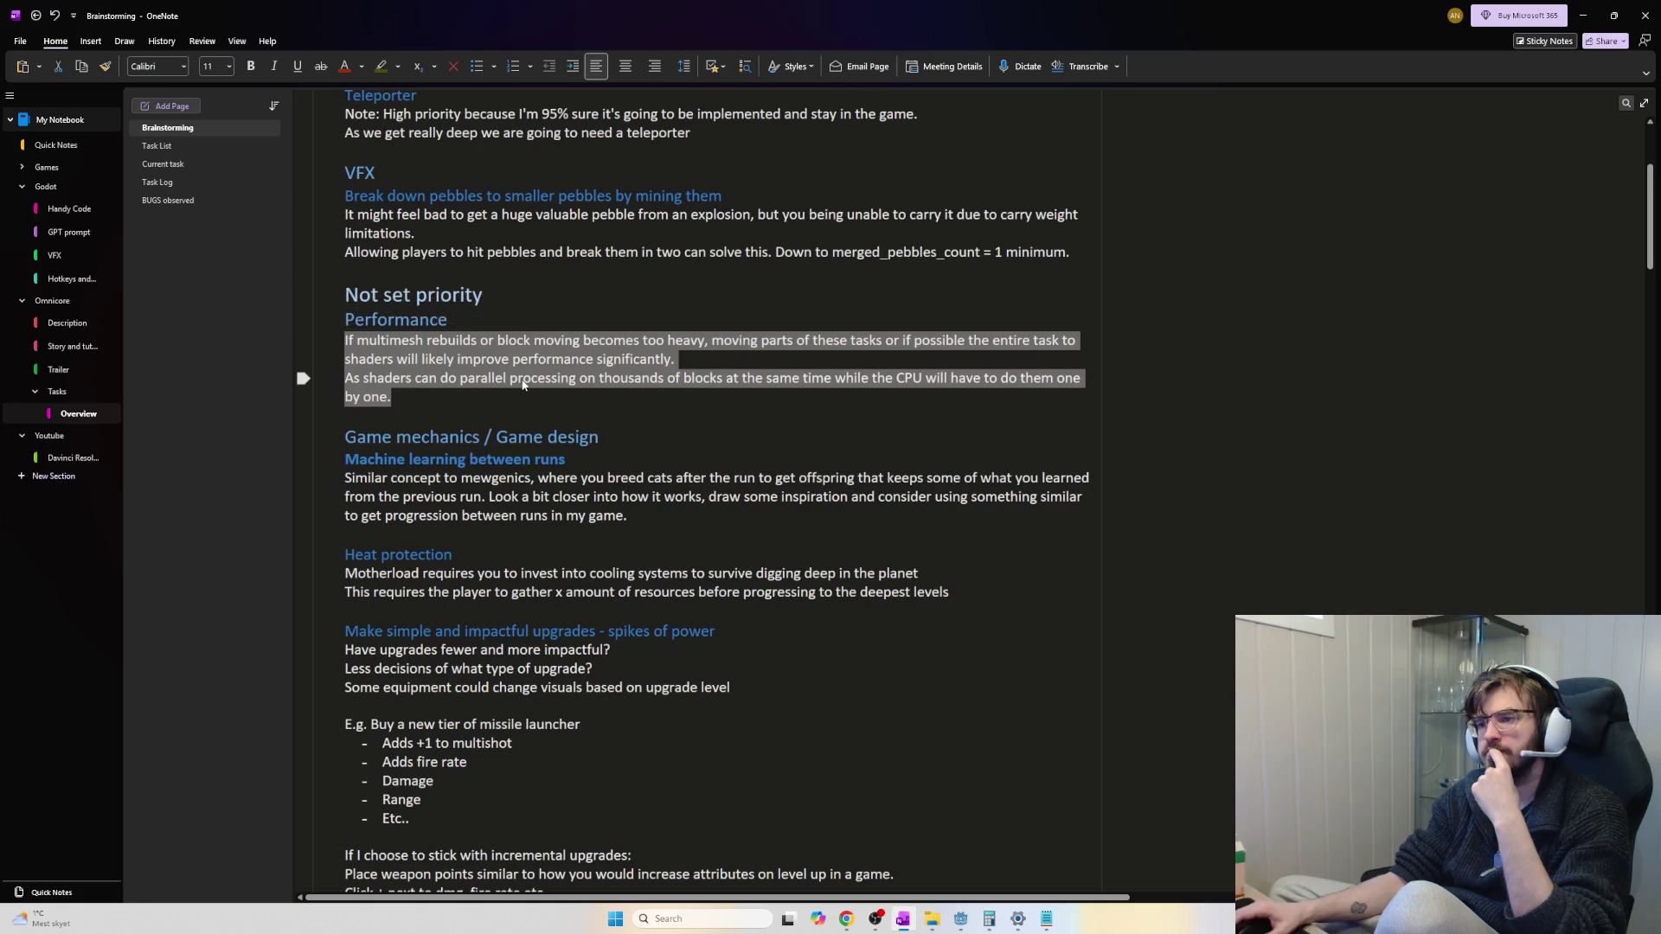
click(522, 384)
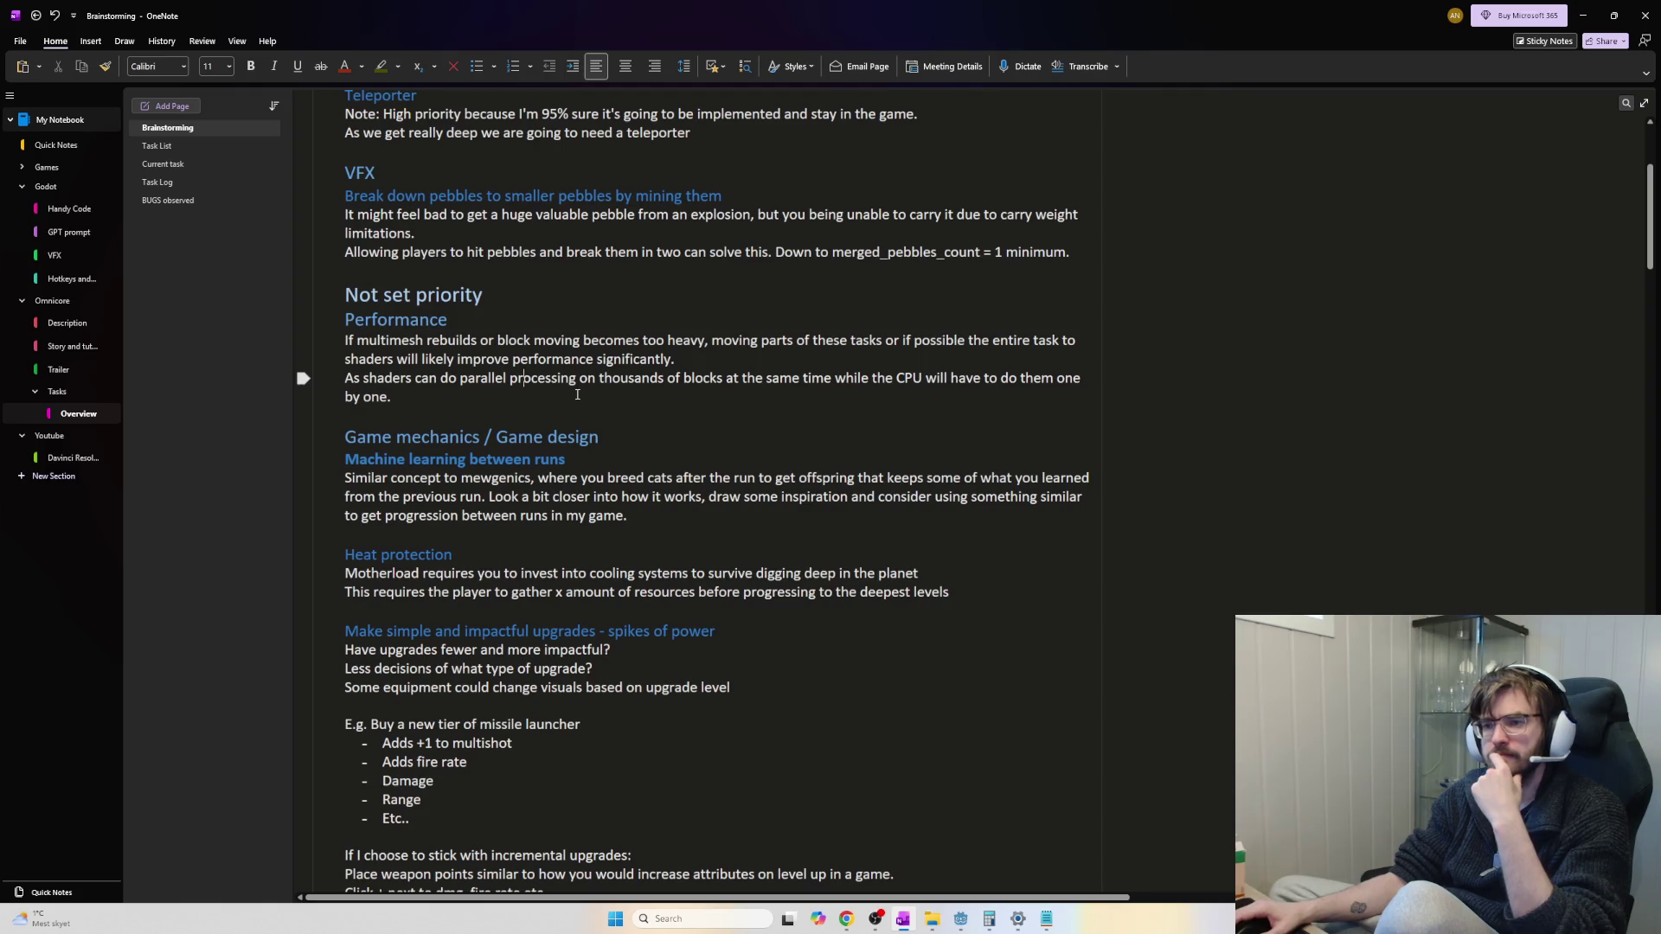
scroll(620, 413, up, 3)
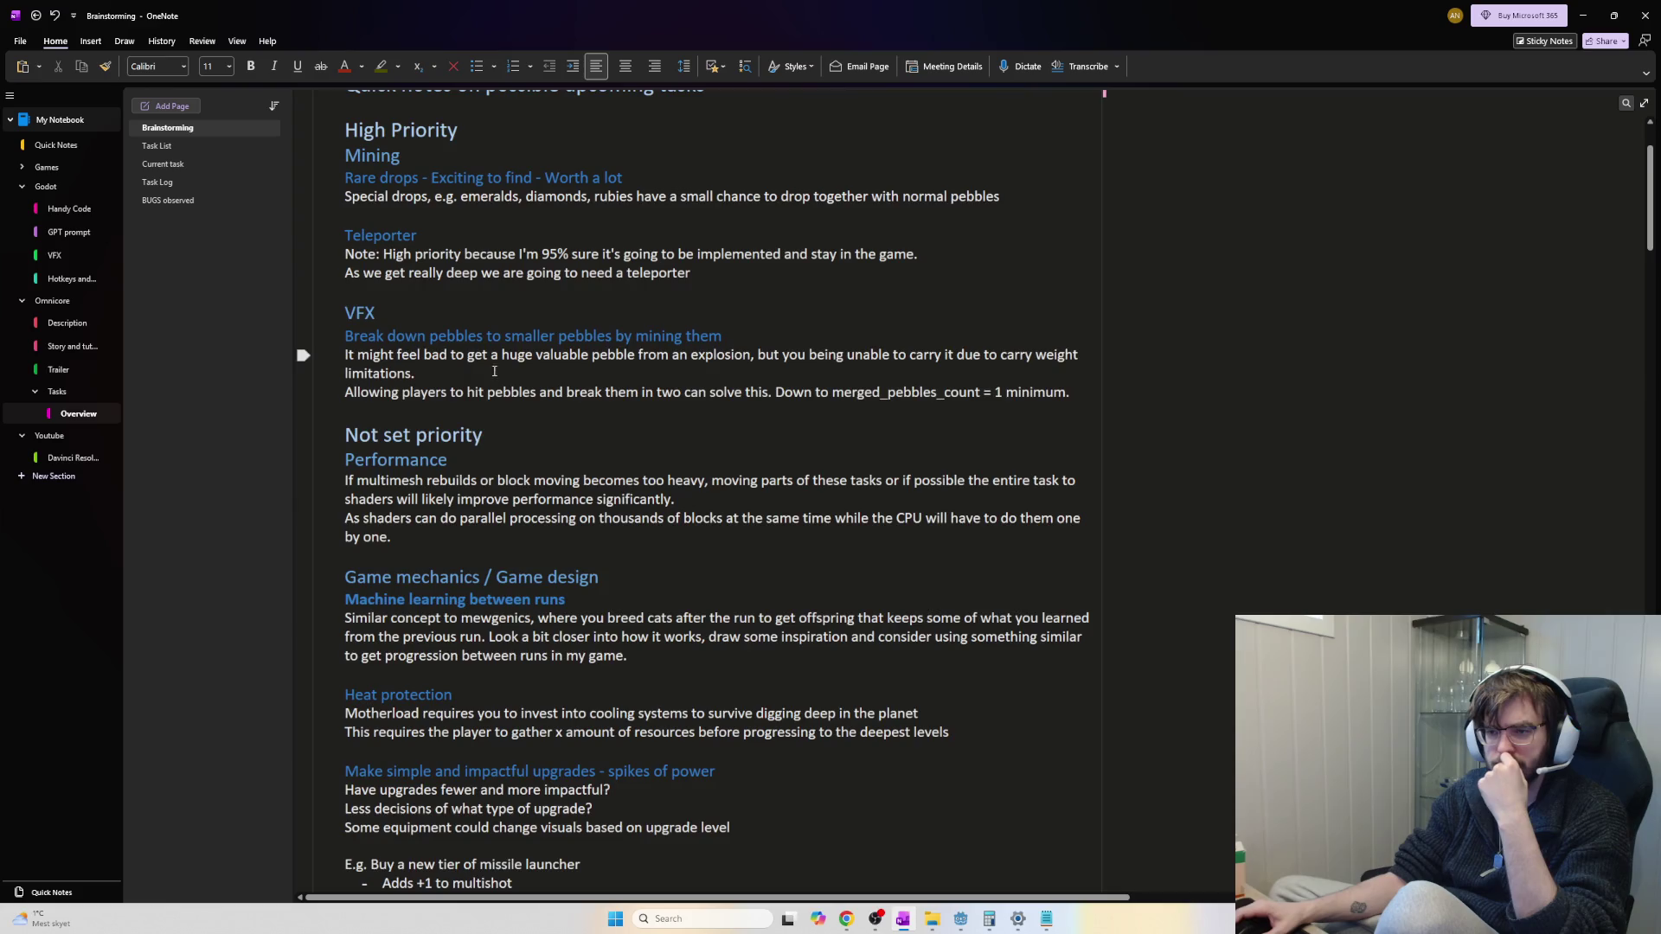
scroll(494, 372, up, 3)
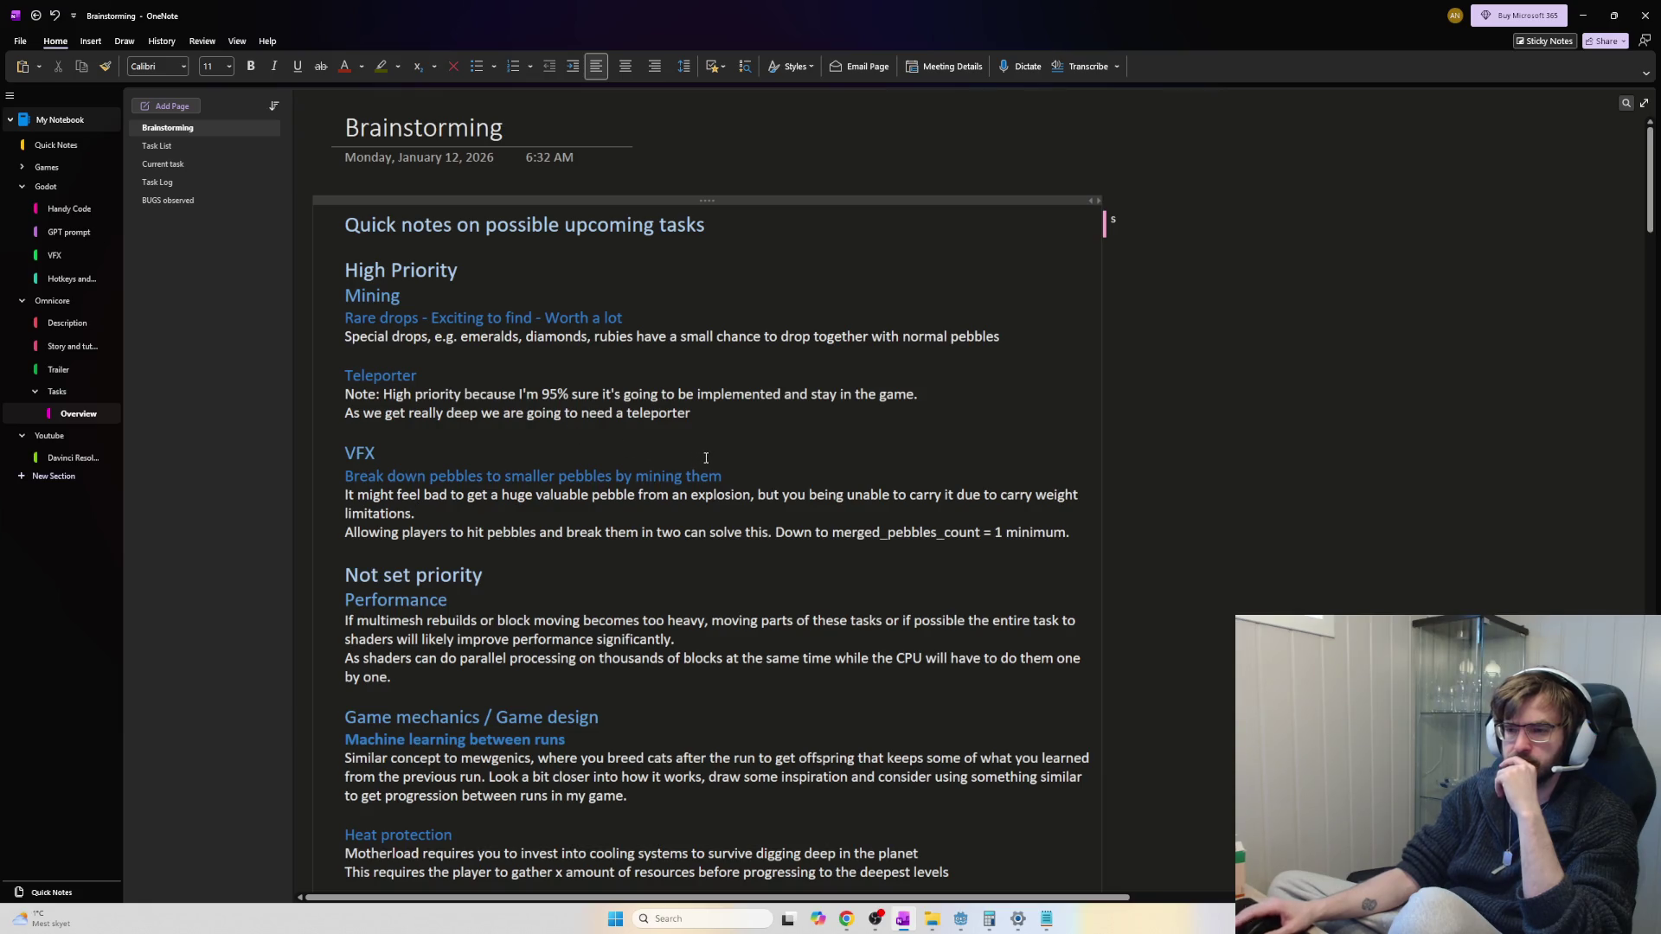
scroll(699, 463, down, 3)
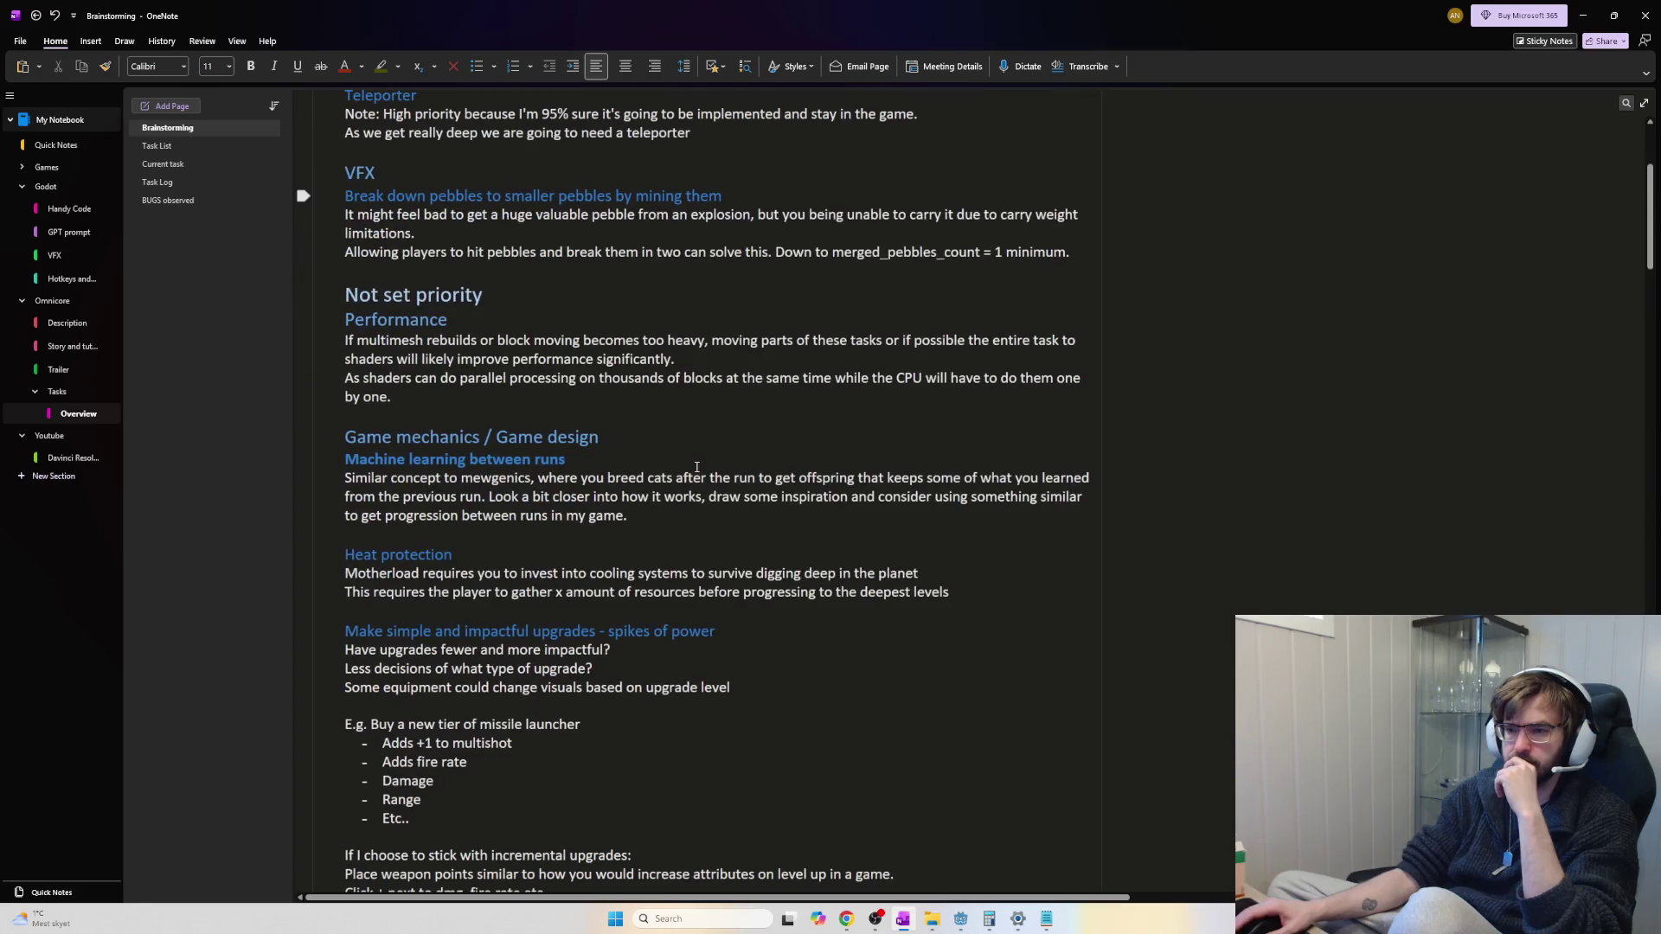
scroll(696, 467, down, 2)
key(alt+Tab)
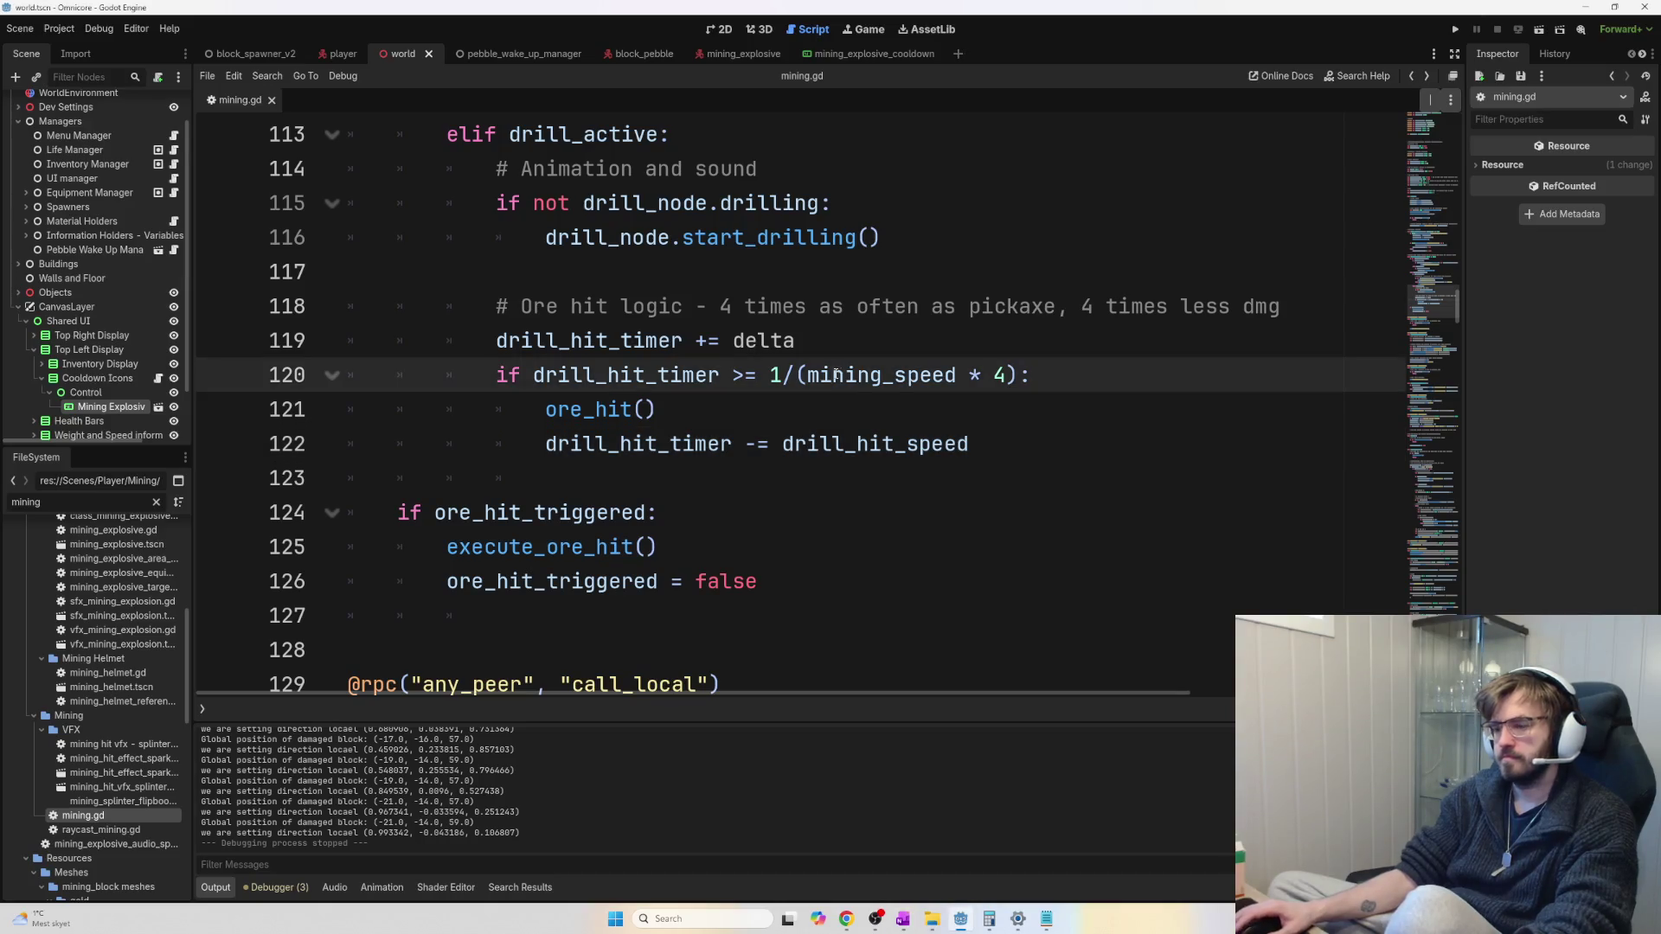
Find the declaration of mining_animation_play on line 99 and step through its uses with F3
scroll(838, 374, up, 6)
click(554, 273)
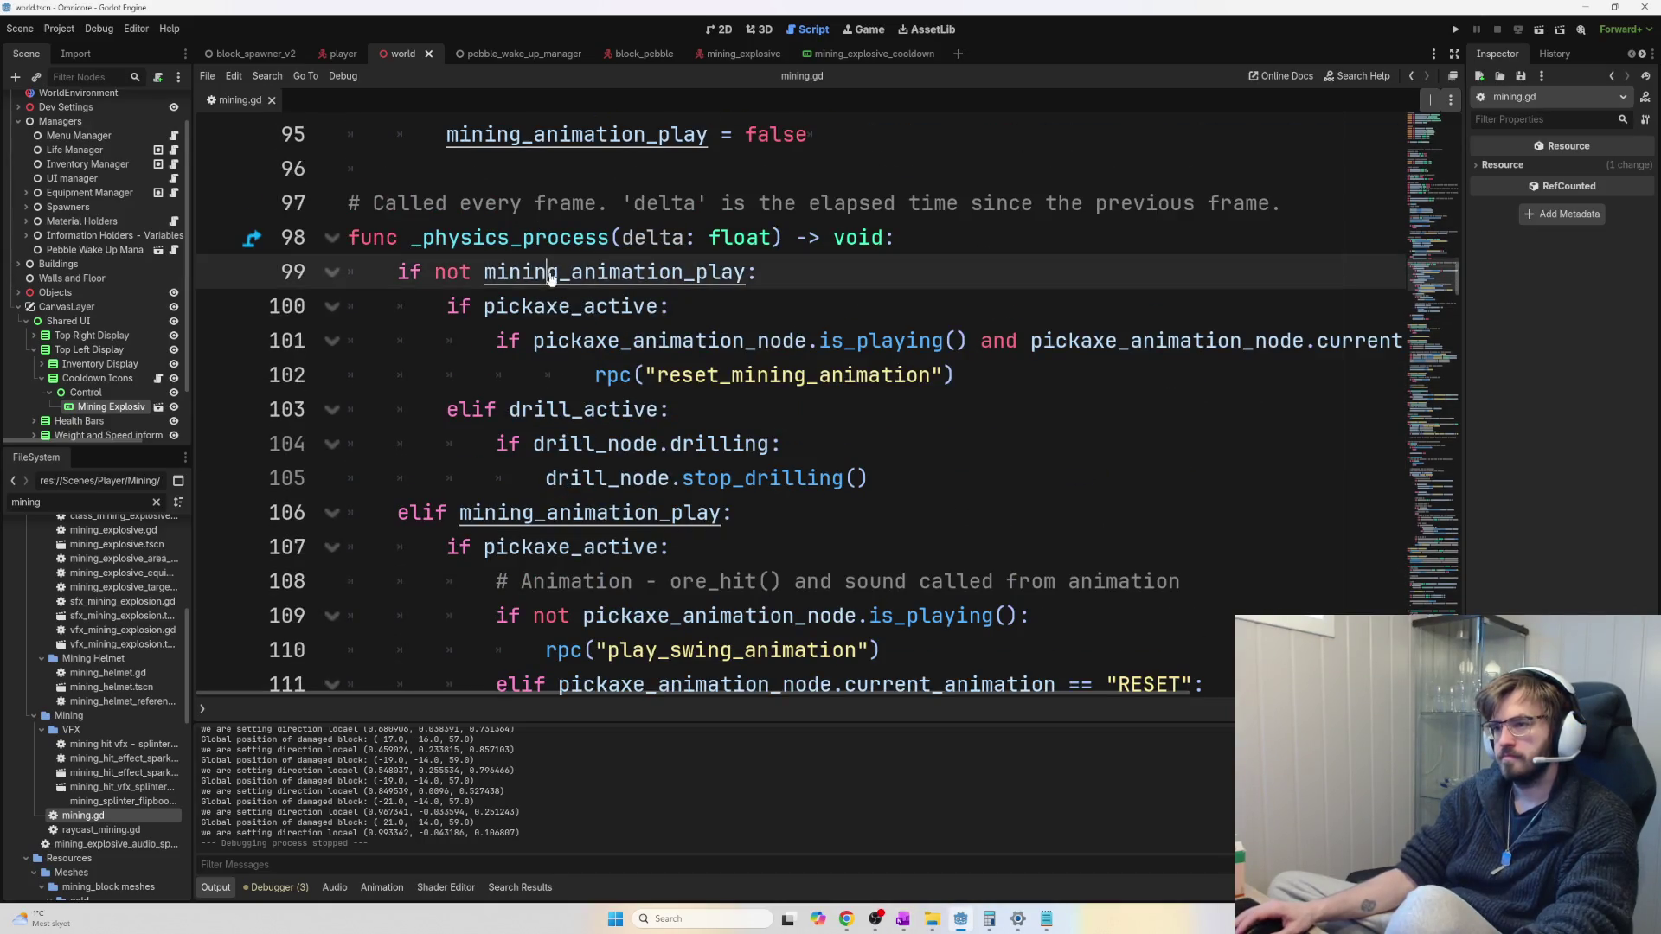
double_click(551, 274)
ctrl+click(588, 273)
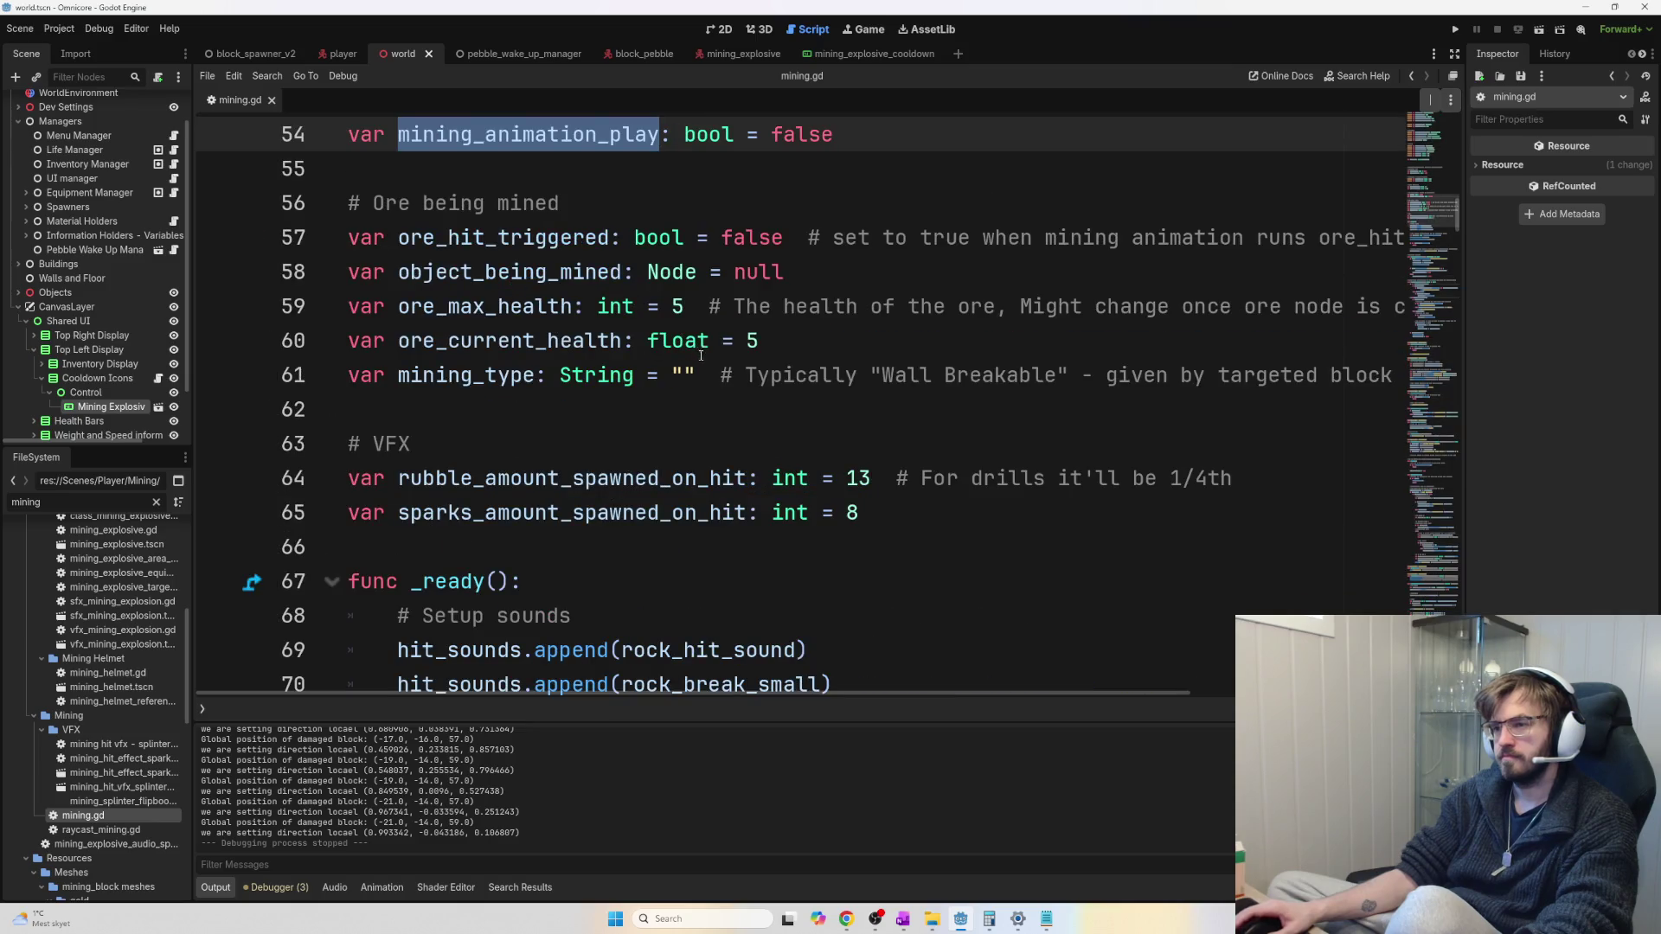
key(F3)
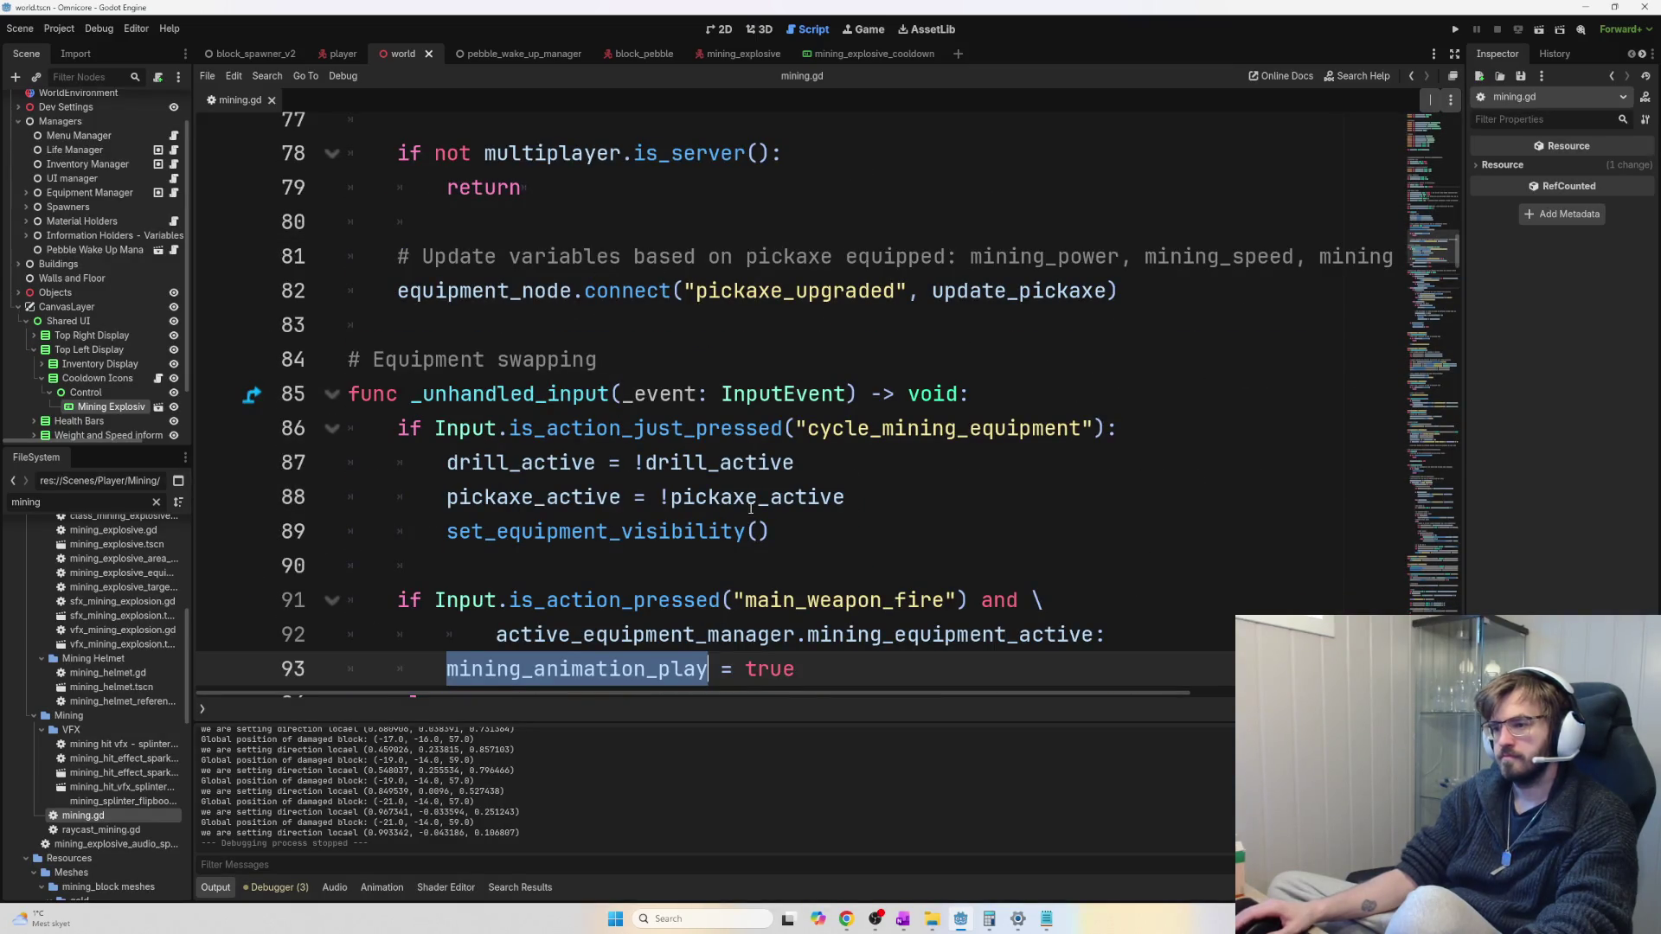
scroll(753, 511, down, 2)
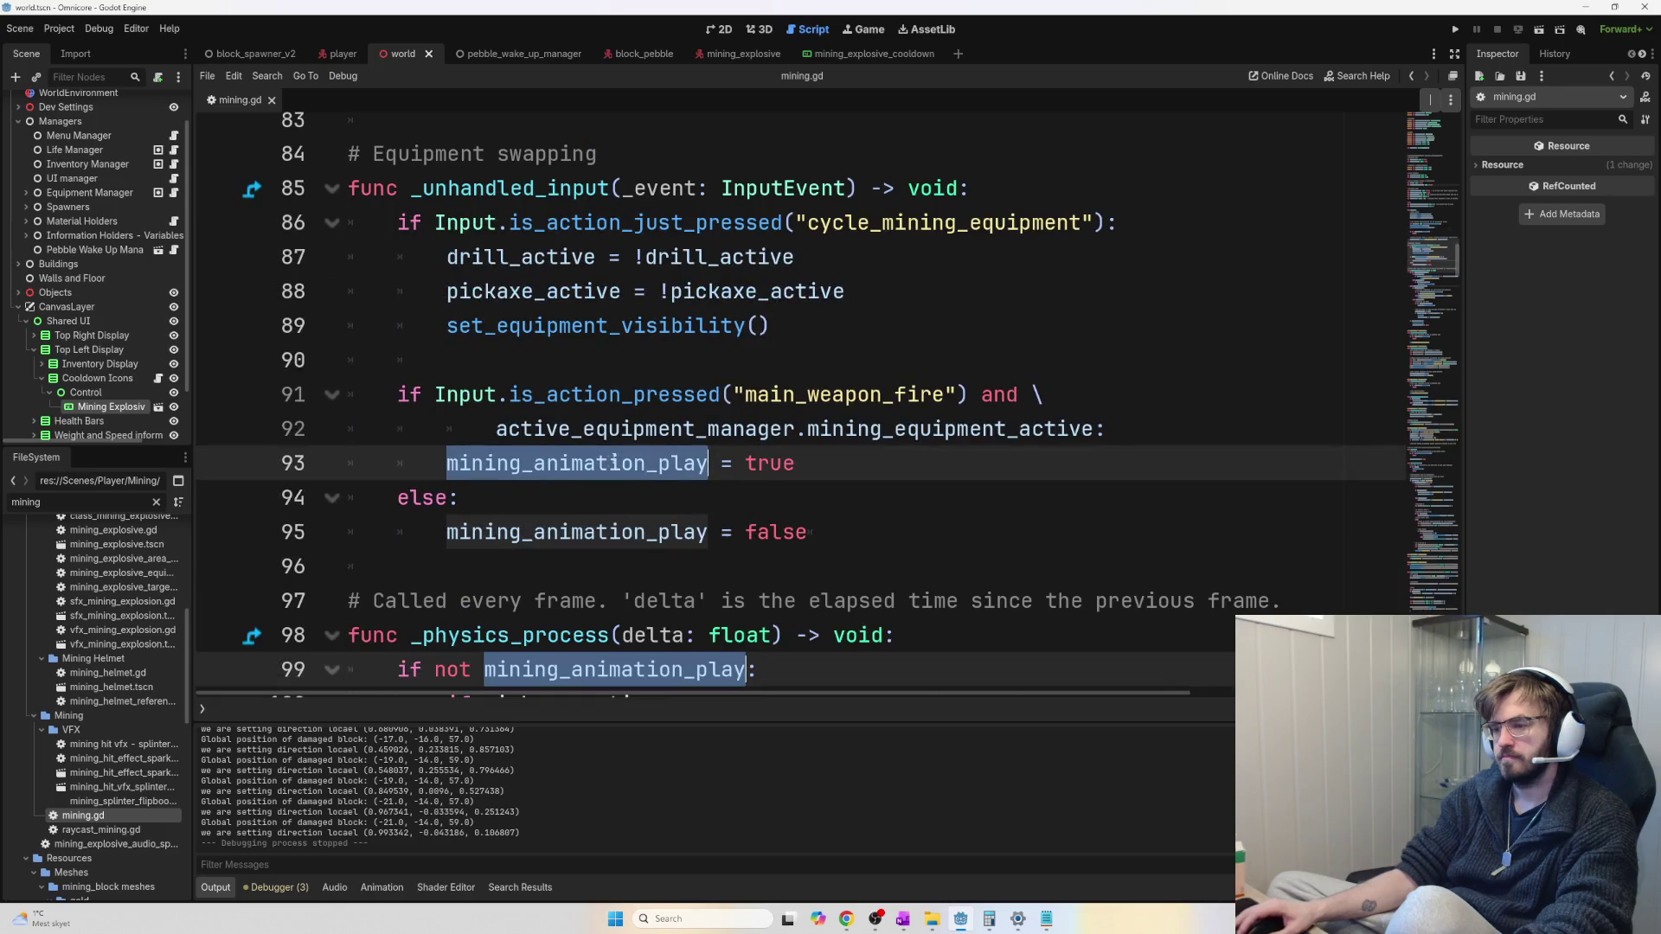
key(F3)
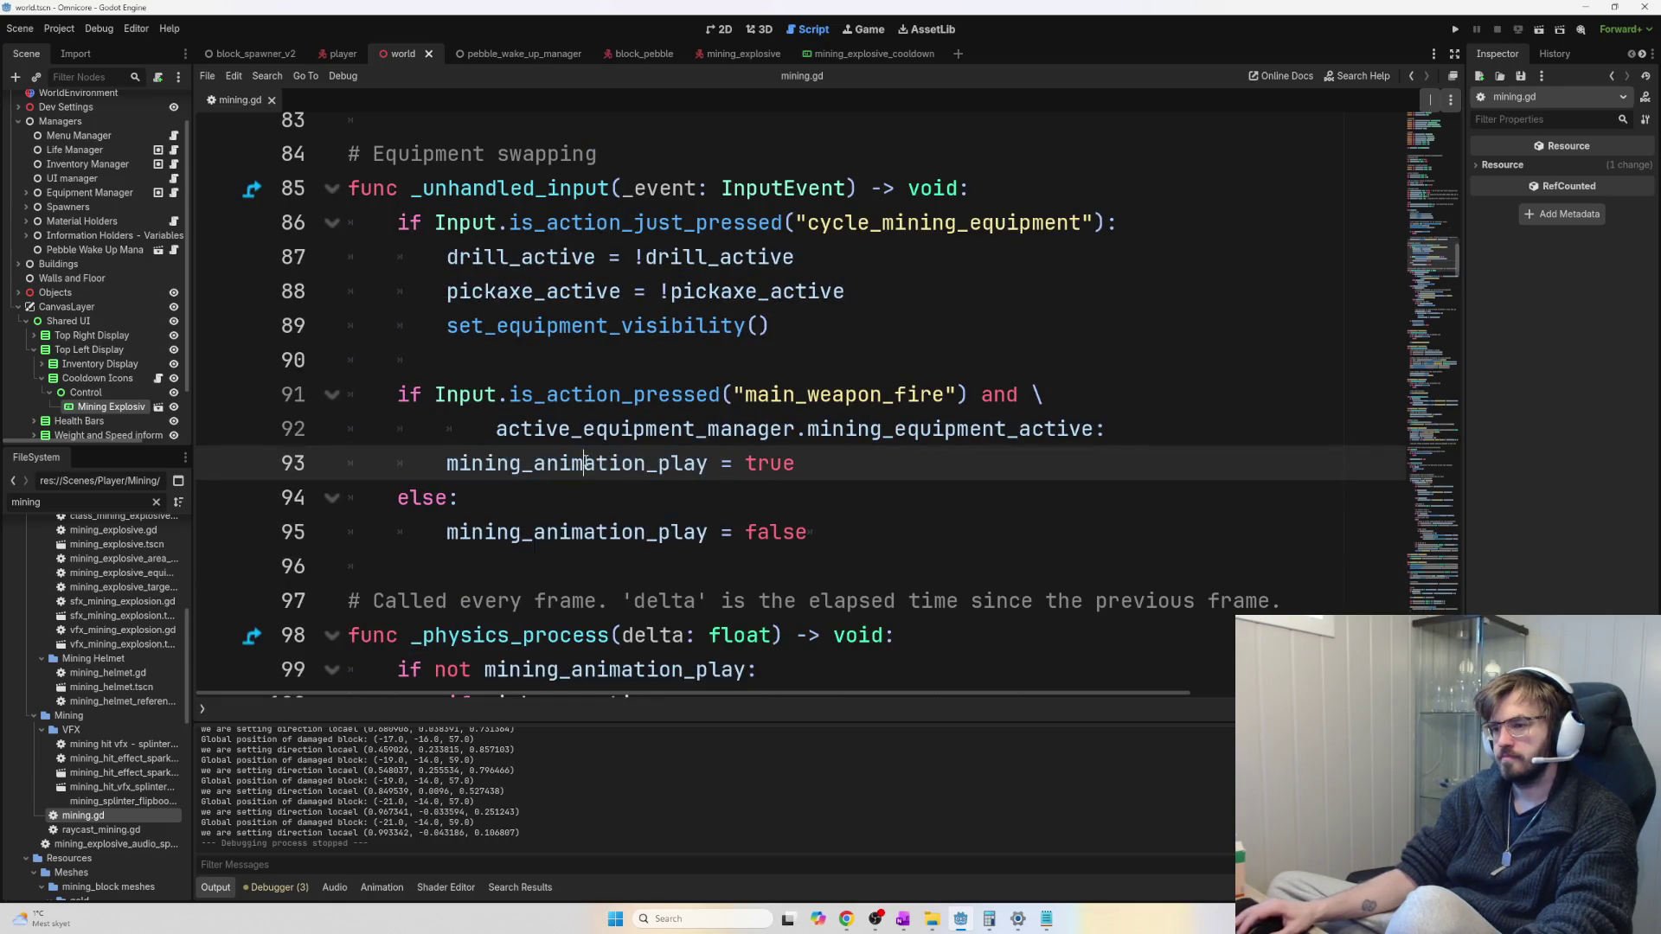
scroll(711, 499, down, 2)
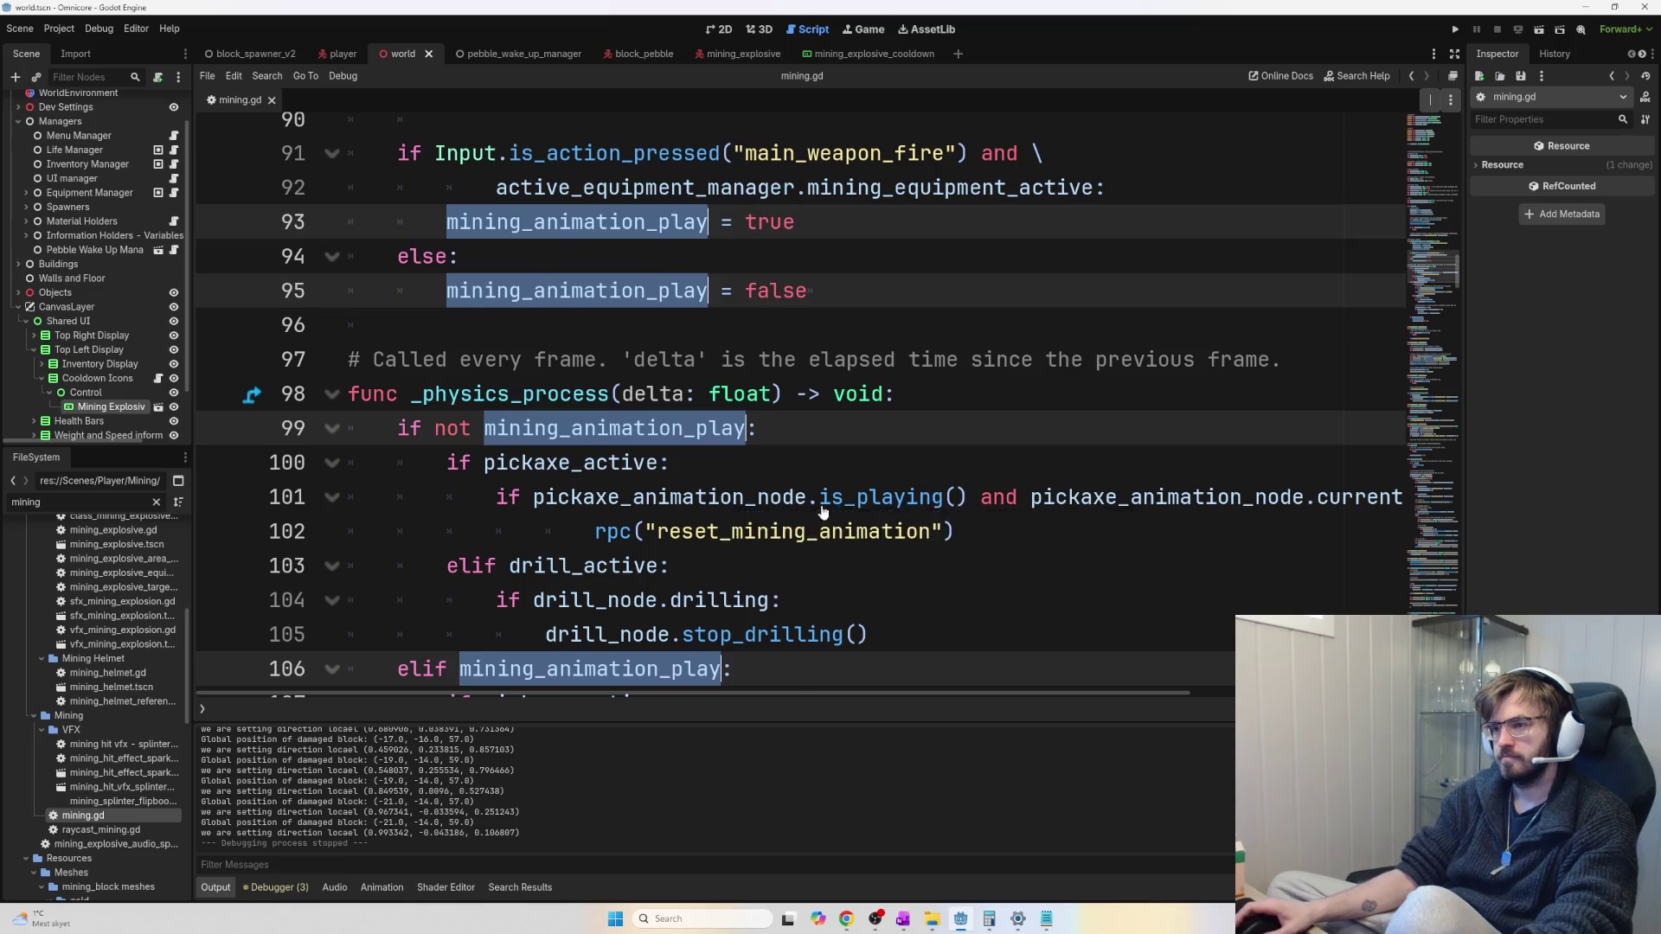
key(F3)
key(F3)
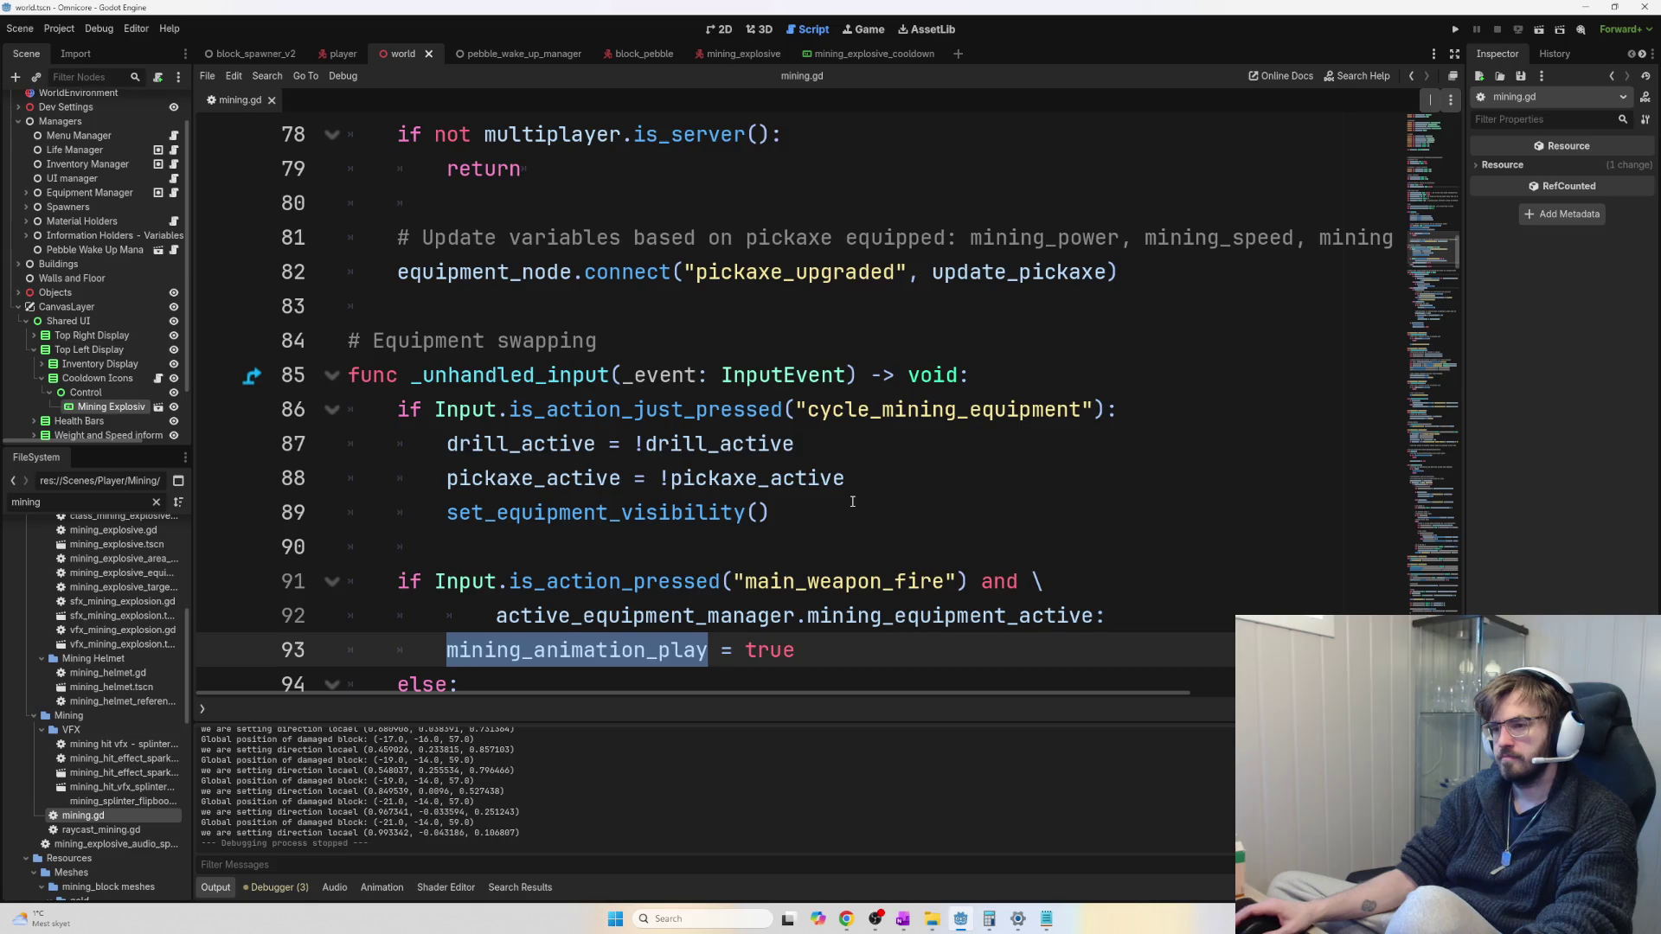
key(F3)
key(F3)
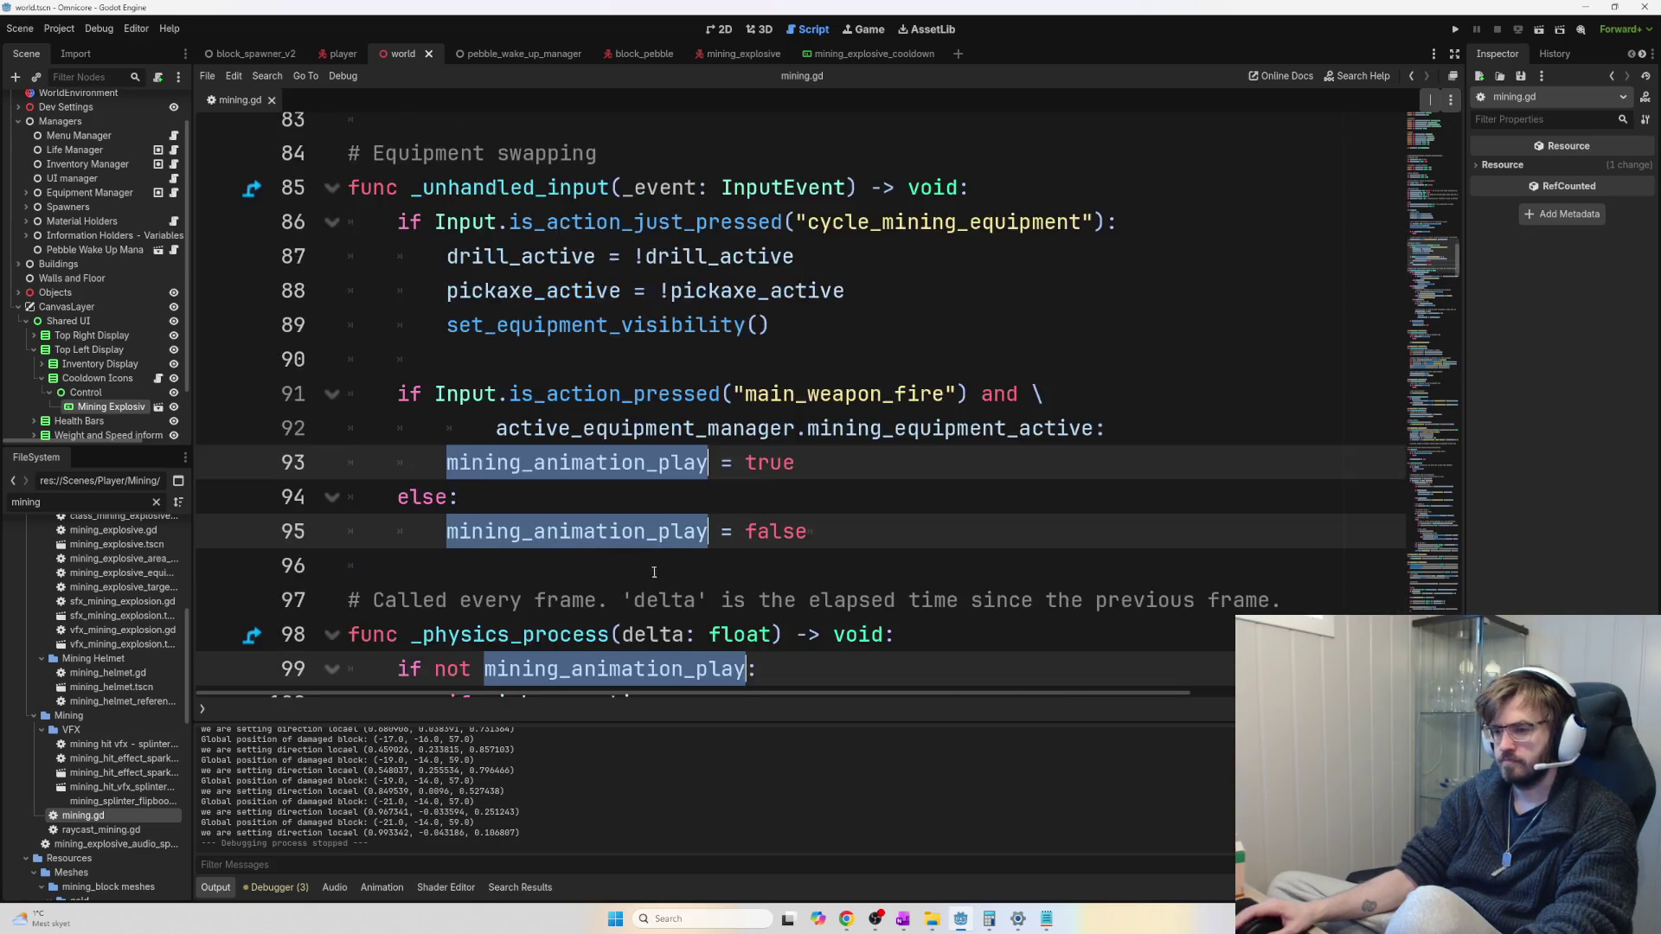
scroll(683, 571, up, 3)
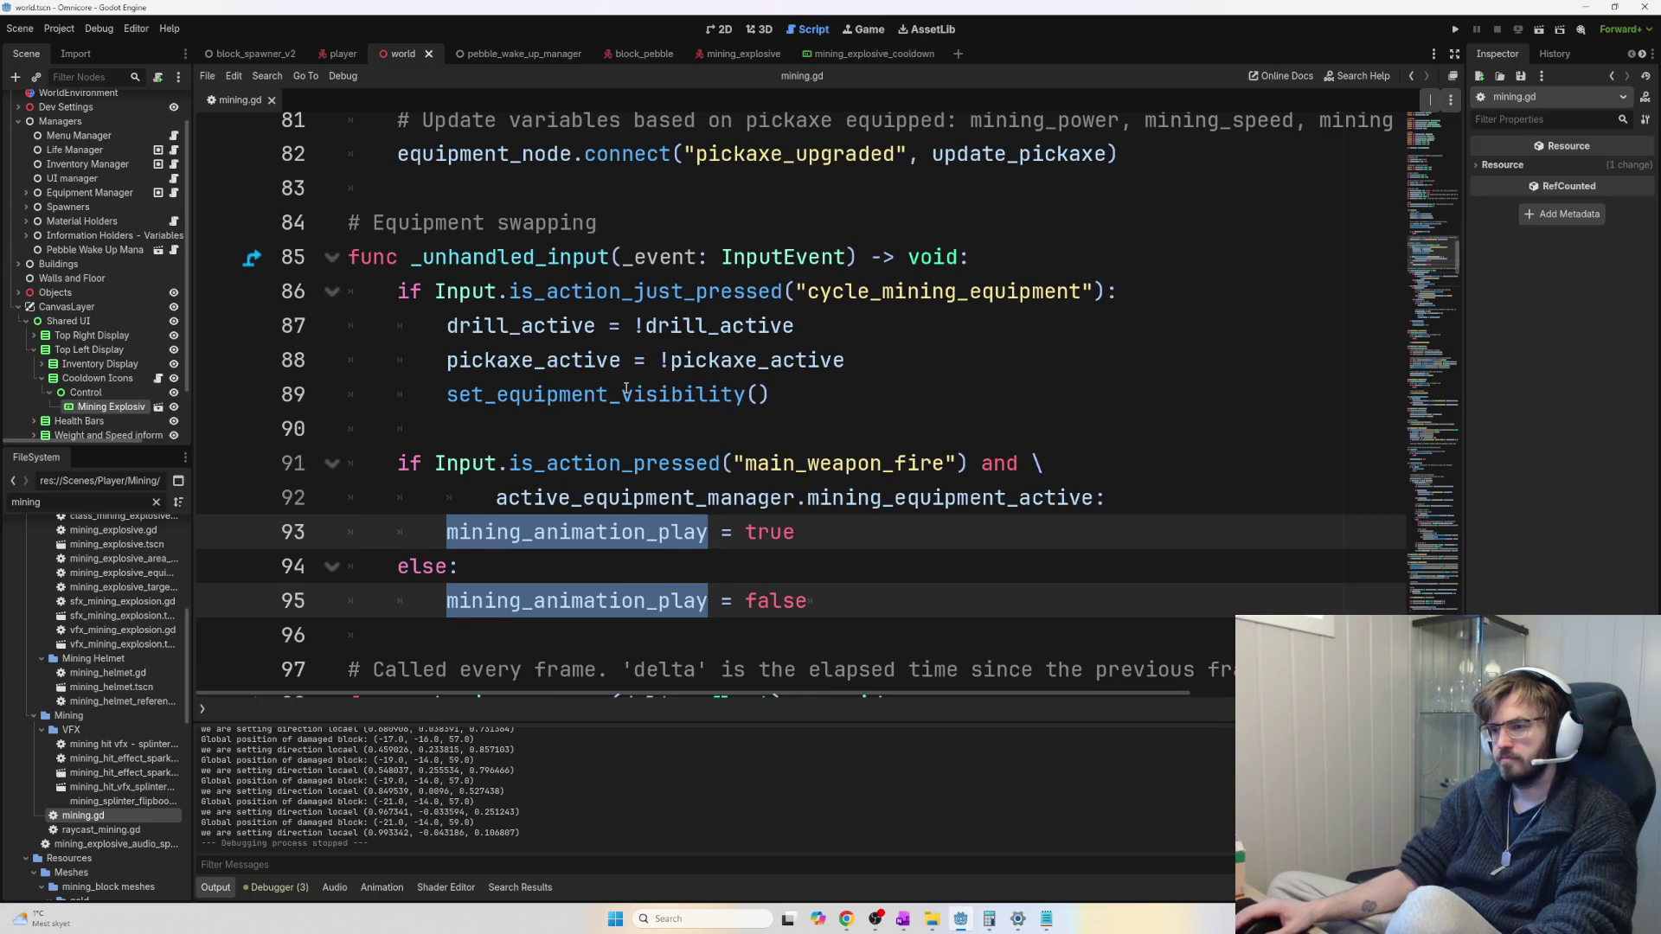
Scroll to the elif drill_active logic and jump to the execute_ore_hit definition
scroll(626, 389, down, 2)
scroll(626, 388, down, 3)
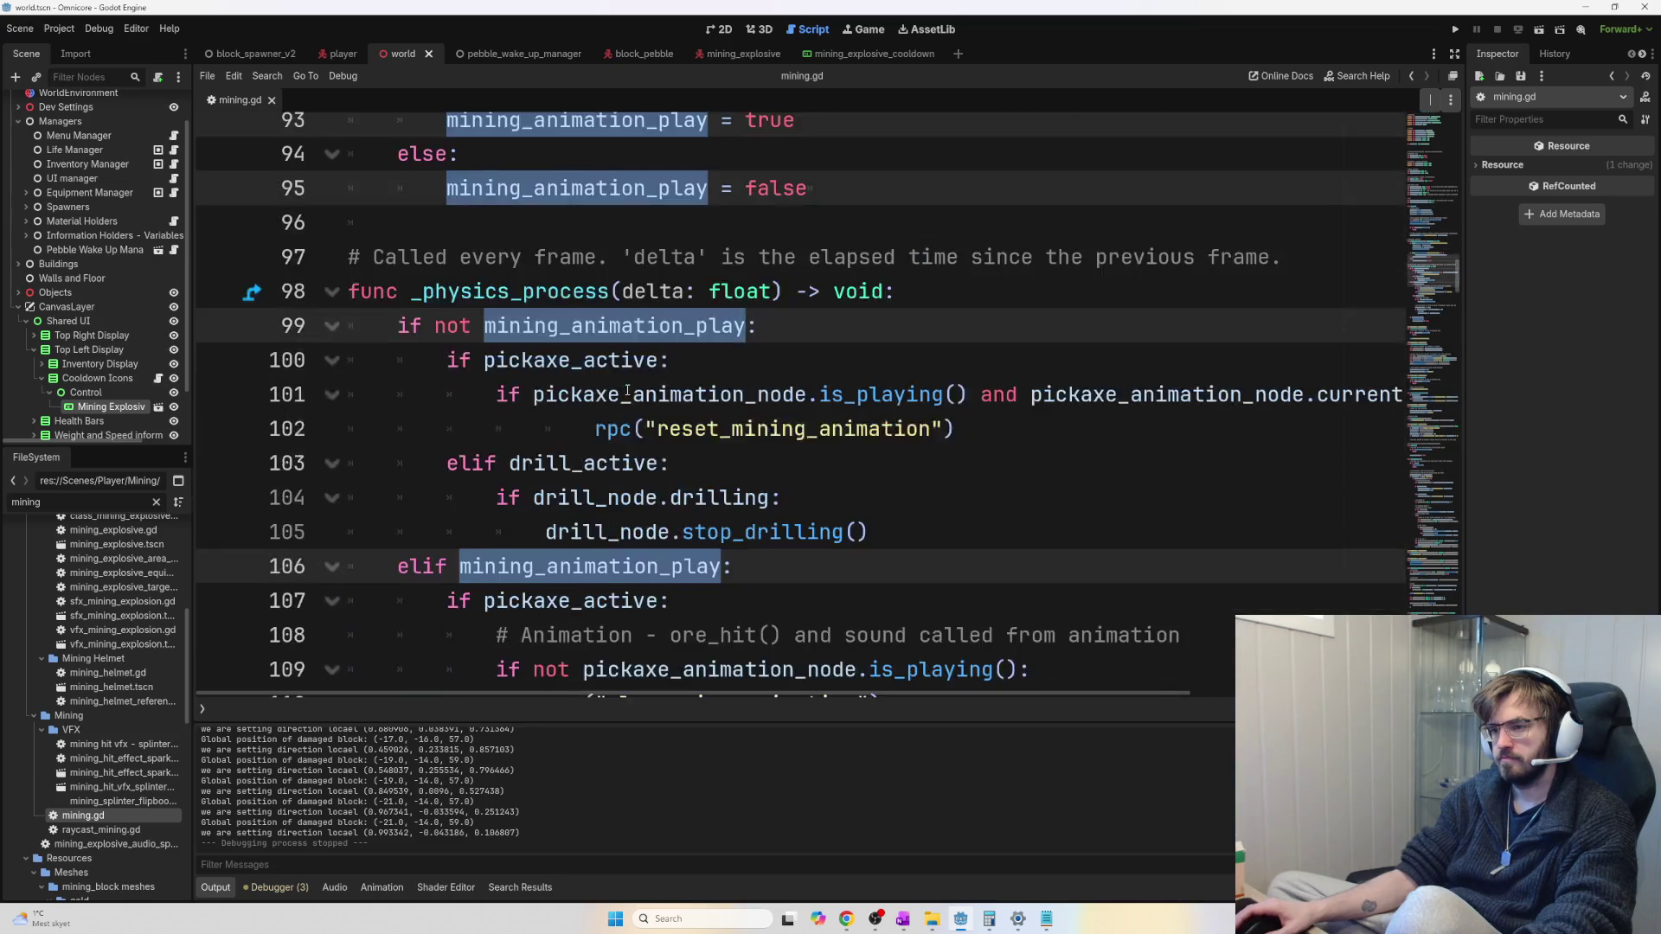
scroll(628, 390, down, 2)
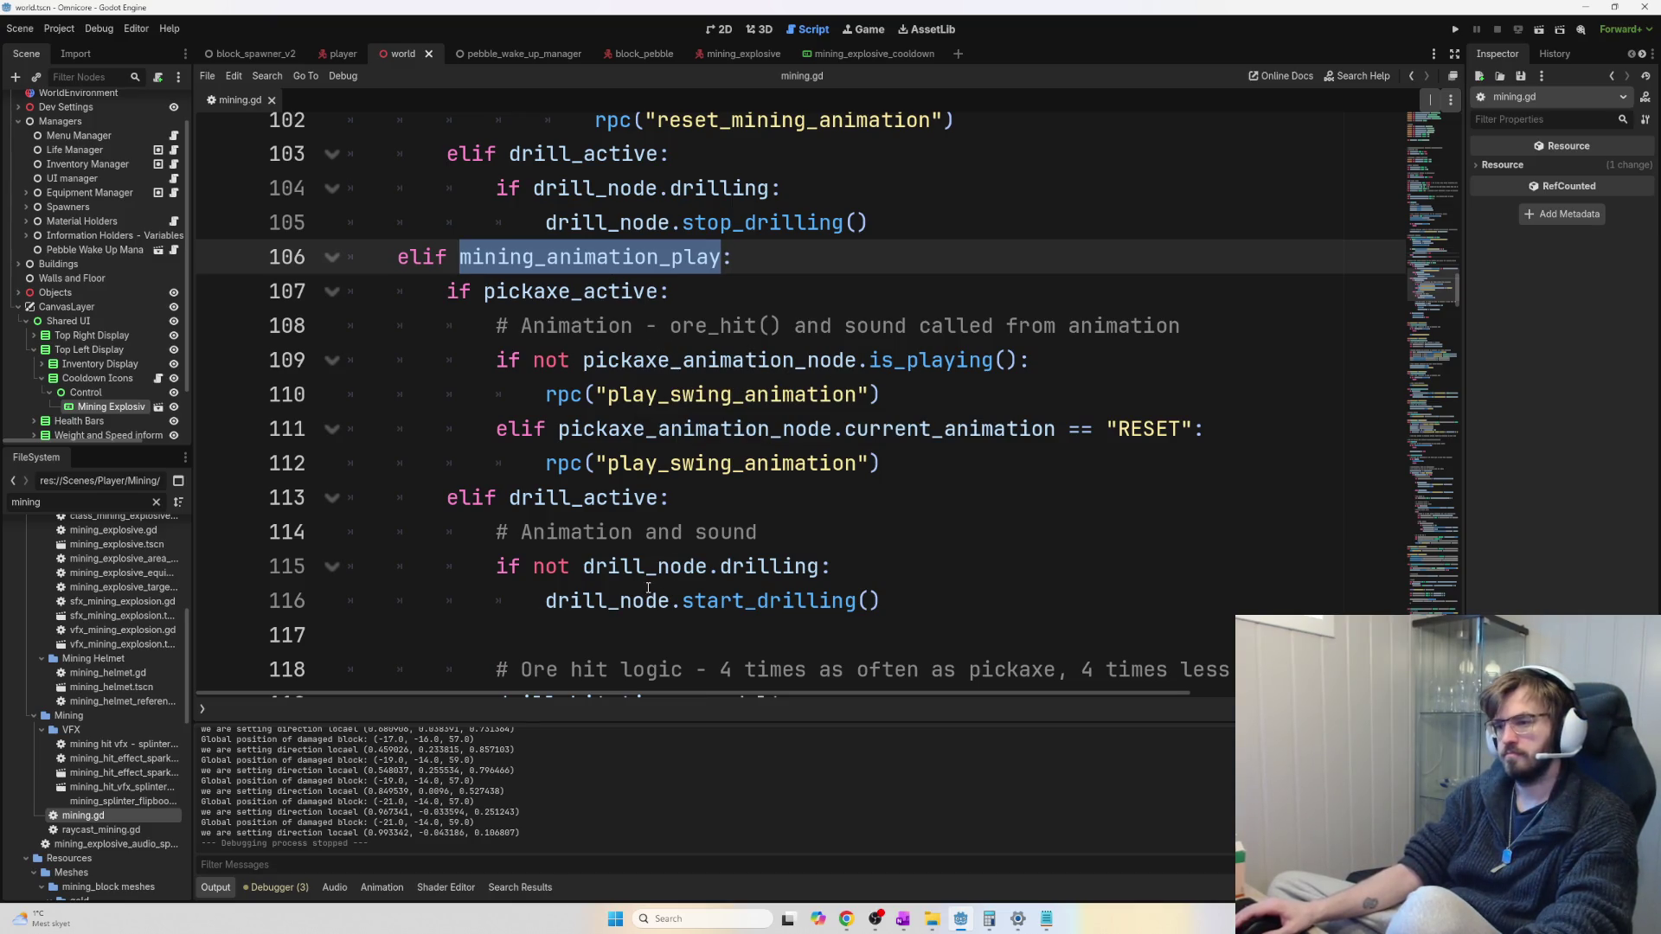
click(681, 514)
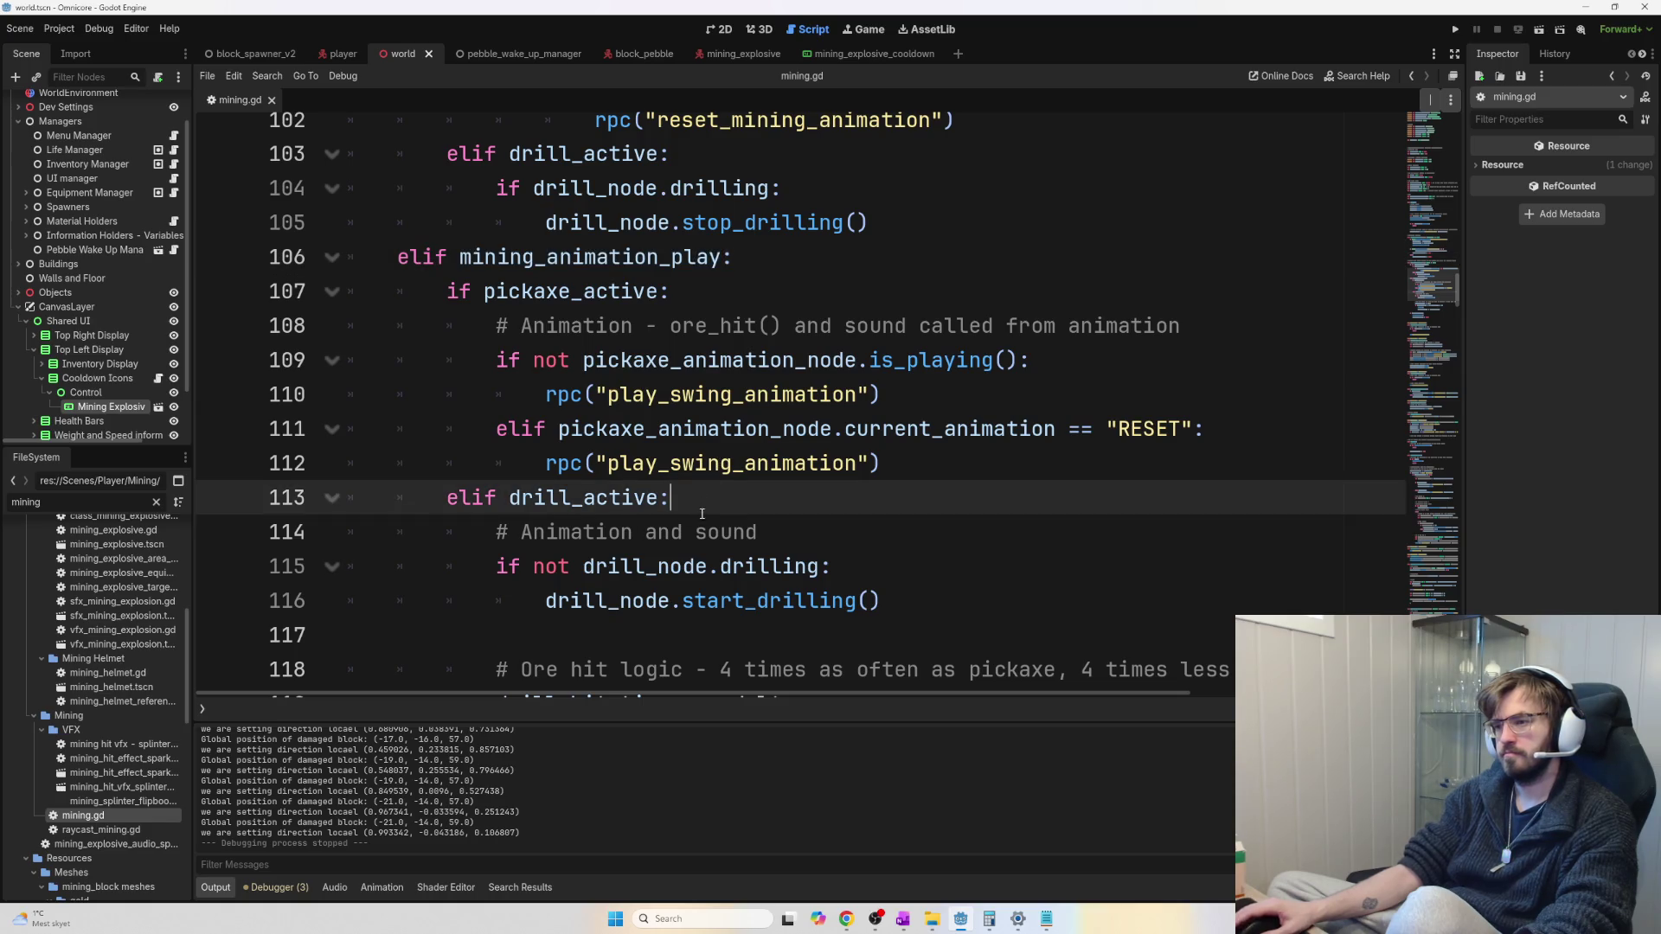
scroll(702, 511, down, 5)
ctrl+click(567, 392)
scroll(531, 424, down, 1)
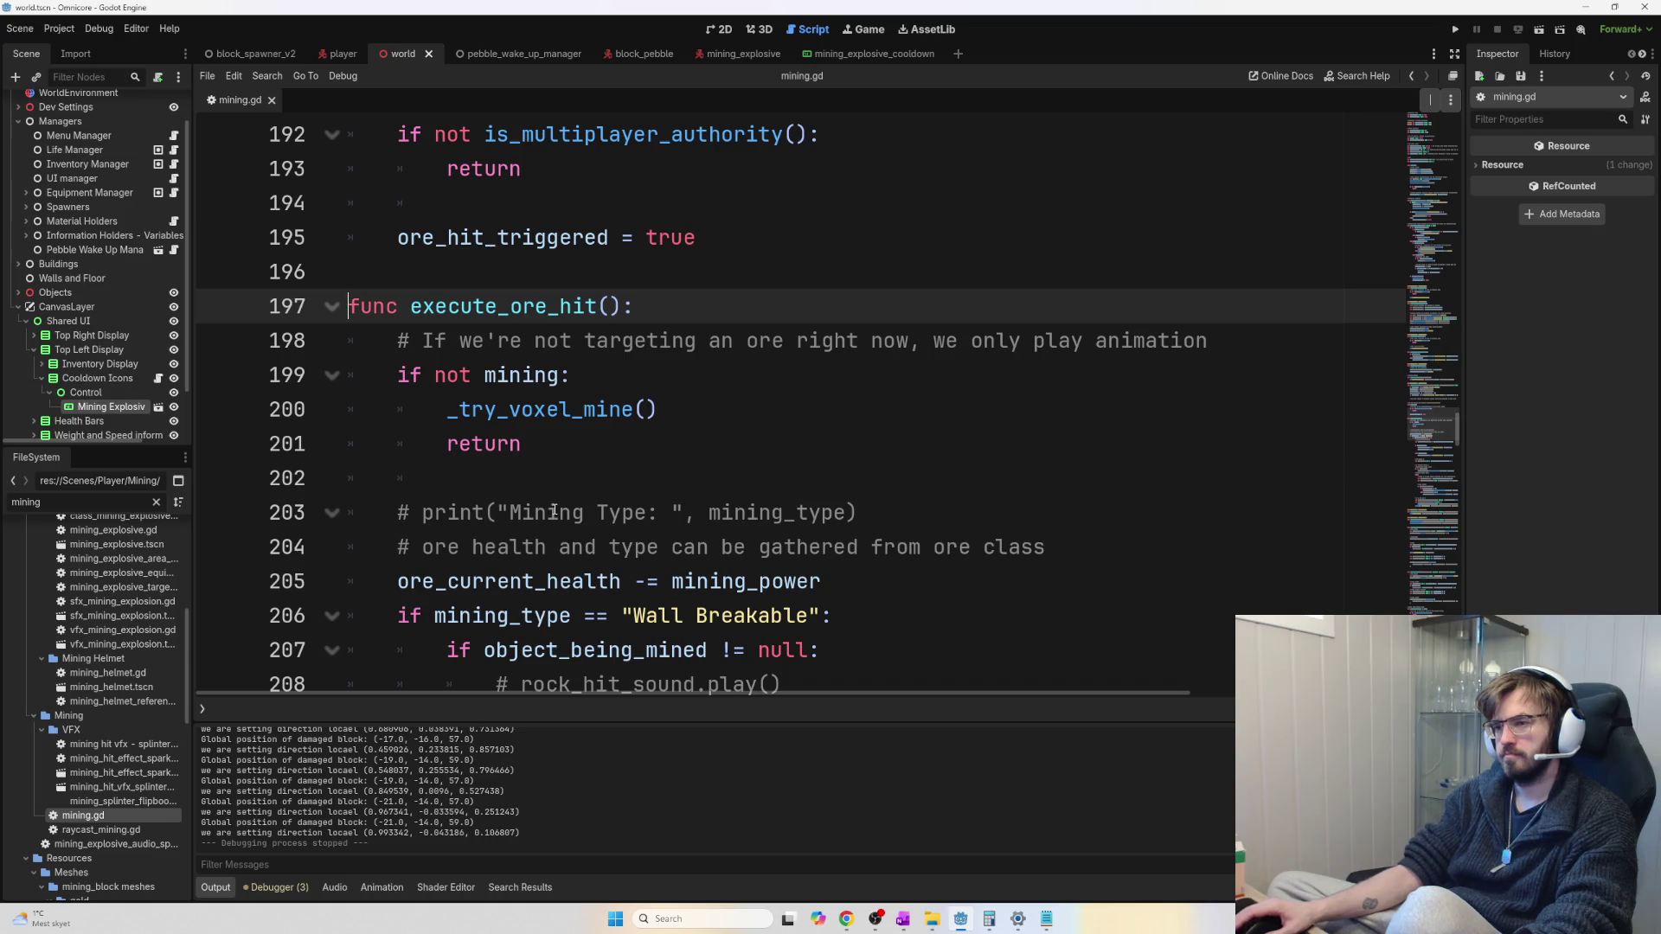
drag(397, 375, 521, 444)
click(670, 434)
mouse_move(655, 442)
mouse_down()
mouse_move(391, 375)
mouse_move(389, 342)
mouse_move(381, 364)
mouse_up()
click(574, 443)
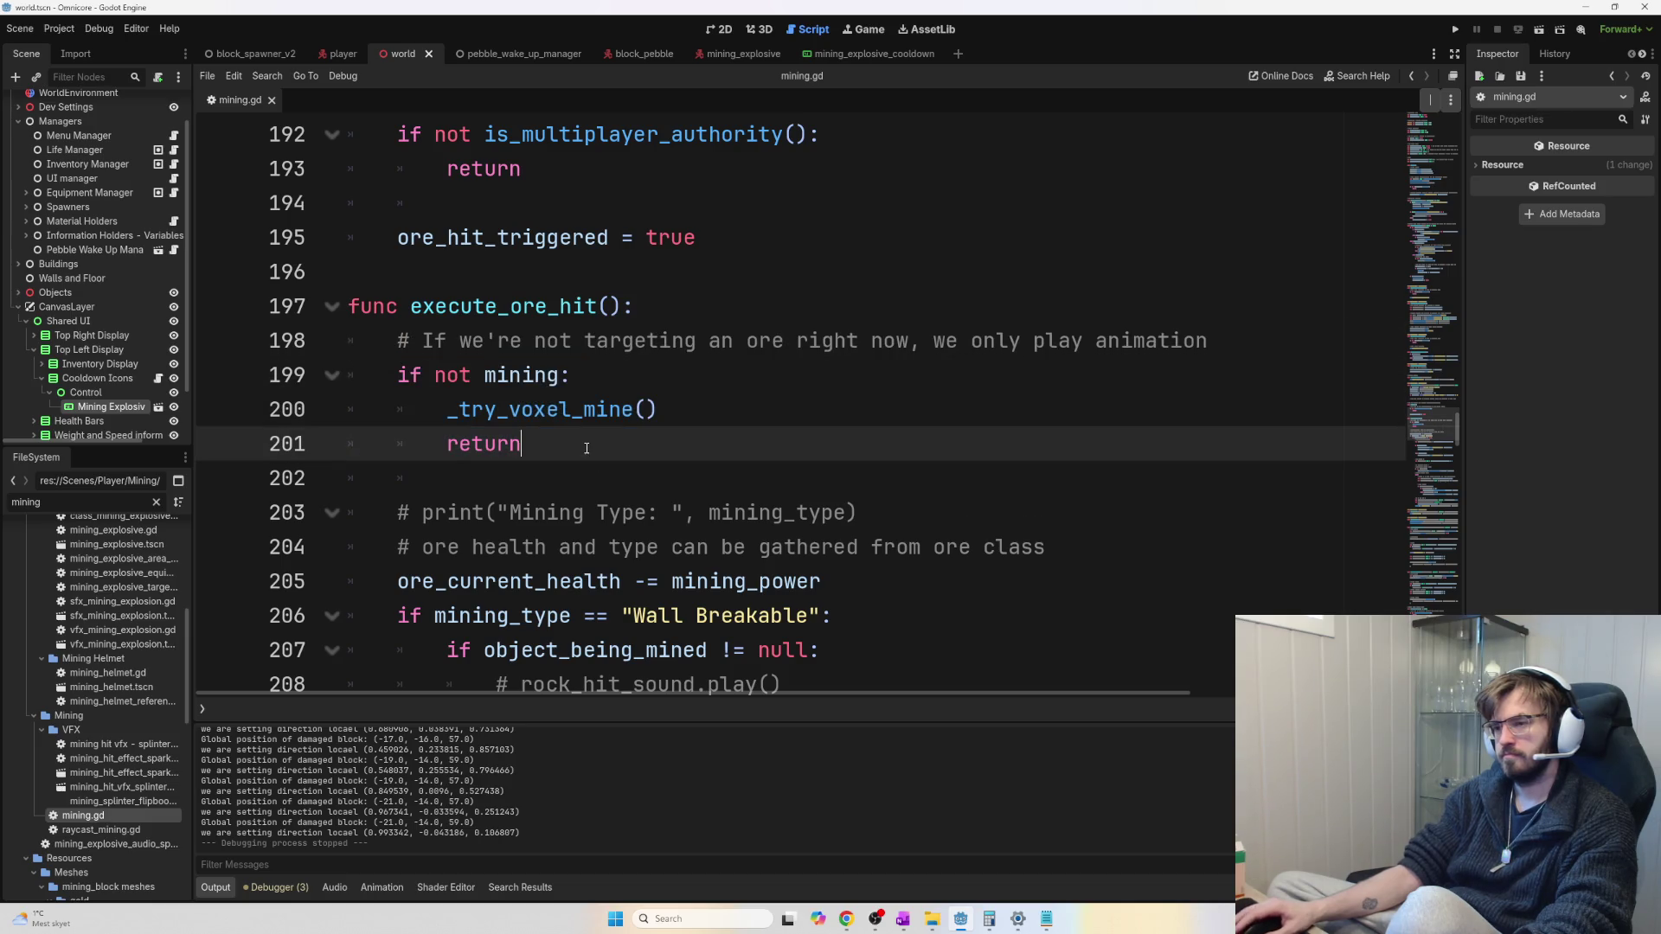
drag(657, 409, 447, 406)
scroll(616, 485, down, 1)
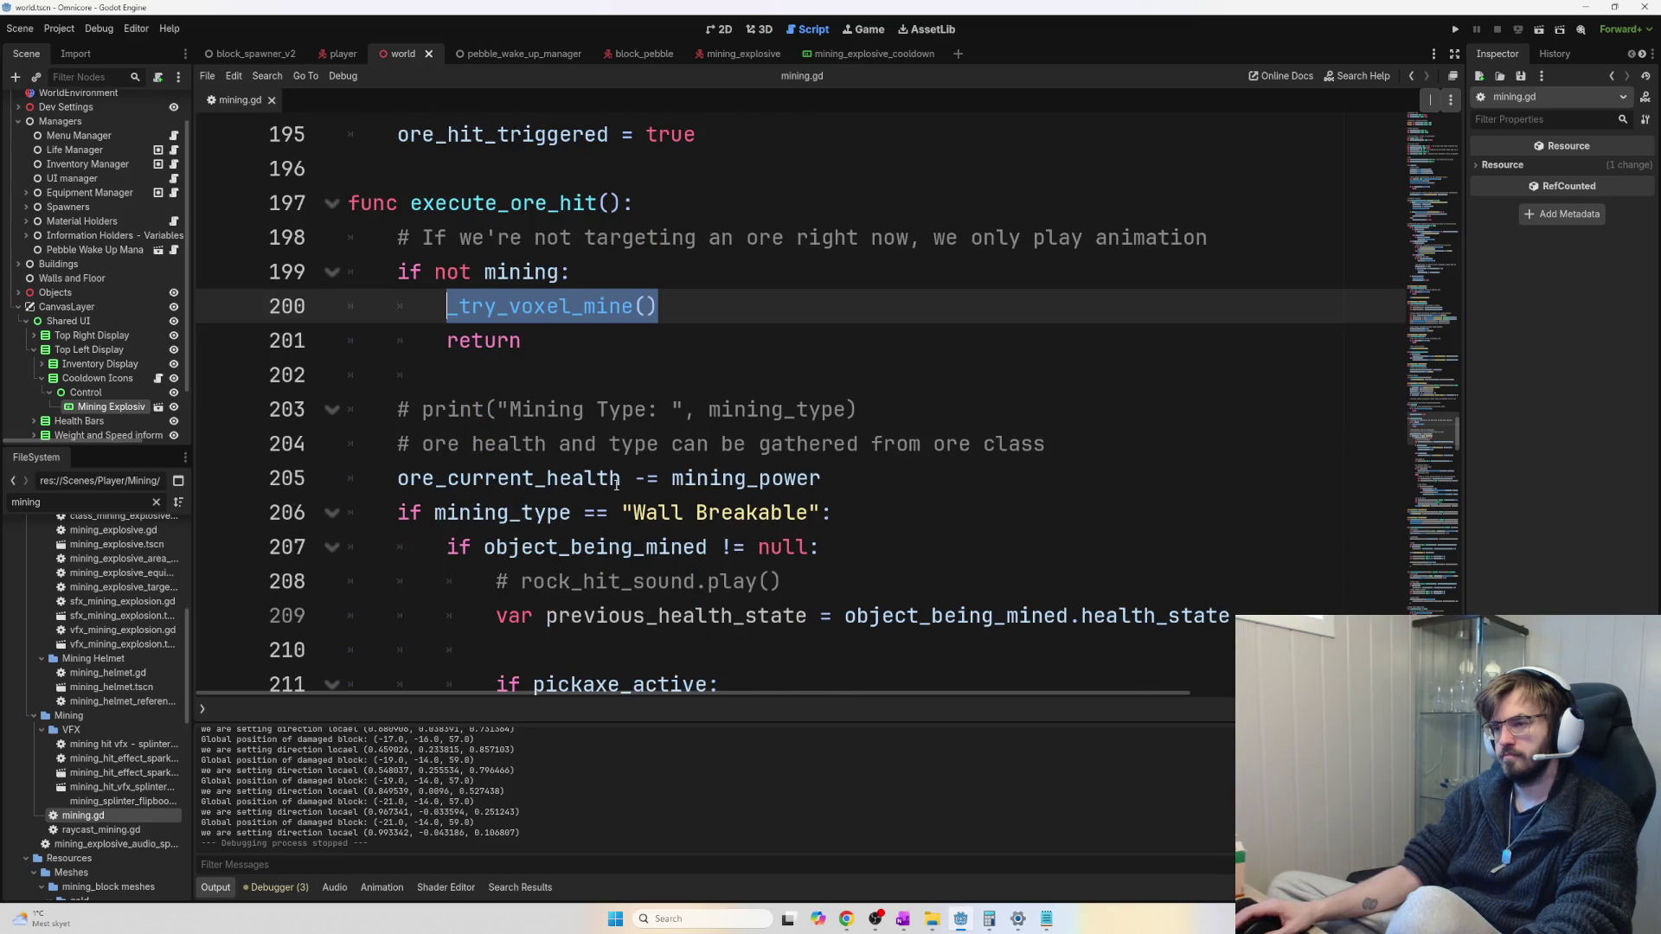
scroll(616, 484, down, 2)
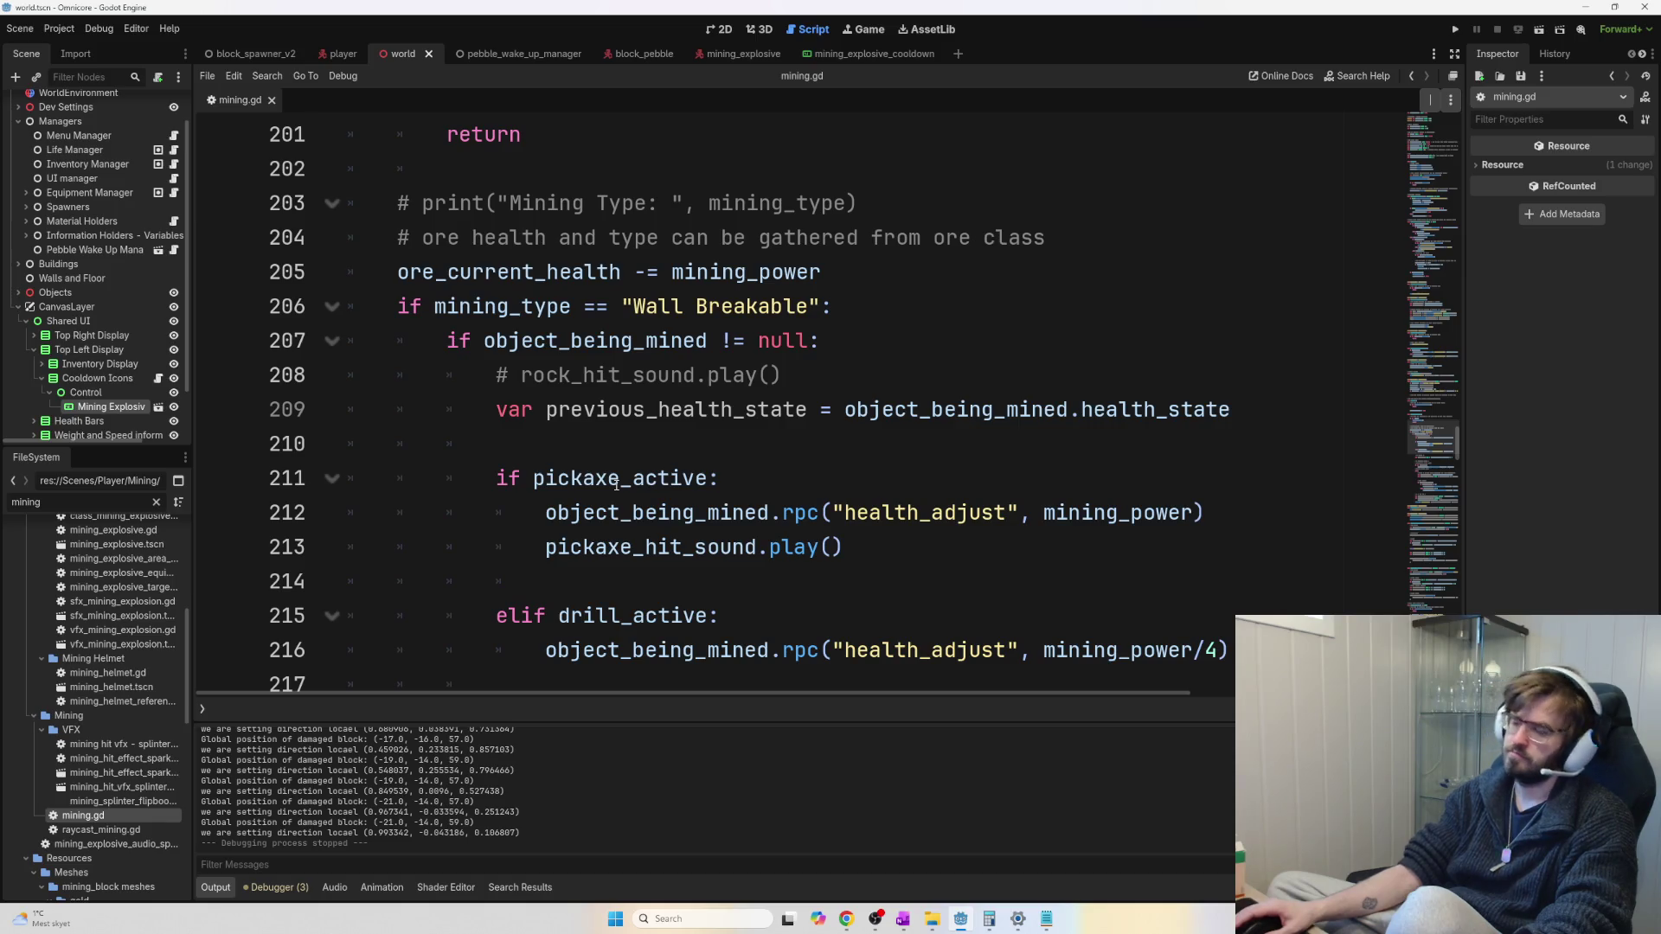
scroll(616, 484, down, 6)
scroll(716, 504, up, 1)
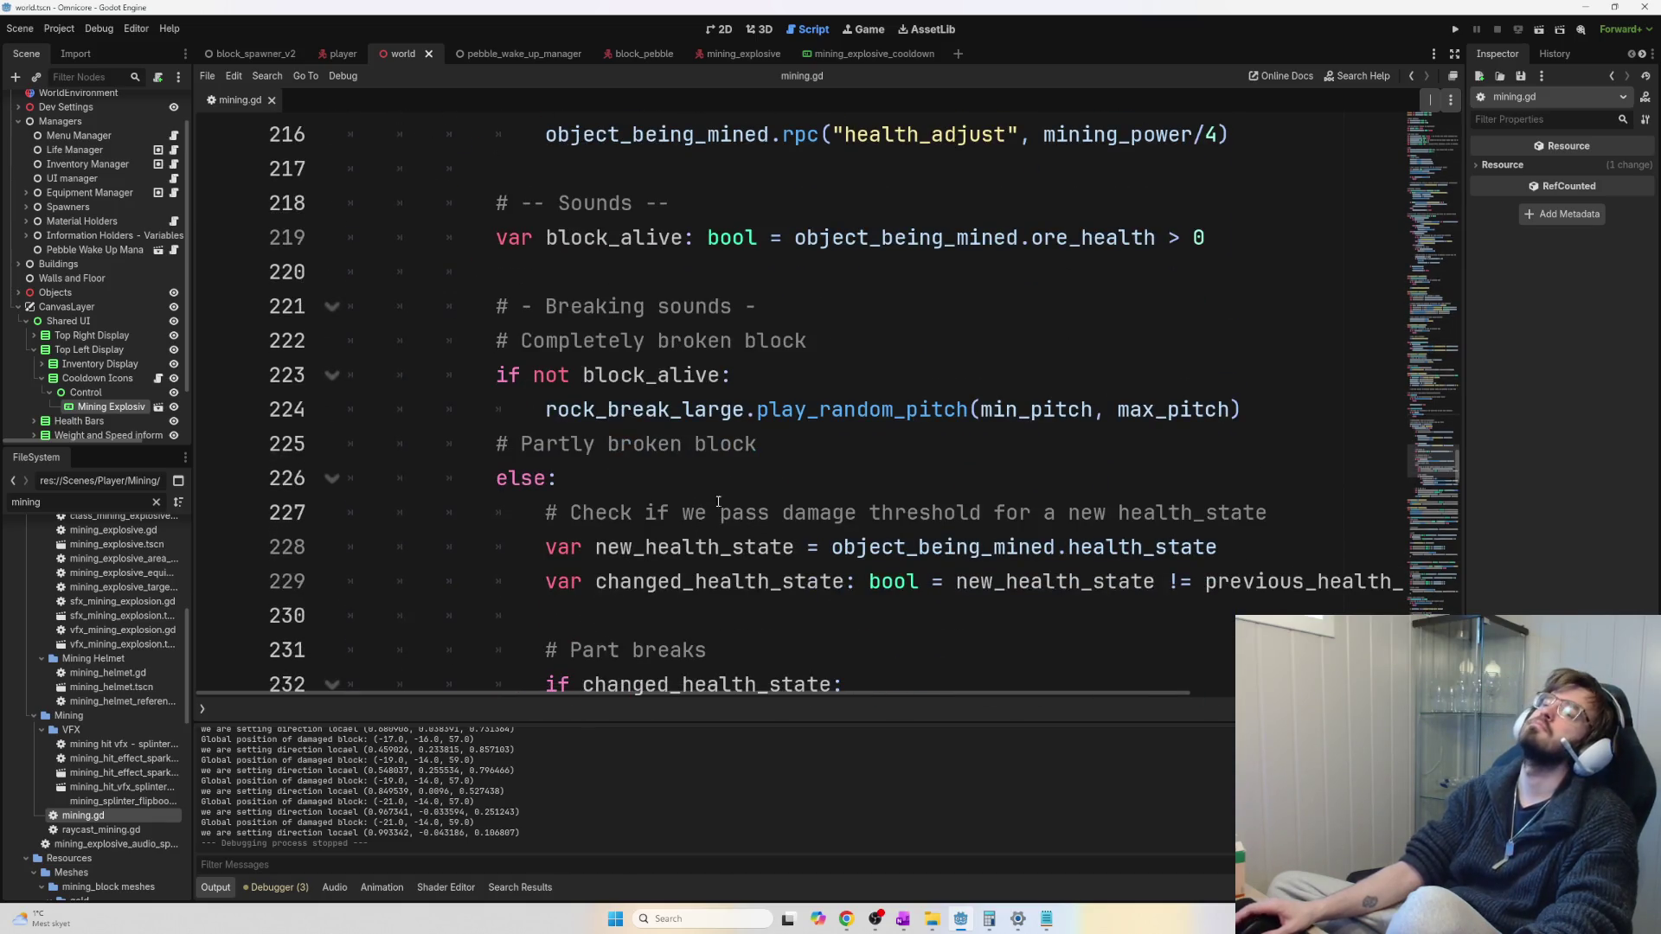
scroll(716, 474, down, 1)
scroll(716, 473, down, 7)
scroll(717, 478, down, 3)
scroll(717, 480, down, 9)
scroll(718, 483, down, 17)
scroll(718, 489, down, 7)
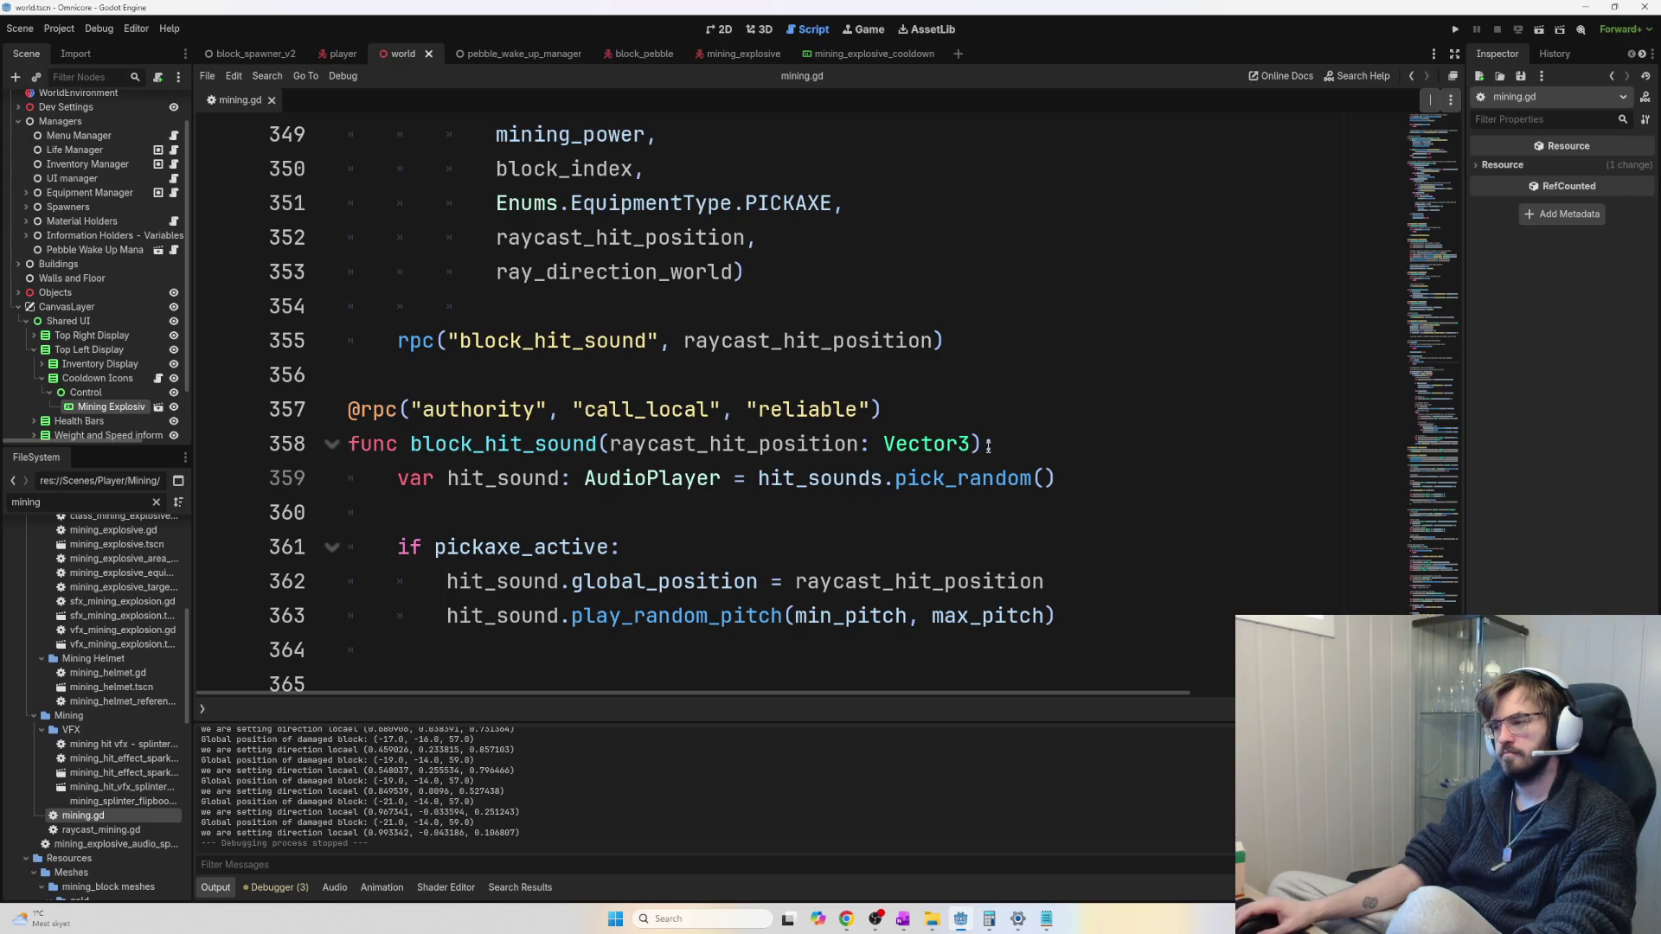
mouse_move(1427, 484)
mouse_down()
mouse_move(1427, 112)
mouse_move(1429, 266)
mouse_up()
key(alt+Tab)
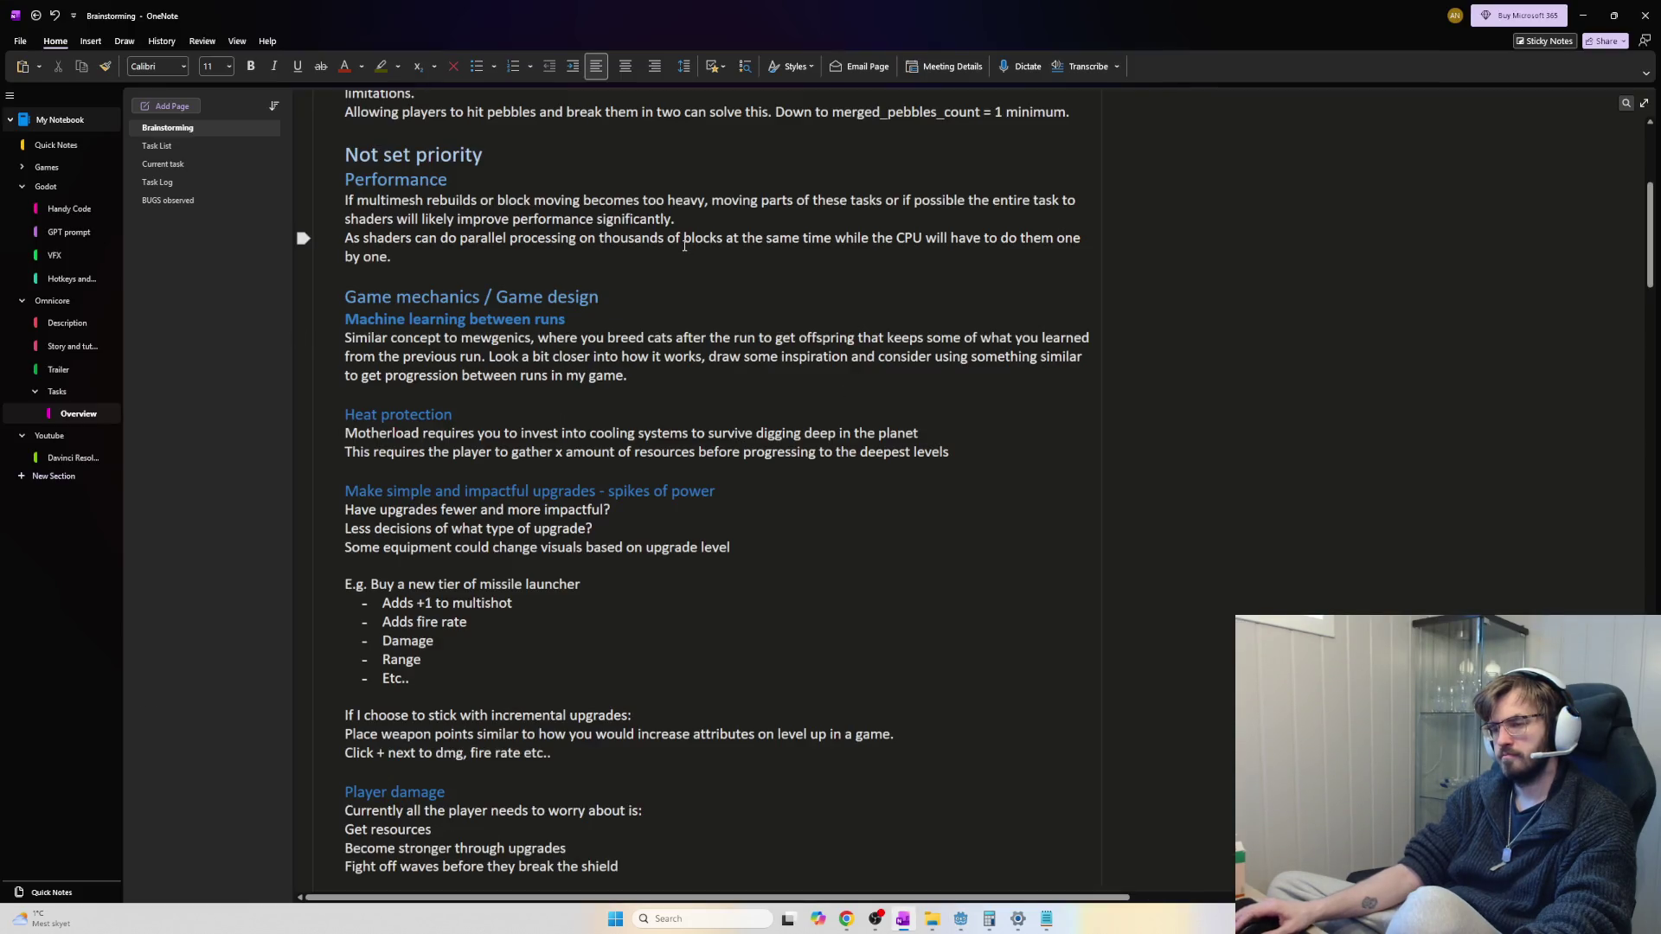
Scroll the Brainstorming page up to the High Priority section
scroll(697, 302, up, 3)
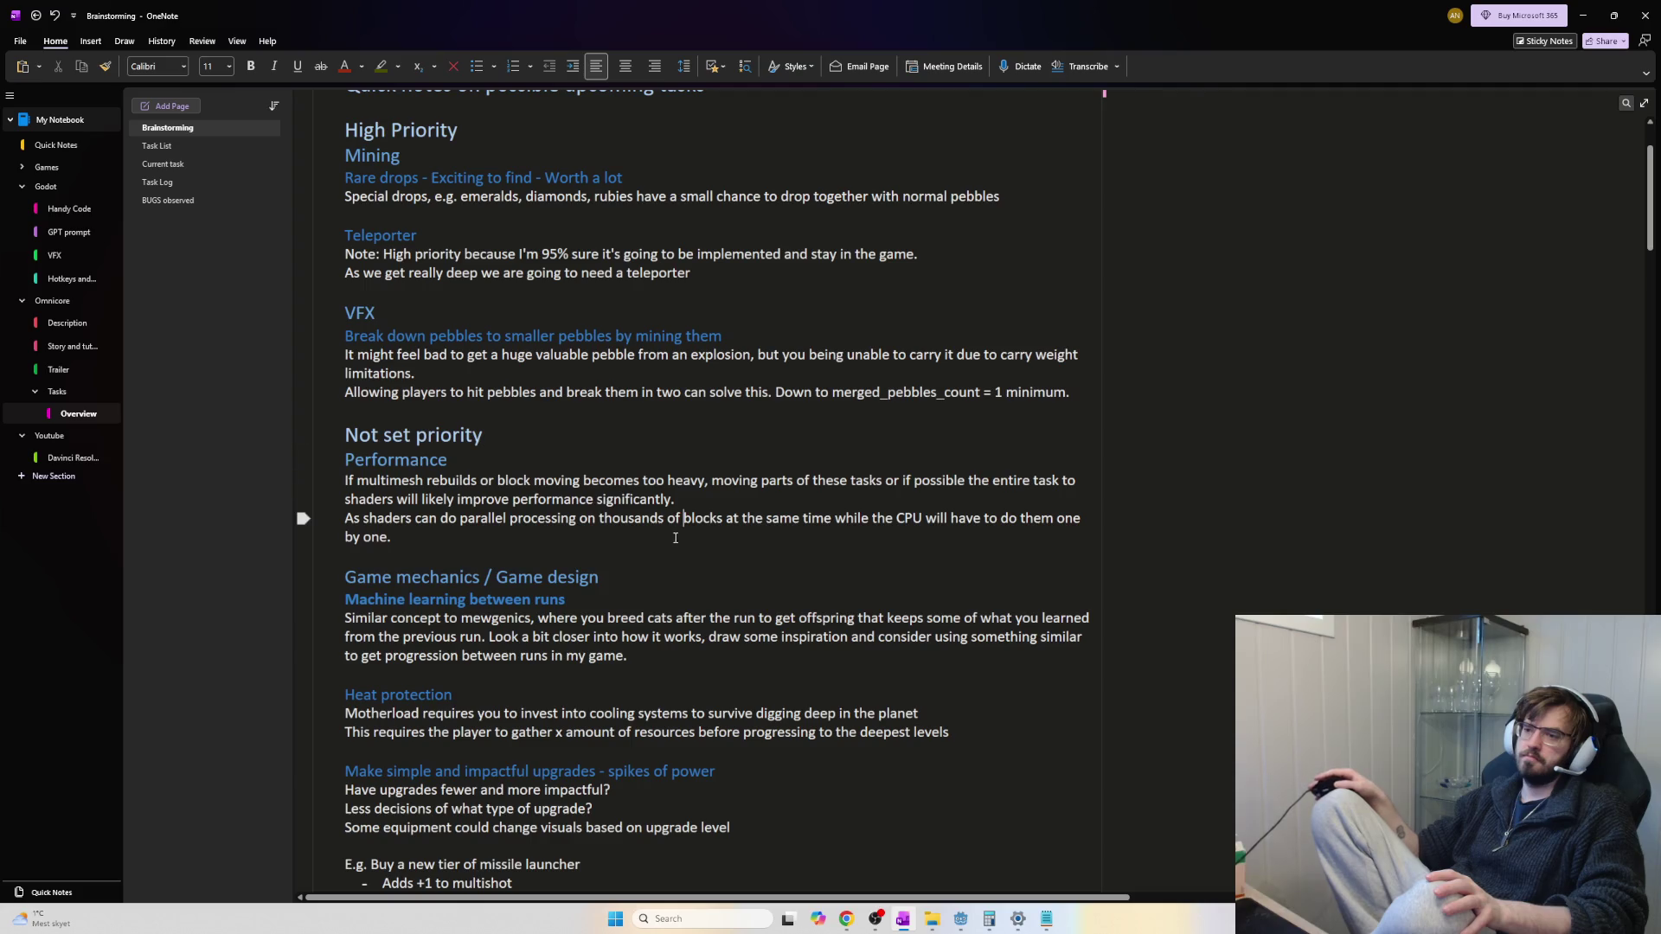
scroll(678, 525, down, 3)
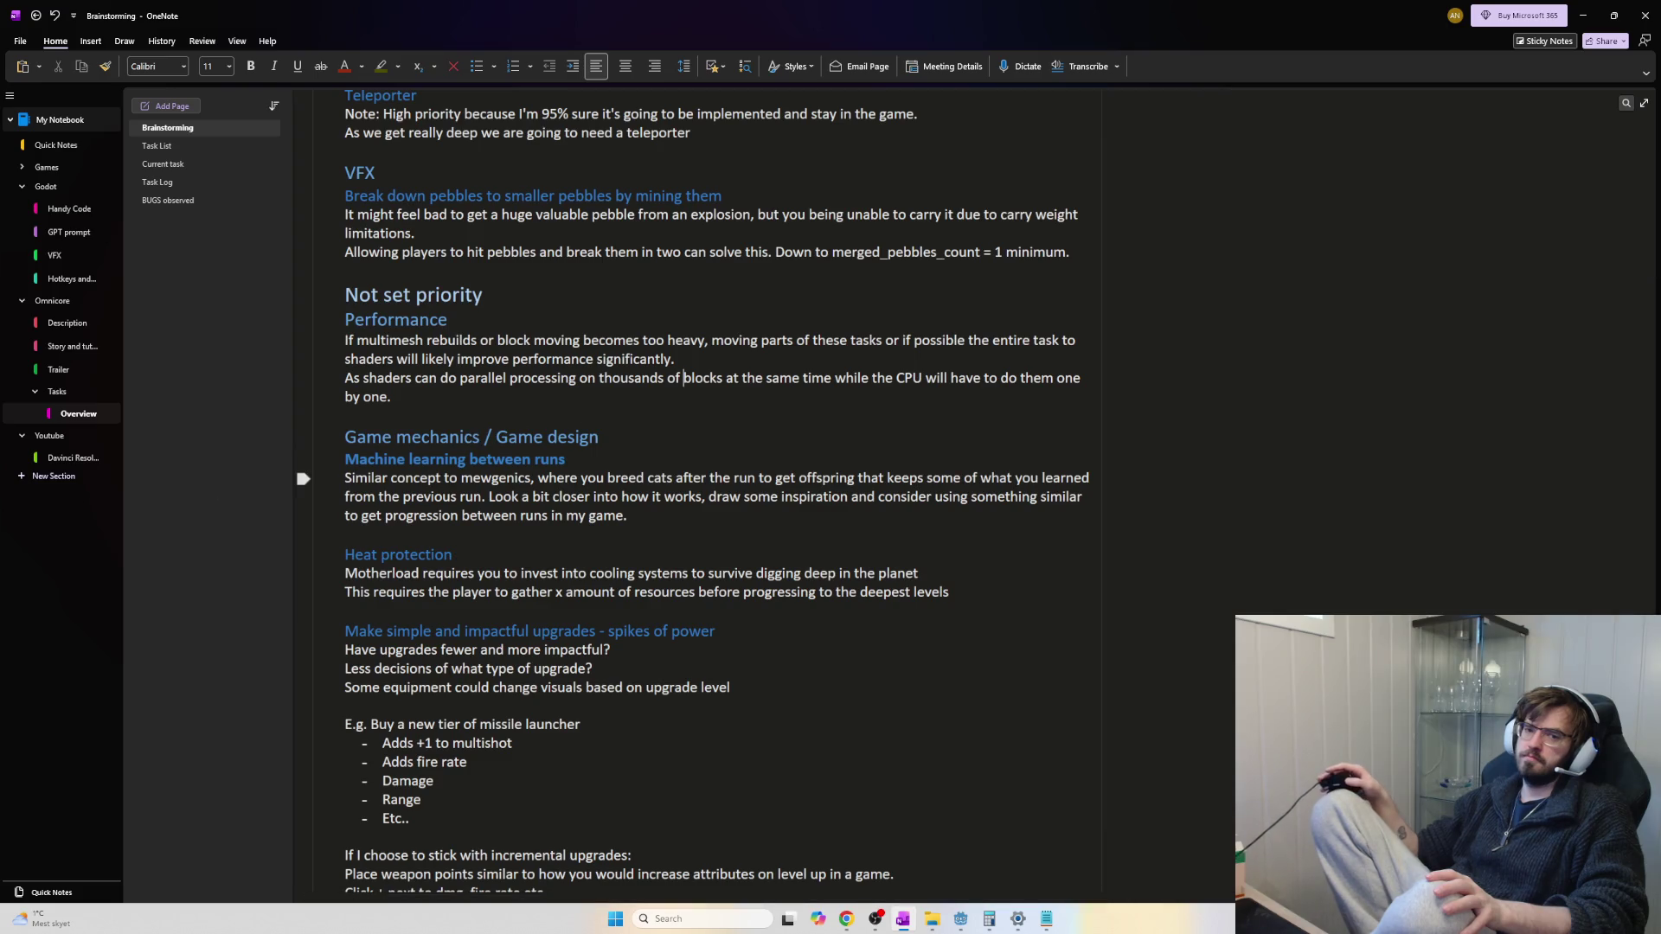
key(alt+Tab)
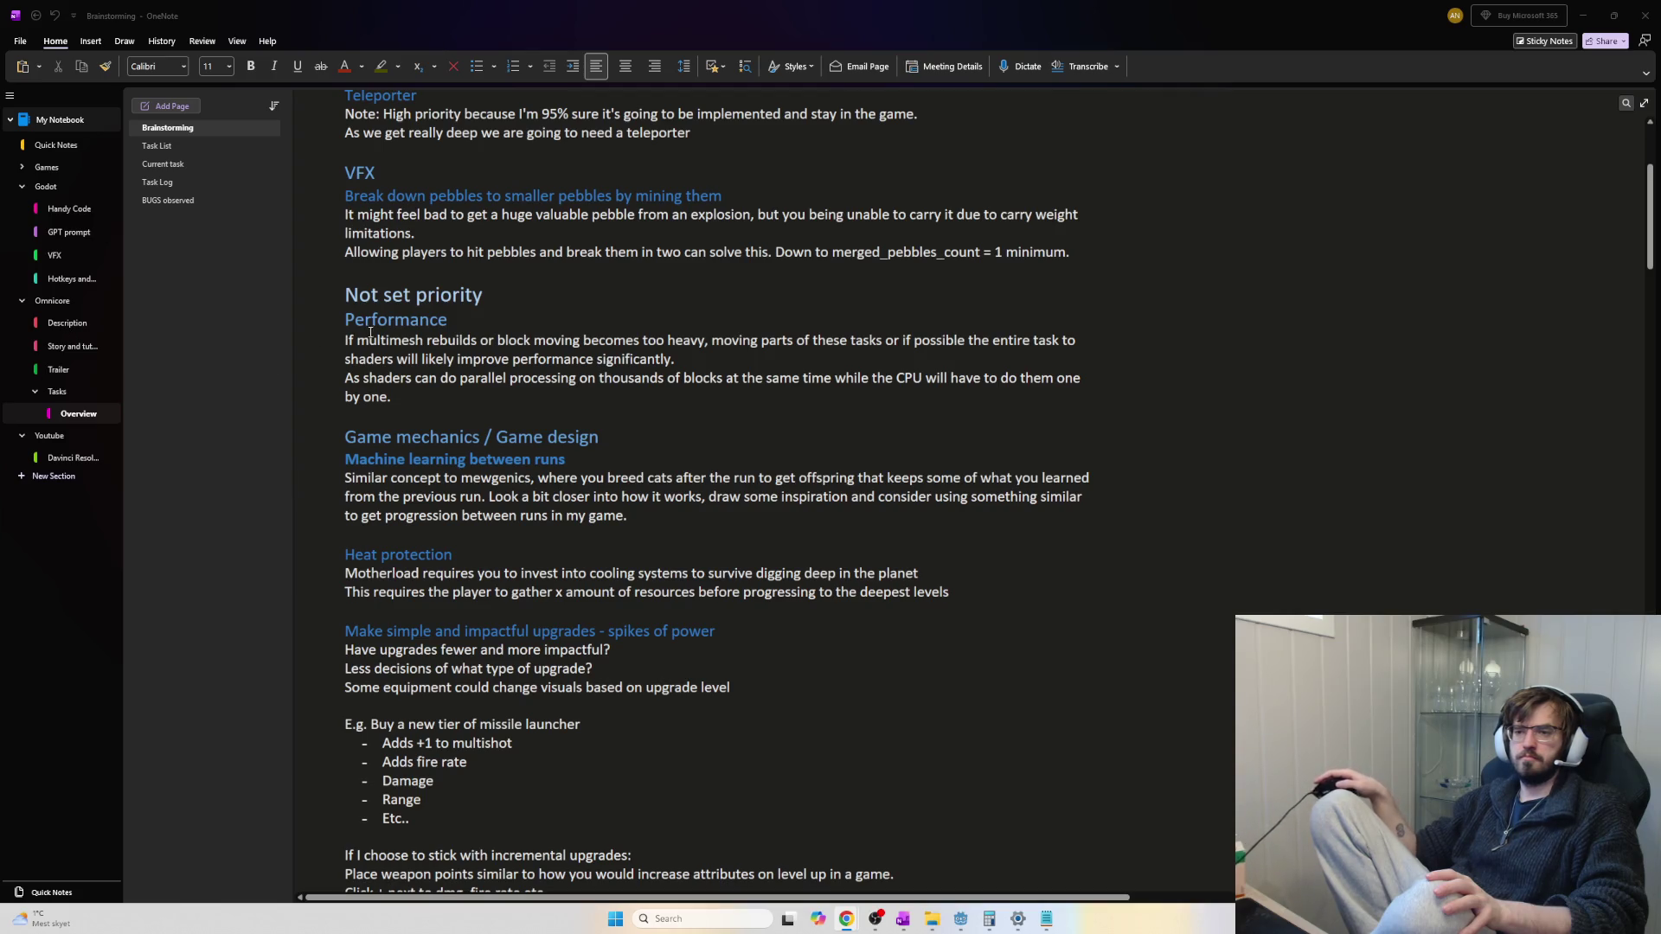
scroll(418, 331, down, 4)
scroll(440, 312, up, 4)
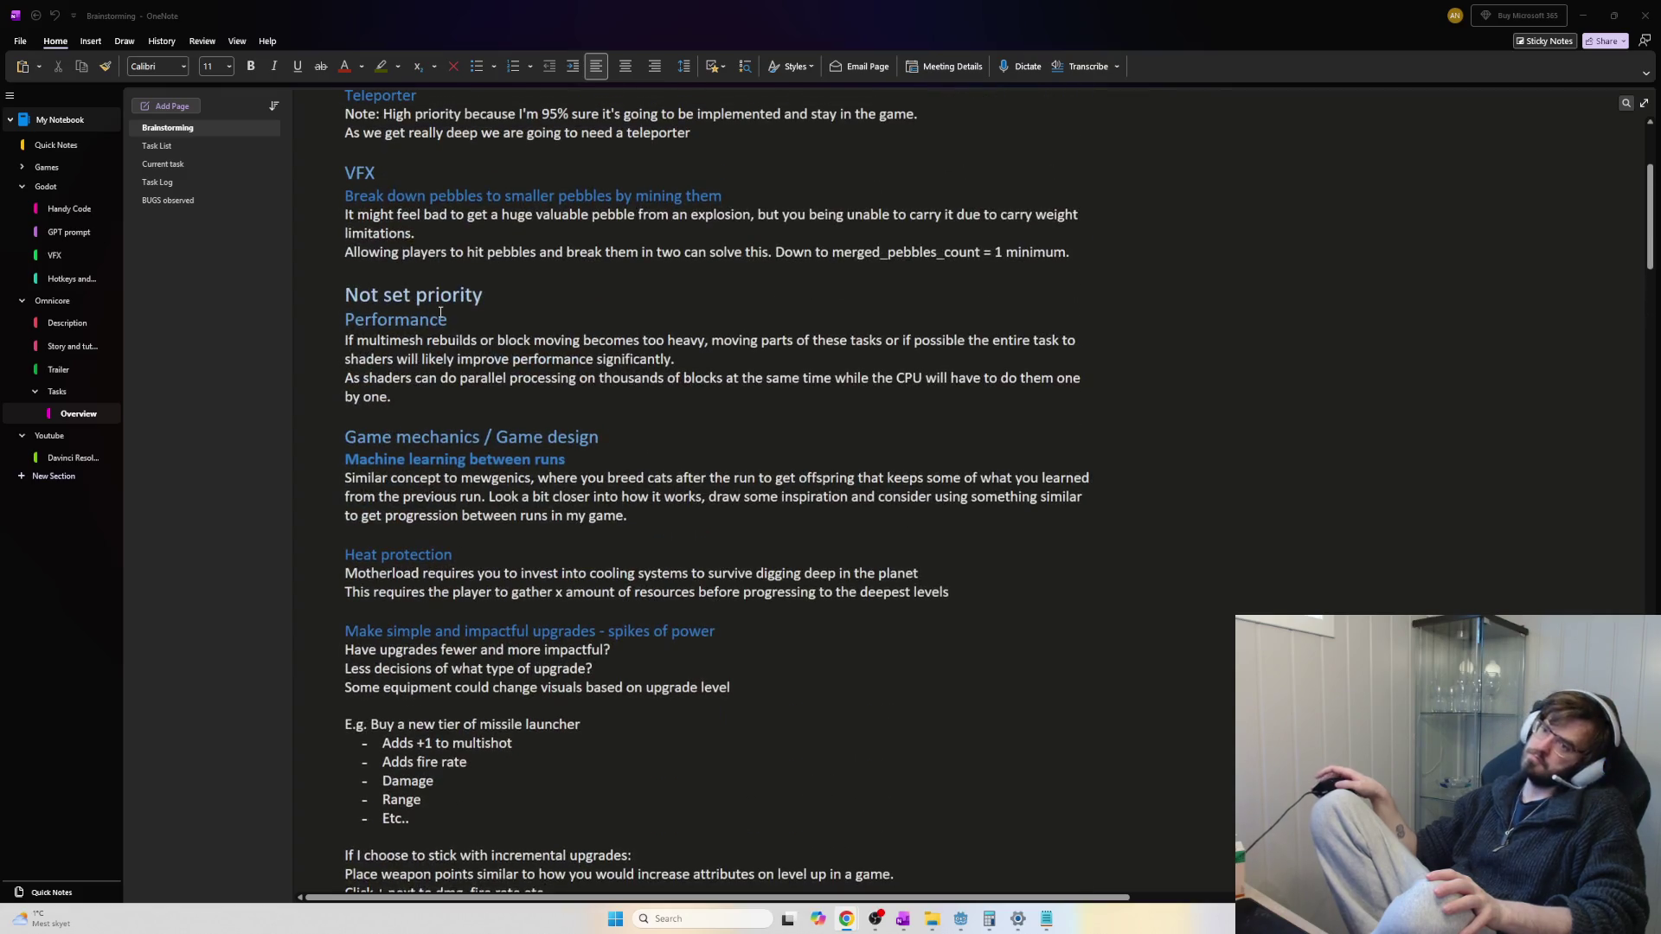
scroll(440, 312, up, 3)
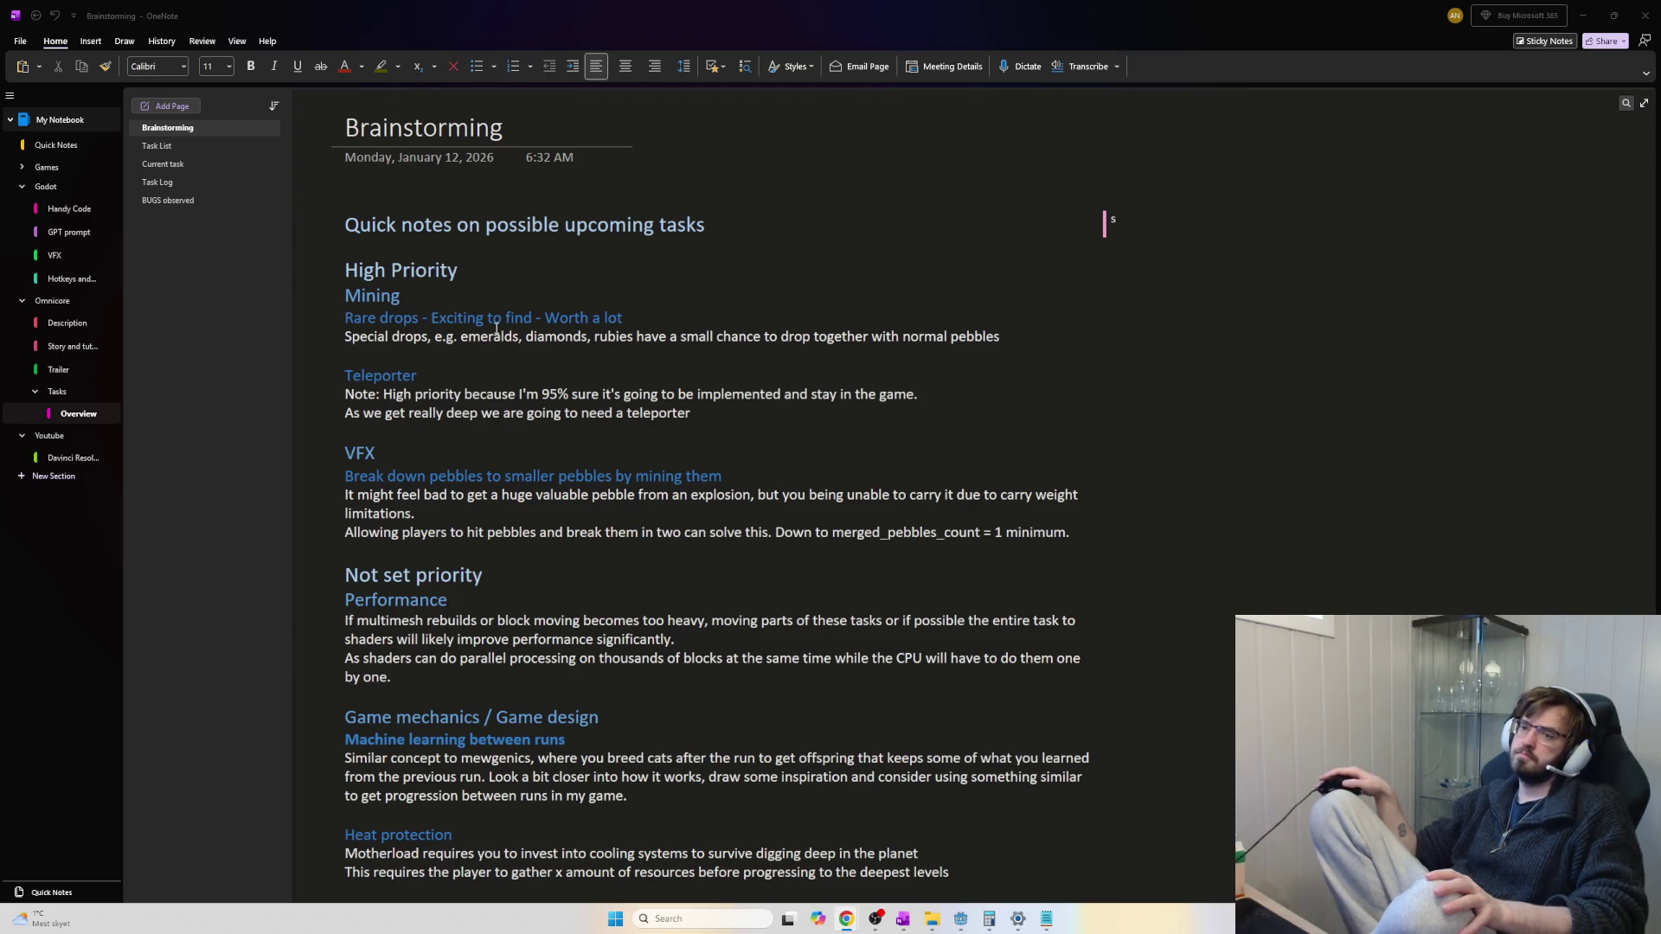
scroll(495, 328, down, 1)
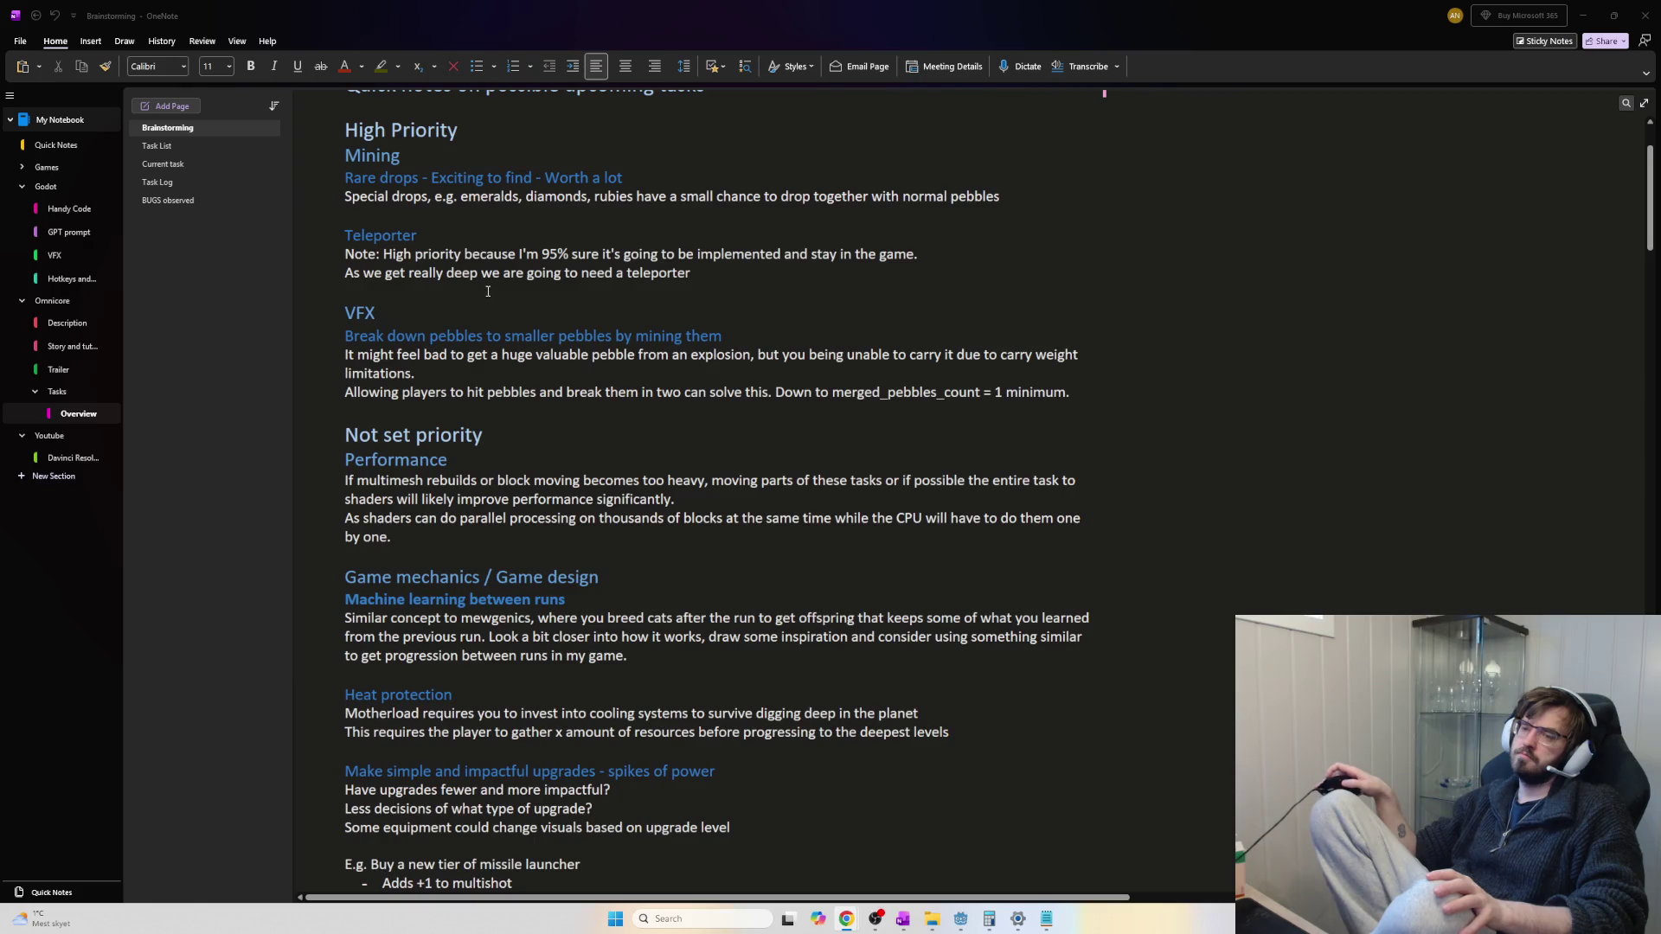
scroll(488, 292, up, 2)
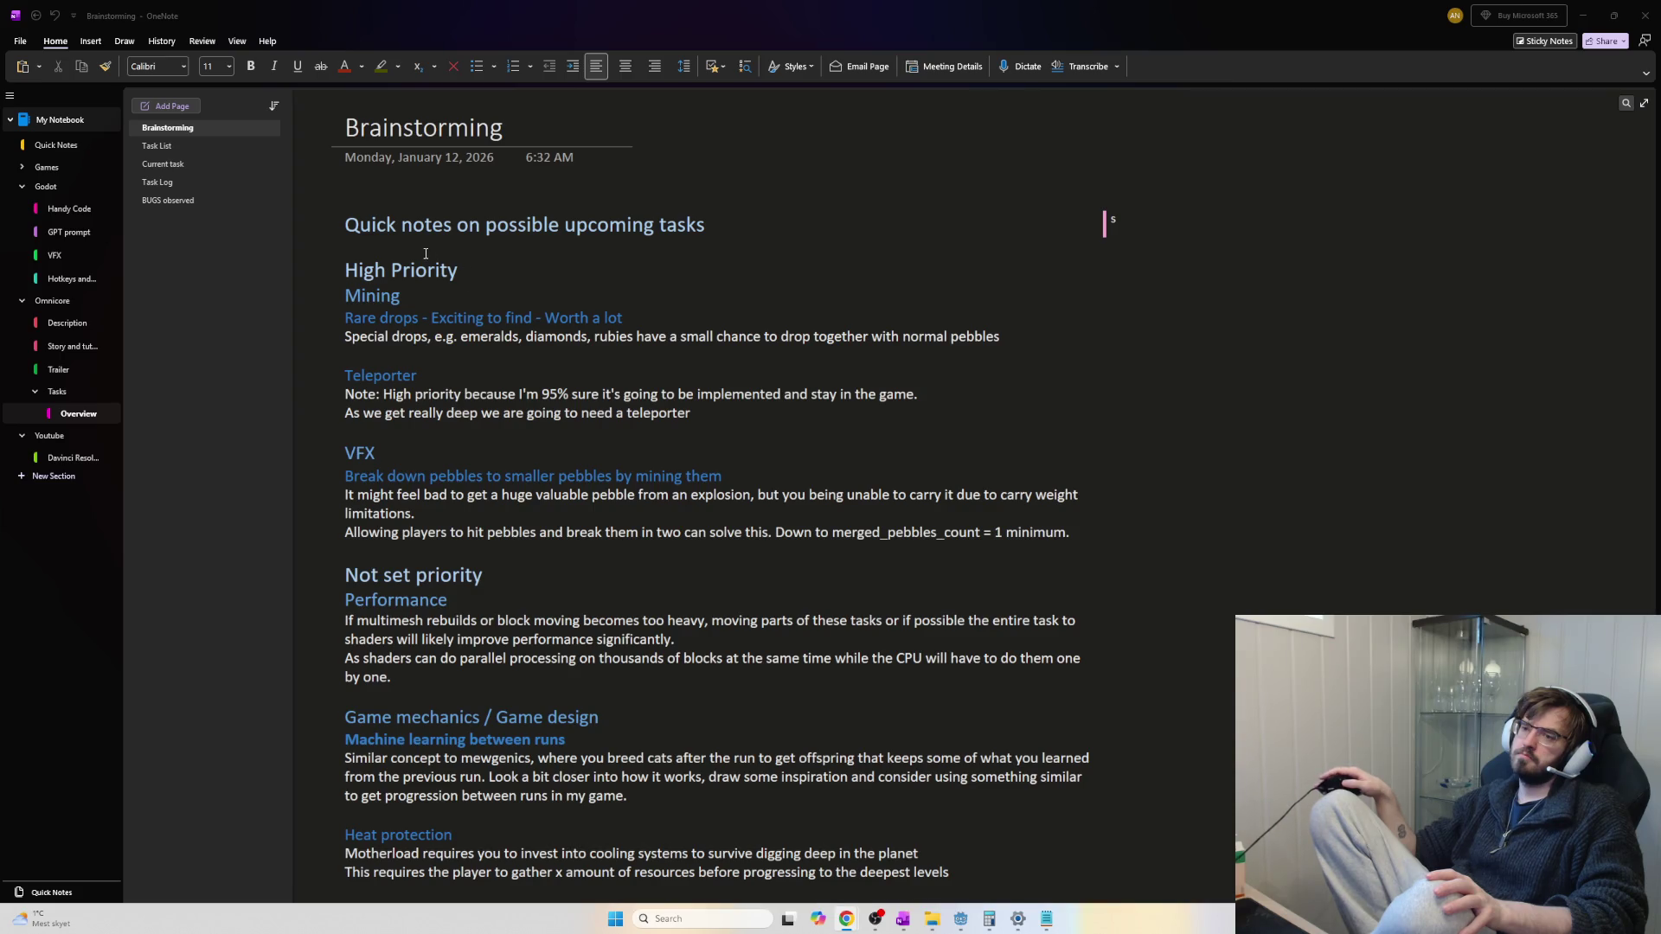
scroll(425, 253, down, 2)
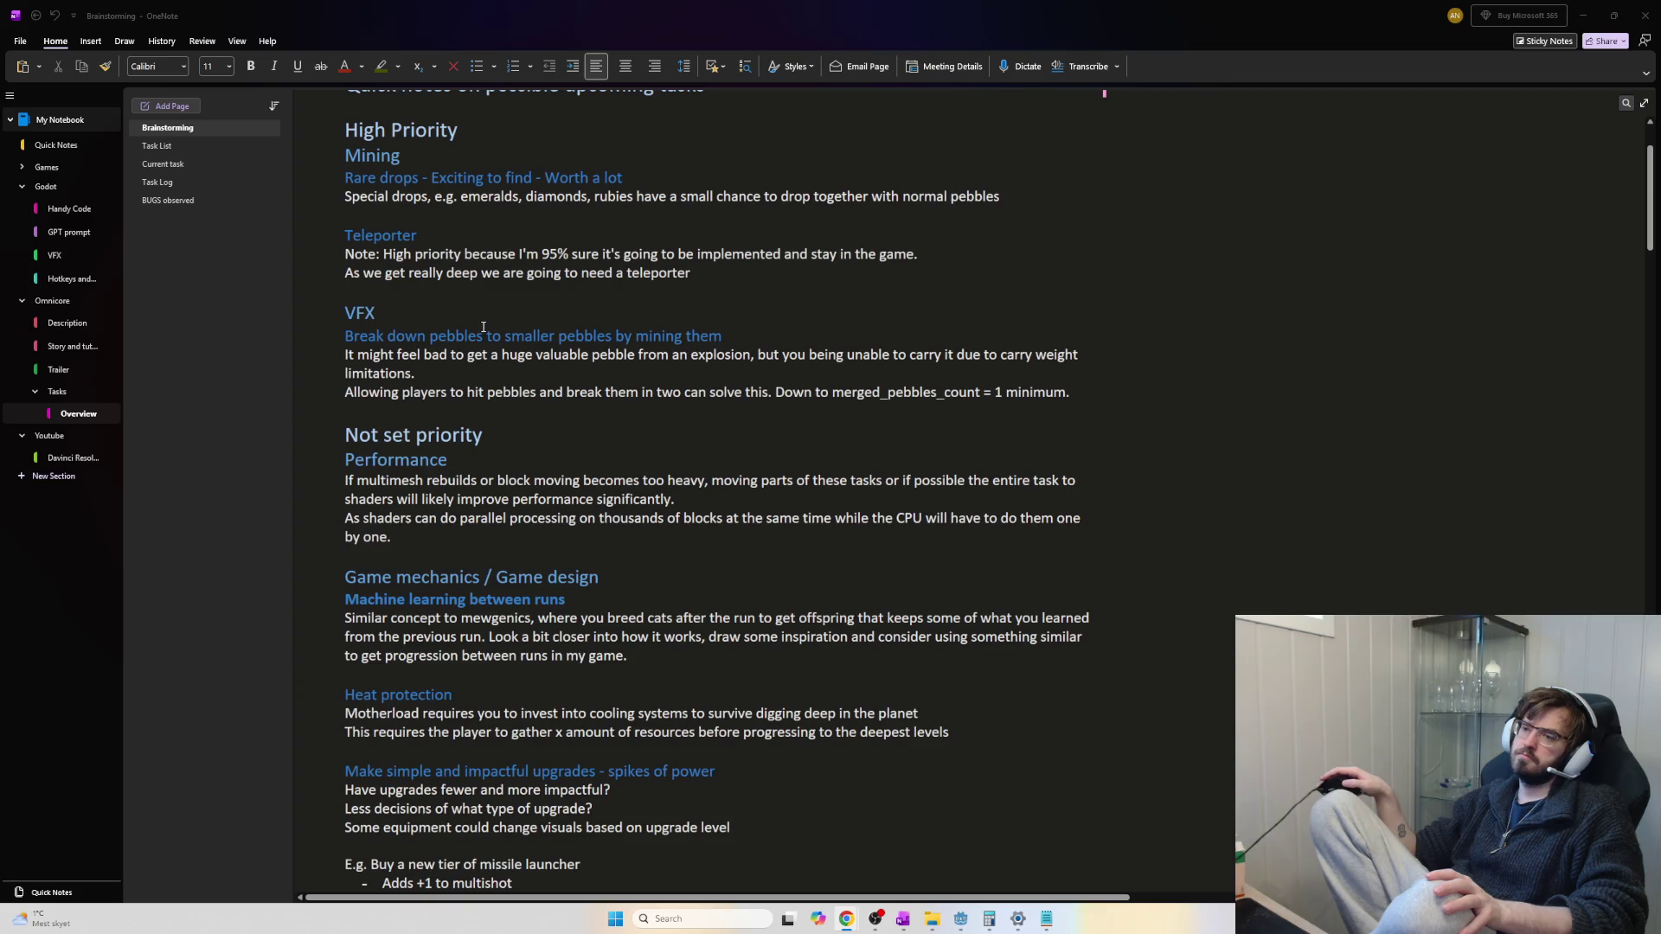
scroll(484, 327, down, 2)
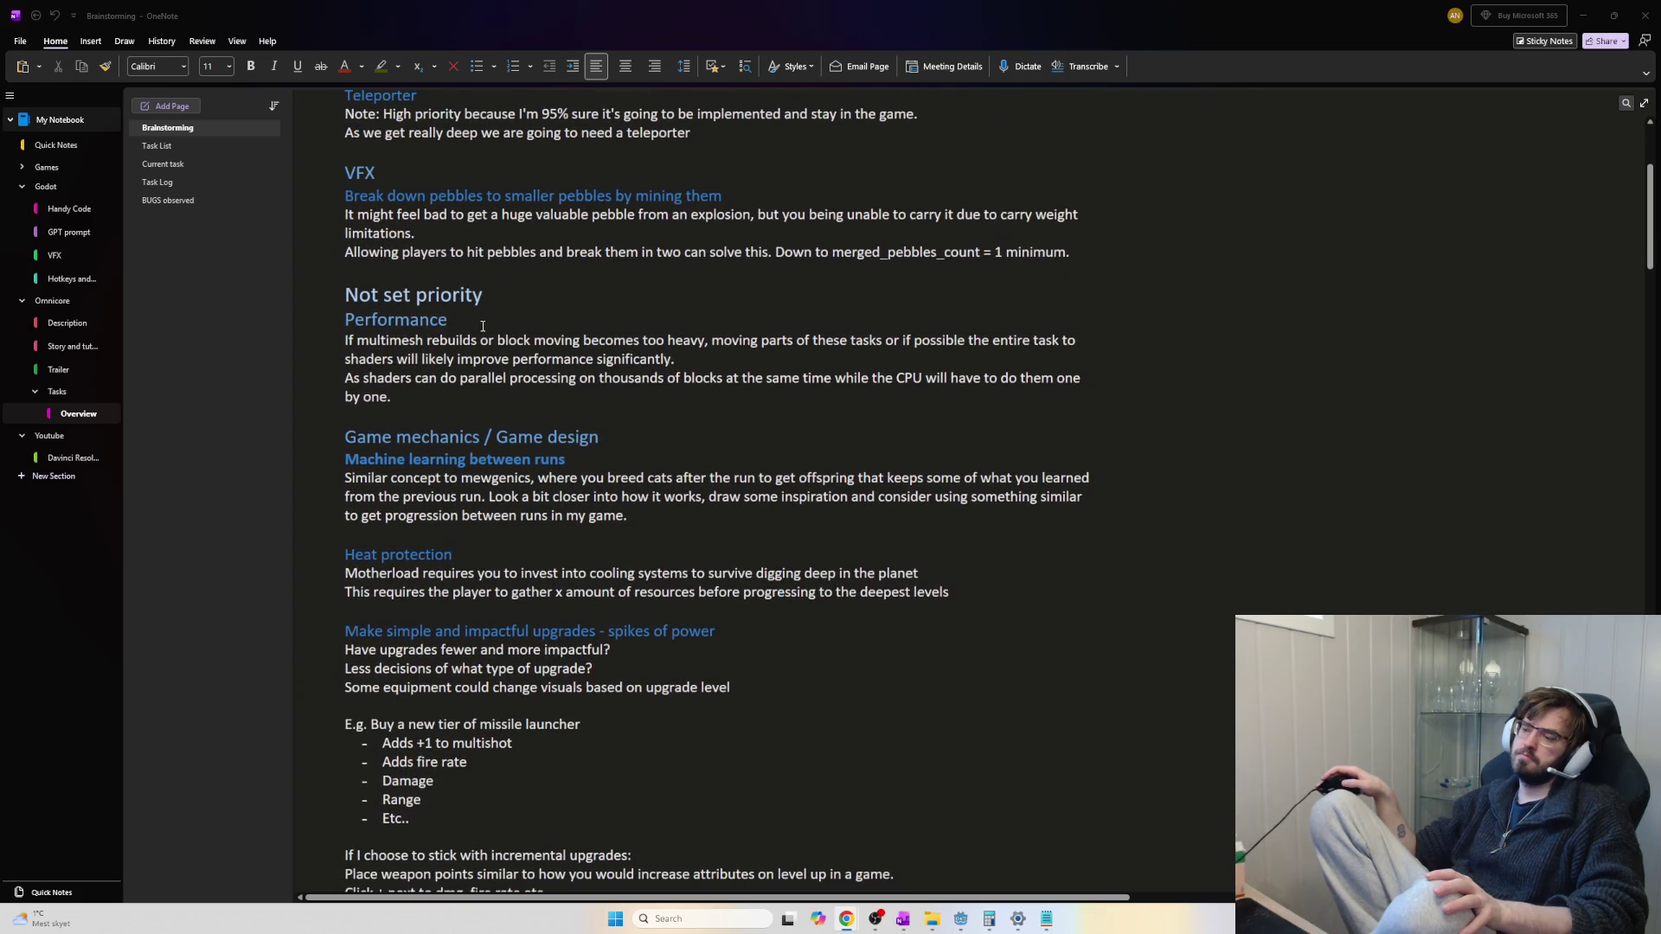
click(343, 313)
mouse_move(343, 313)
mouse_down()
mouse_move(433, 344)
mouse_move(469, 381)
mouse_up()
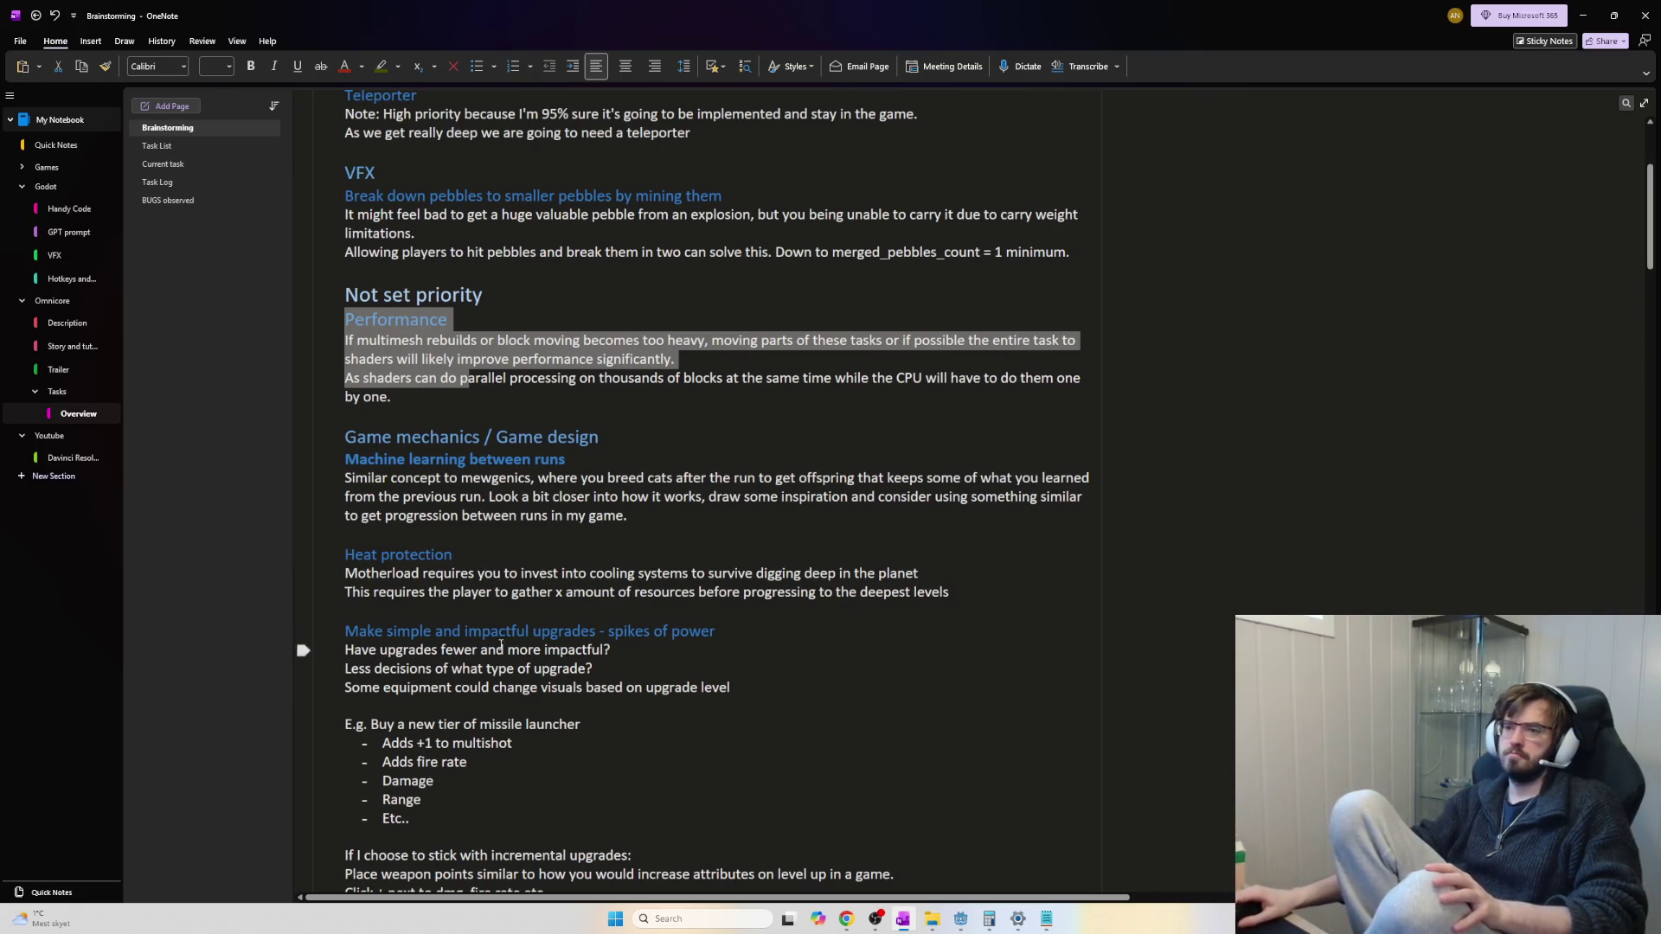
key(alt+Tab)
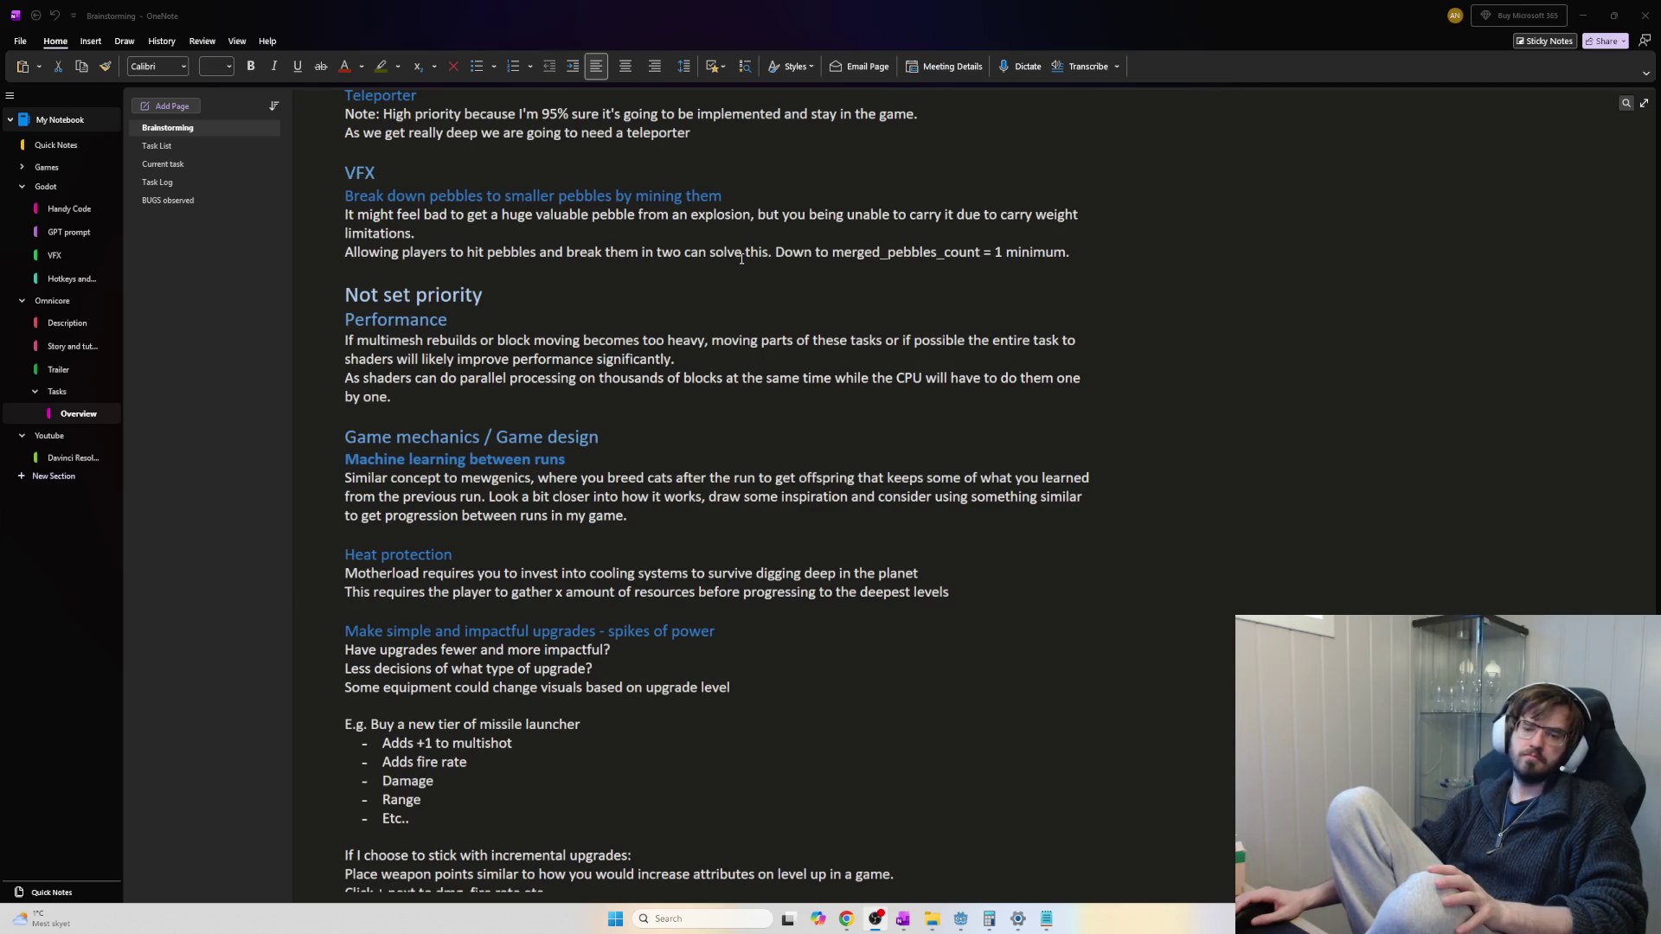
click(553, 295)
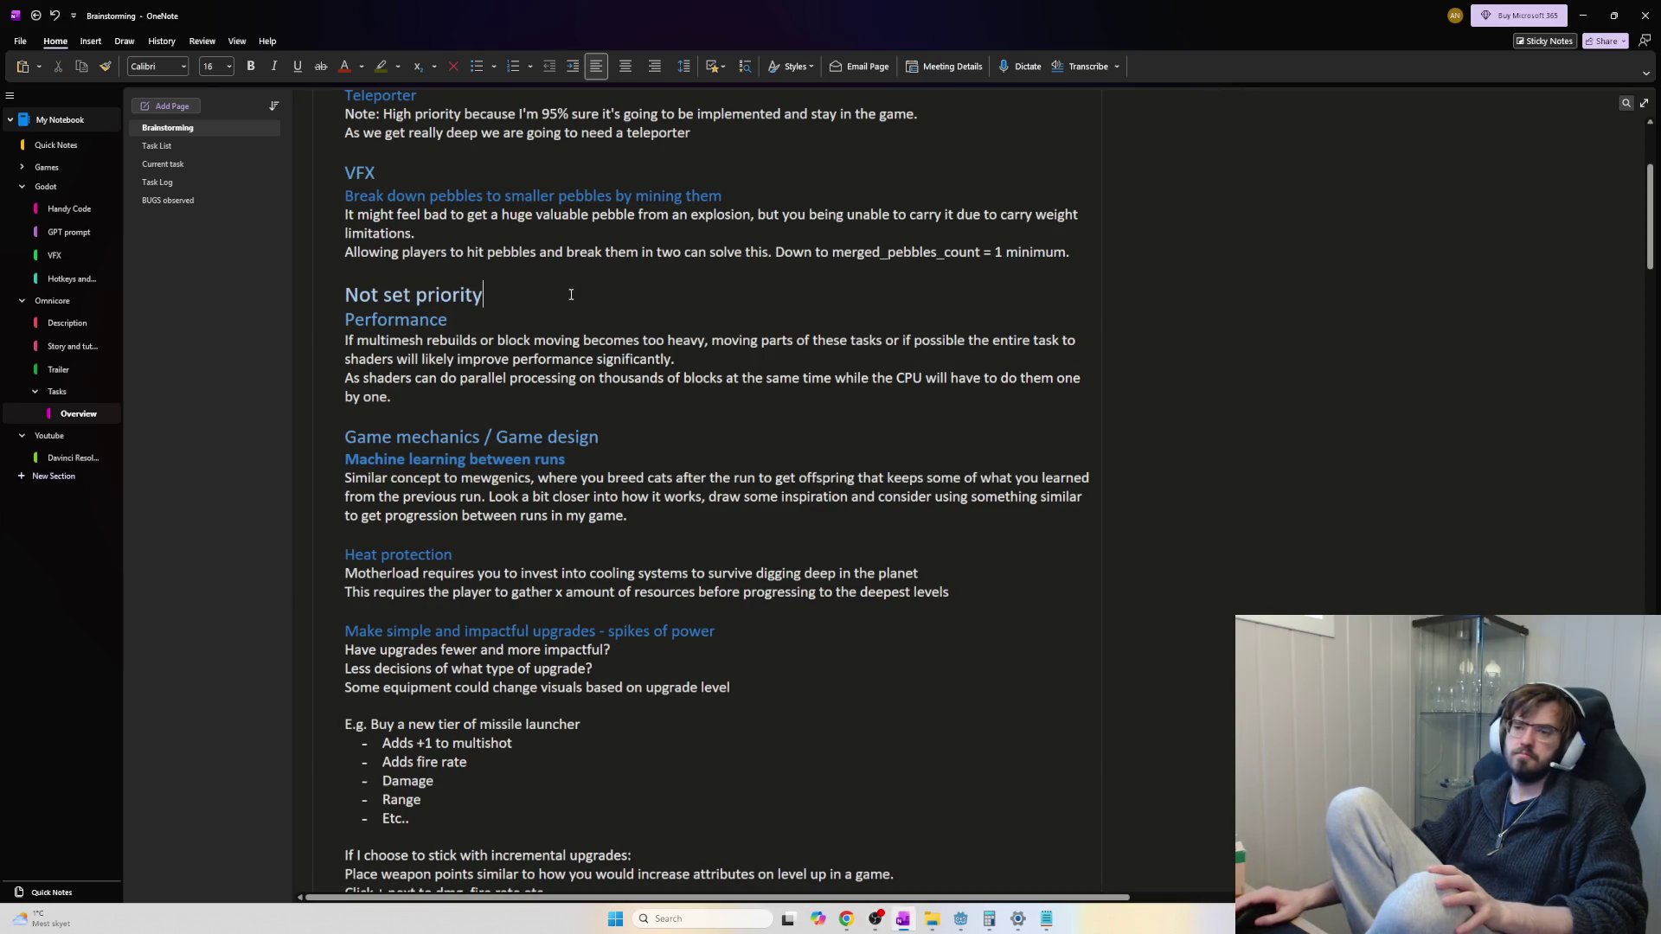
drag(493, 407, 347, 346)
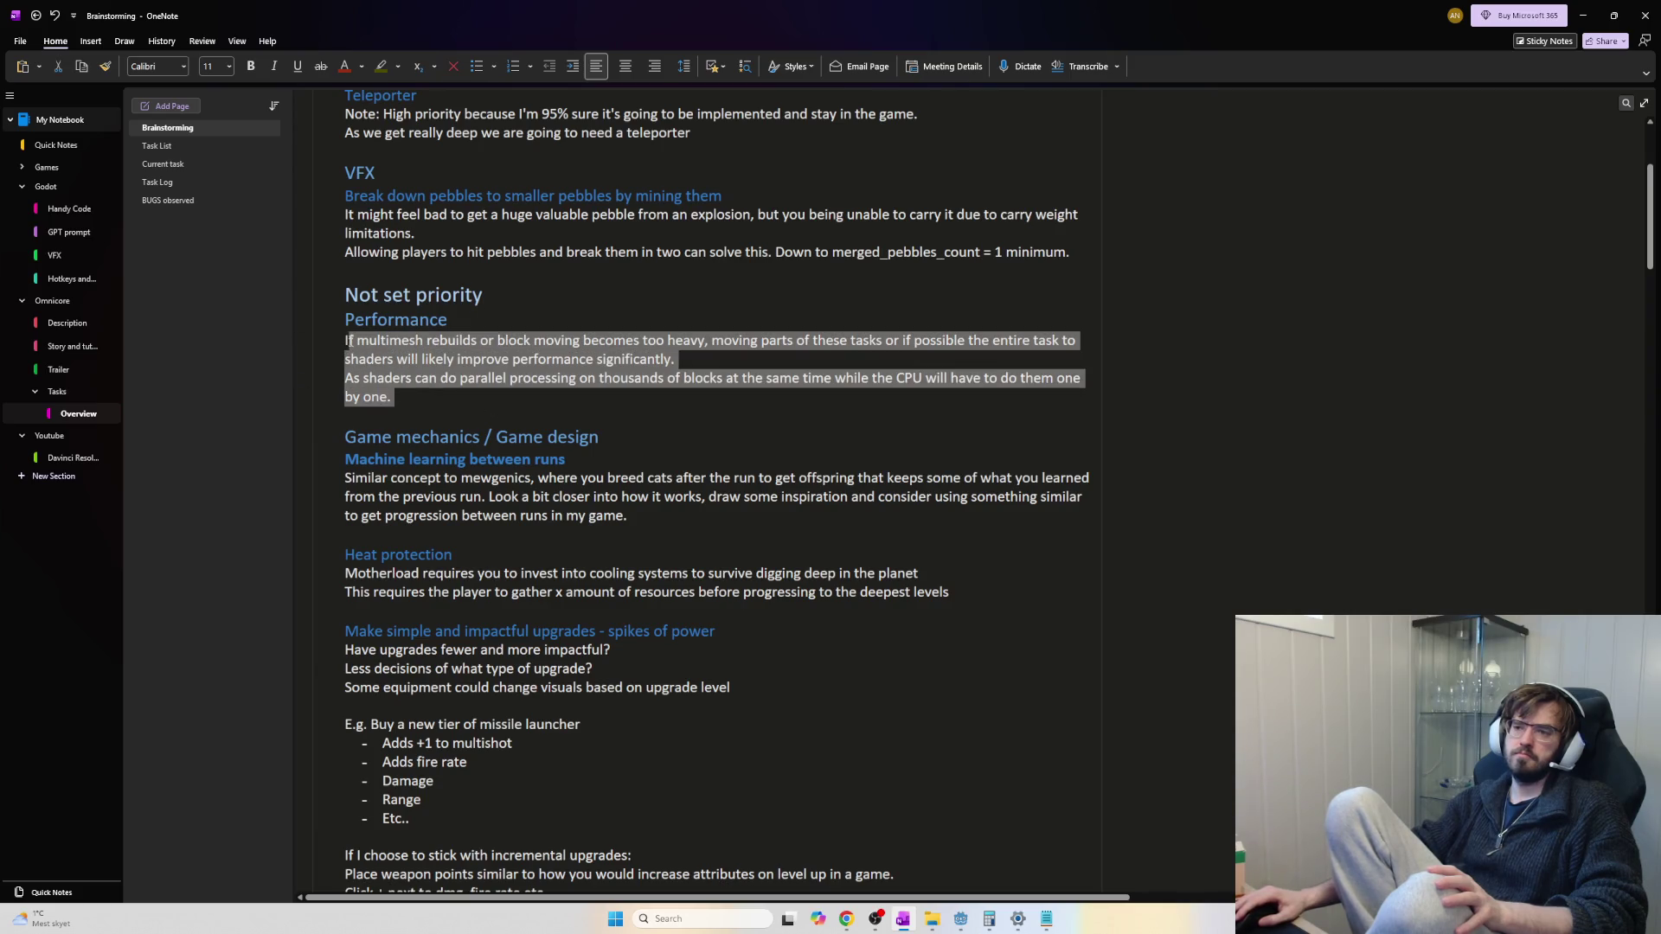
click(434, 390)
scroll(434, 390, down, 3)
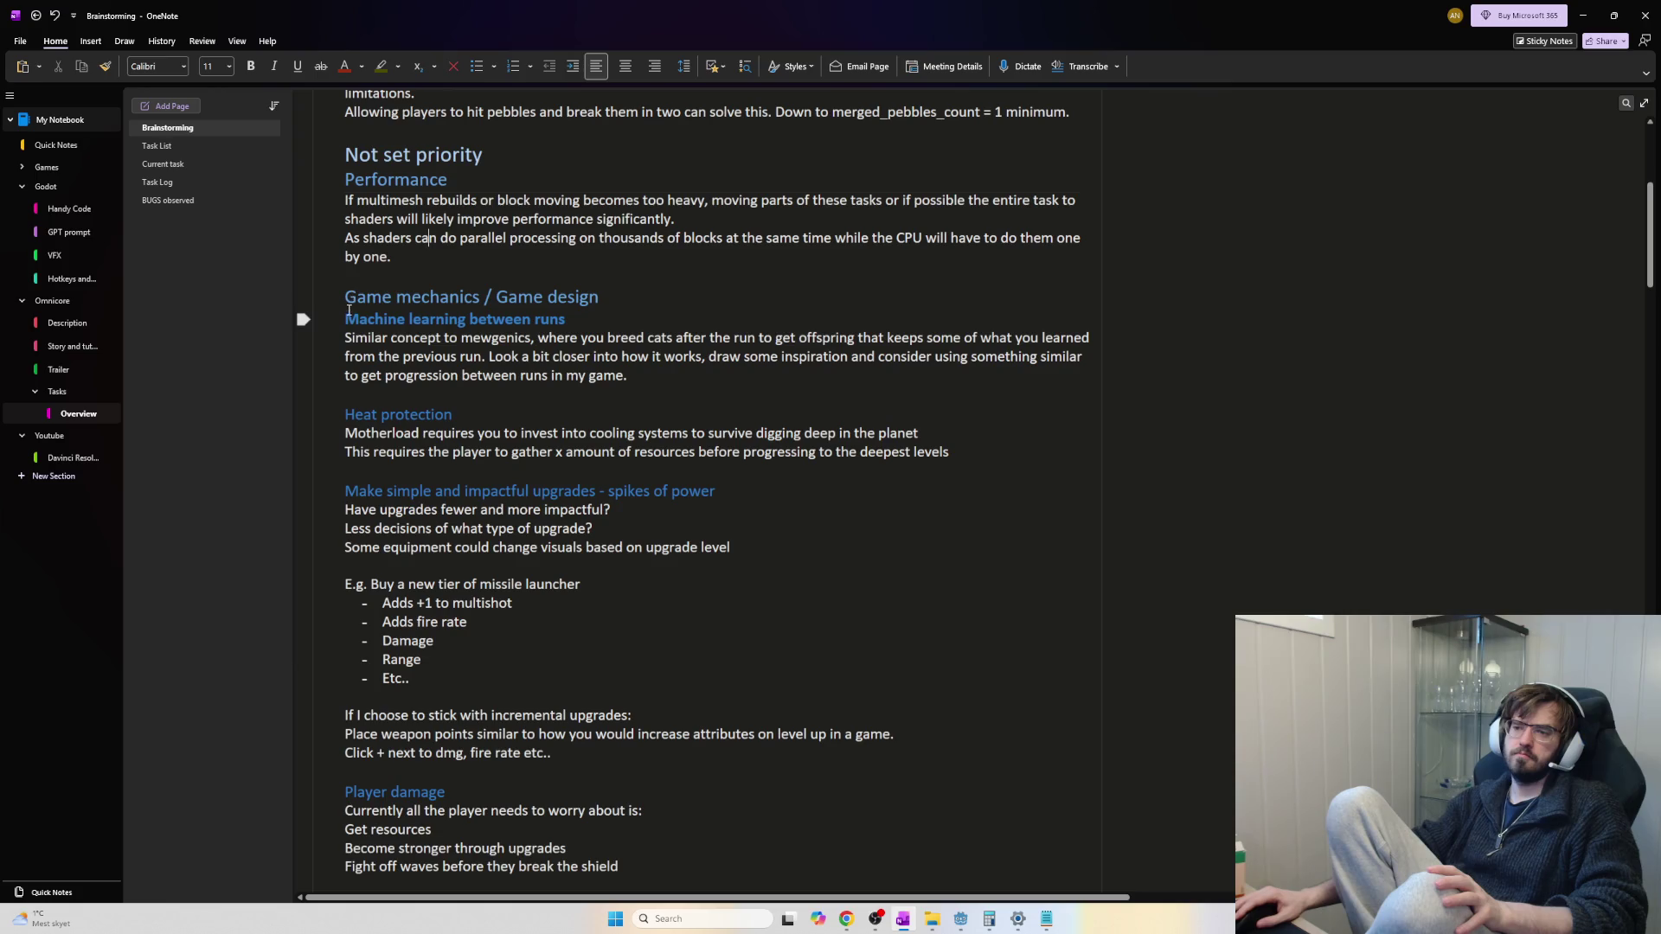
drag(346, 320, 630, 378)
click(639, 381)
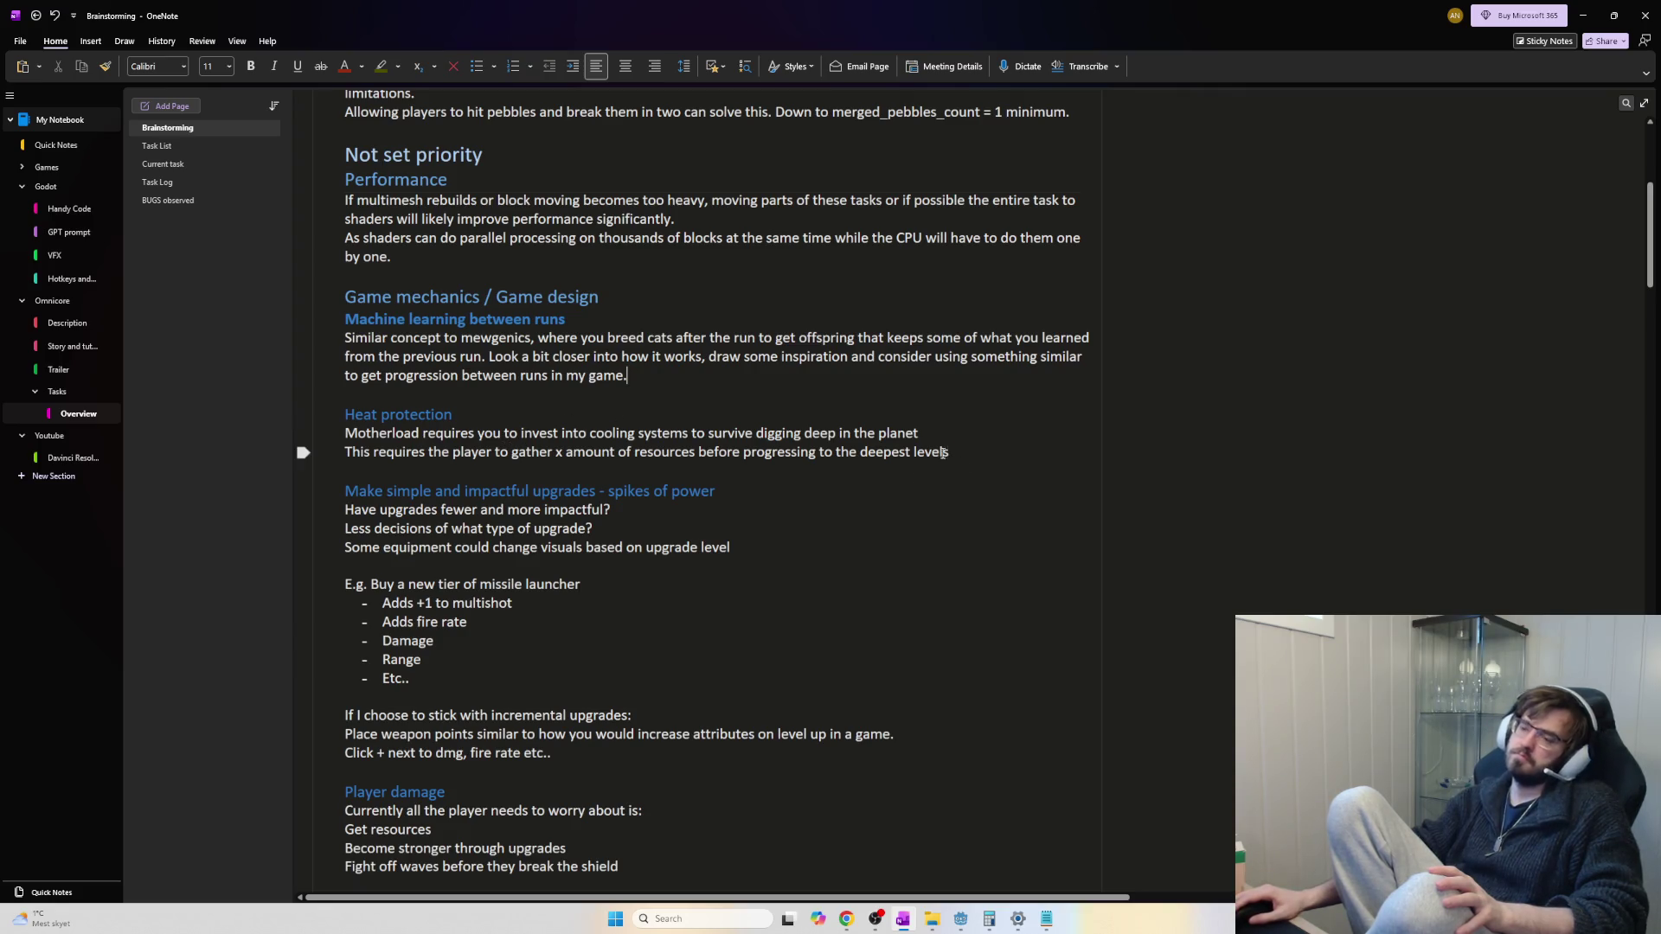
mouse_move(957, 452)
mouse_down()
mouse_move(452, 418)
mouse_move(363, 432)
mouse_move(349, 412)
mouse_up()
click(482, 452)
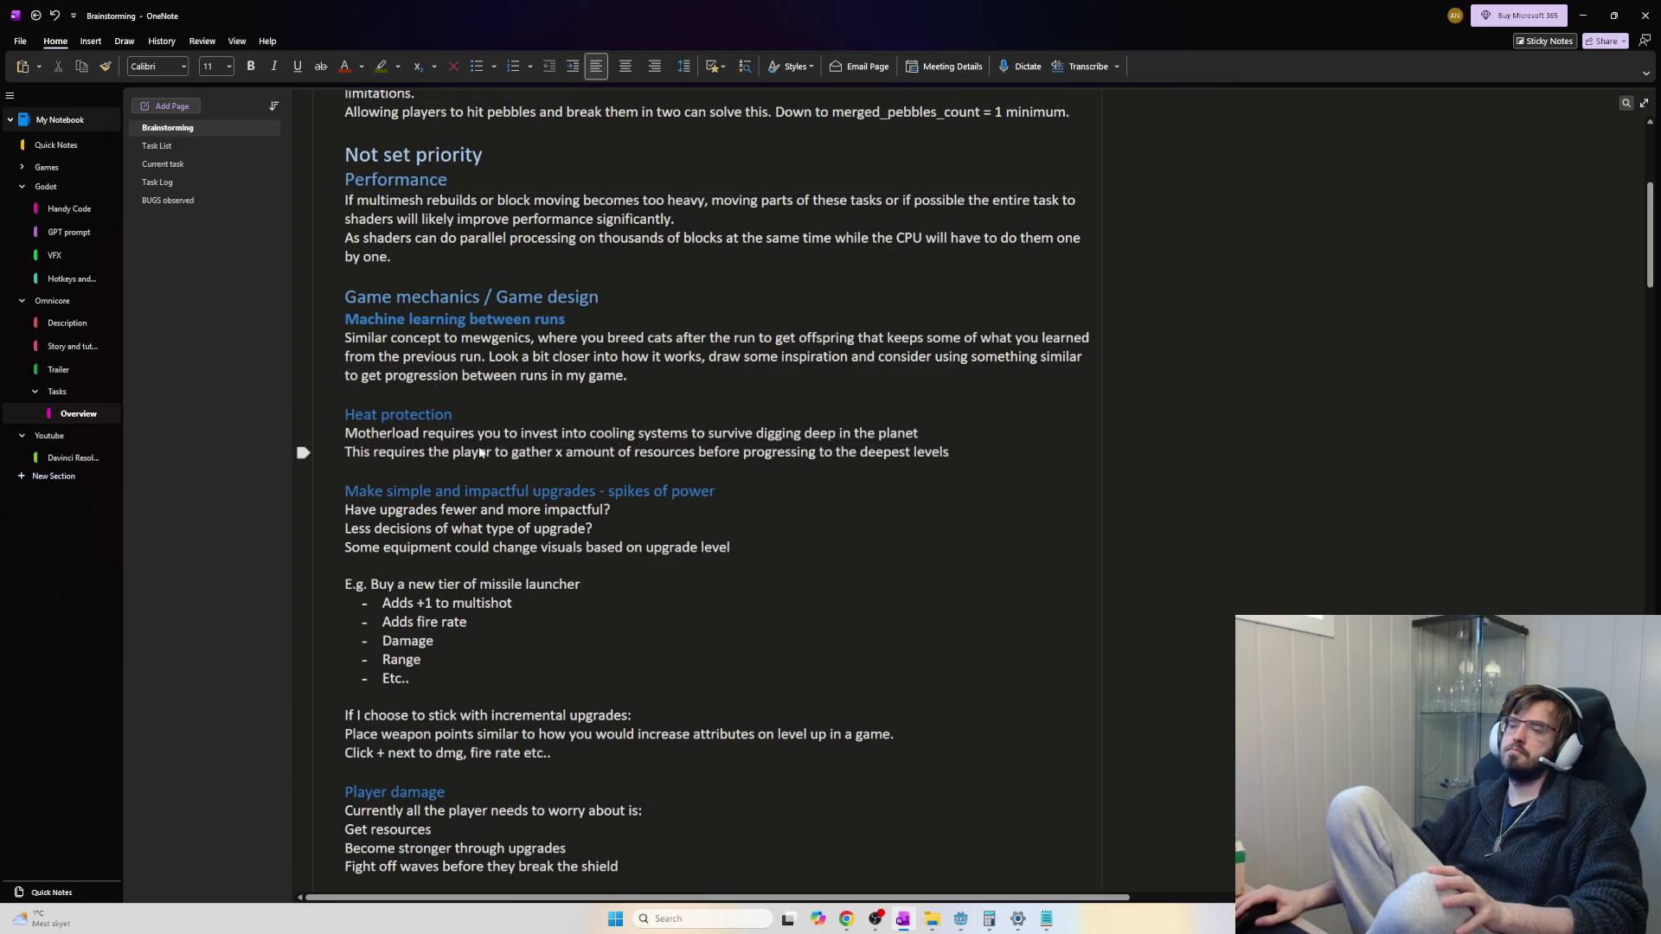
scroll(482, 452, down, 3)
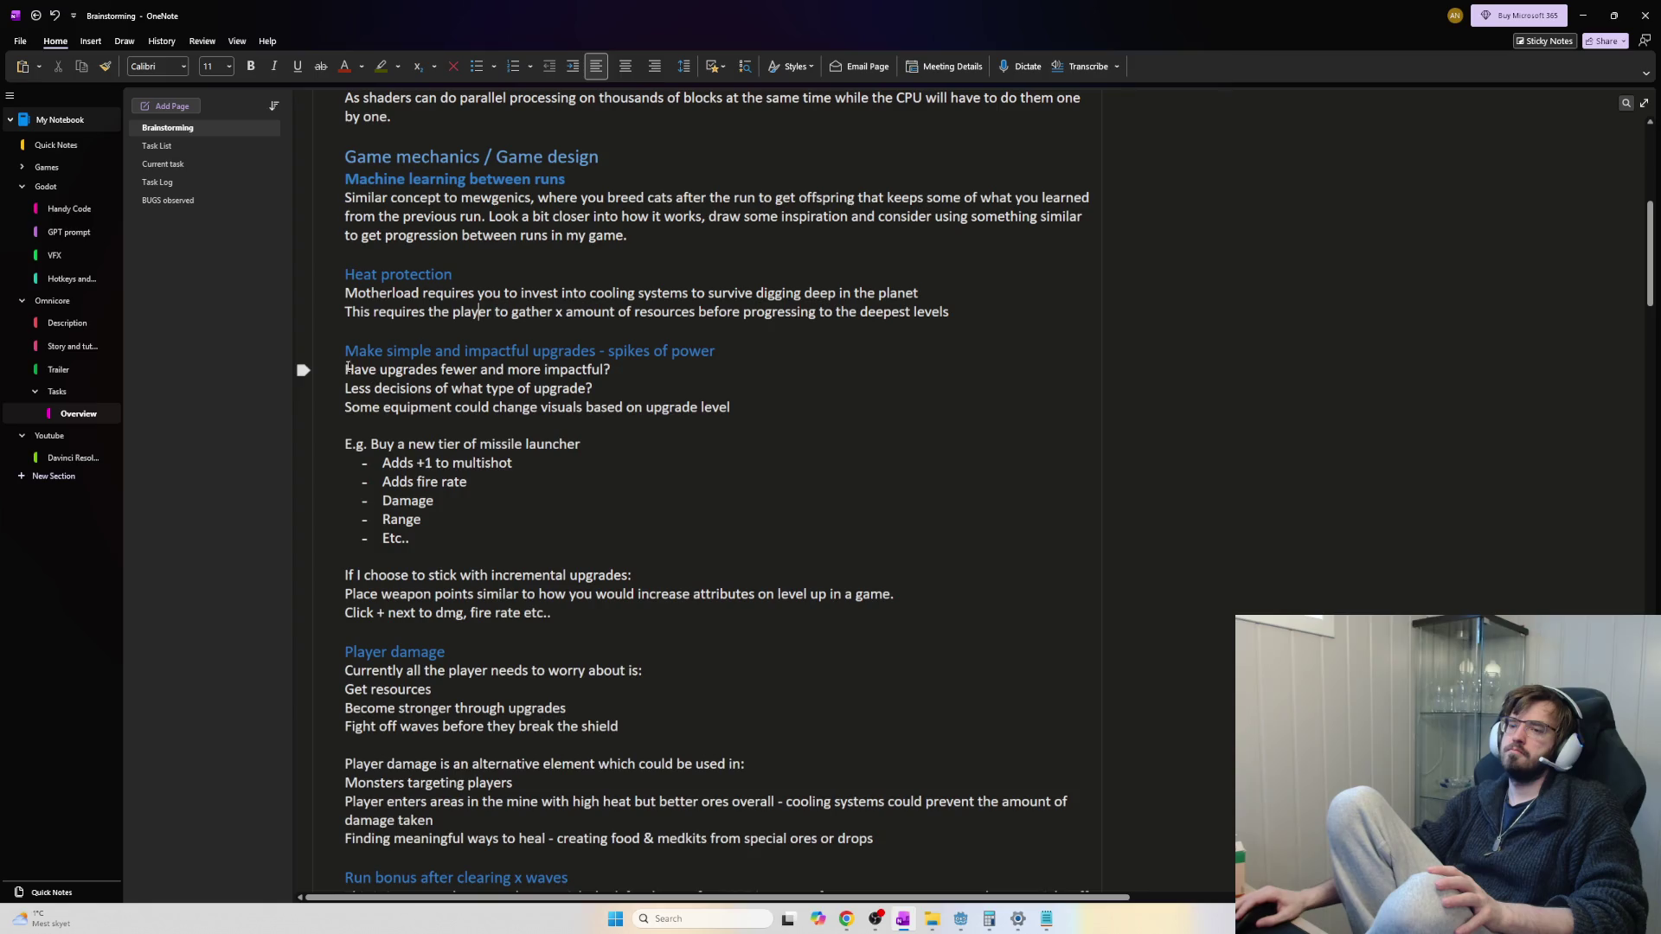
mouse_move(346, 351)
mouse_down()
mouse_move(766, 408)
mouse_move(346, 351)
mouse_move(304, 369)
mouse_up()
drag(342, 361, 345, 367)
click(458, 390)
mouse_move(734, 407)
mouse_down()
mouse_move(344, 369)
mouse_move(346, 388)
mouse_move(343, 372)
mouse_move(327, 384)
mouse_move(350, 382)
mouse_up()
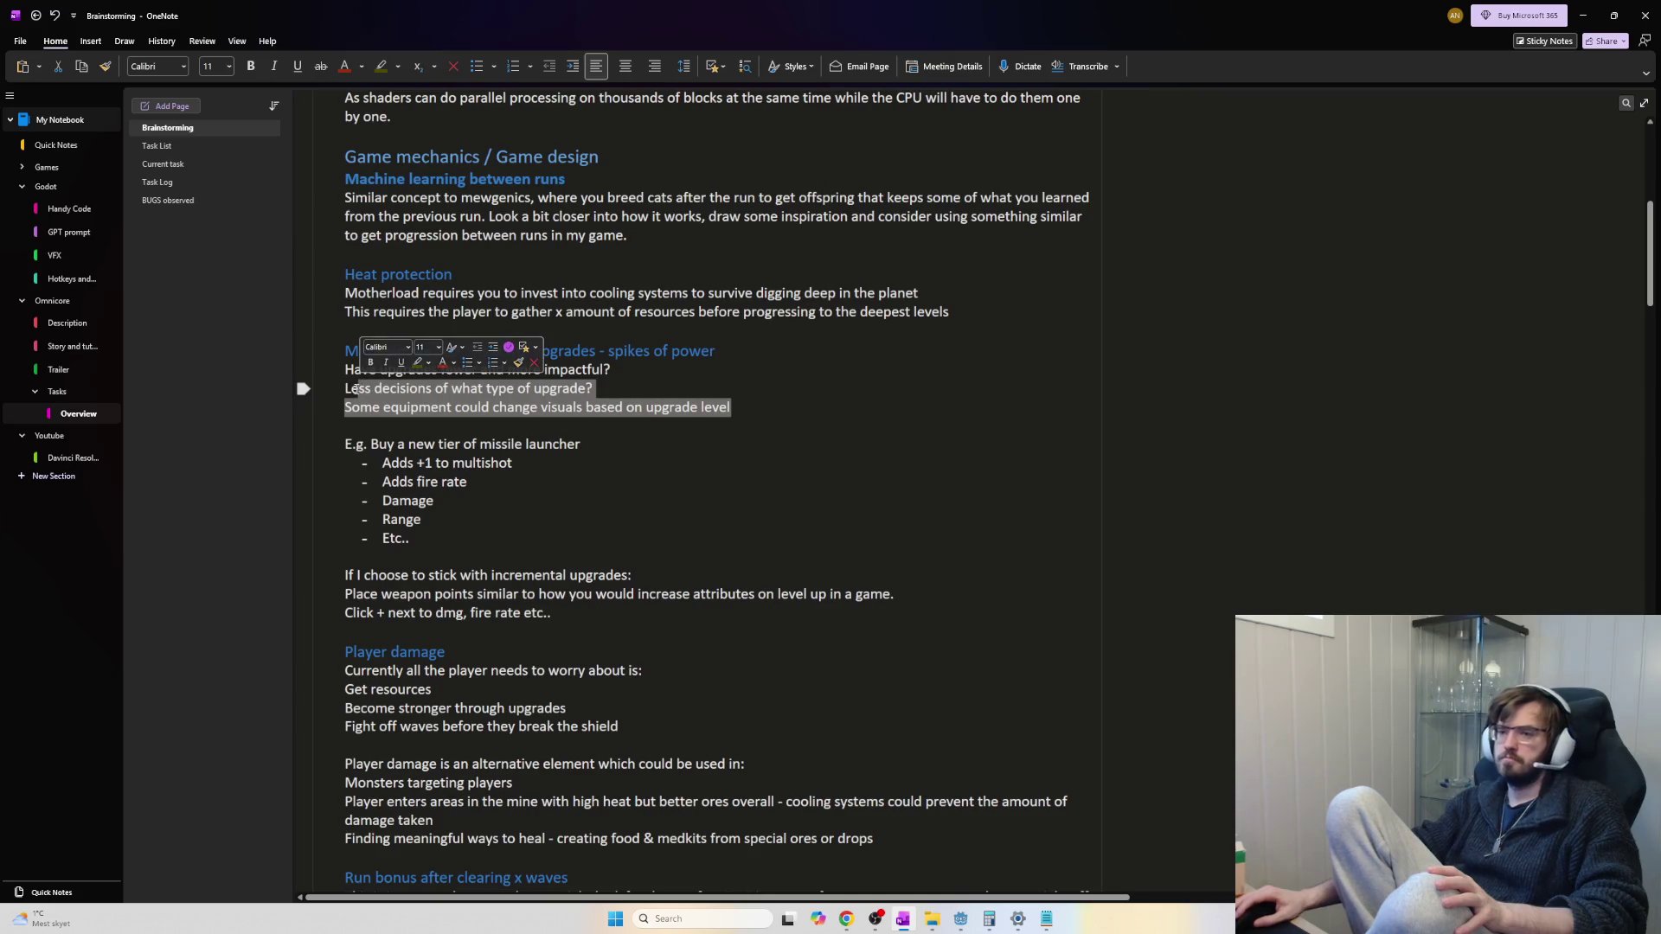
click(355, 390)
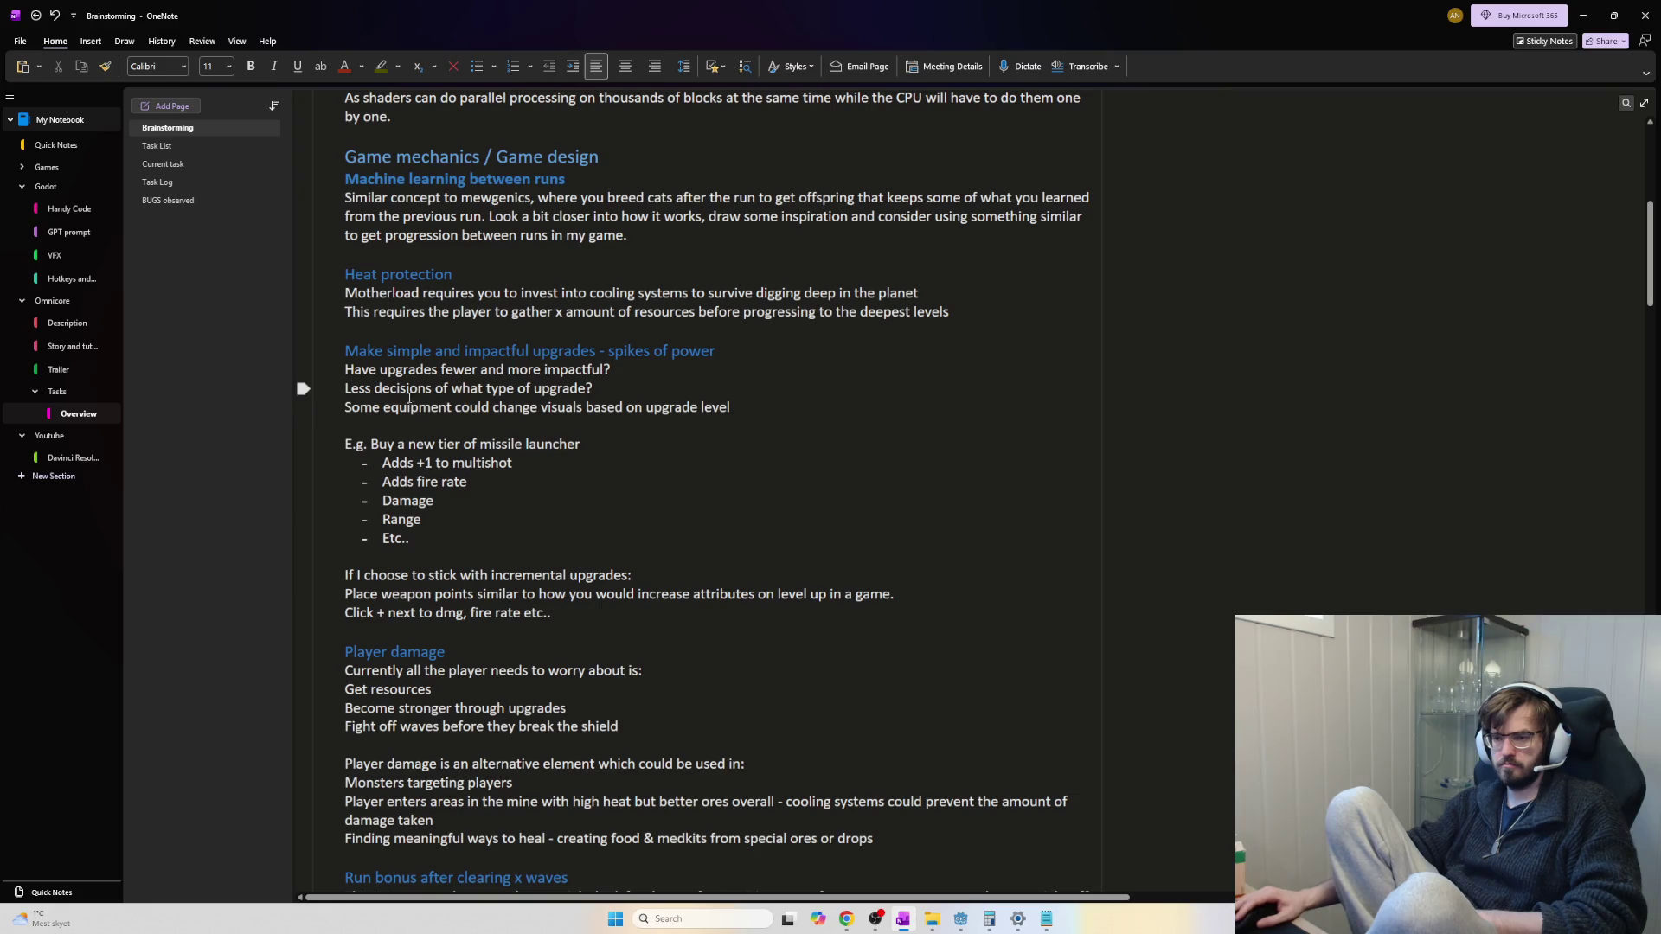
mouse_move(380, 408)
mouse_down()
mouse_move(776, 410)
mouse_move(367, 390)
mouse_move(295, 418)
mouse_up()
click(301, 409)
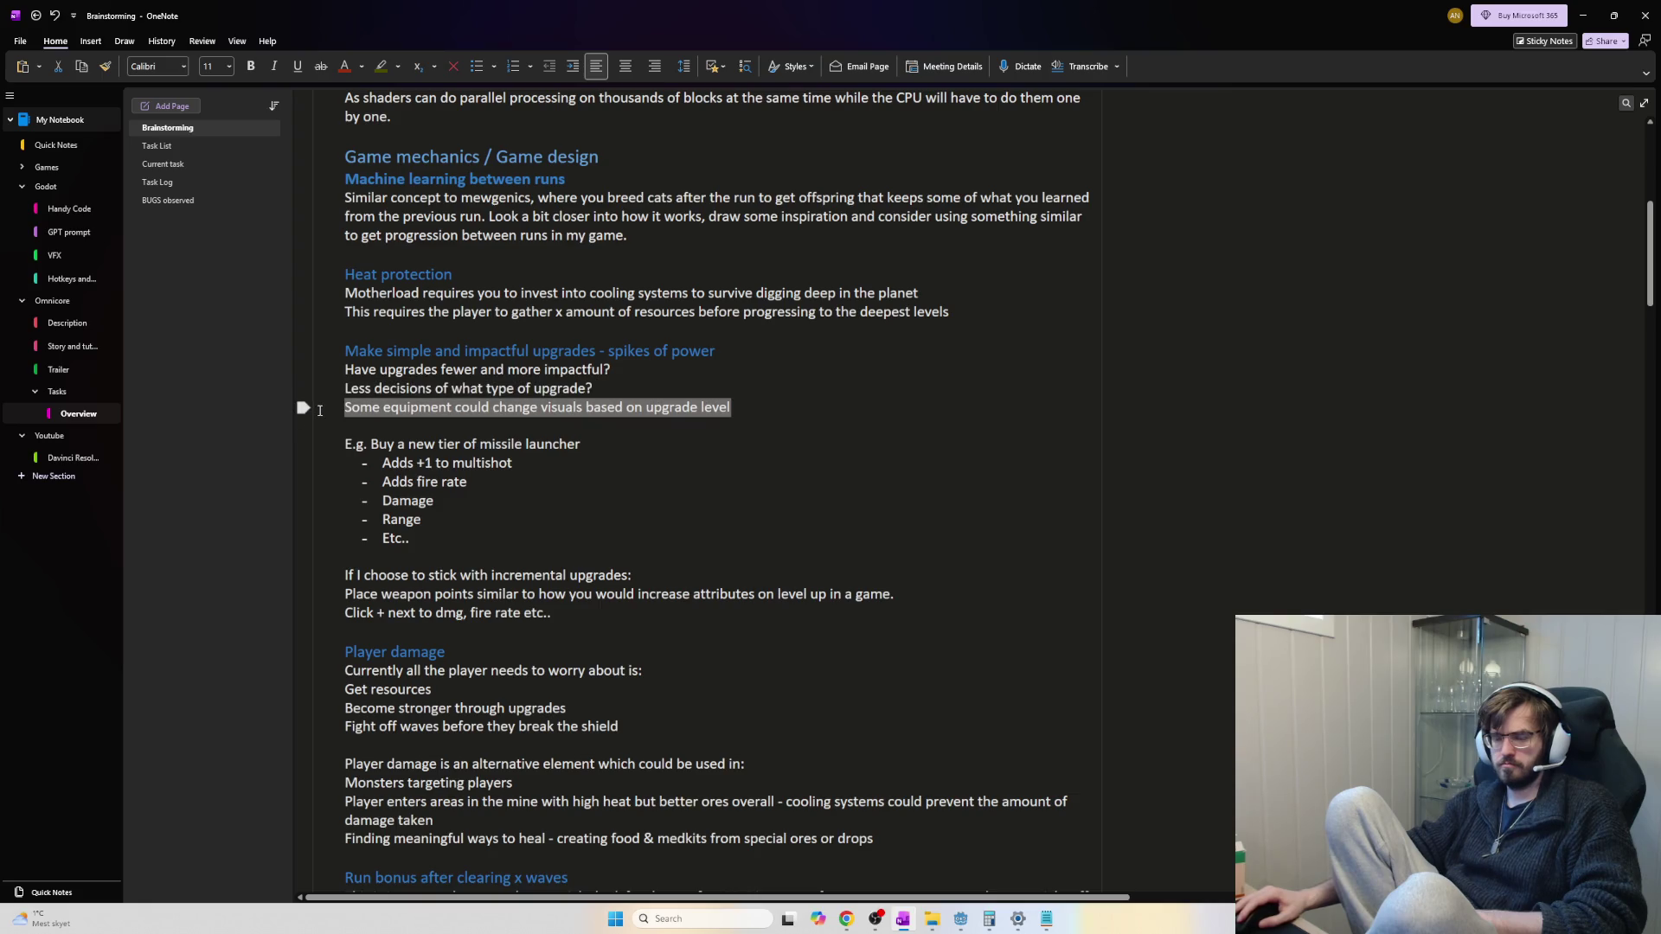
click(658, 449)
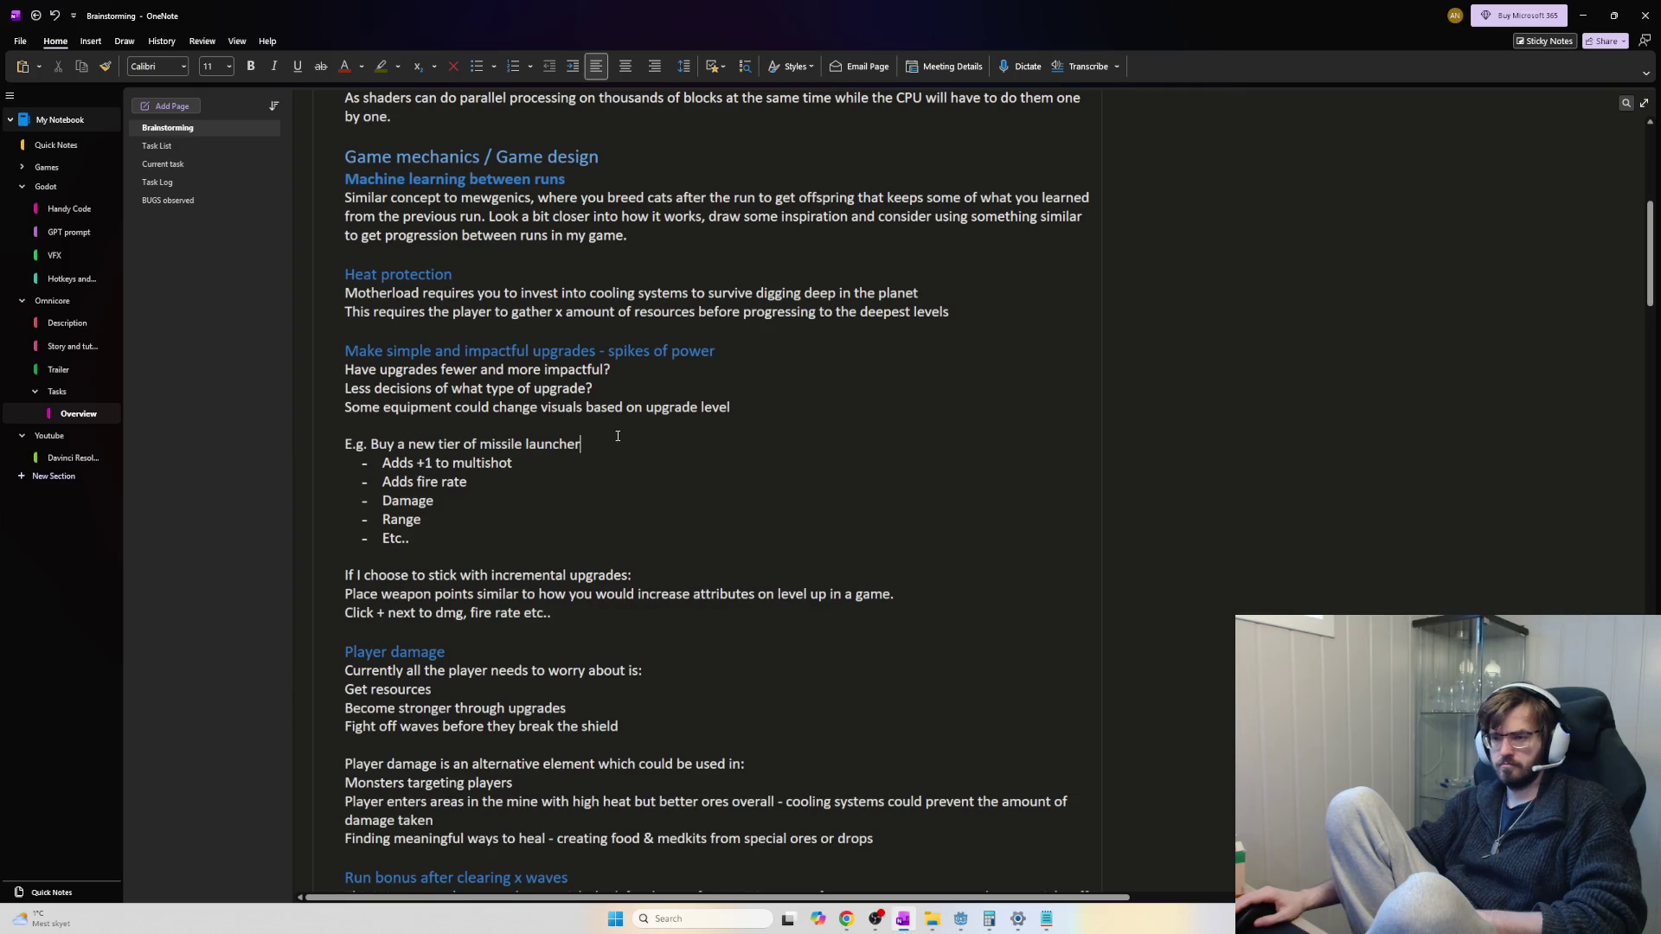
drag(732, 407, 347, 403)
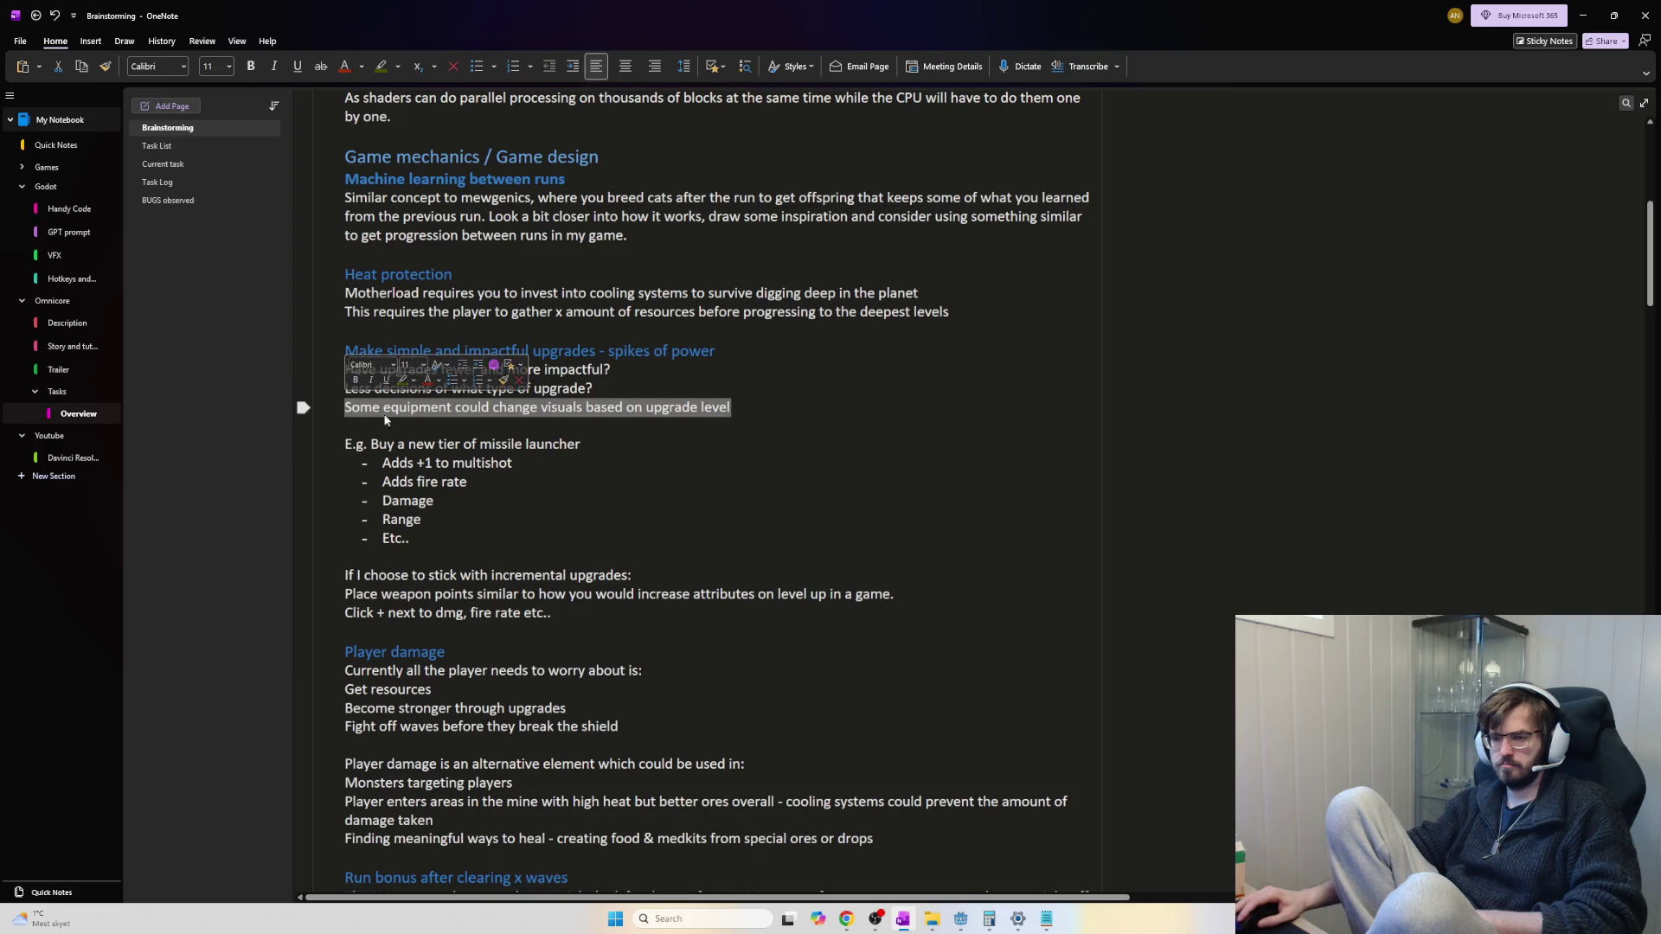
click(602, 476)
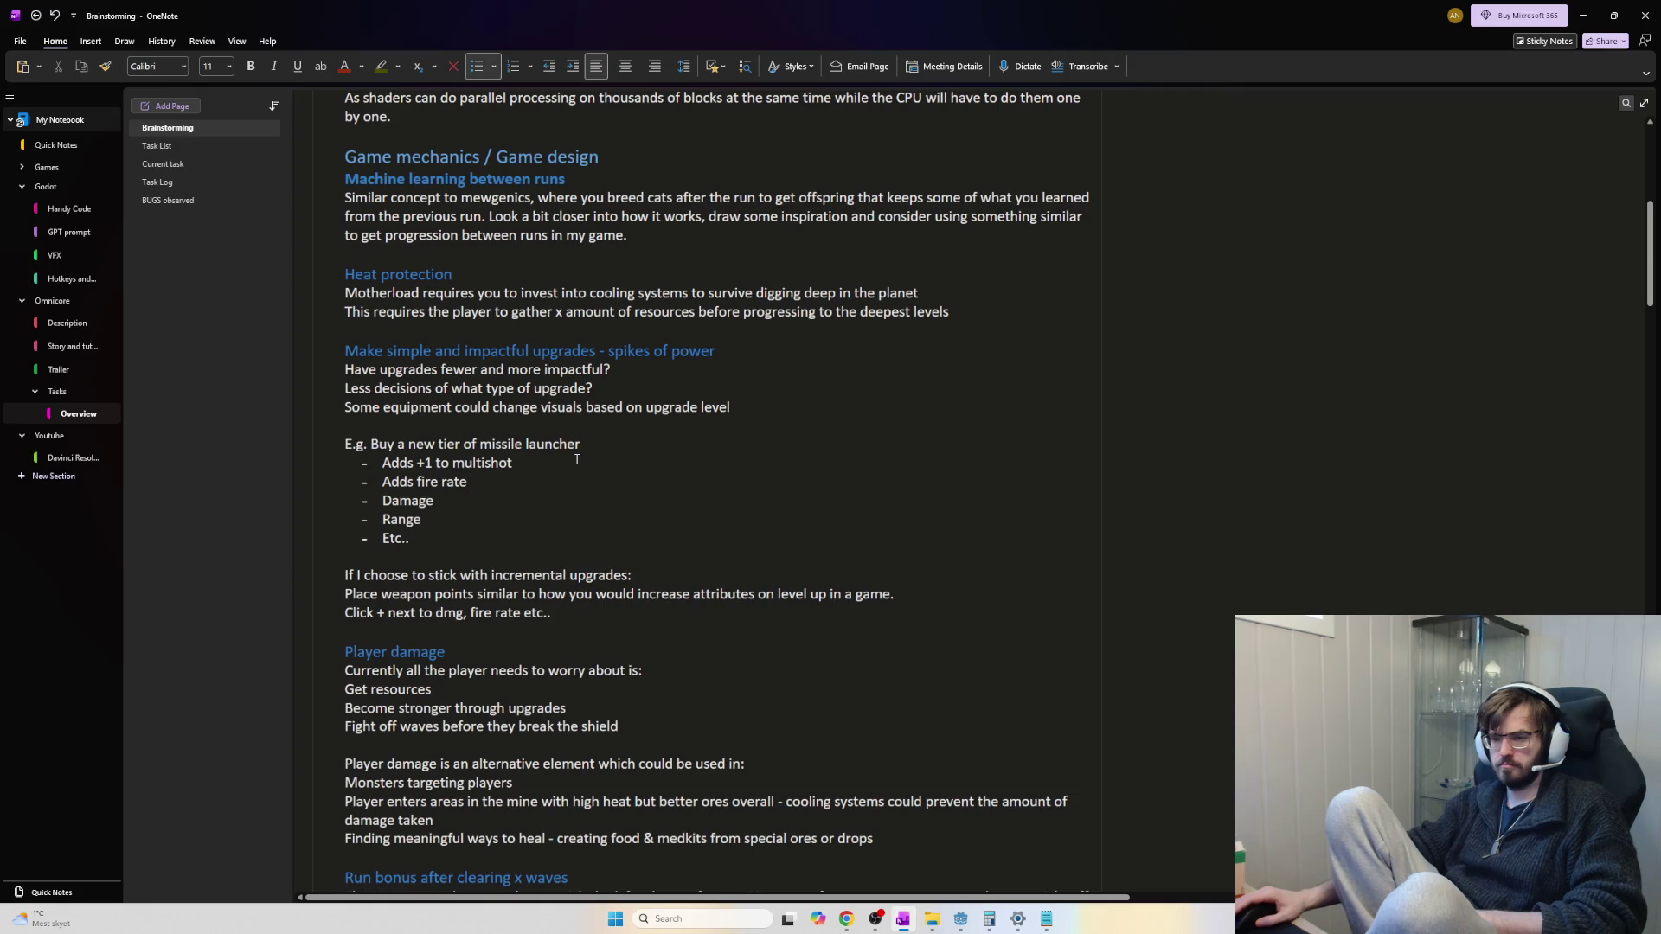
scroll(577, 459, down, 2)
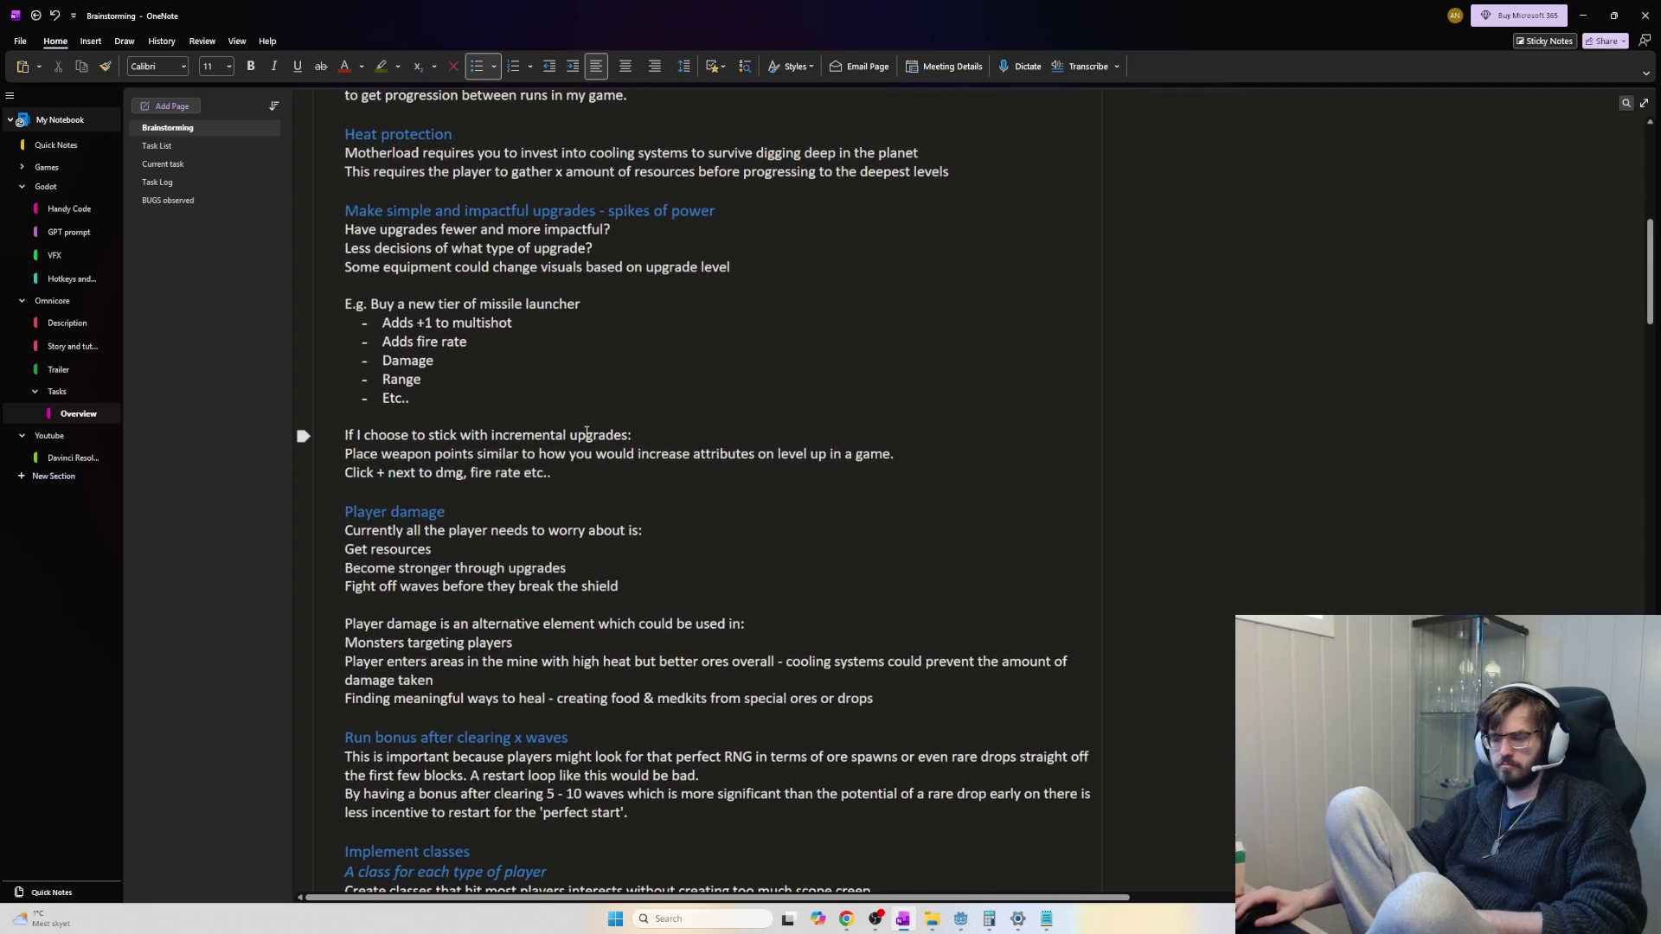
drag(568, 454, 434, 454)
mouse_move(606, 481)
mouse_down()
mouse_move(346, 493)
mouse_move(380, 457)
mouse_move(348, 189)
mouse_up()
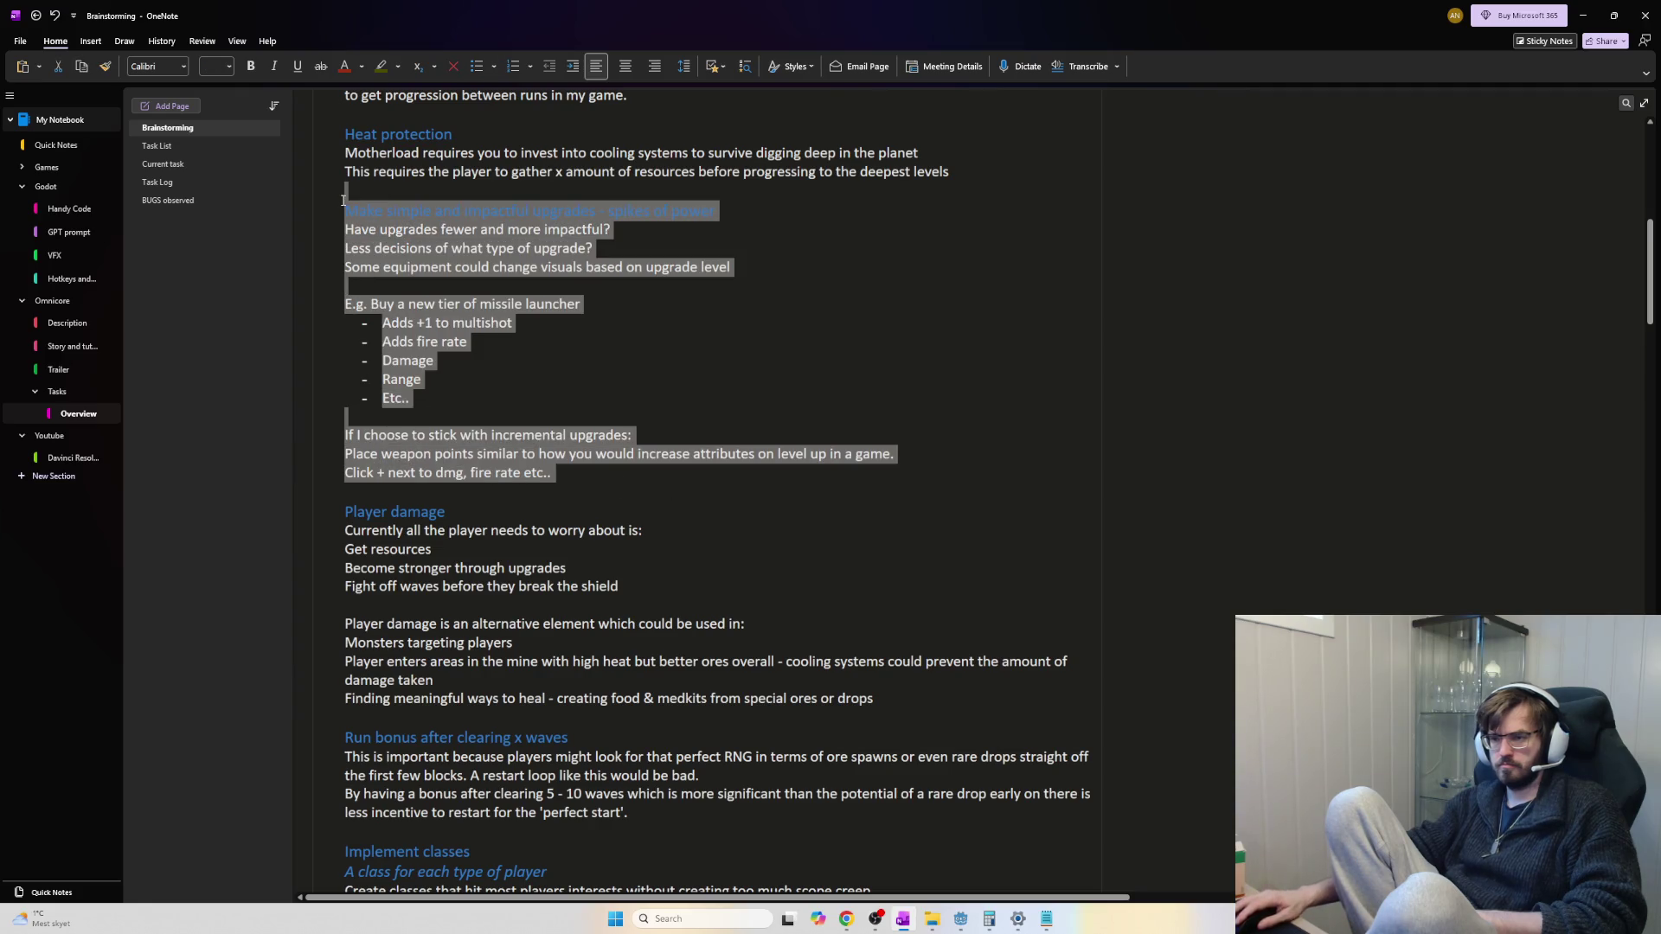
click(841, 332)
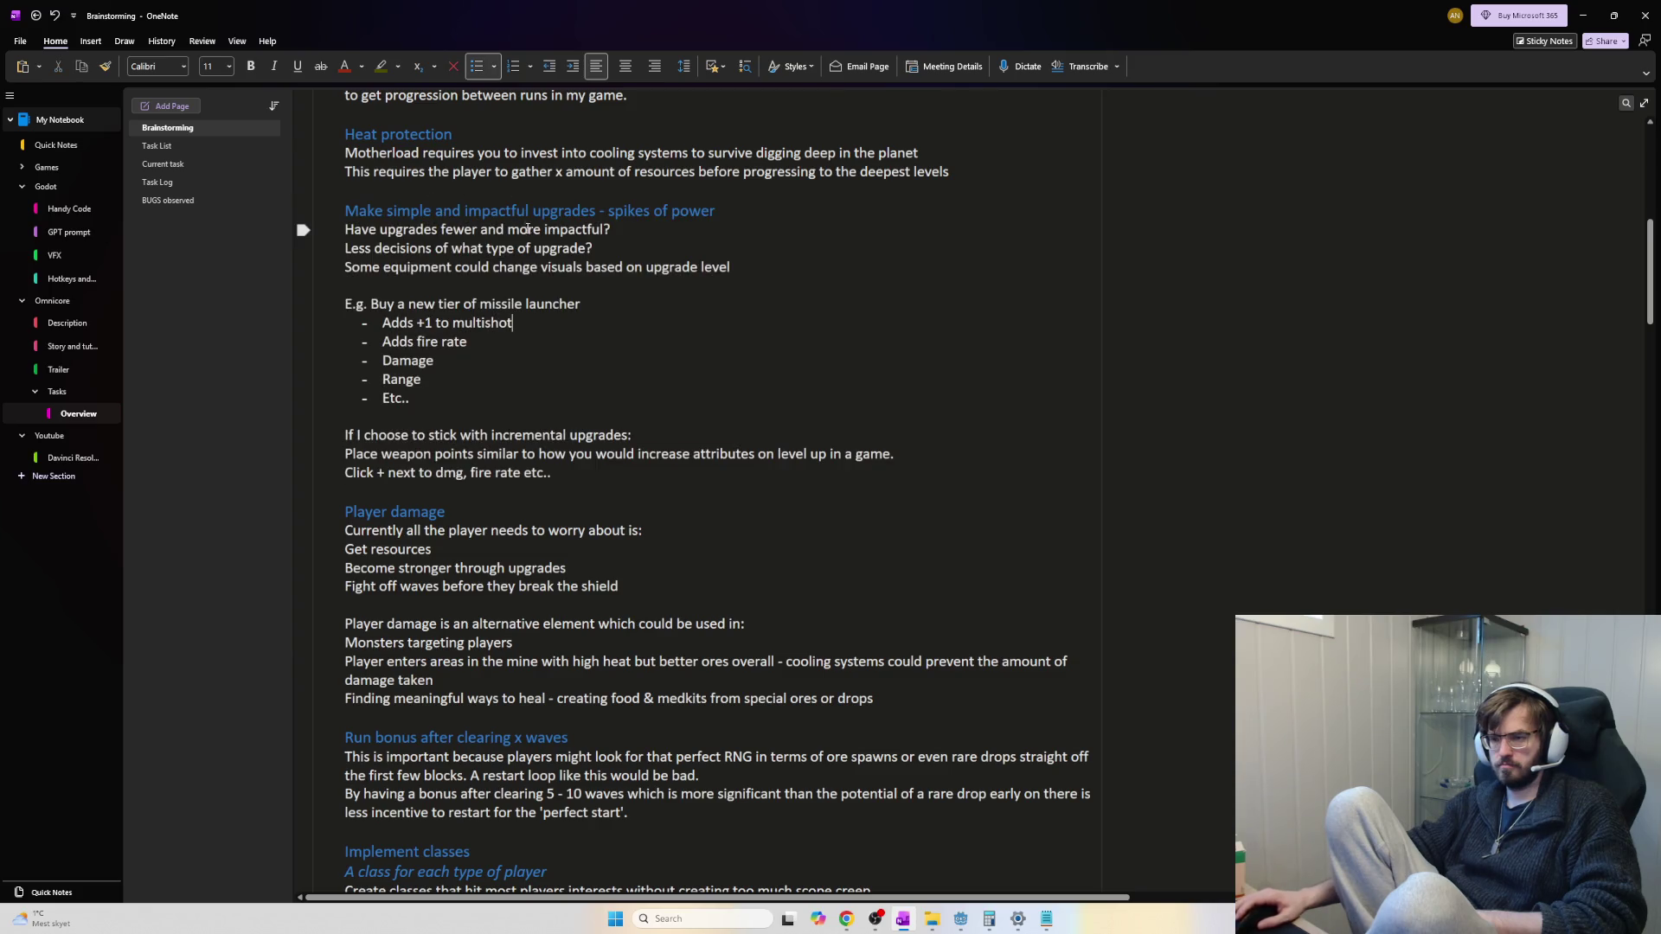
mouse_move(346, 207)
mouse_down()
mouse_move(415, 385)
mouse_move(740, 468)
mouse_up()
click(688, 454)
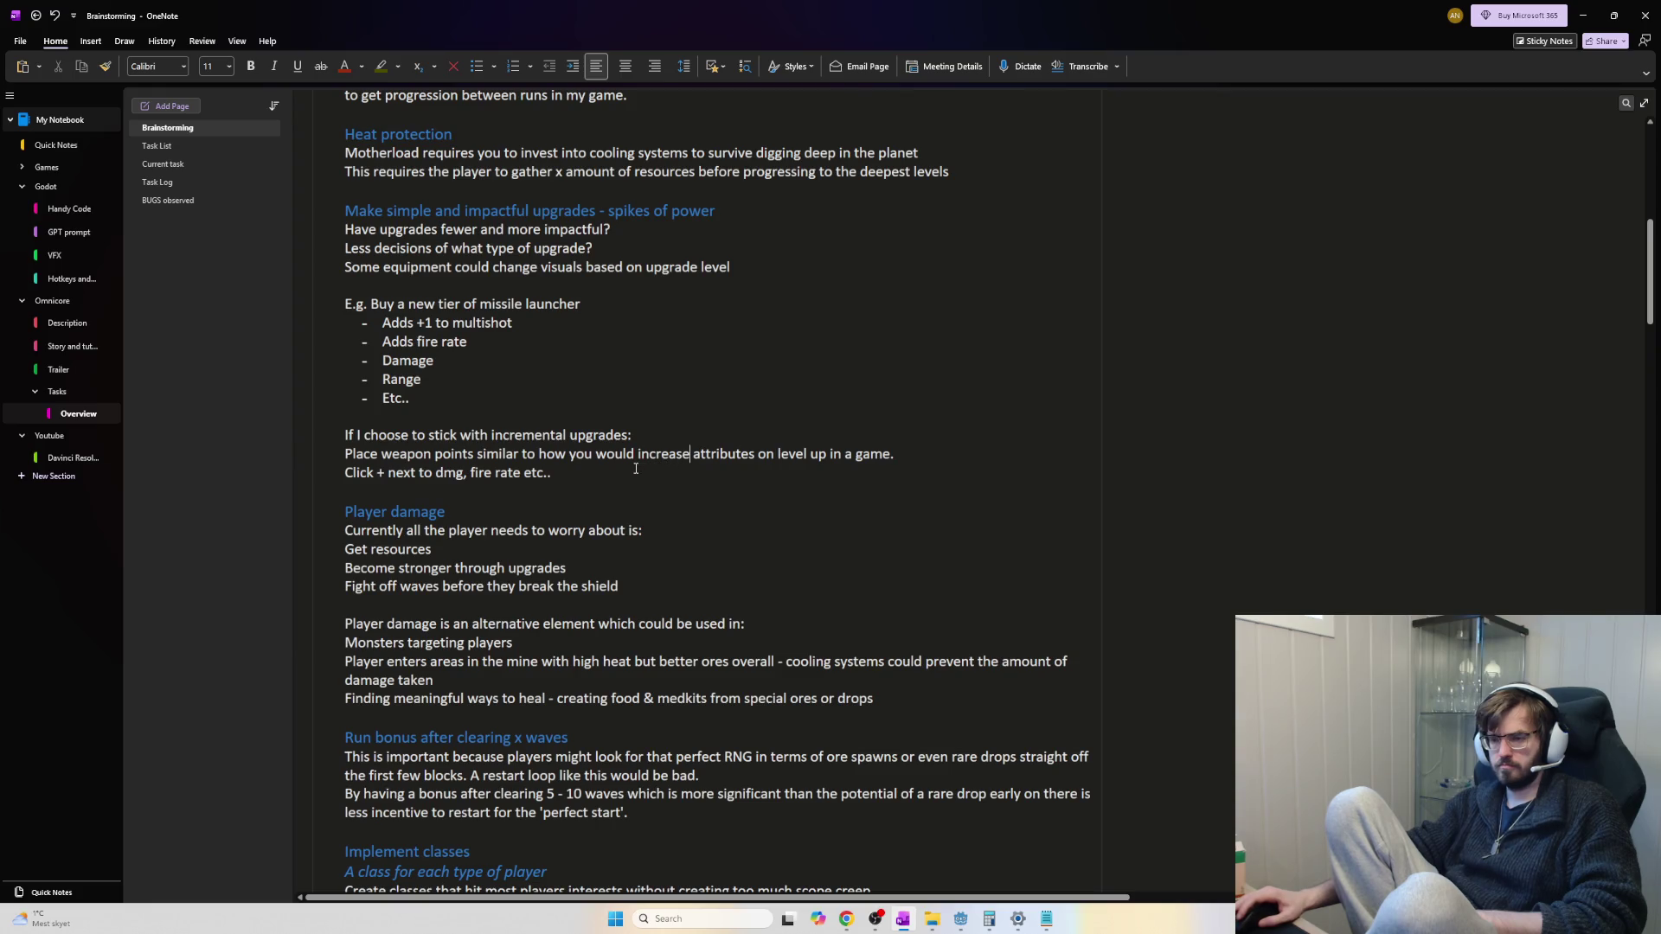
mouse_move(635, 477)
mouse_down()
mouse_move(537, 437)
mouse_move(556, 437)
mouse_move(396, 206)
mouse_move(336, 201)
mouse_up()
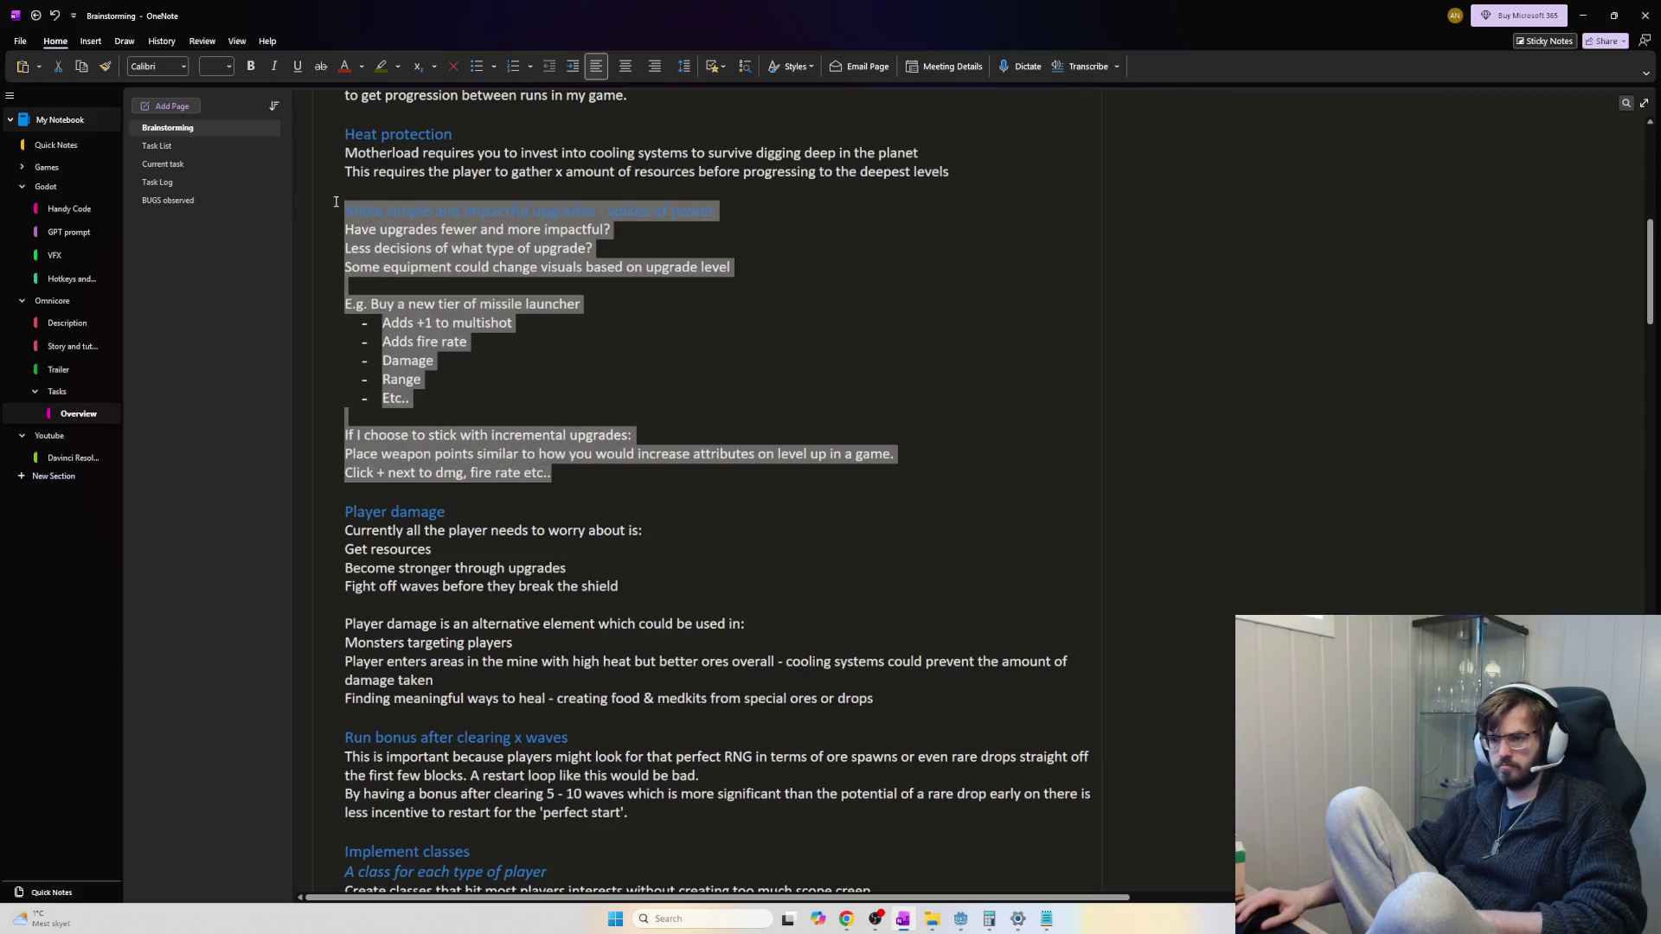
click(705, 290)
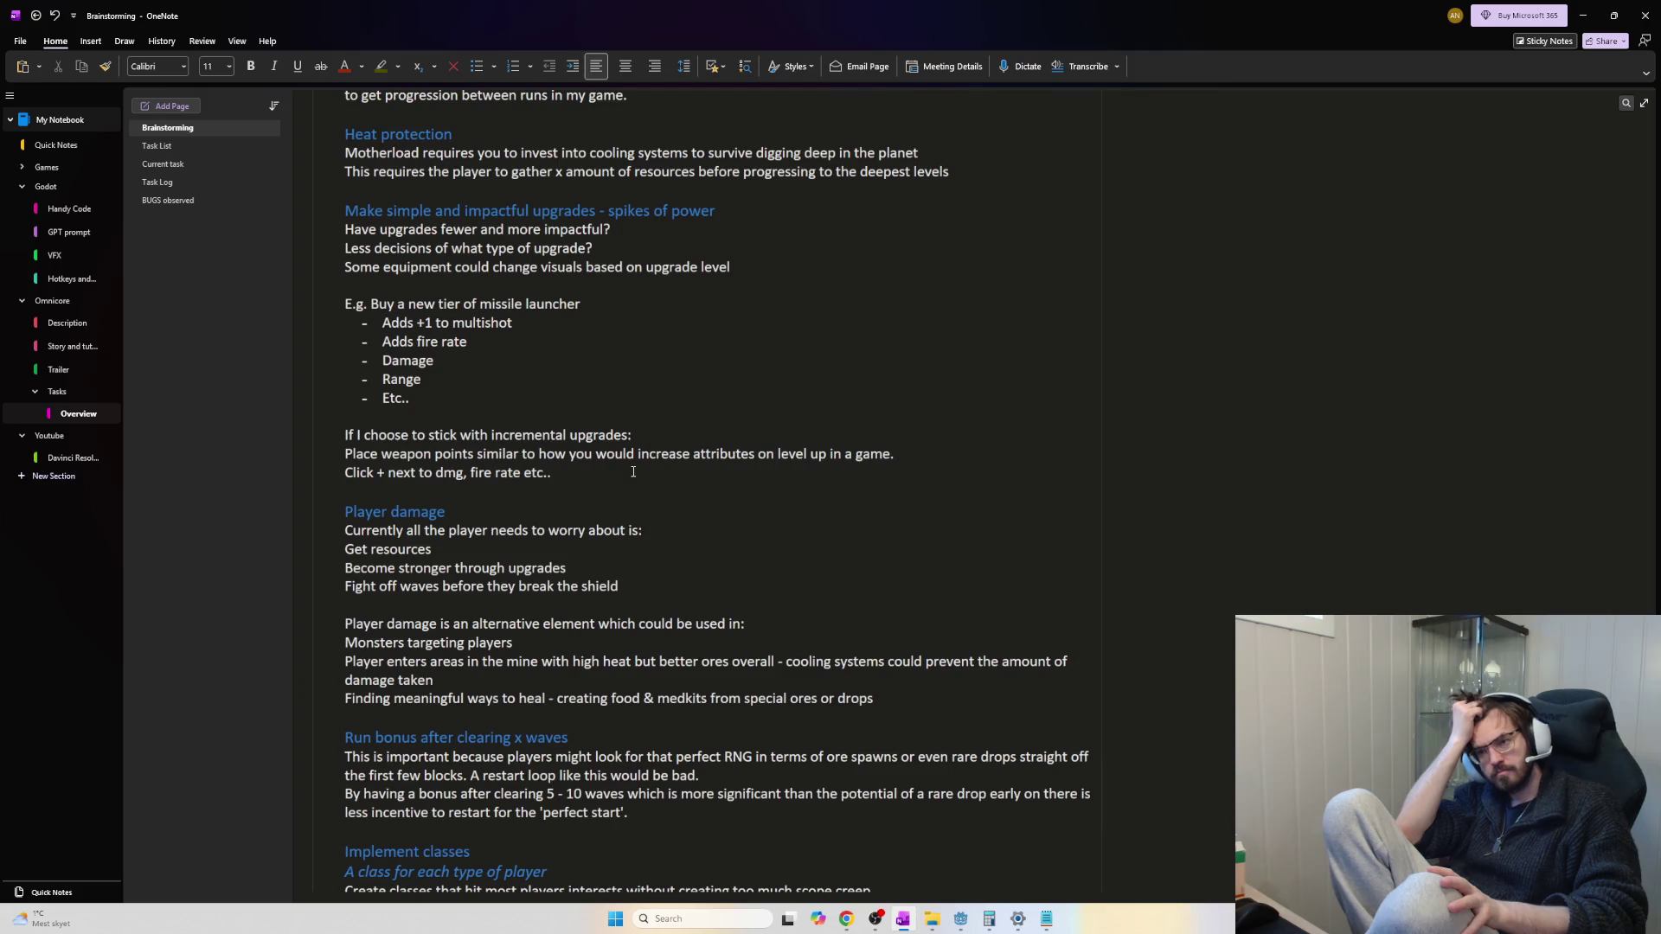
click(660, 200)
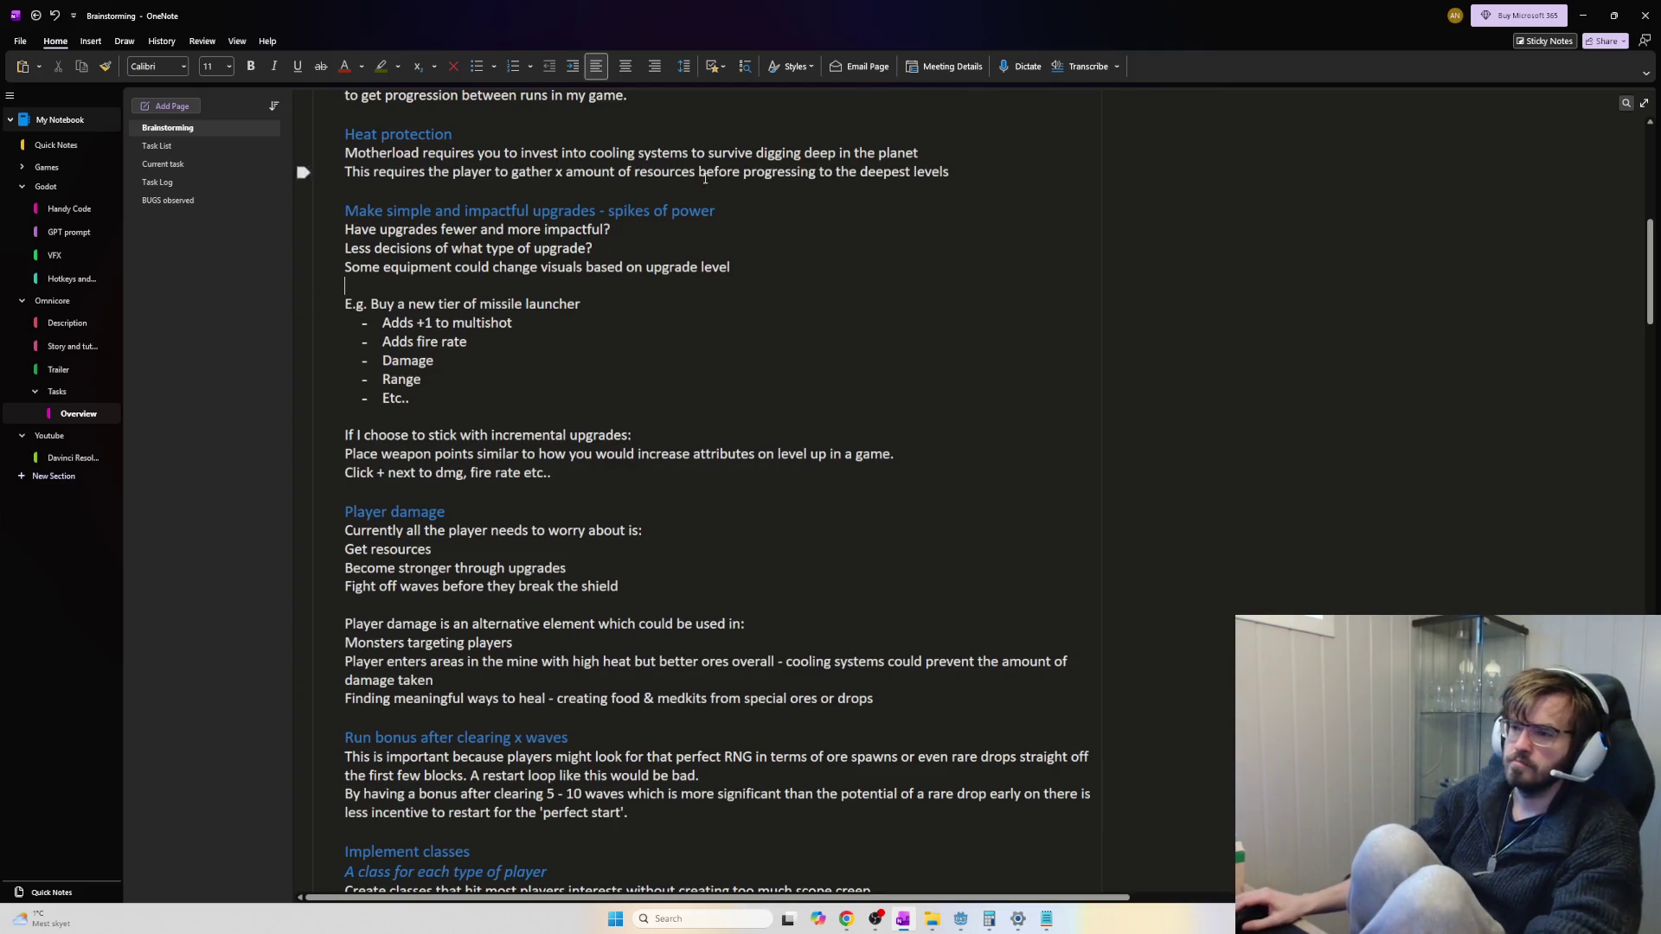
Insert a 'Require weapons to be unlocked' heading above the upgrades heading
key(Return)
key(Return)
key(Up)
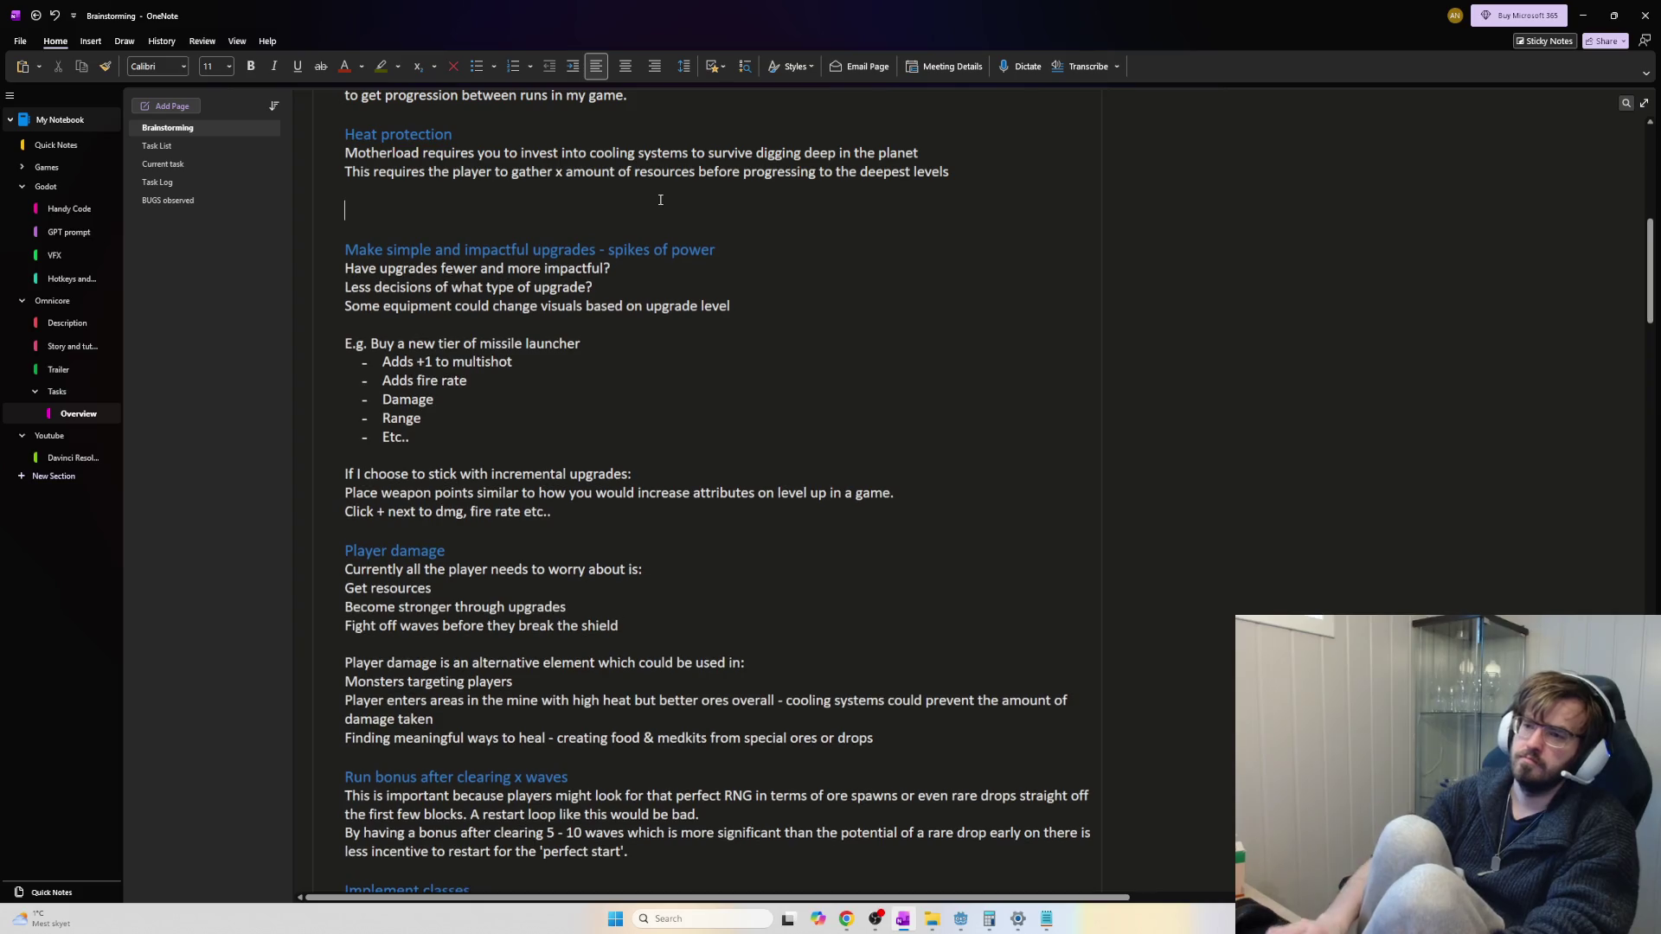
text(Make)
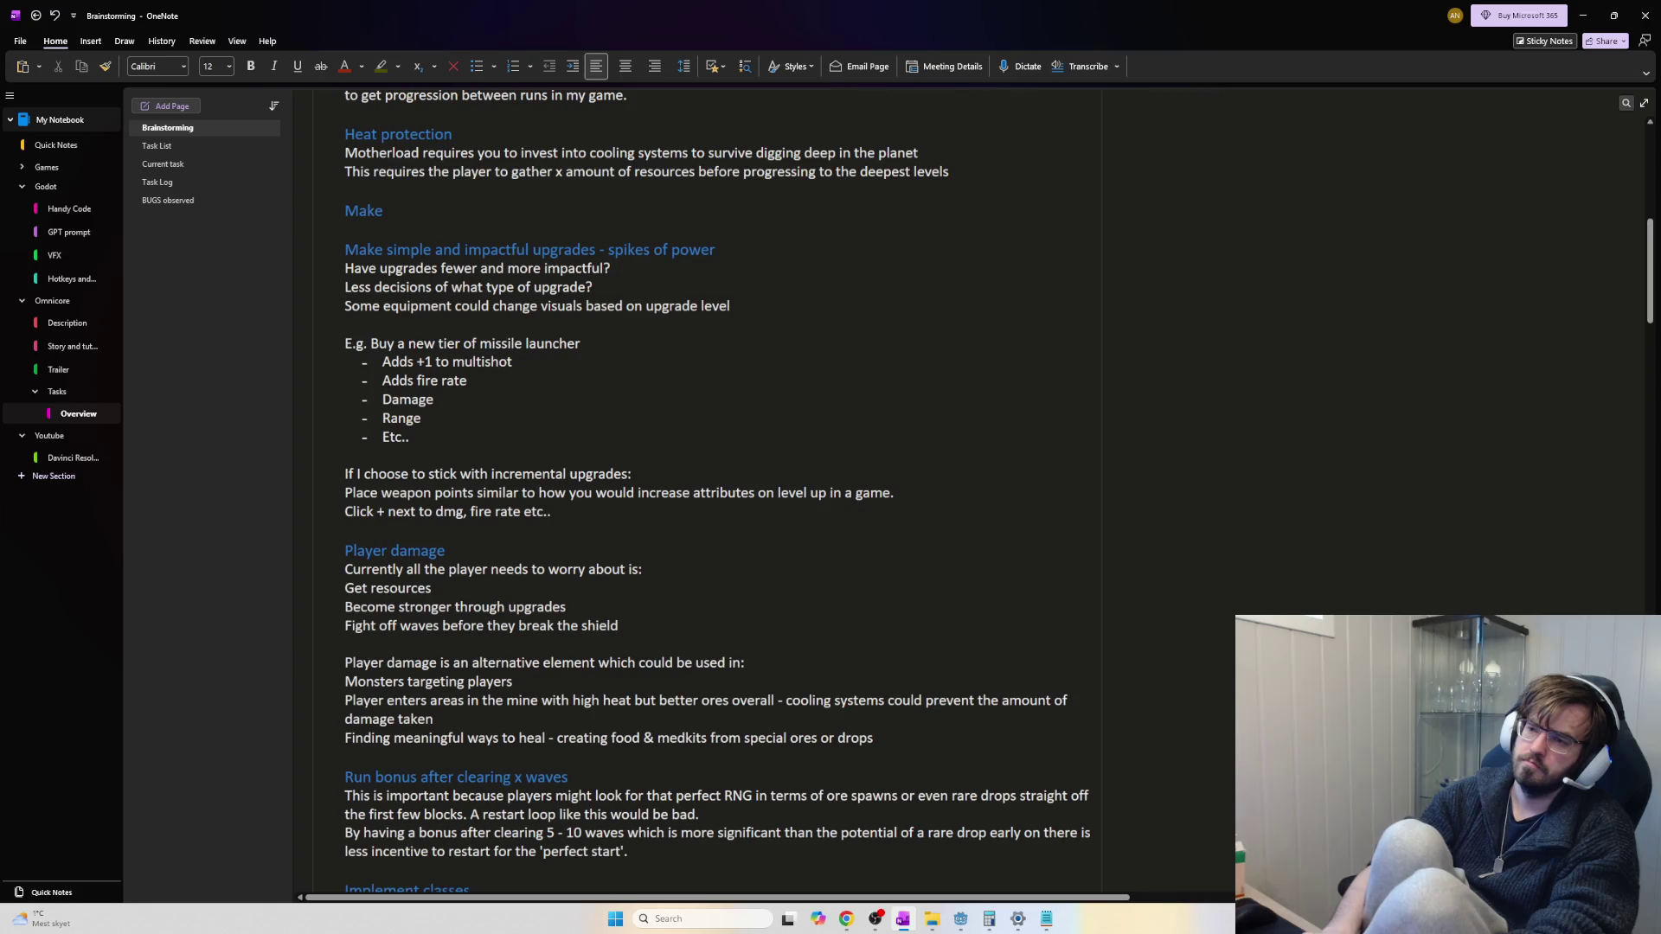
key(BackSpace)
key(BackSpace)
key(BackSpace)
text(R)
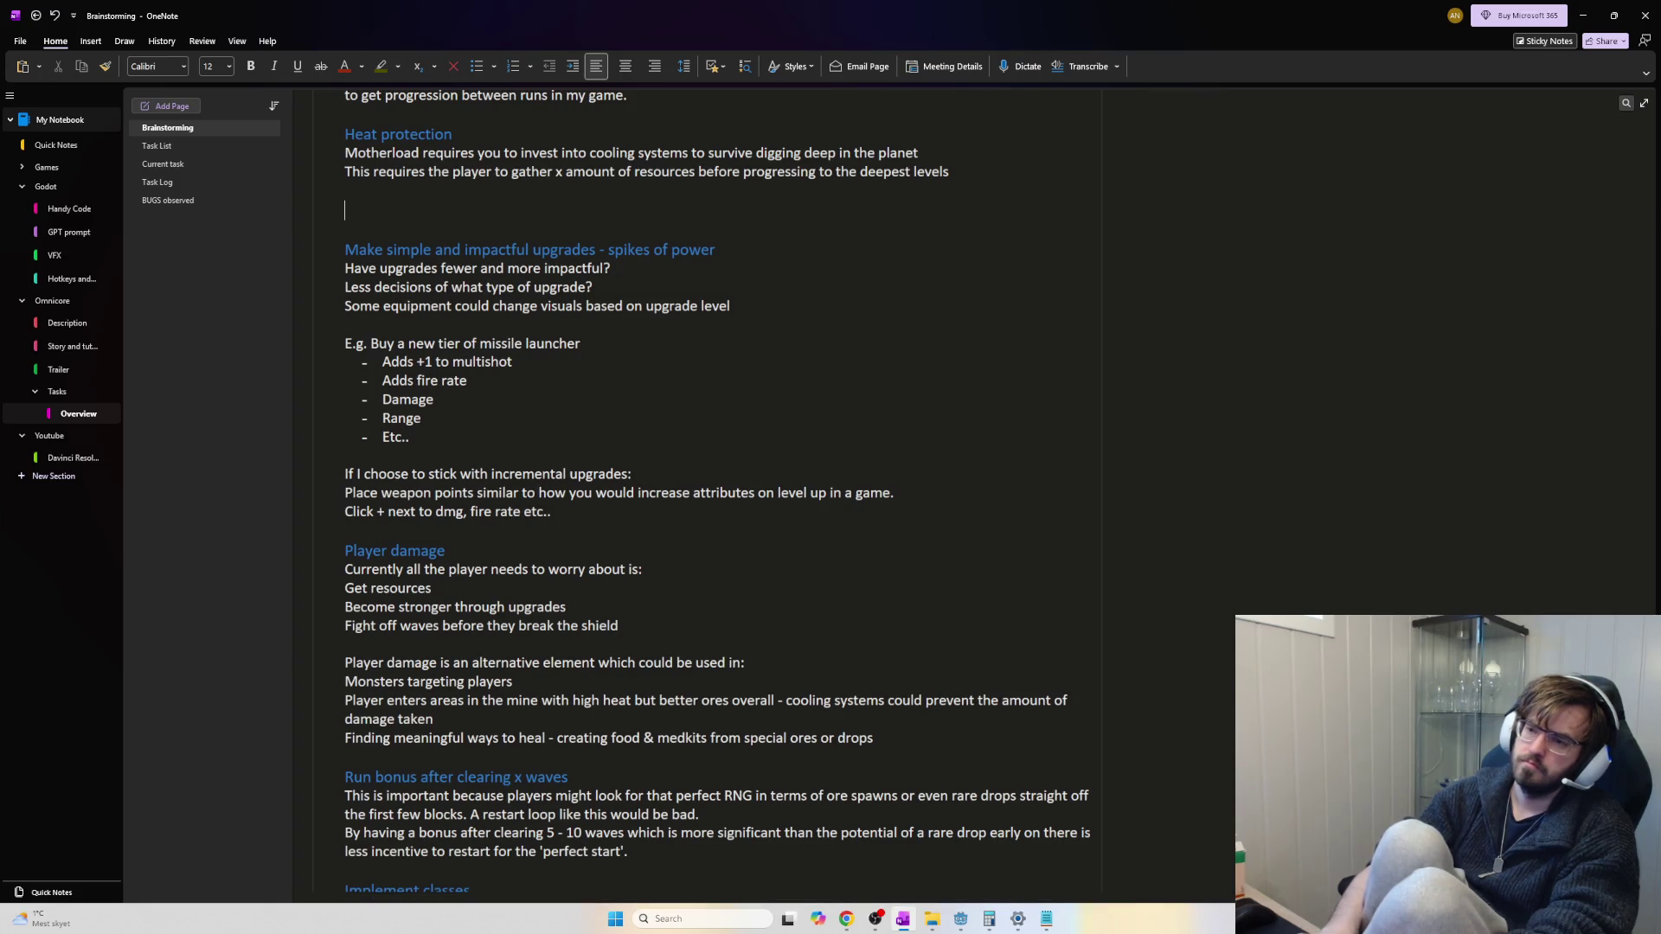
text(equire weapons to be)
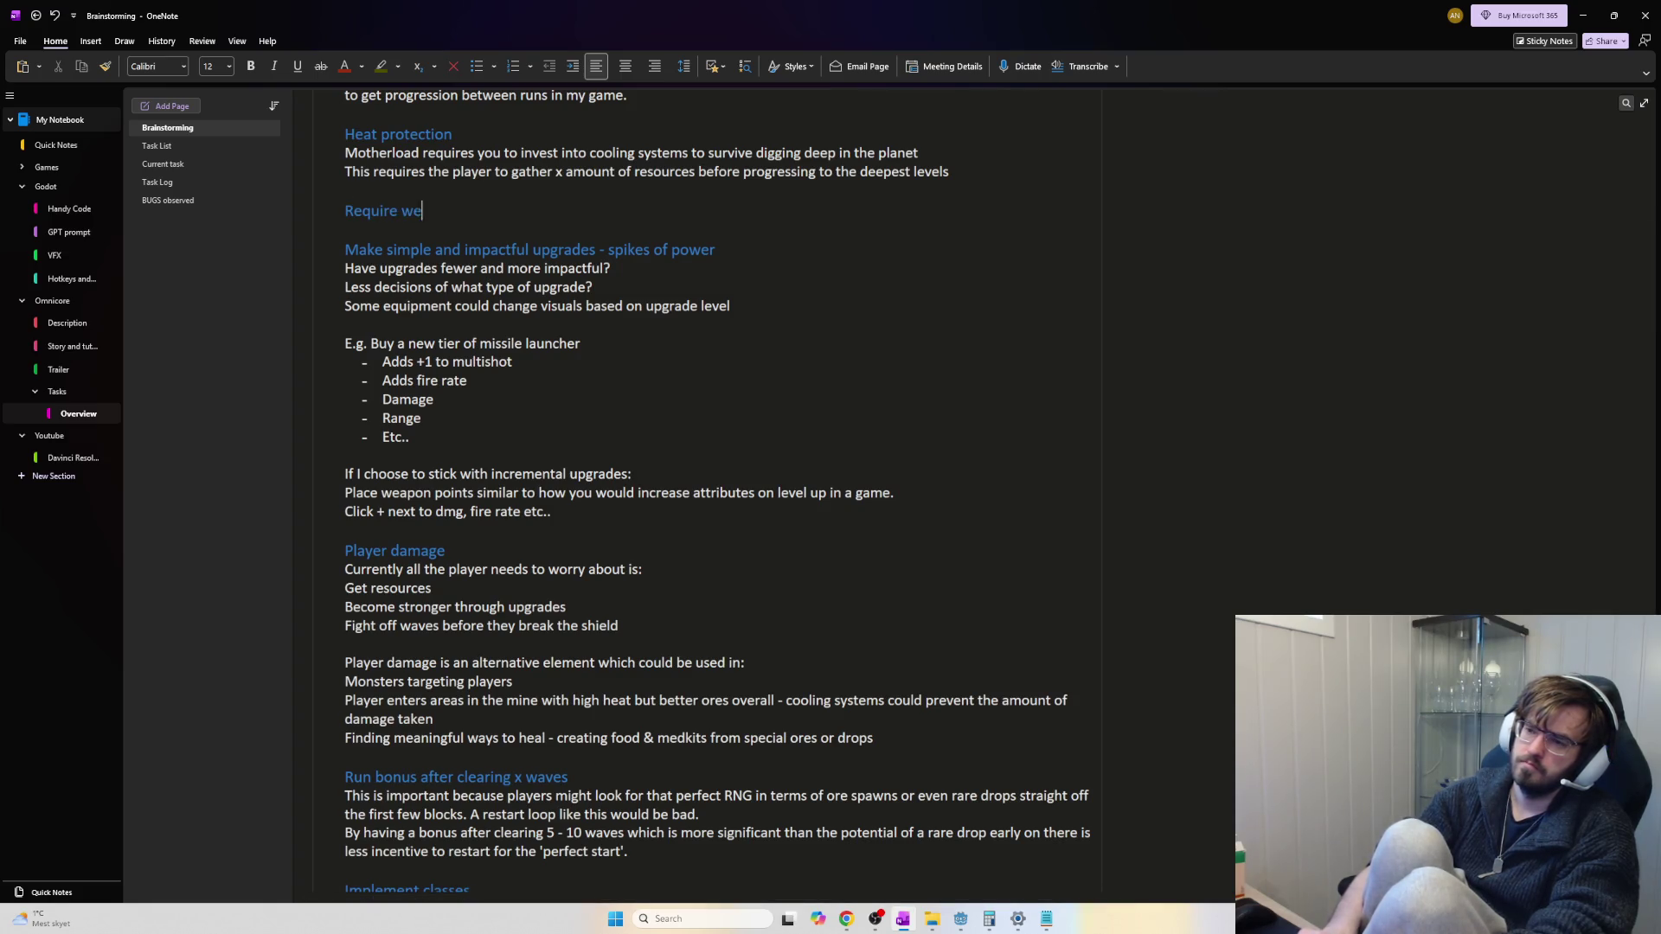
text( unlocked)
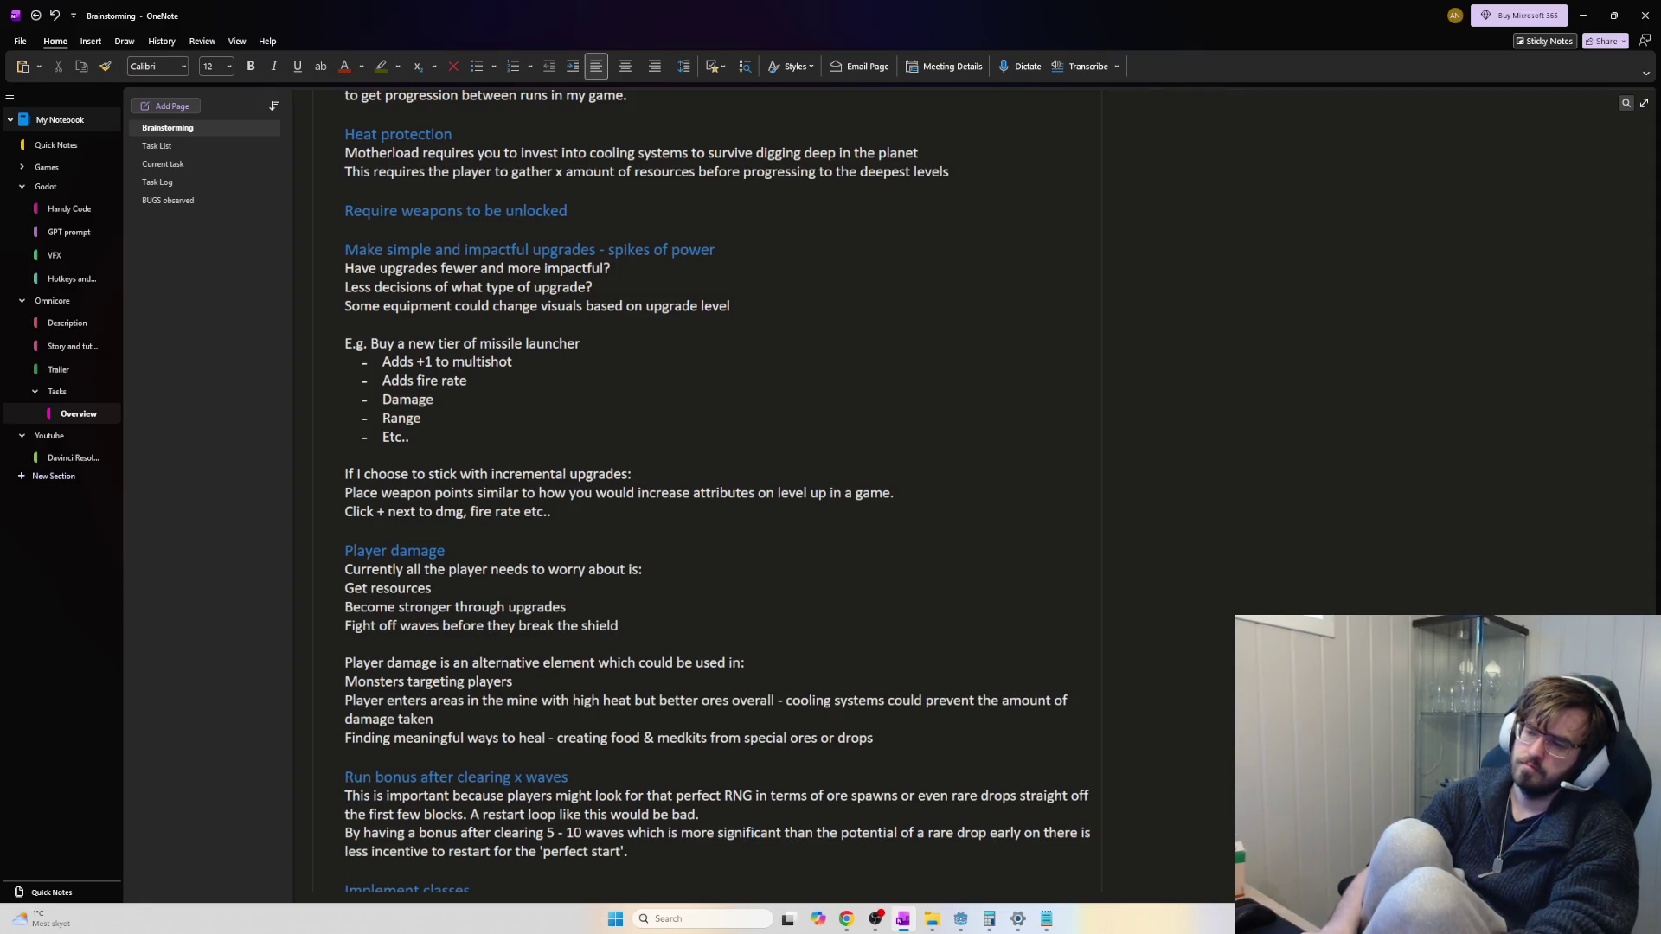
key(Return)
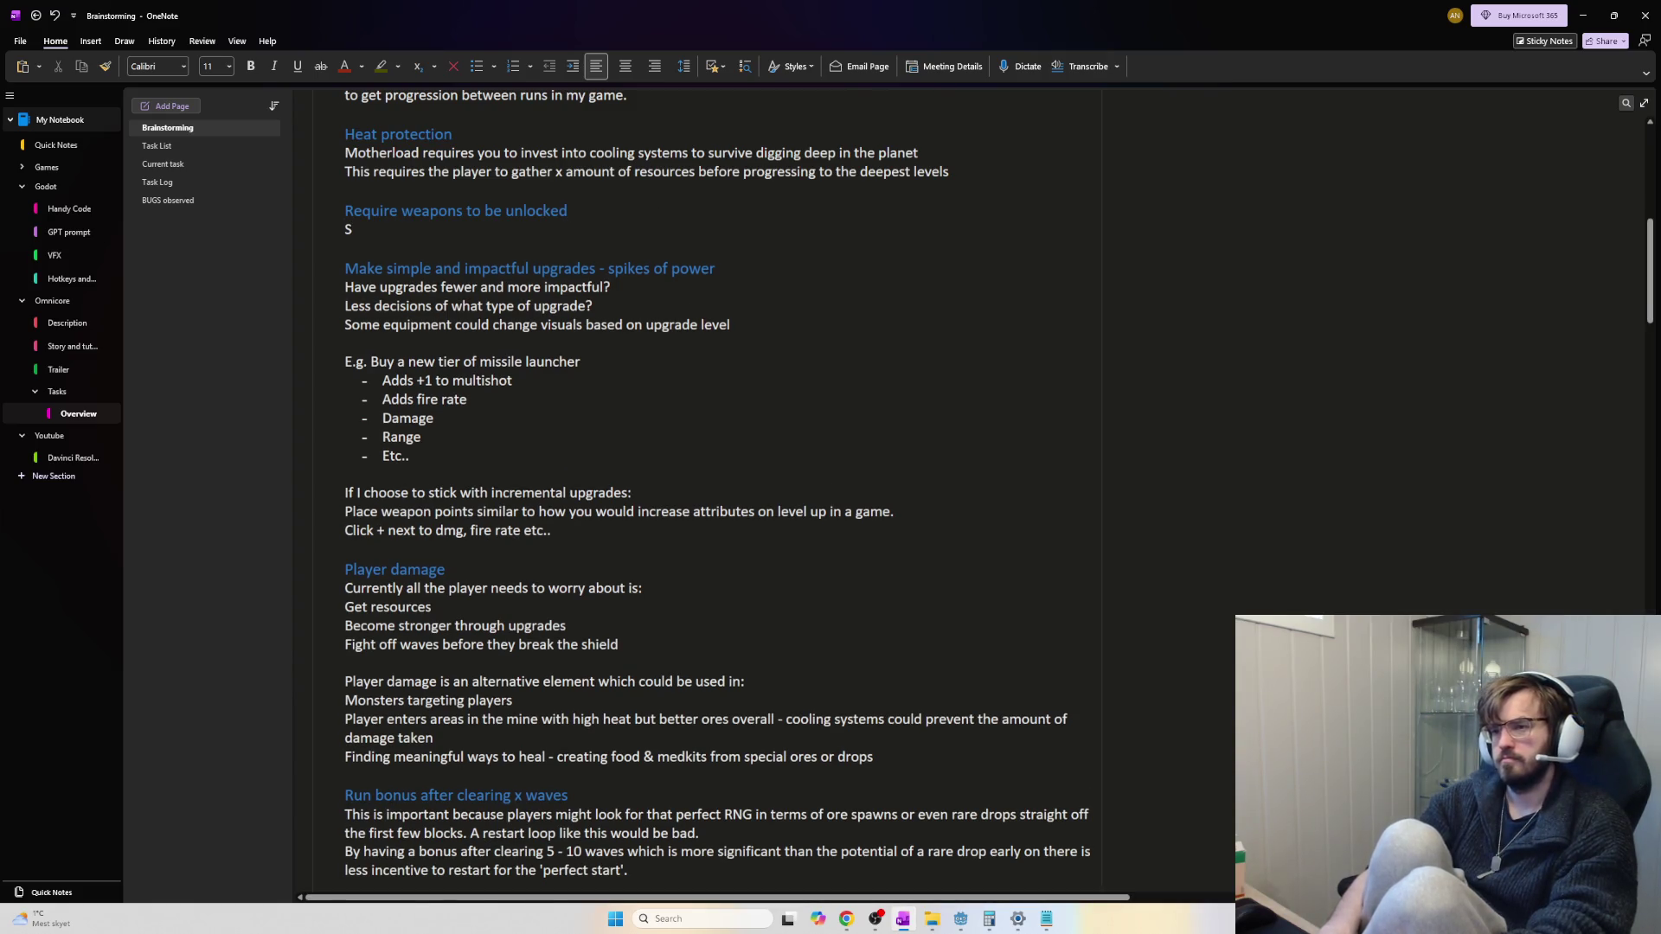
Add the lines 'Start shops with level at 0' and 'Unlock weapon at level 1', removing the extra space
text(Start sh)
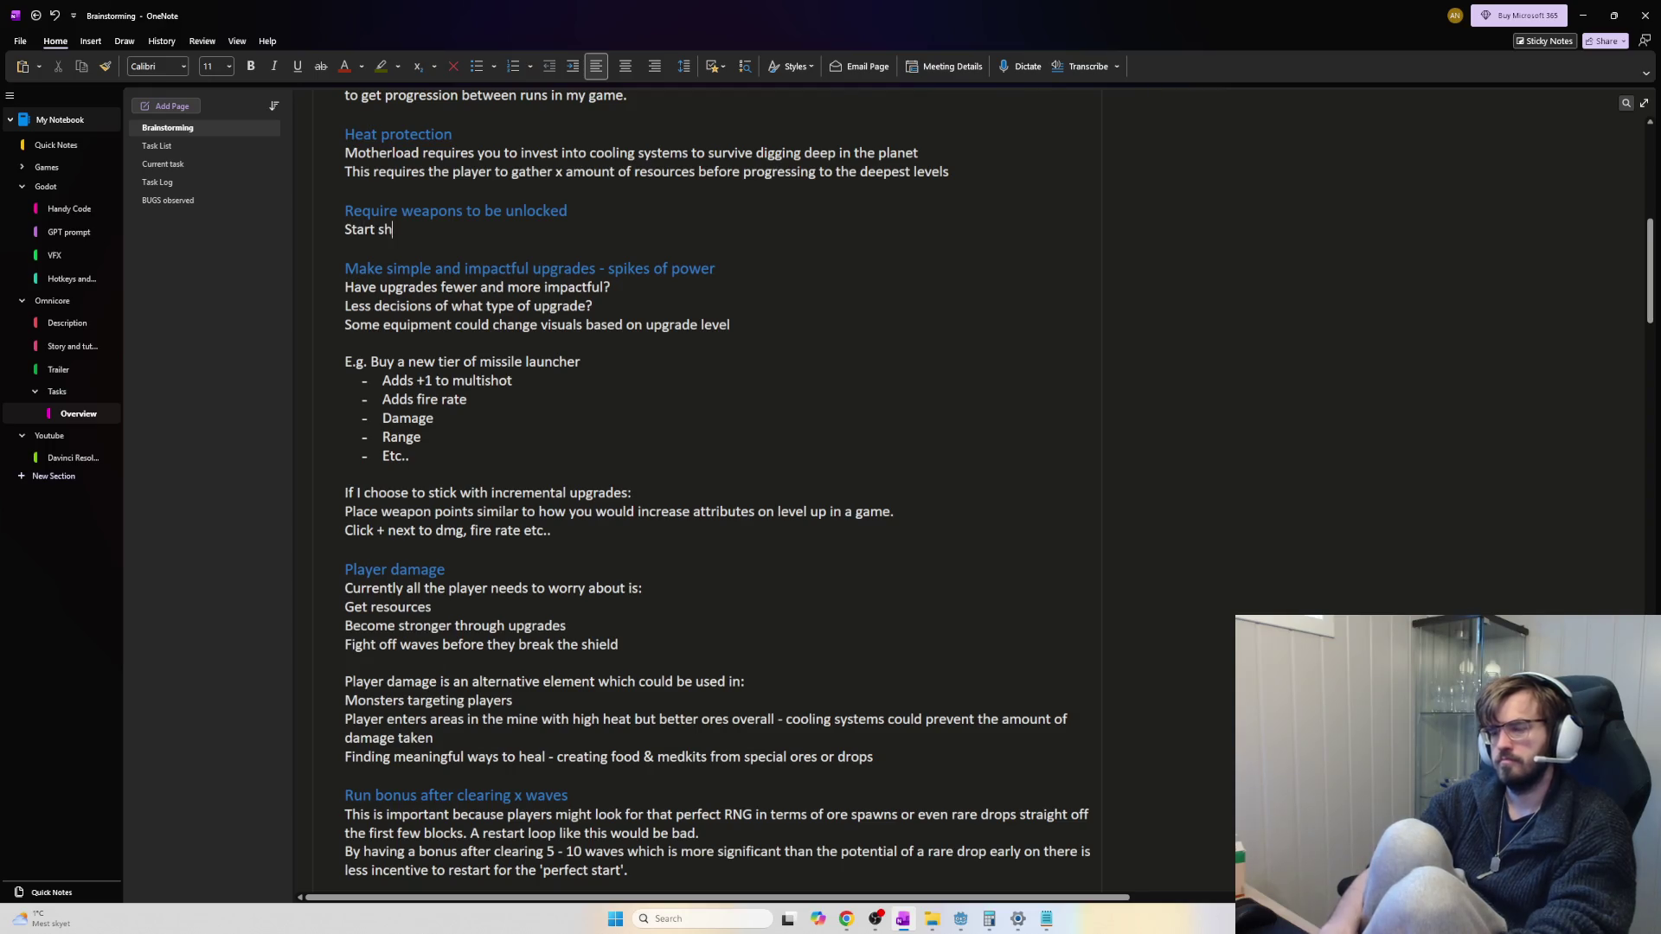
text(ops  with )
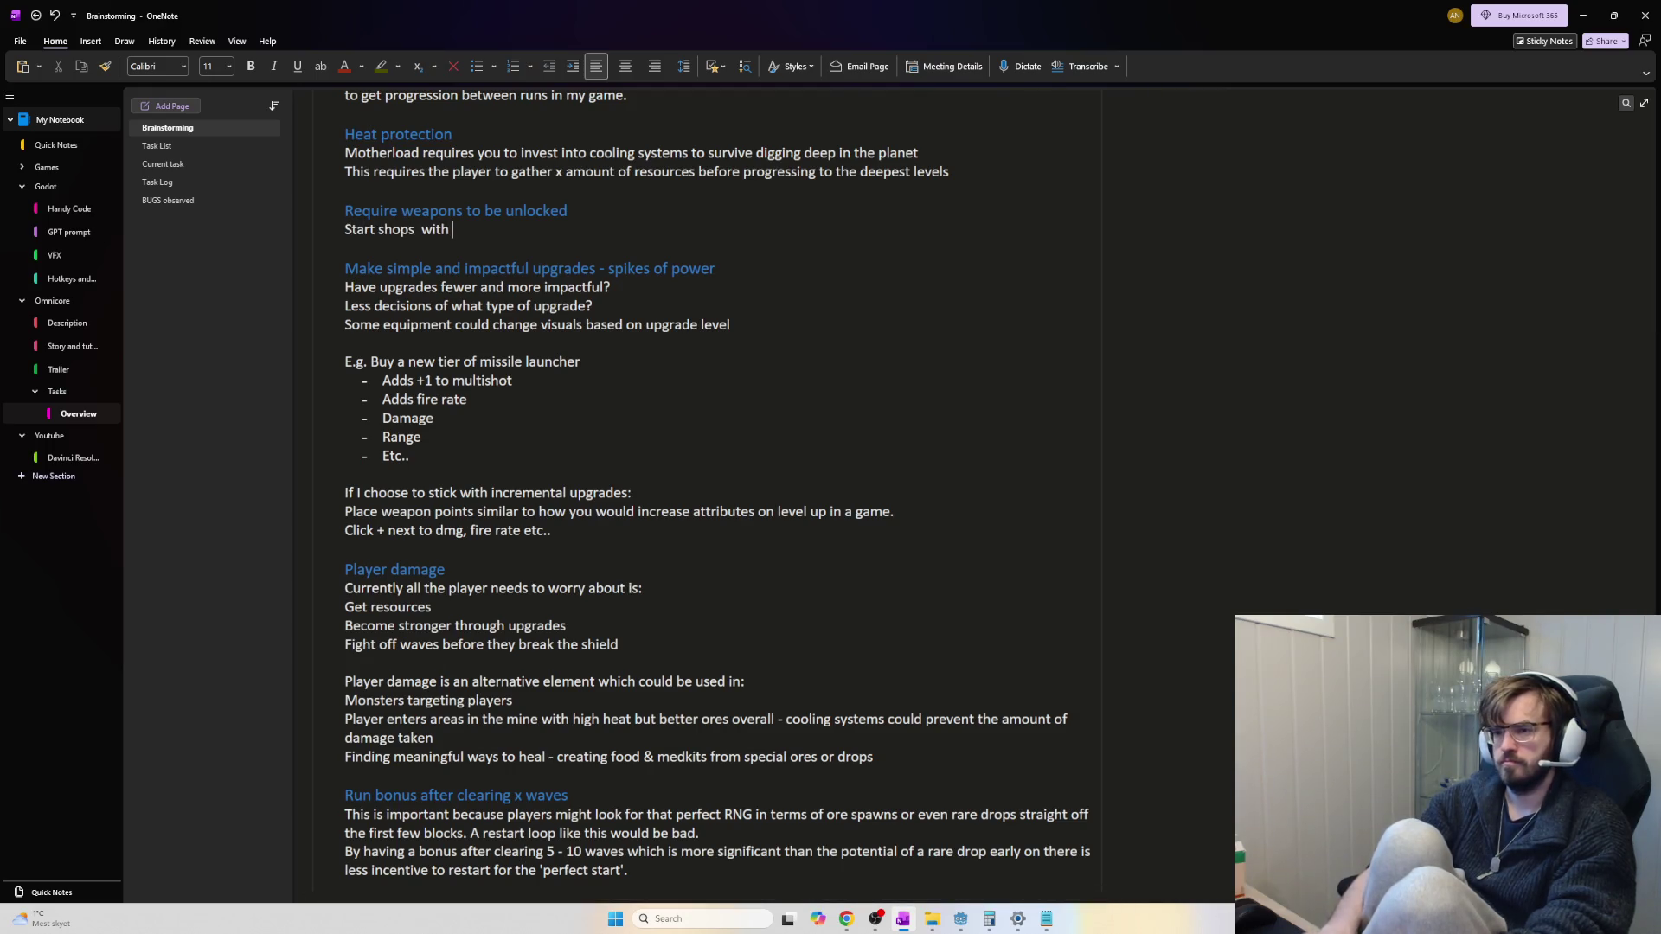
text(level at 0)
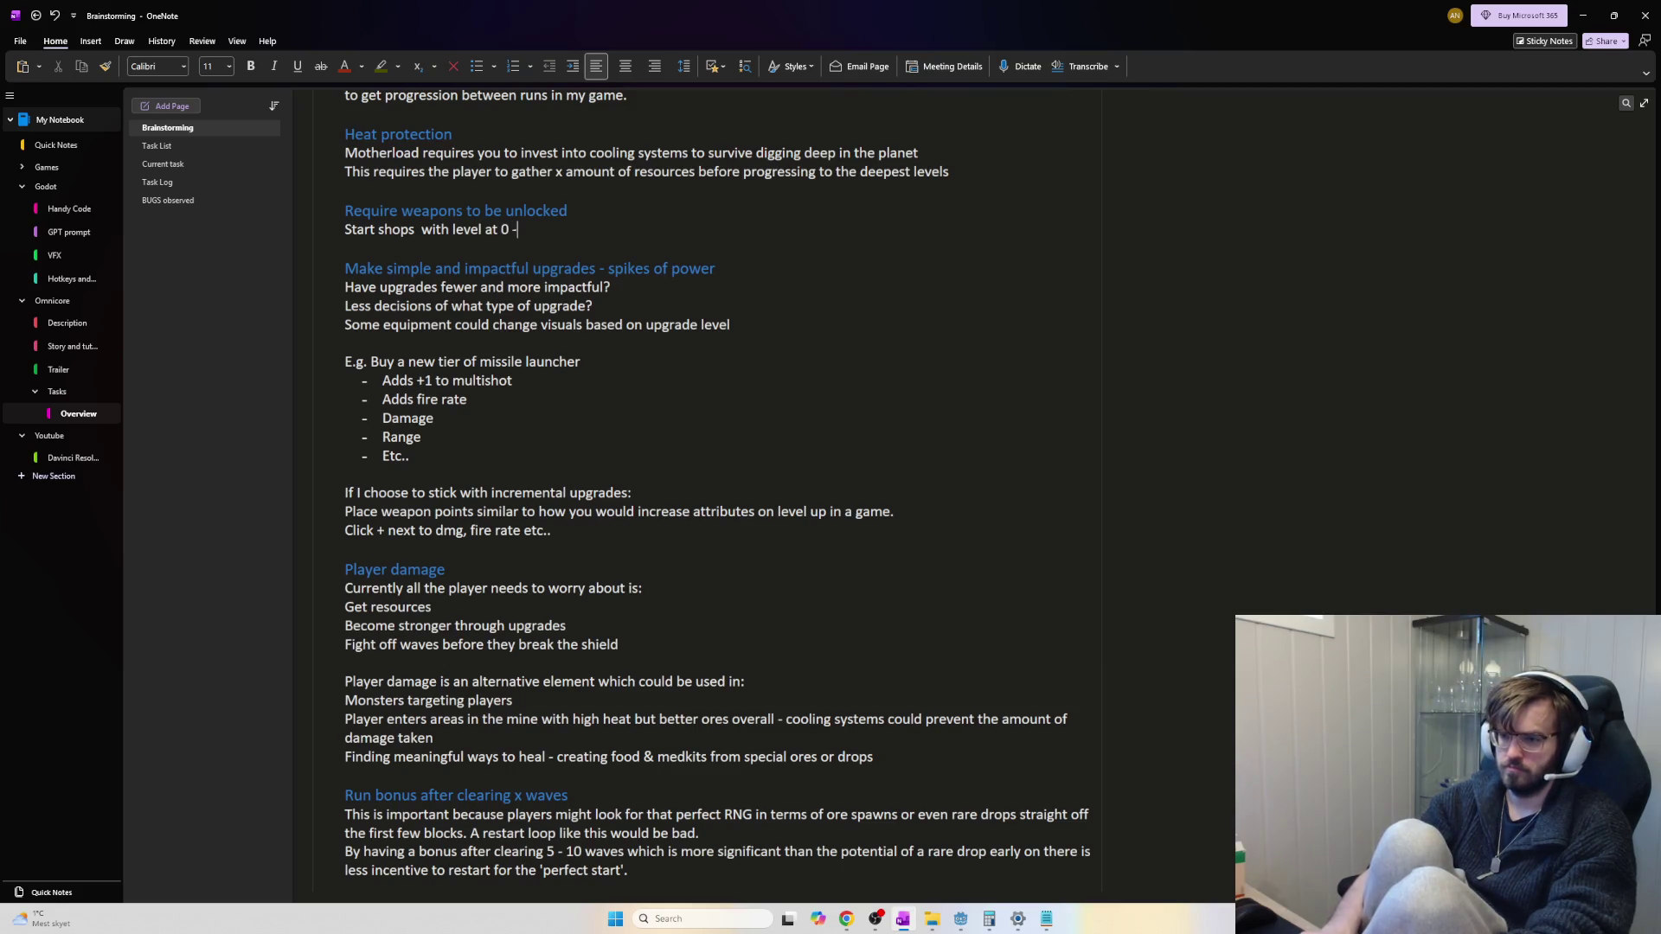
text( - Leve)
key(BackSpace)
key(BackSpace)
key(BackSpace)
key(Return)
text(UUnlock weapon )
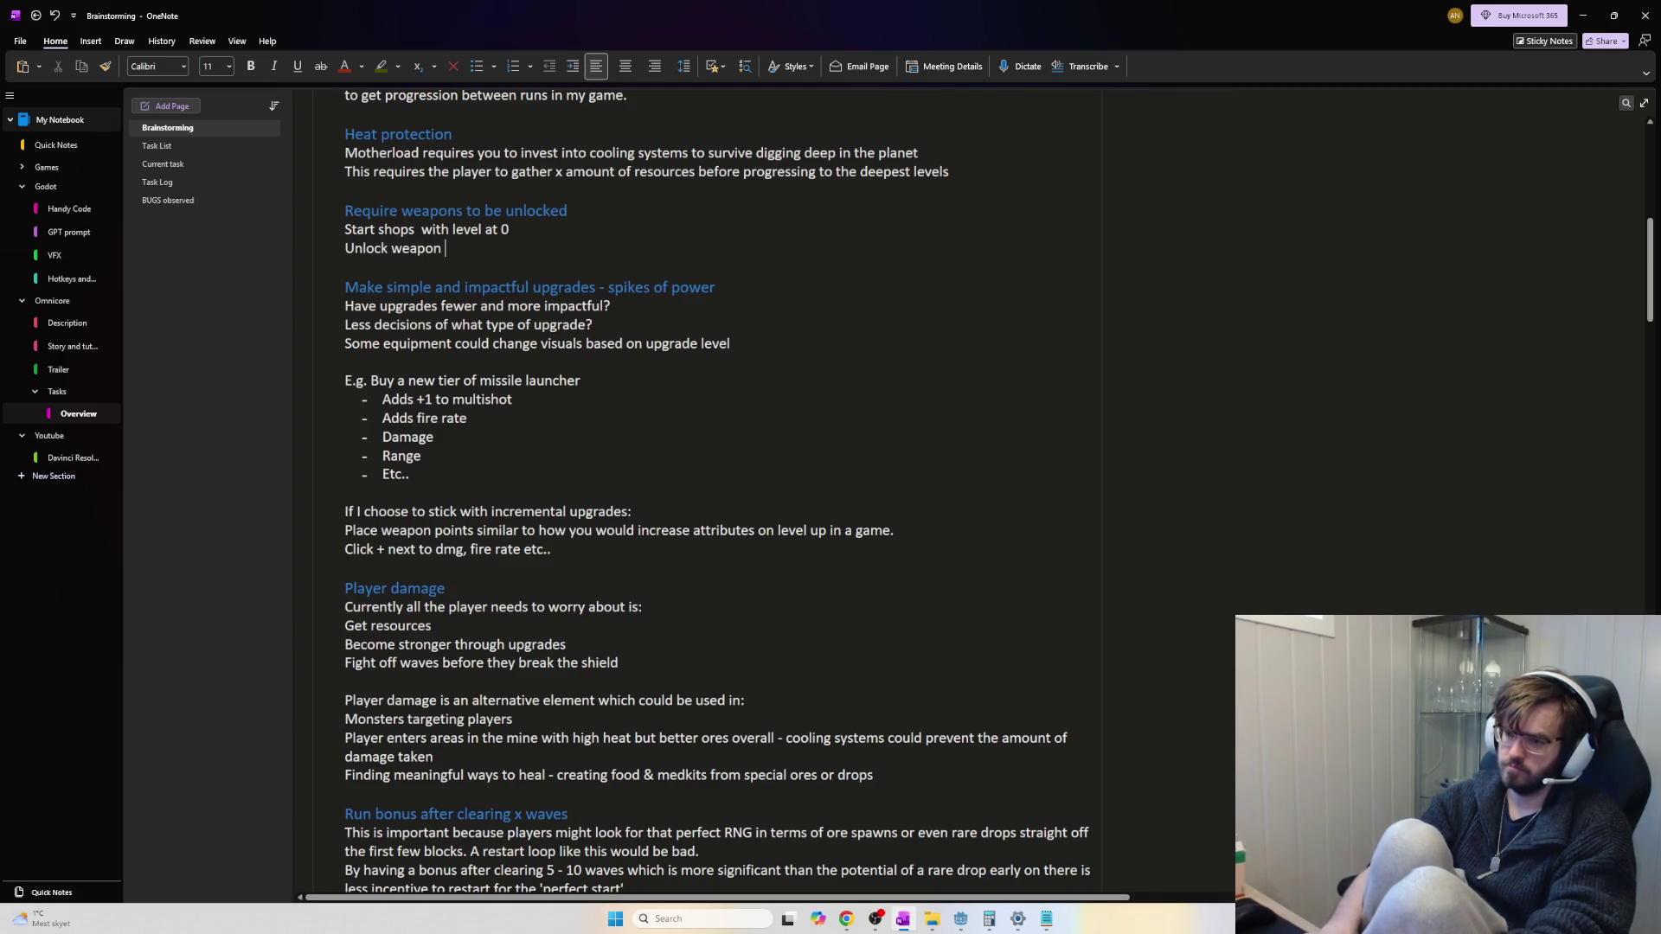
text(at level 1)
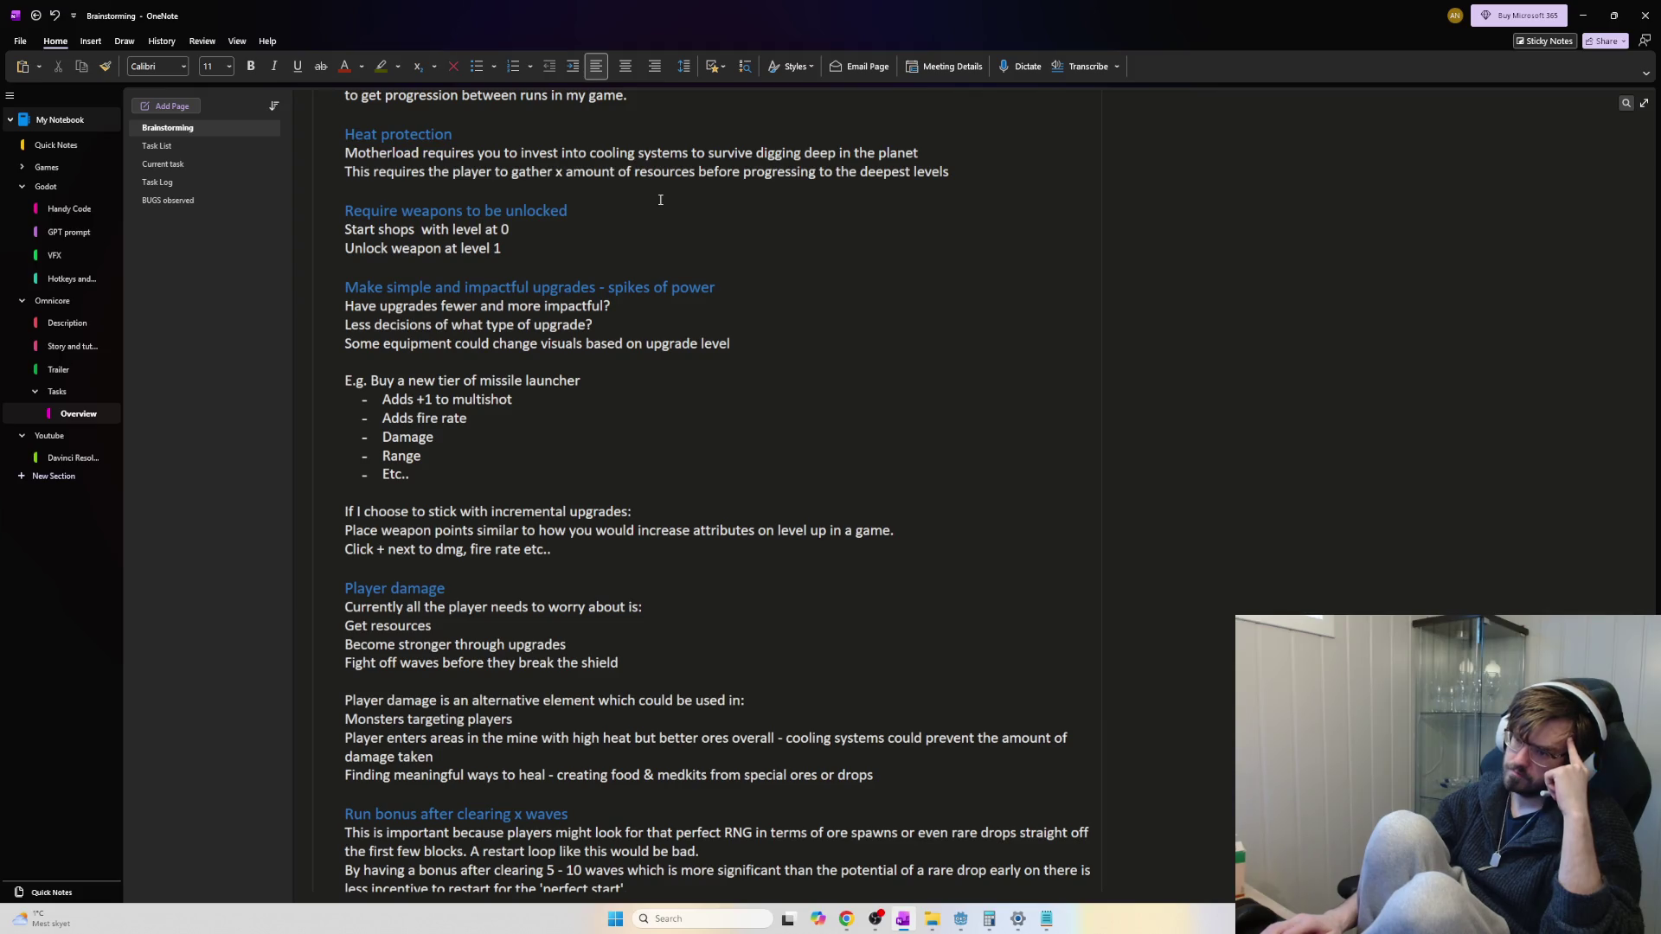
key(Up)
key(ctrl+Left)
key(ctrl+Left)
key(ctrl+Left)
key(BackSpace)
key(Down)
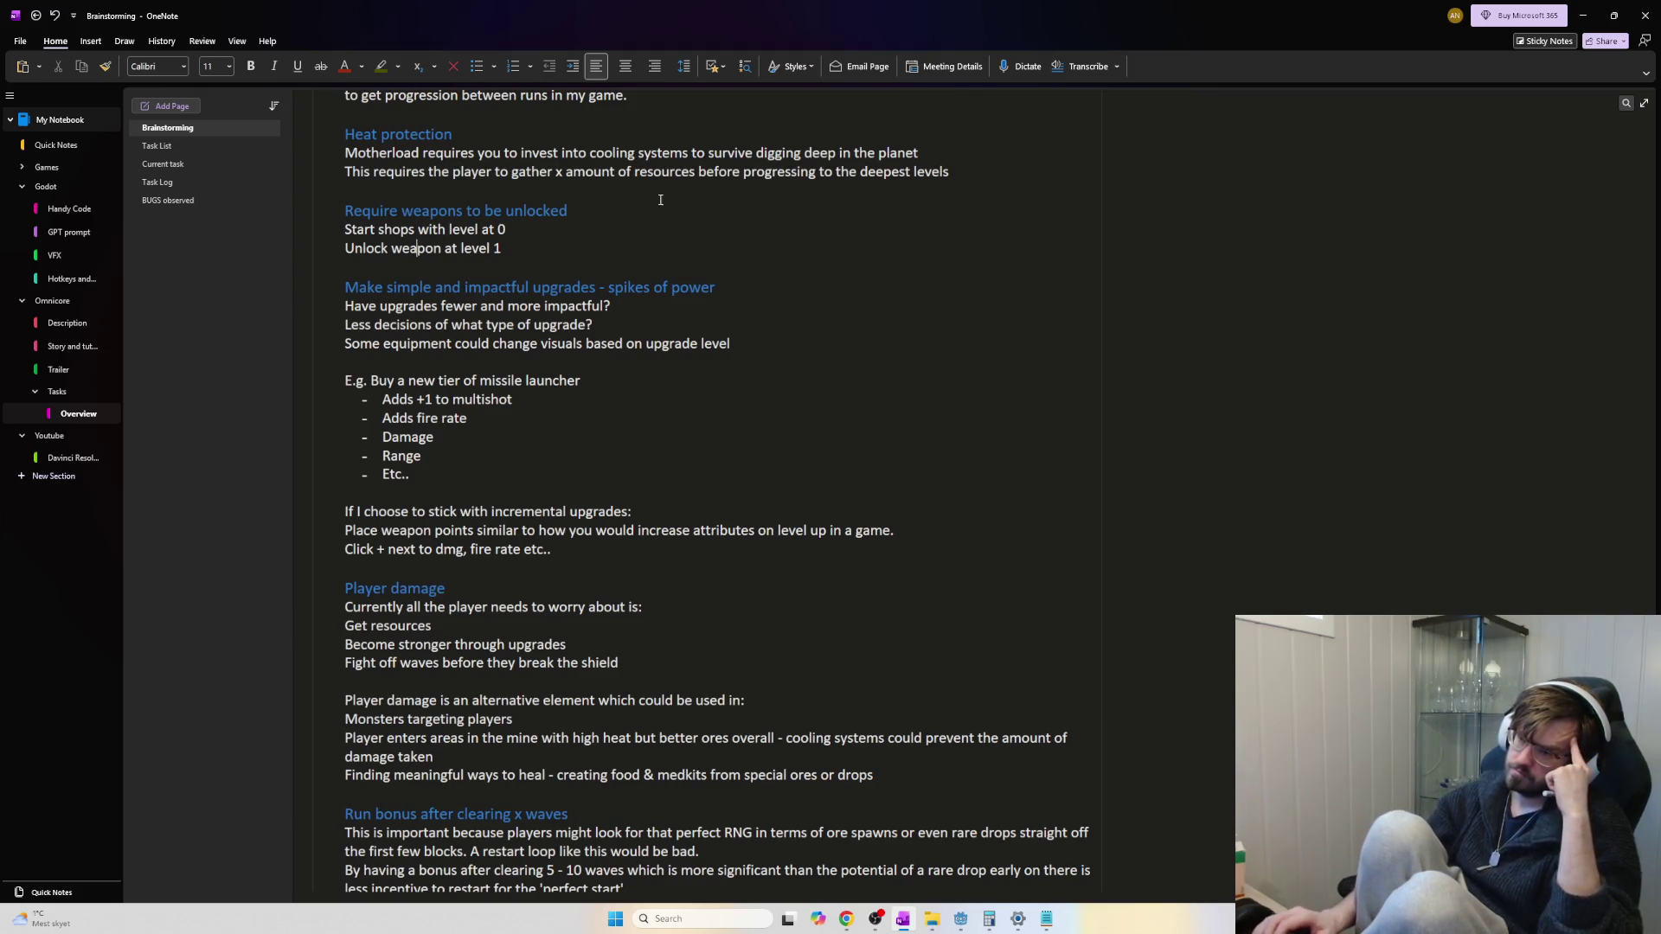
key(Down)
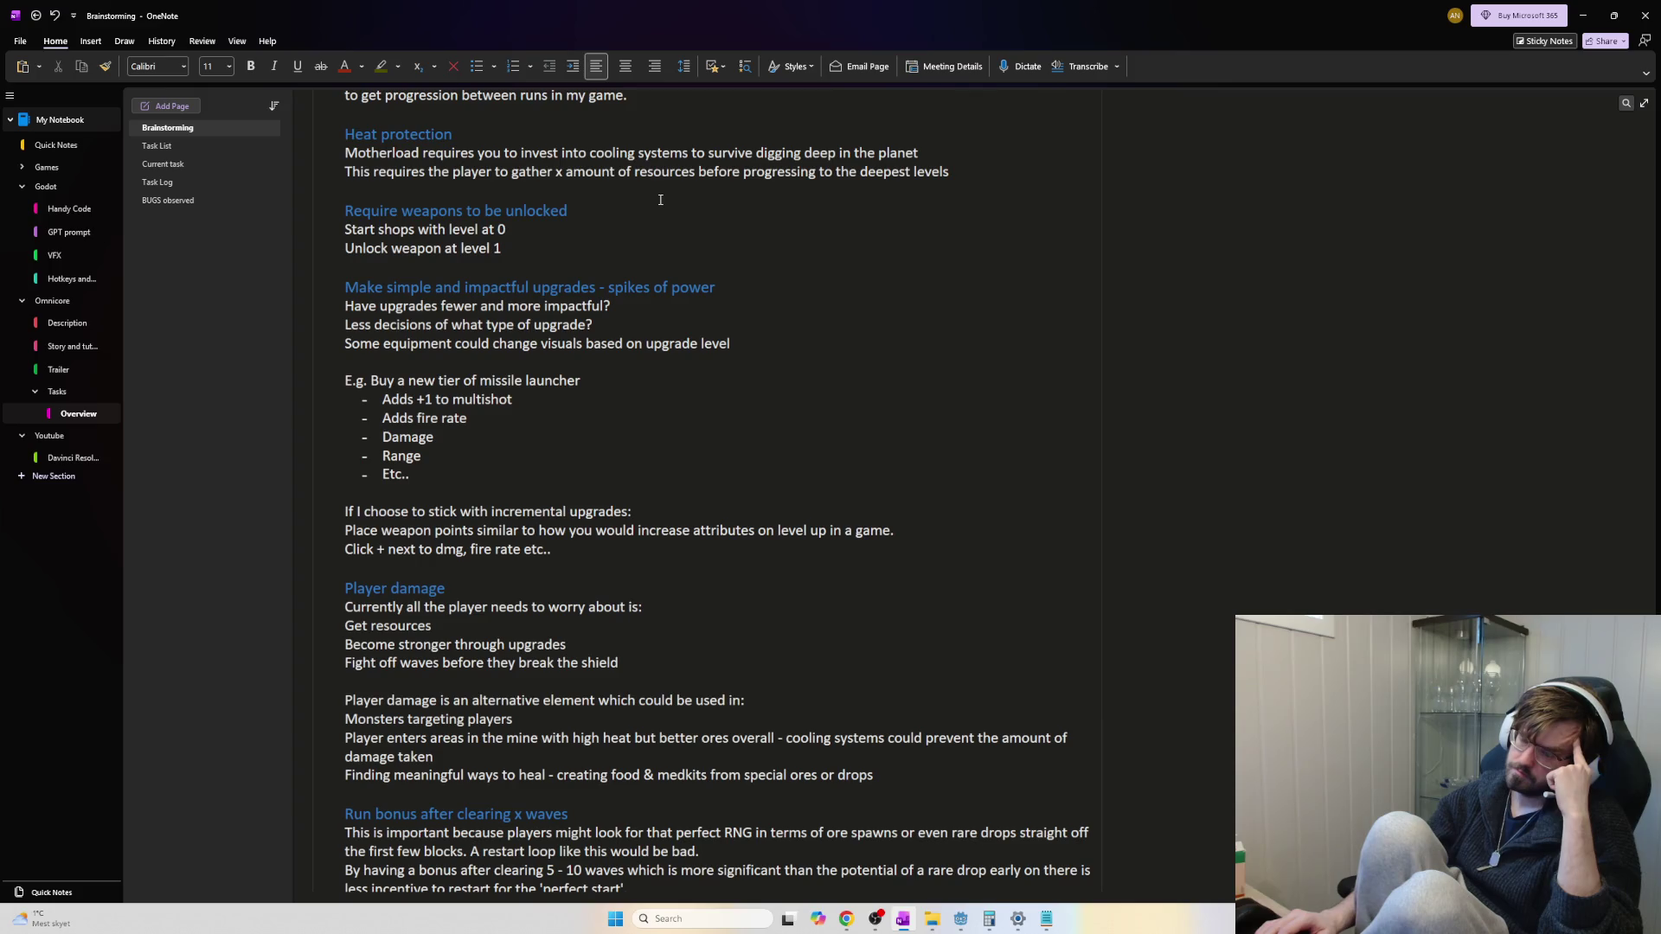
key(Down)
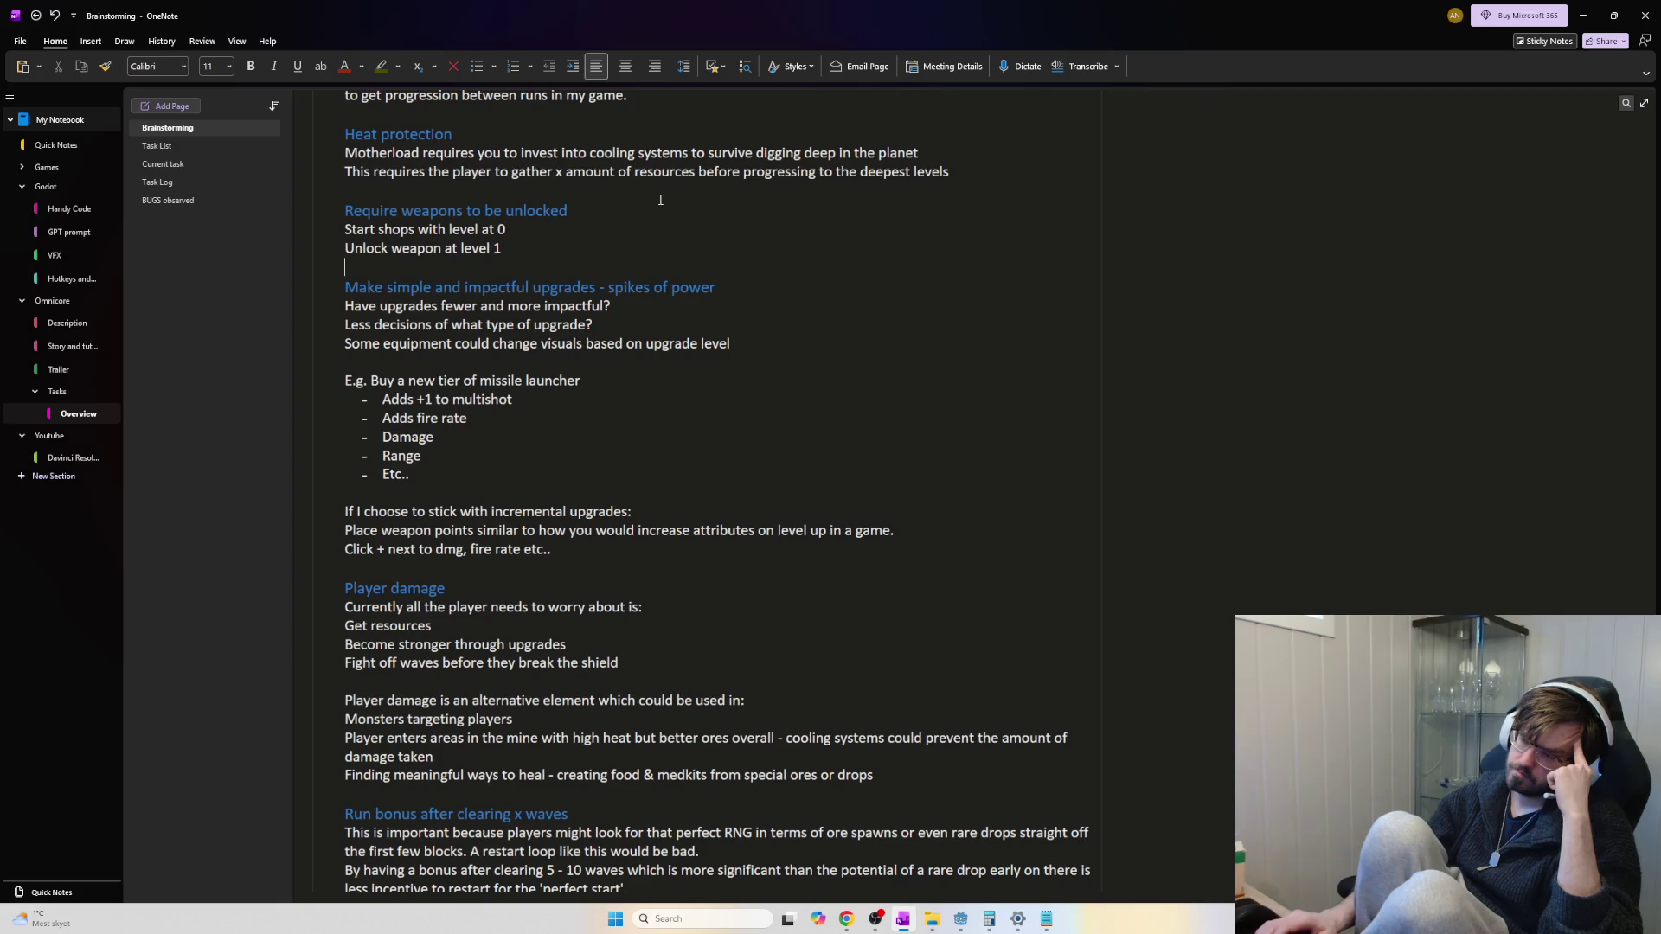
key(Down)
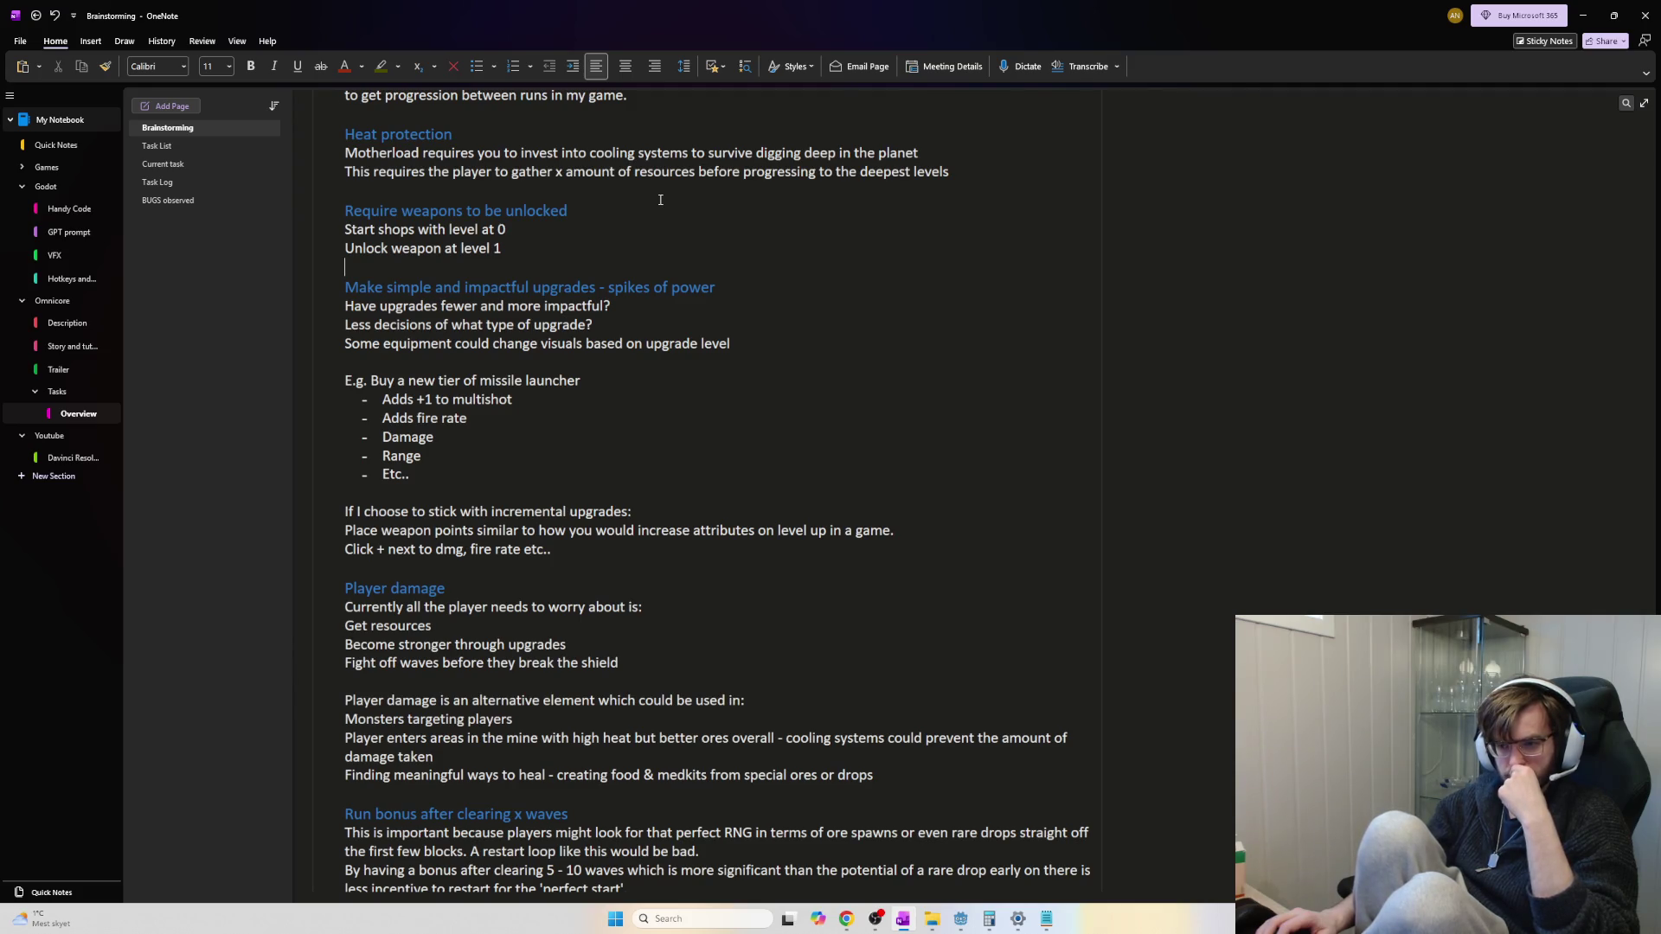
key(Up)
key(Down)
key(Down)
key(Down)
key(Down)
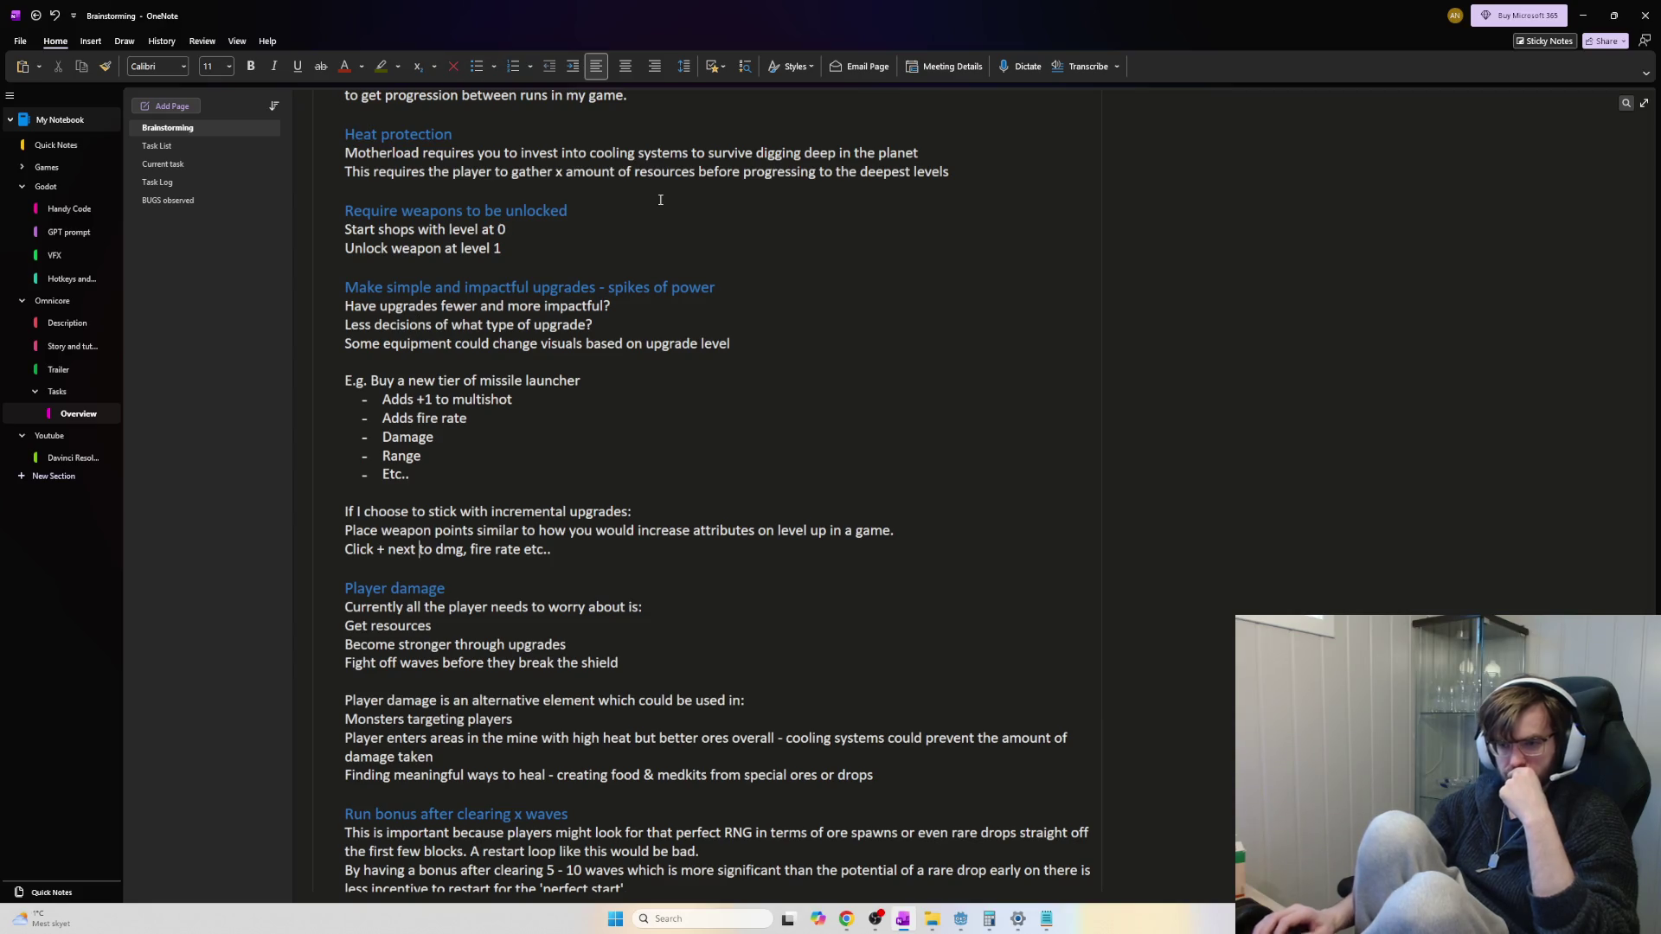
Scroll down to the Game loss on shield broken notes and briefly select its crystal paragraph
scroll(633, 279, down, 1)
scroll(634, 280, down, 5)
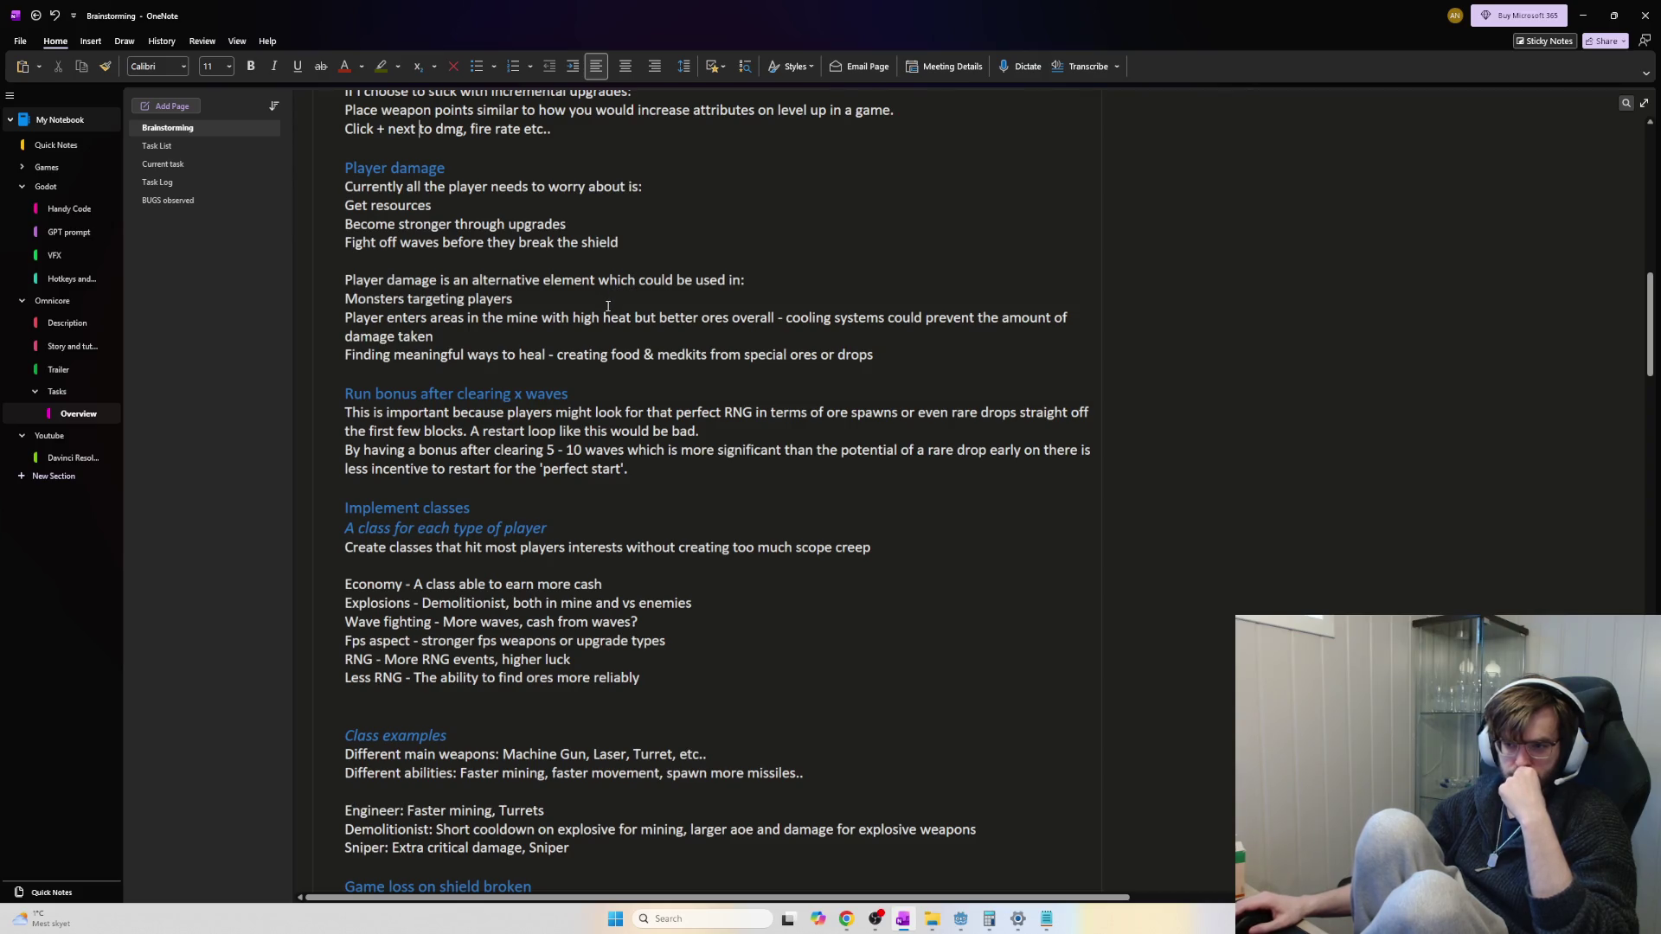
scroll(721, 369, down, 3)
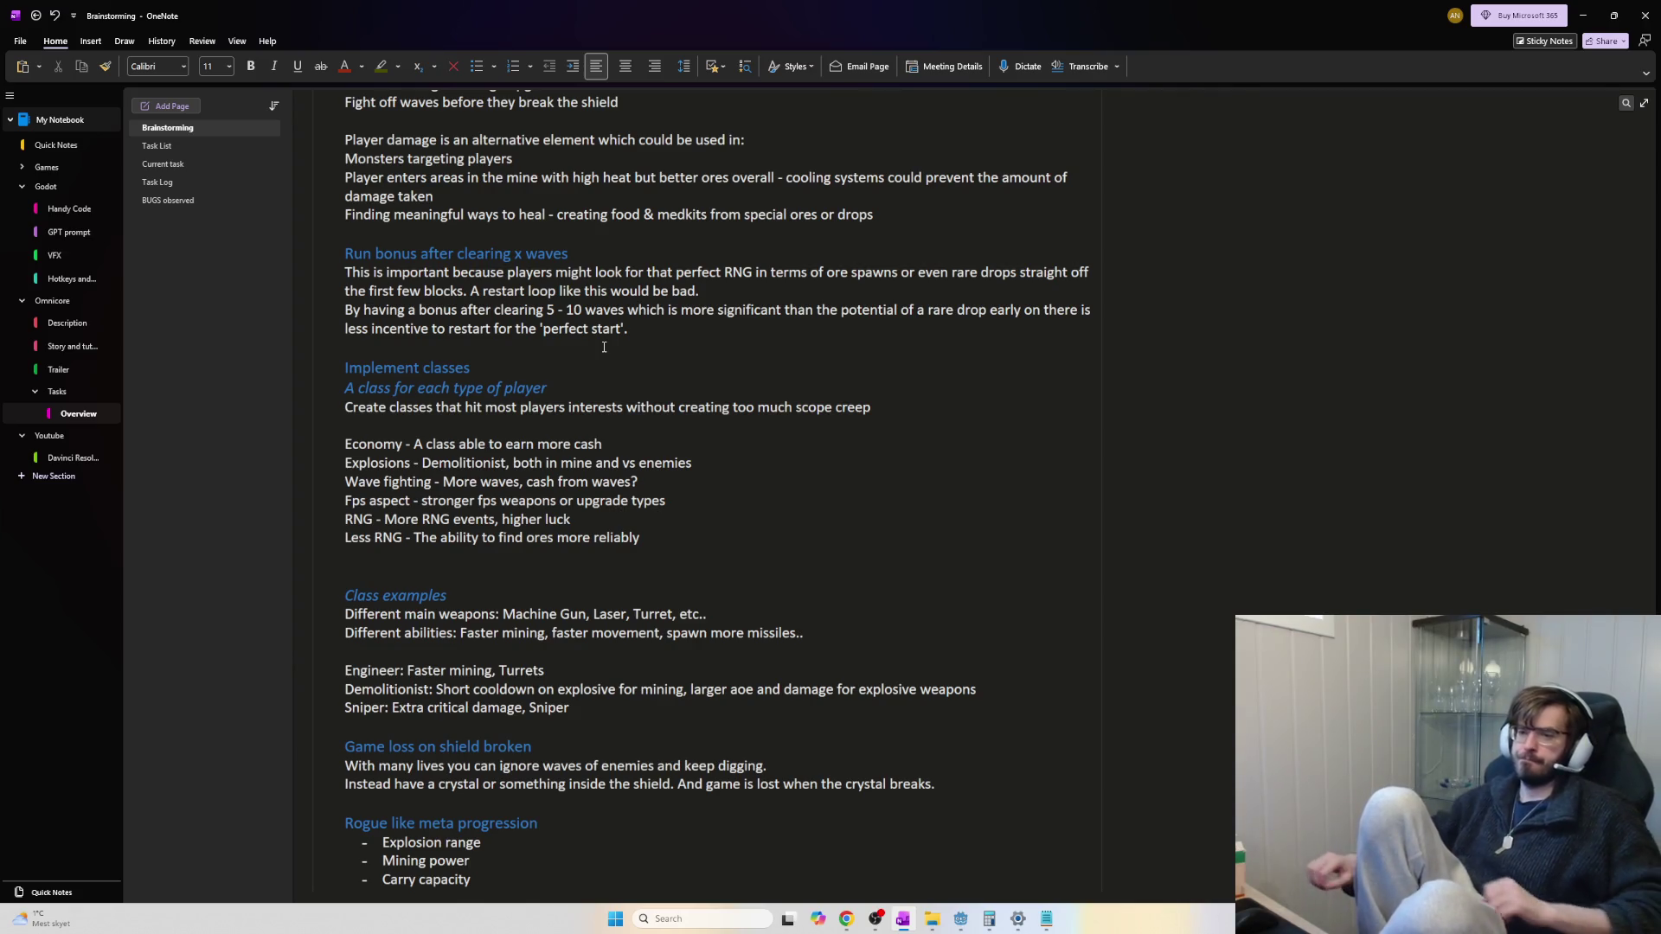
scroll(857, 552, down, 3)
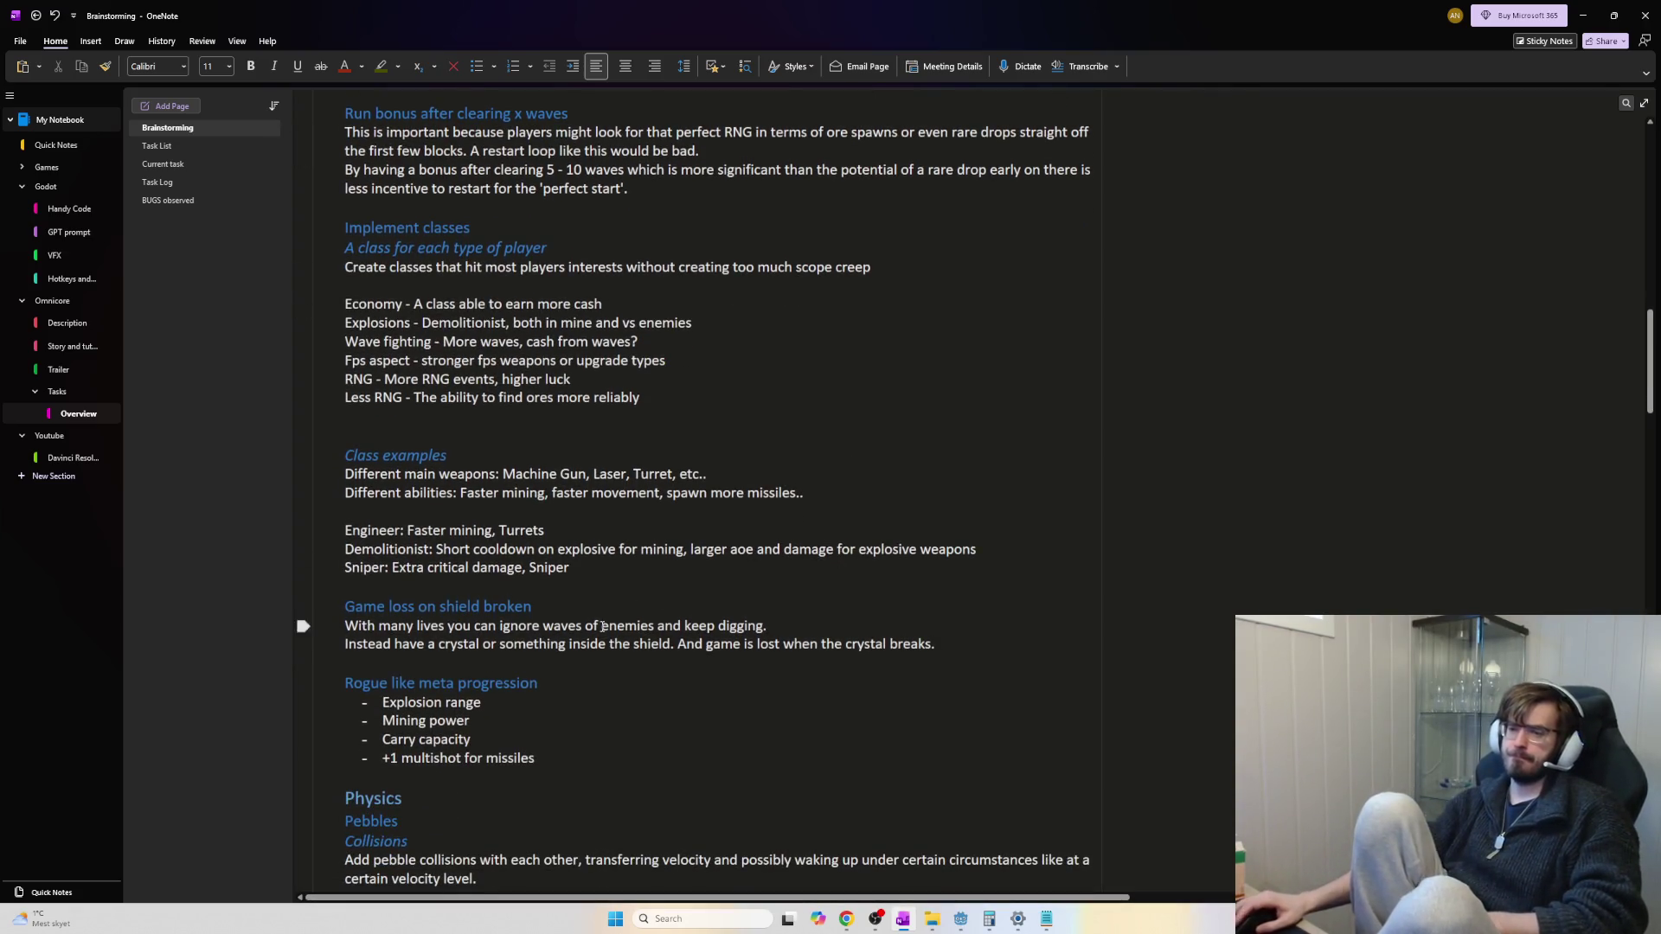
drag(398, 625, 669, 639)
click(952, 626)
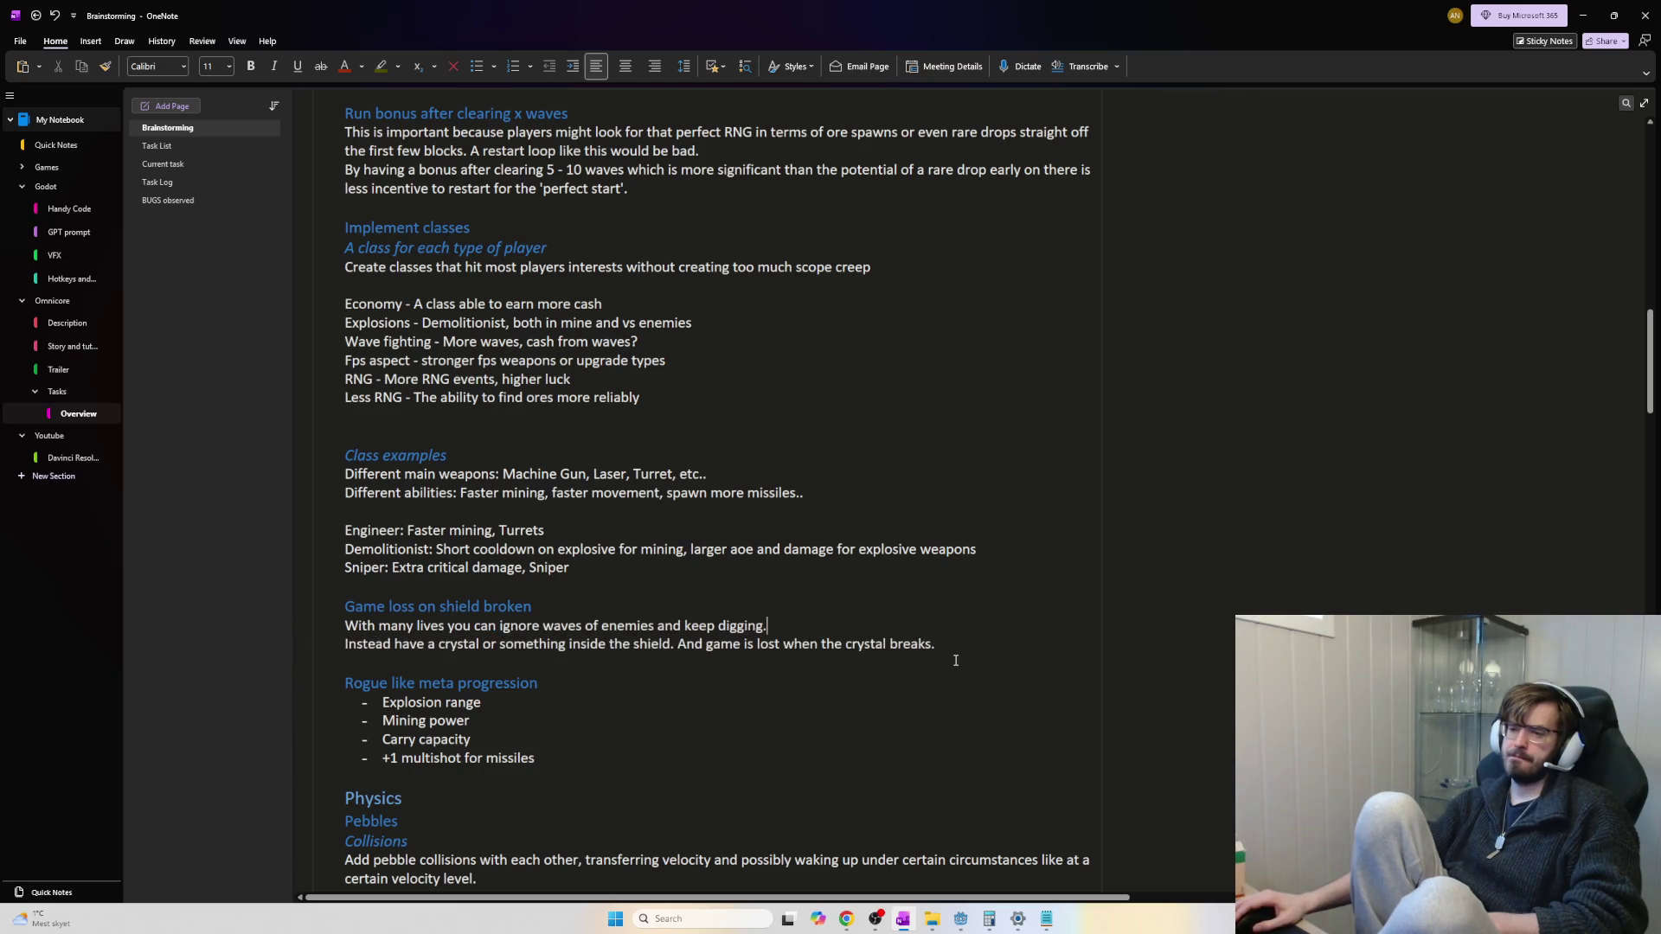
mouse_move(941, 646)
mouse_down()
mouse_move(334, 644)
mouse_move(344, 624)
mouse_up()
mouse_move(939, 645)
mouse_down()
mouse_move(346, 625)
mouse_move(363, 590)
mouse_move(345, 624)
mouse_up()
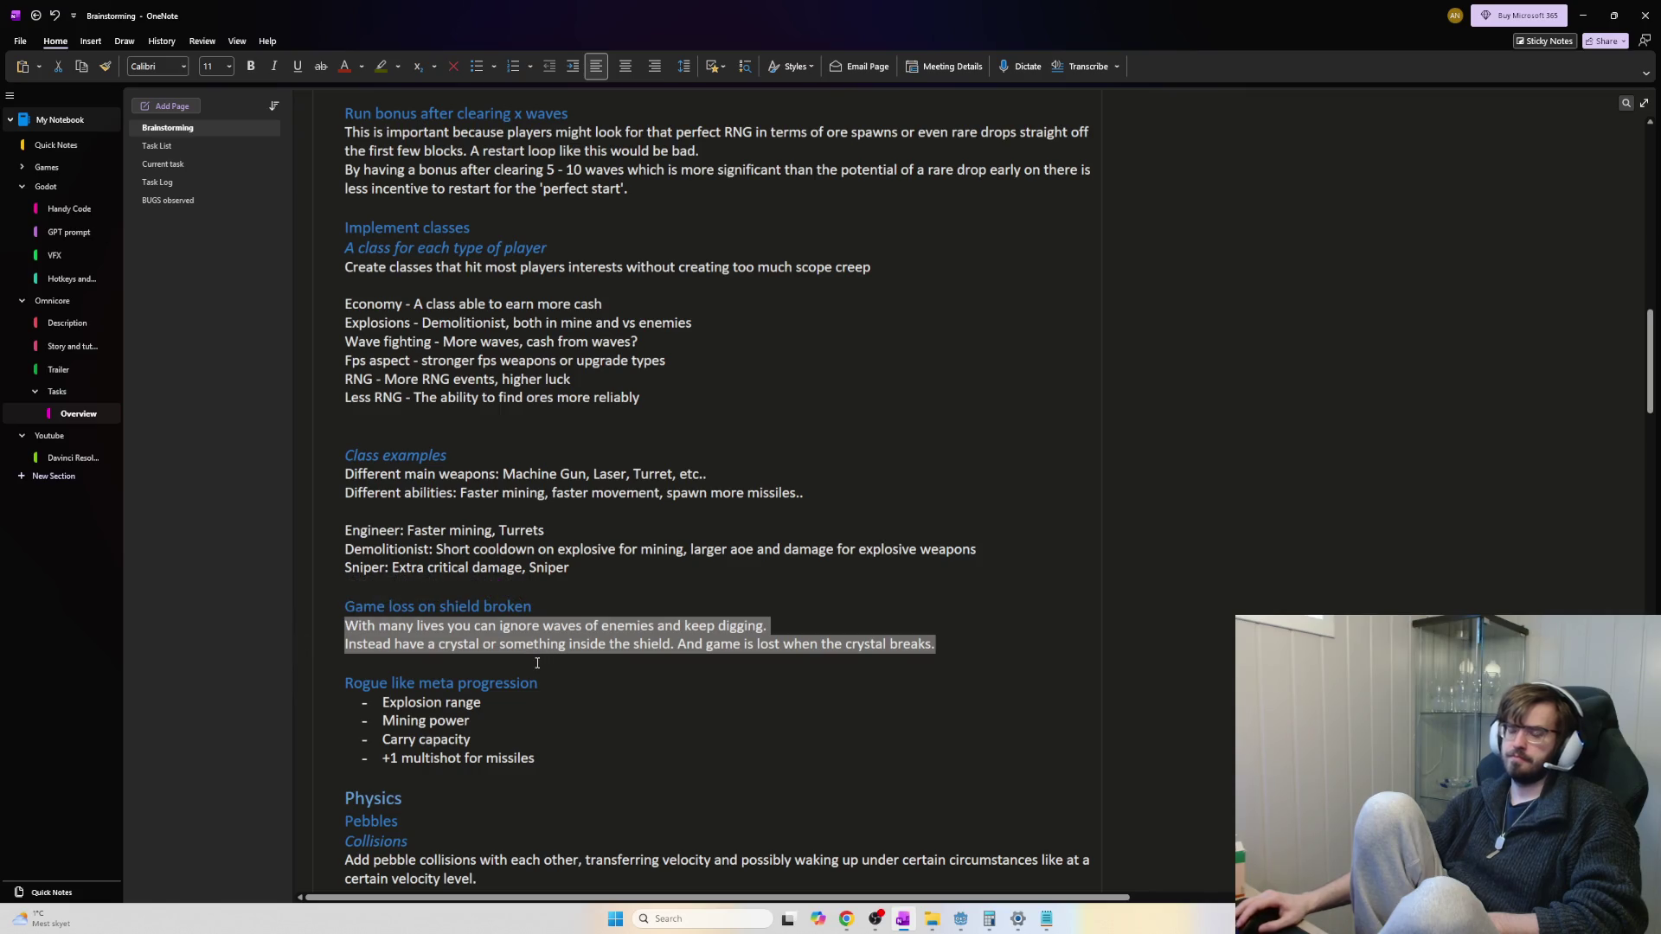
click(537, 663)
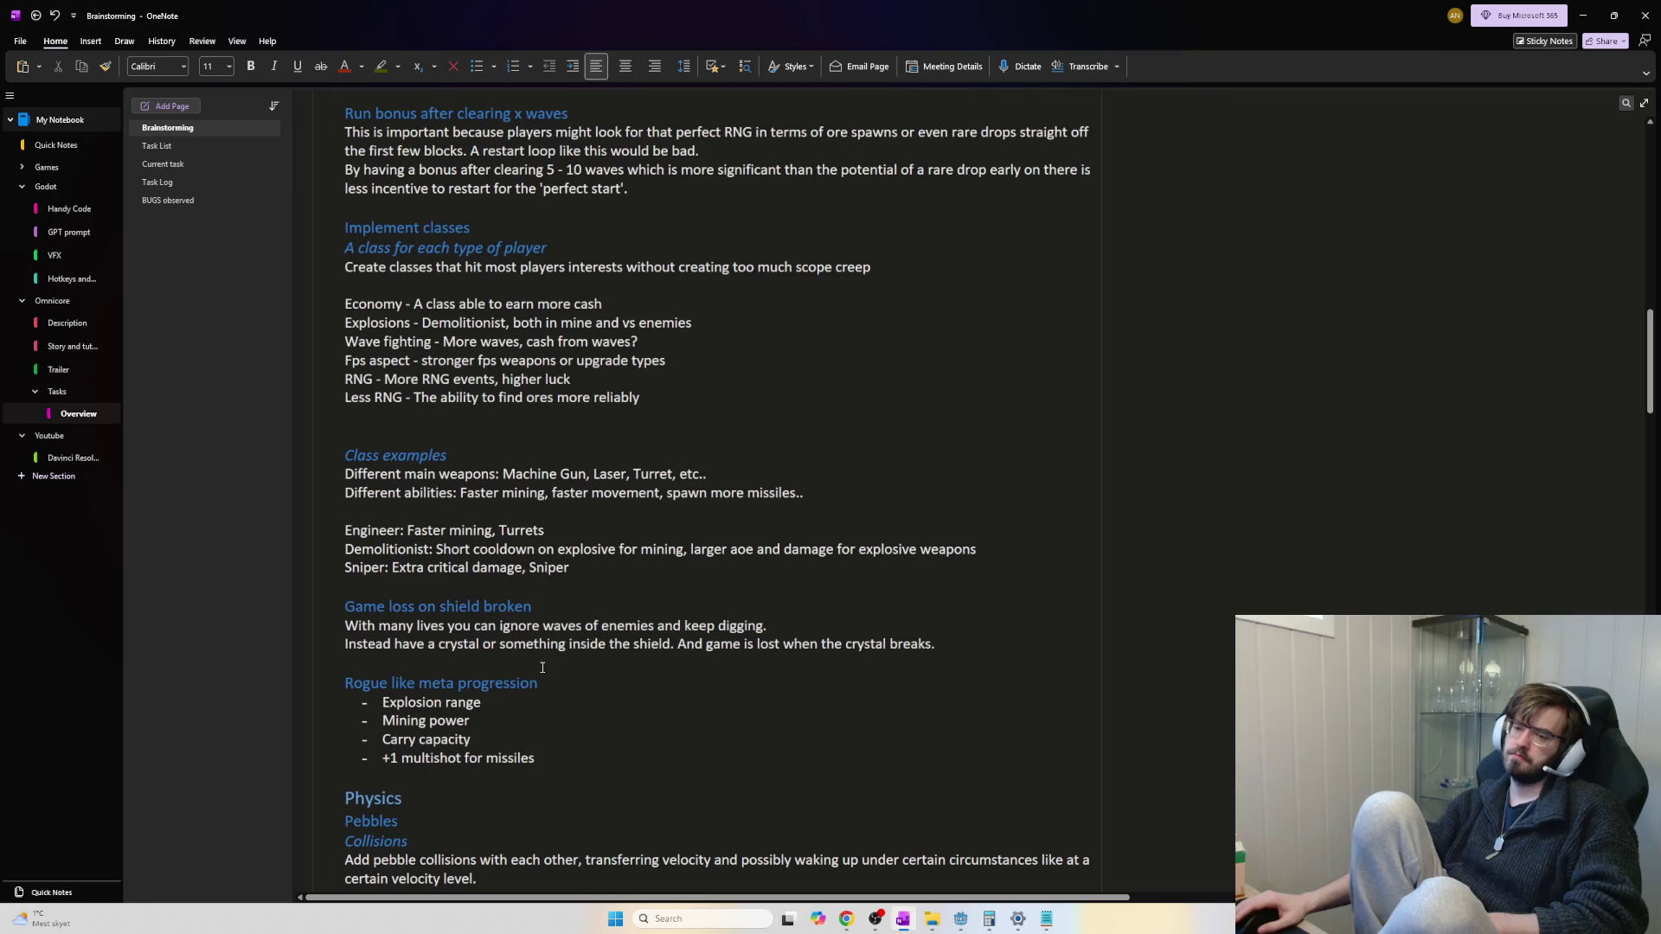
Scroll on to the Physics section and select the pebble collisions note
scroll(543, 667, down, 3)
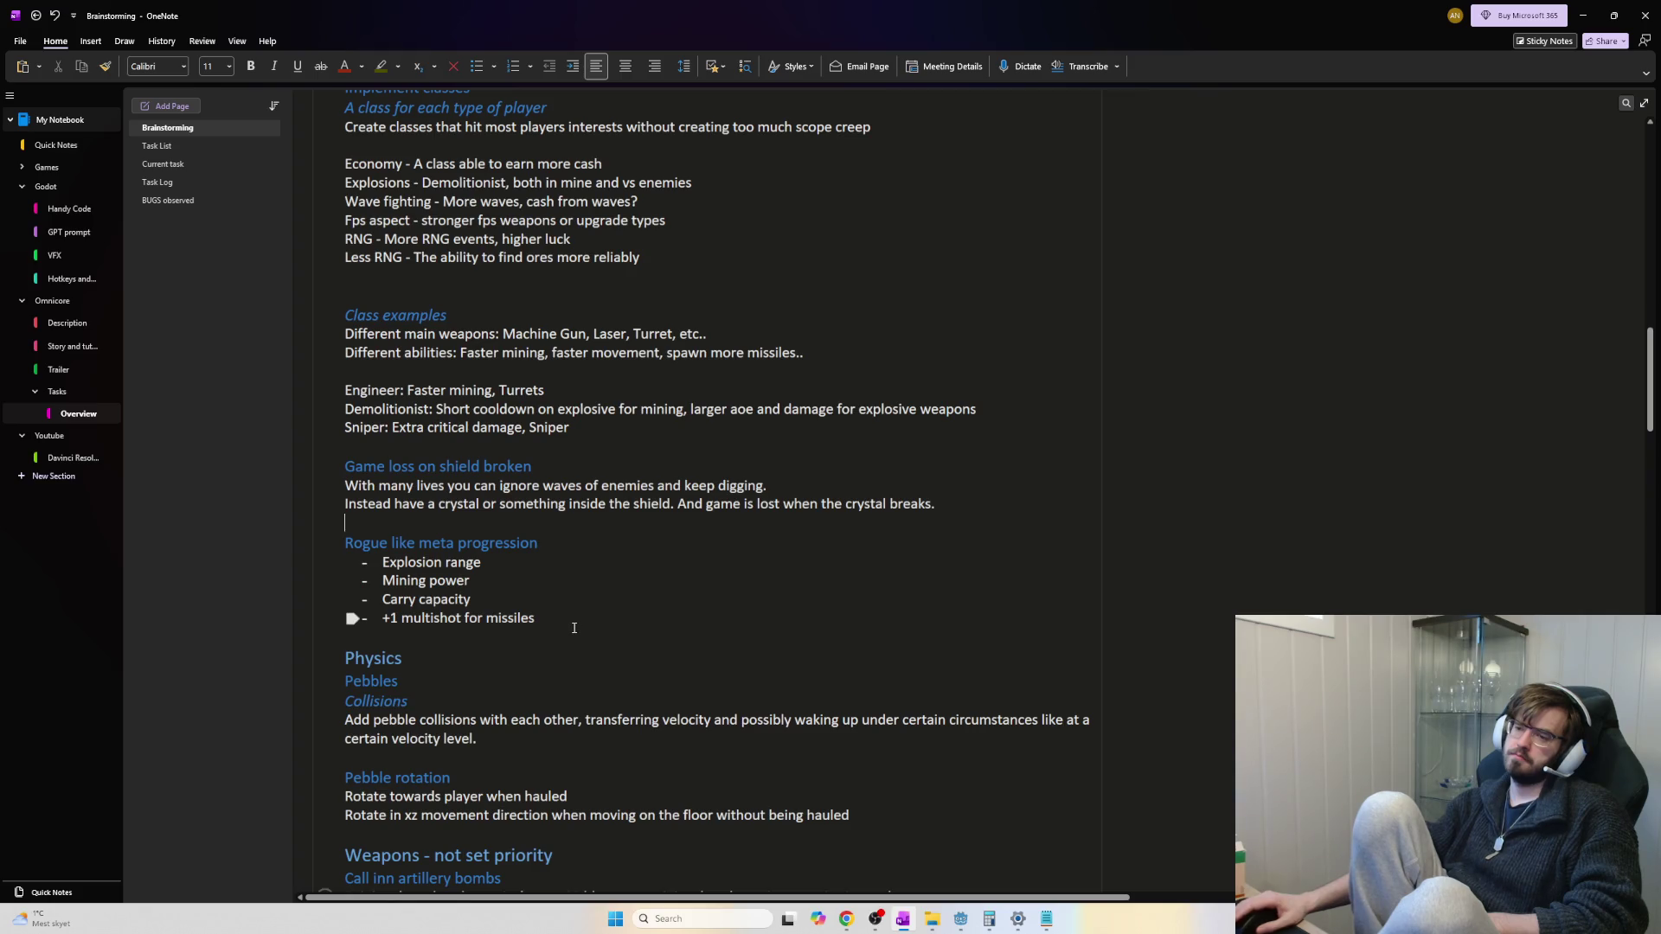
scroll(571, 630, down, 6)
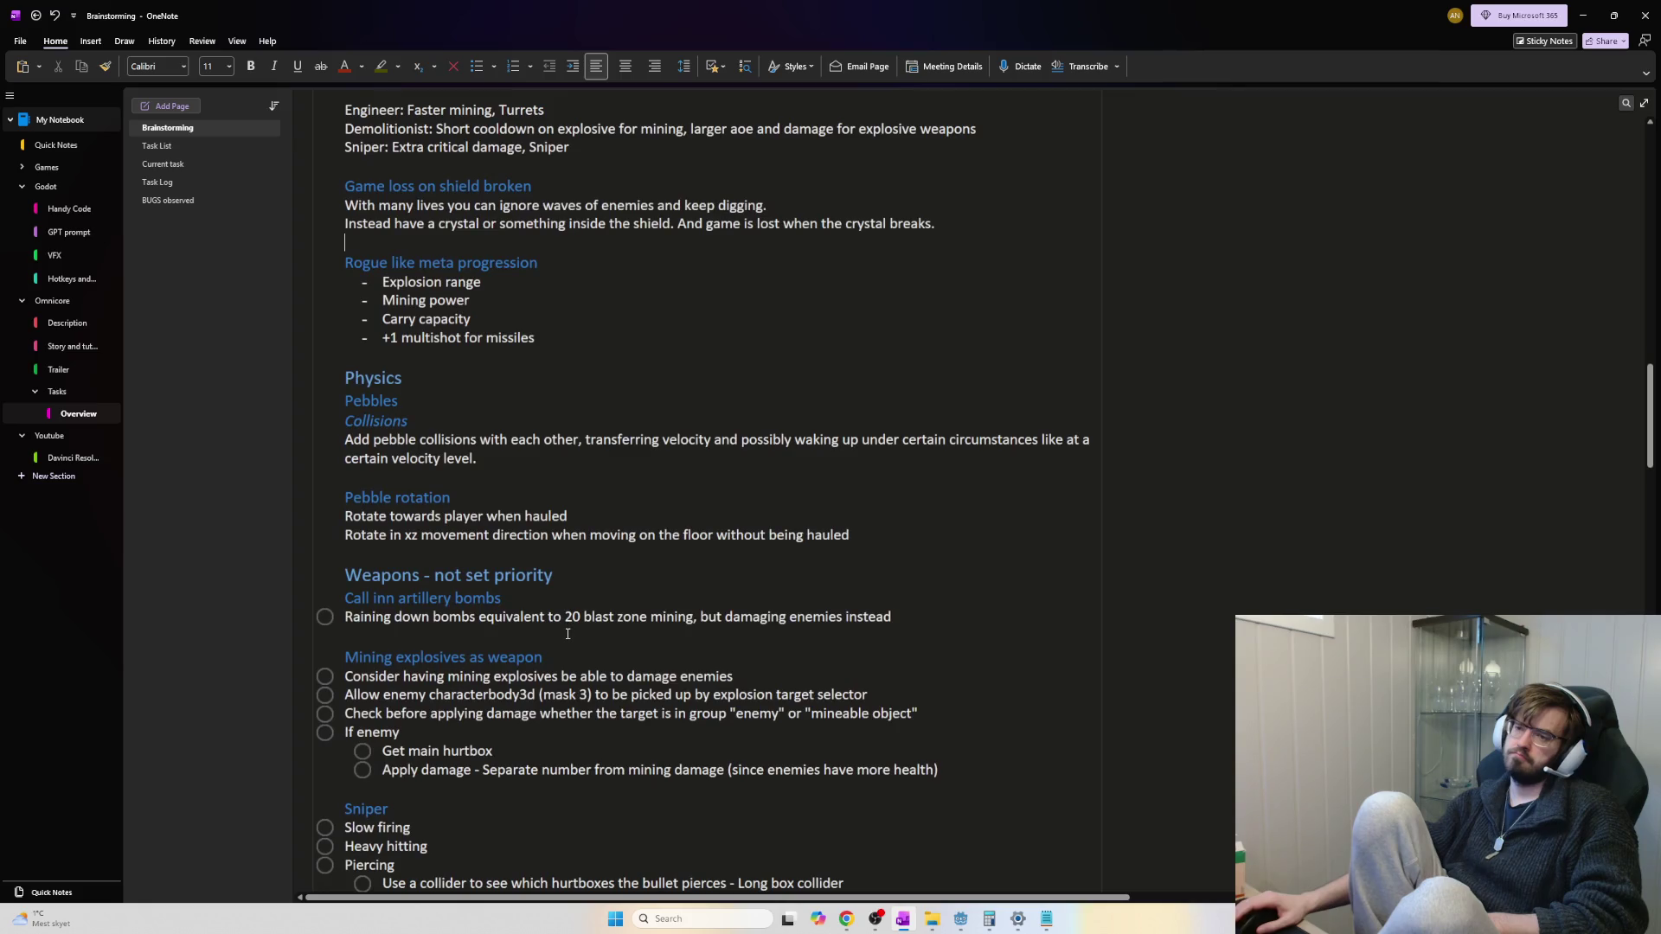
scroll(567, 634, down, 3)
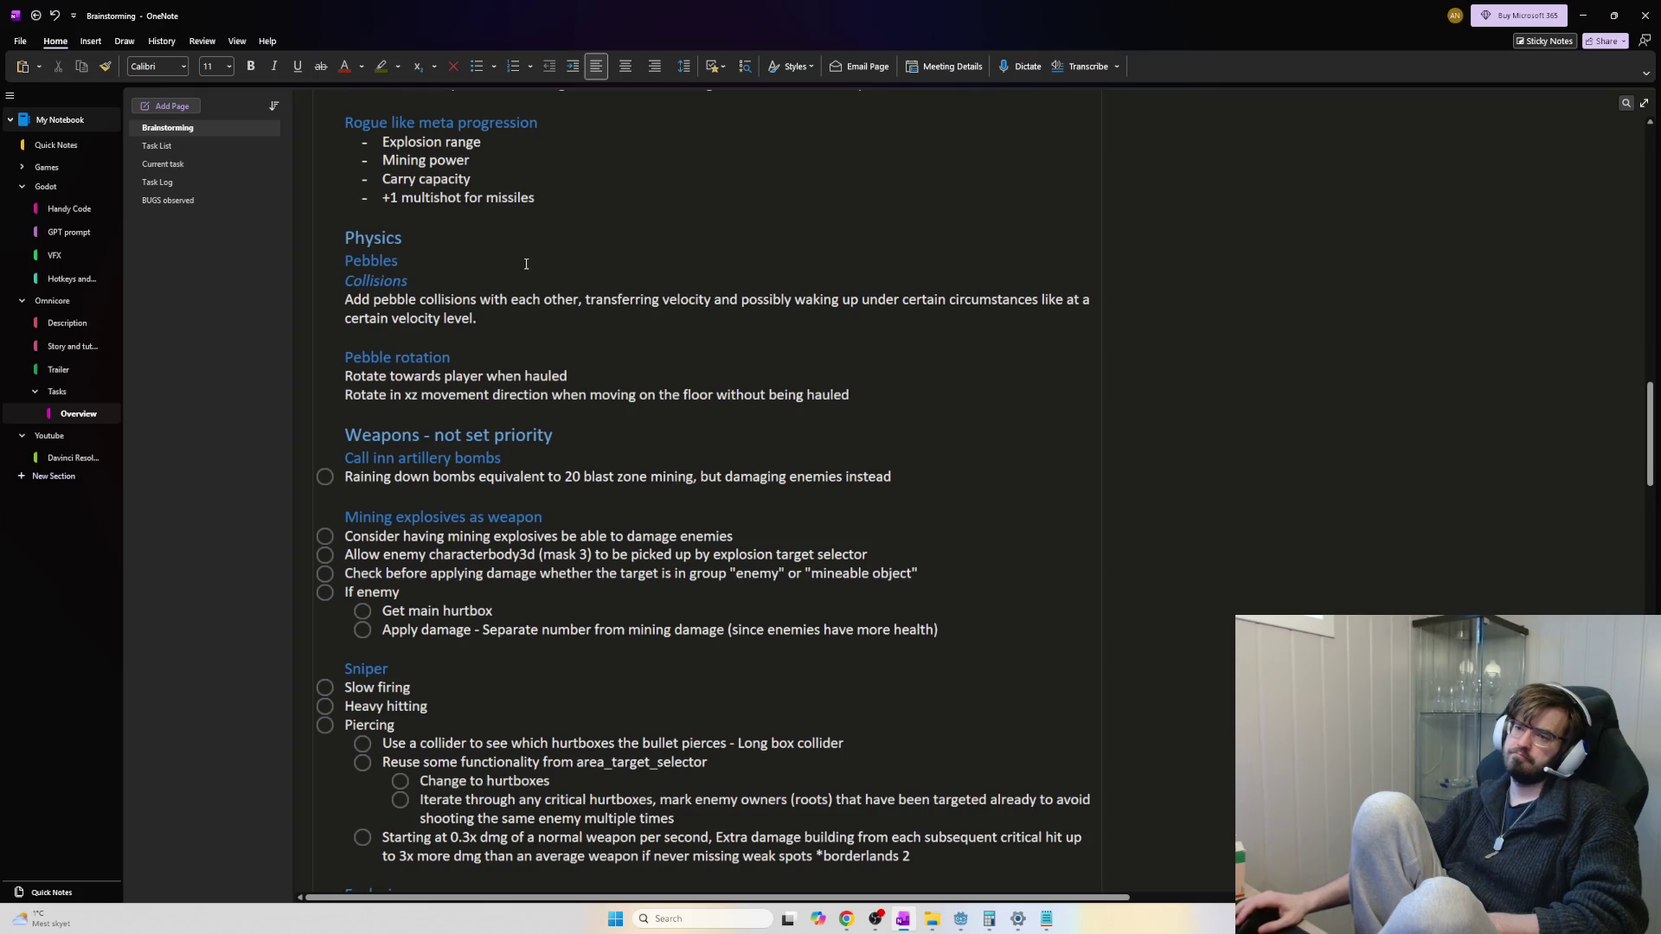
mouse_move(477, 320)
mouse_down()
mouse_move(497, 305)
mouse_move(351, 296)
mouse_move(346, 247)
mouse_move(345, 279)
mouse_up()
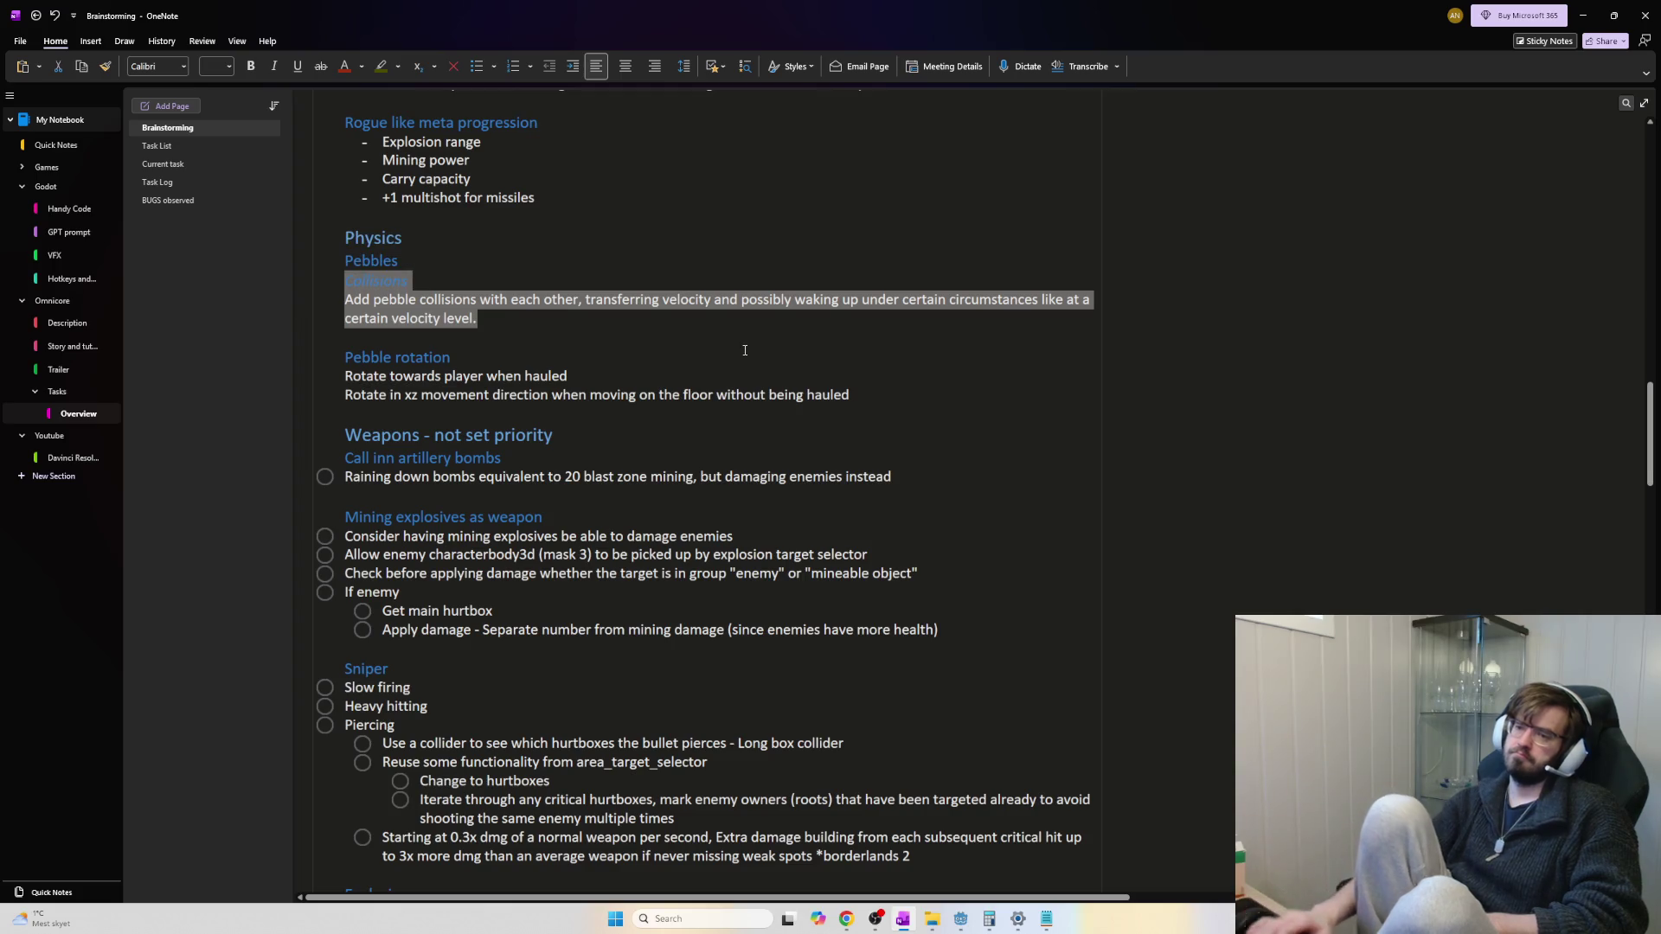
Delete the Collisions note and the Pebbles heading above it
key(Delete)
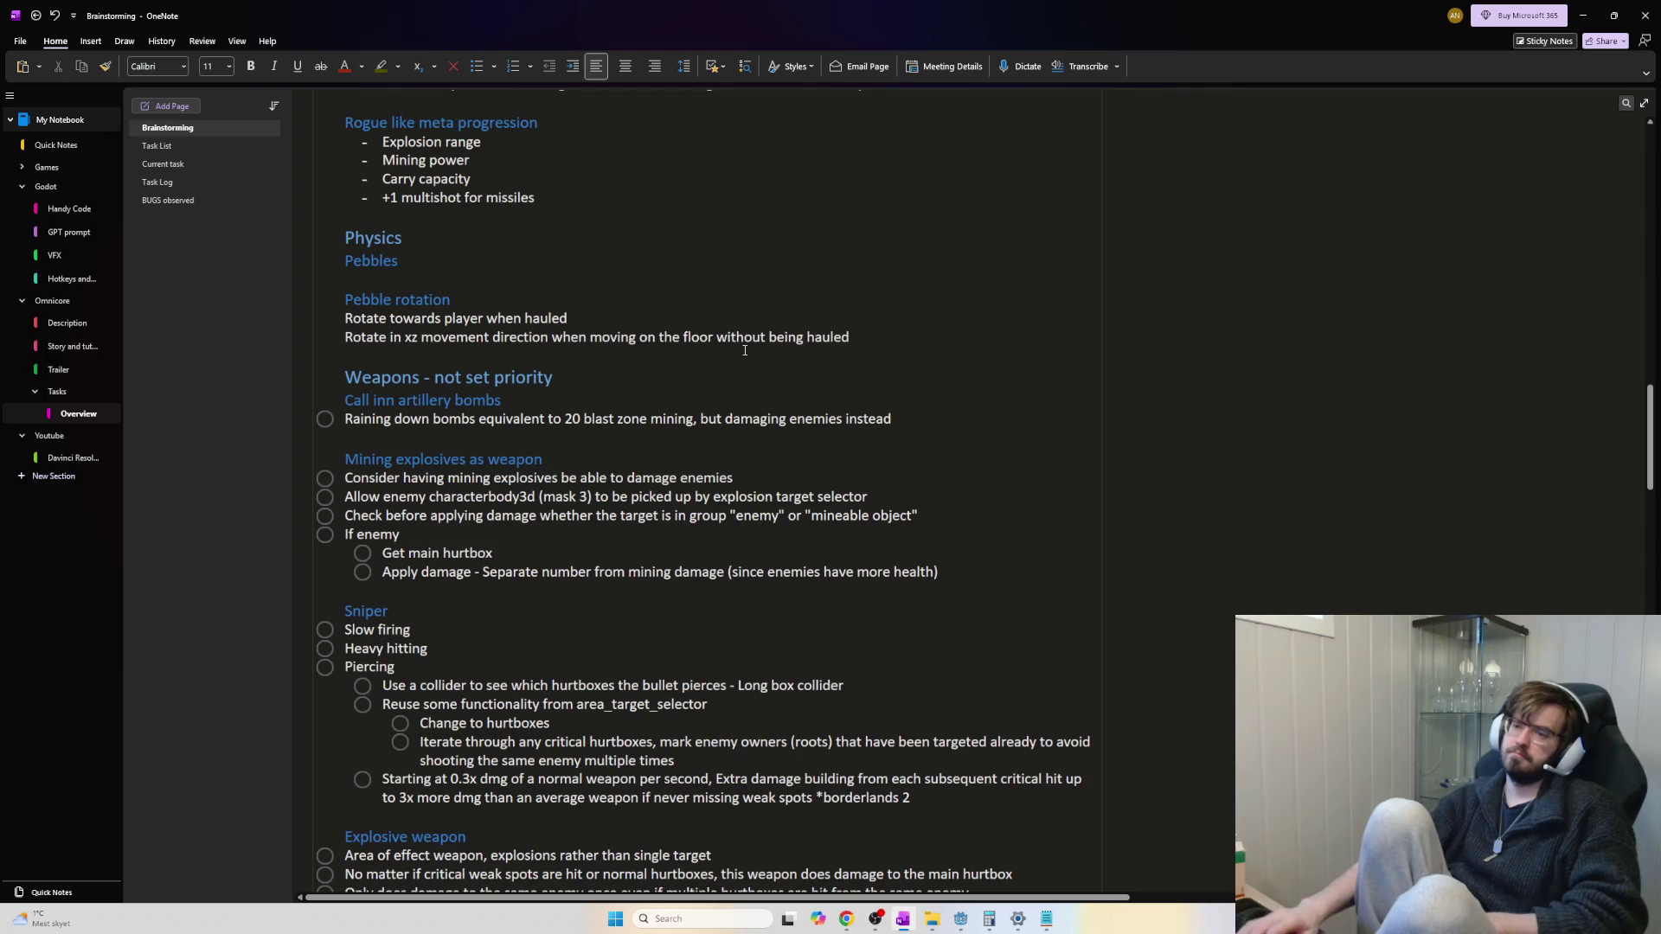
key(BackSpace)
key(BackSpace)
key(BackSpace)
key(BackSpace)
key(BackSpace)
key(BackSpace)
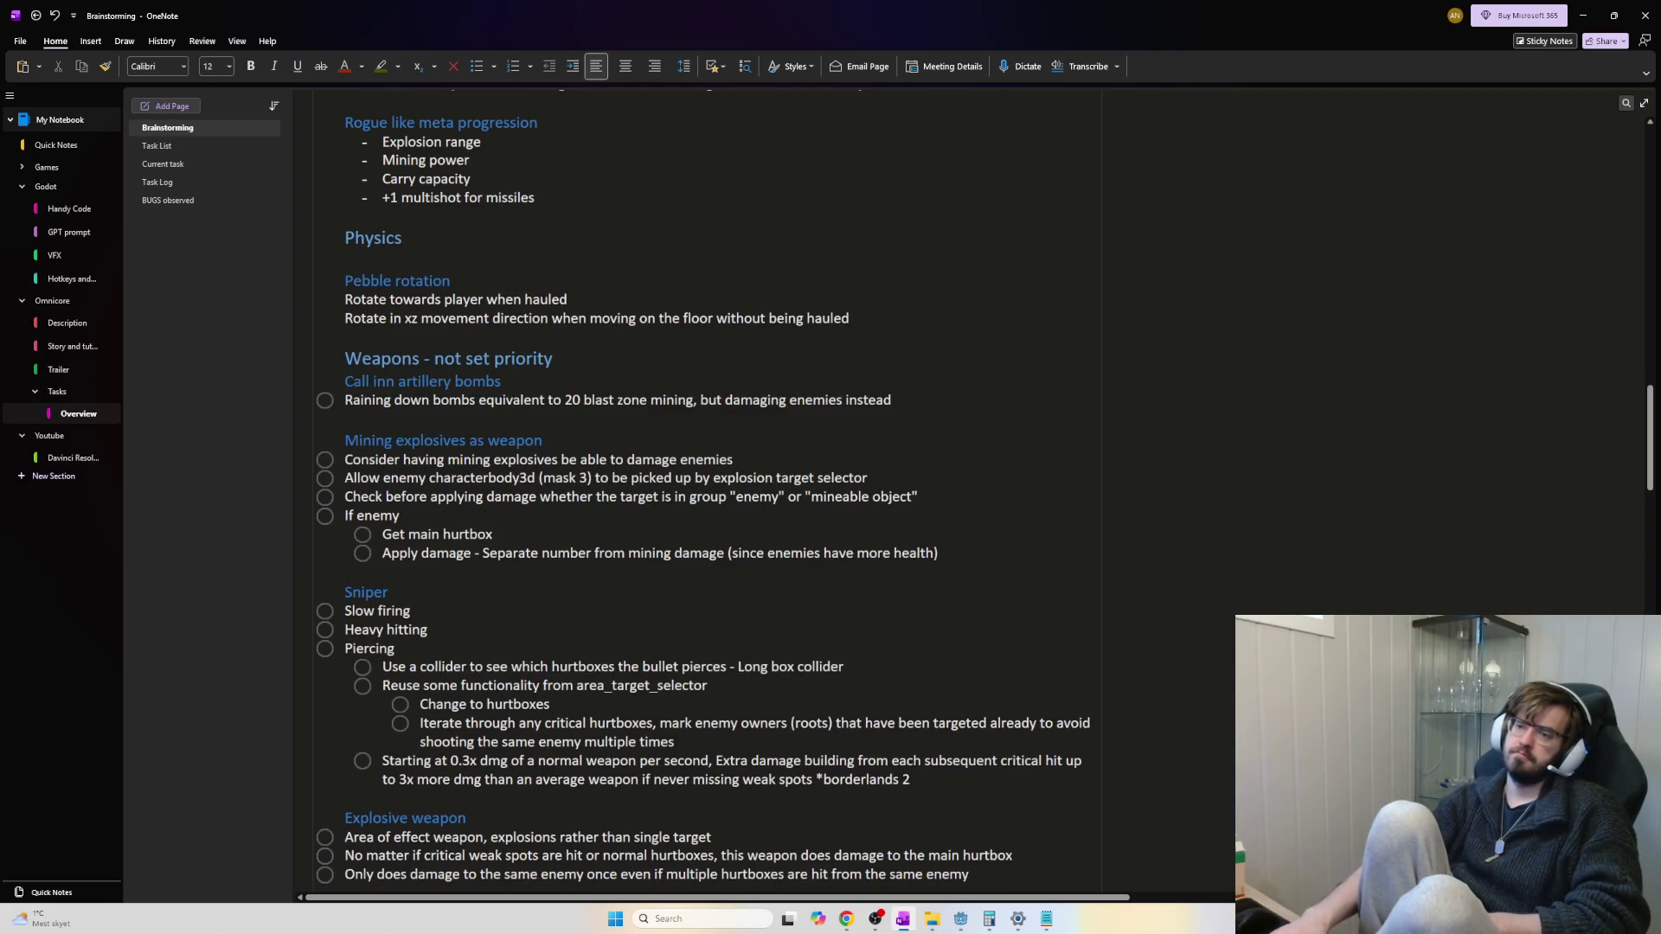
key(BackSpace)
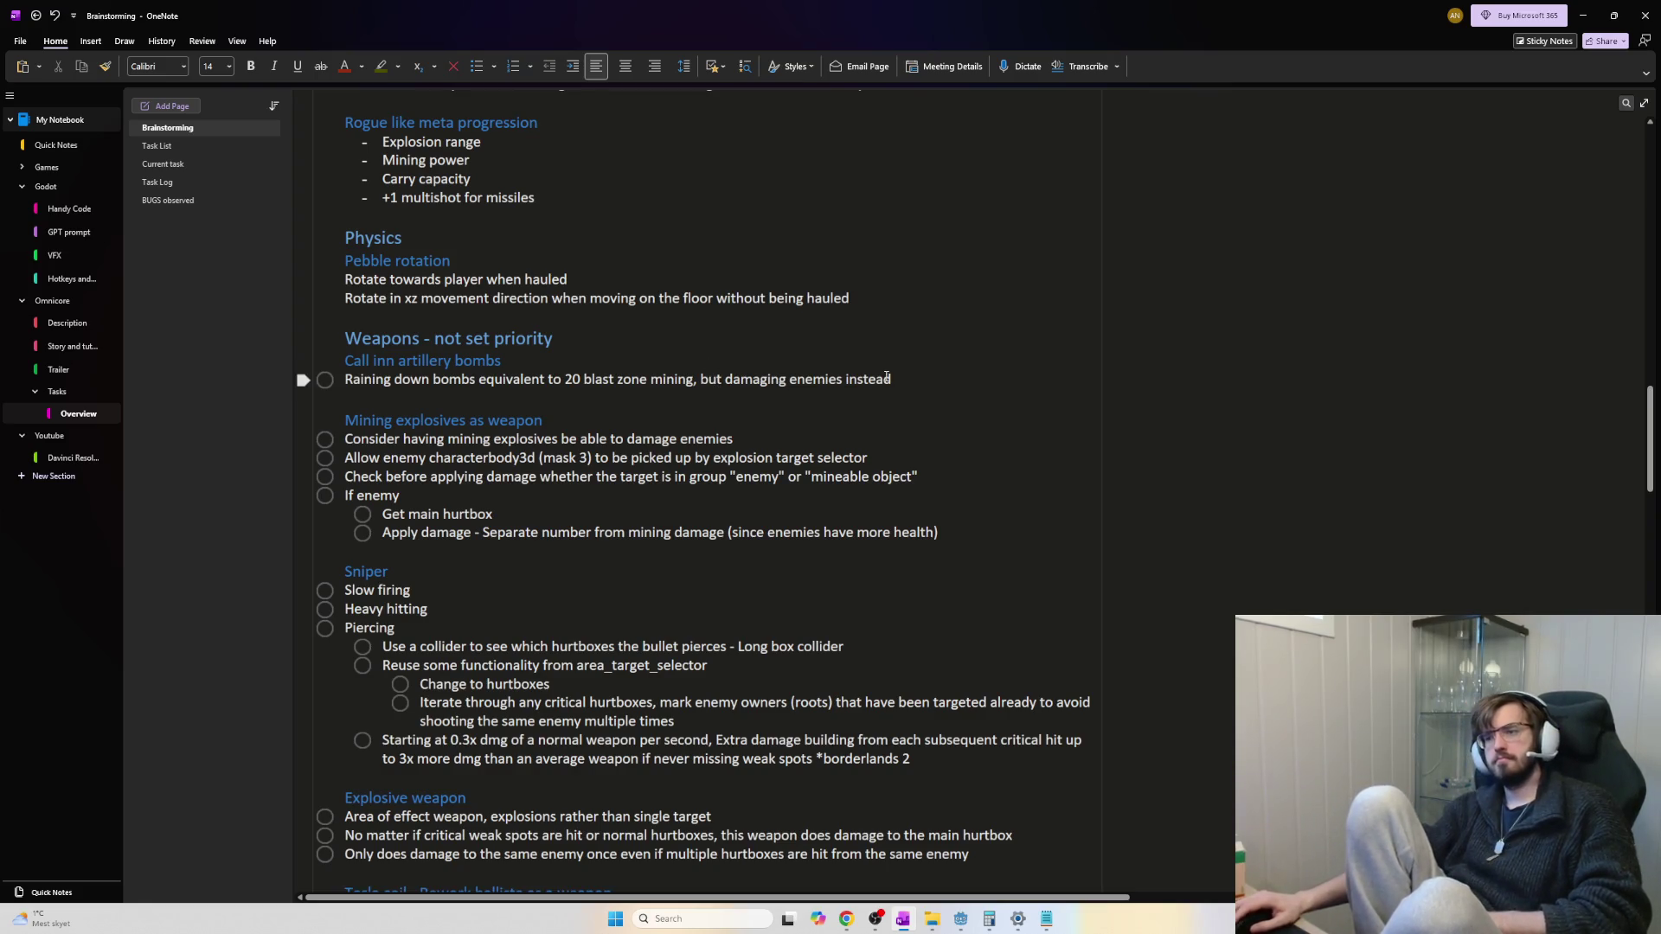
Look over the Raining down bombs and Mining explosives as weapon notes by selecting them
drag(894, 389, 336, 376)
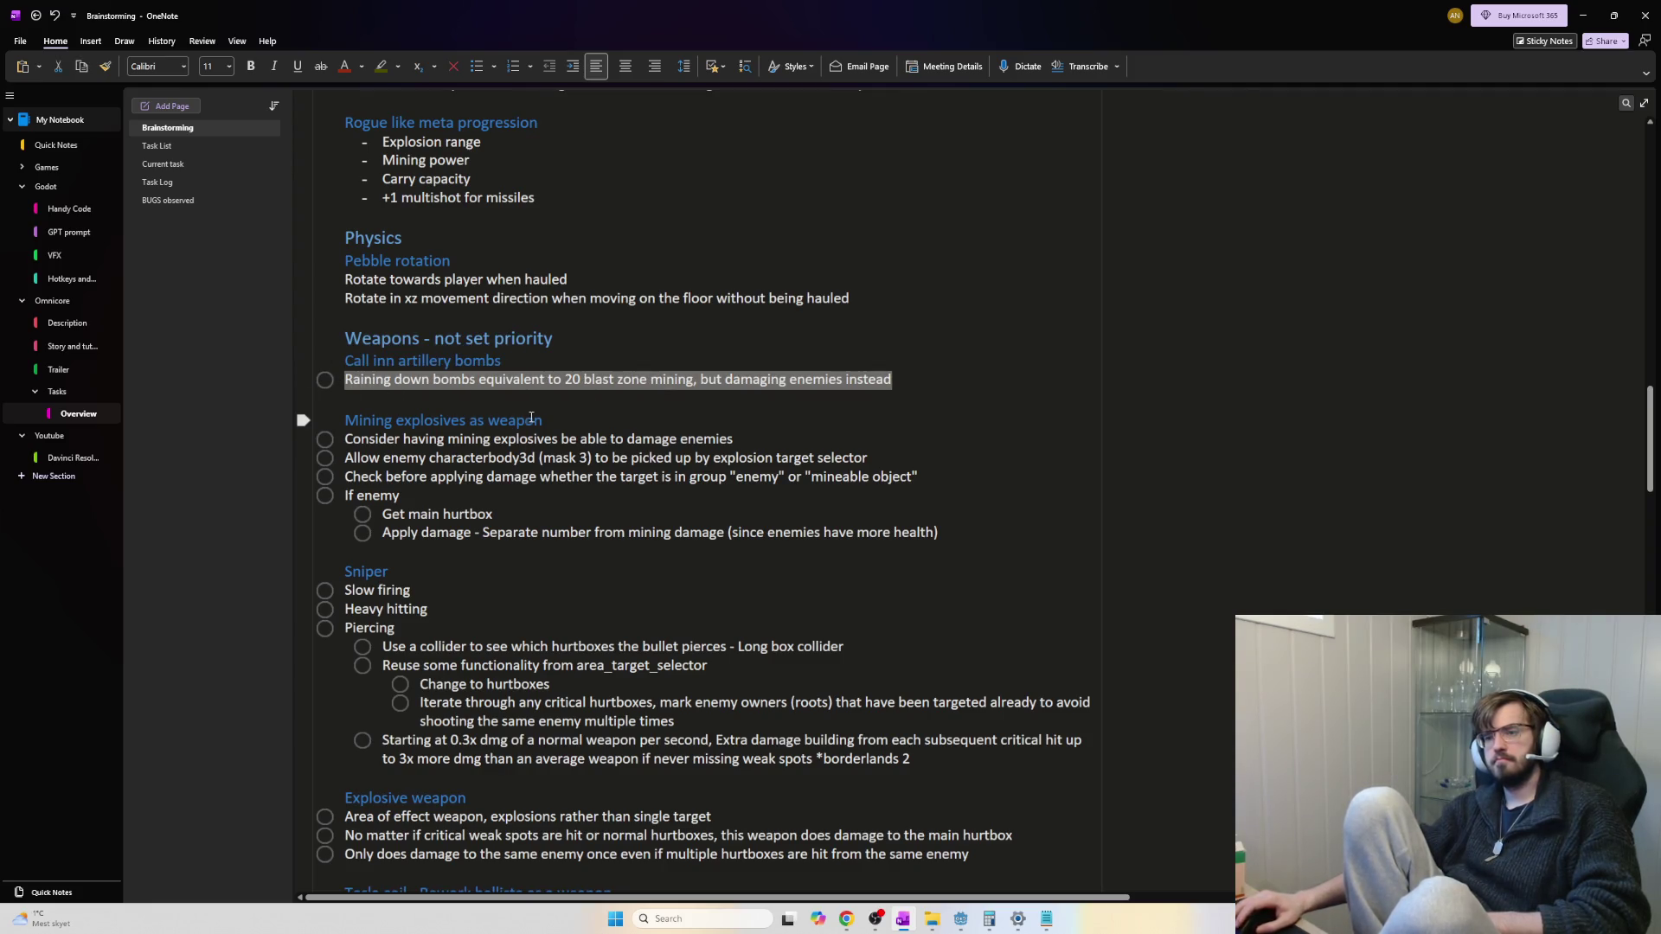
click(560, 437)
mouse_move(545, 421)
mouse_down()
mouse_move(347, 422)
mouse_move(403, 476)
mouse_move(627, 498)
mouse_up()
click(631, 498)
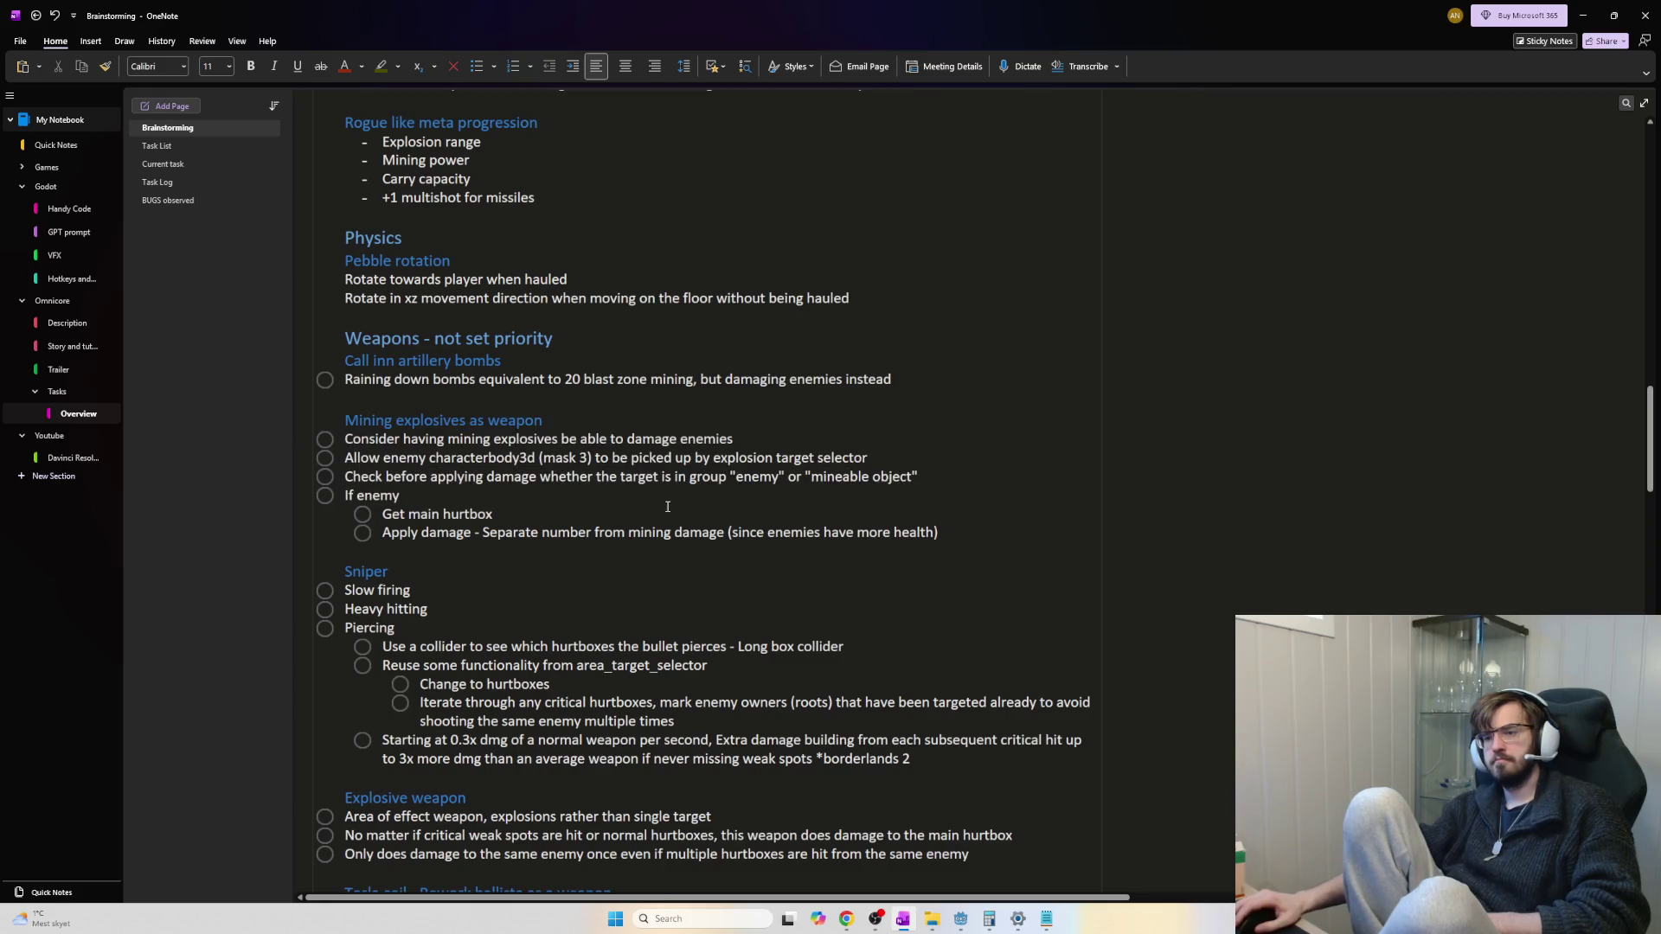
Scroll to the Laser weapon notes and place the caret after the 'travel with them' point
scroll(671, 507, down, 3)
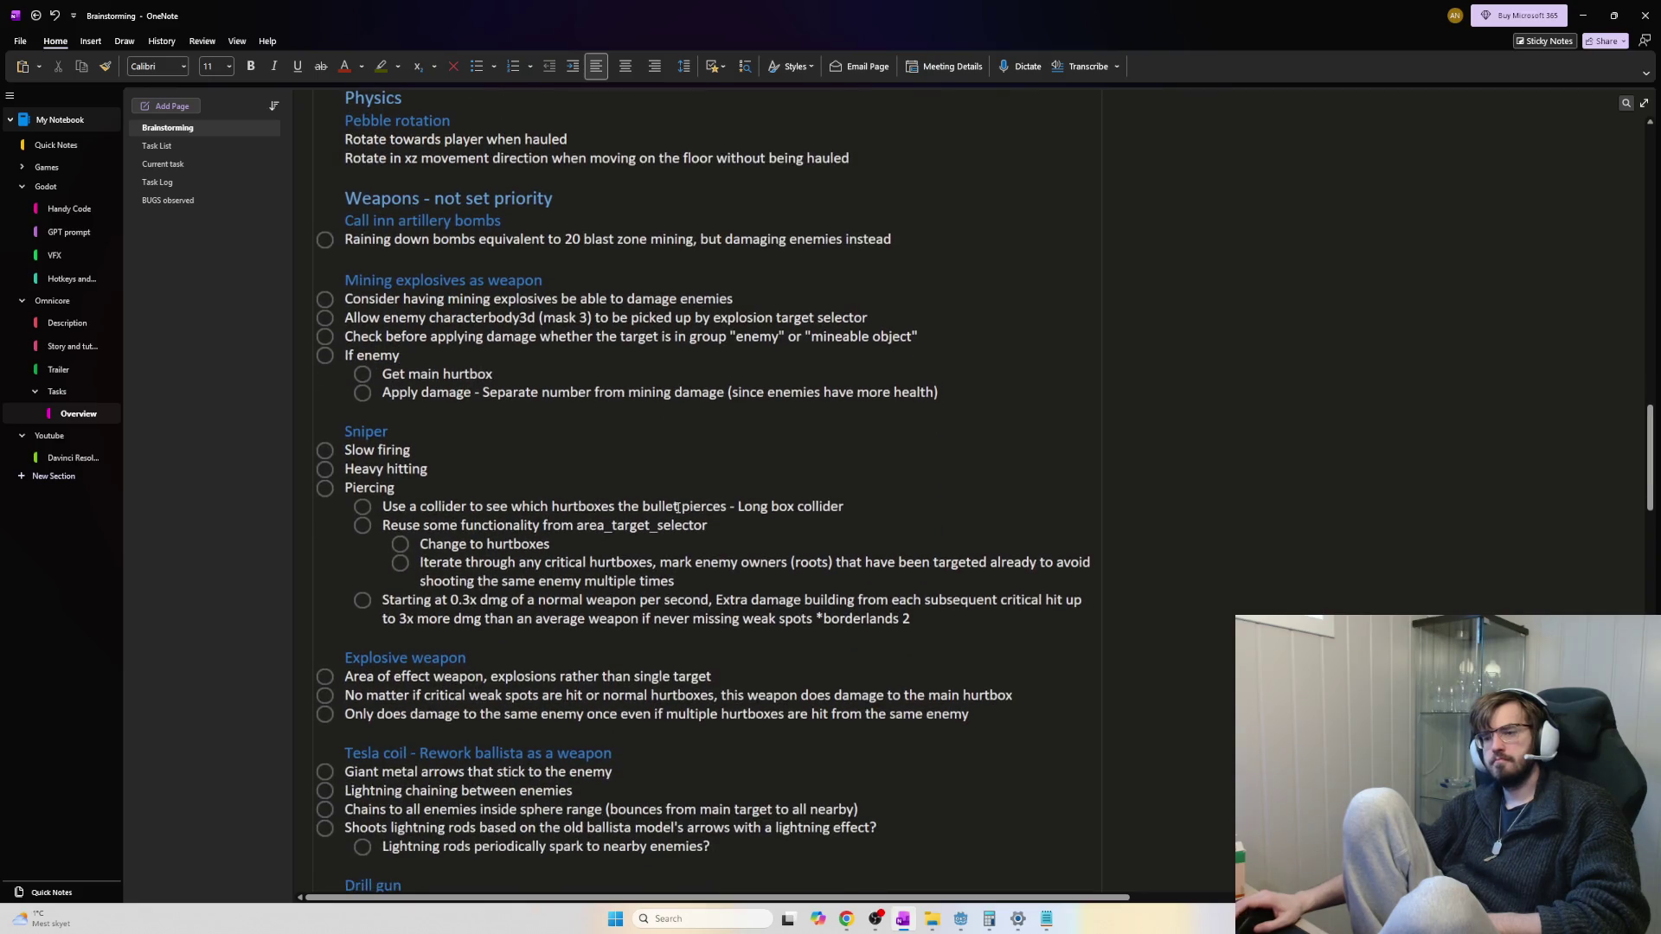
scroll(679, 508, down, 6)
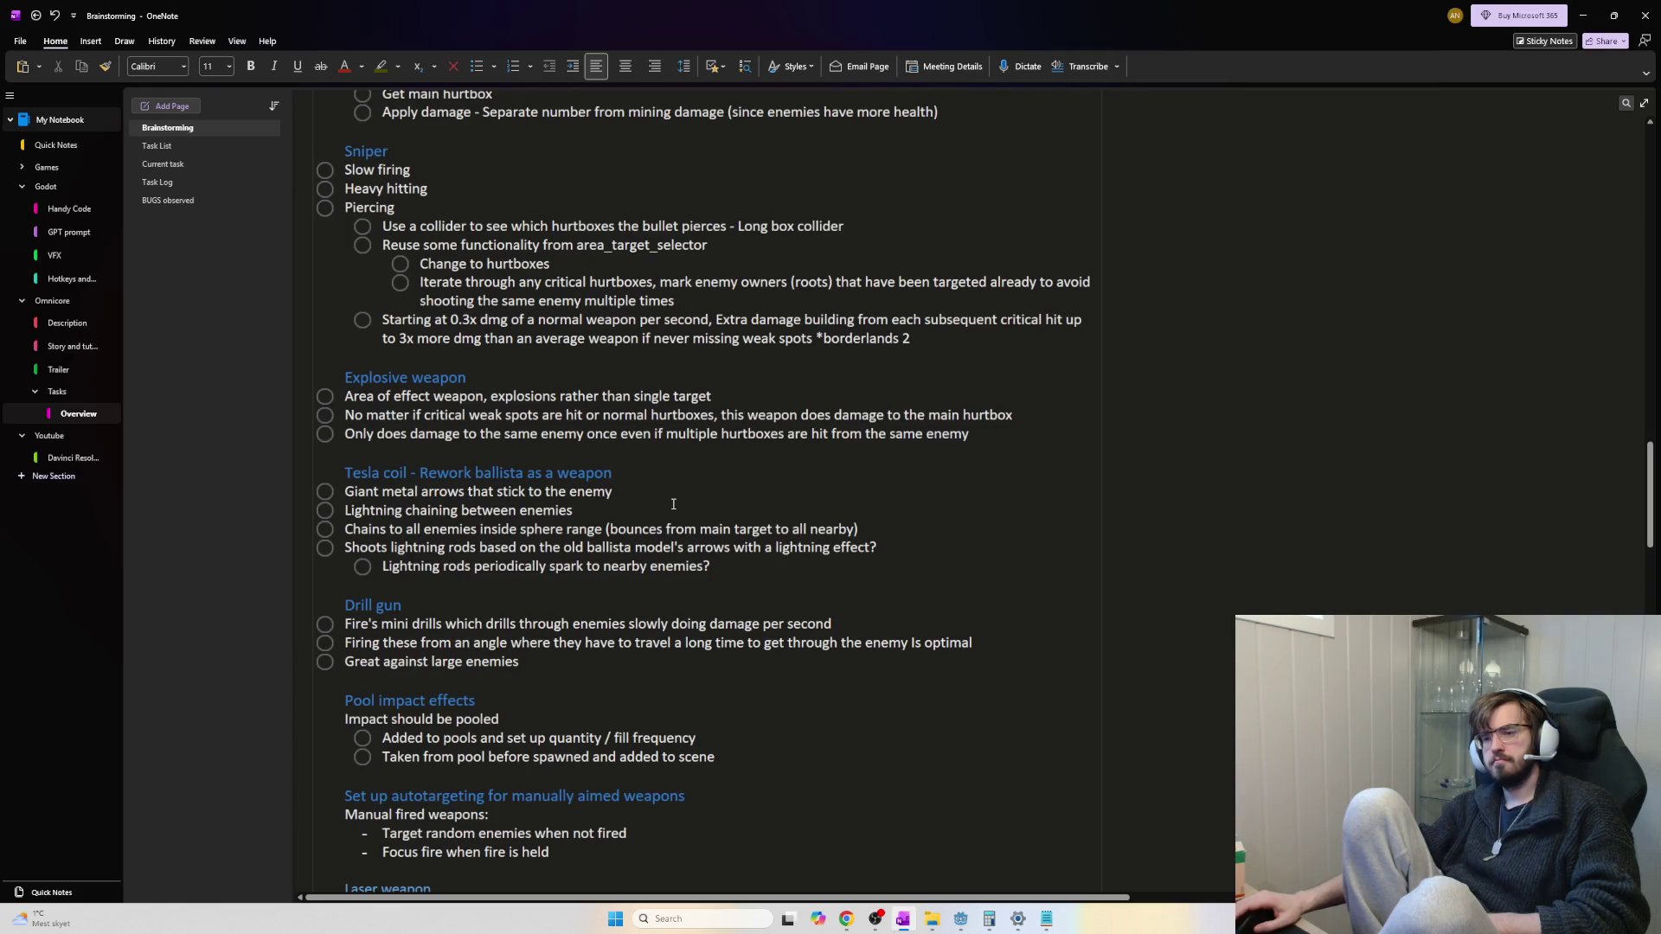
scroll(673, 504, down, 9)
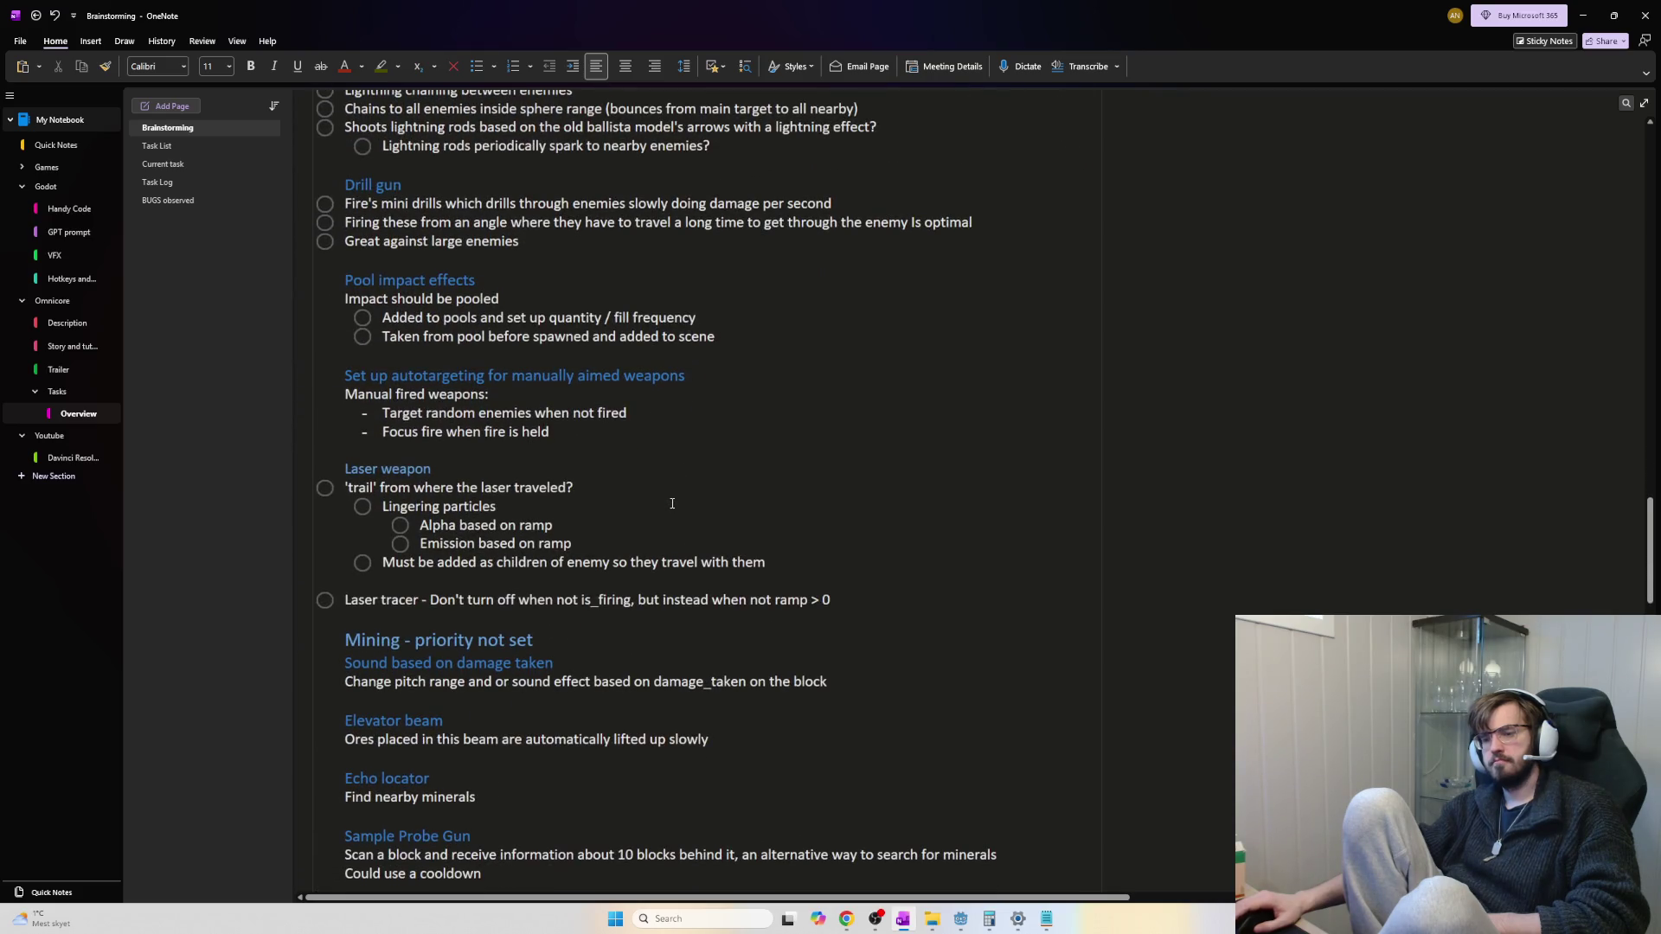
scroll(672, 503, down, 3)
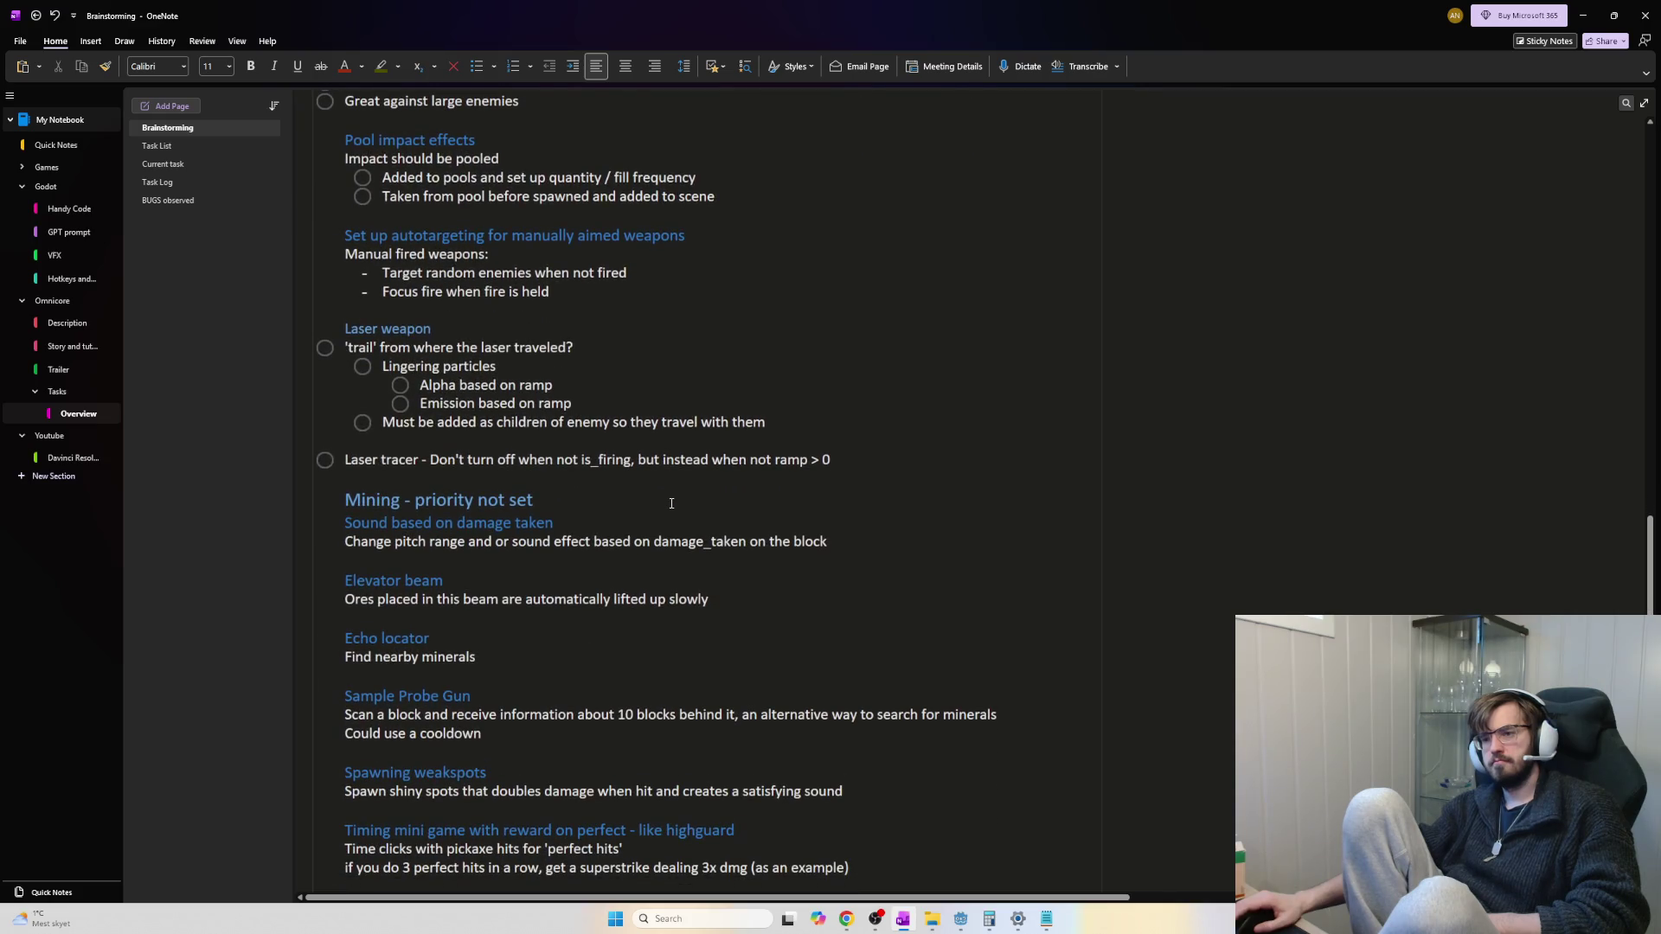
scroll(672, 503, up, 3)
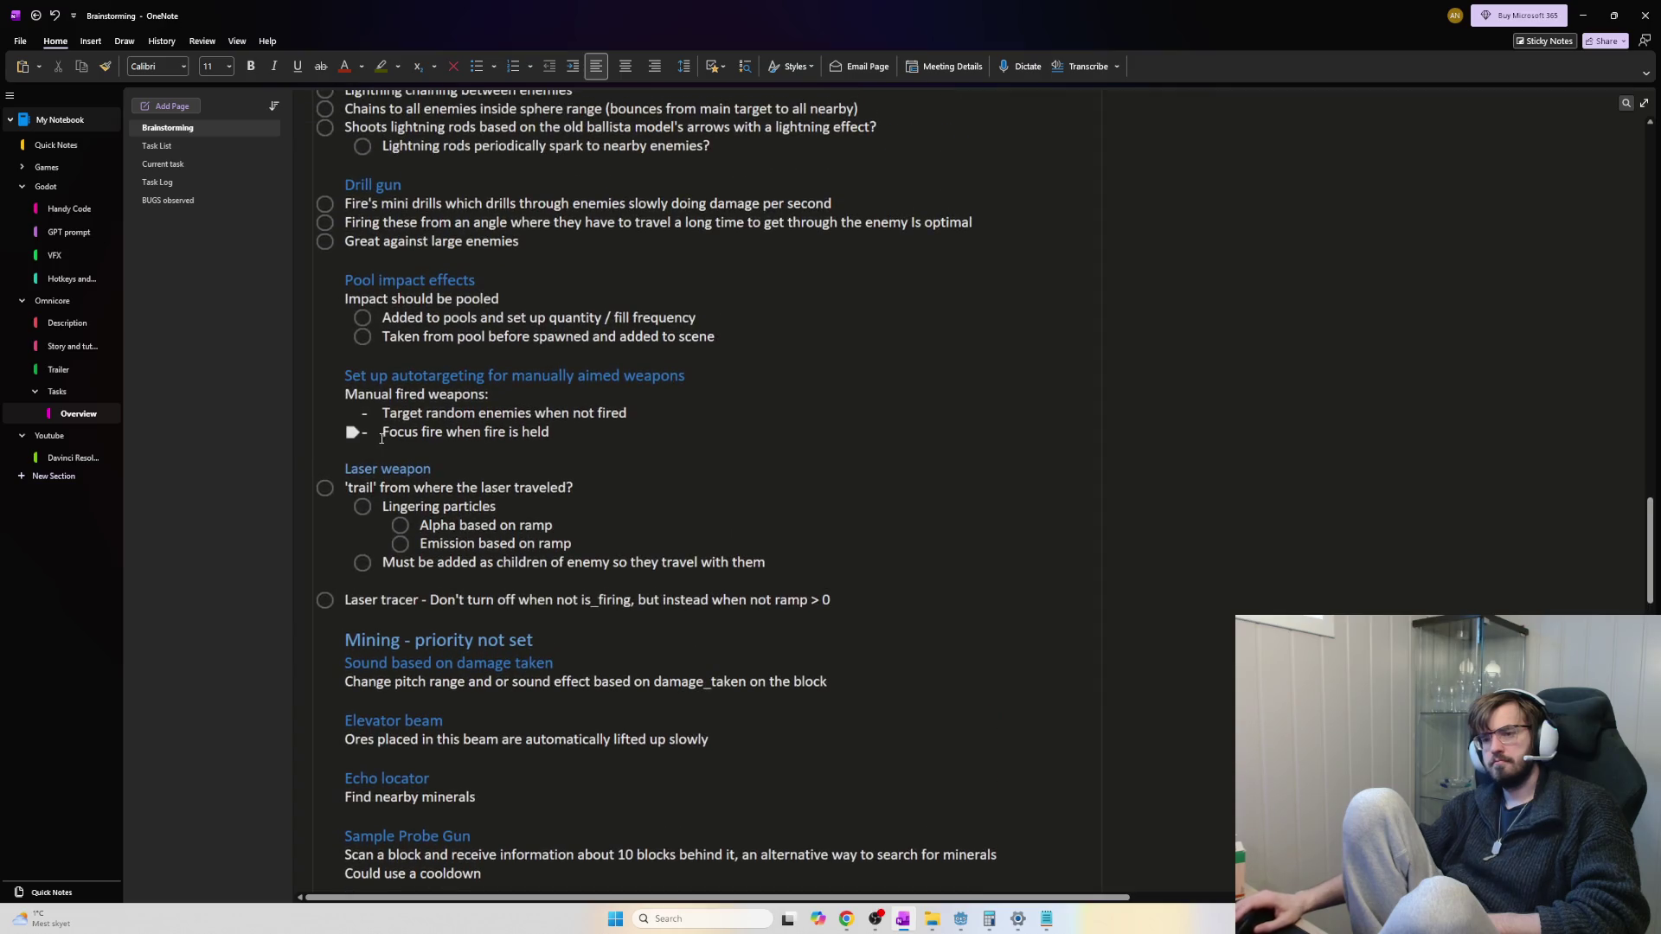
click(407, 468)
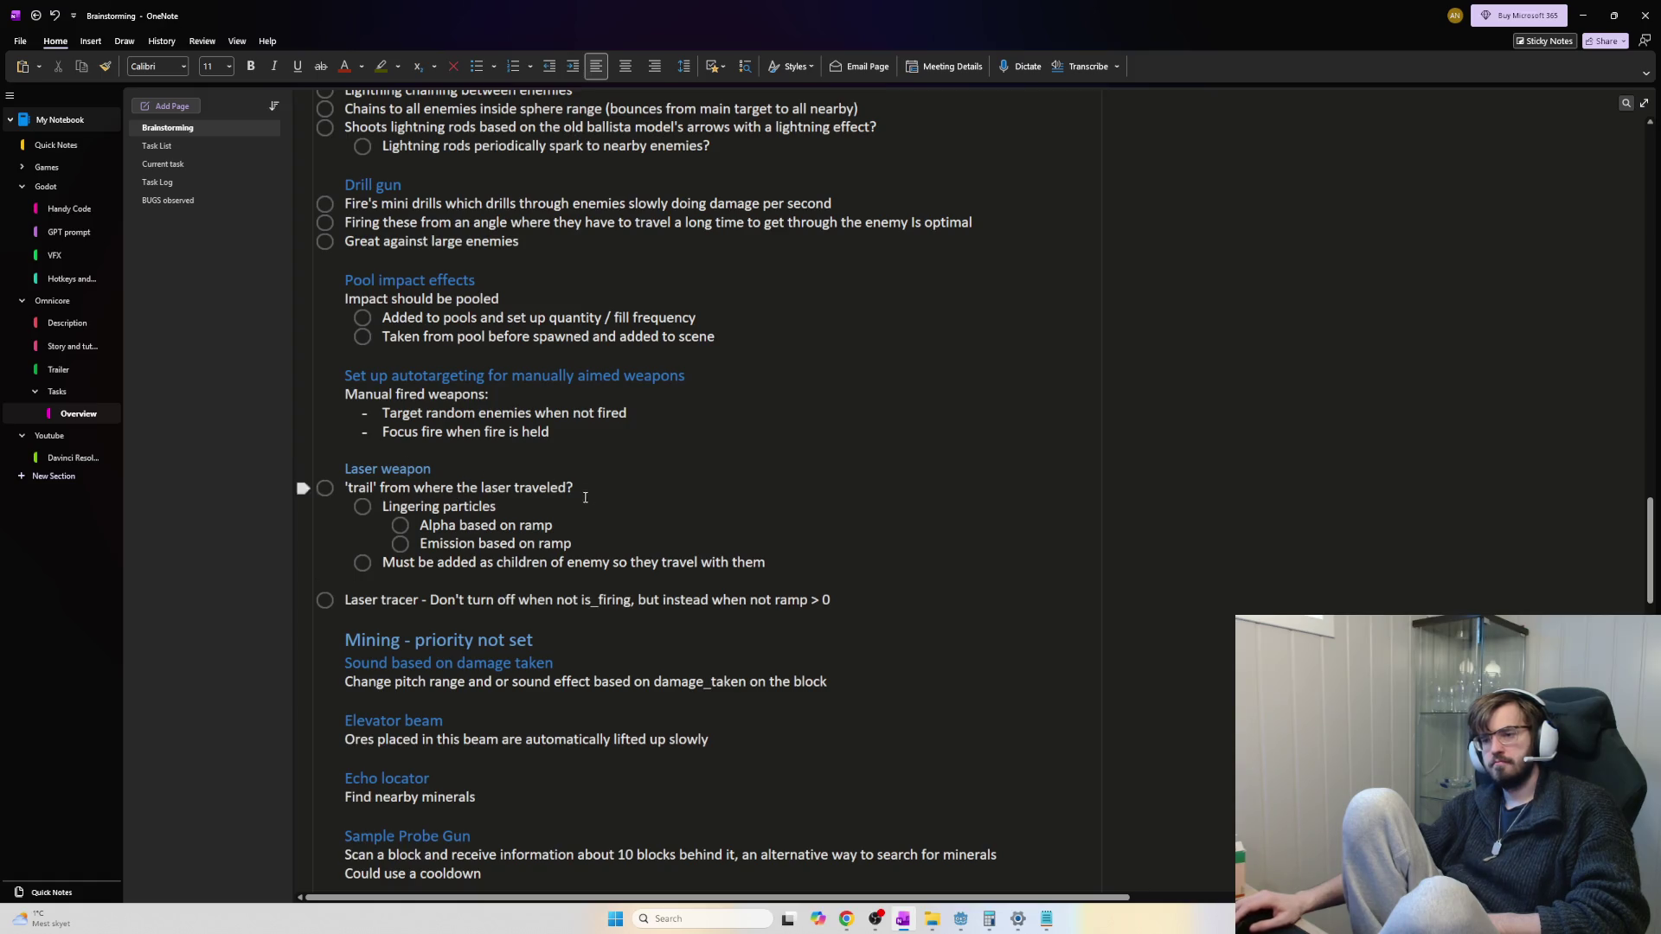
click(578, 525)
click(830, 576)
click(782, 564)
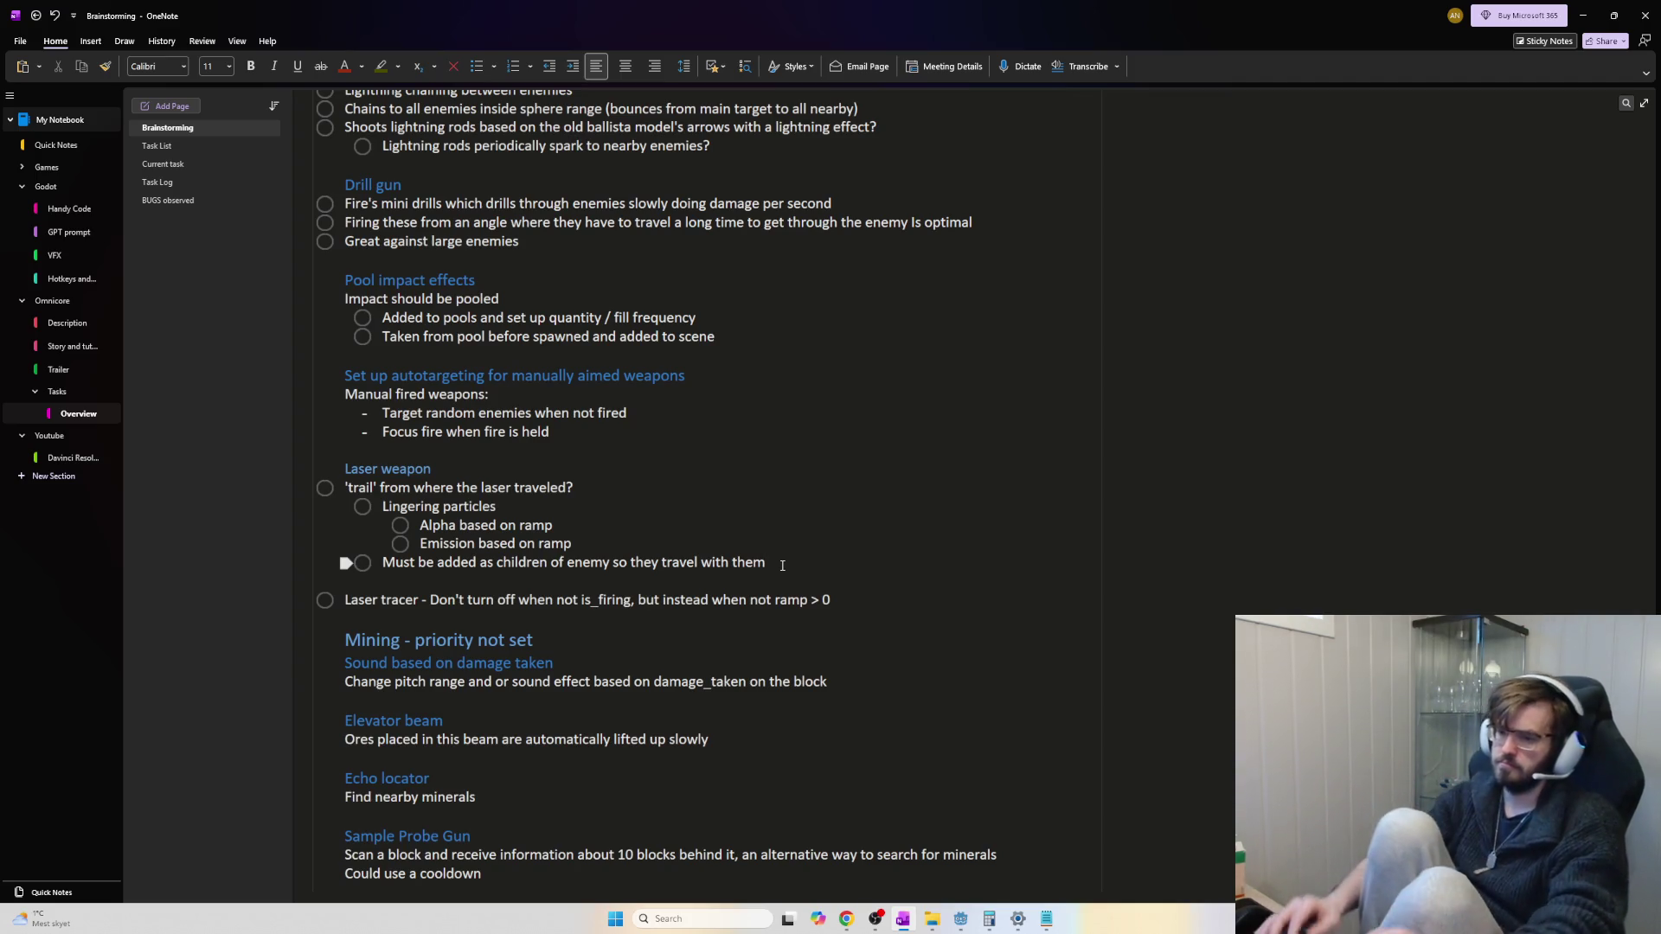
Add a Laser point about 2-3 particle layers at different z depths, like trails in the snow
key(Return)
key(Tab)
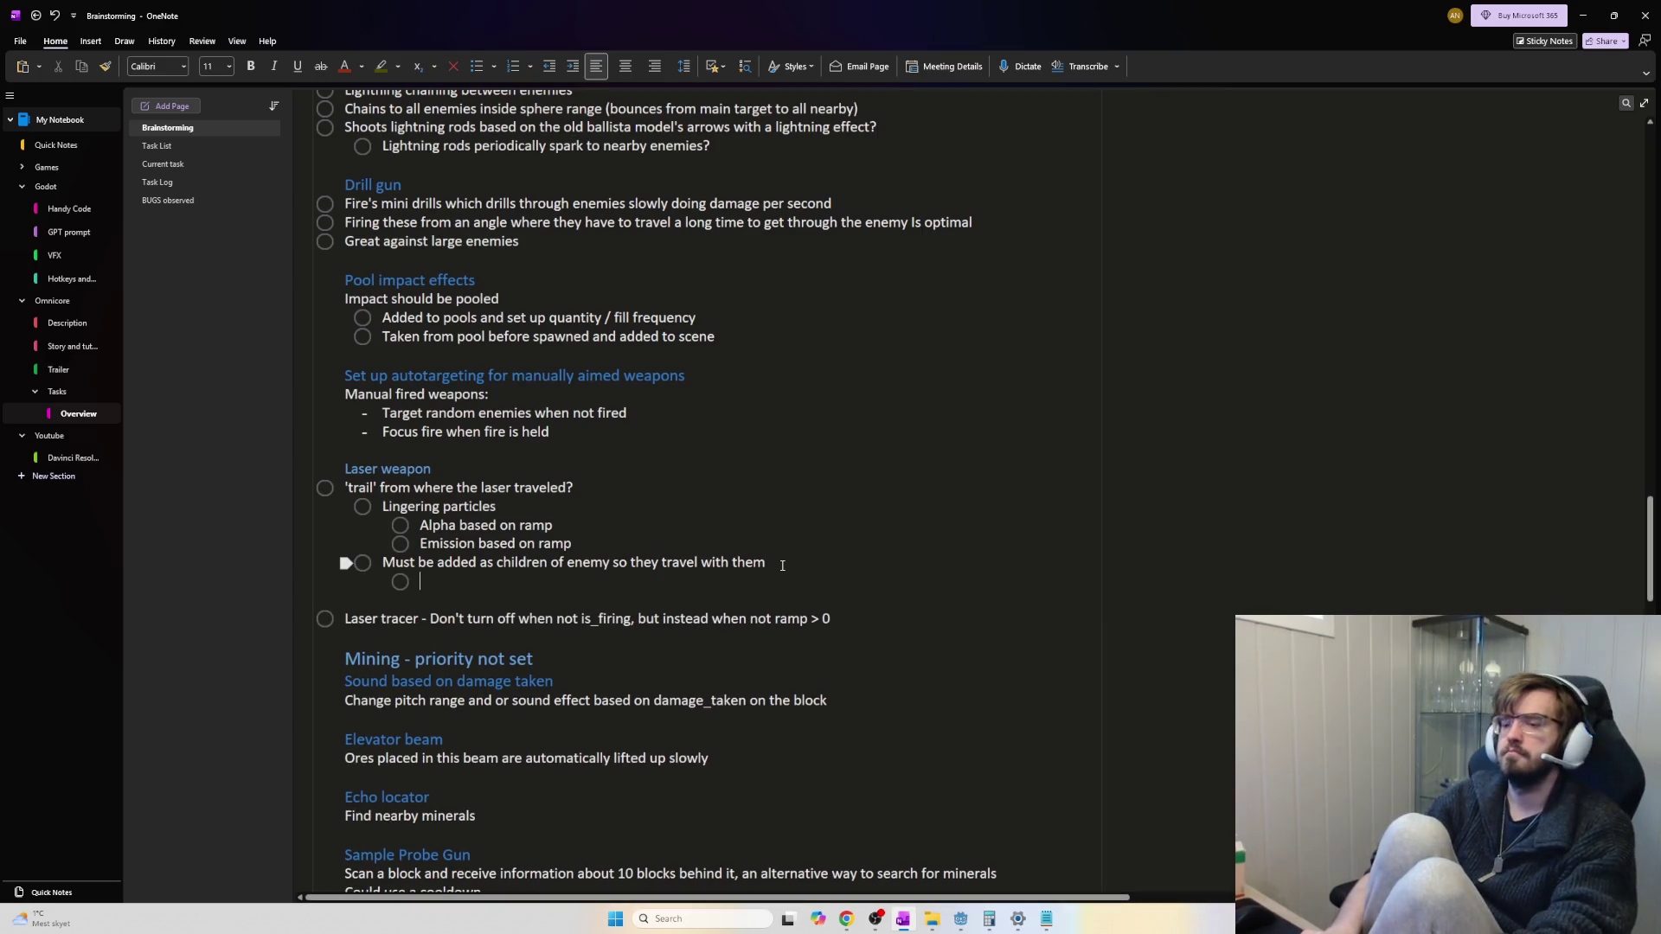
key(shift+Tab)
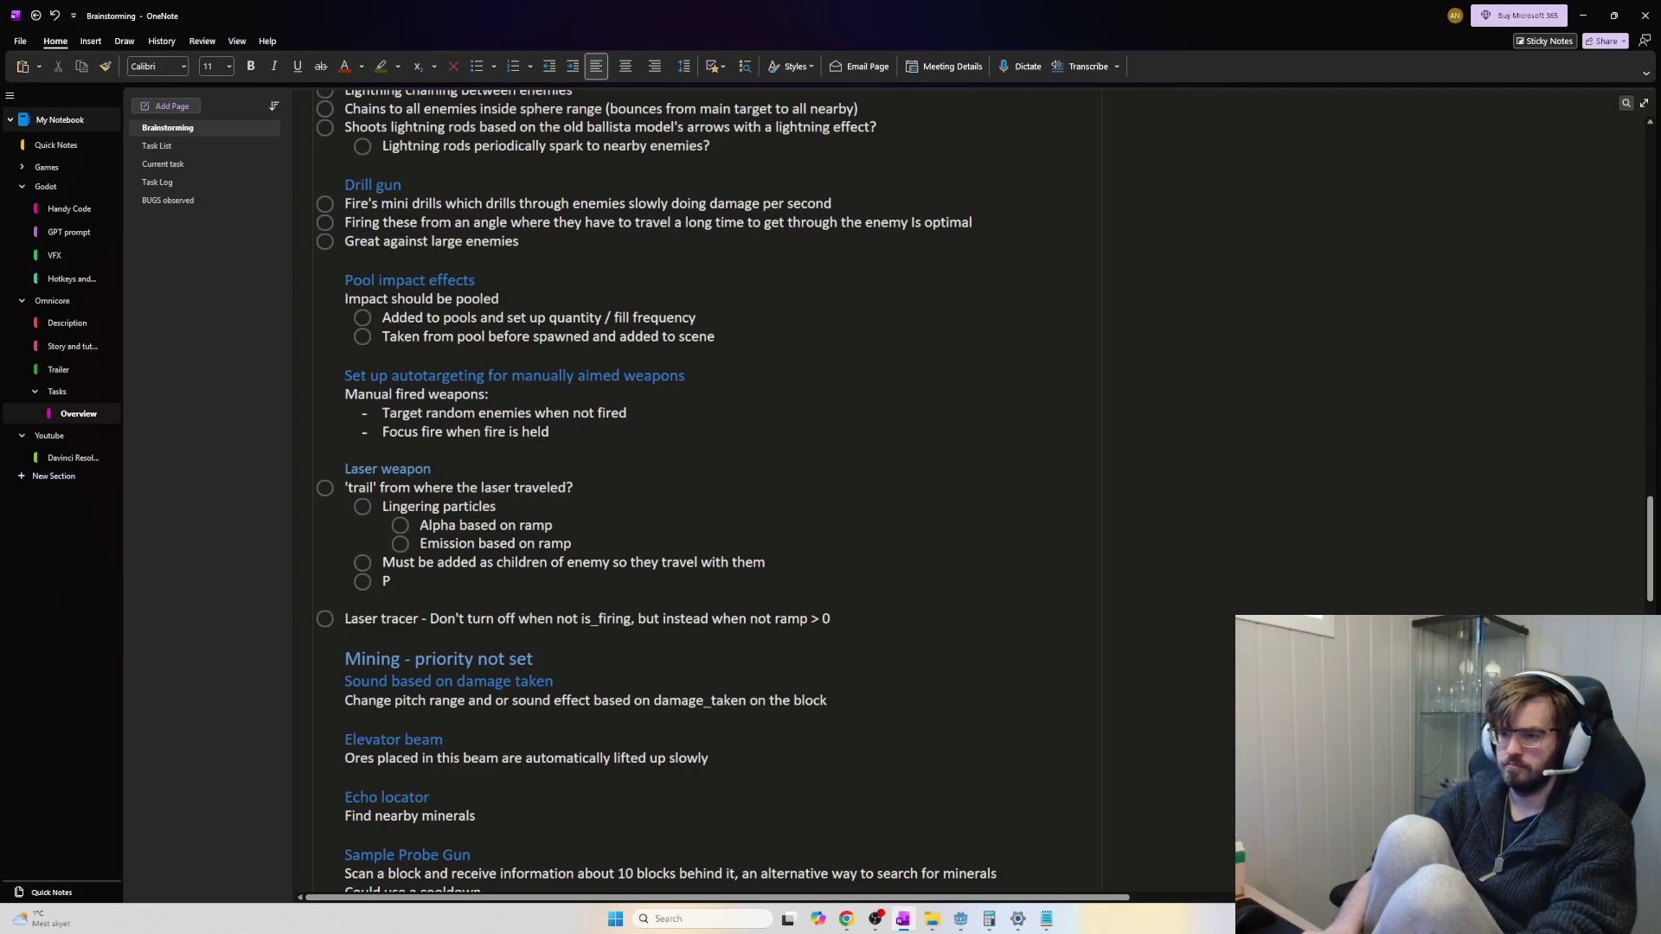
text(Might)
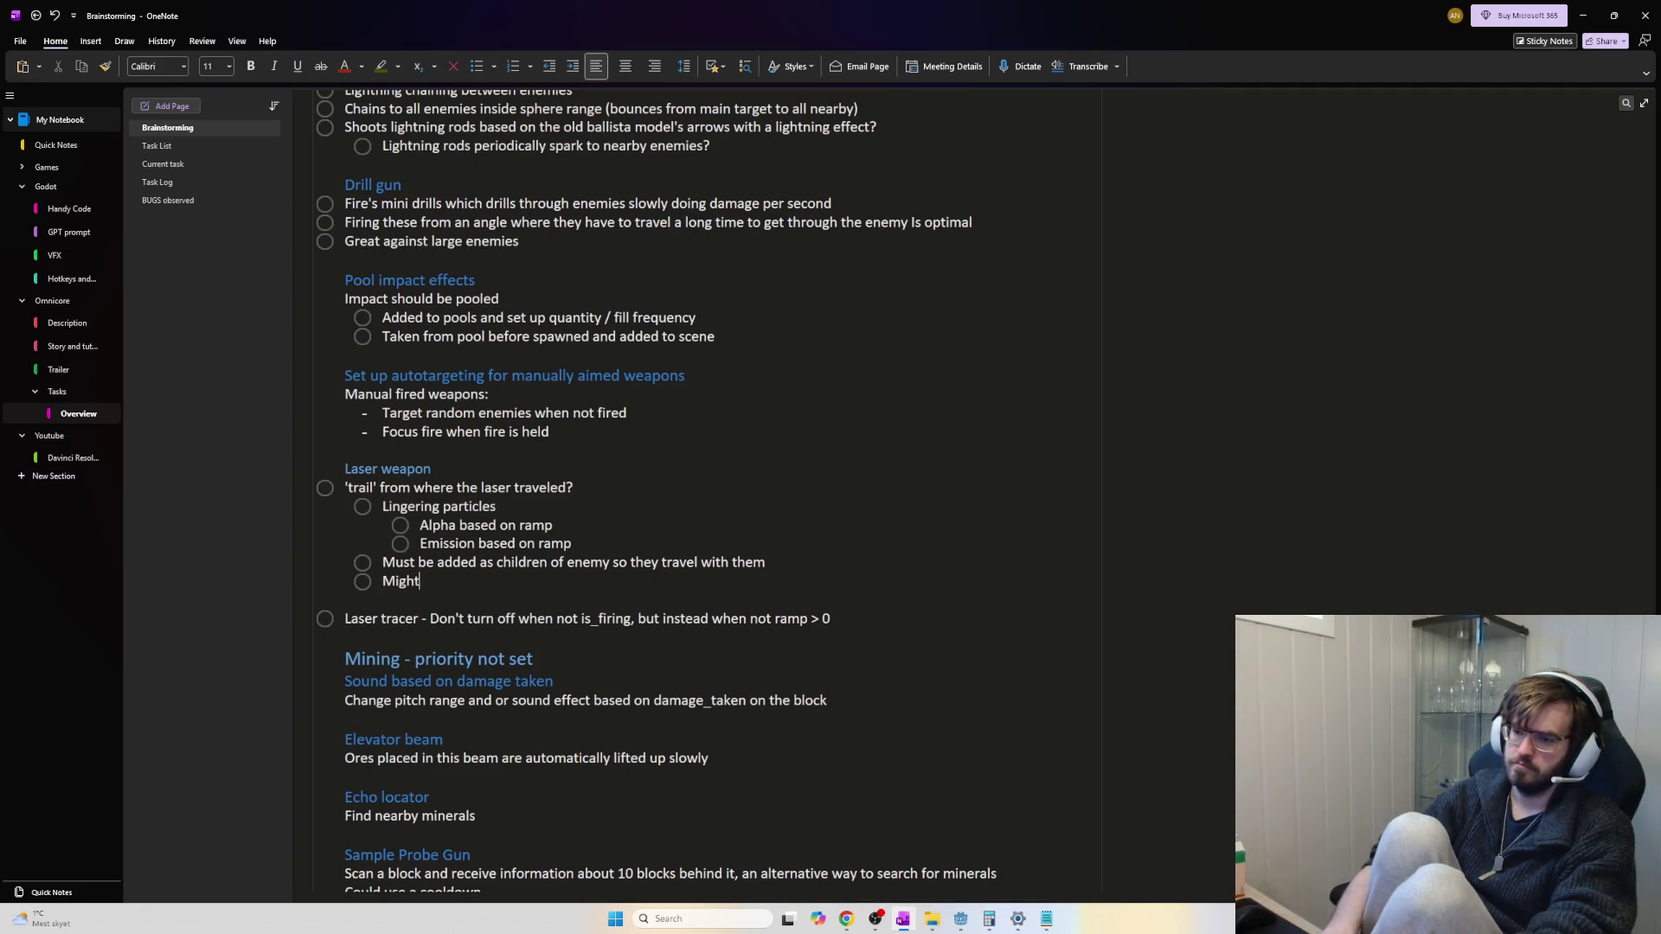
text( be good to have )
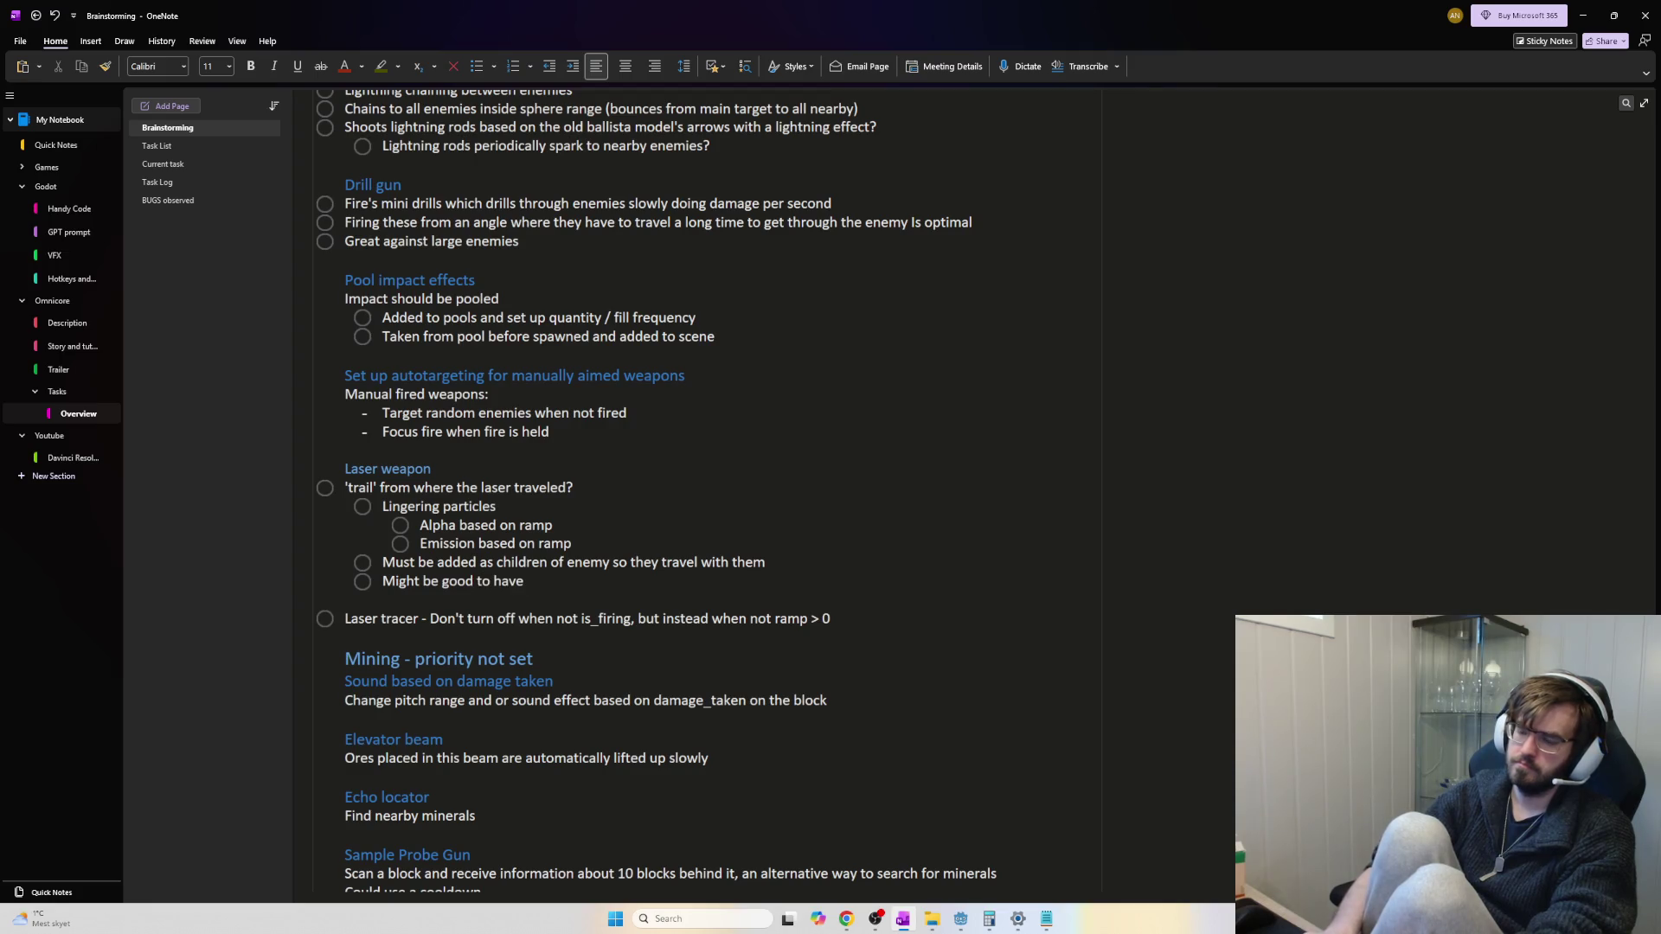
text(2-3 layers)
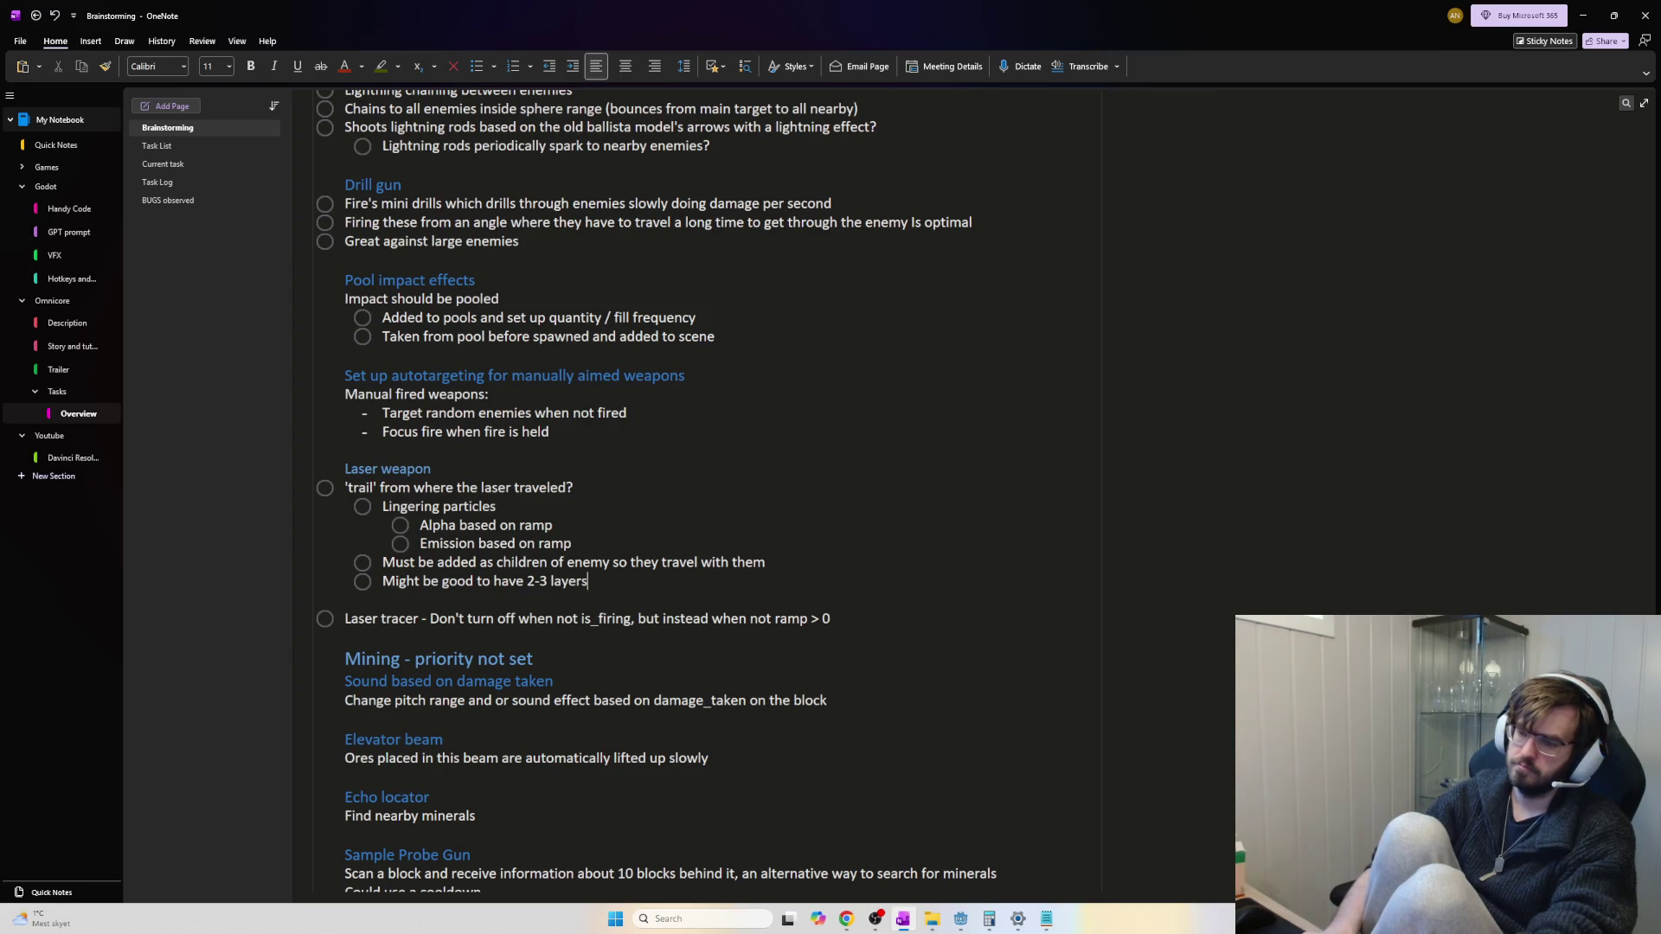
text( of particles)
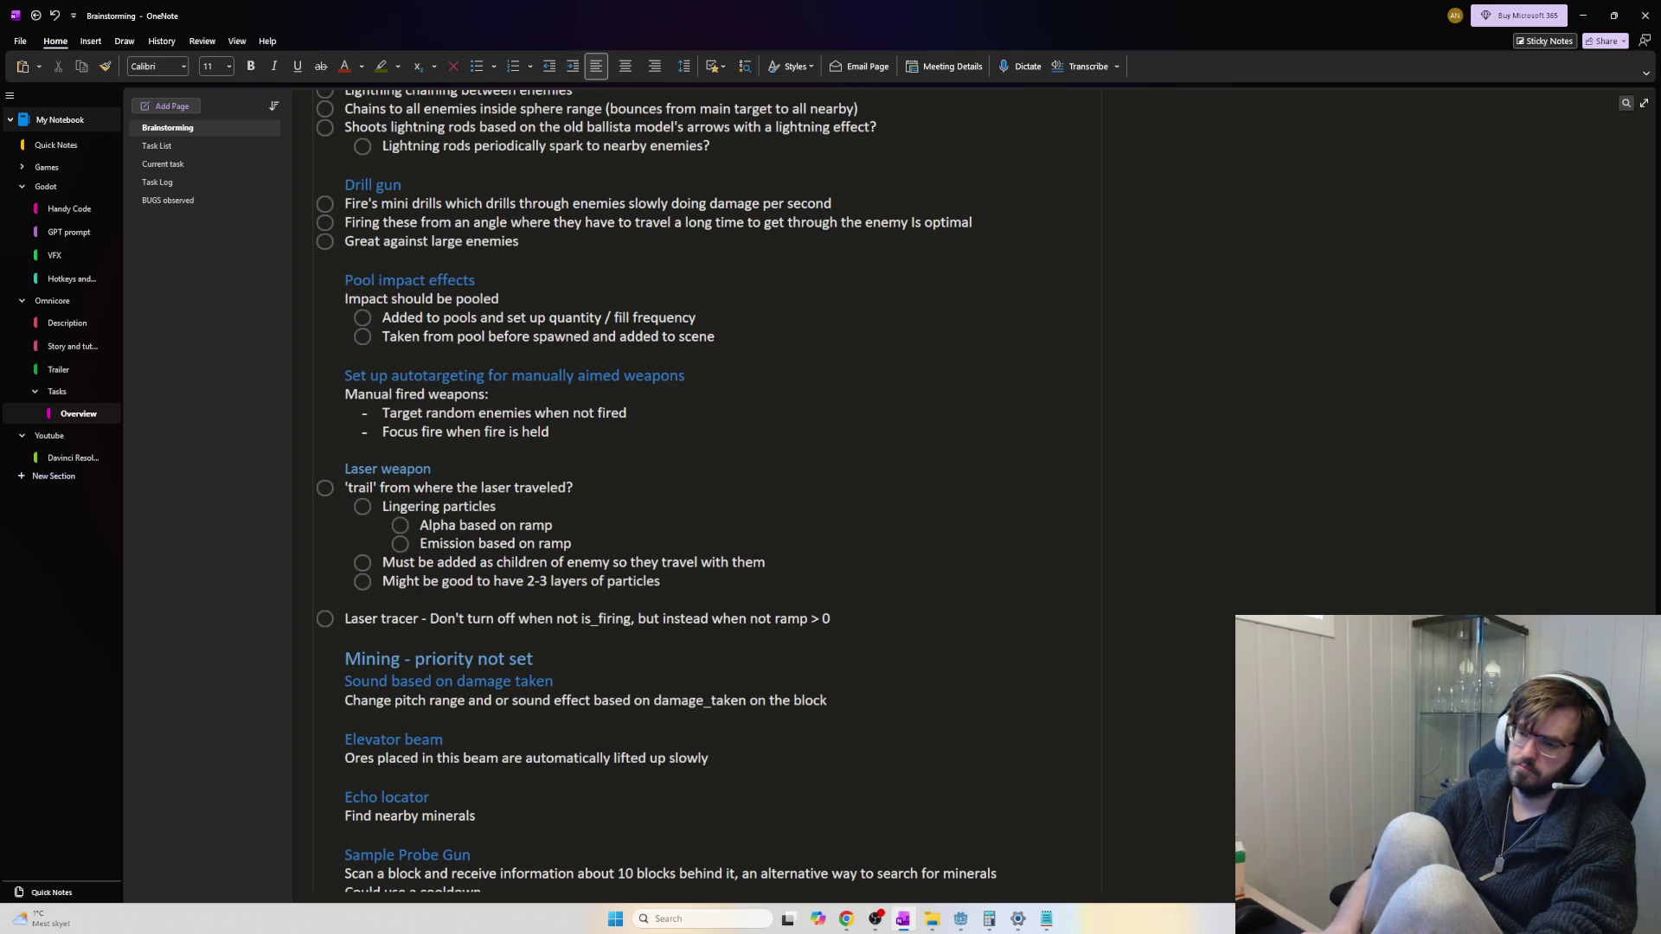
text( at differ)
key(BackSpace)
text(ent z depths when c)
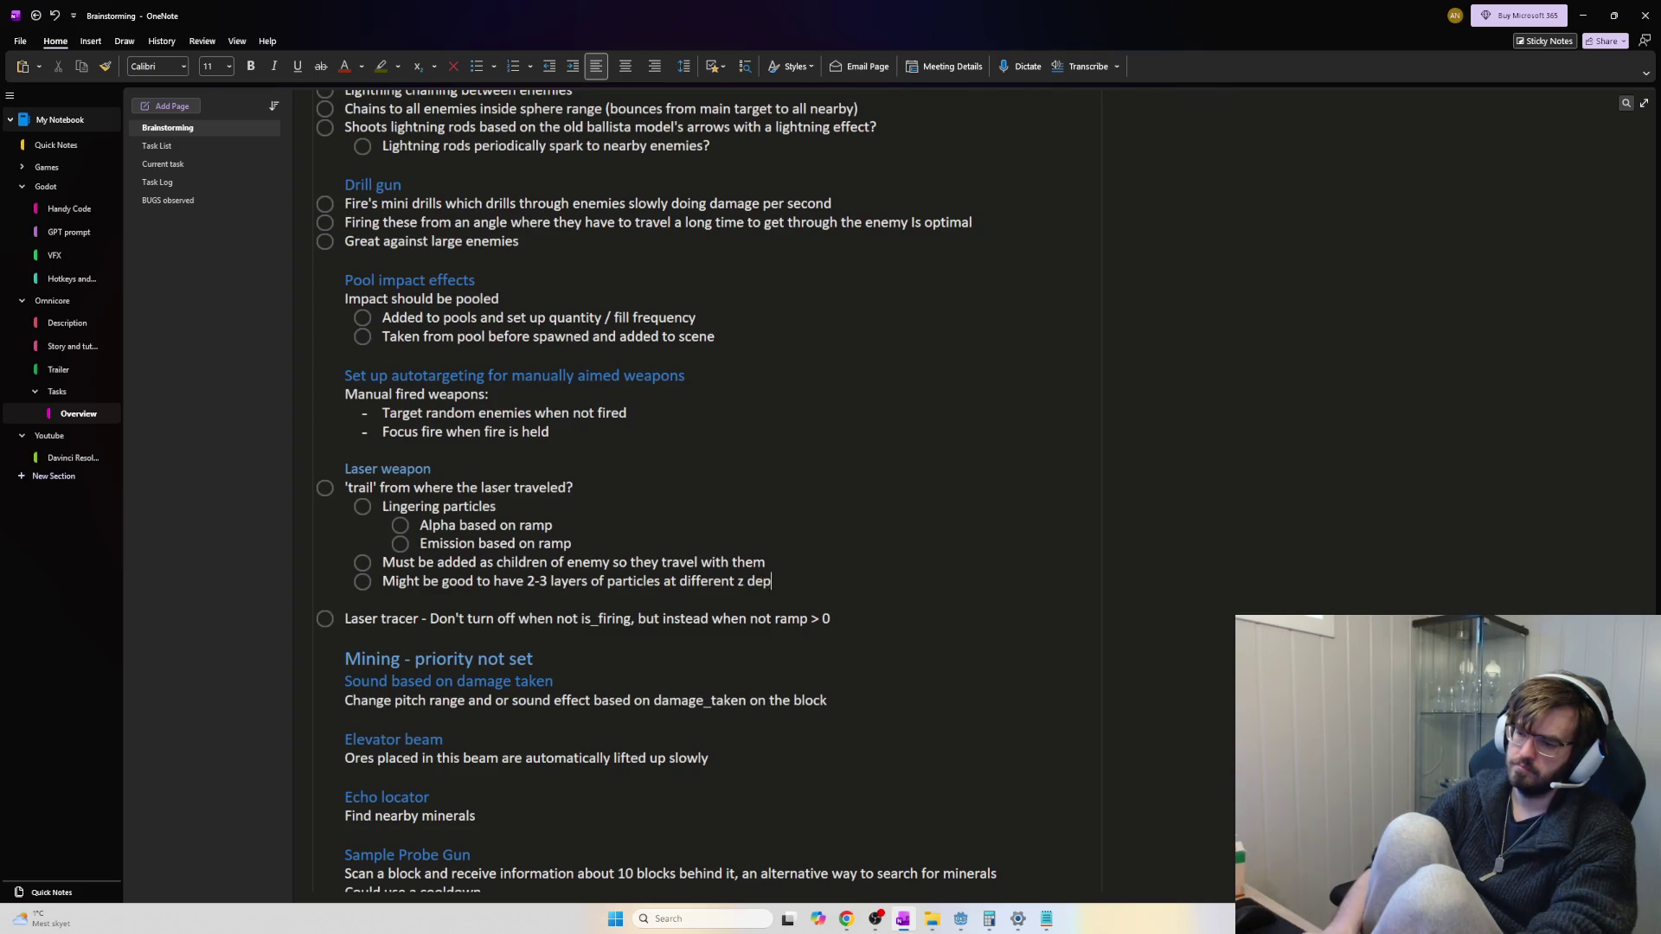
text(reating trails, like you would make trails in the snow)
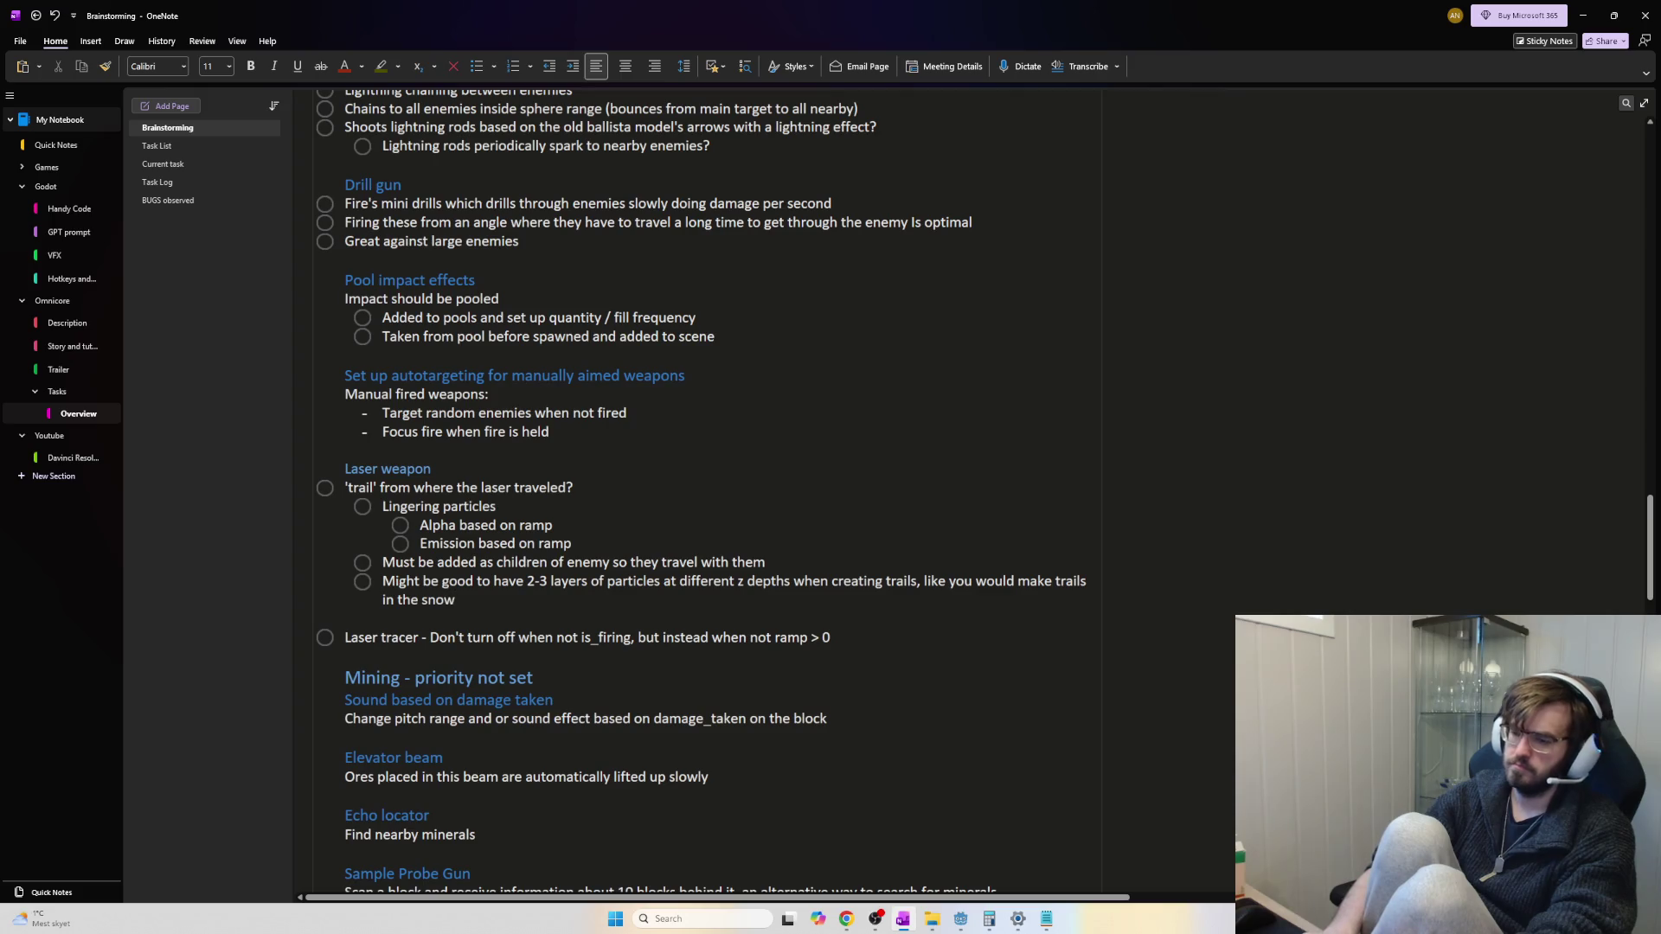
text(, the middle trail)
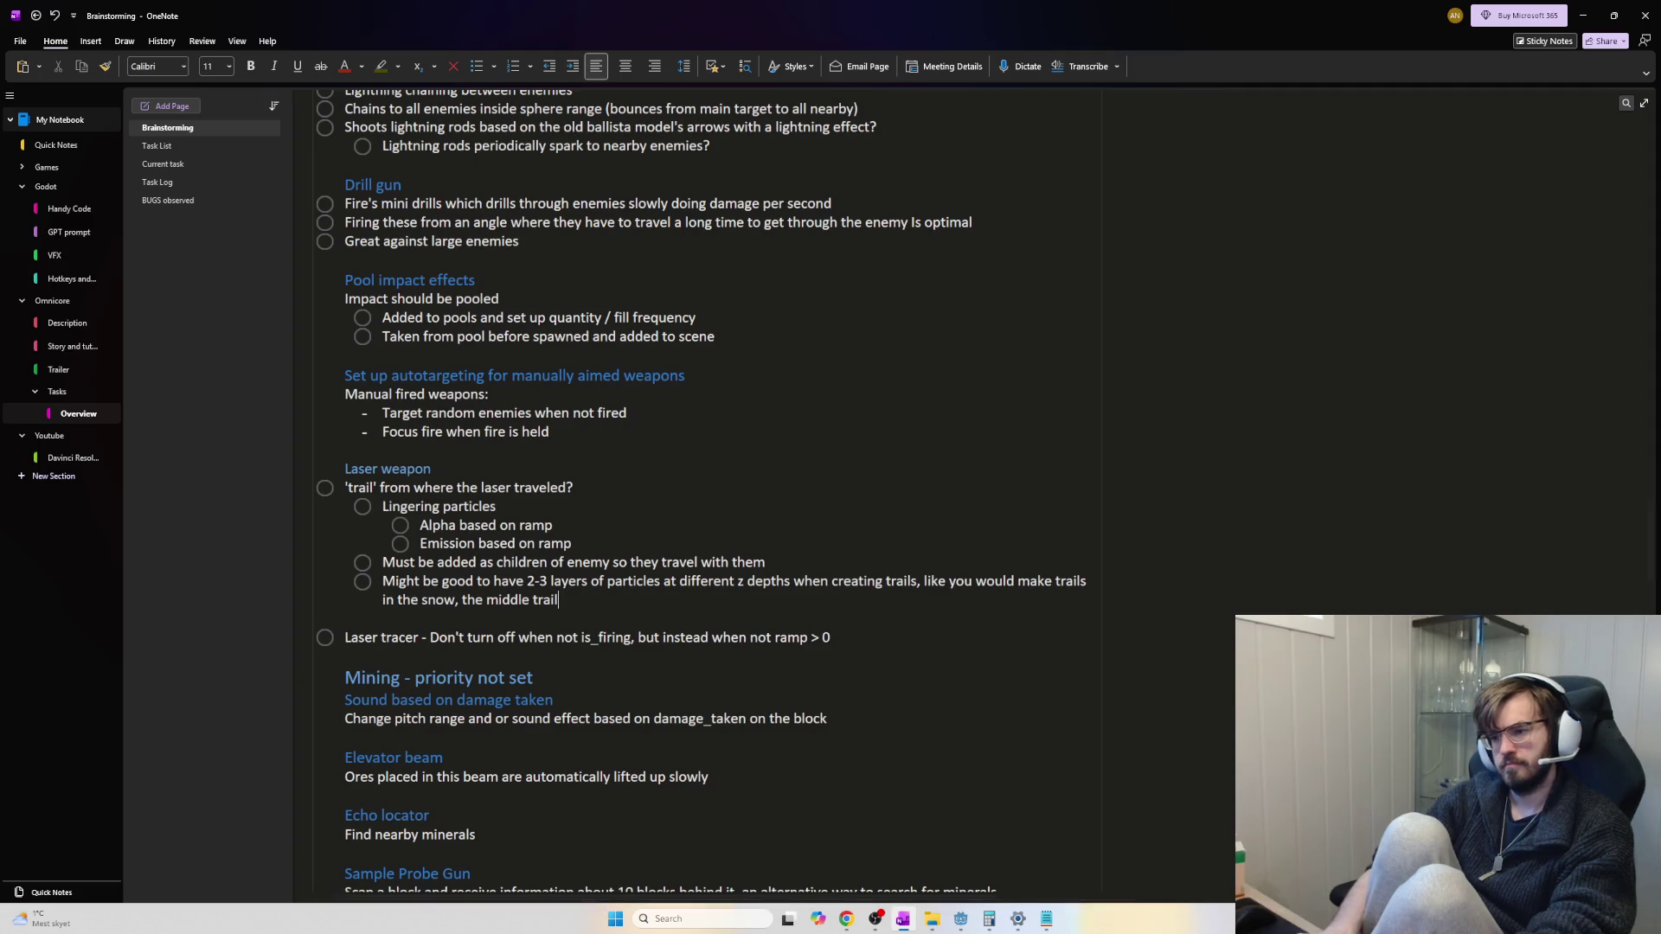
text( being)
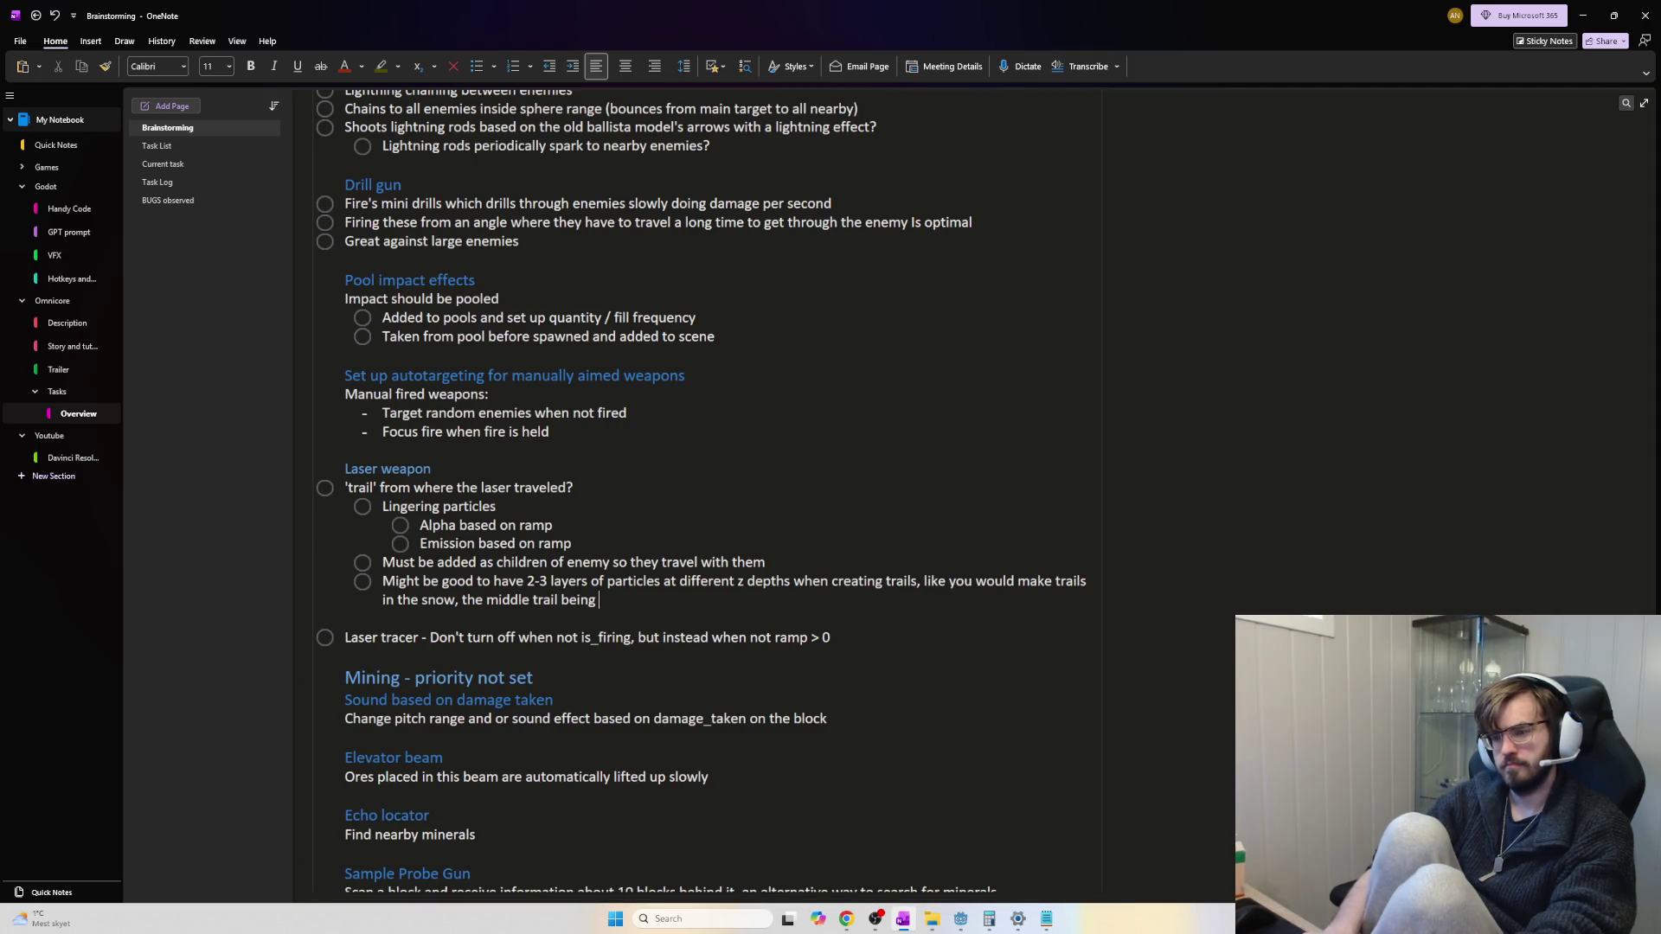
key(BackSpace)
key(BackSpace)
key(BackSpace)
key(BackSpace)
key(BackSpace)
key(BackSpace)
key(BackSpace)
key(Return)
key(Tab)
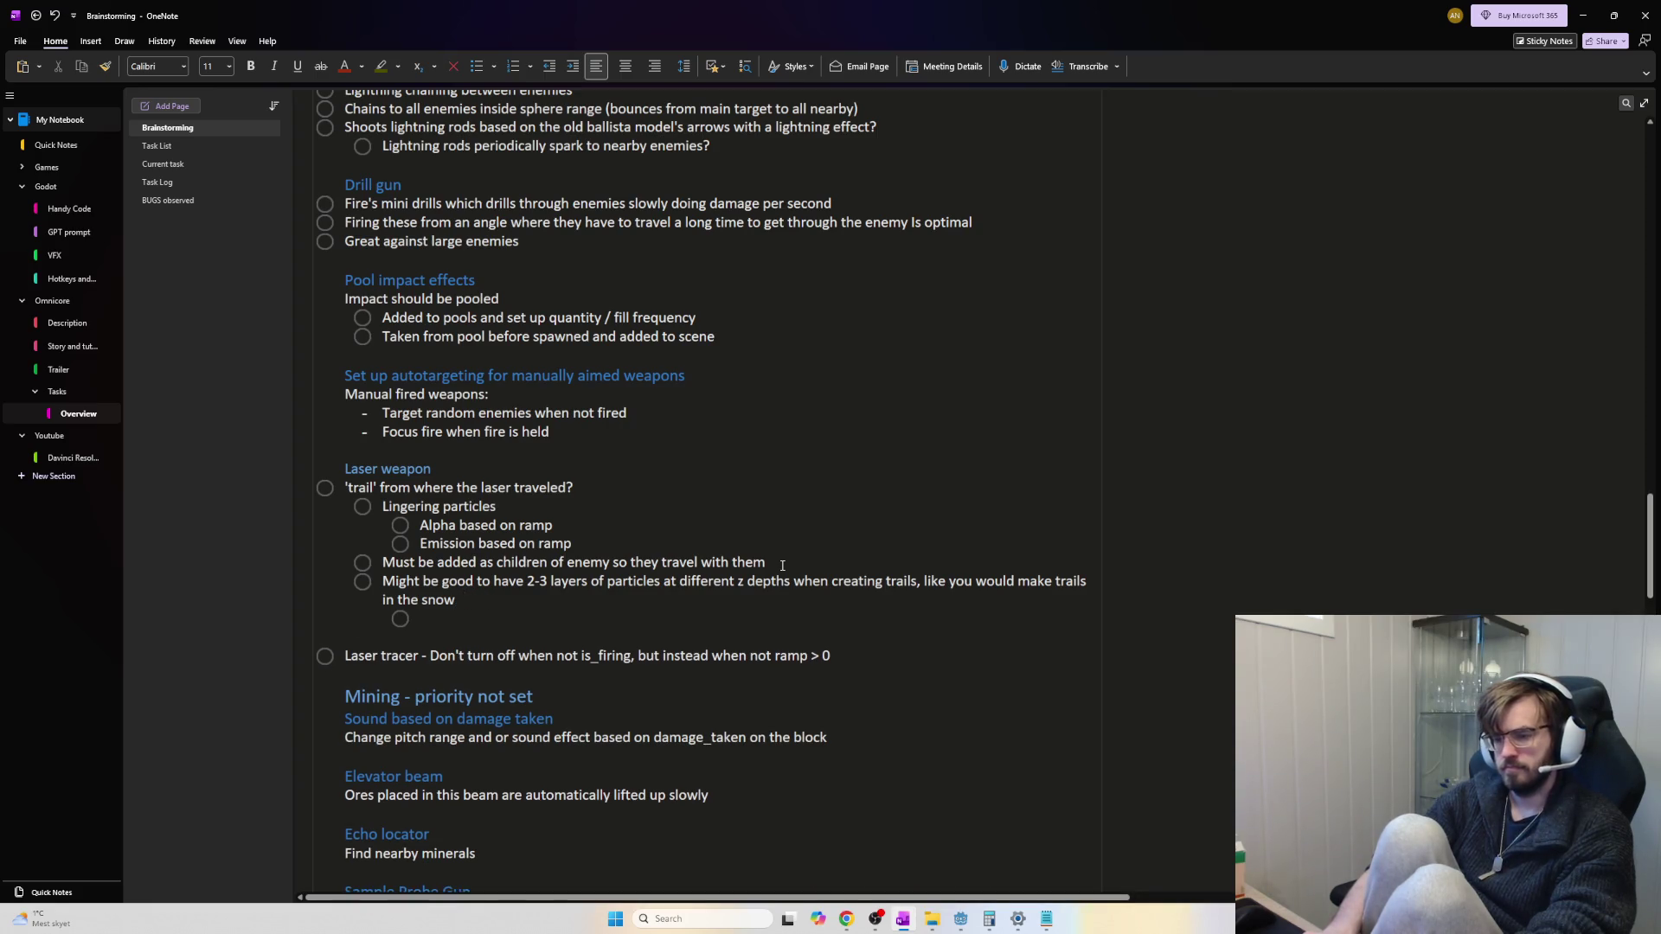
Type the sub-note 'this allows the trail to have a different colored outline than the middle'
text(This allows)
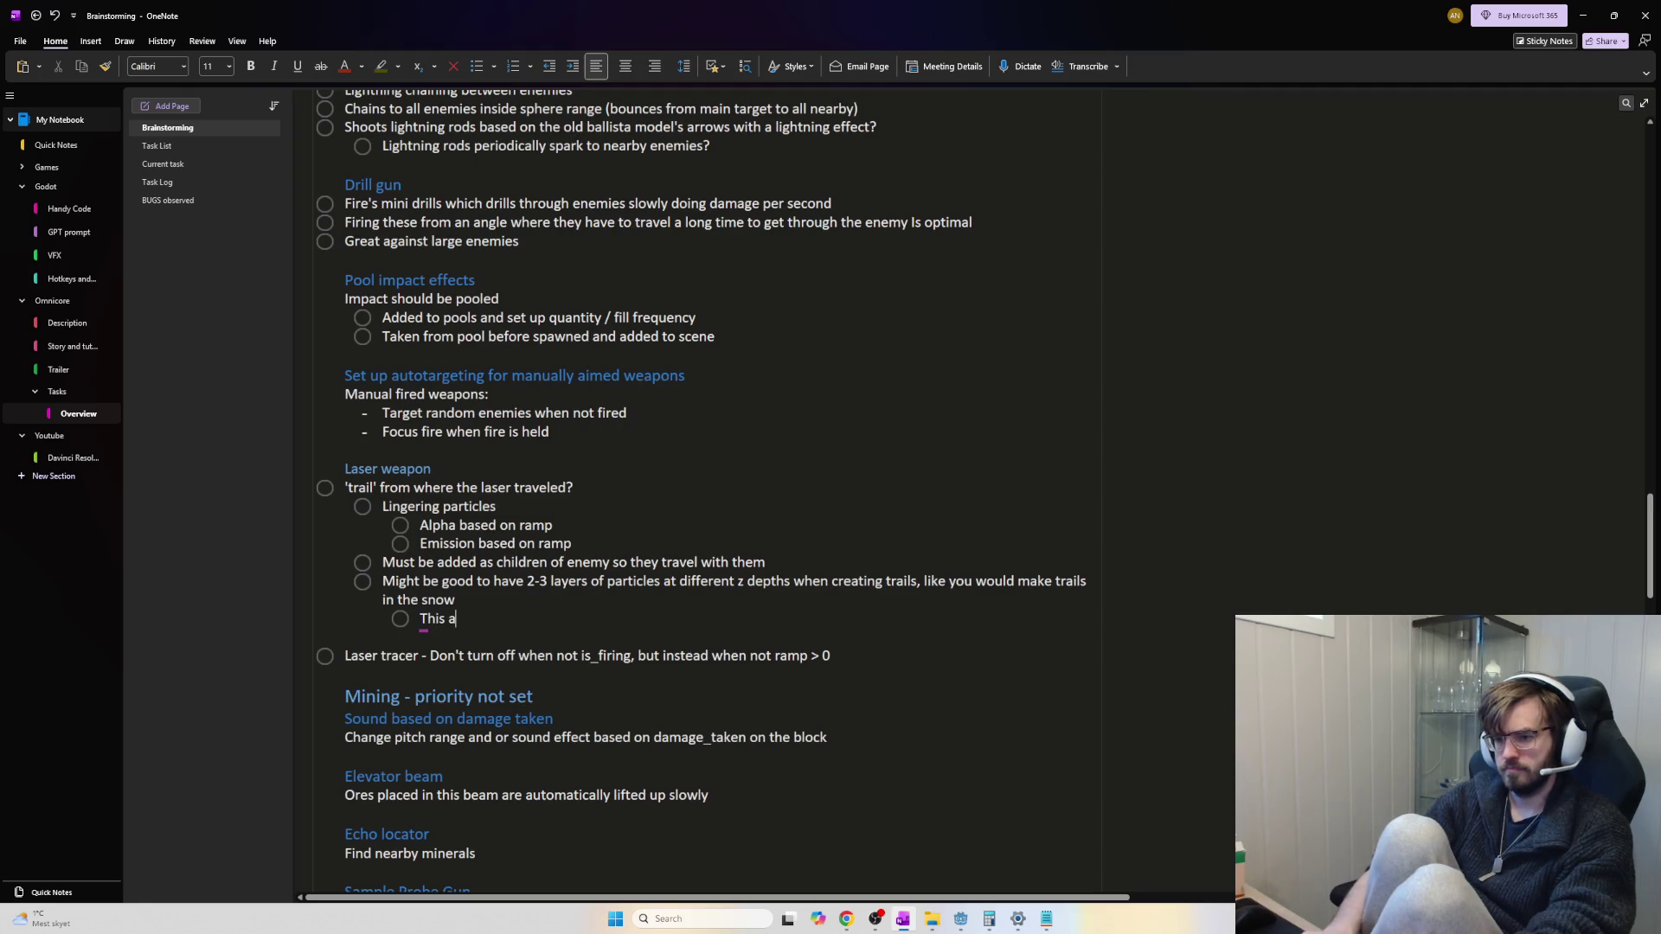
key(BackSpace)
key(BackSpace)
key(BackSpace)
key(BackSpace)
key(BackSpace)
key(BackSpace)
text(this allows the )
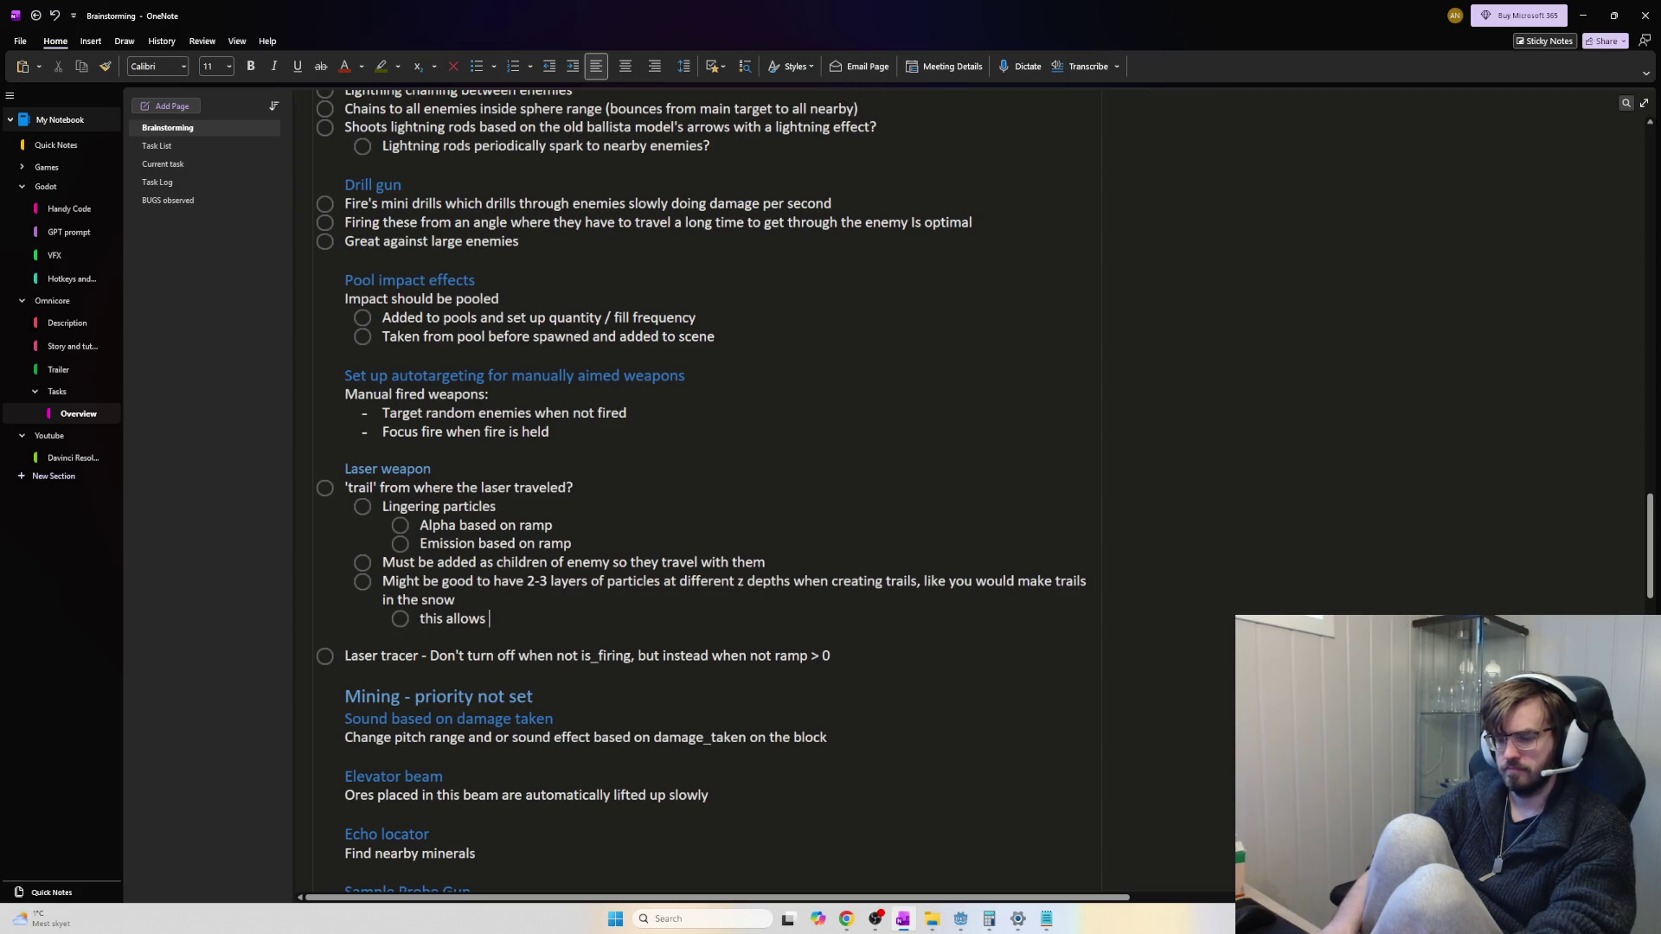
text(m)
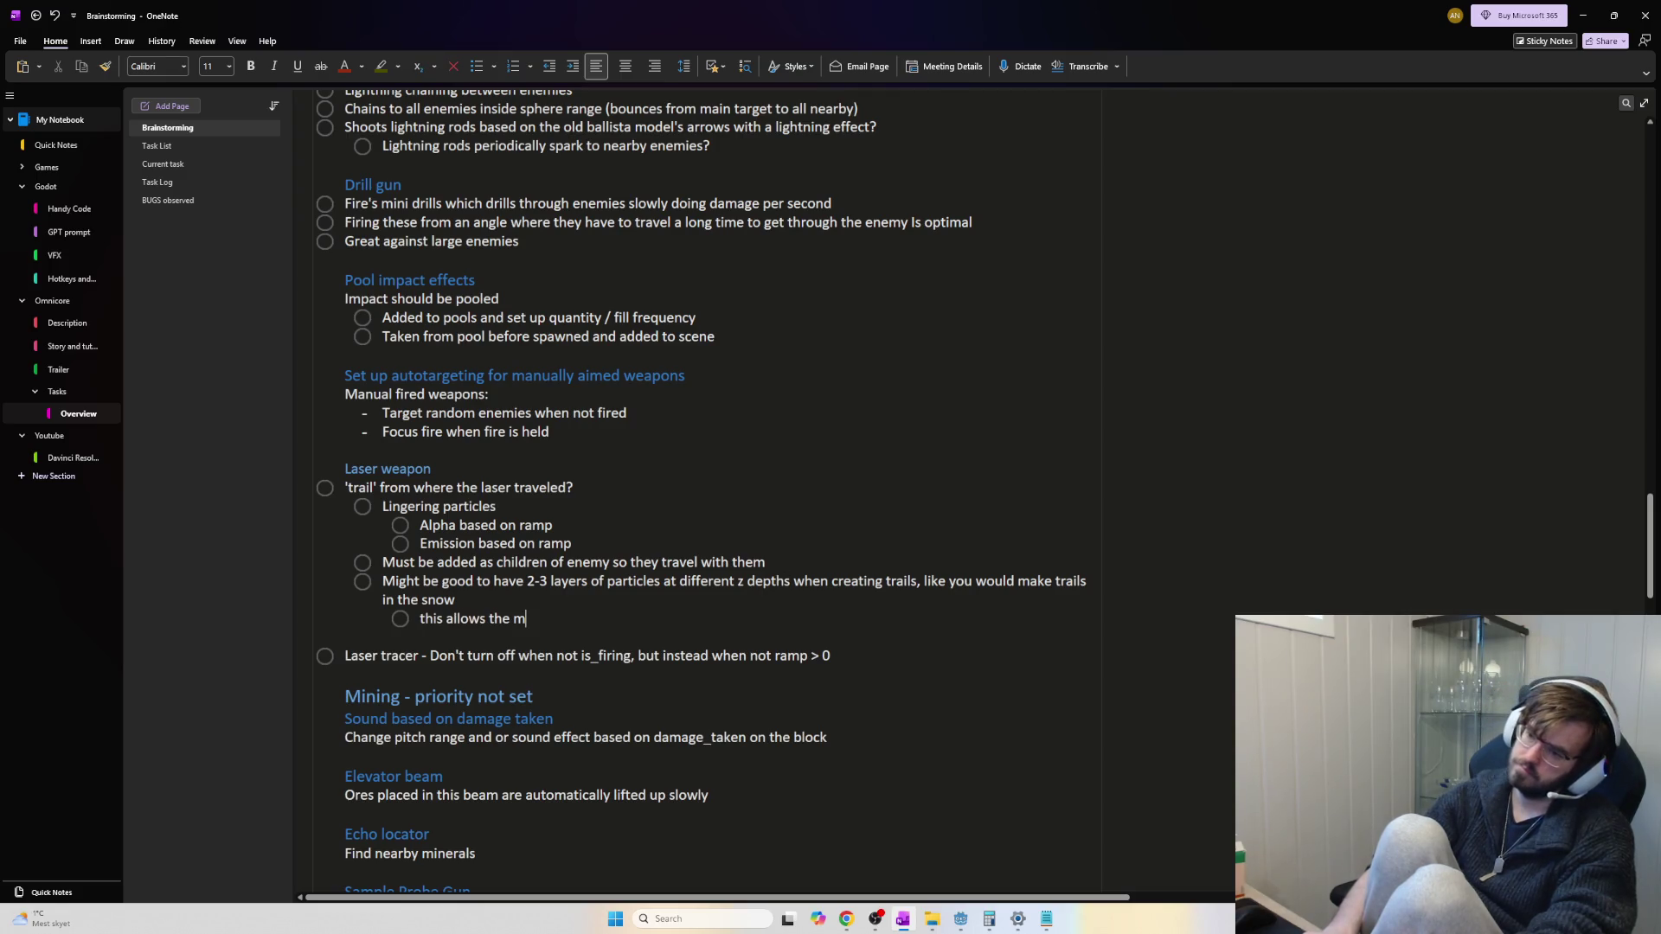
key(BackSpace)
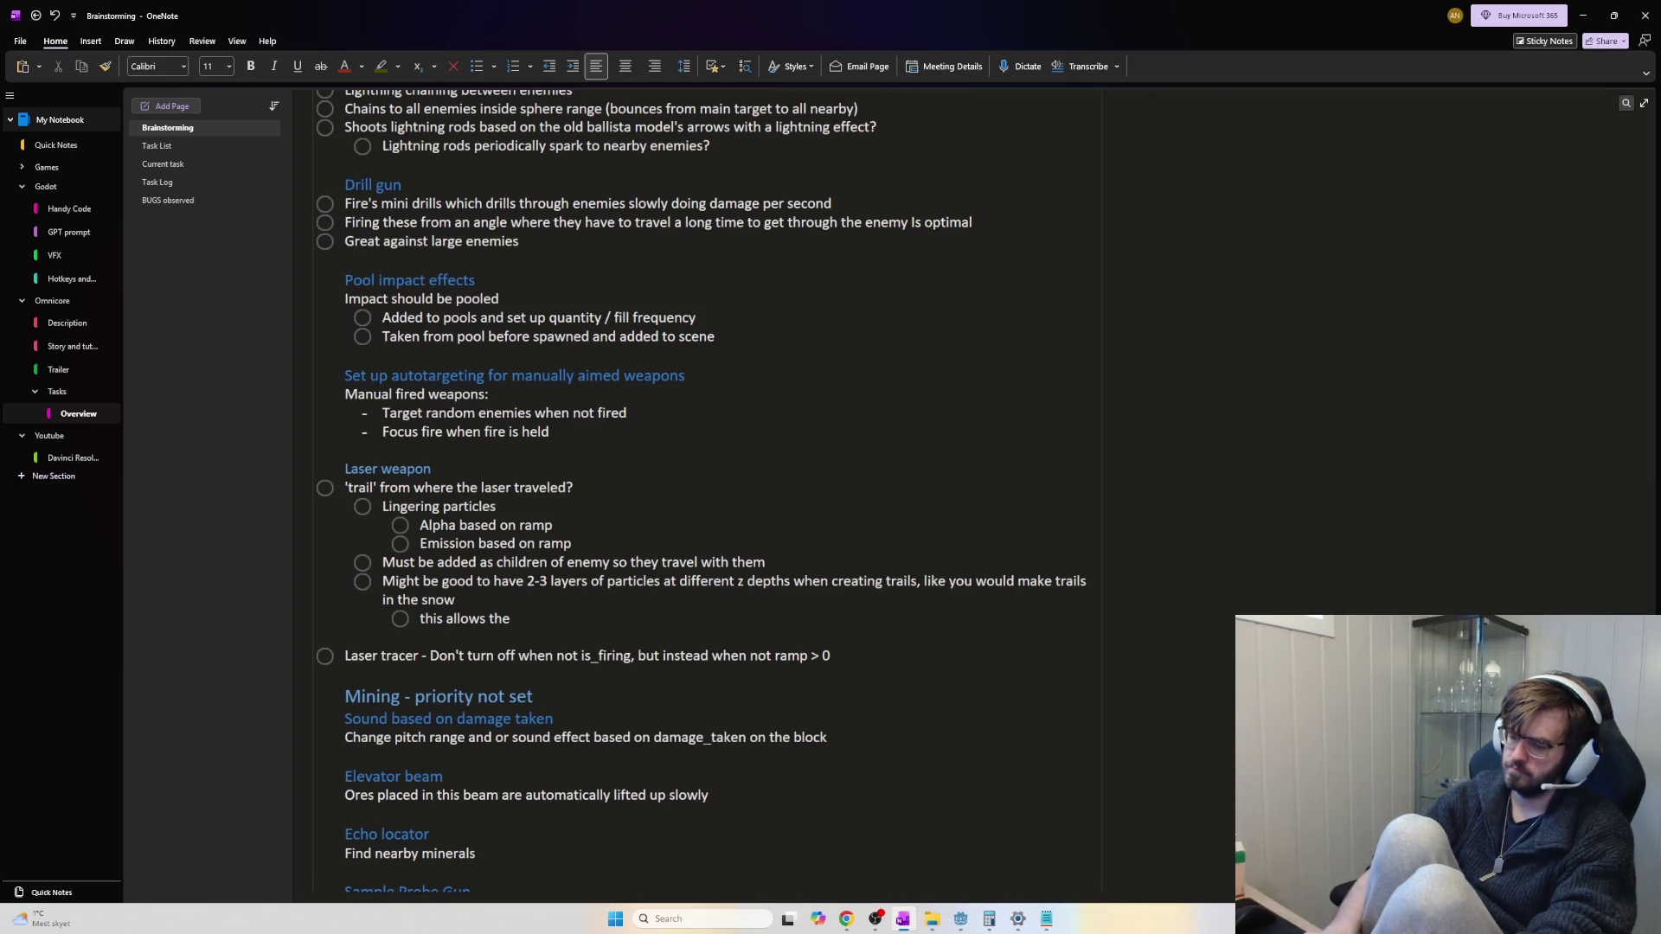
text( trail to)
text( grow)
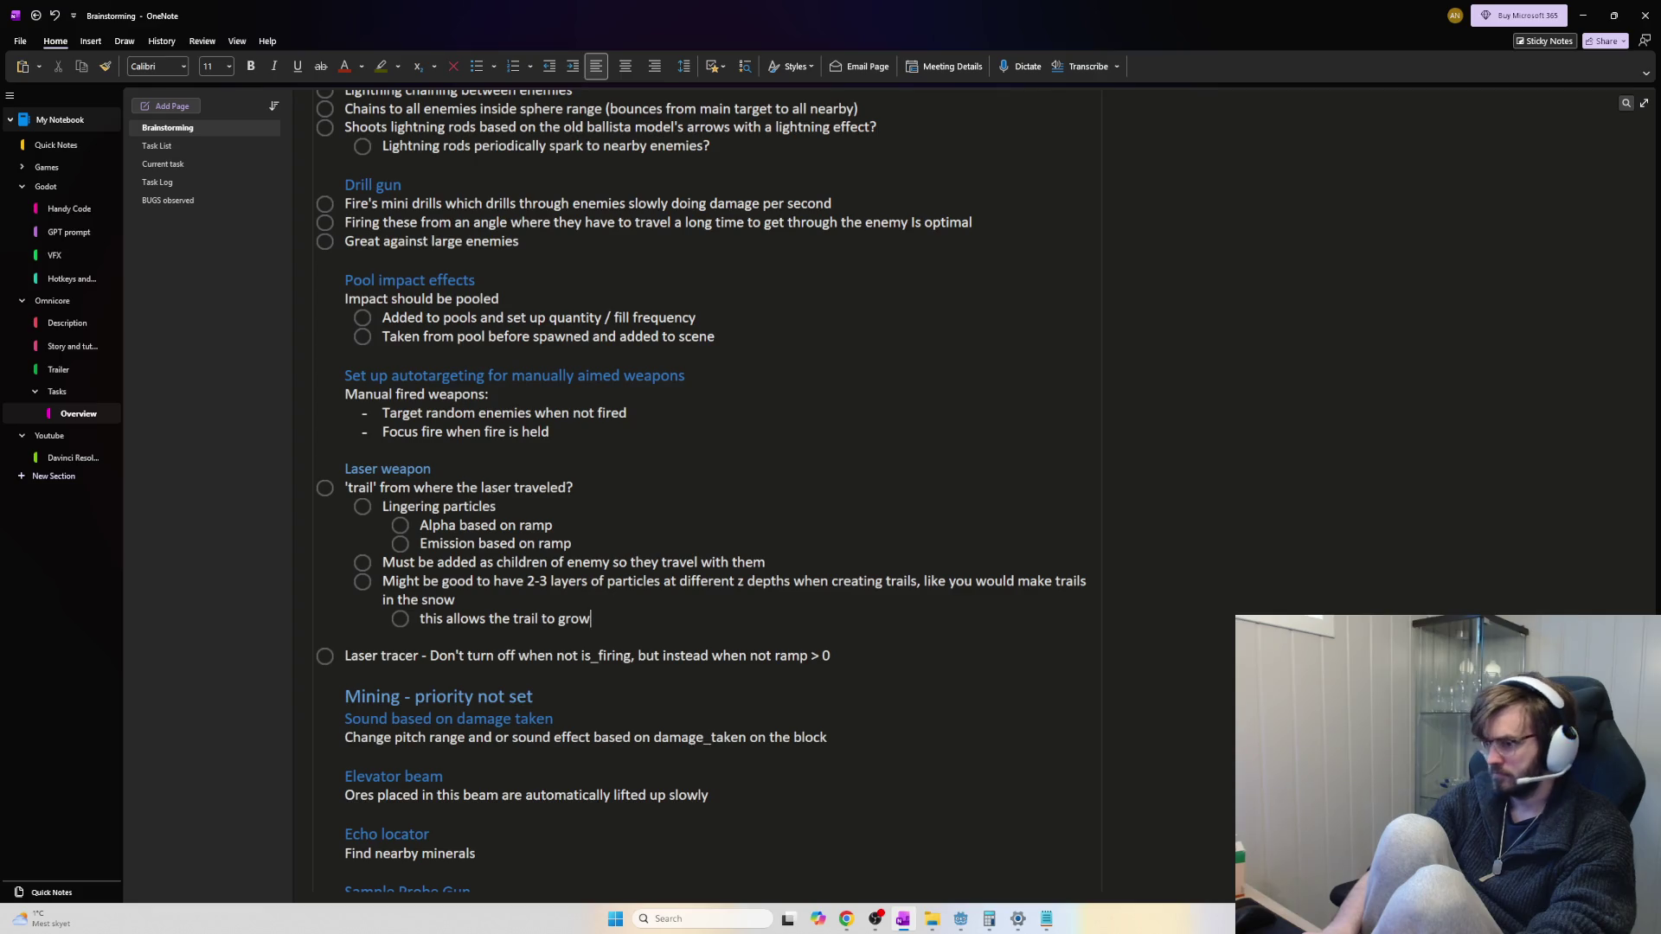
key(BackSpace)
key(BackSpace)
key(BackSpace)
key(BackSpace)
text(have a glowing)
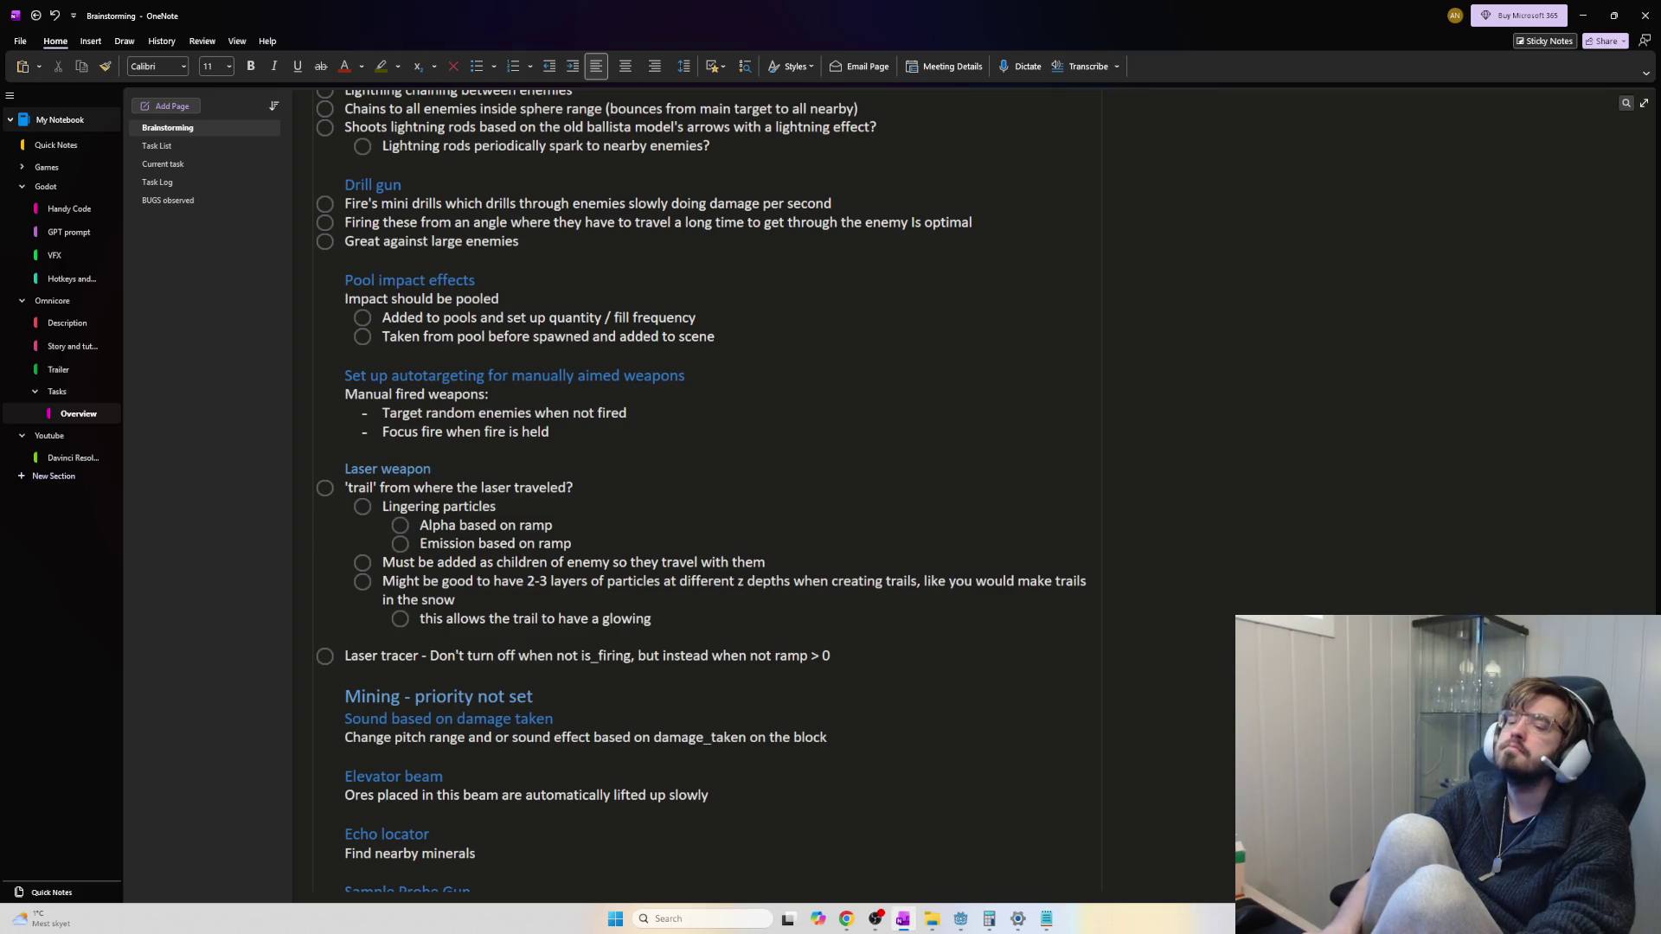
text( / different col)
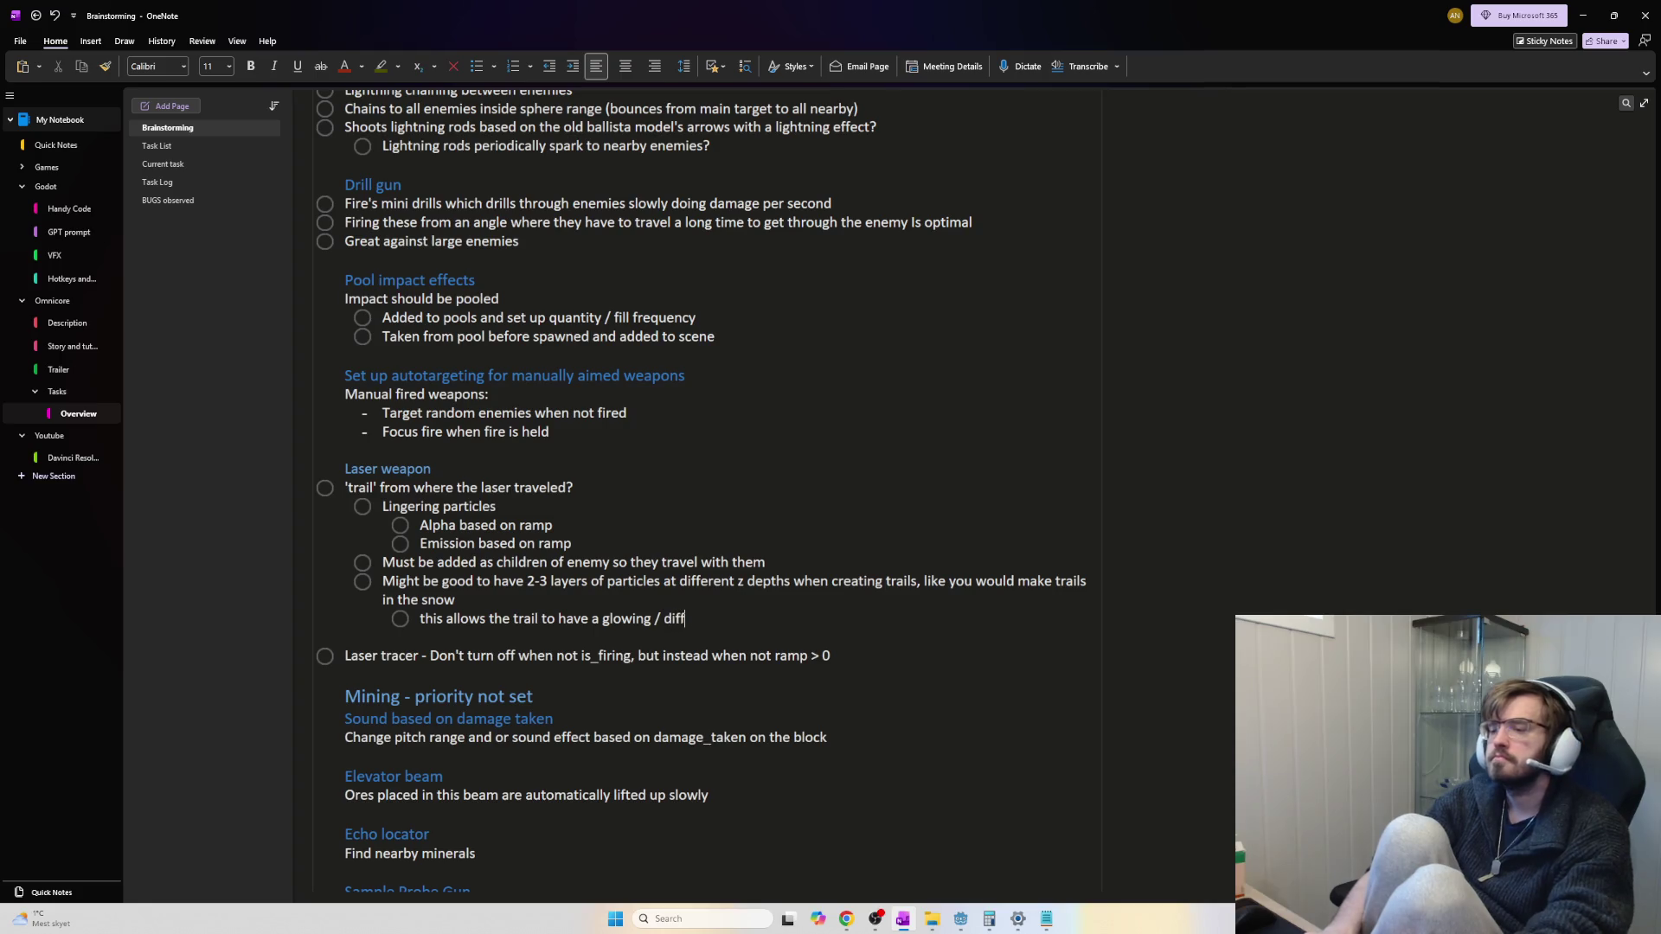
key(BackSpace)
key(BackSpace)
key(BackSpace)
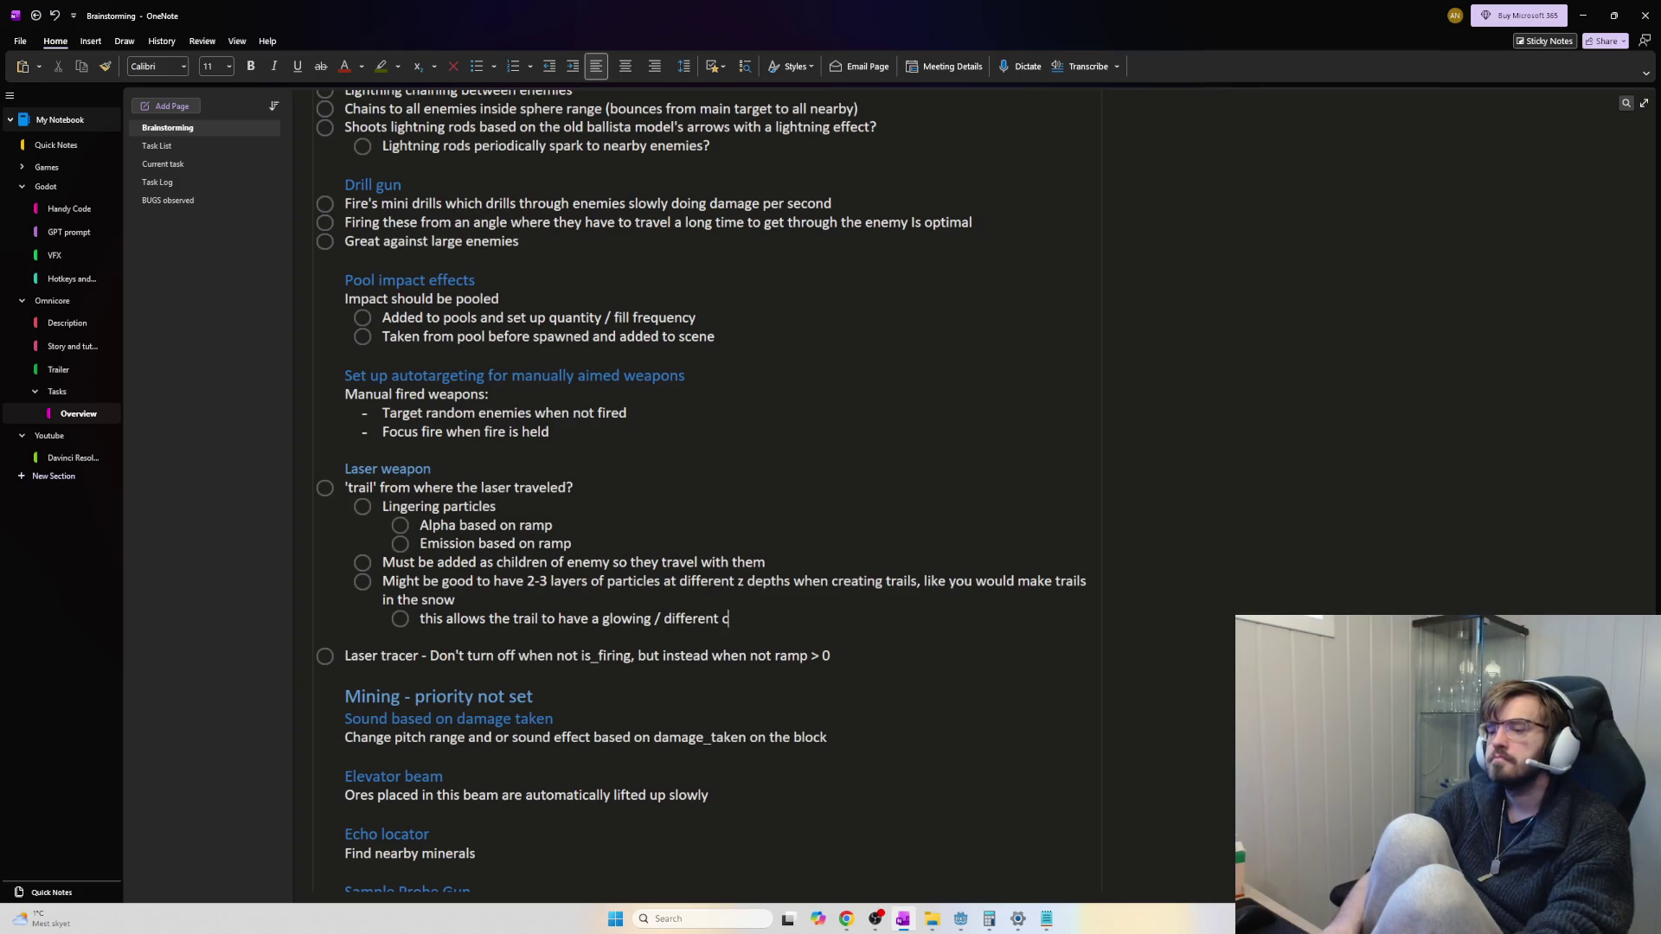
key(BackSpace)
text(differ)
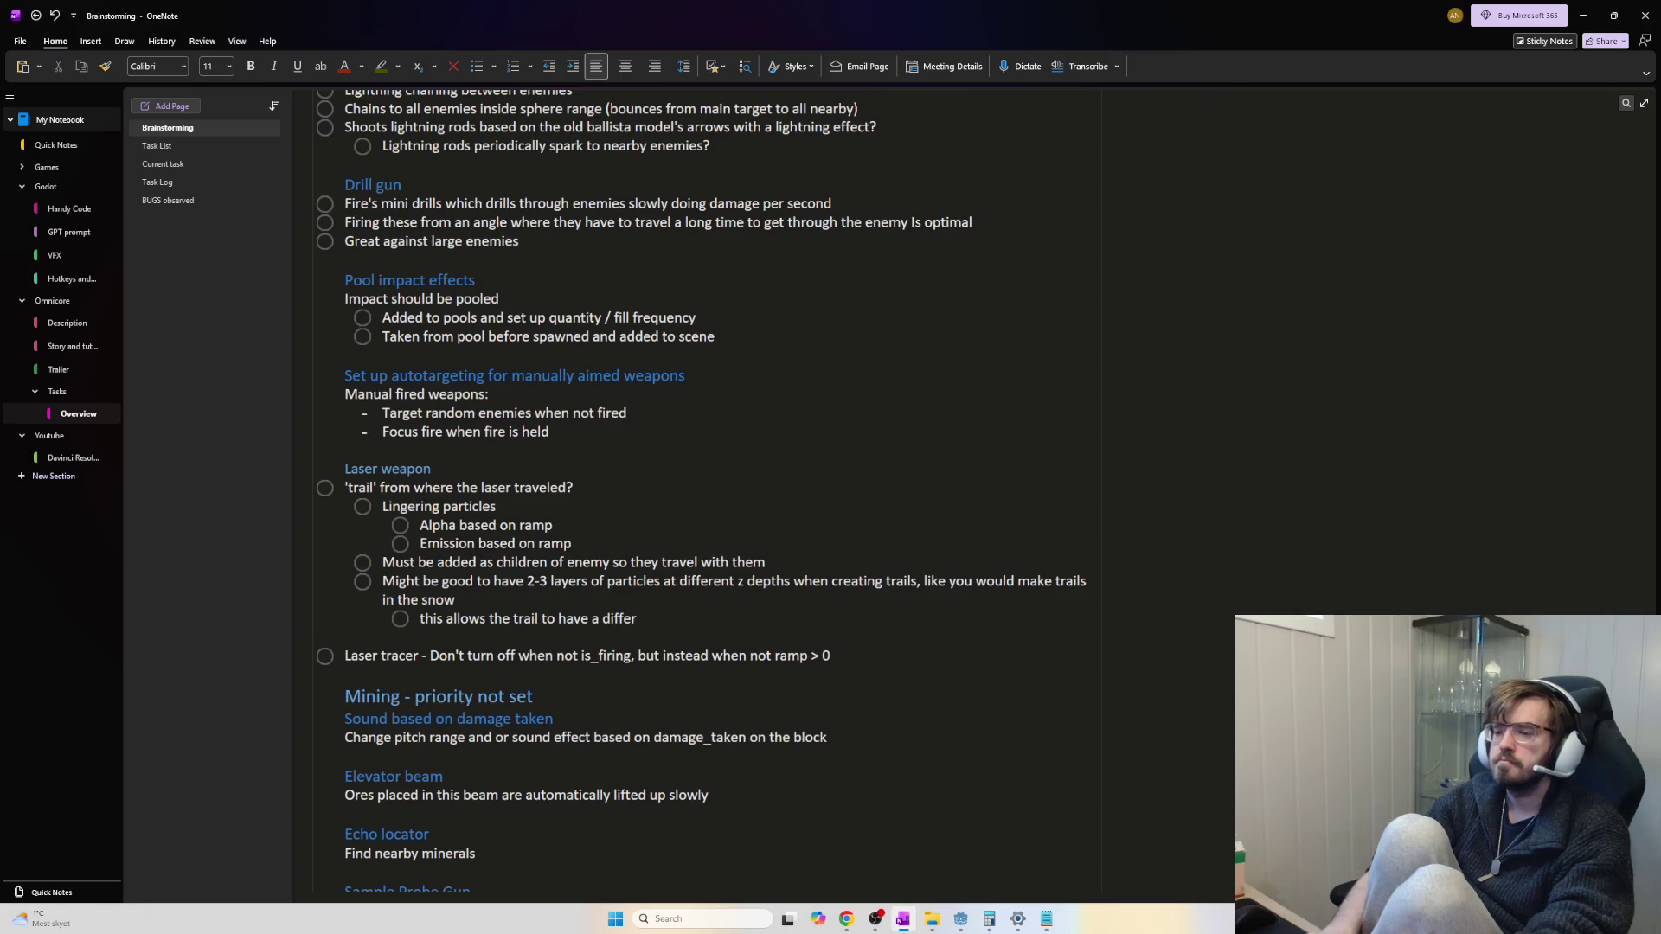
text(ent colored )
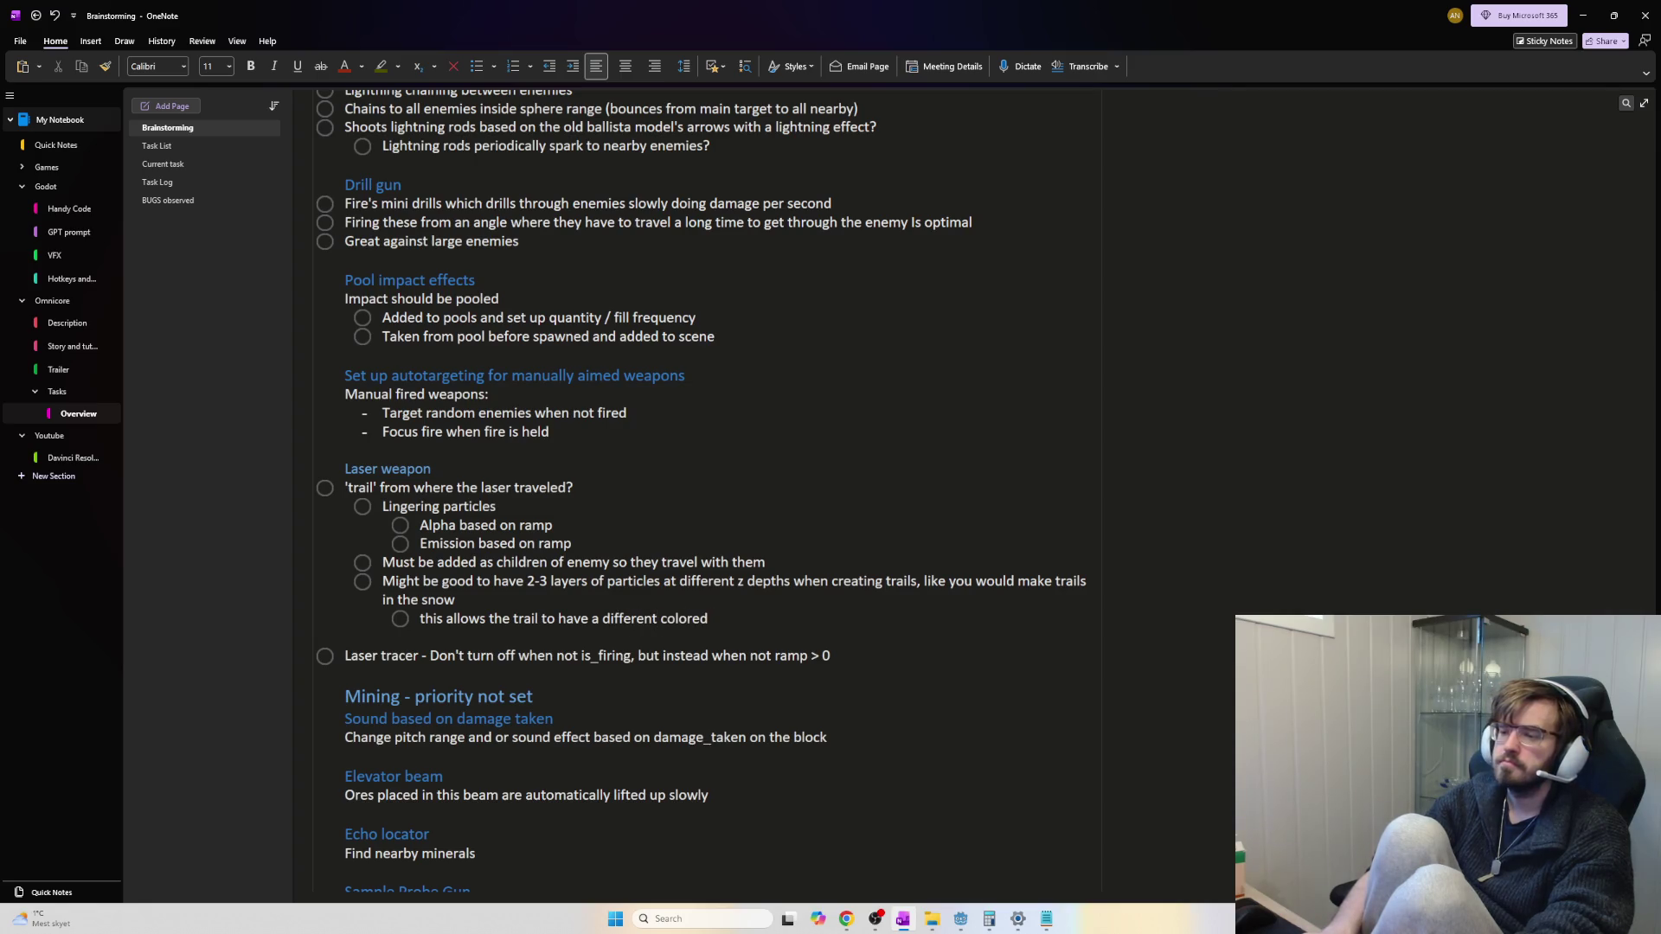
text(outline than)
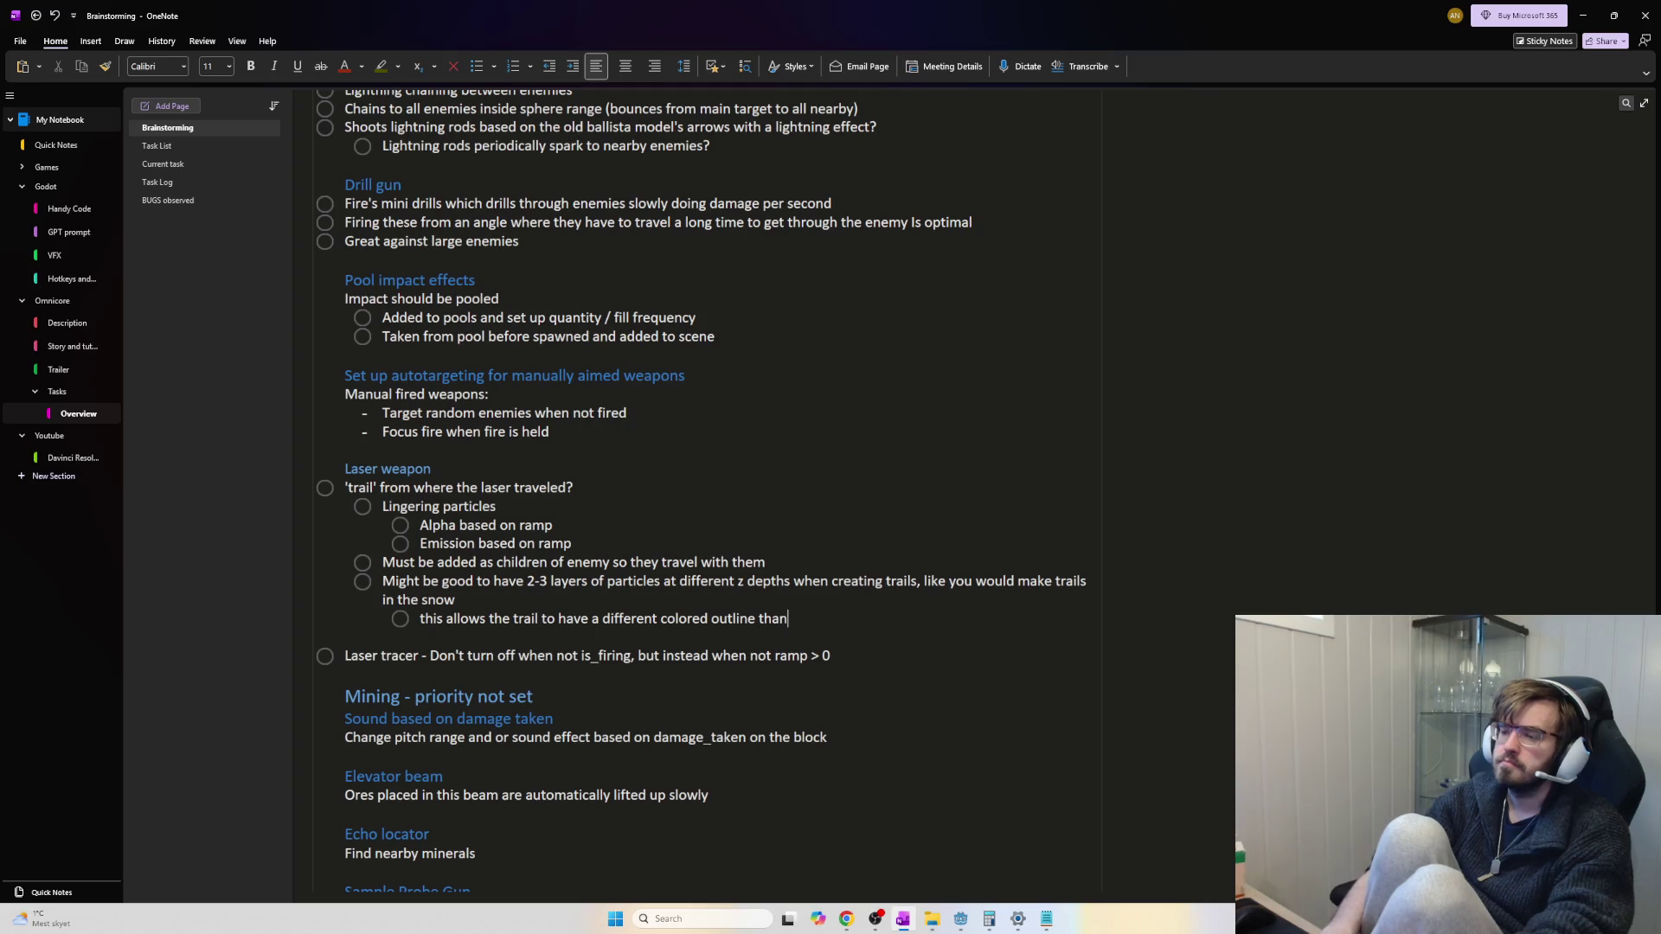
text( the main)
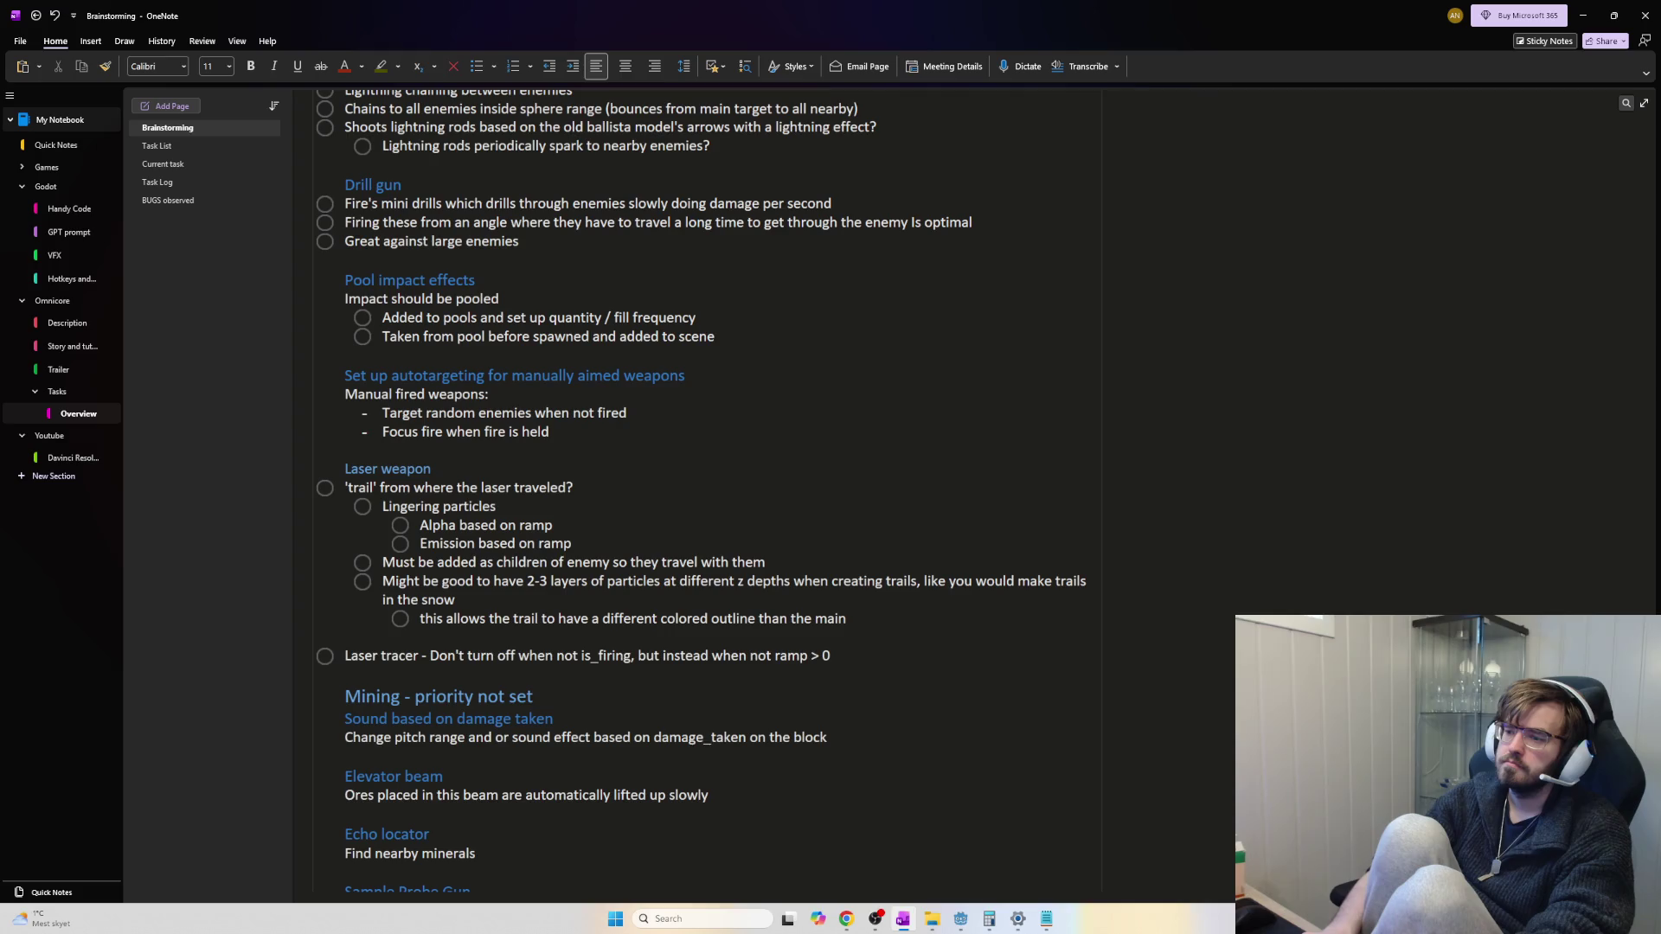
key(BackSpace)
key(BackSpace)
key(BackSpace)
text(dleo f)
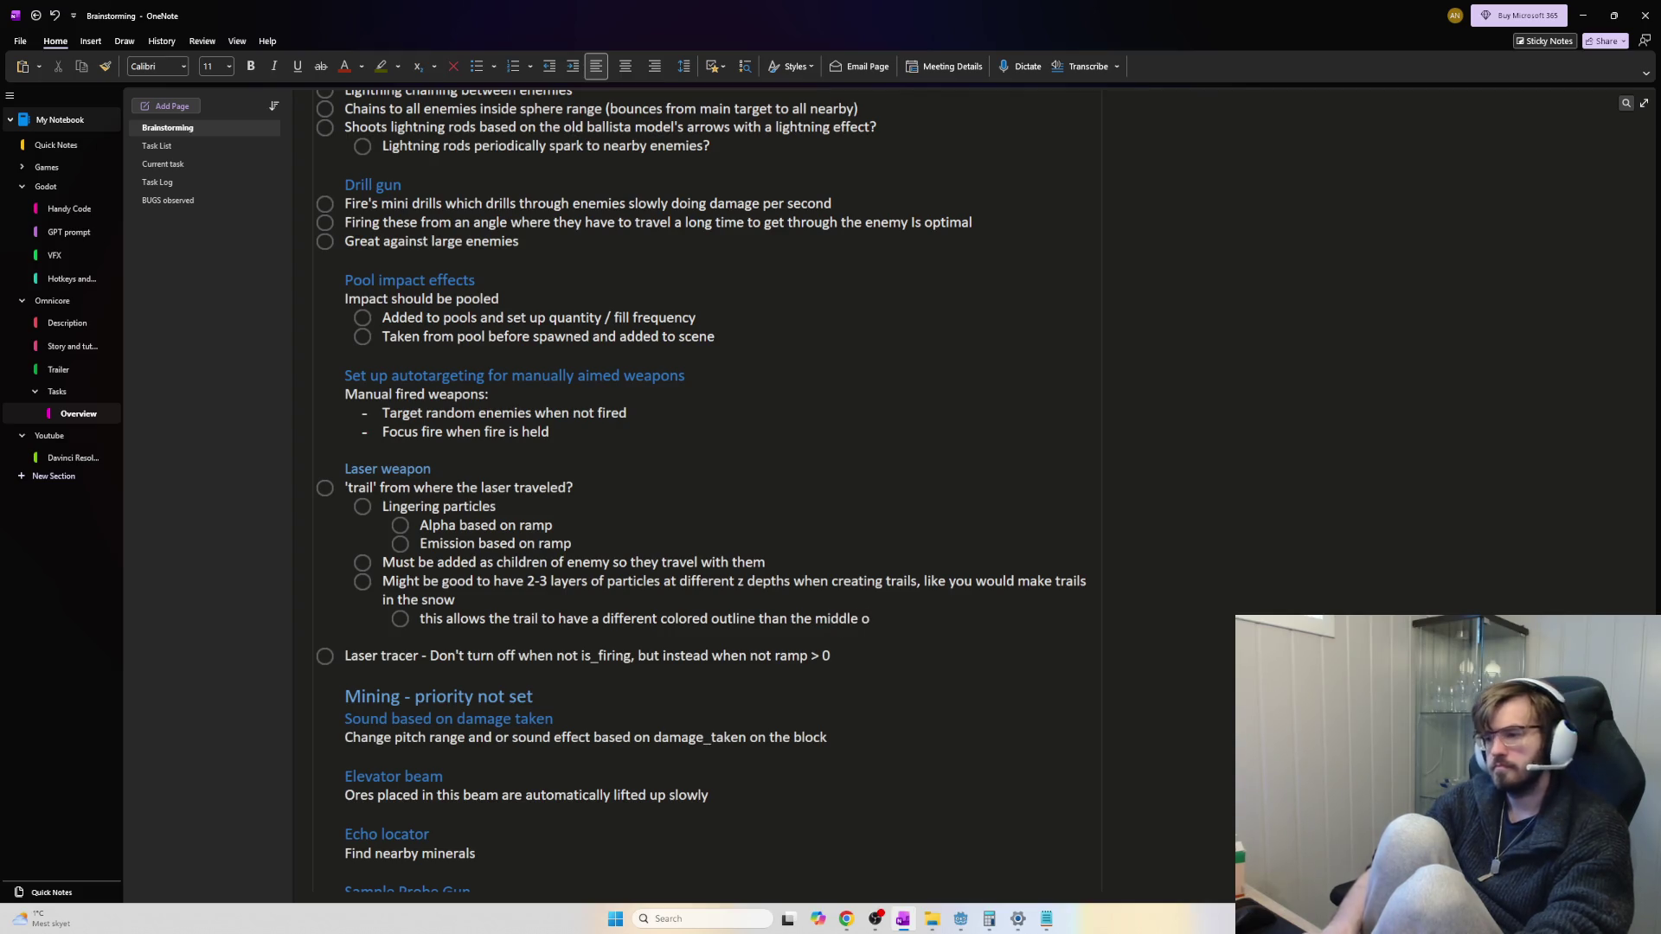
text(trail)
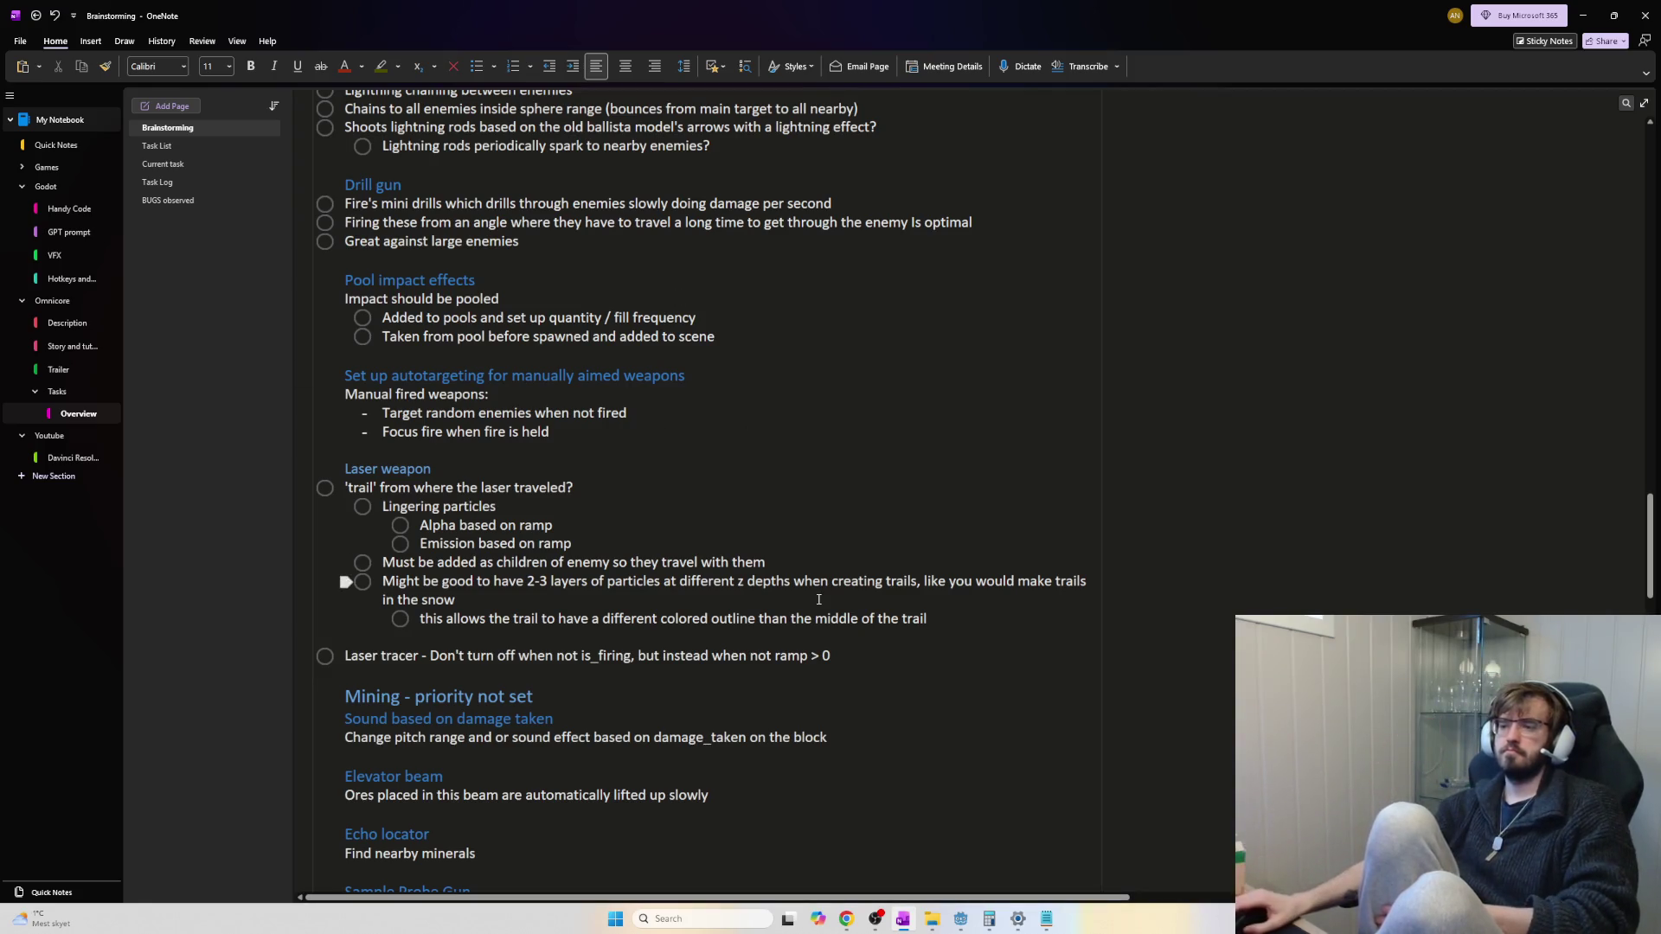
triple_click(844, 656)
click(792, 656)
scroll(793, 655, down, 3)
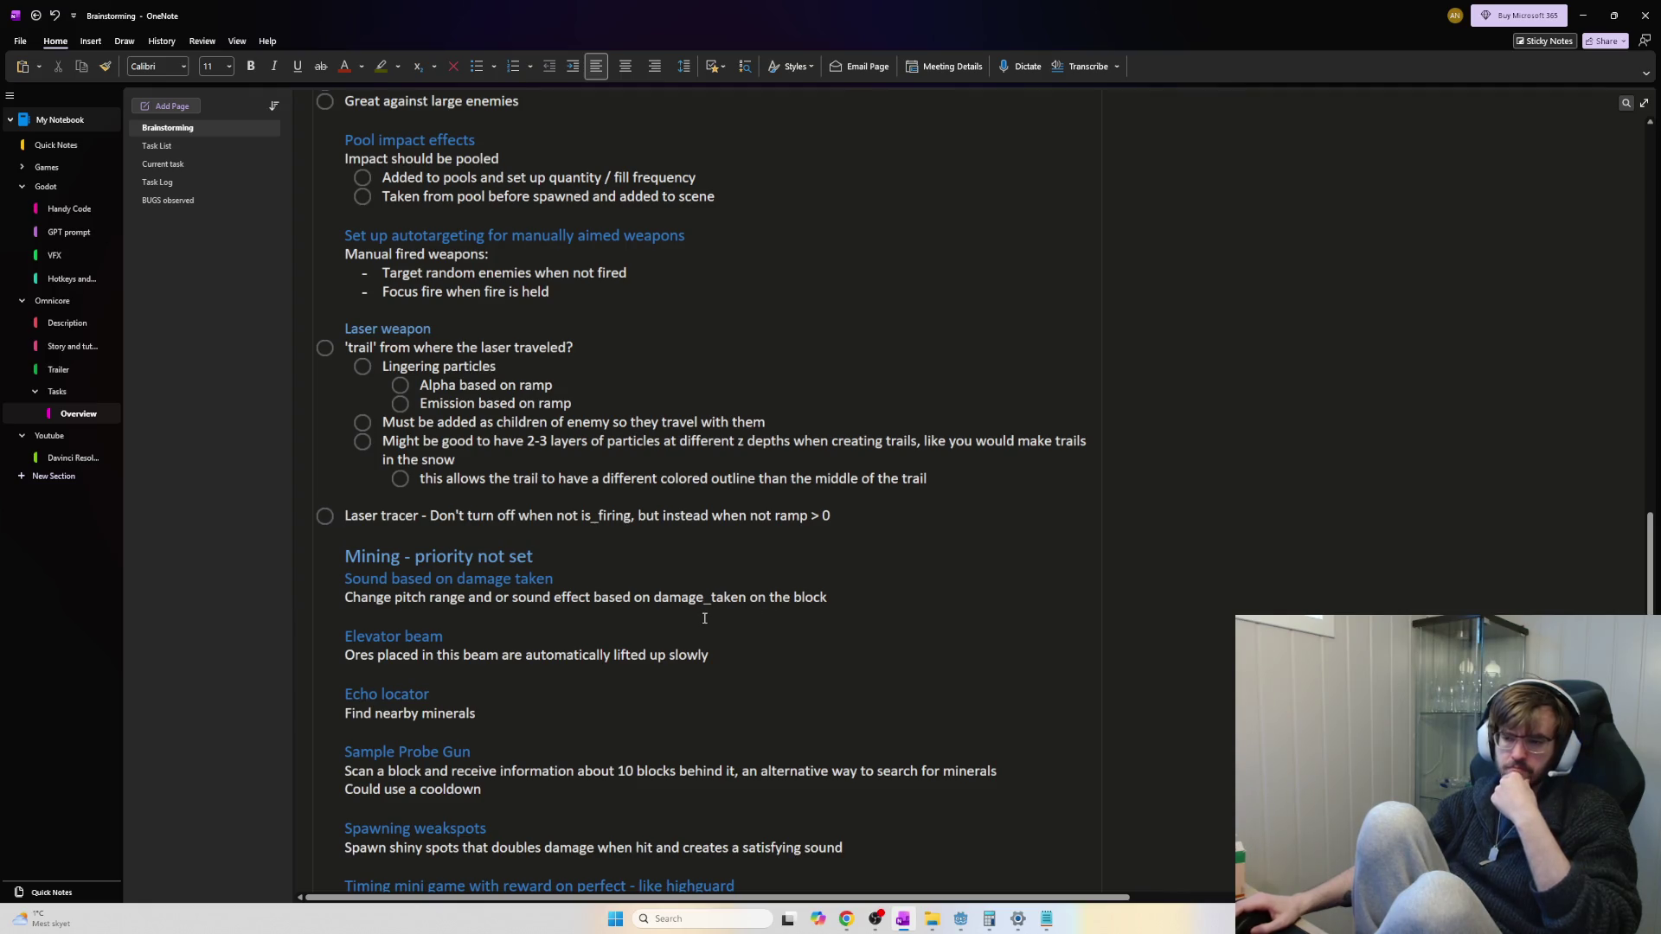
scroll(706, 618, down, 3)
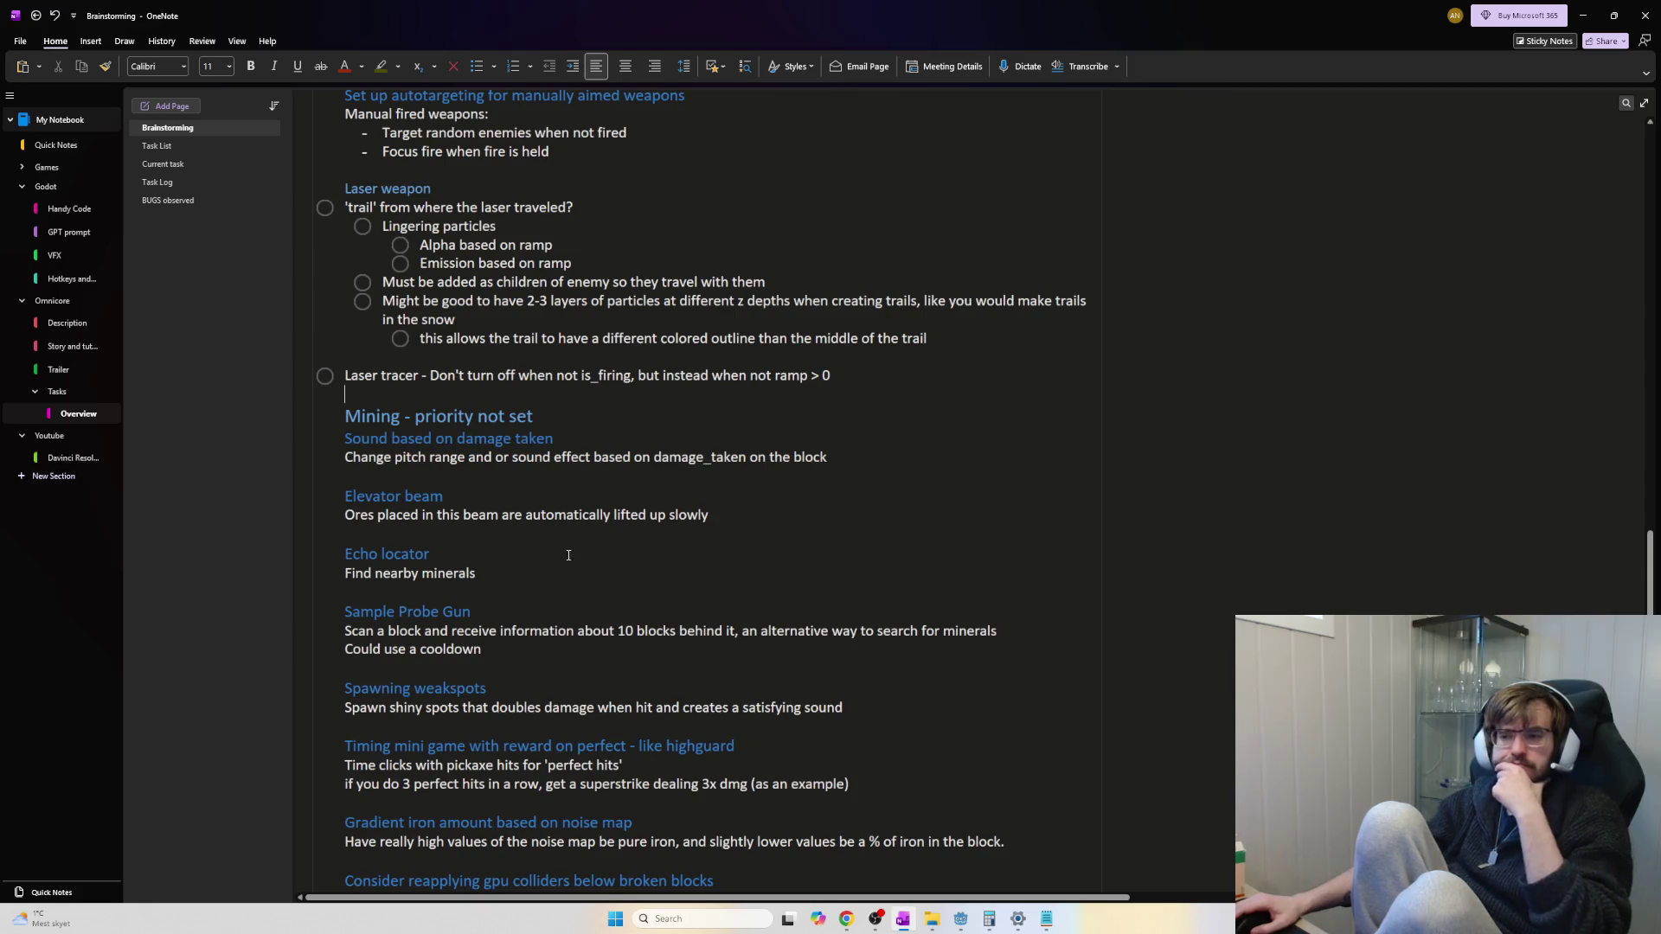
scroll(608, 571, up, 5)
scroll(611, 586, up, 1)
scroll(616, 588, up, 3)
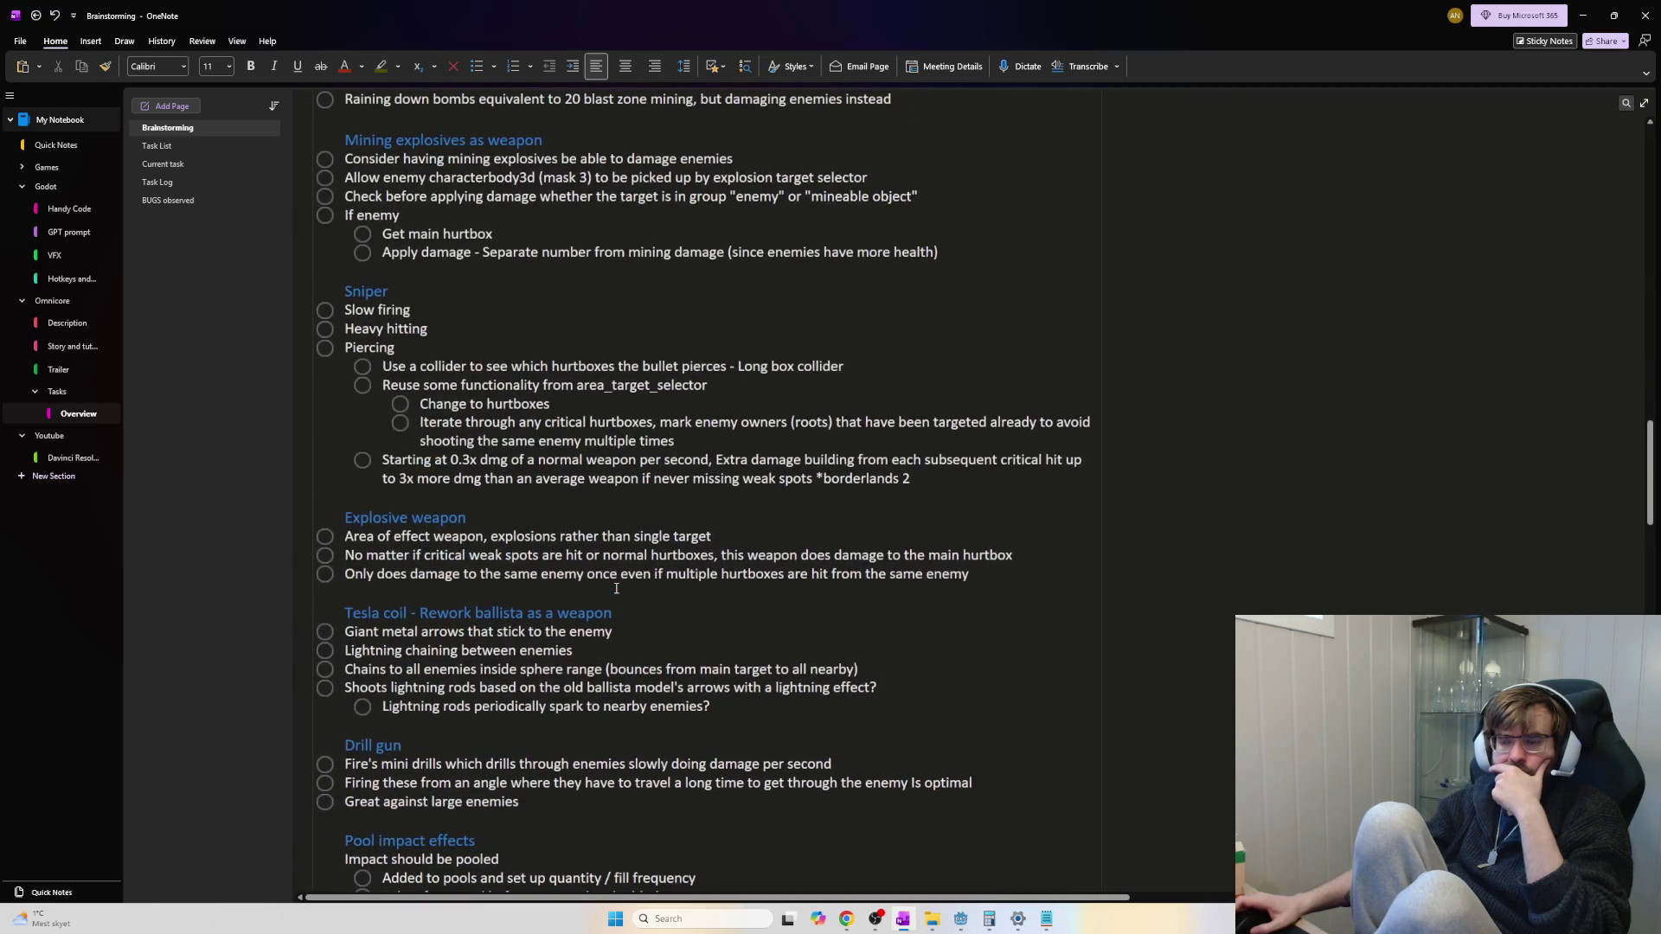
scroll(616, 588, up, 3)
scroll(617, 586, up, 2)
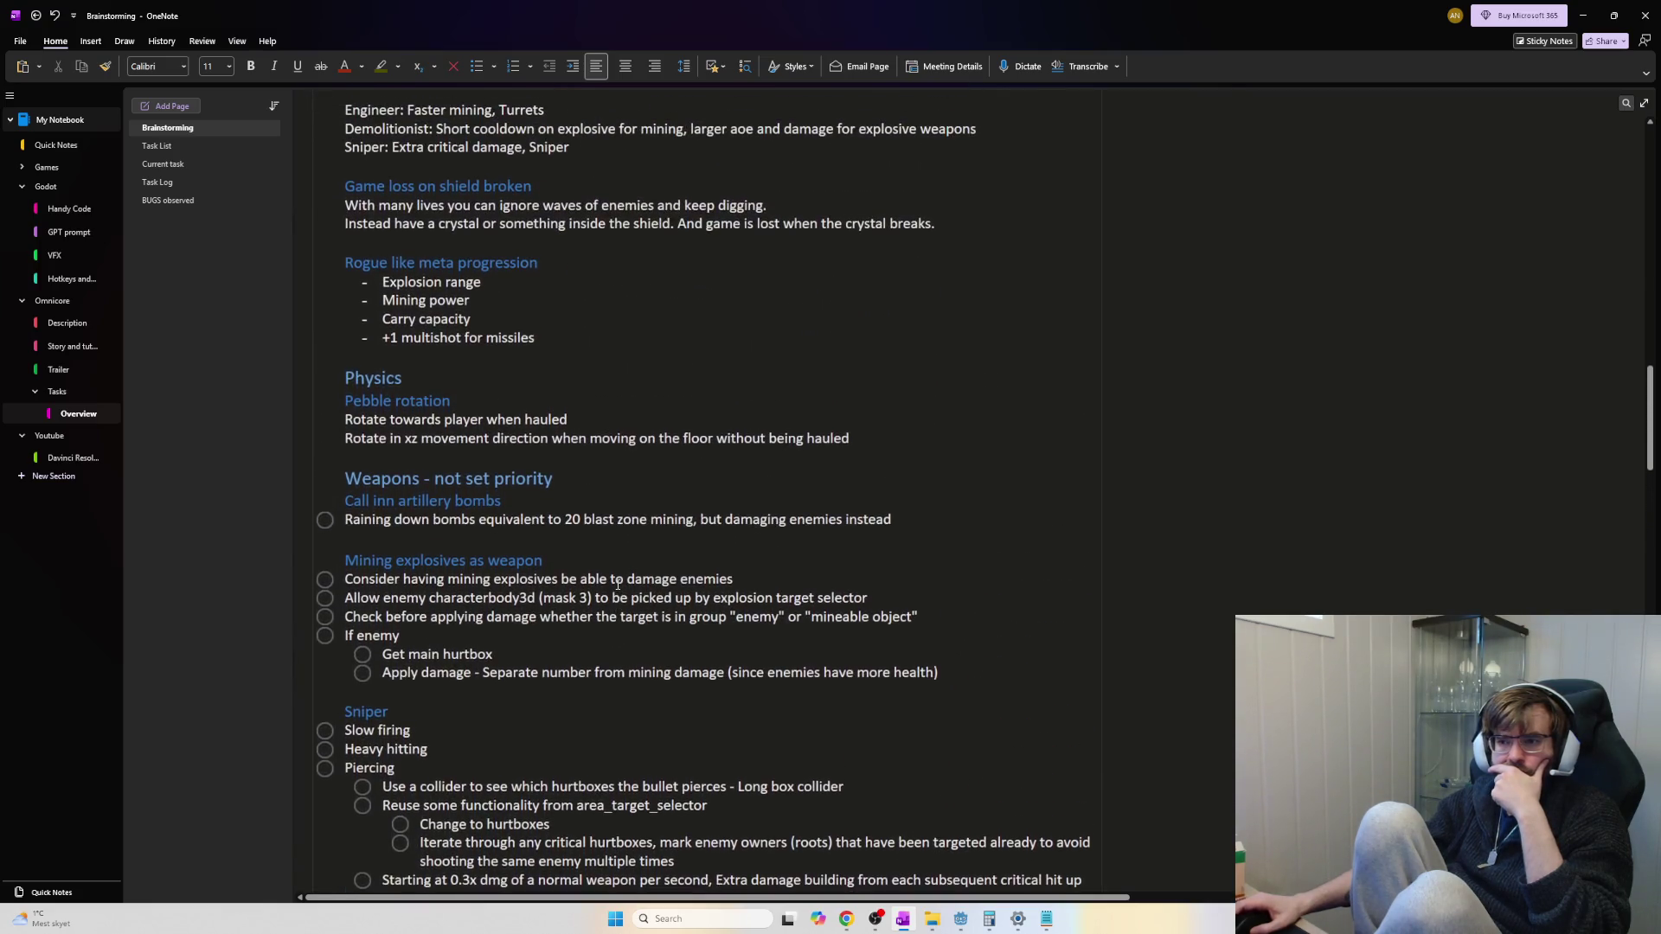
scroll(617, 585, up, 3)
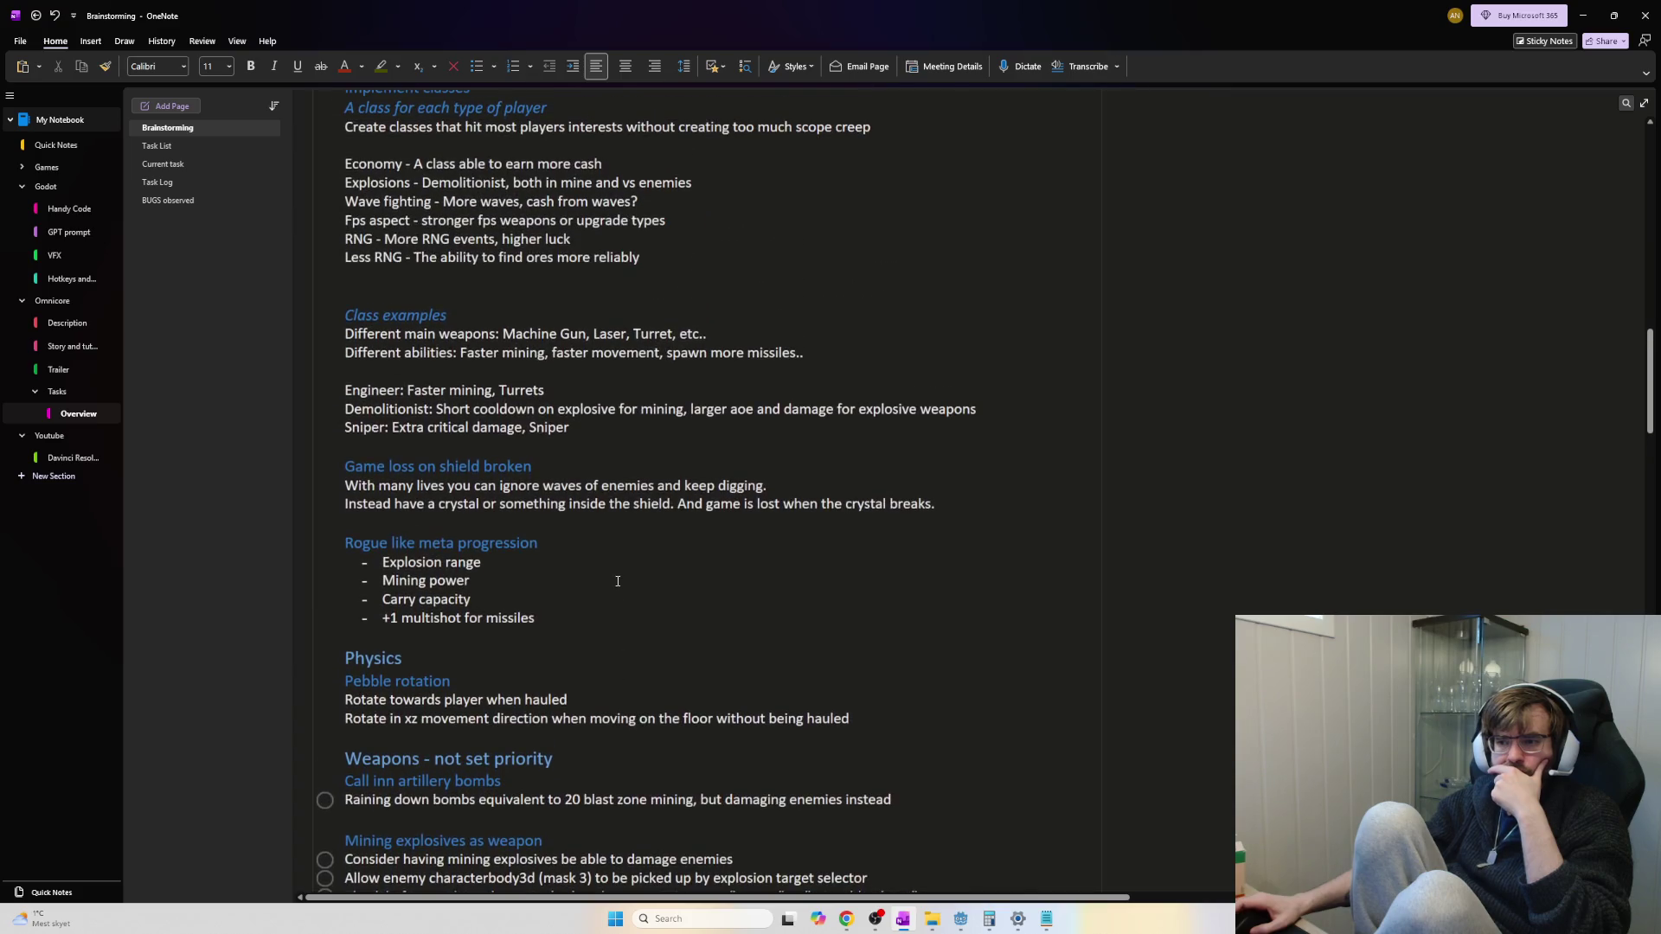
scroll(612, 576, up, 2)
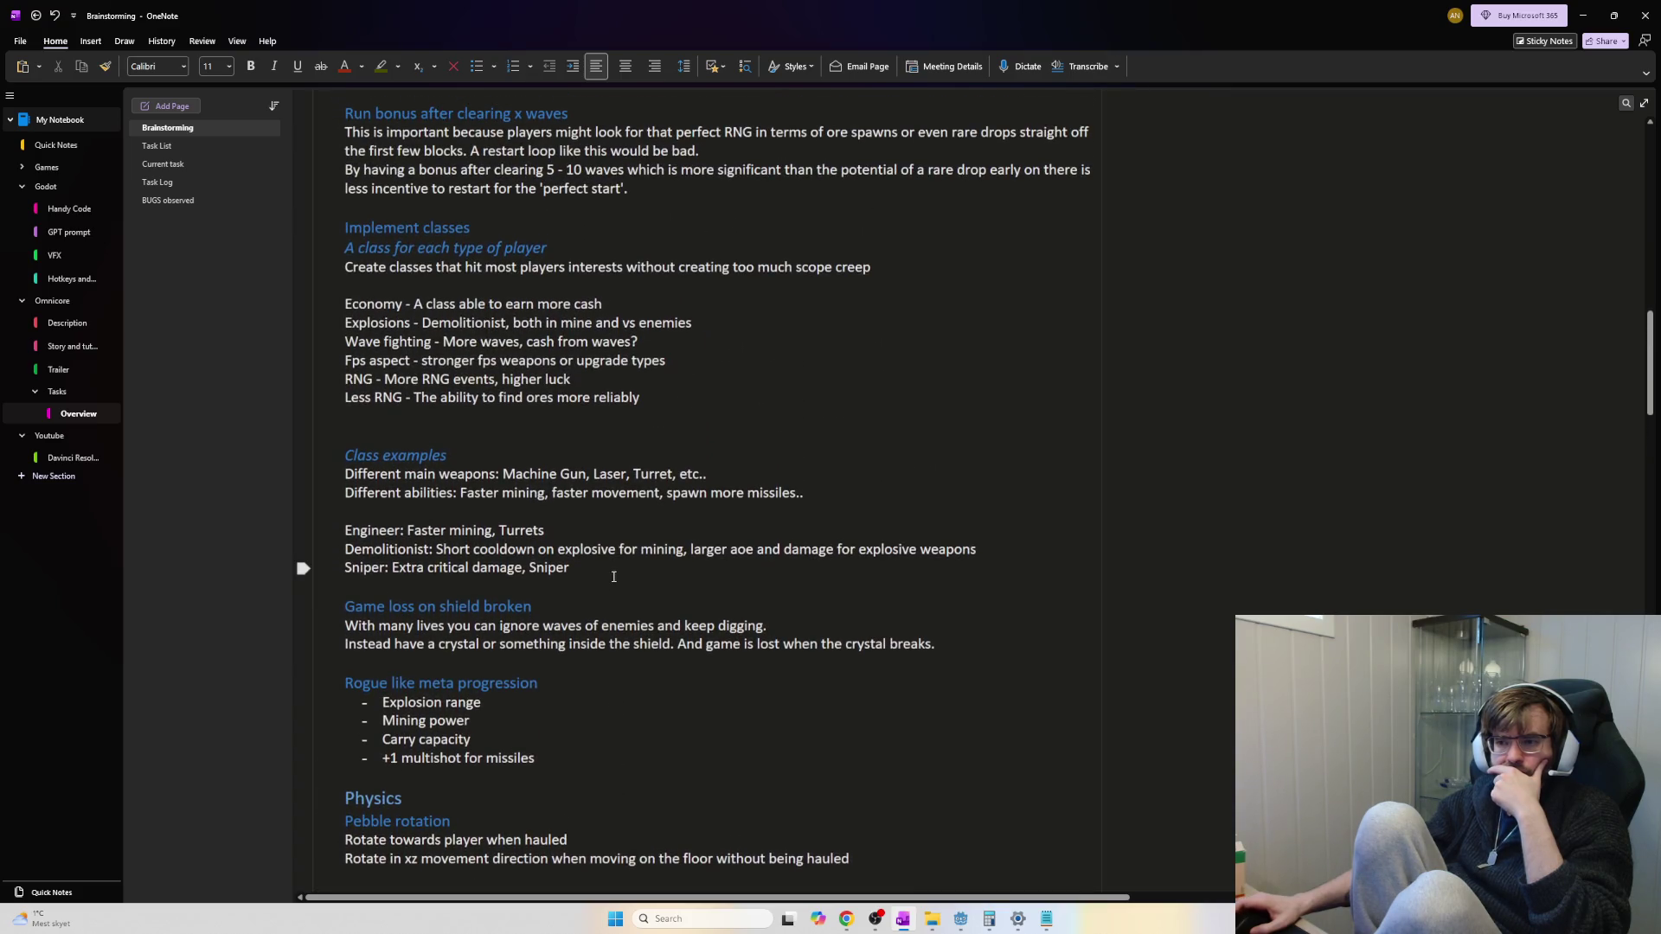
scroll(613, 577, up, 6)
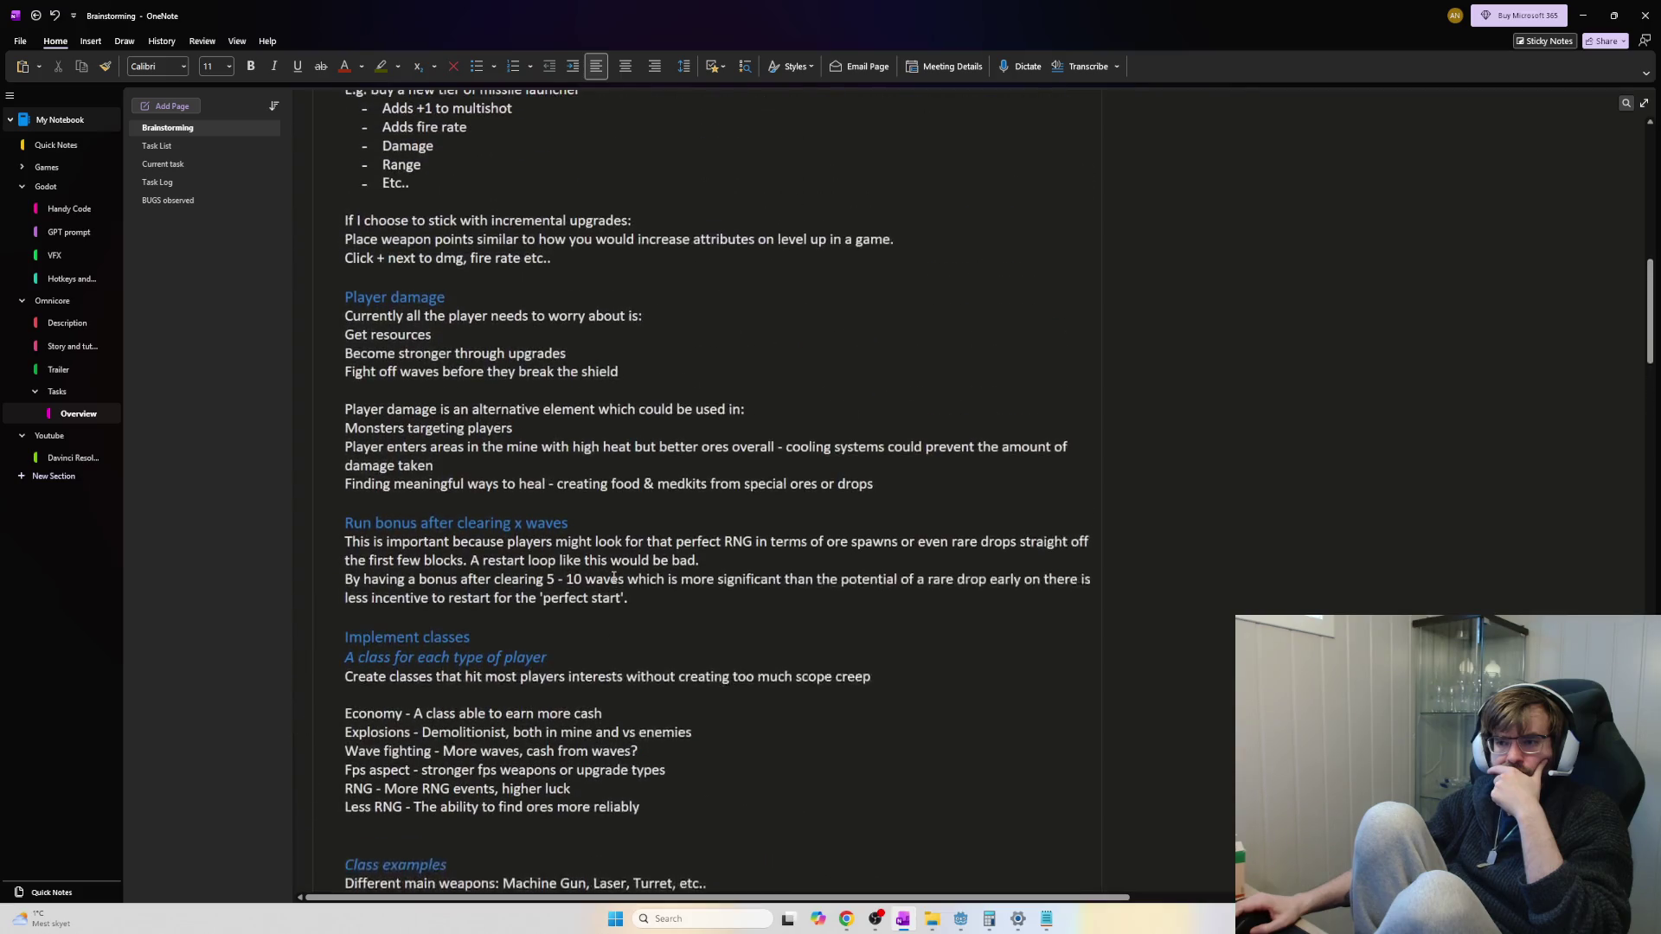
Move the block of upgrade notes up to the top of the Brainstorming page
scroll(599, 537, up, 5)
mouse_move(552, 689)
mouse_down()
mouse_move(416, 571)
mouse_move(377, 467)
mouse_up()
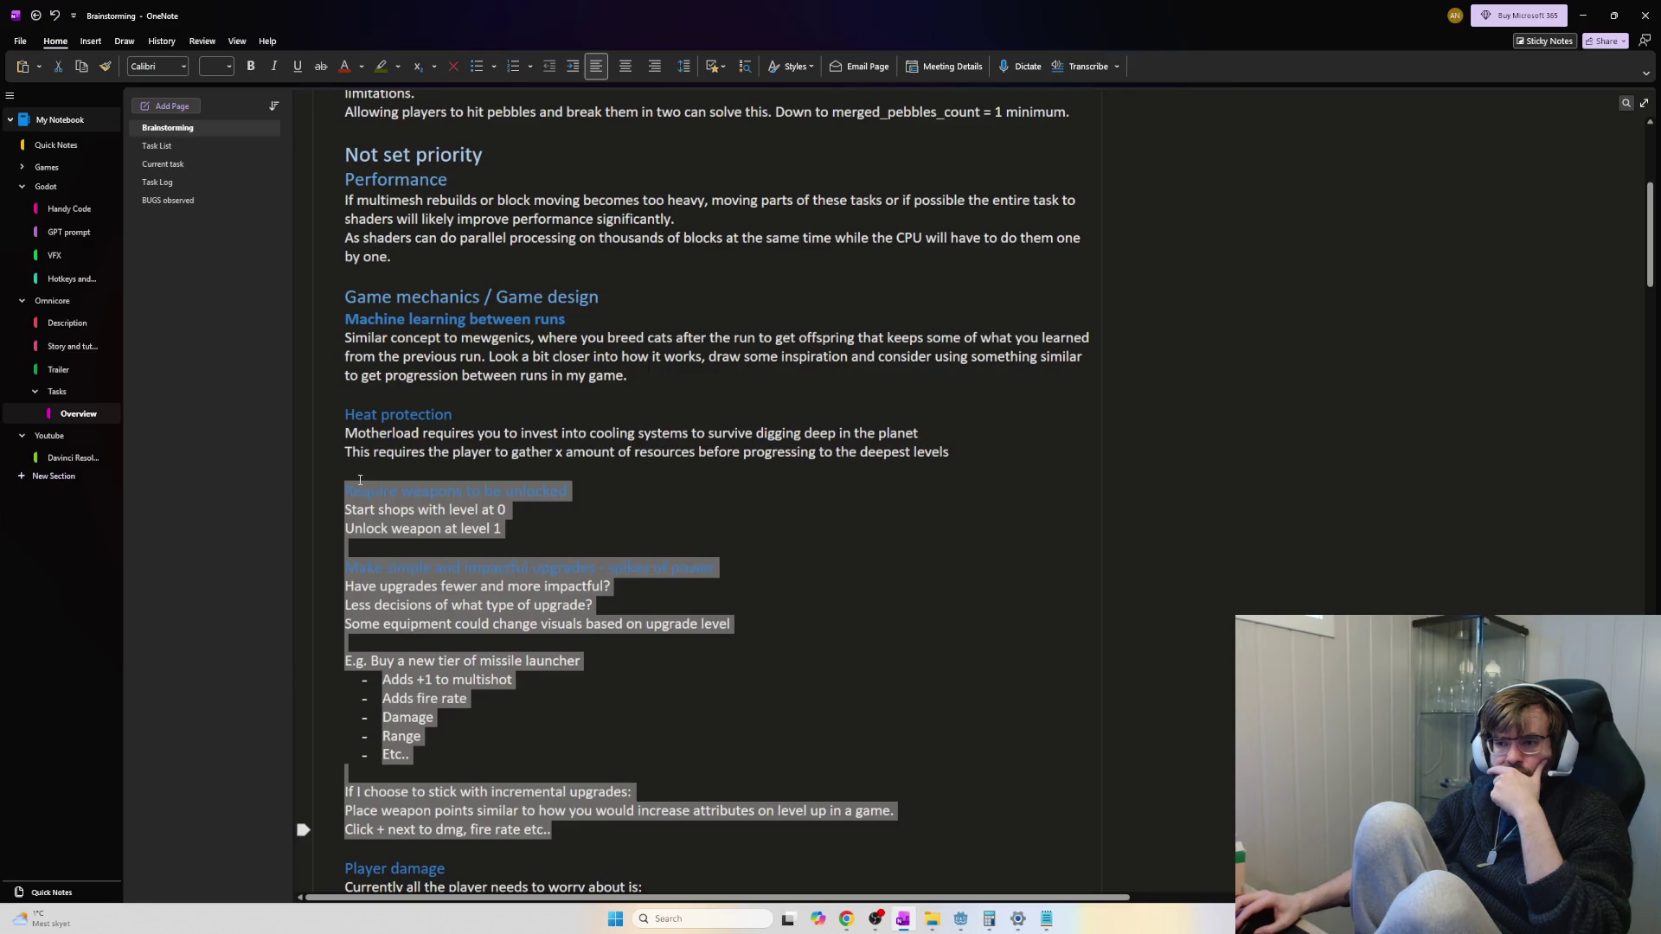
key(Delete)
scroll(386, 481, up, 5)
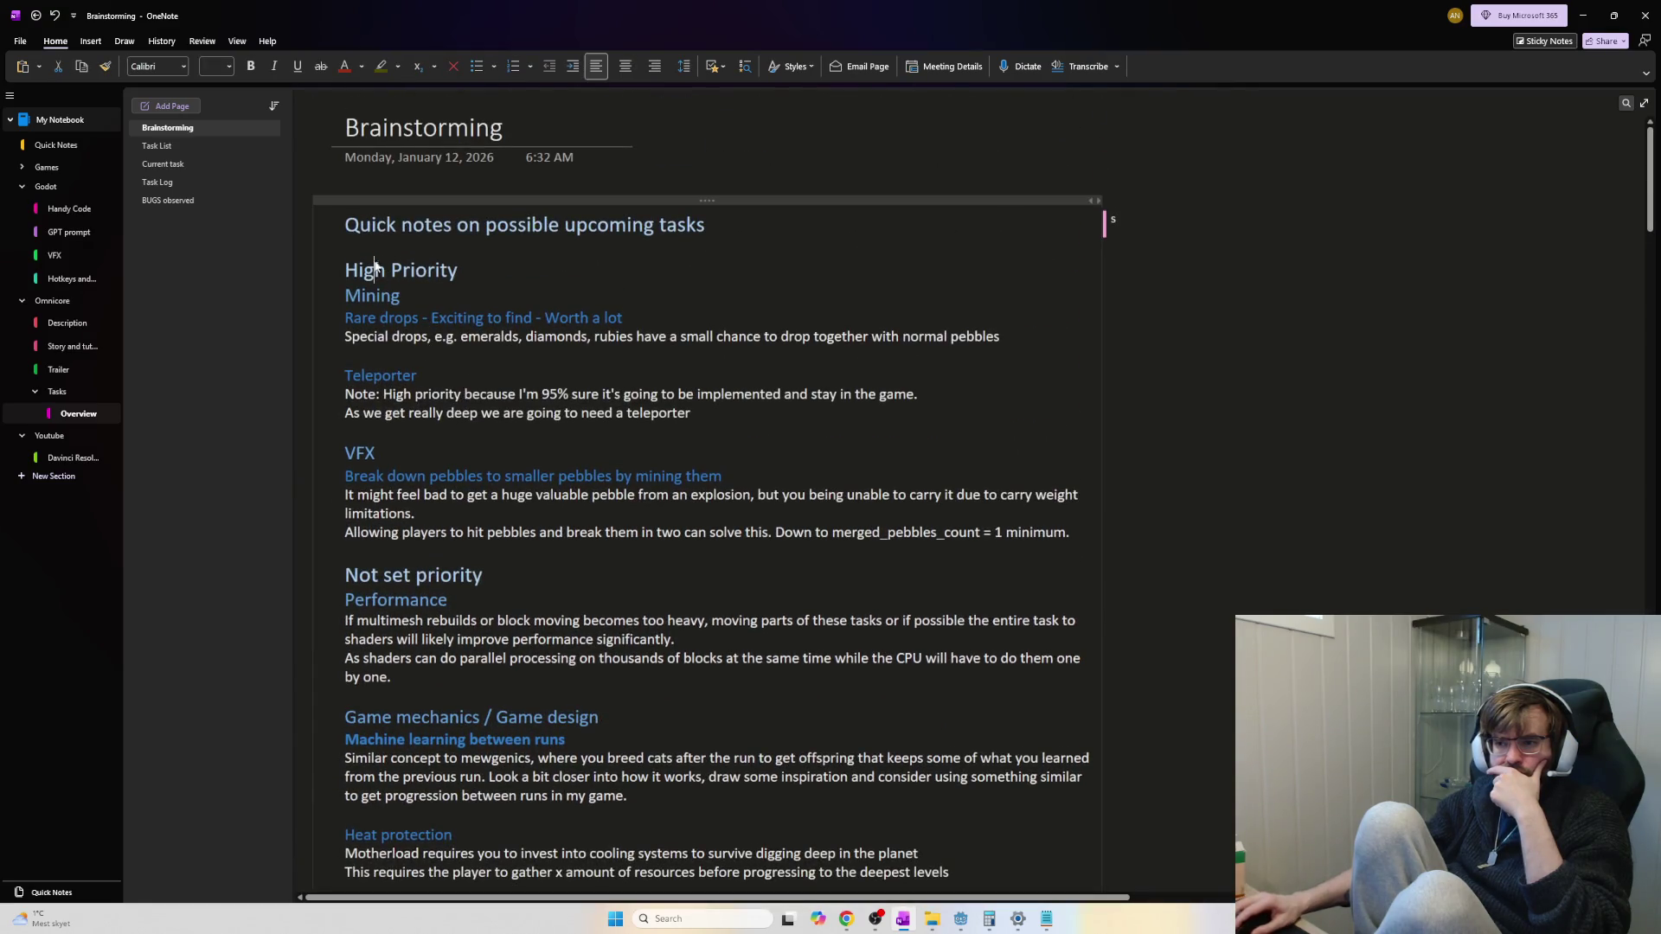
key(ctrl+z)
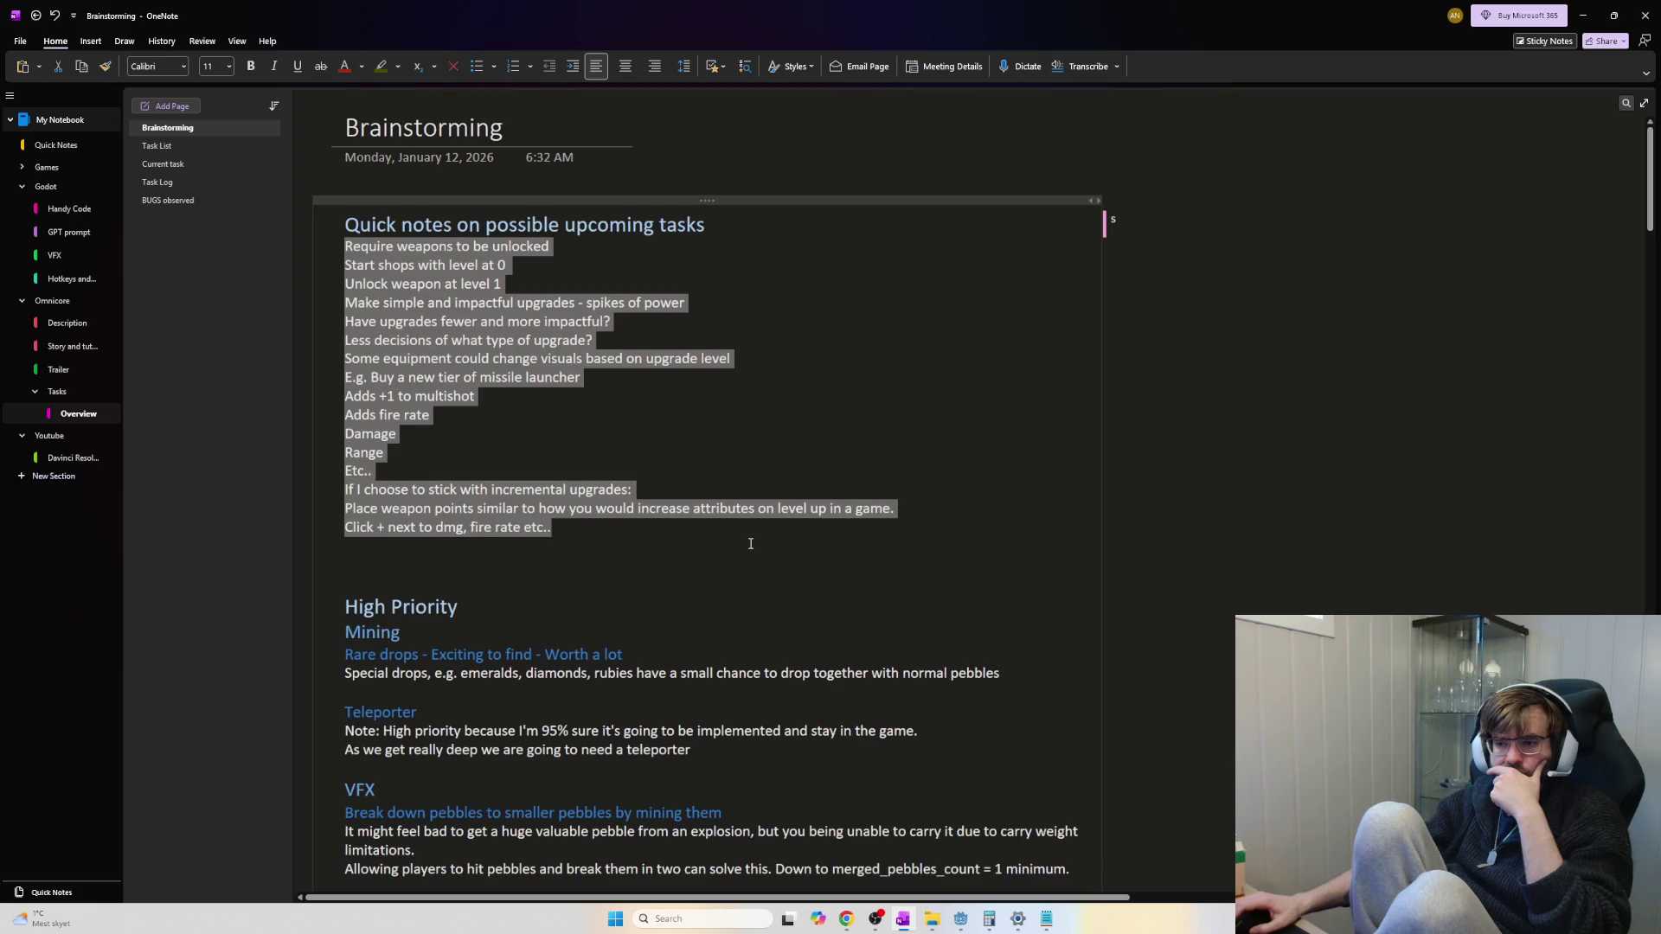
click(596, 611)
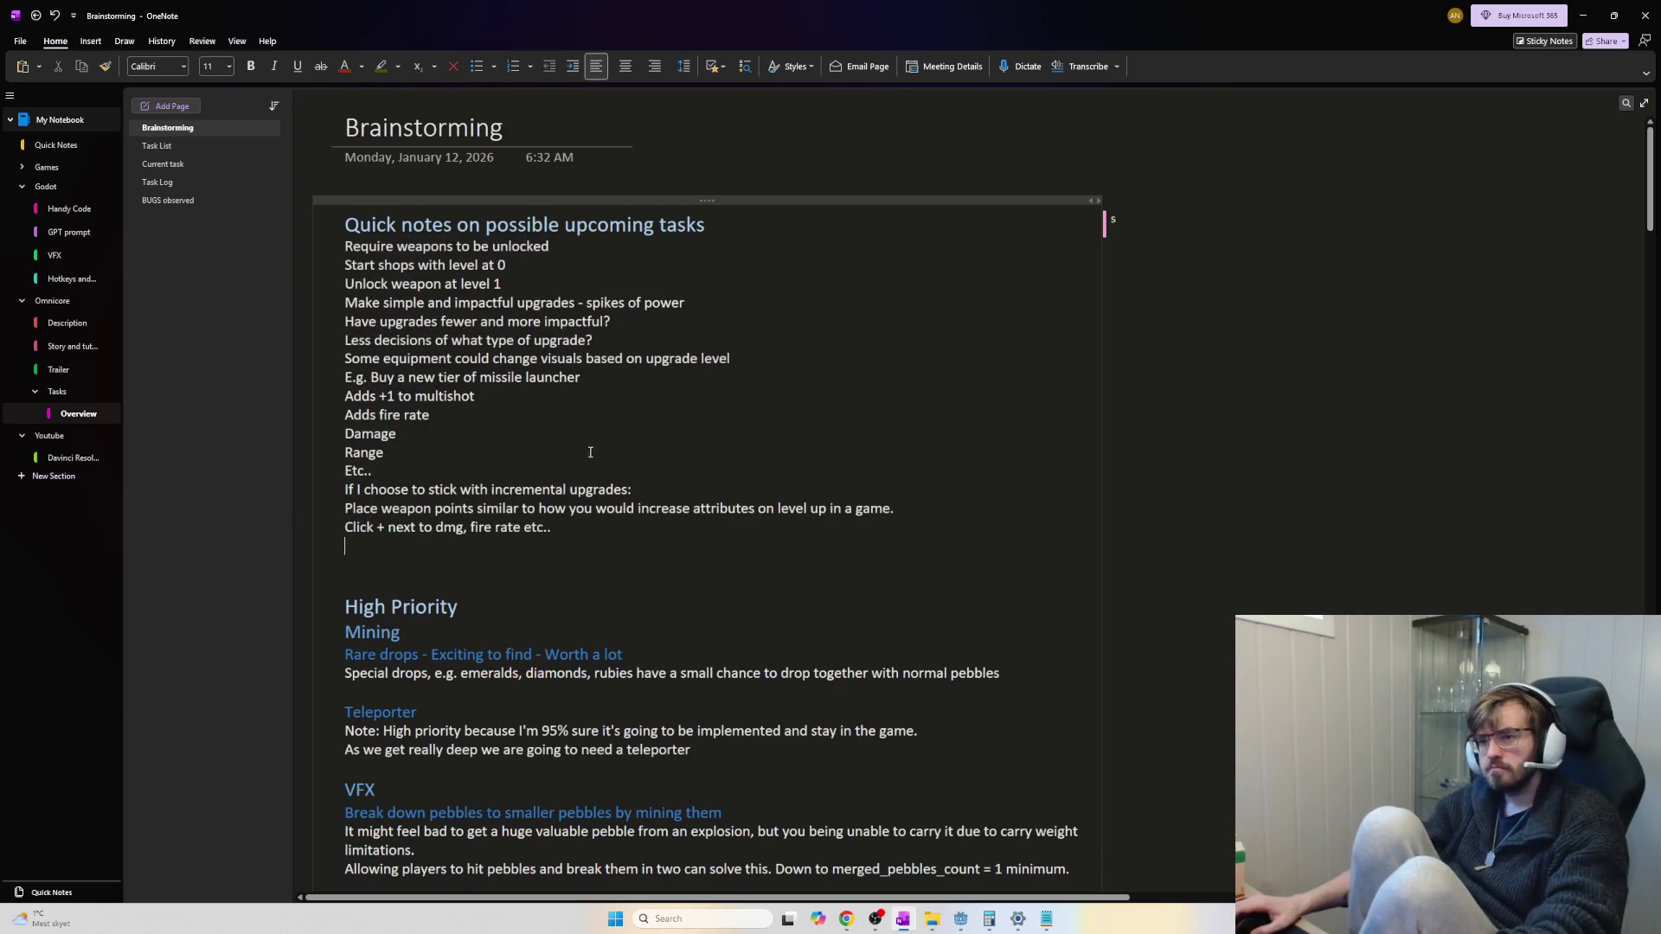
Make 'Require weapons to be unlocked' and the spikes-of-power upgrades line headings, adding blank lines between groups
click(438, 246)
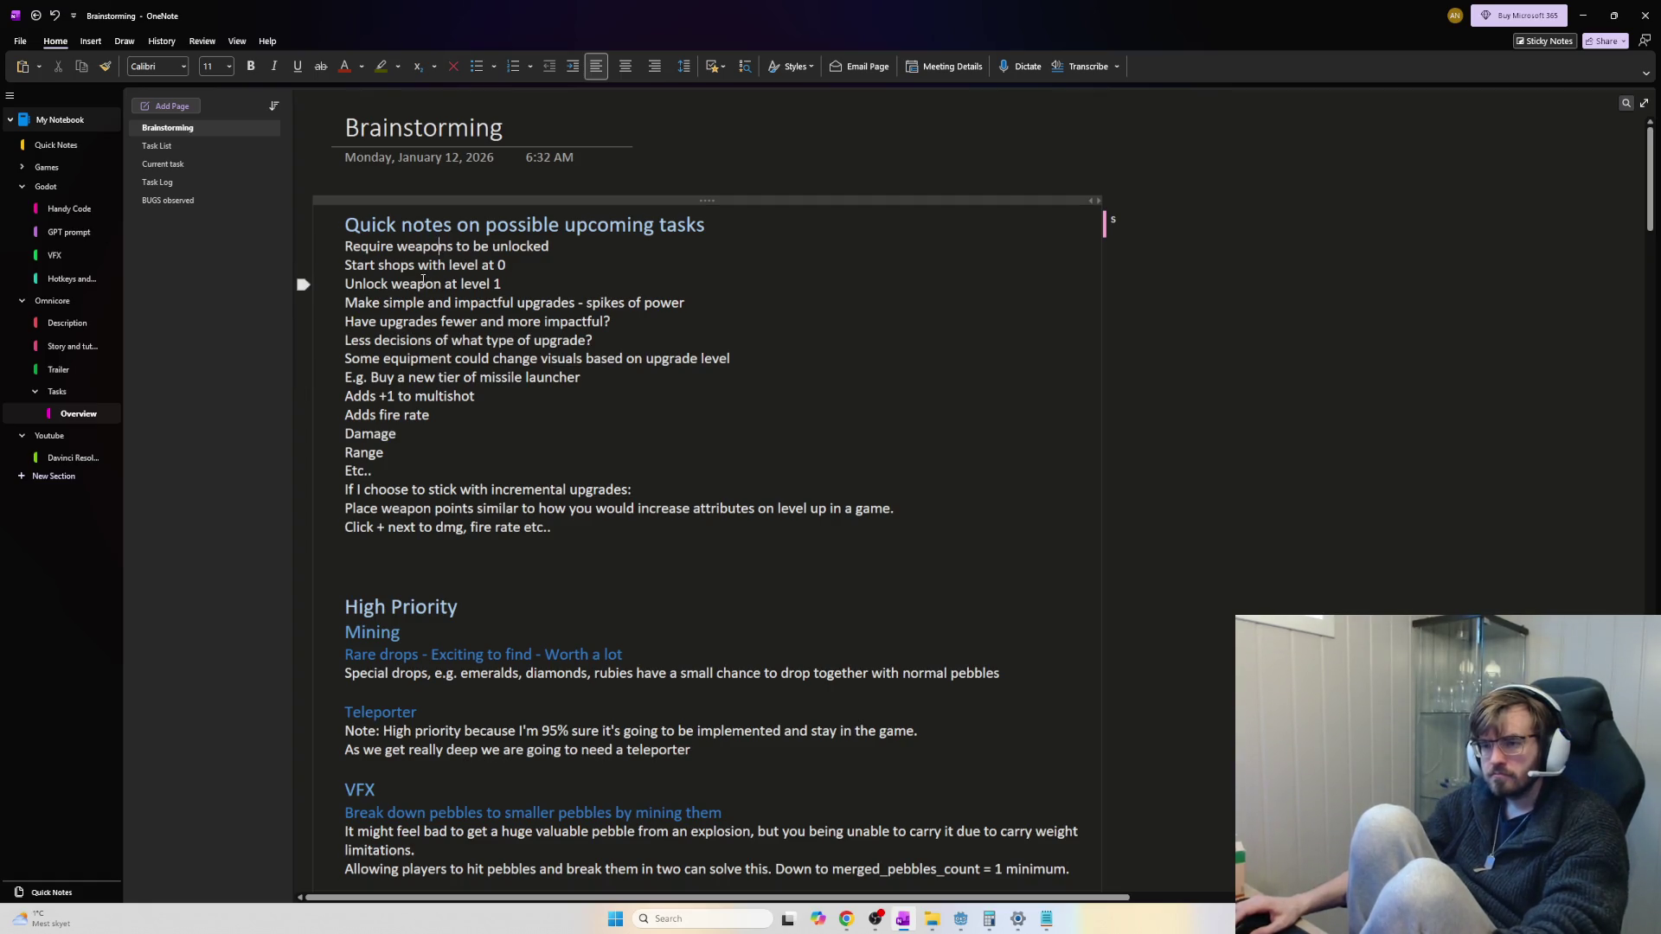
key(ctrl+alt+2)
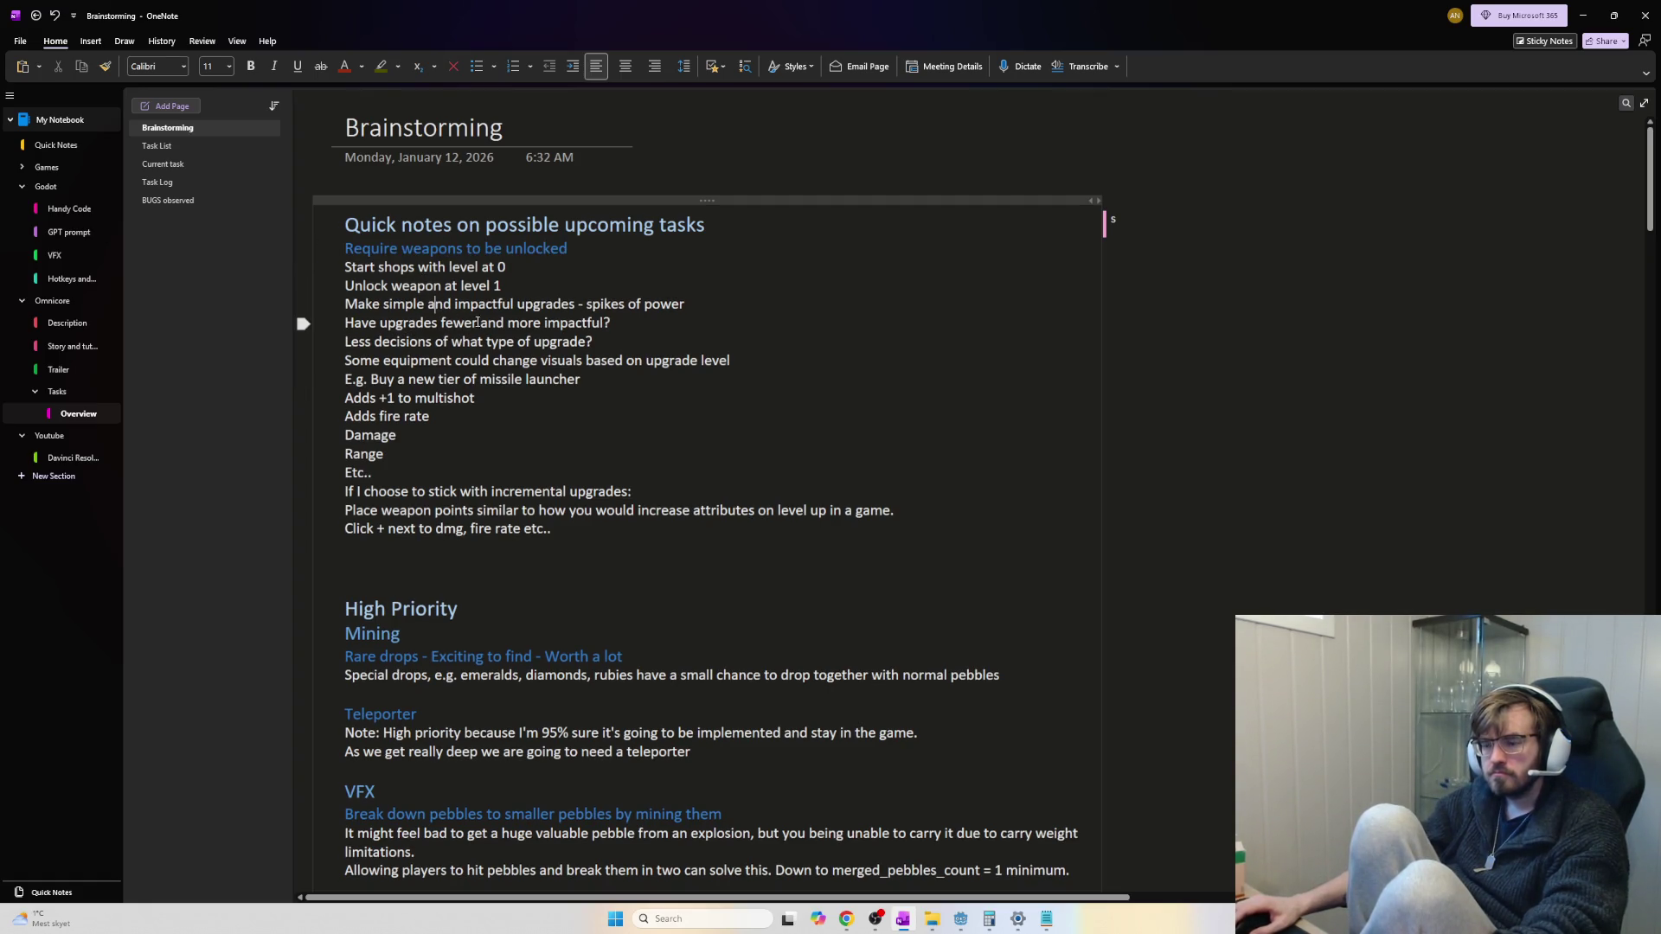
click(555, 292)
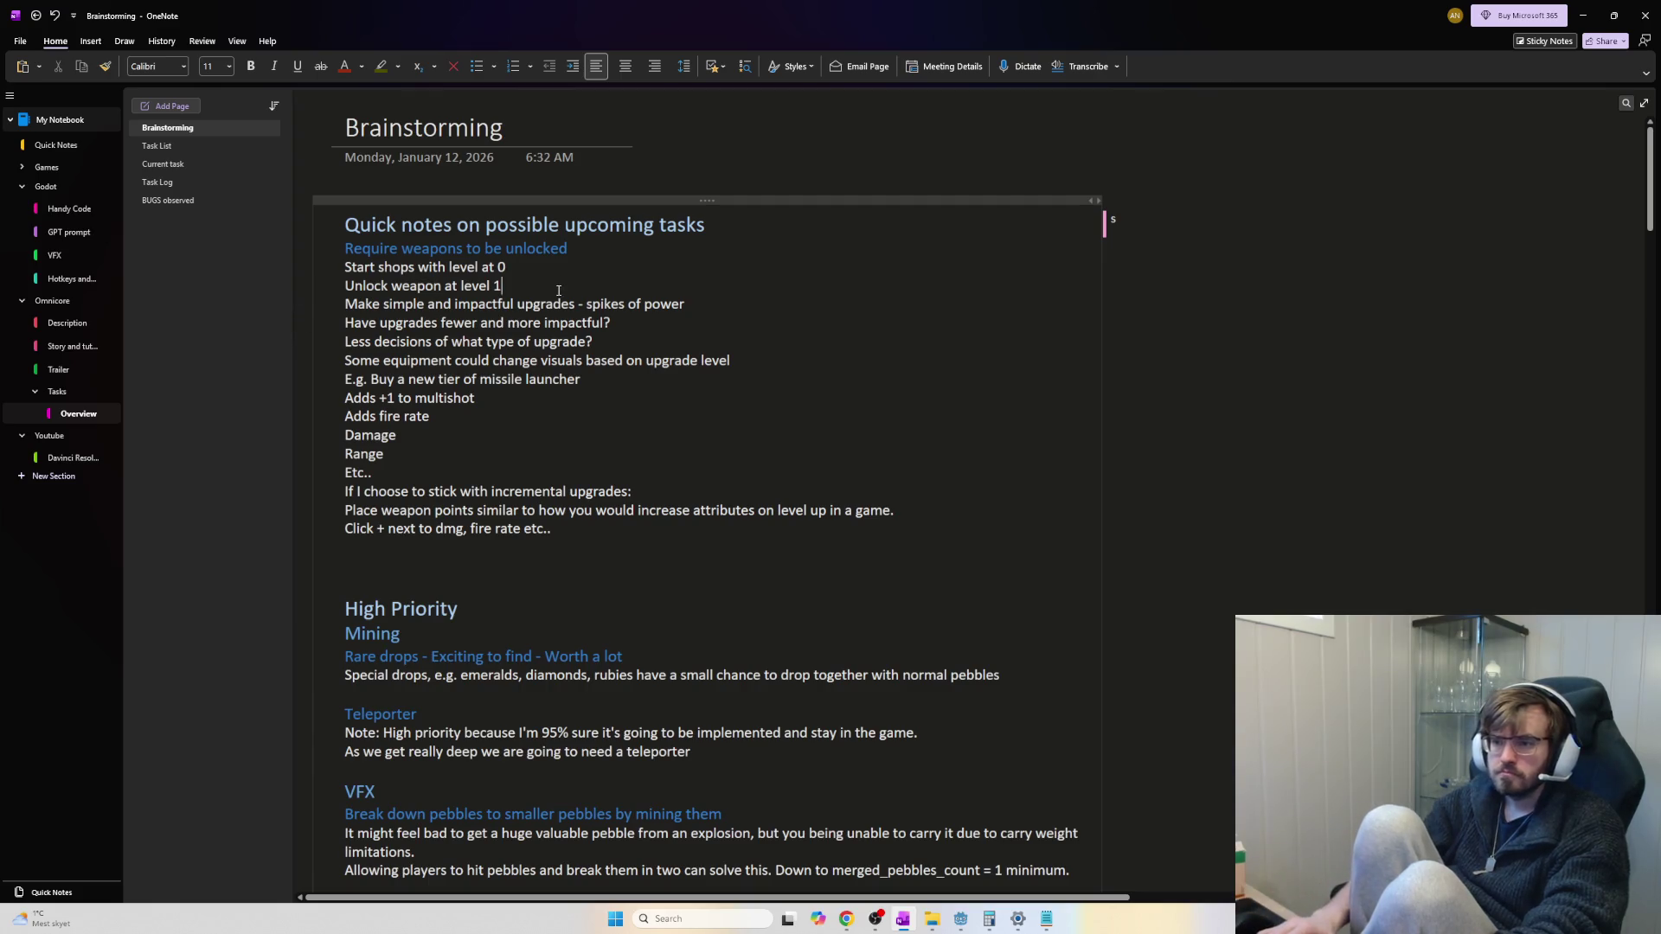
key(Return)
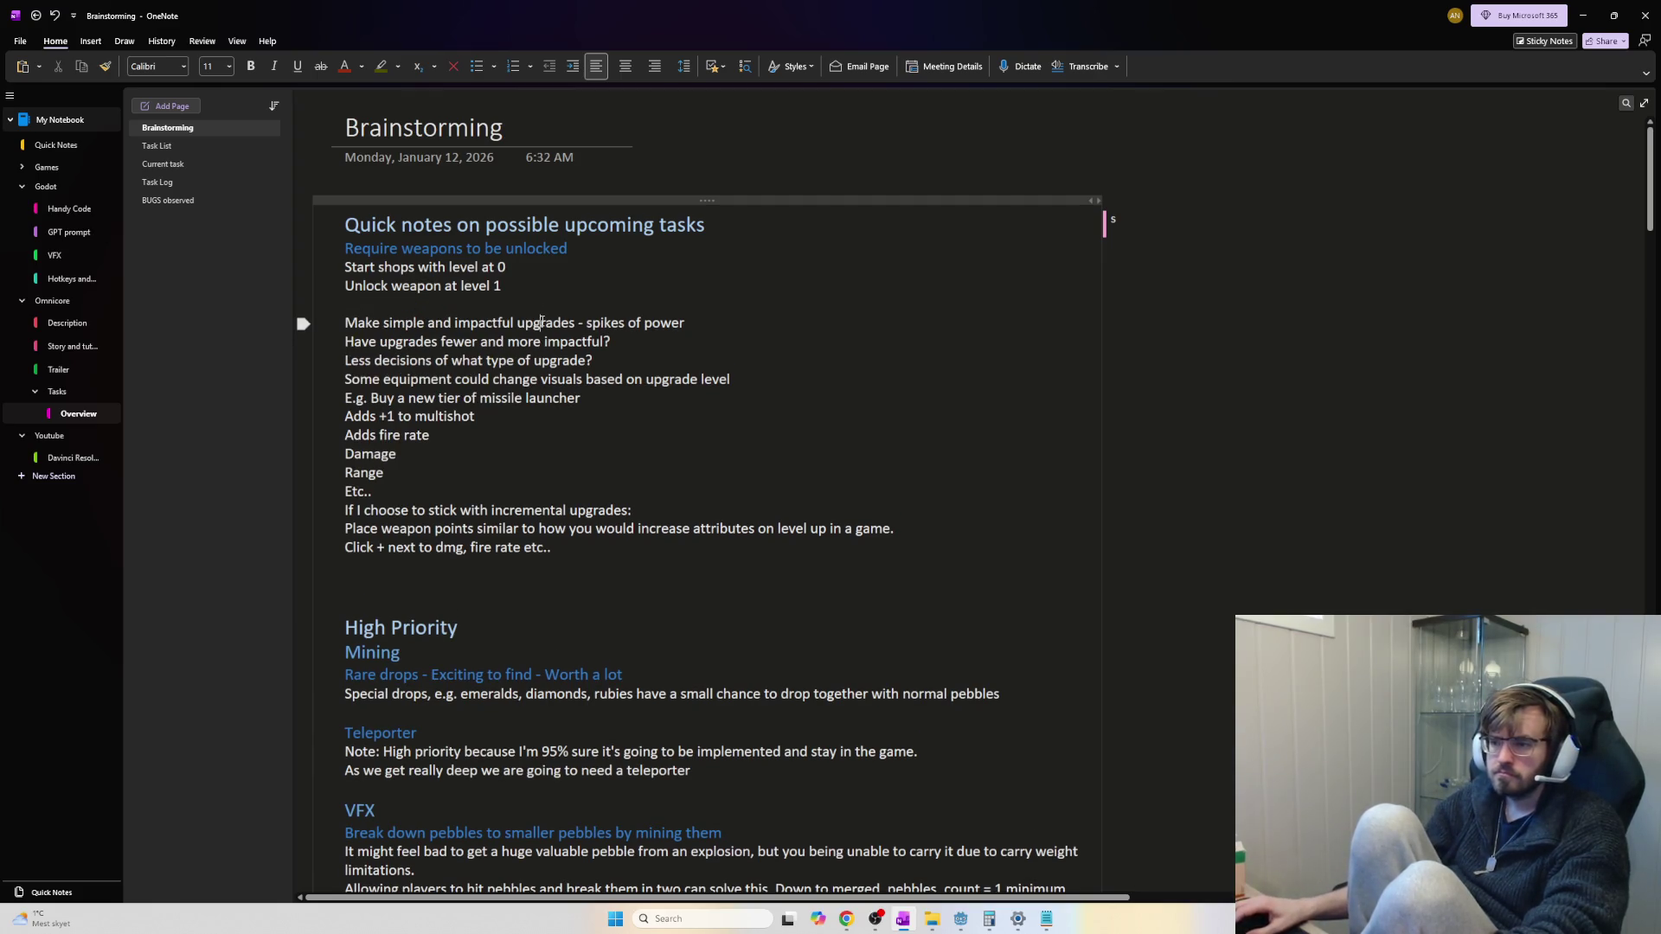
key(ctrl+alt+2)
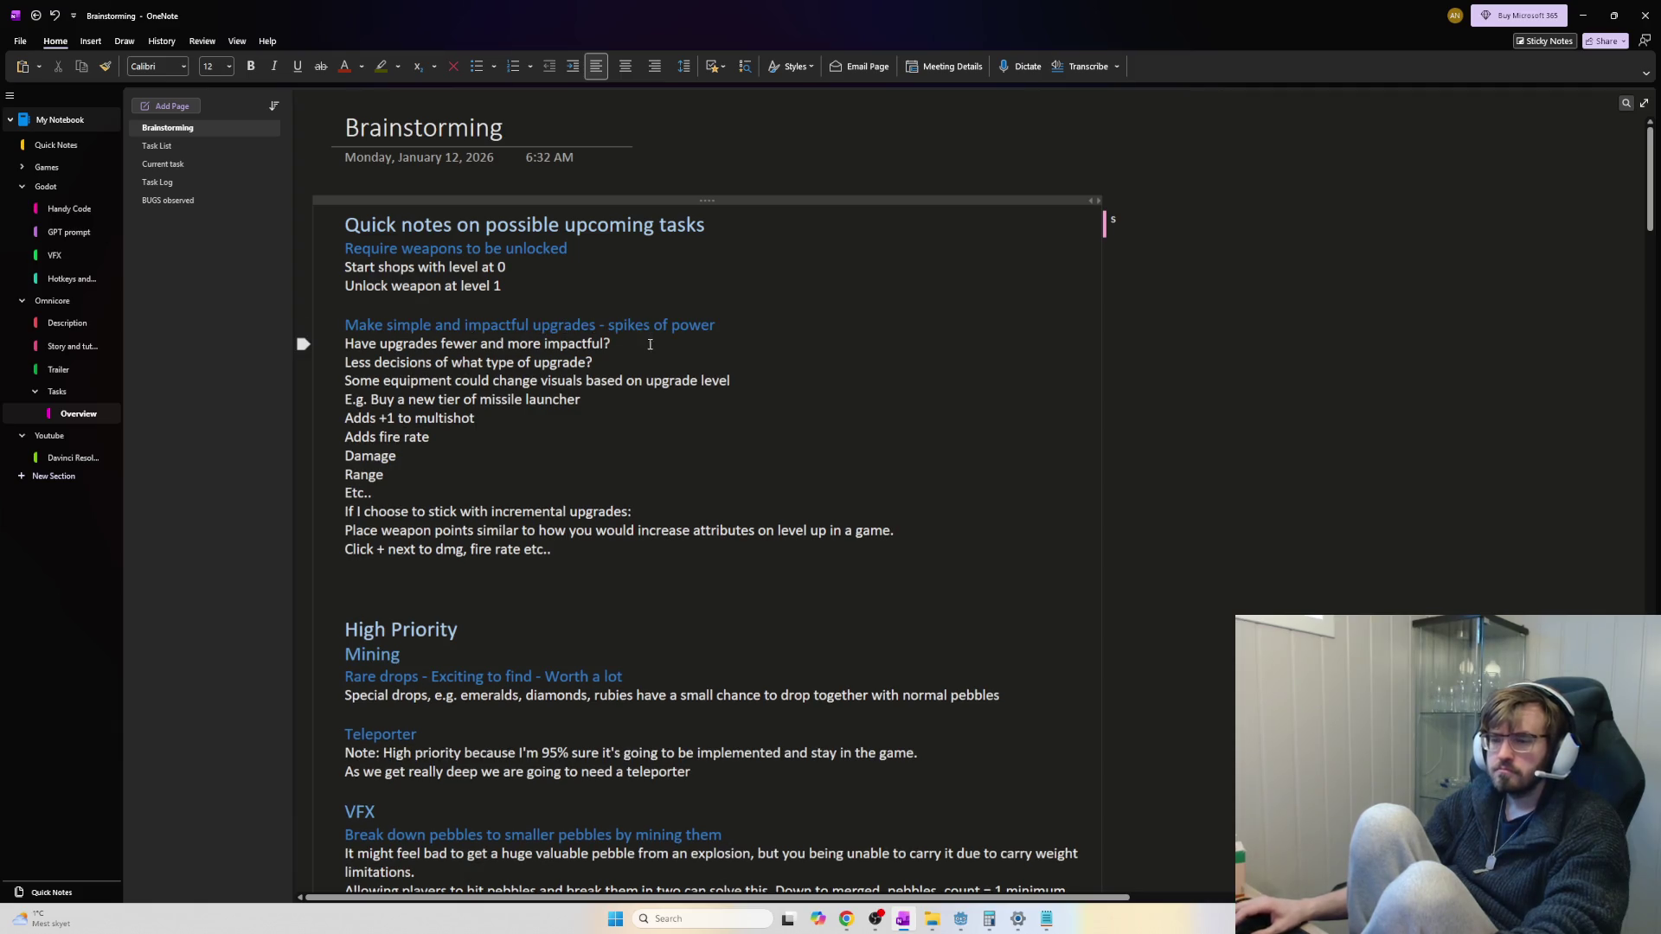
click(676, 404)
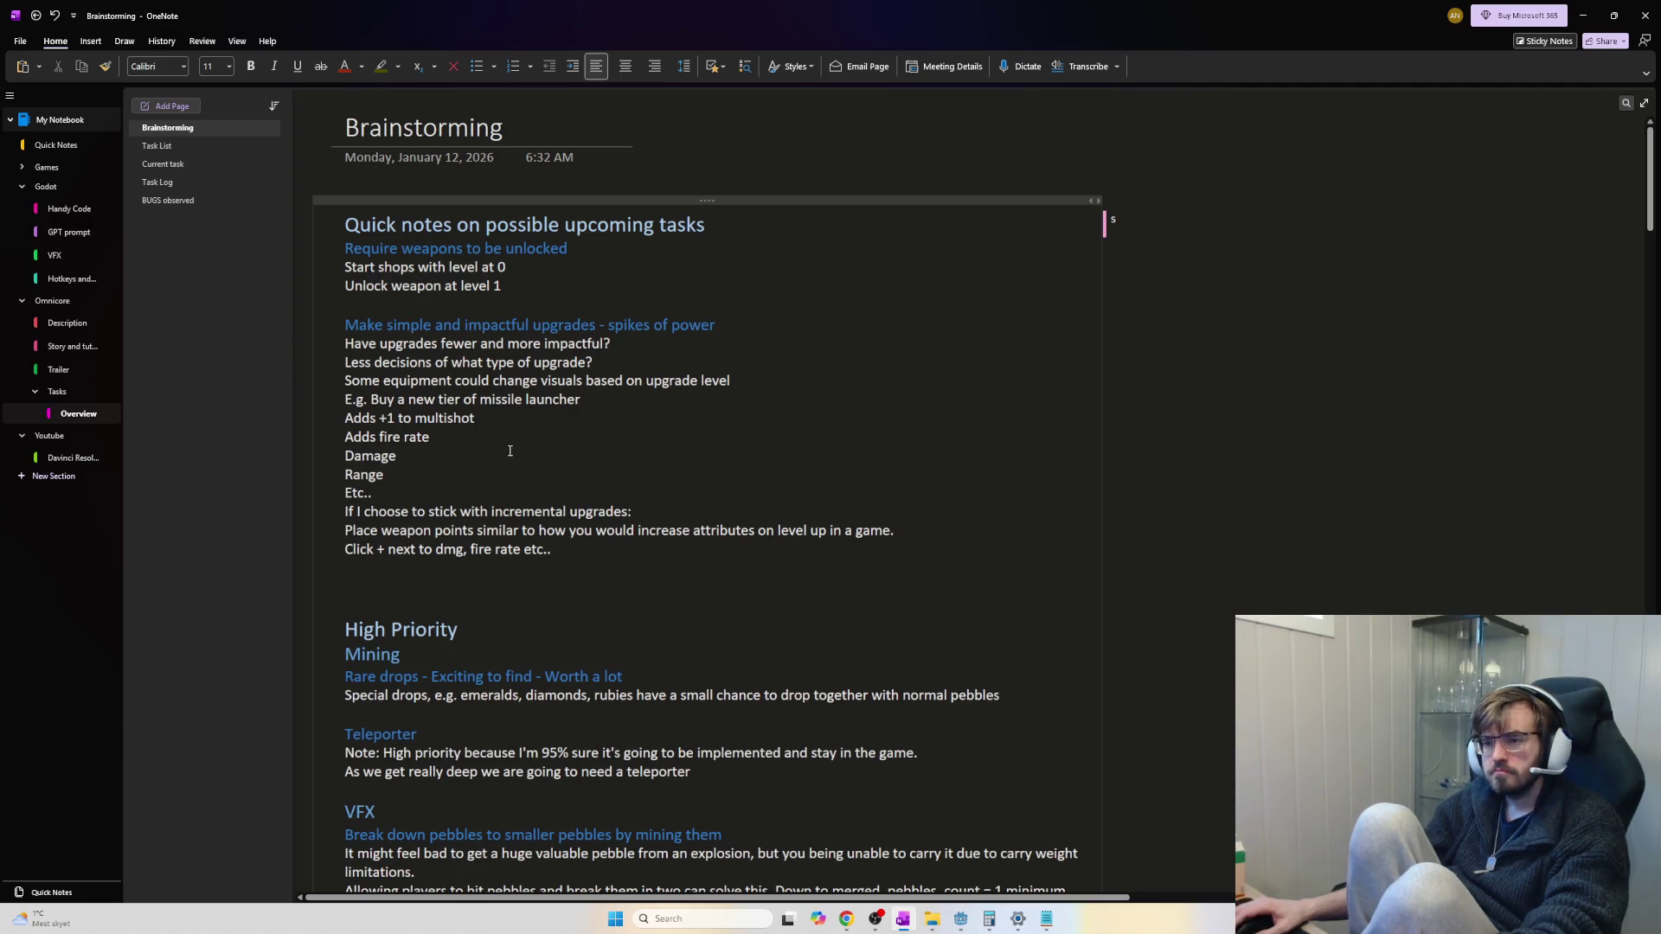
click(434, 502)
click(634, 495)
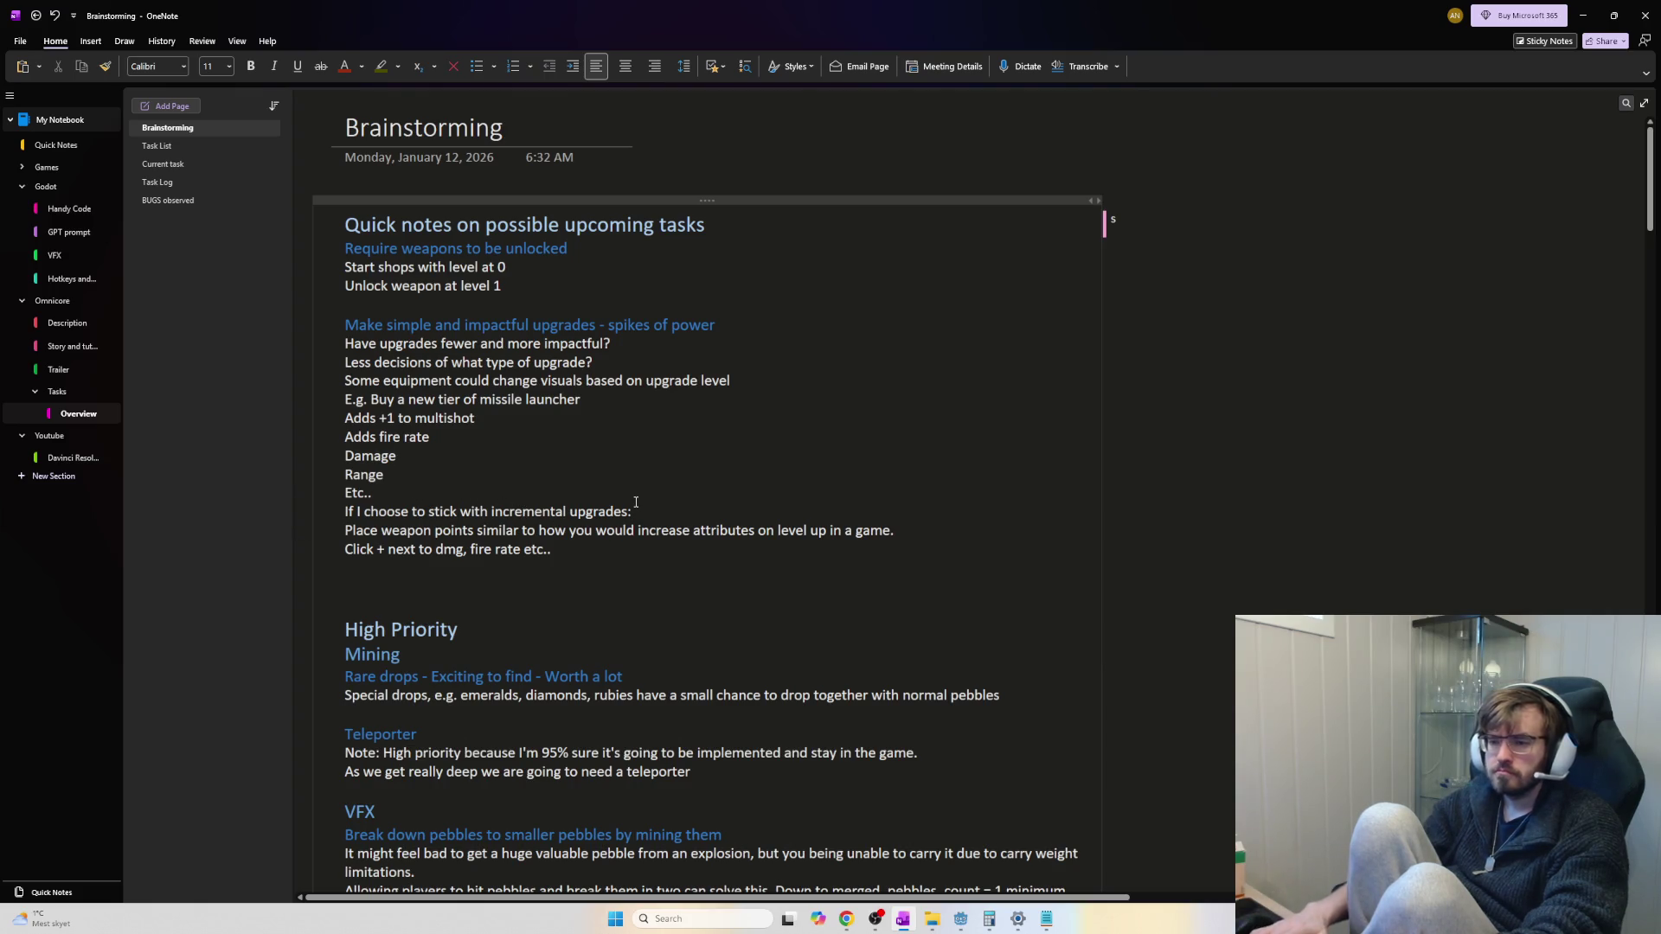
key(Return)
Move the High Priority heading to the top of the page and add a 'Weapons' line beneath it
click(302, 647)
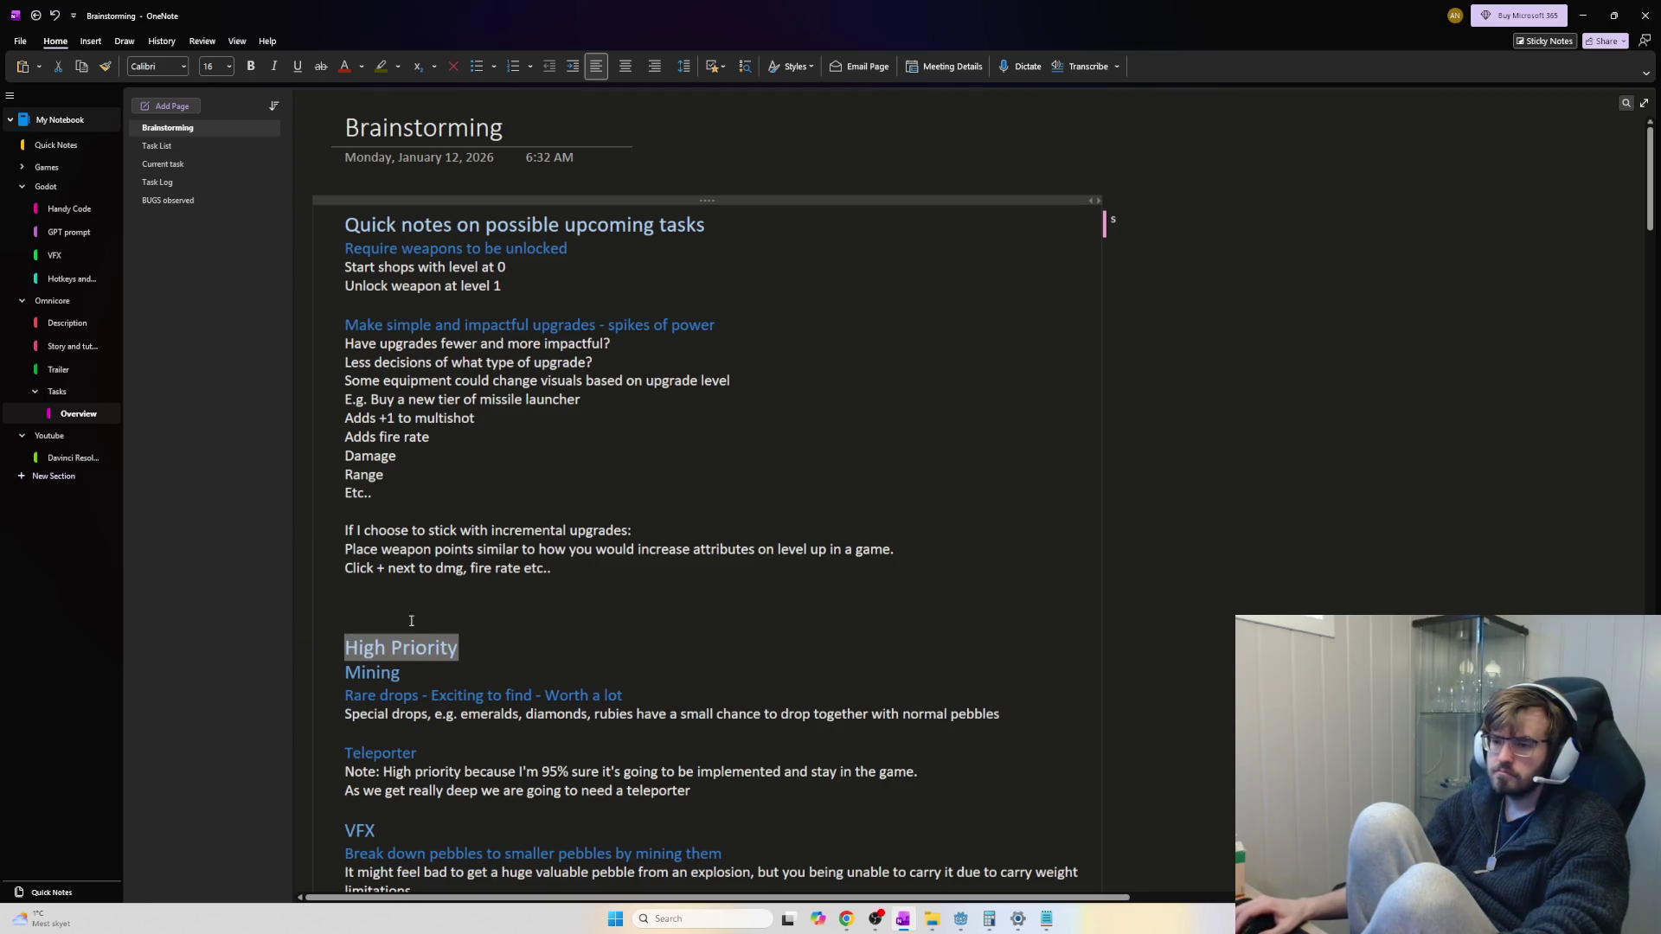
key(Delete)
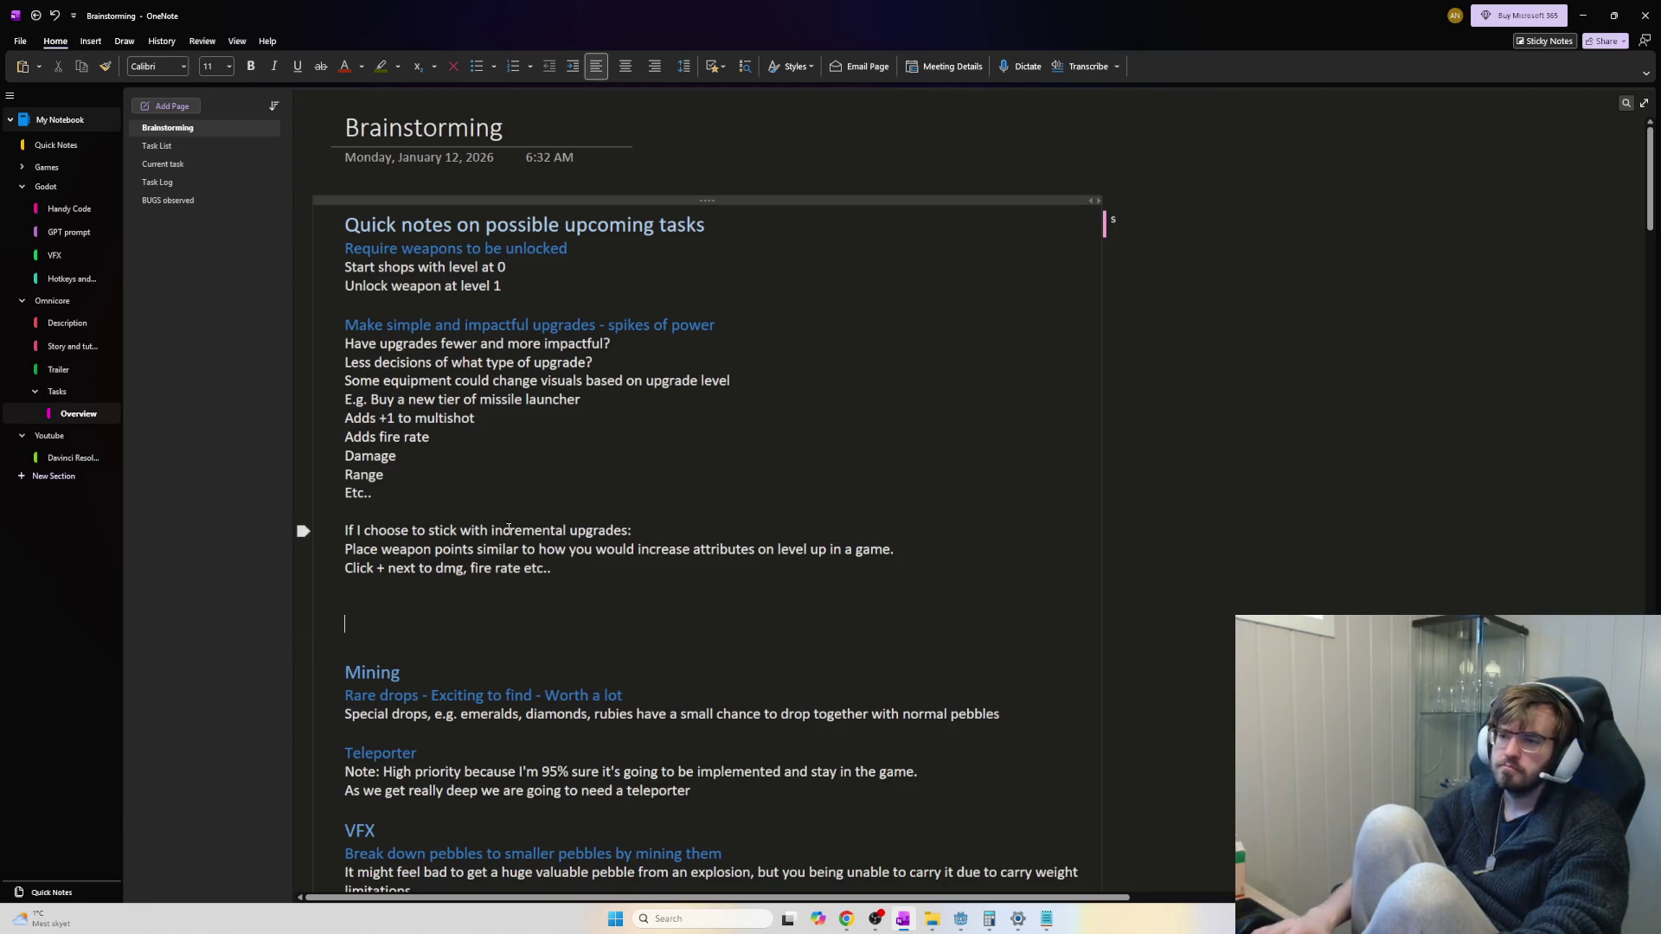
key(BackSpace)
key(BackSpace)
key(ctrl+Home)
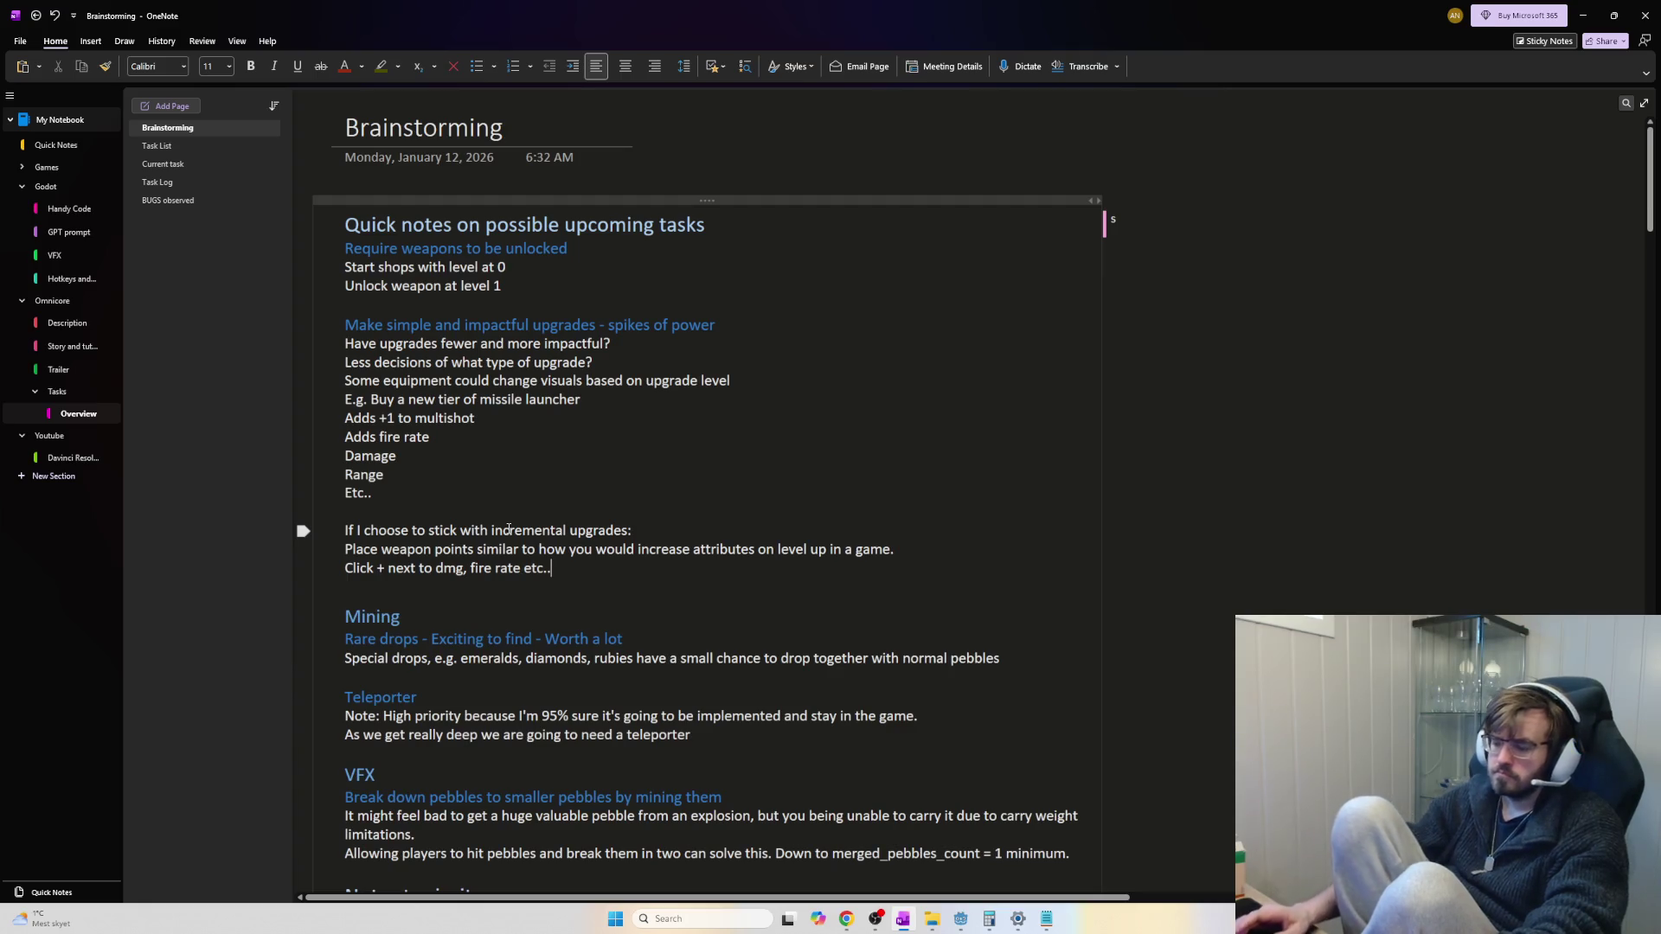
text(High Priority)
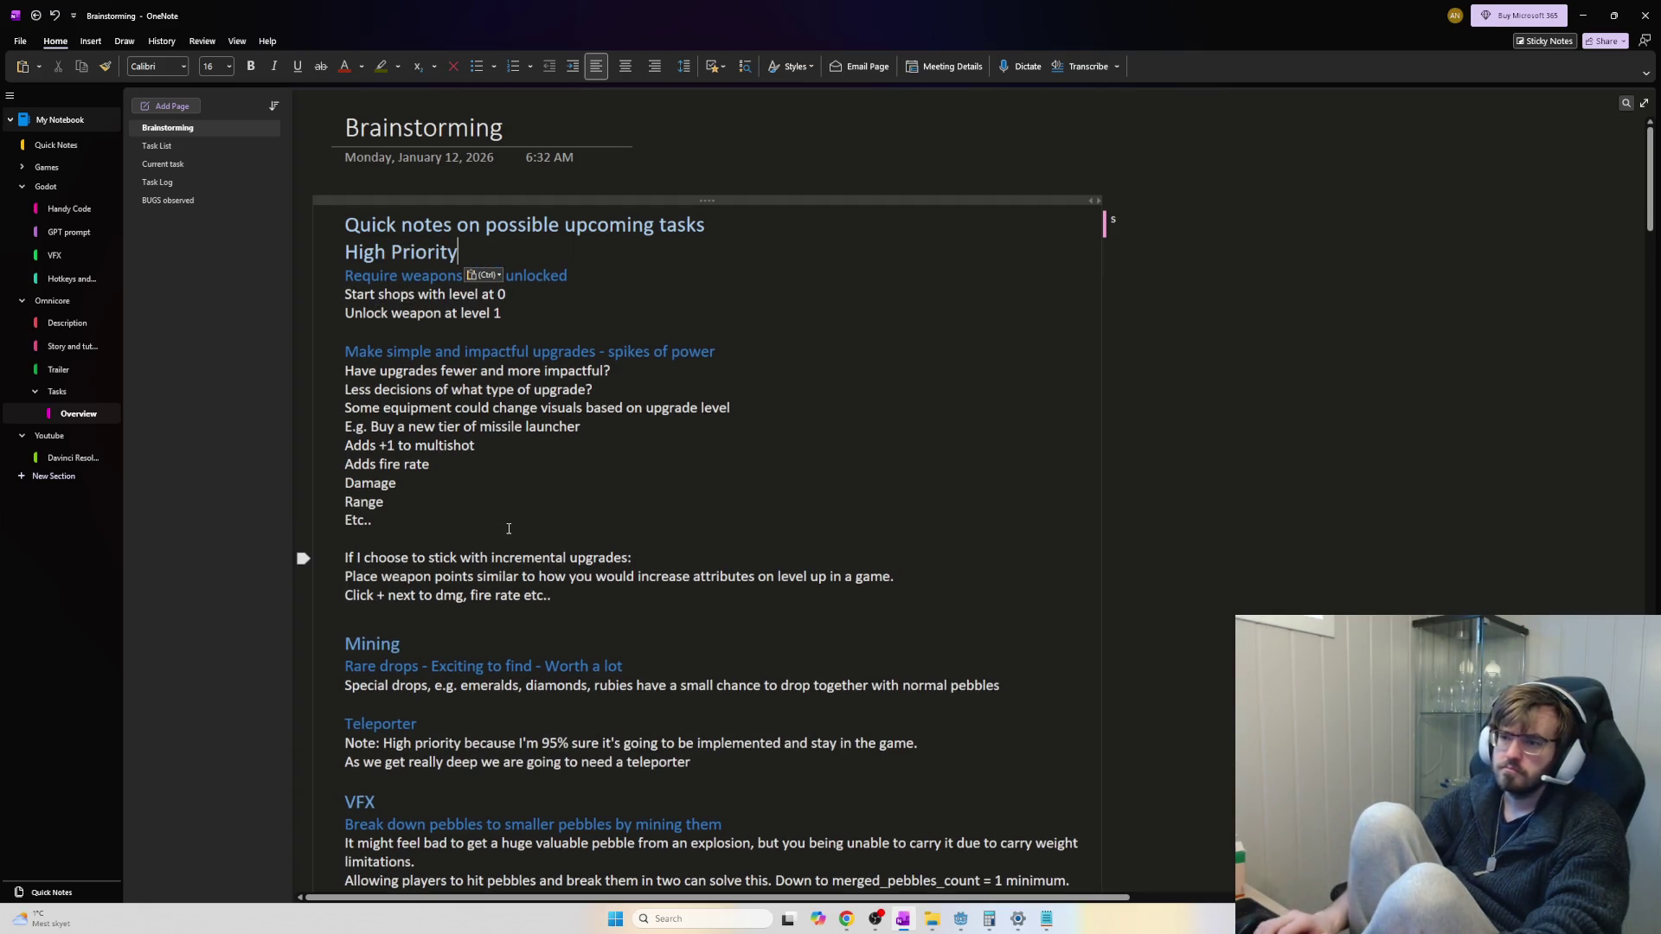
key(Return)
text(Weapons)
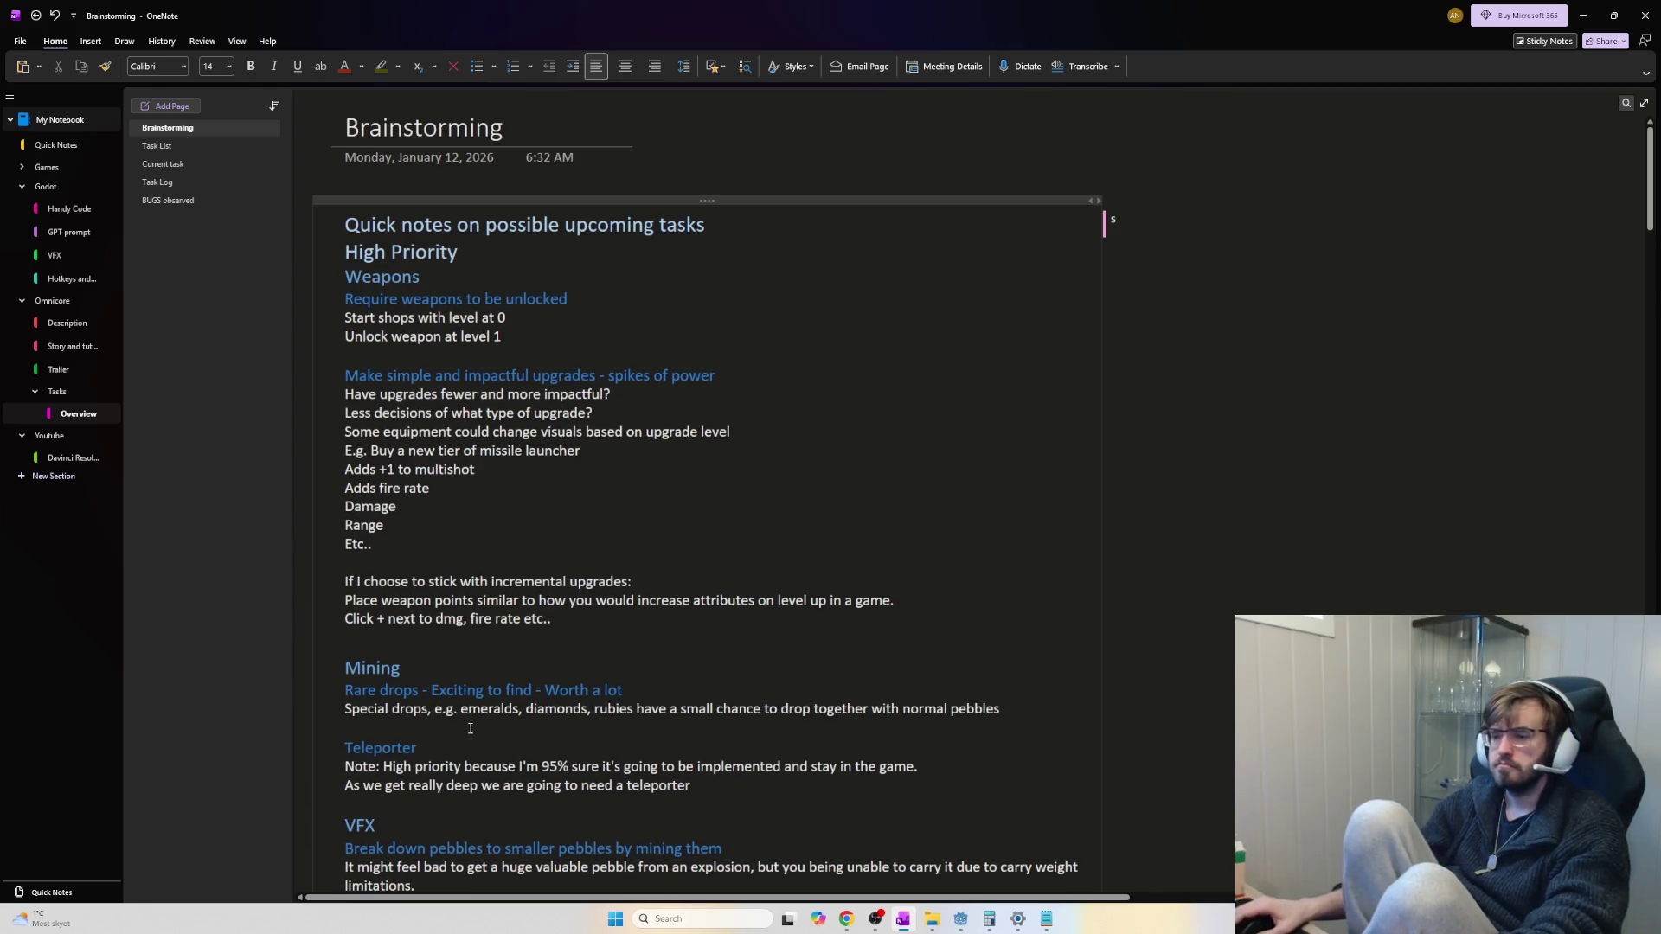
scroll(546, 574, down, 5)
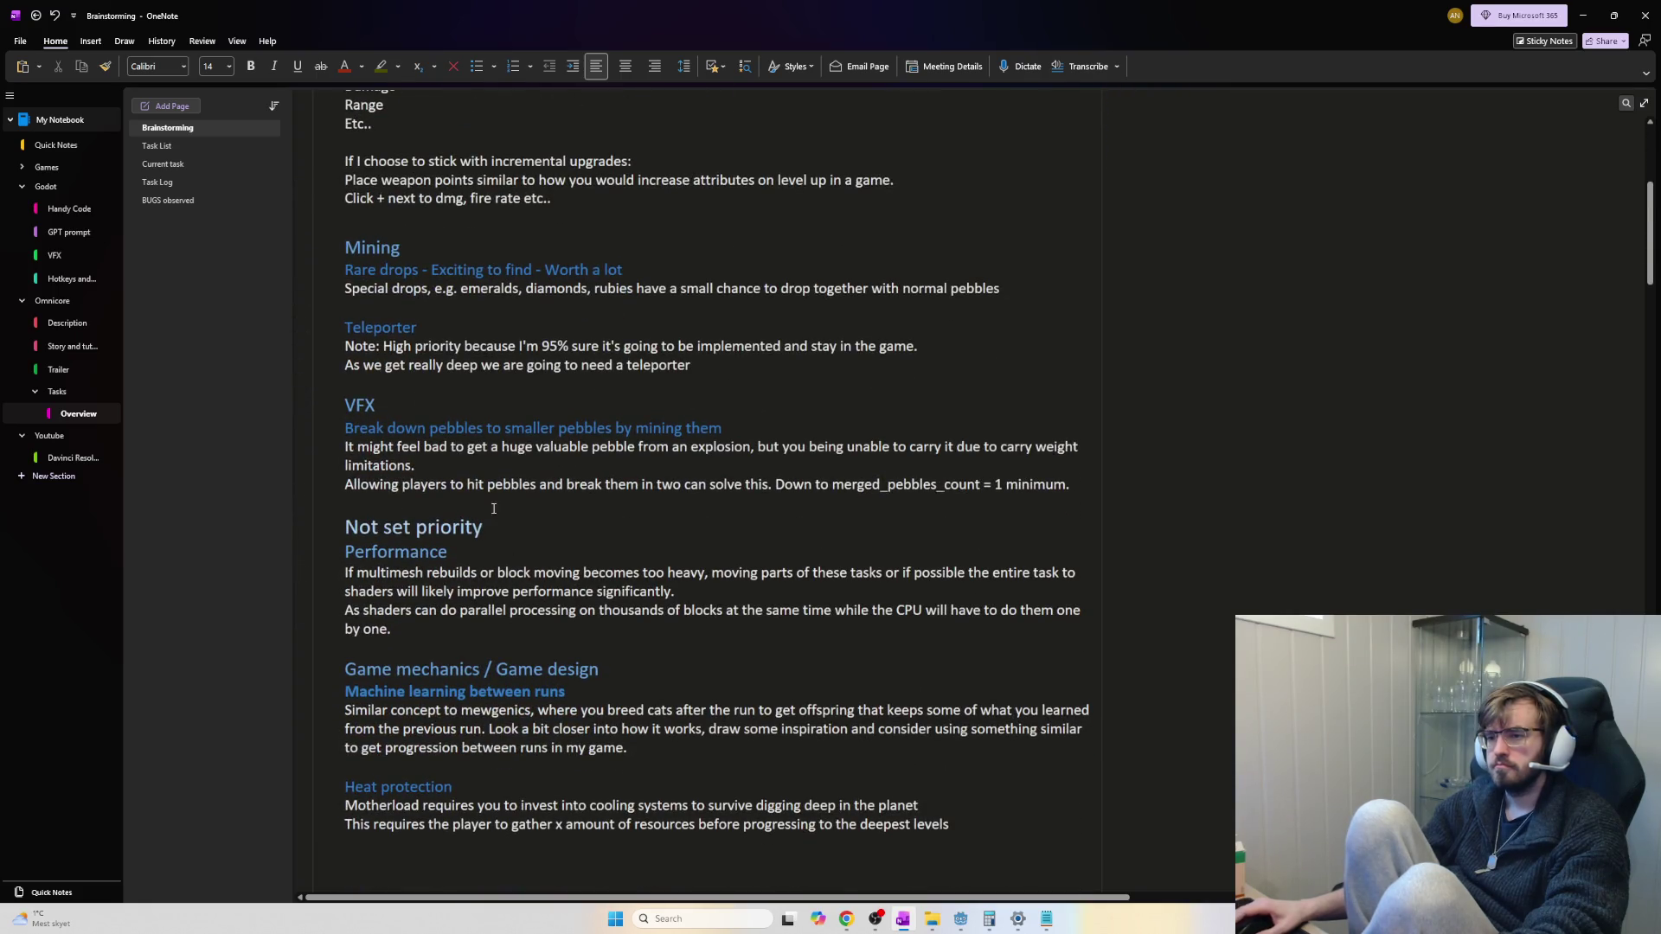
Cut the 'Break down pebbles' heading and paragraph from VFX and paste them below Teleporter under Mining
mouse_move(471, 448)
mouse_down()
mouse_move(432, 467)
mouse_move(802, 482)
mouse_move(810, 465)
mouse_up()
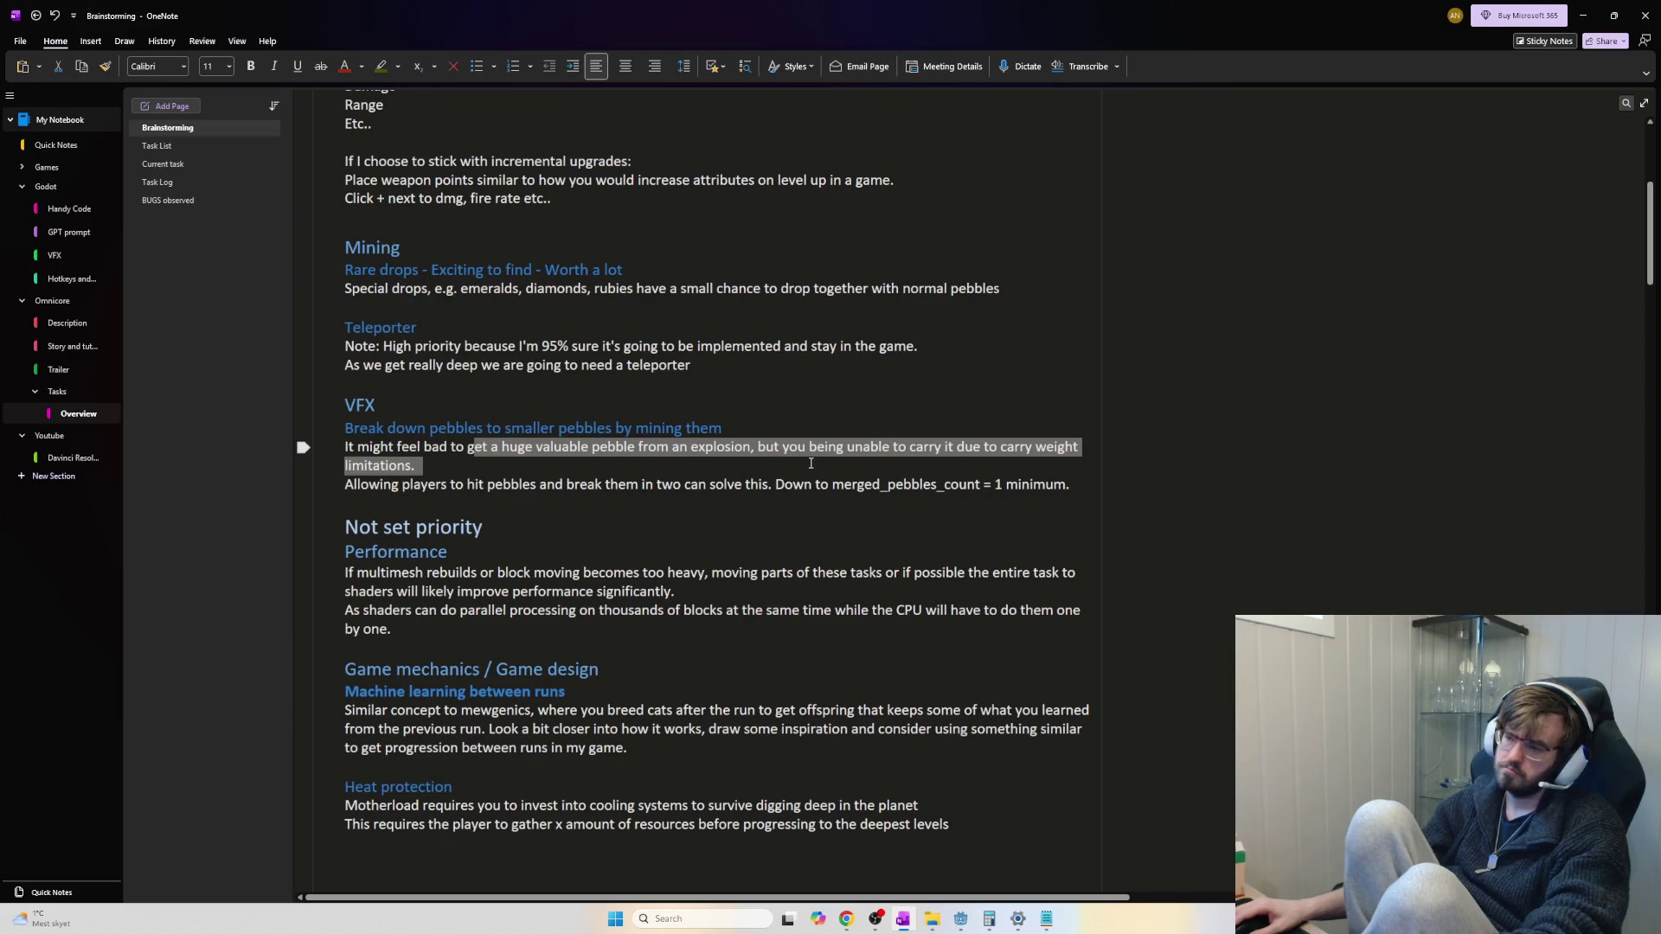
click(821, 464)
triple_click(868, 466)
click(633, 472)
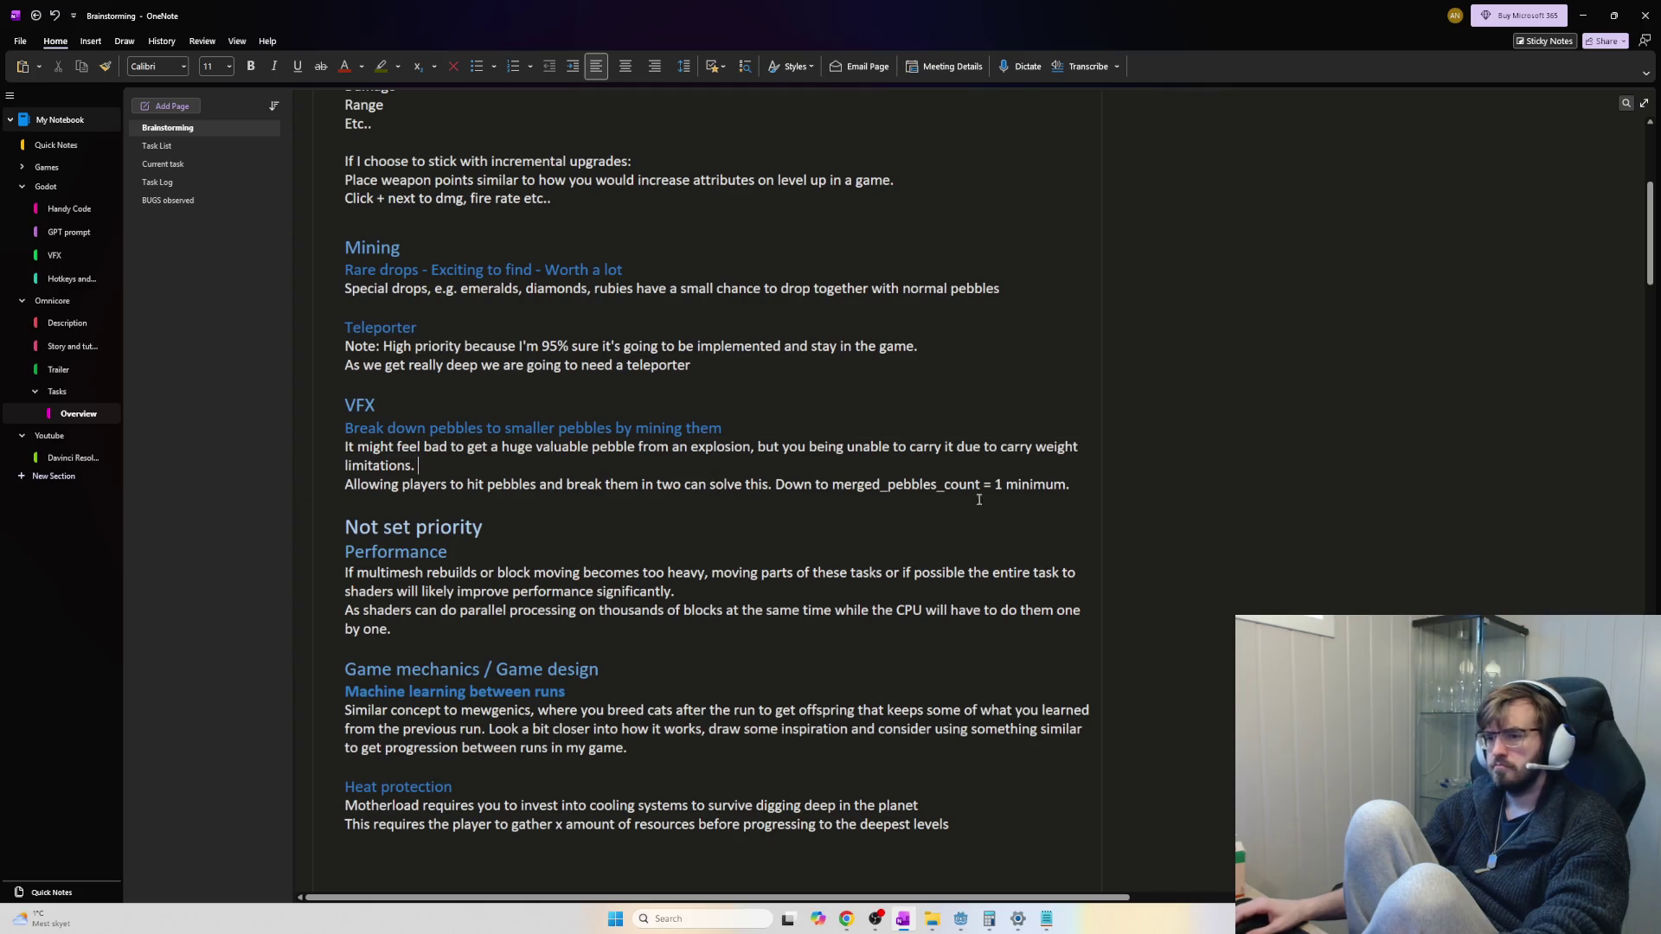
mouse_move(1092, 492)
mouse_down()
mouse_move(346, 448)
mouse_move(345, 428)
mouse_up()
key(ctrl+c)
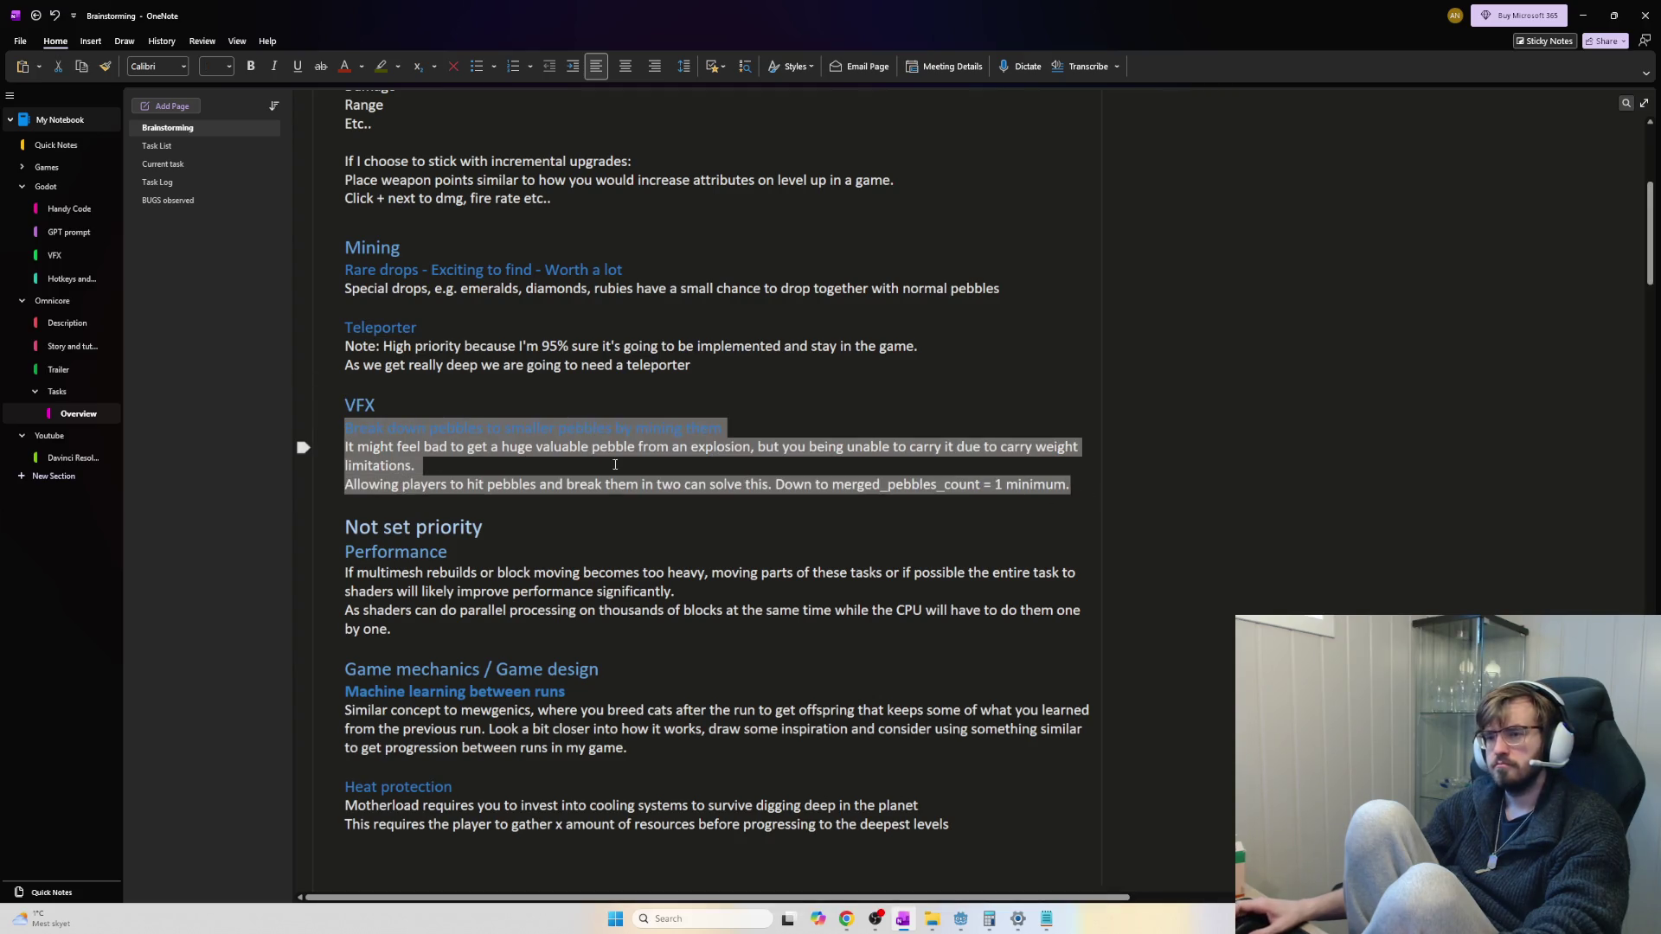
key(Delete)
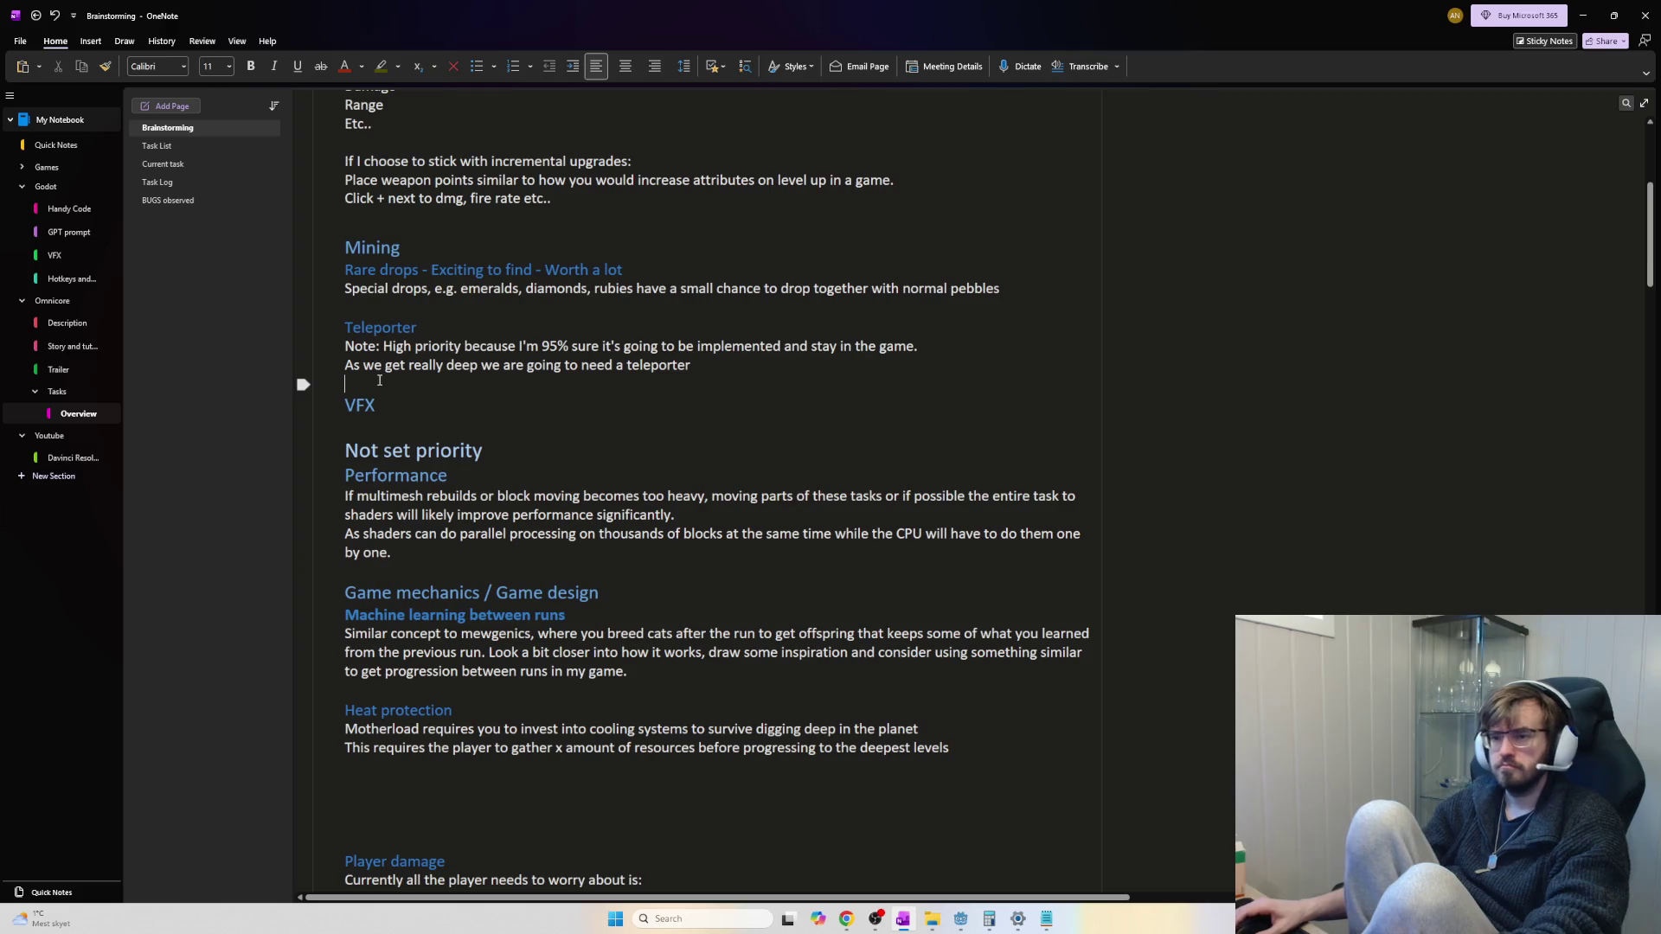
click(404, 383)
key(ctrl+v)
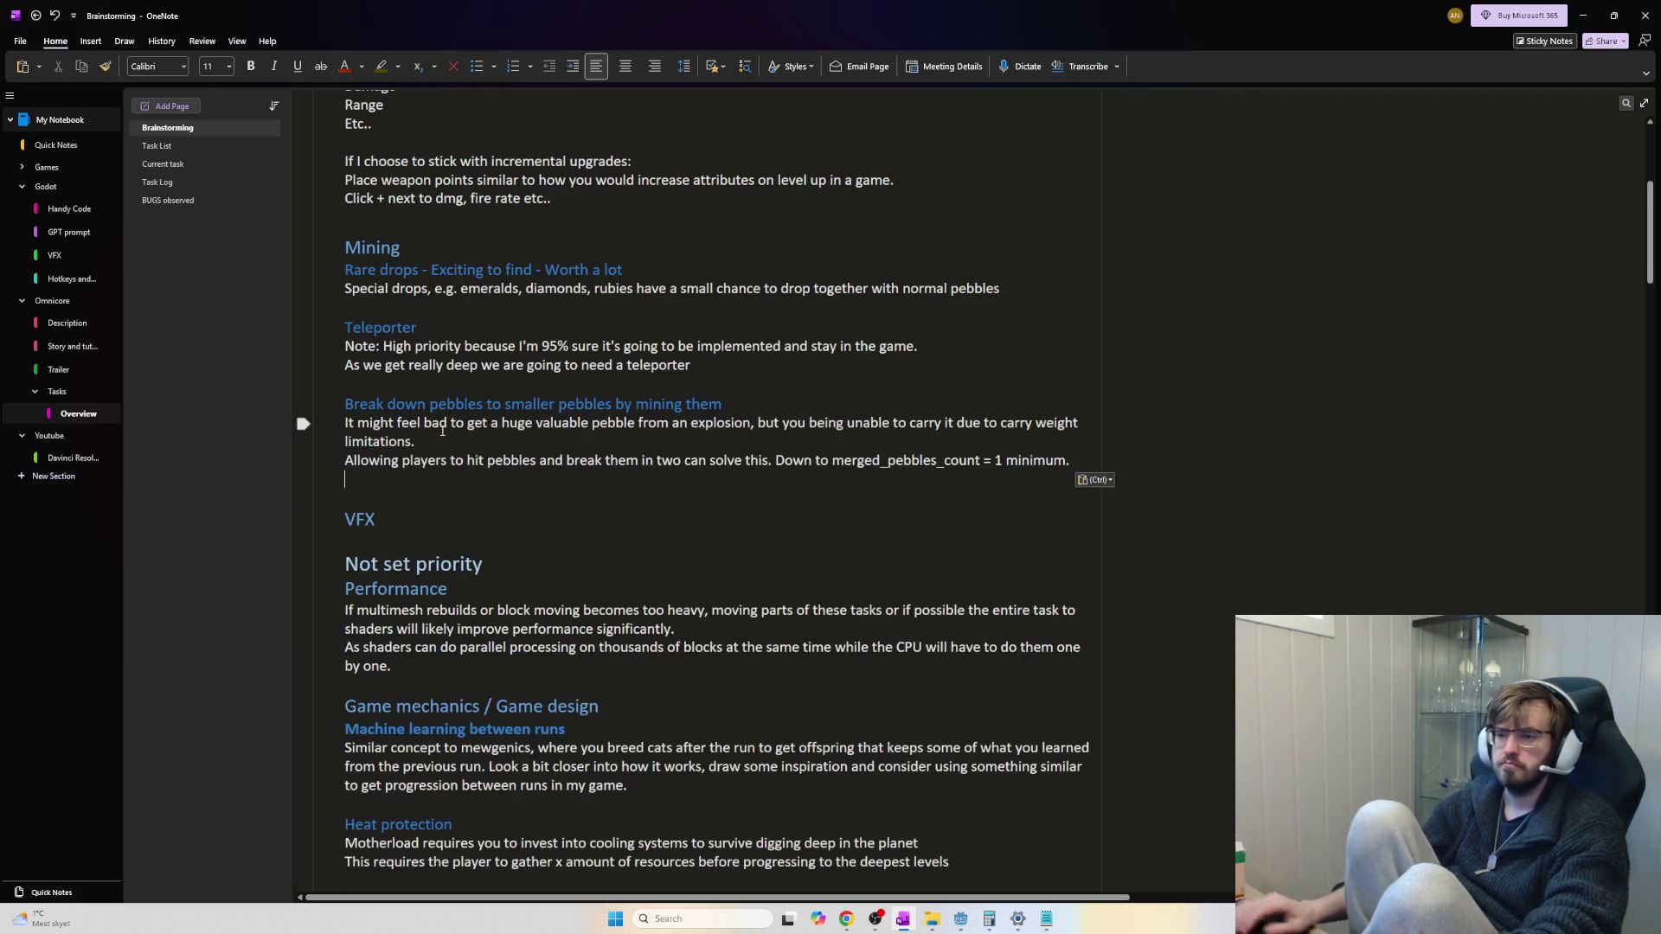
key(Delete)
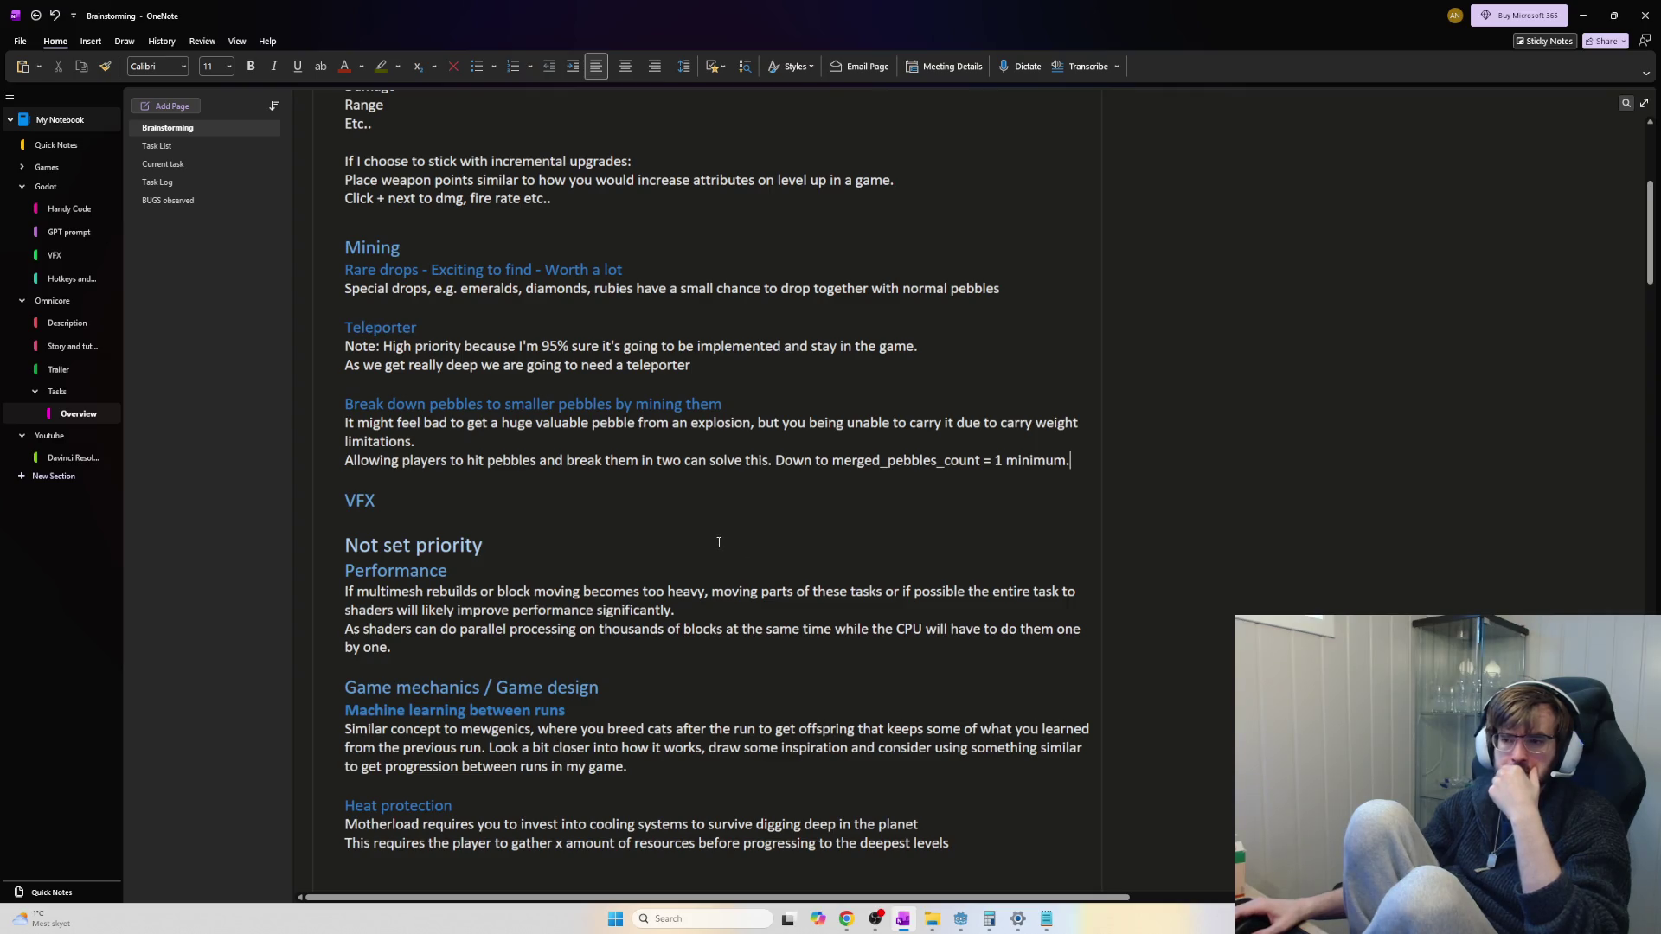
scroll(718, 542, down, 3)
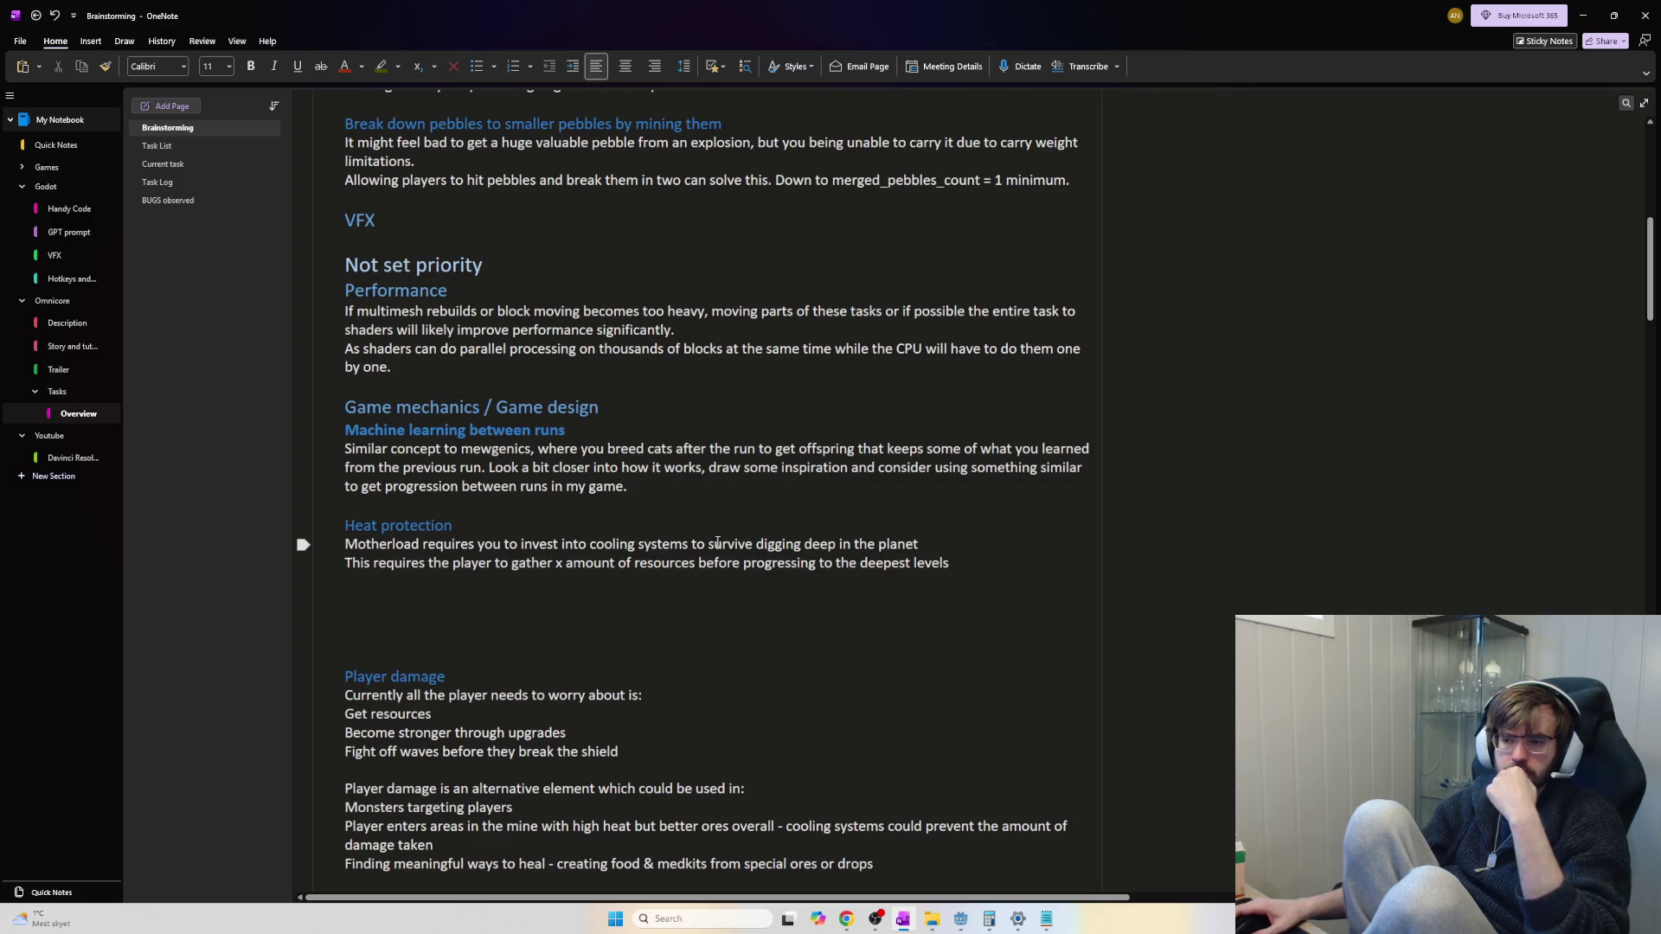
Delete the empty lines sitting above the Player damage note, then scroll on down the page
scroll(468, 369, down, 3)
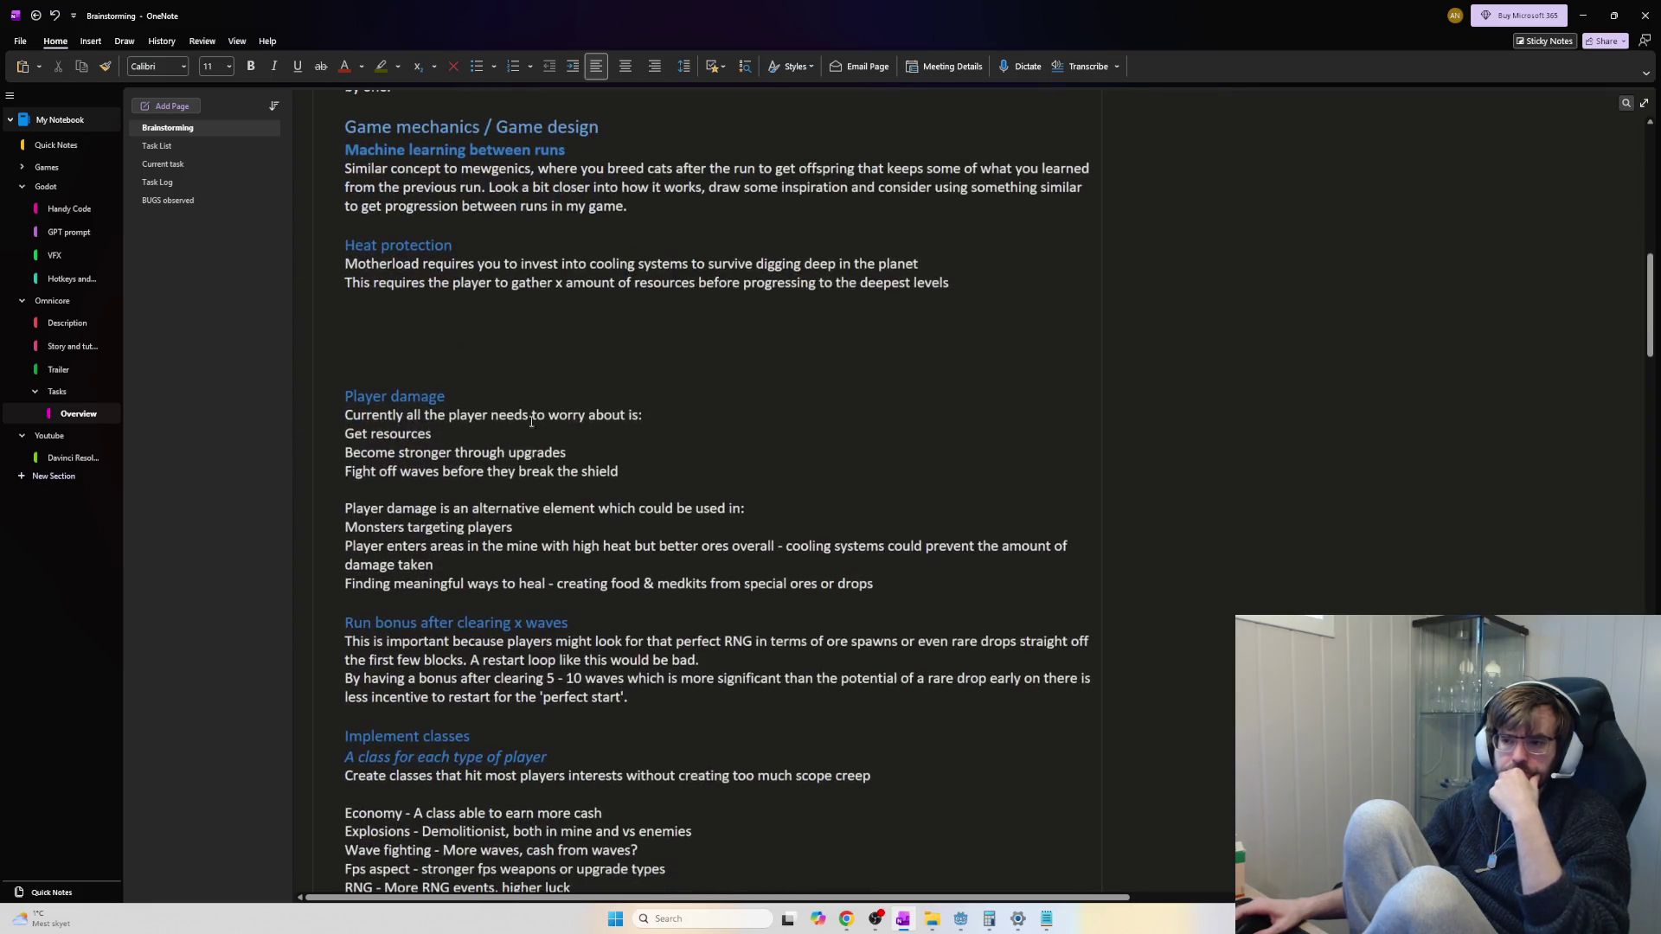
click(468, 369)
key(BackSpace)
key(BackSpace)
key(BackSpace)
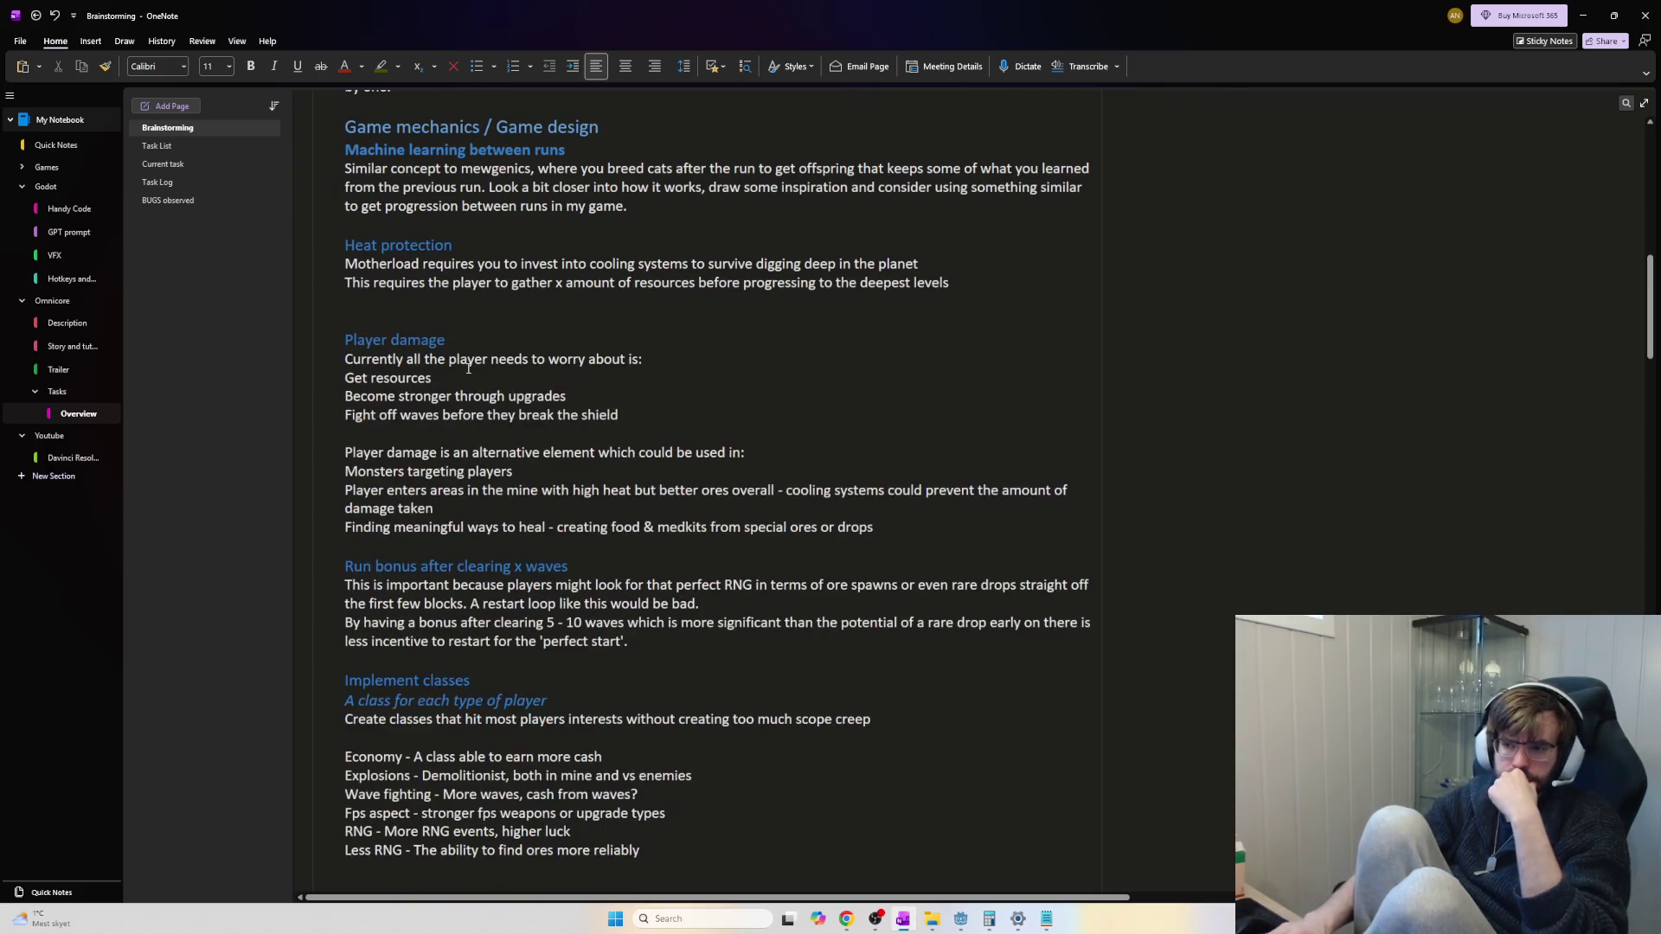
scroll(476, 372, down, 3)
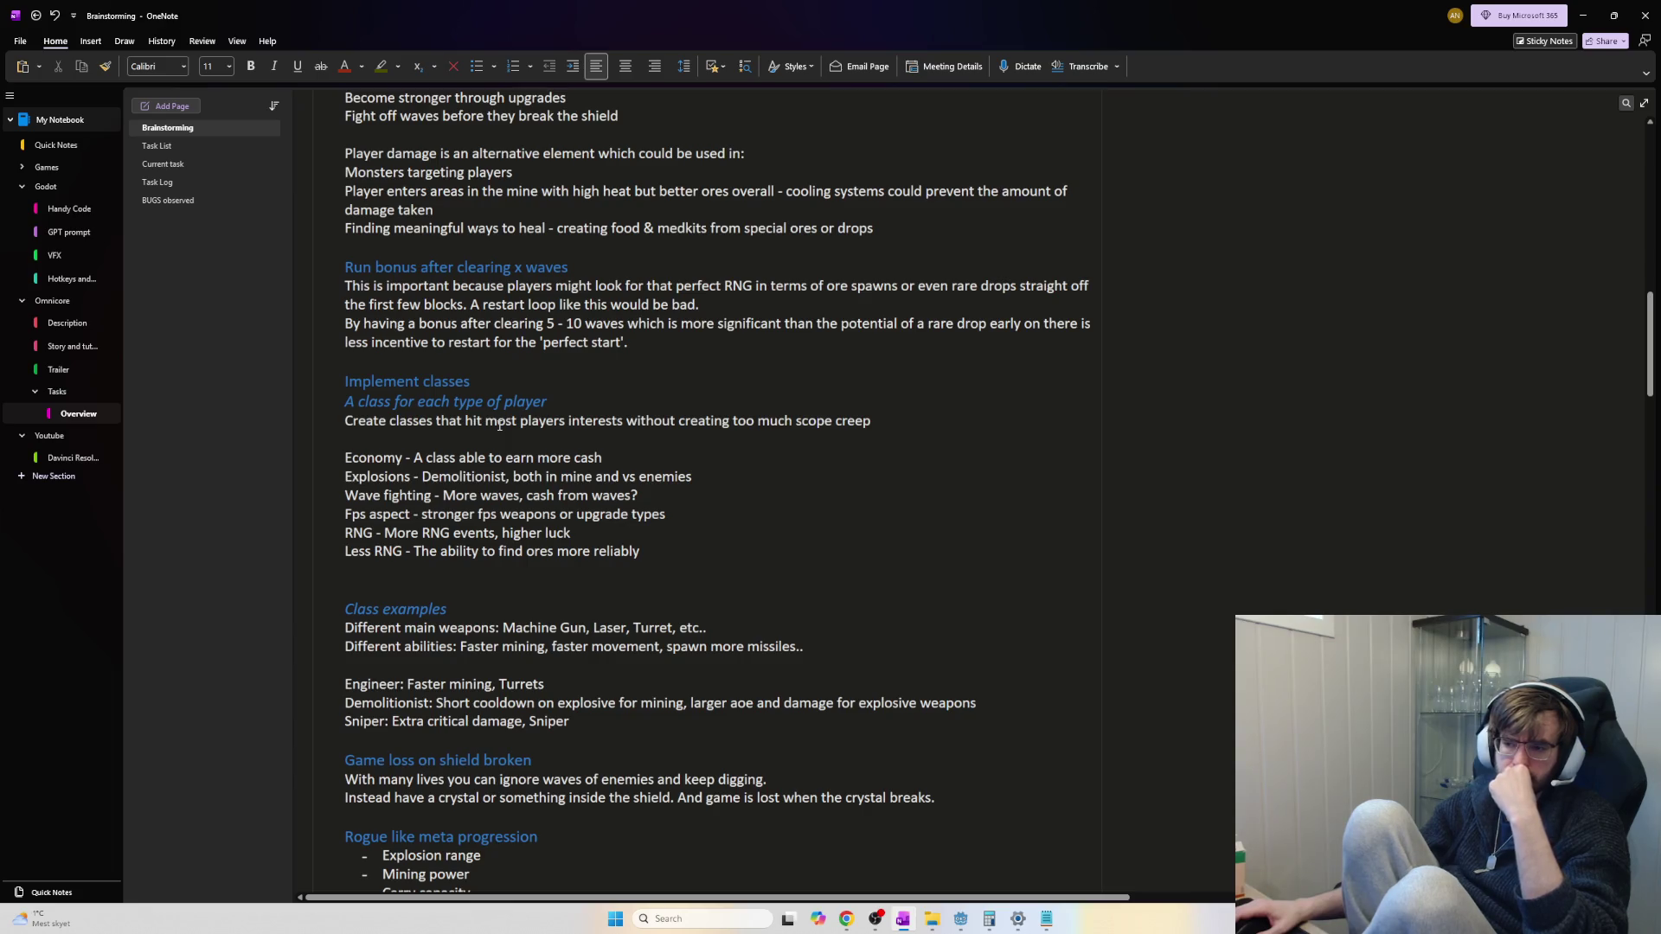
scroll(499, 425, down, 6)
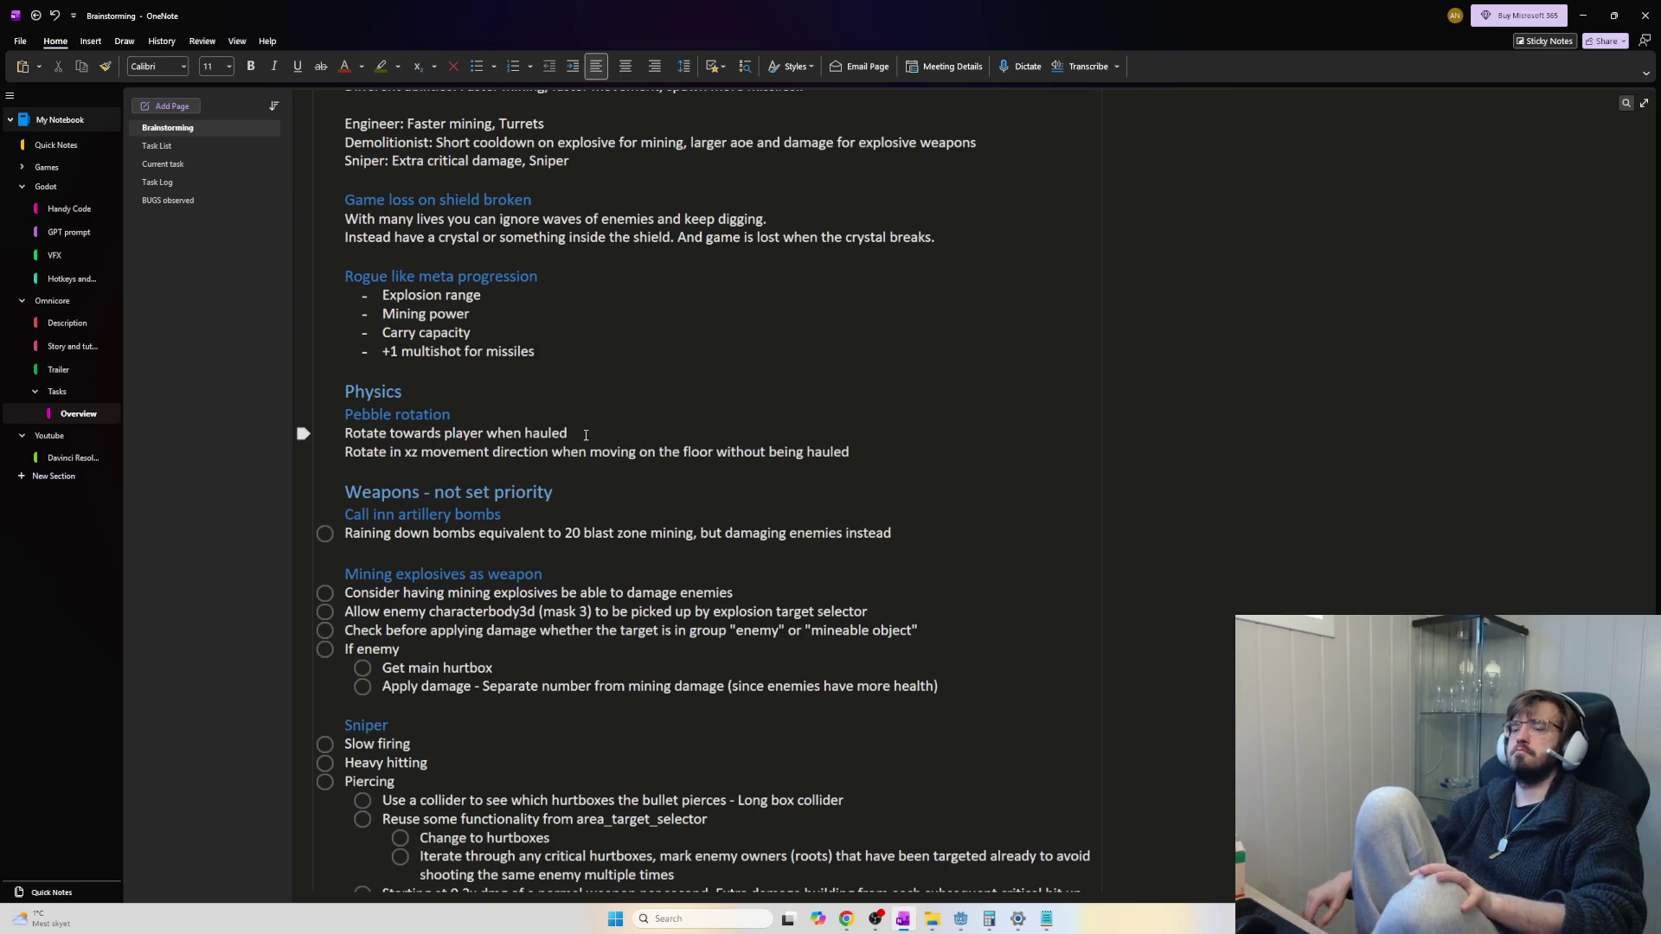
Cut the Pebble rotation heading and its two lines from Physics and paste them under VFX
click(857, 453)
drag(858, 452, 345, 414)
key(ctrl+c)
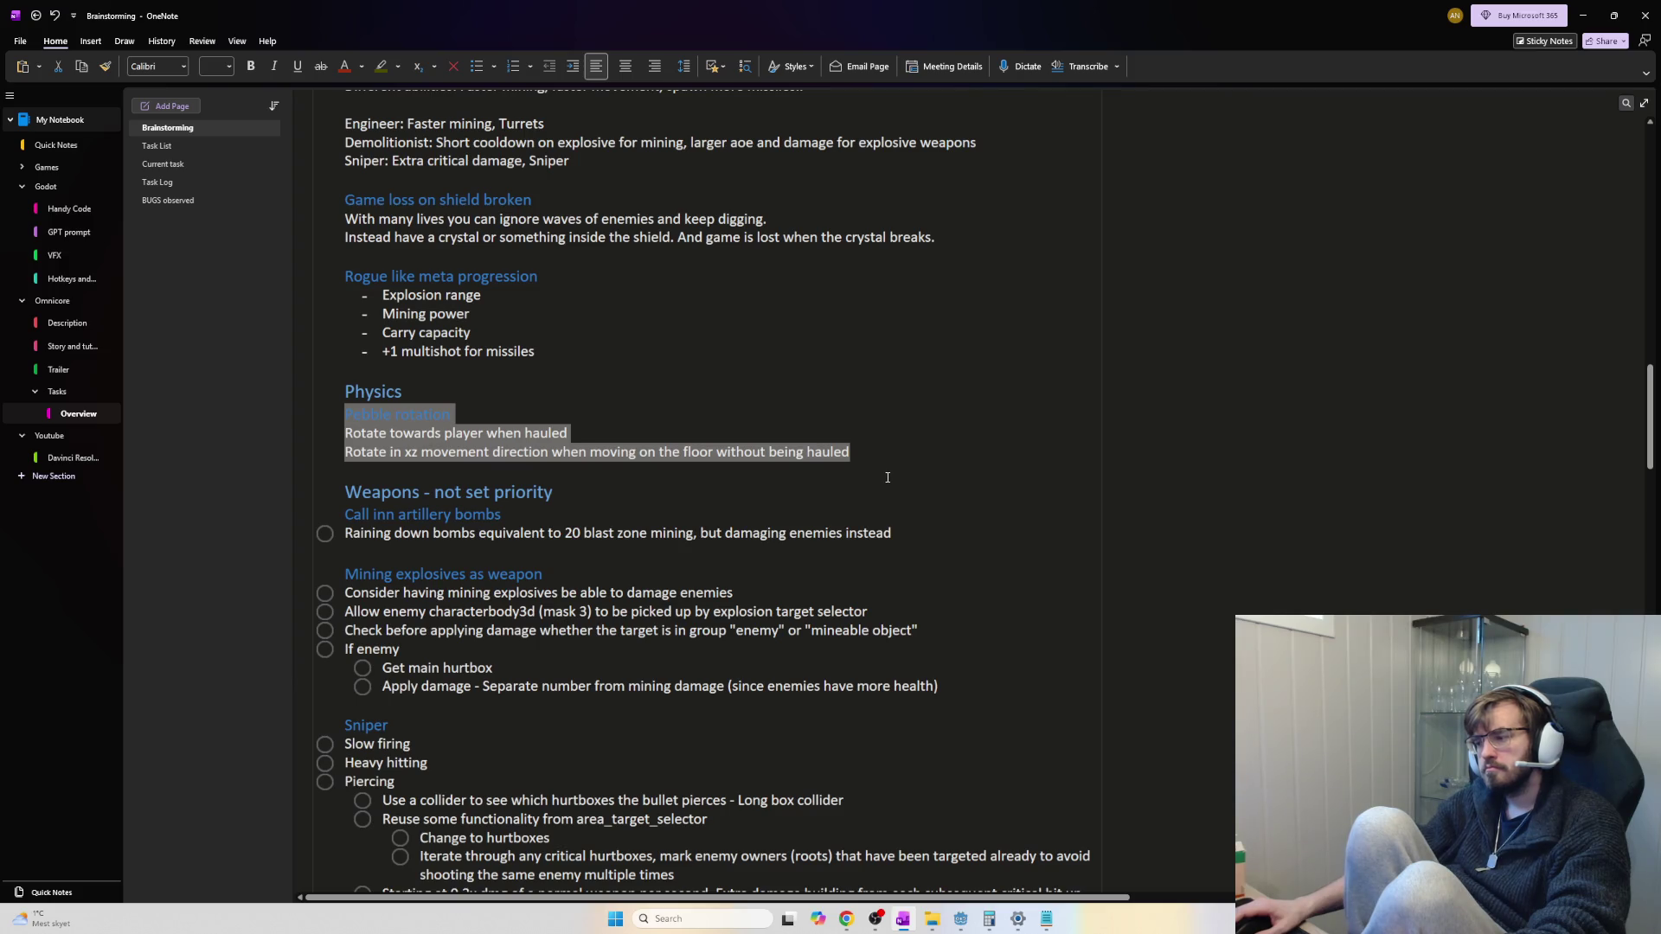
key(Delete)
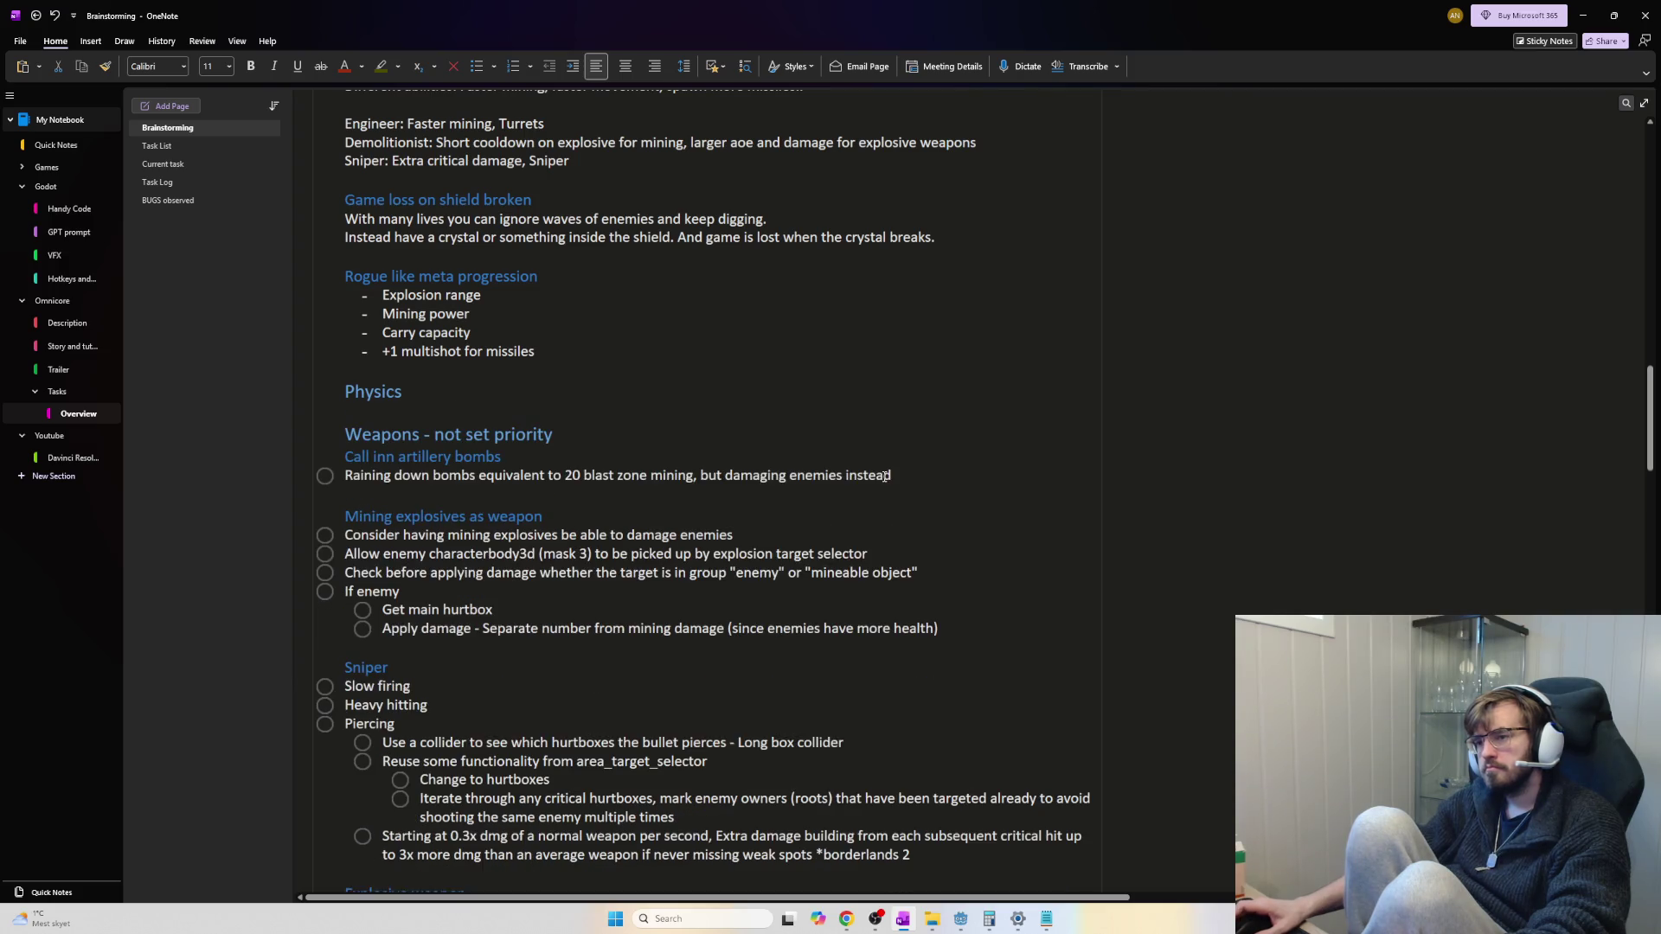
scroll(810, 454, up, 10)
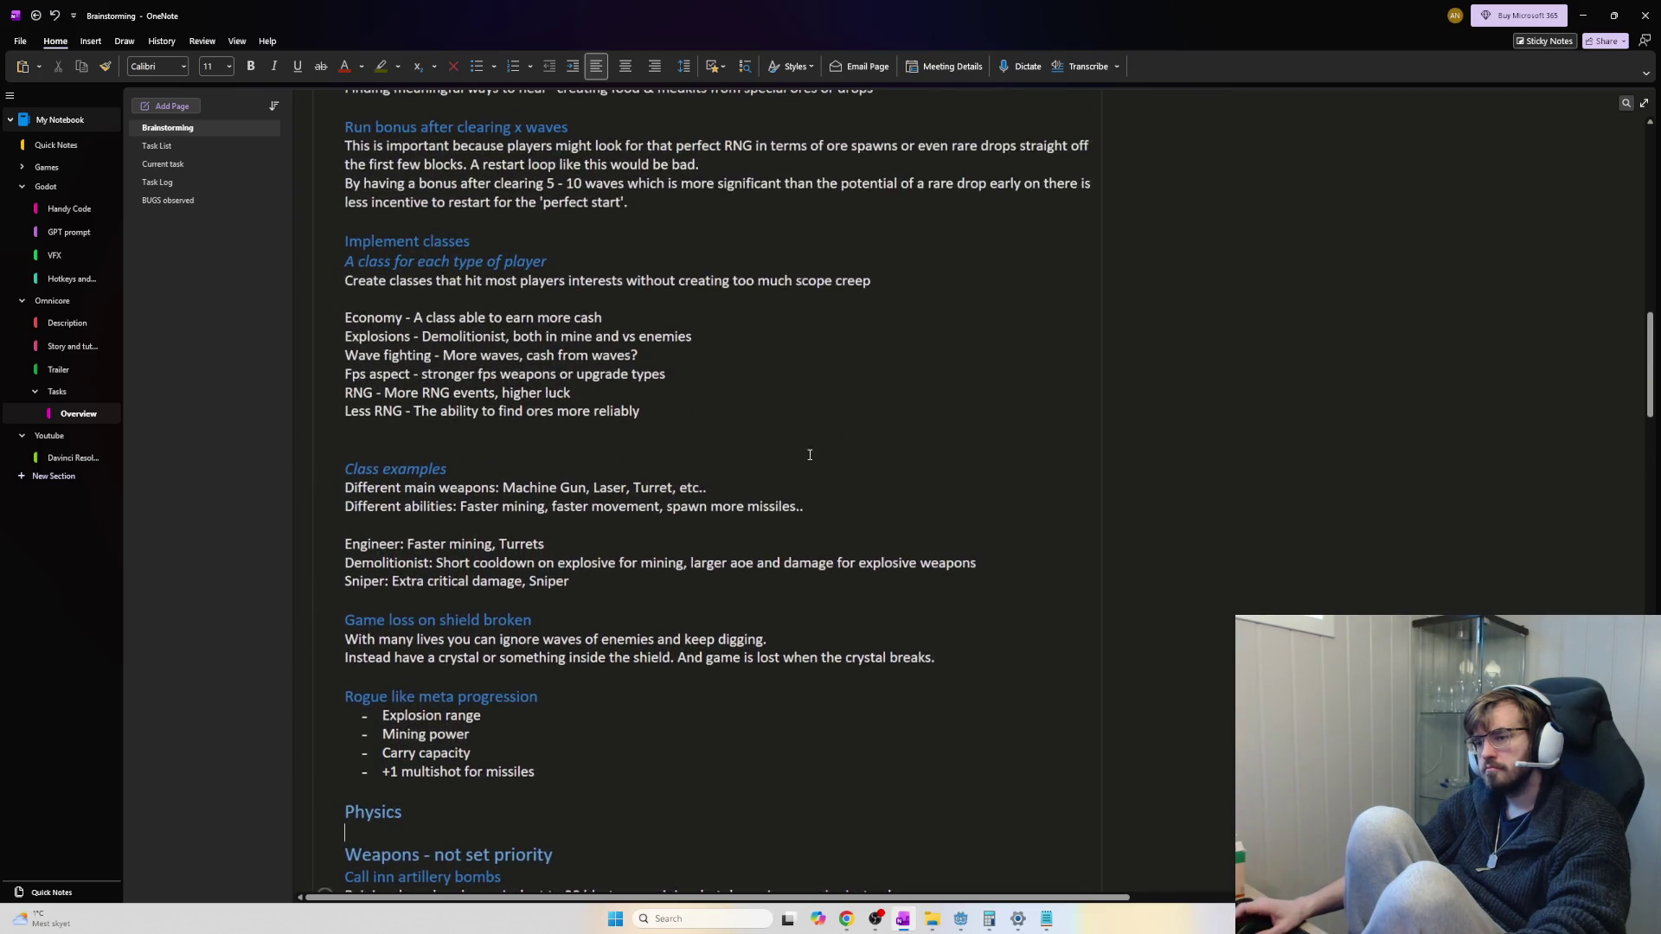
scroll(810, 454, up, 5)
click(530, 526)
key(ctrl+v)
scroll(654, 588, down, 10)
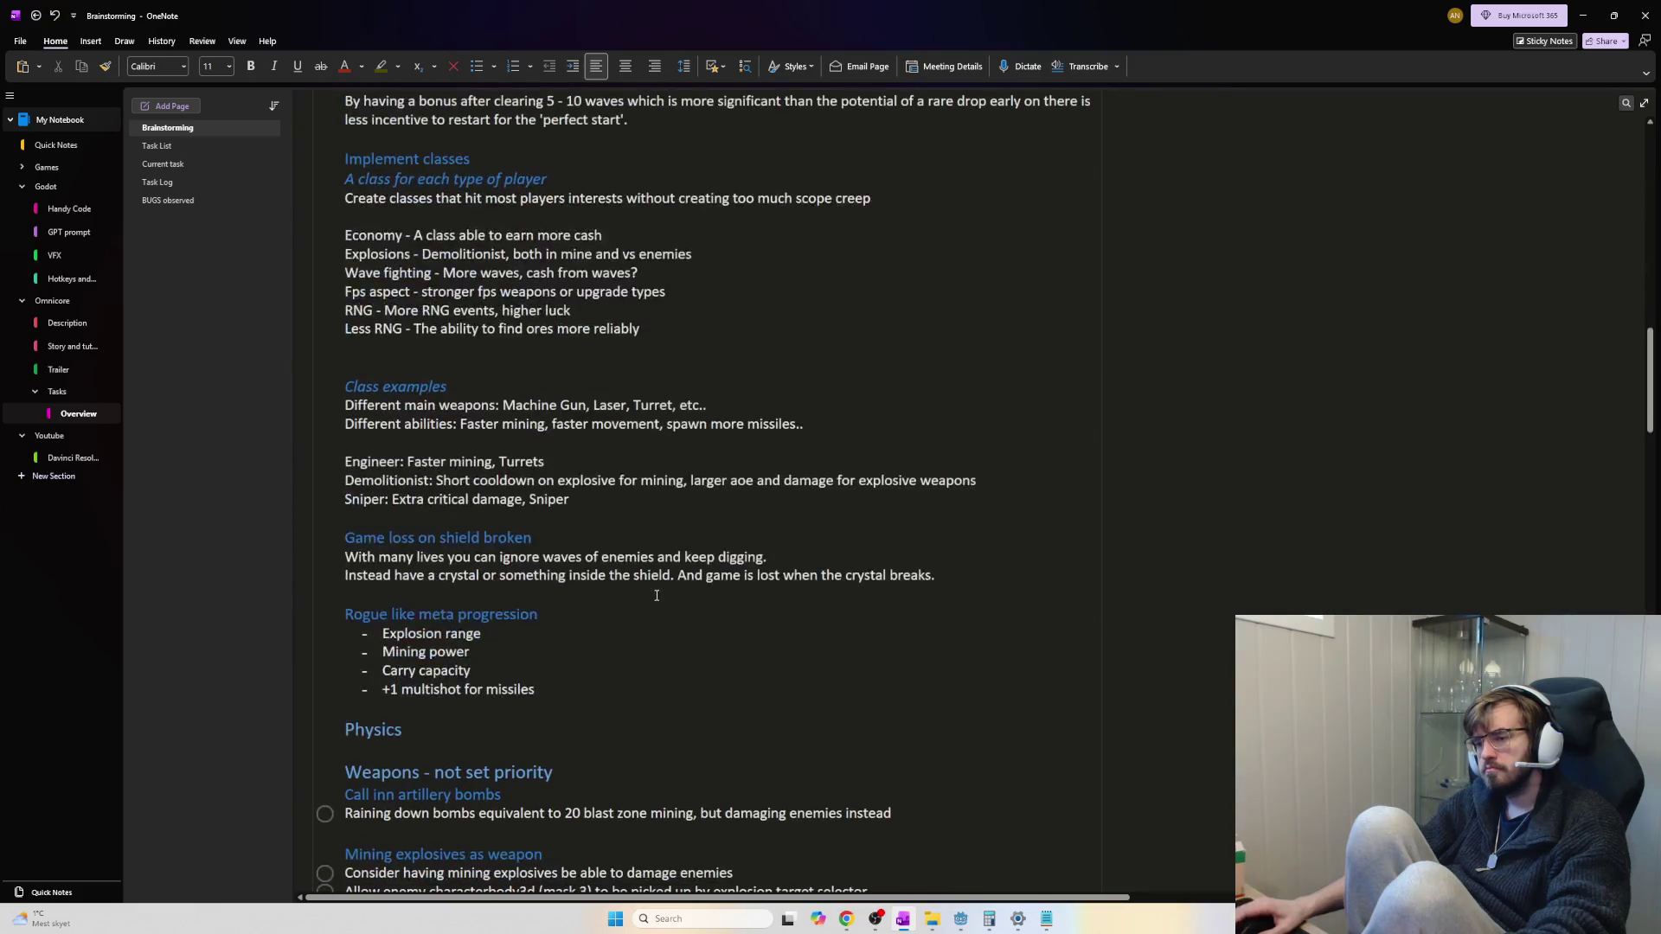
scroll(657, 595, down, 10)
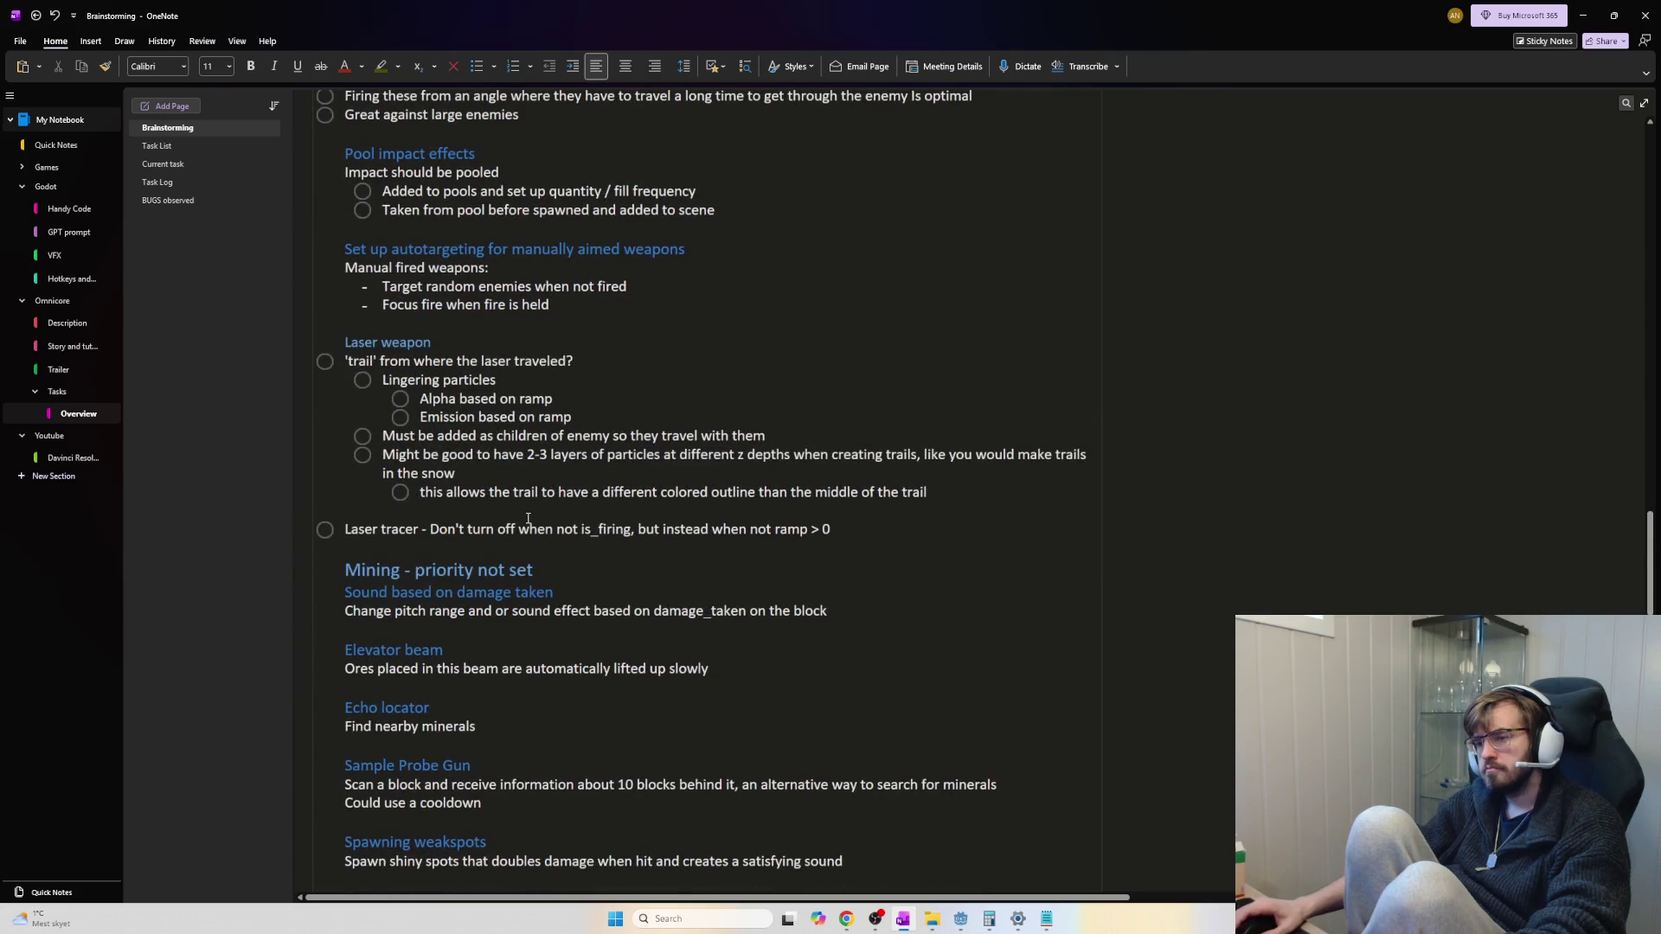
scroll(596, 537, down, 3)
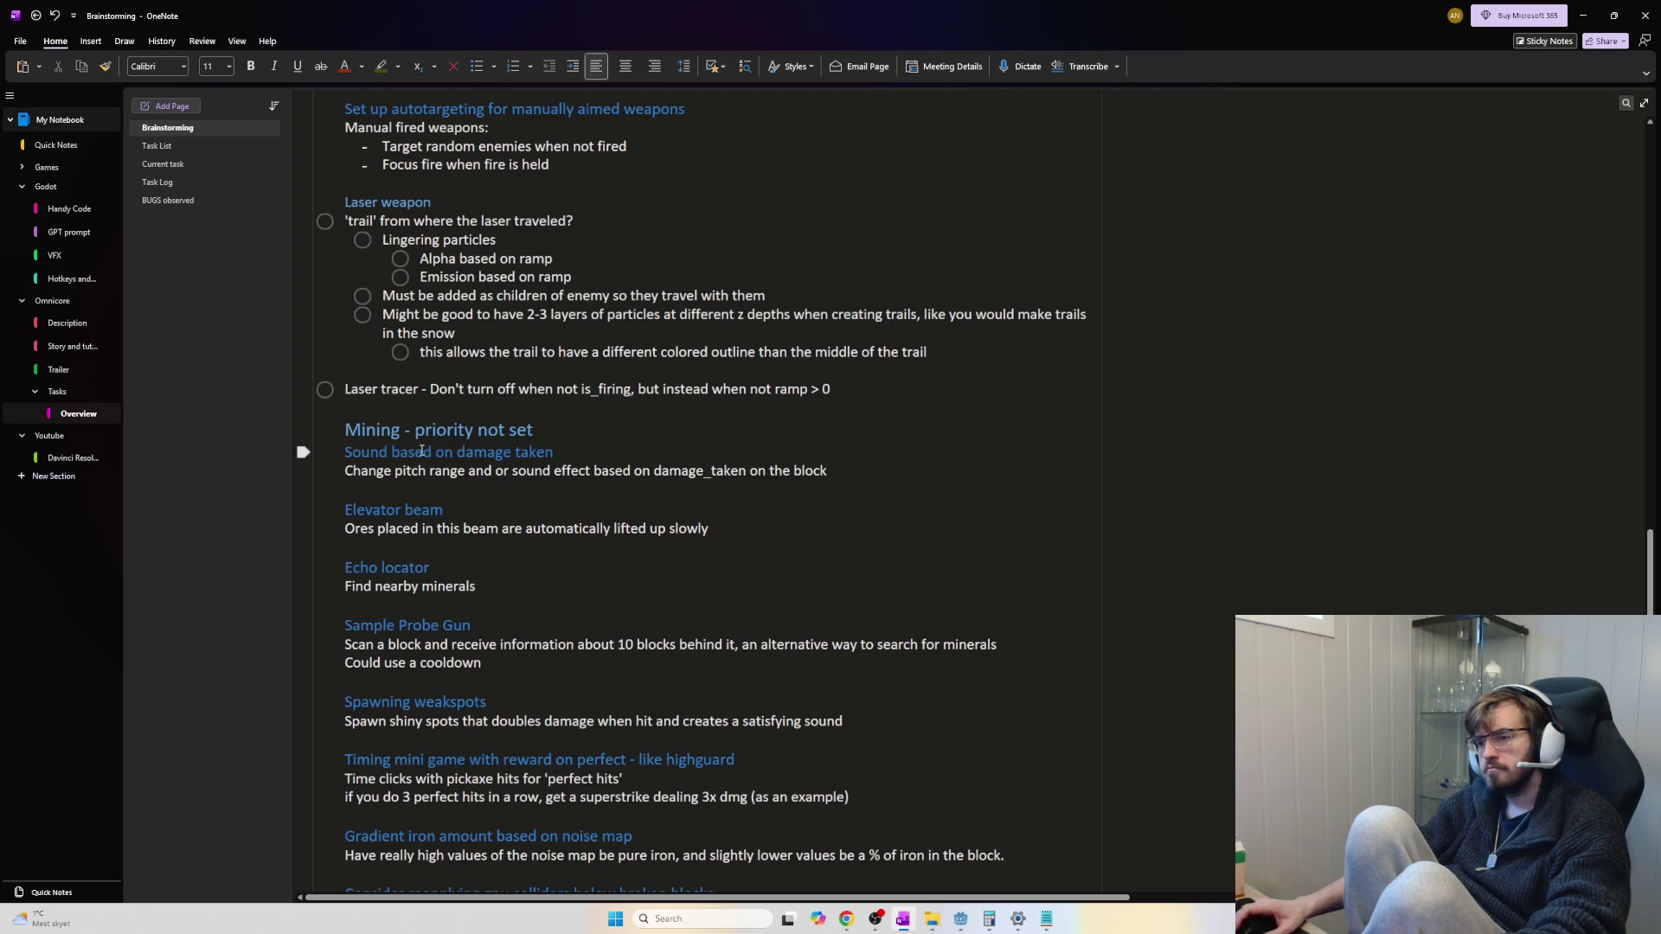
scroll(475, 477, down, 3)
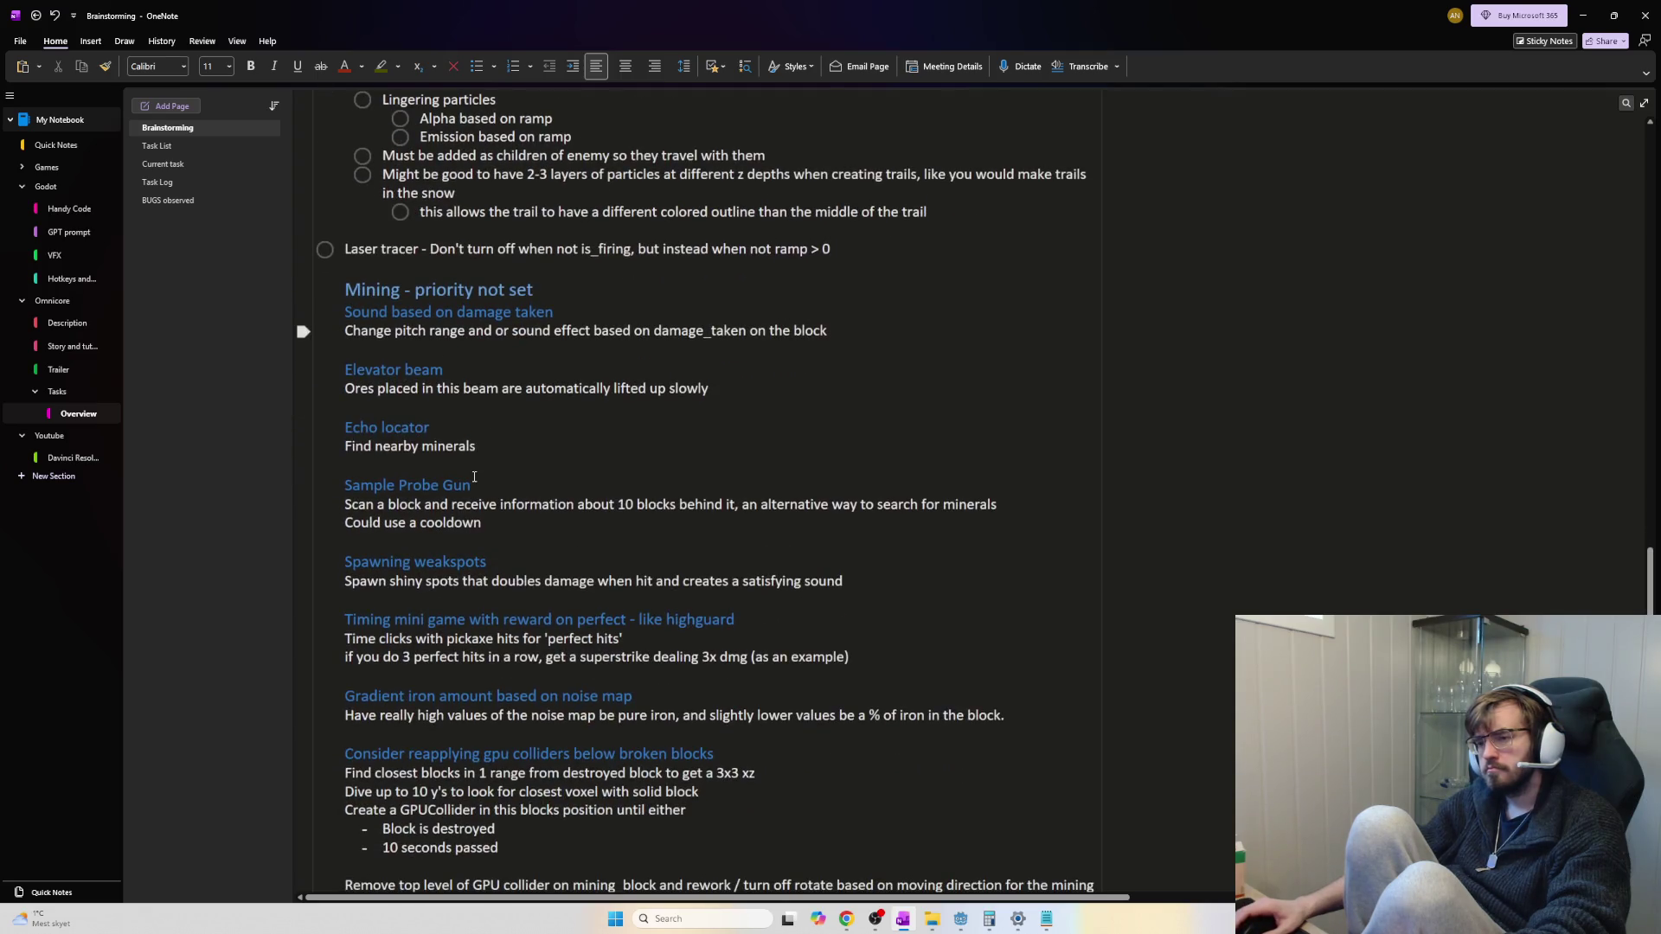
scroll(474, 477, up, 6)
scroll(491, 490, down, 6)
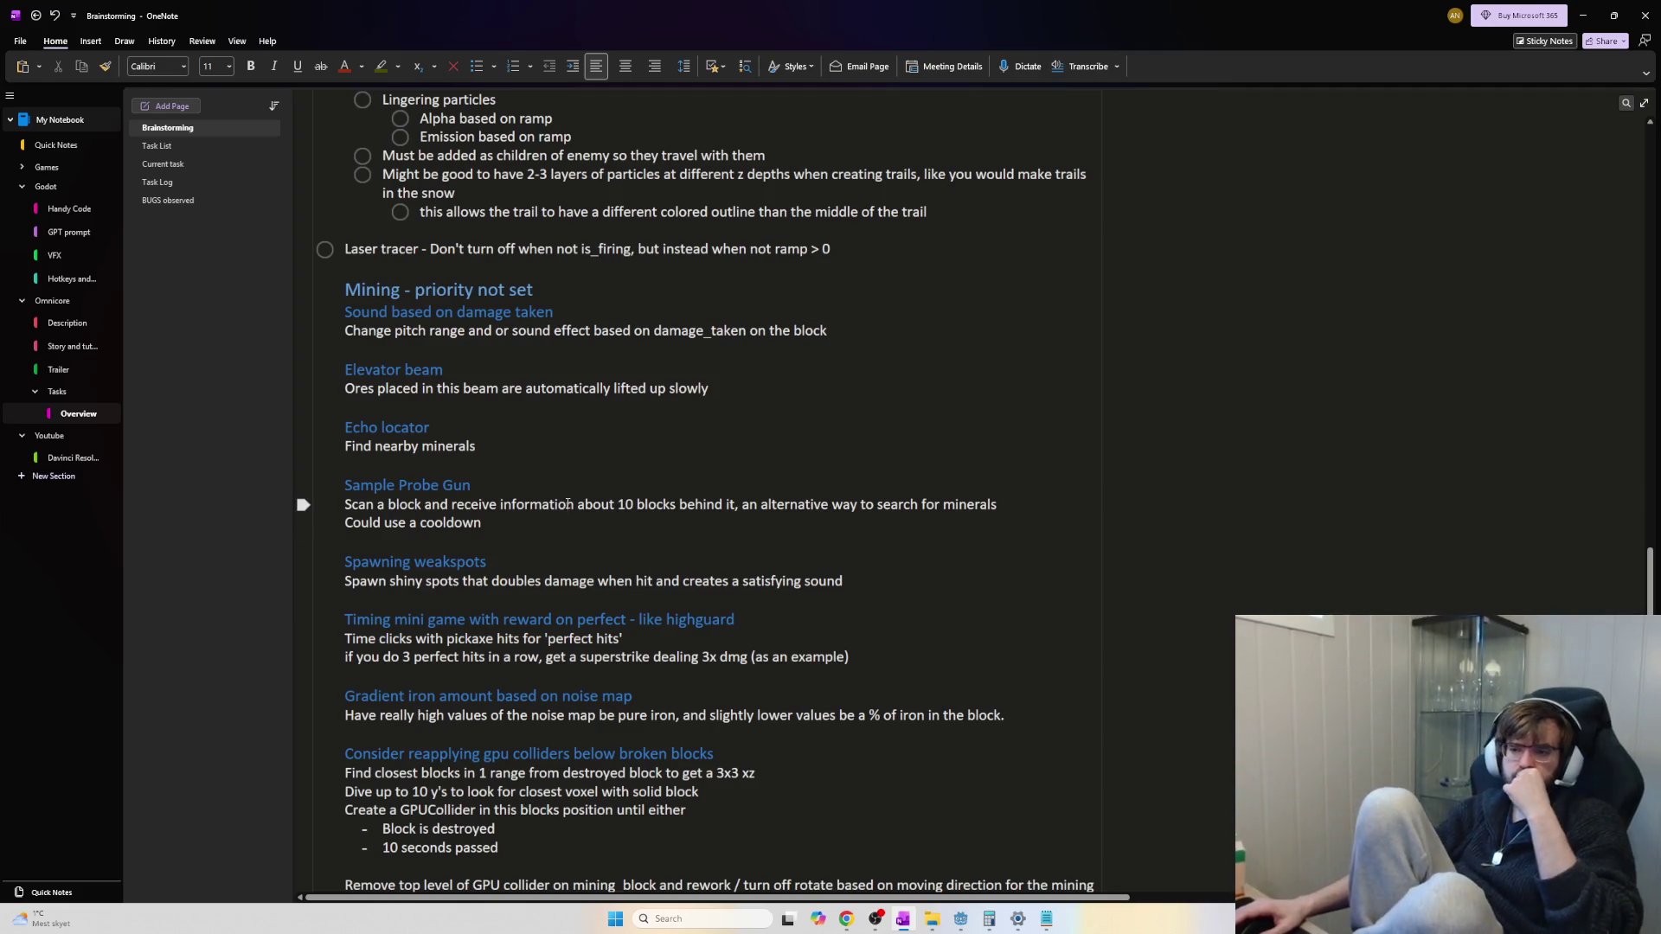
mouse_move(545, 523)
mouse_down()
mouse_move(517, 568)
mouse_move(736, 588)
mouse_up()
click(743, 593)
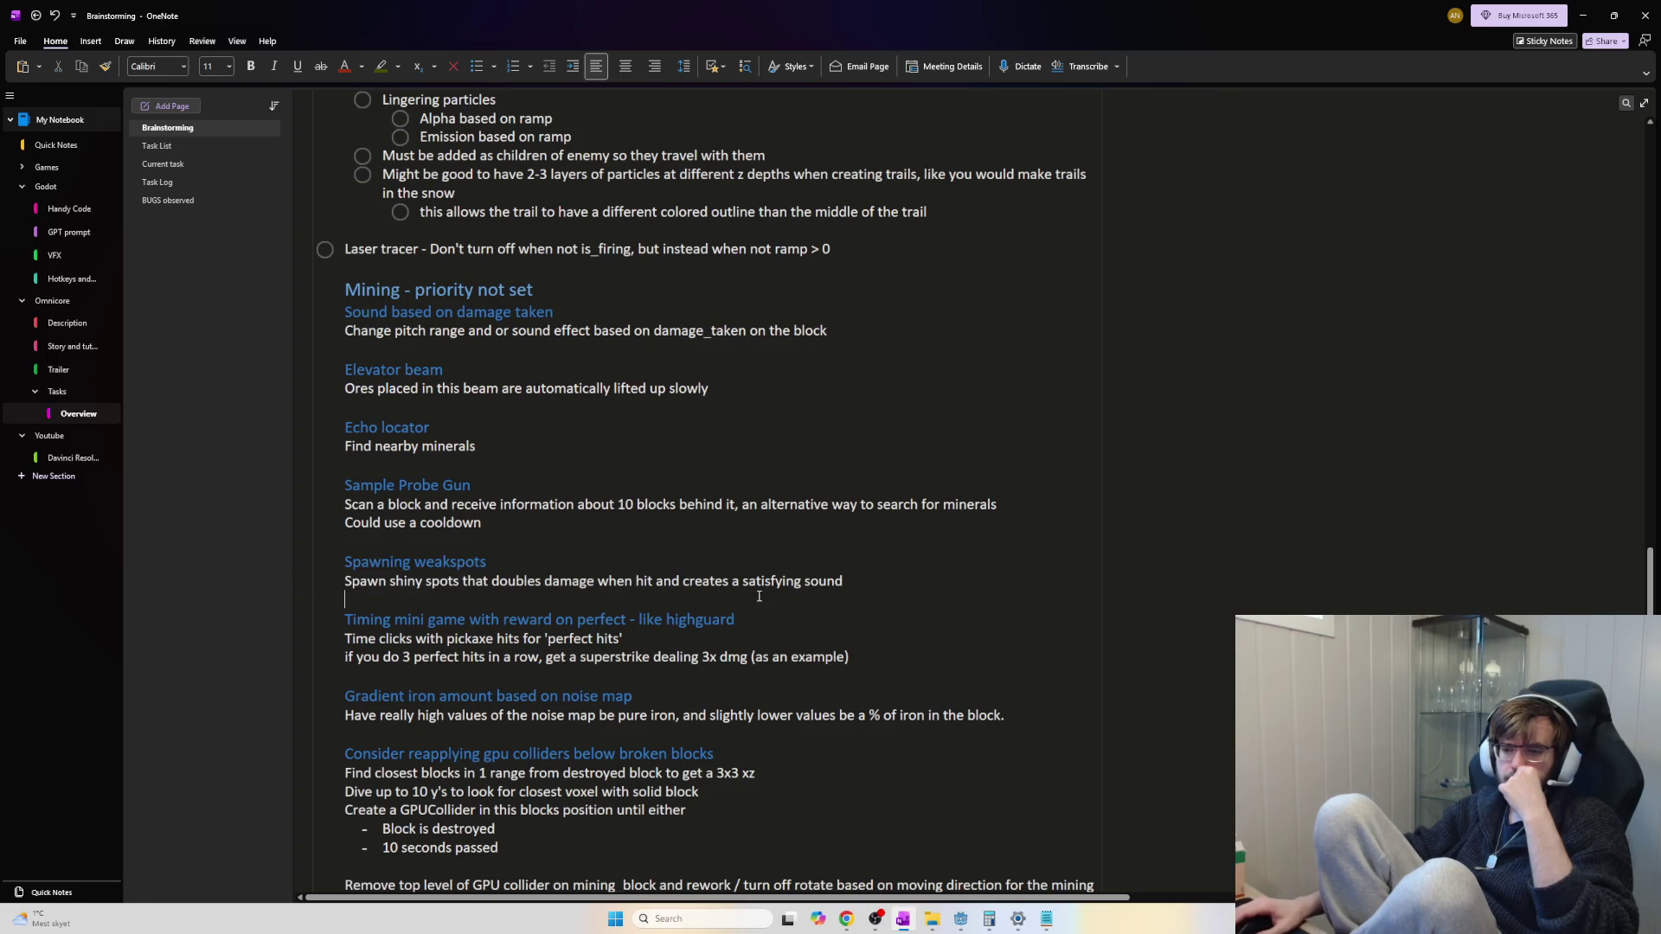
click(304, 584)
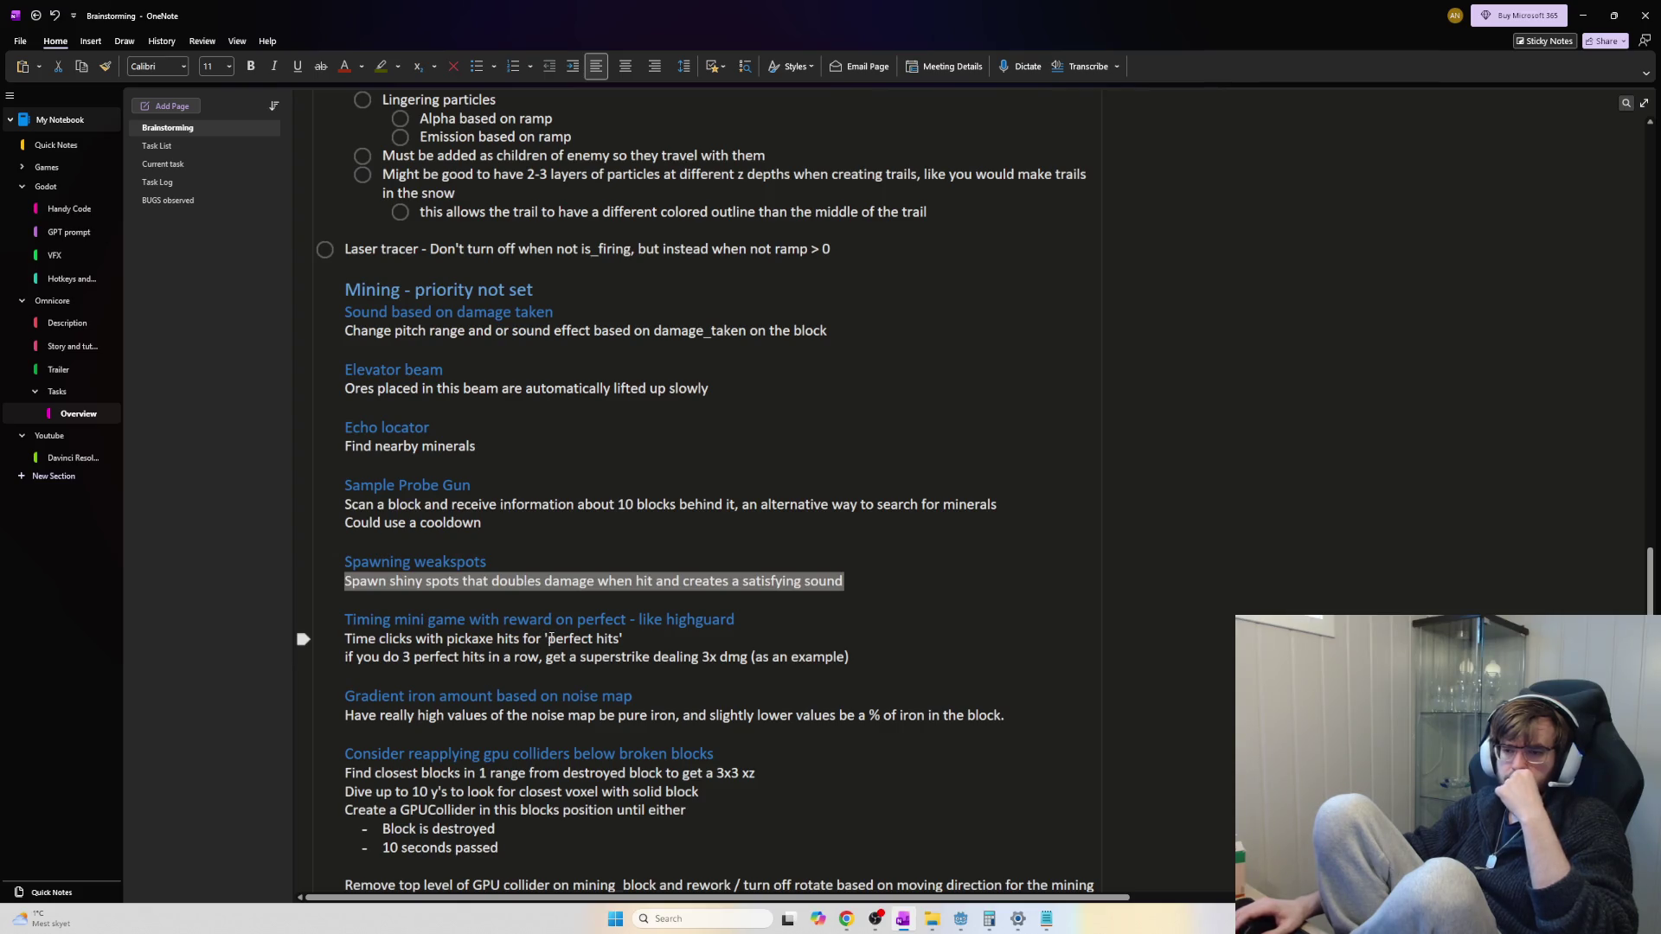
scroll(550, 640, down, 3)
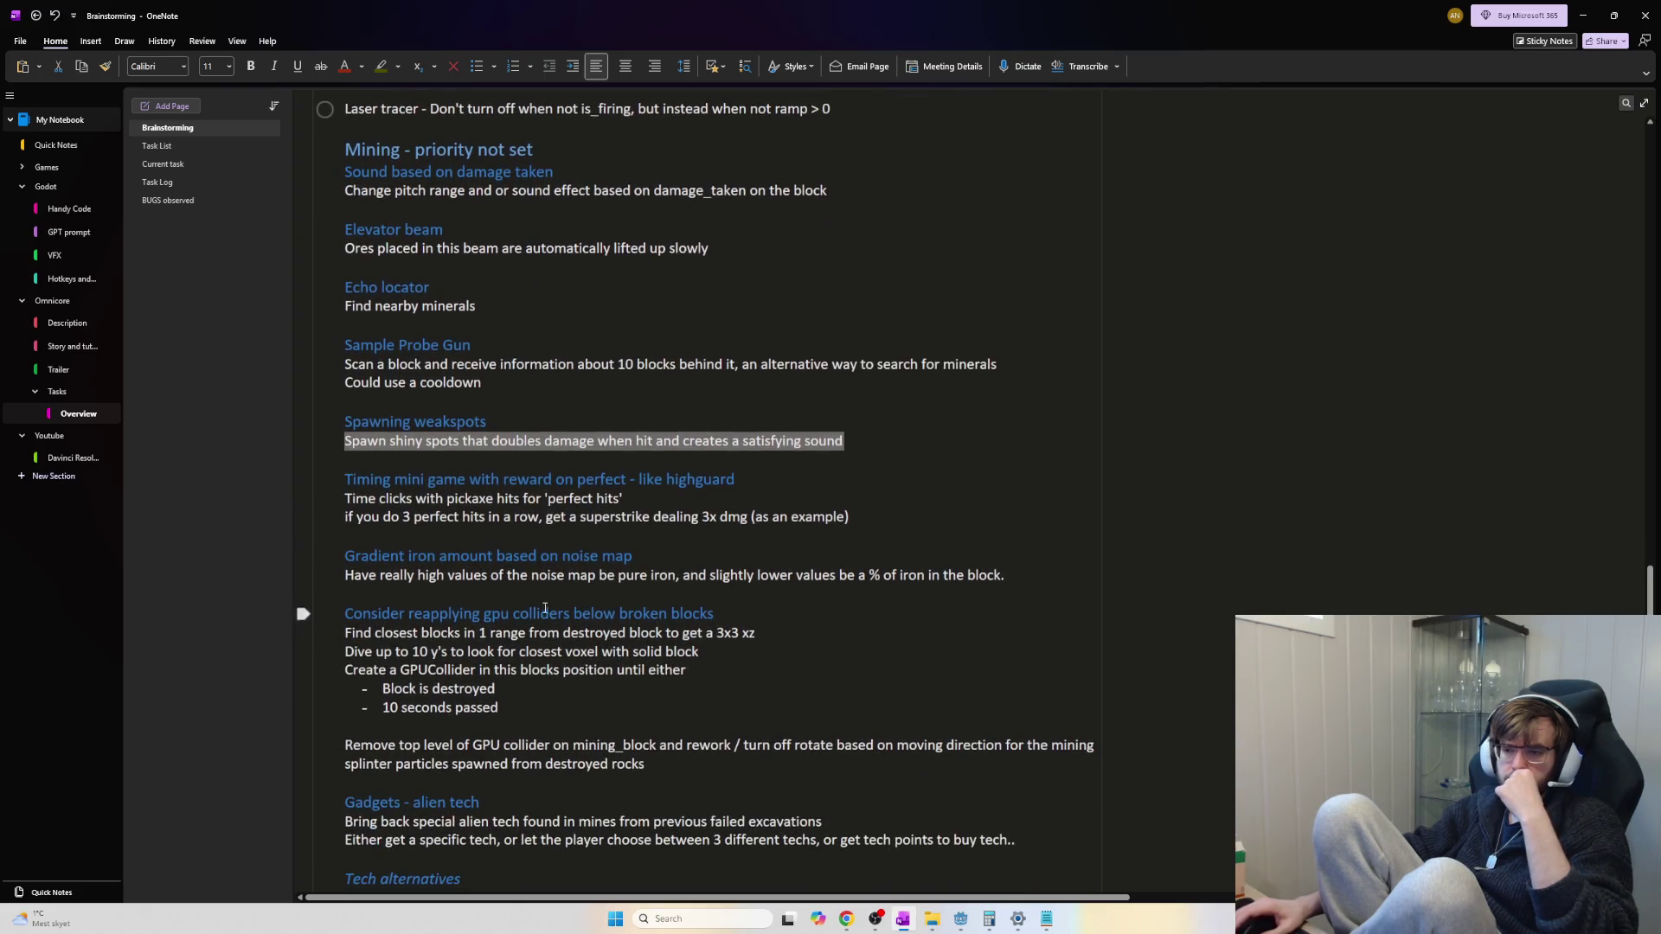
click(459, 537)
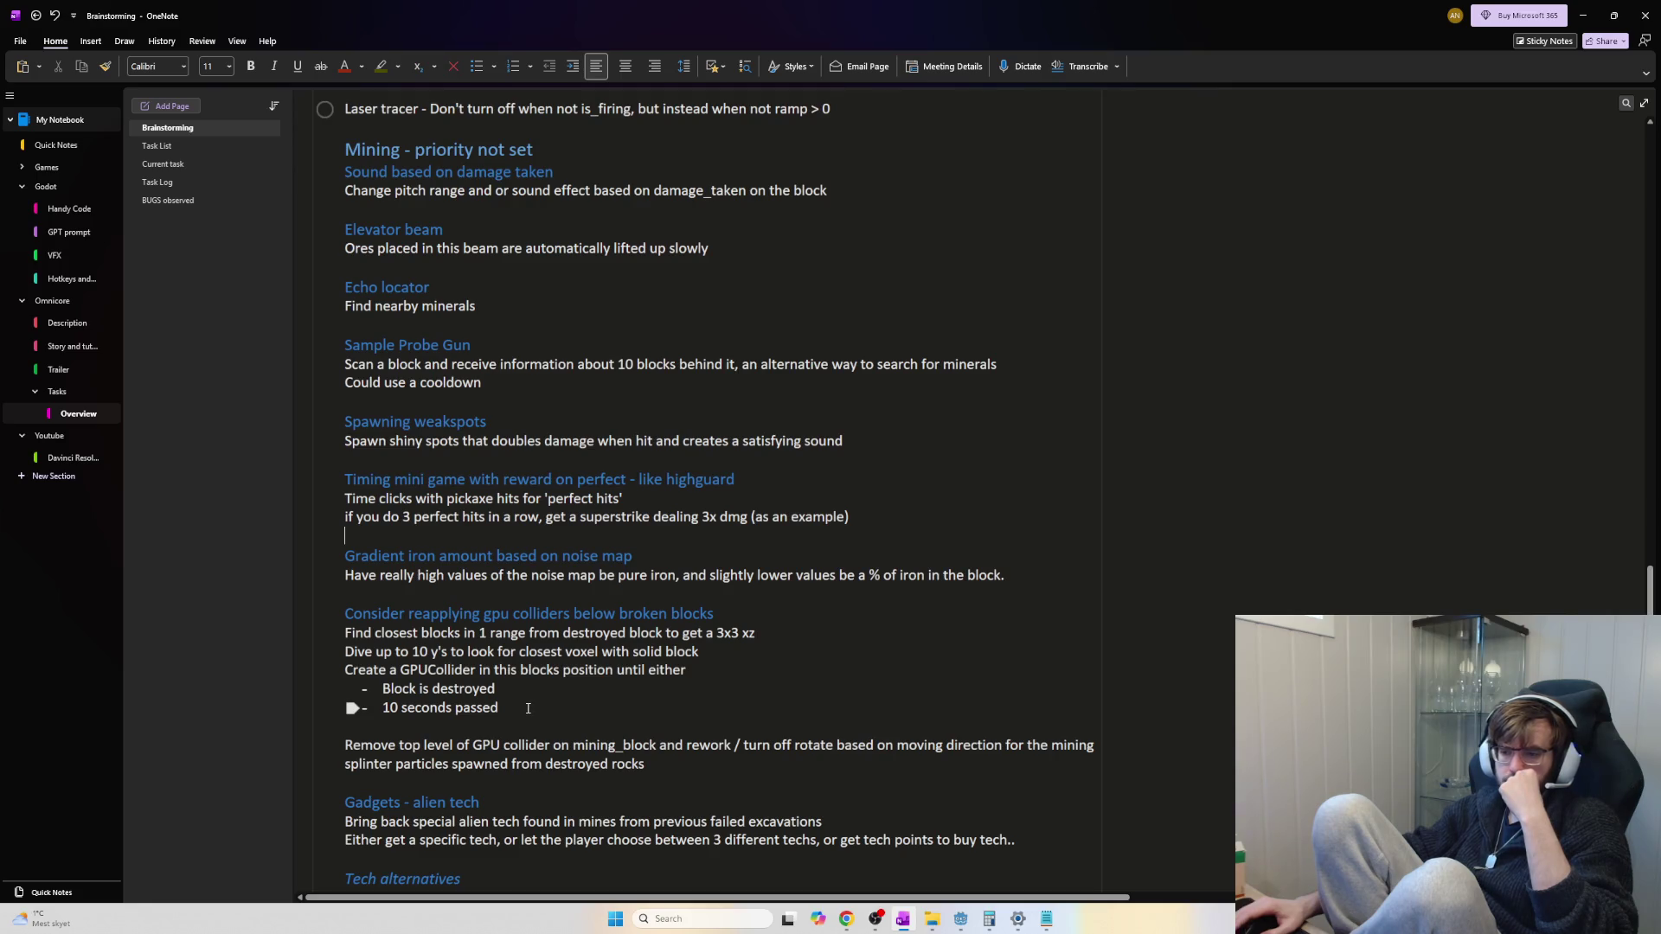
scroll(527, 708, down, 3)
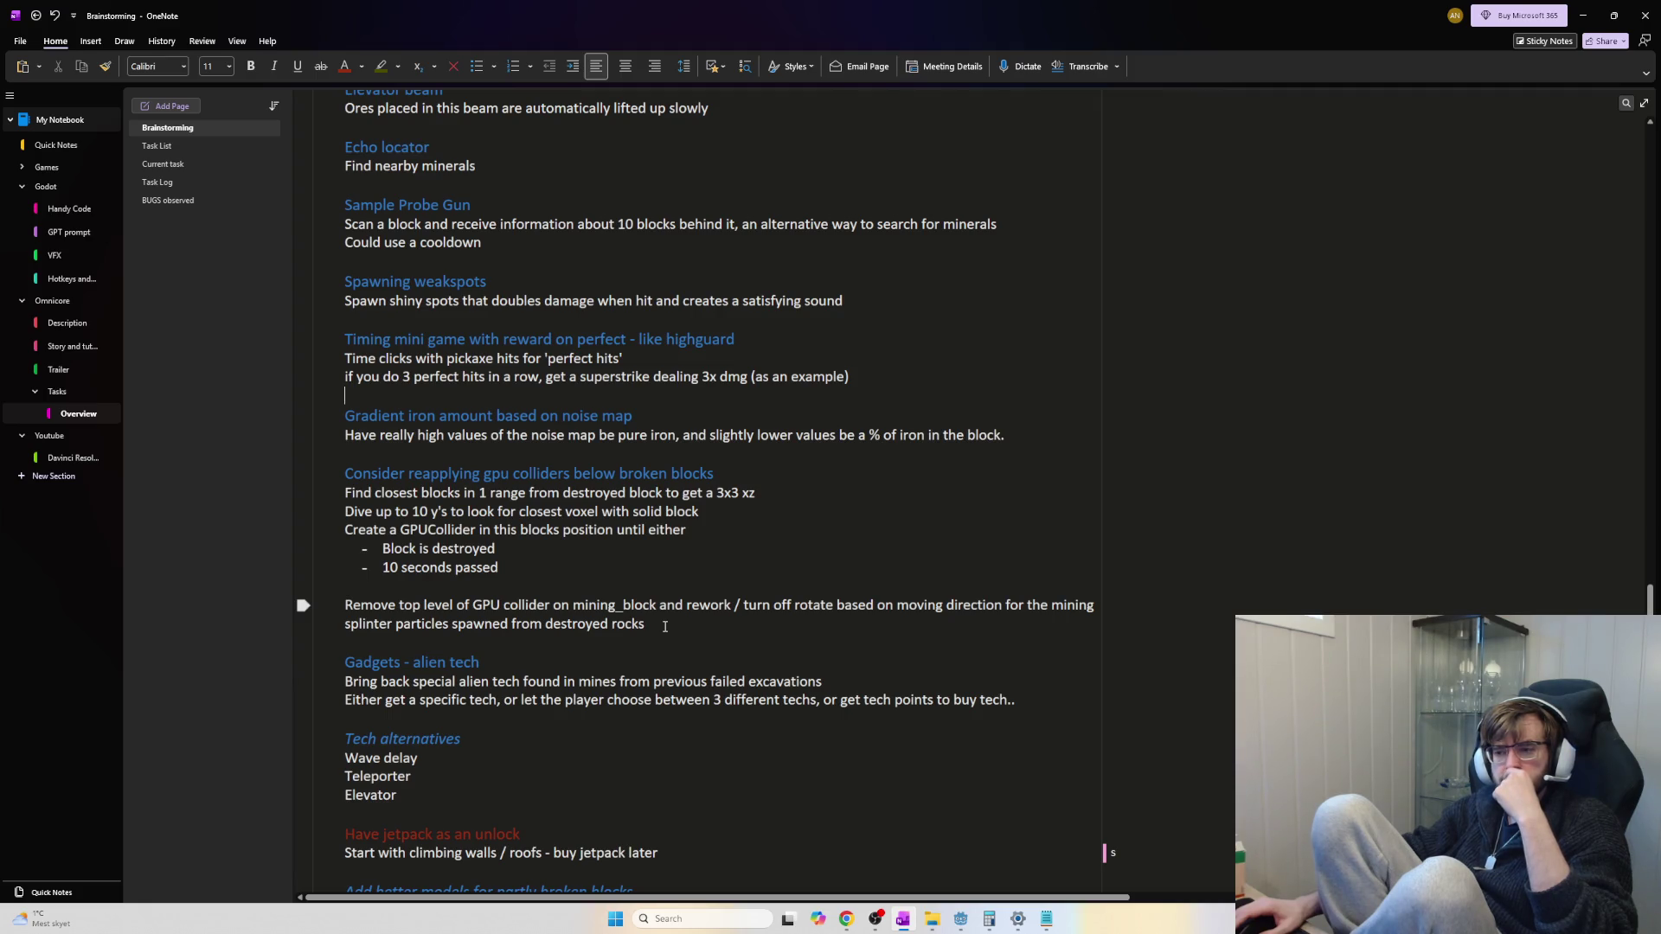
scroll(666, 626, down, 3)
click(478, 513)
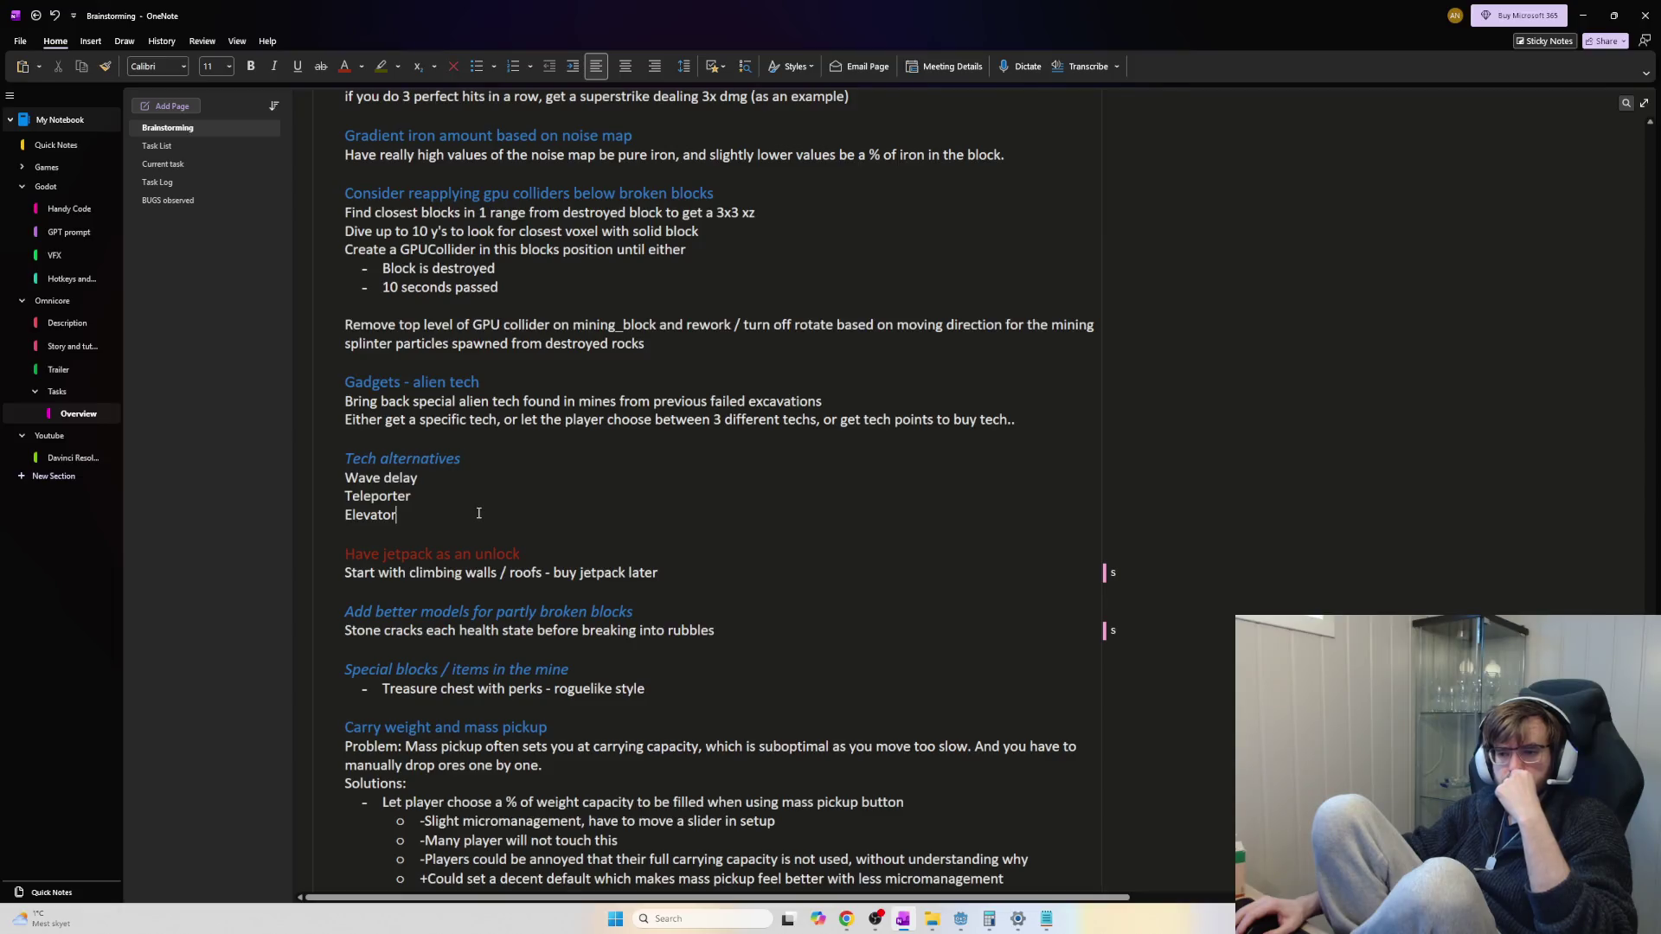
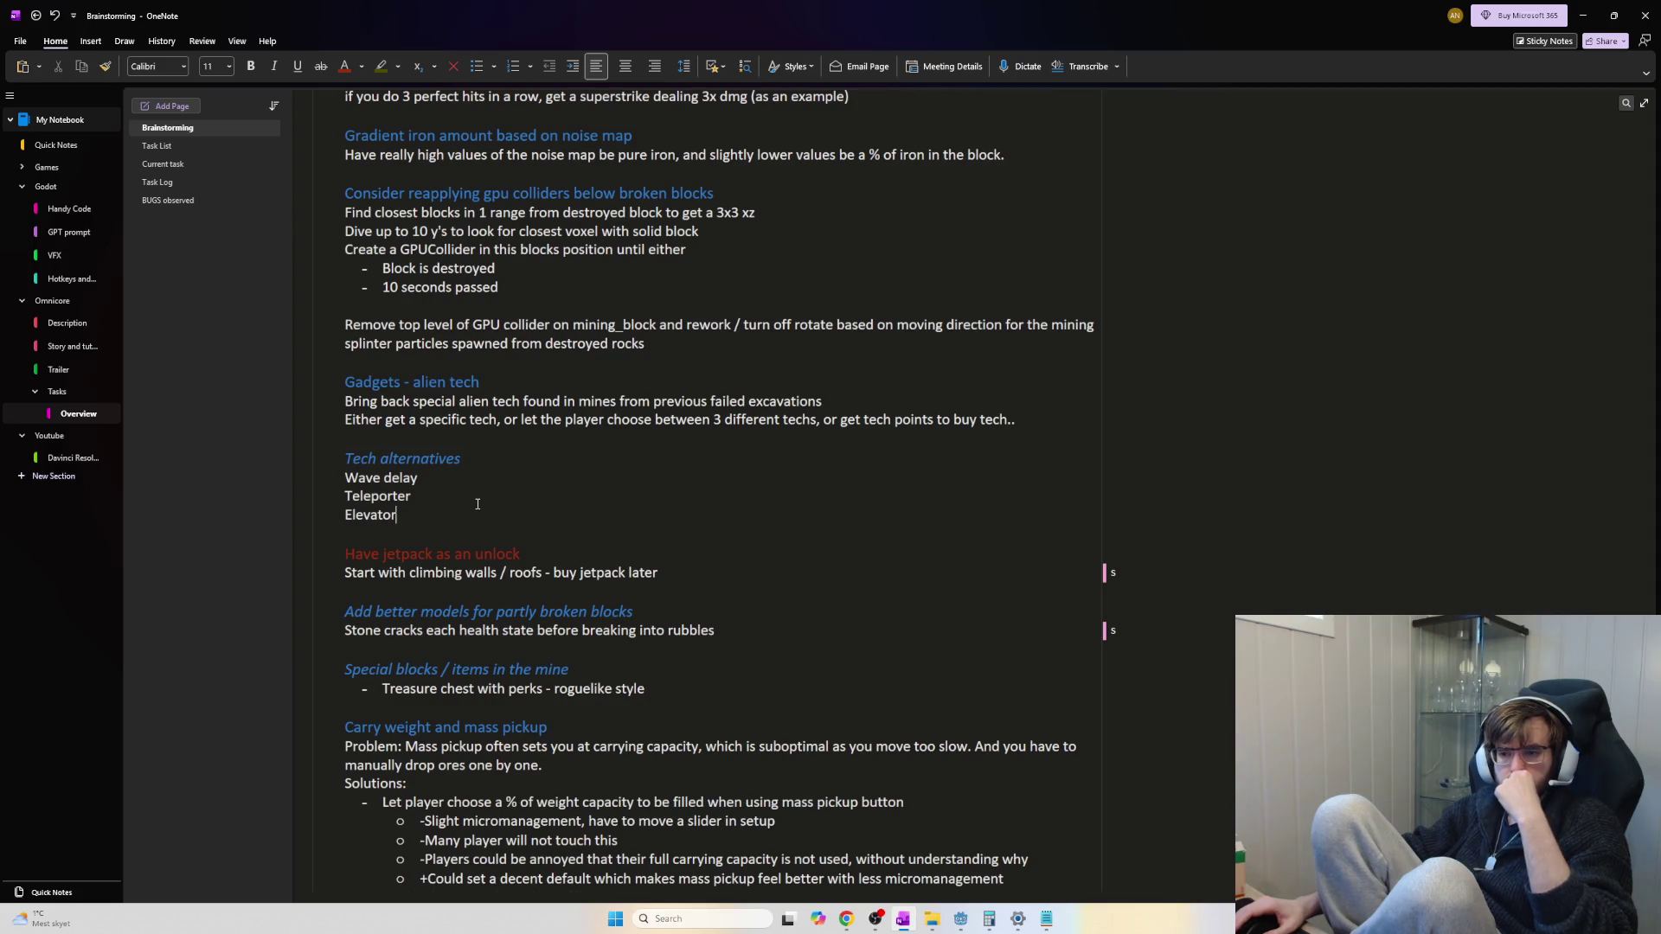
Delete the 'Add better models for partly broken blocks' heading and its stone-cracks line
scroll(478, 503, down, 3)
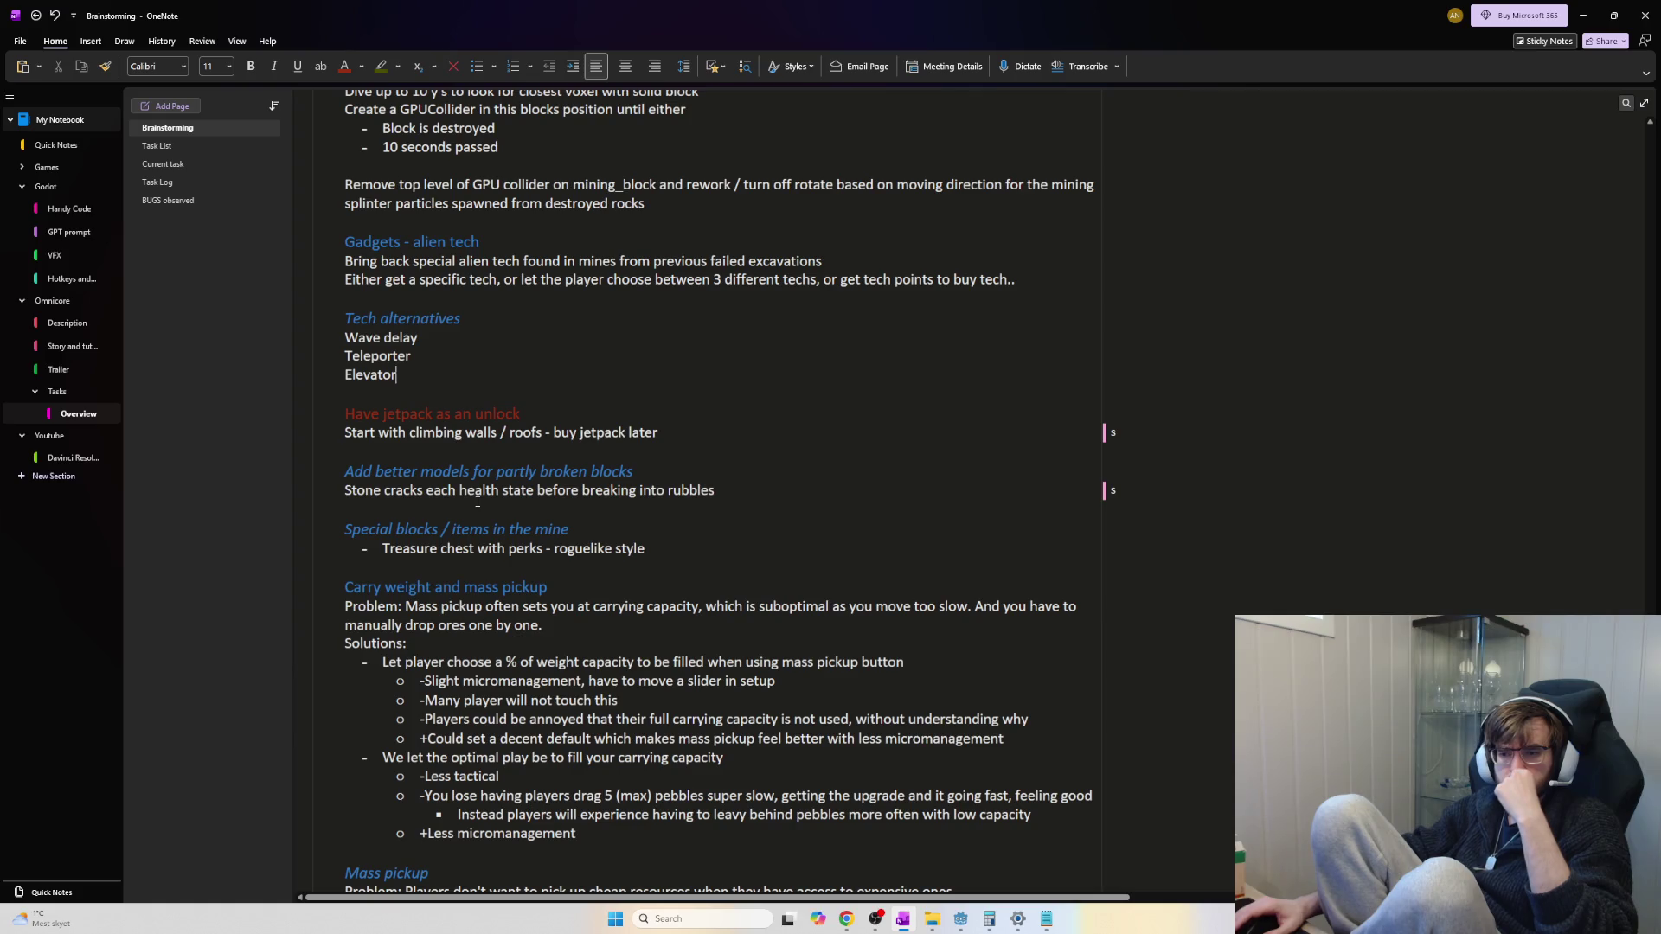
scroll(478, 502, down, 3)
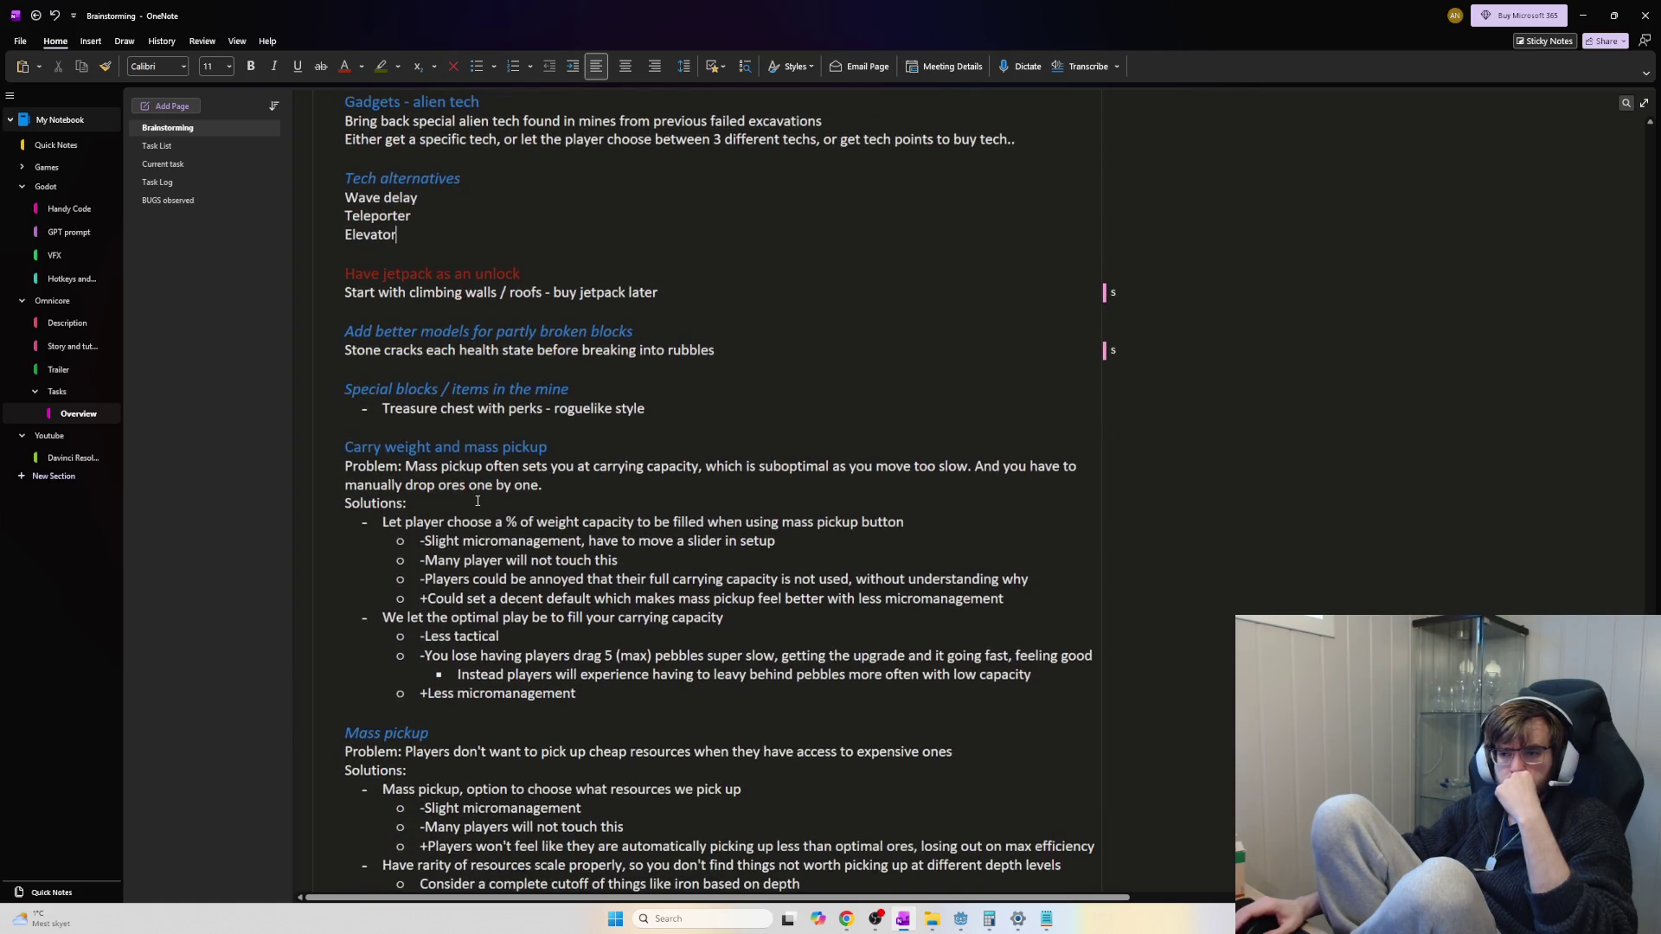
scroll(477, 501, down, 3)
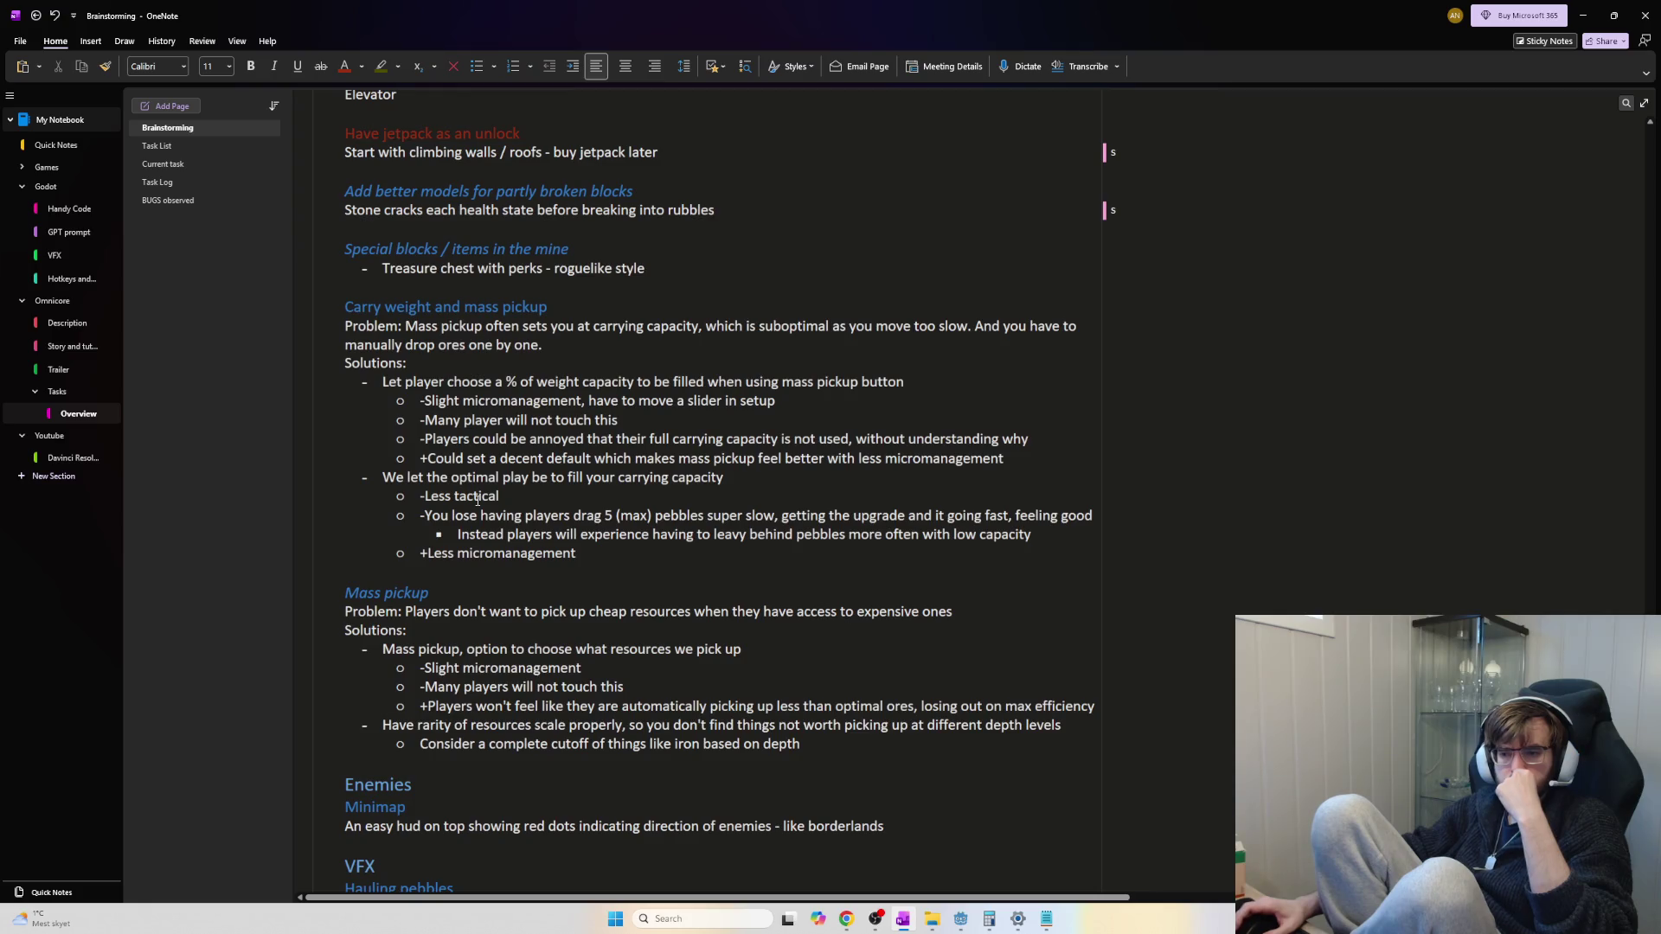
scroll(477, 500, up, 3)
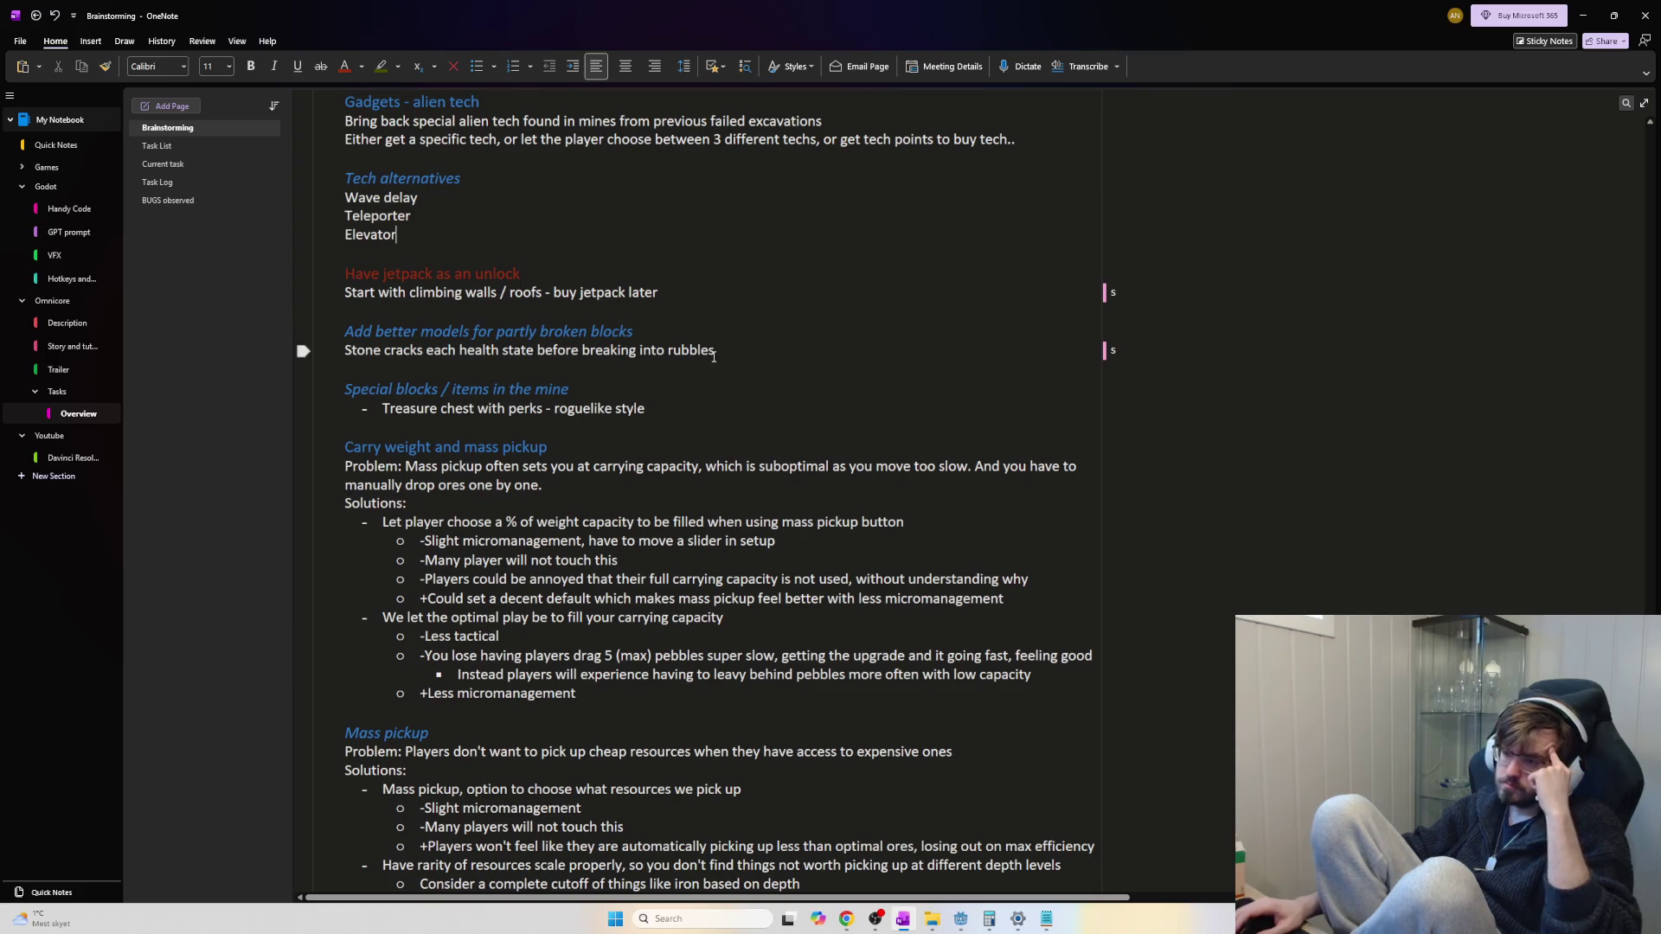
drag(748, 350, 345, 332)
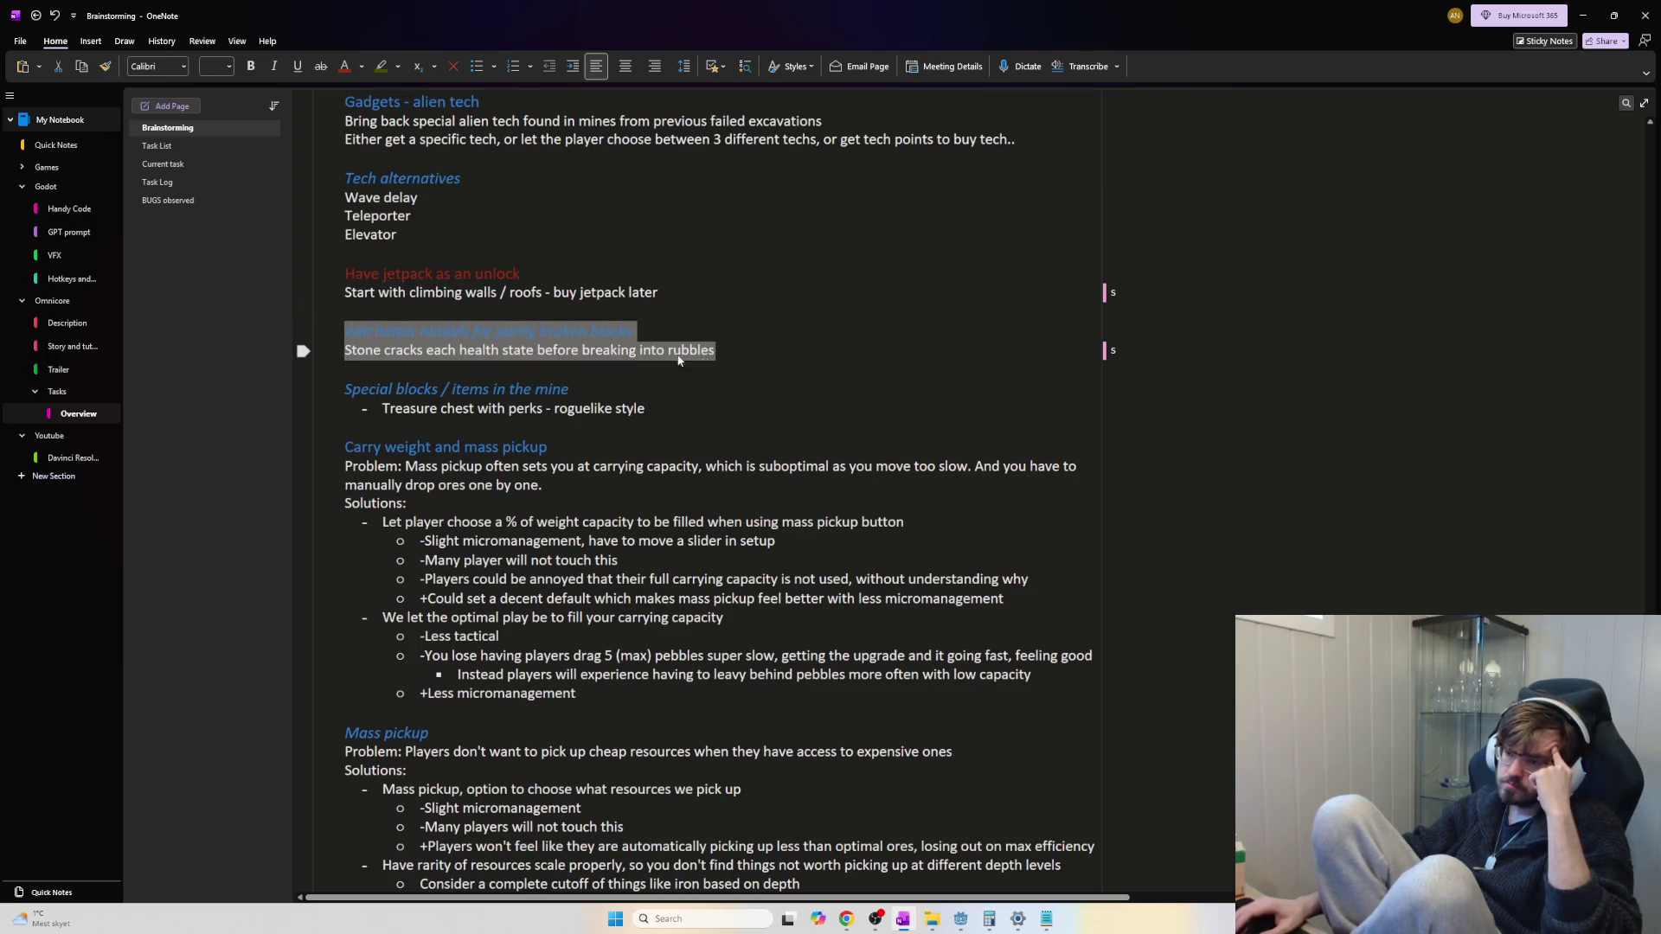
key(Delete)
key(Delete)
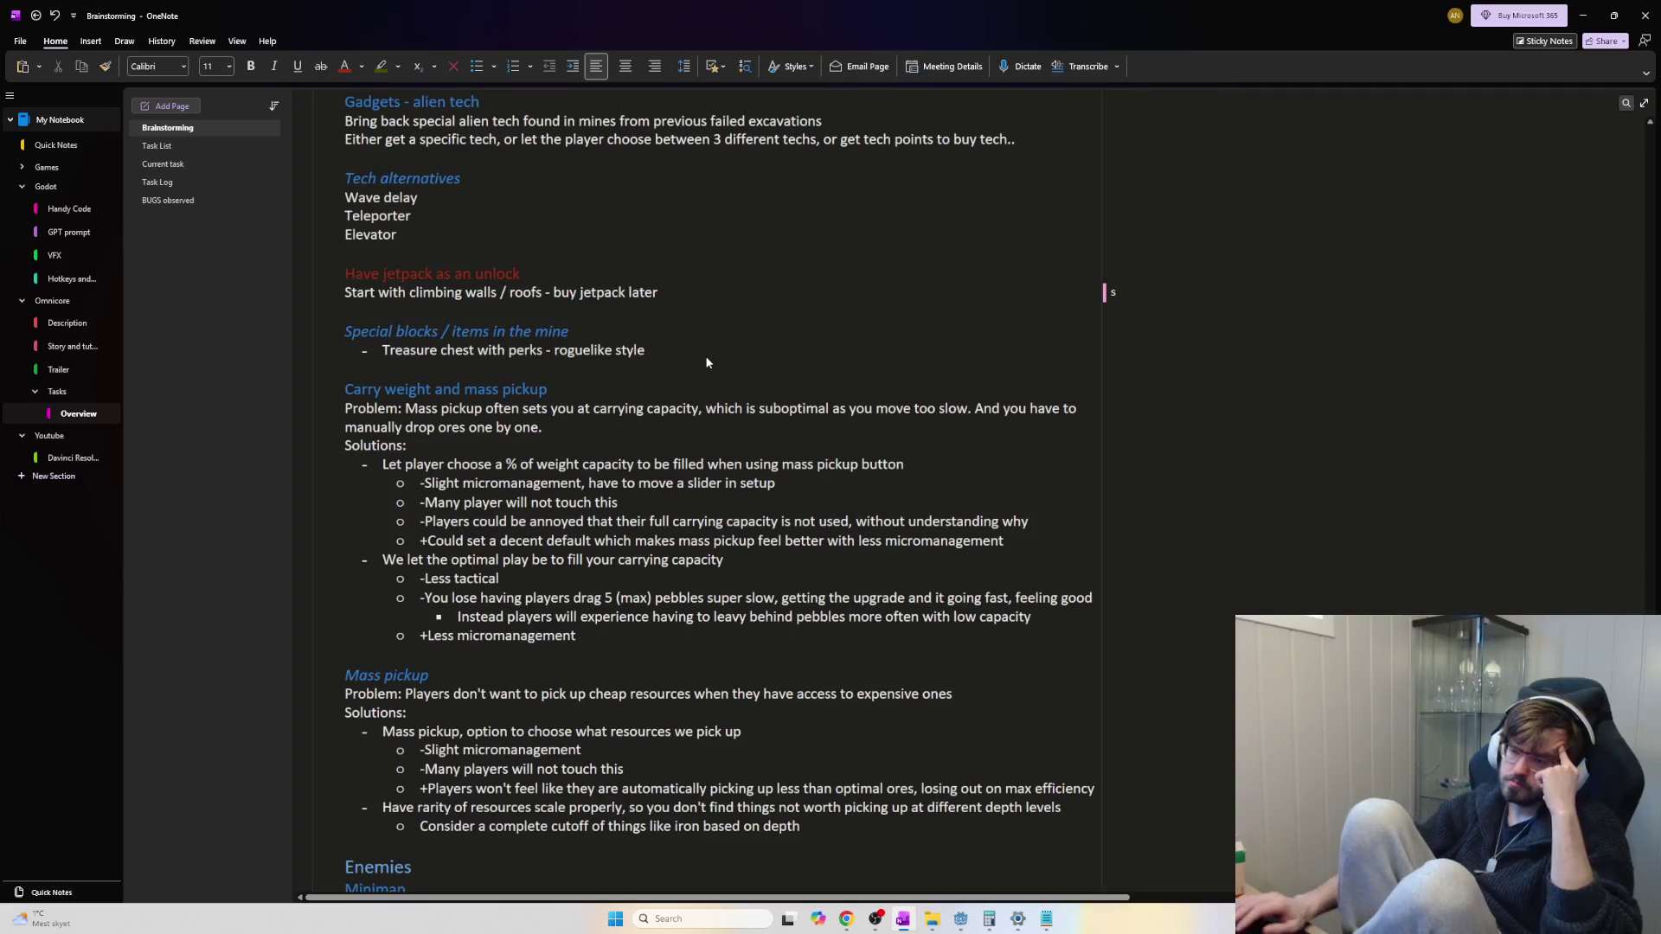
mouse_move(653, 351)
mouse_down()
mouse_move(381, 351)
mouse_move(350, 332)
mouse_move(554, 357)
mouse_up()
click(555, 369)
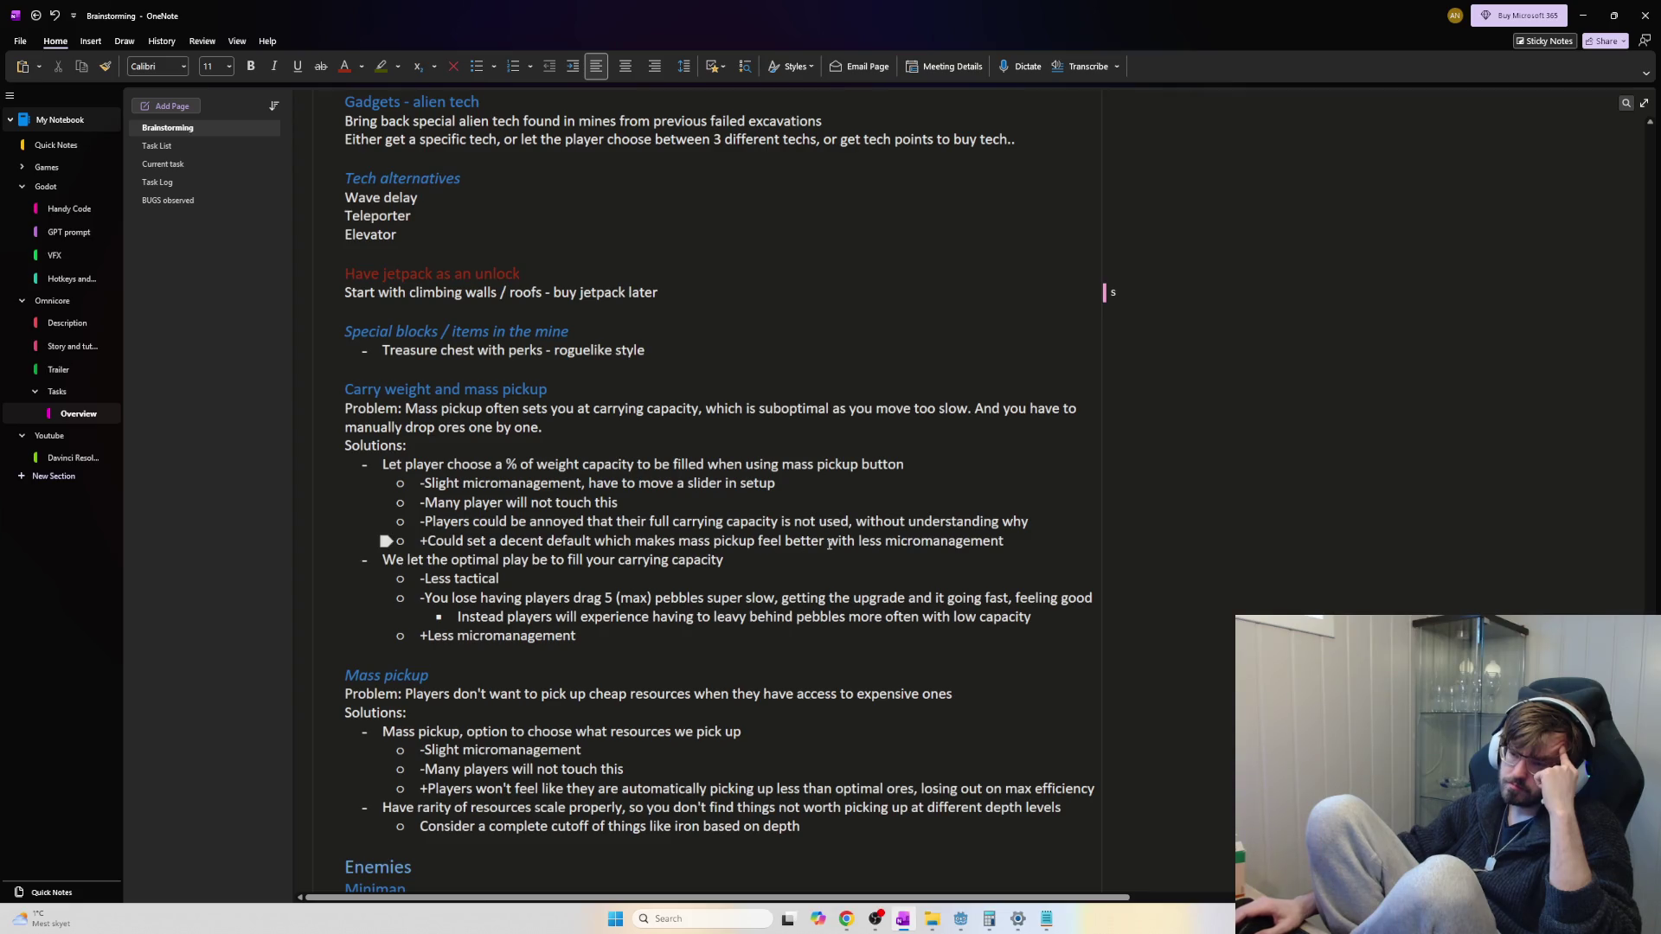
mouse_move(431, 560)
mouse_down()
mouse_move(503, 579)
mouse_move(774, 559)
mouse_move(277, 555)
mouse_up()
click(774, 559)
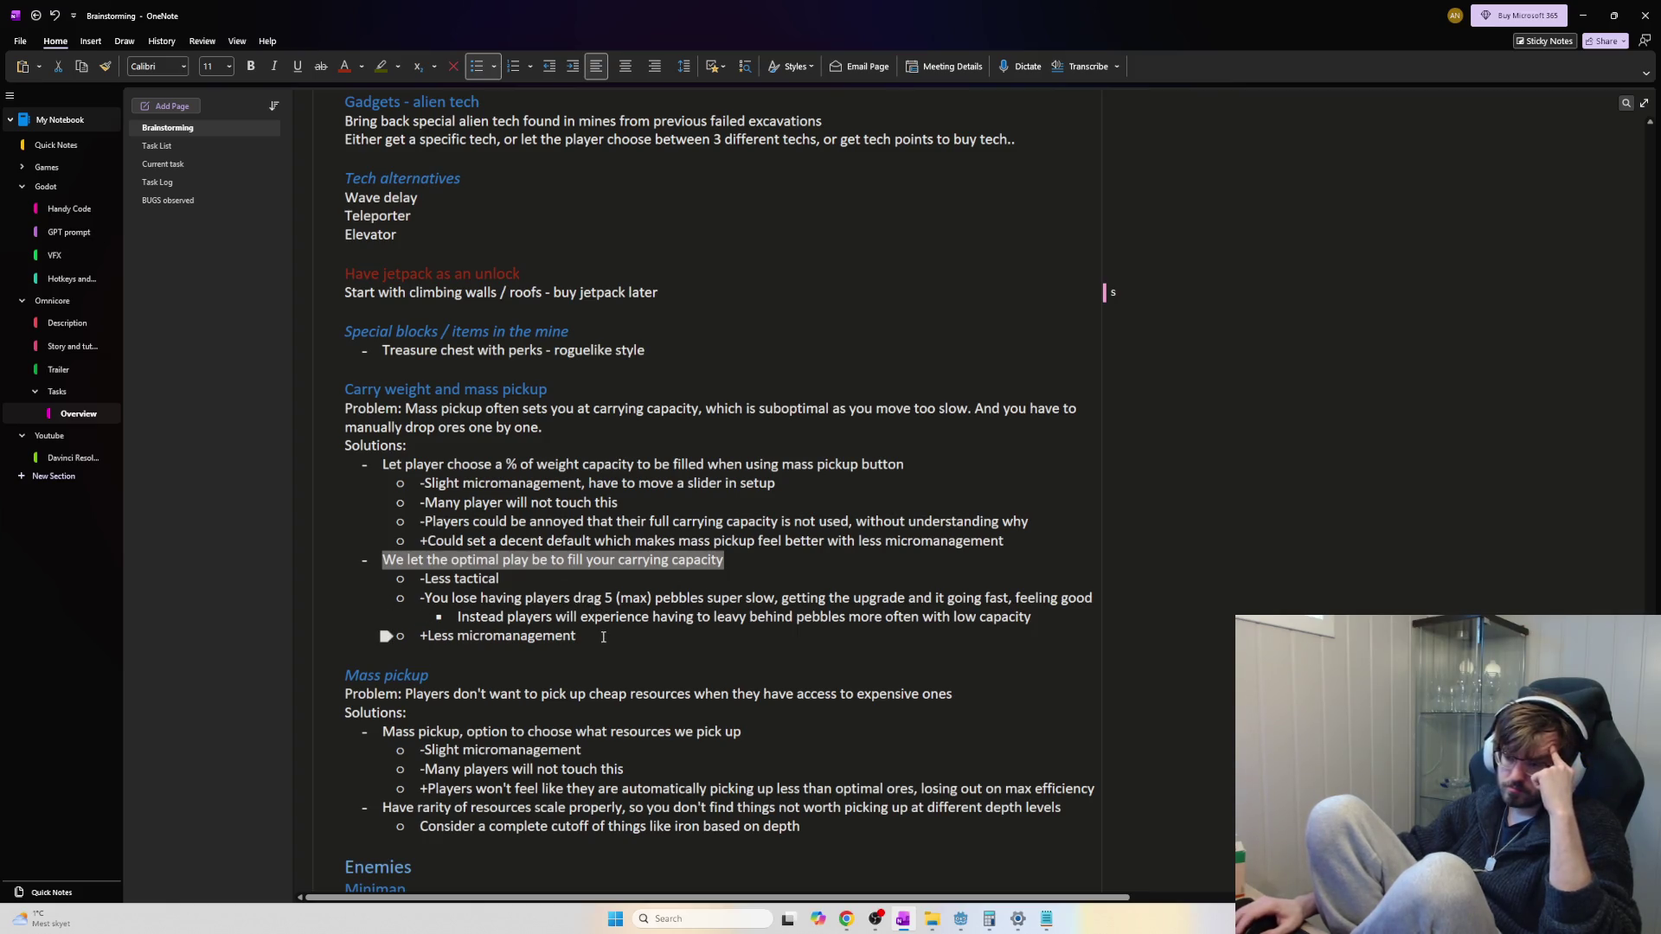
drag(606, 638, 429, 604)
click(593, 635)
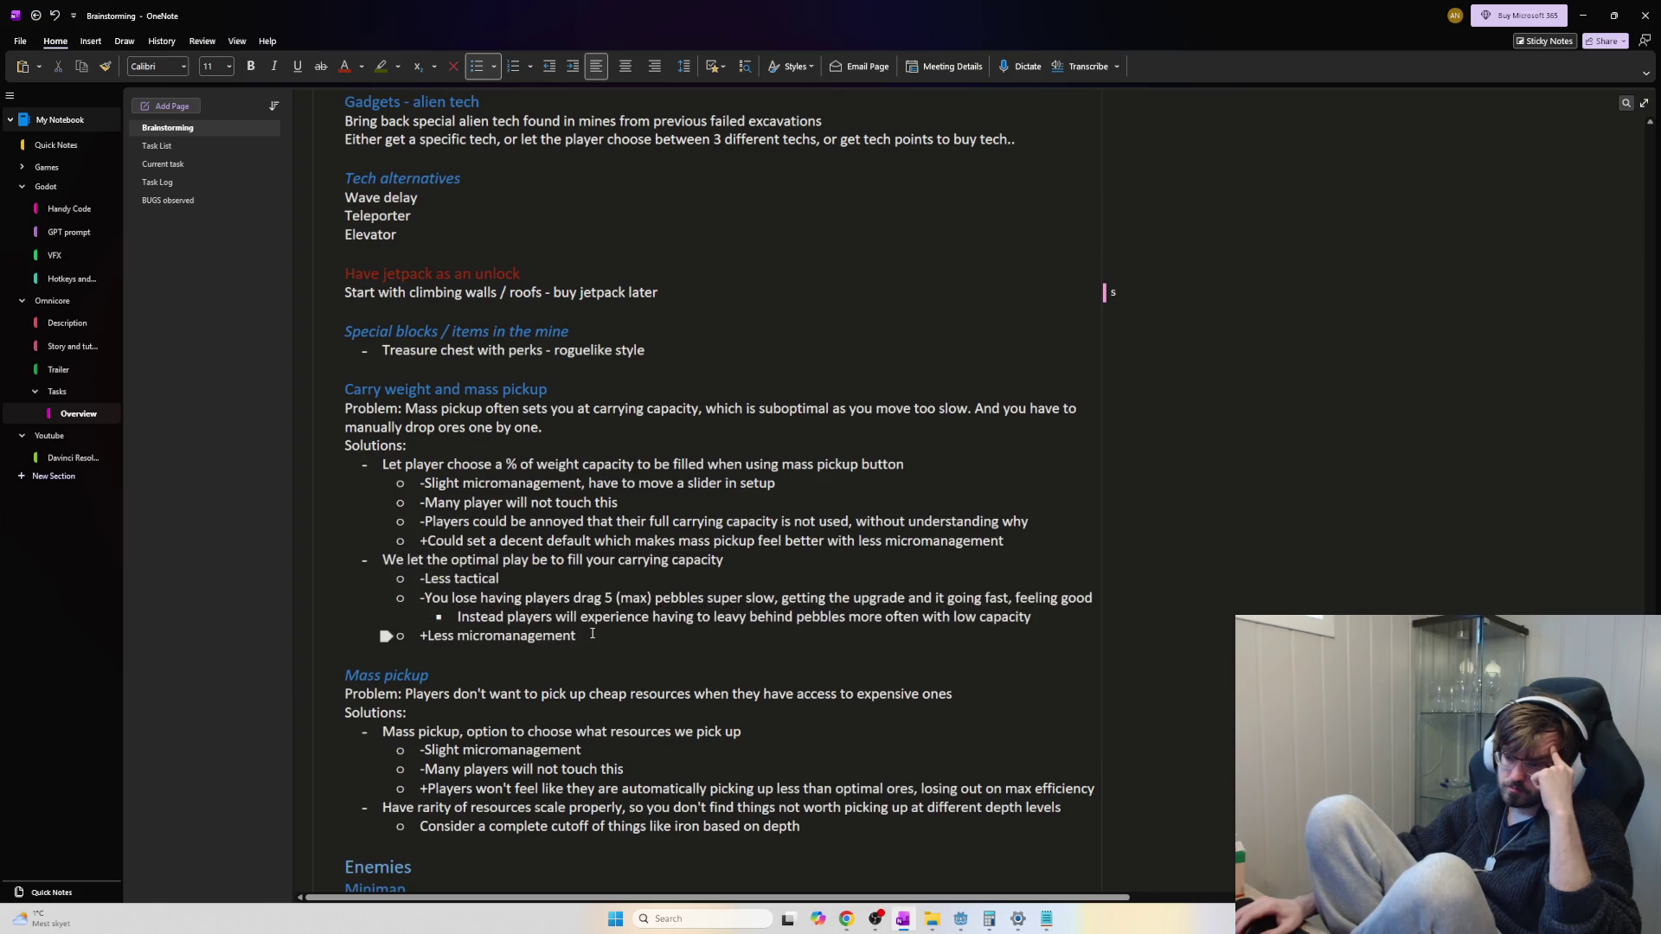
scroll(593, 634, down, 3)
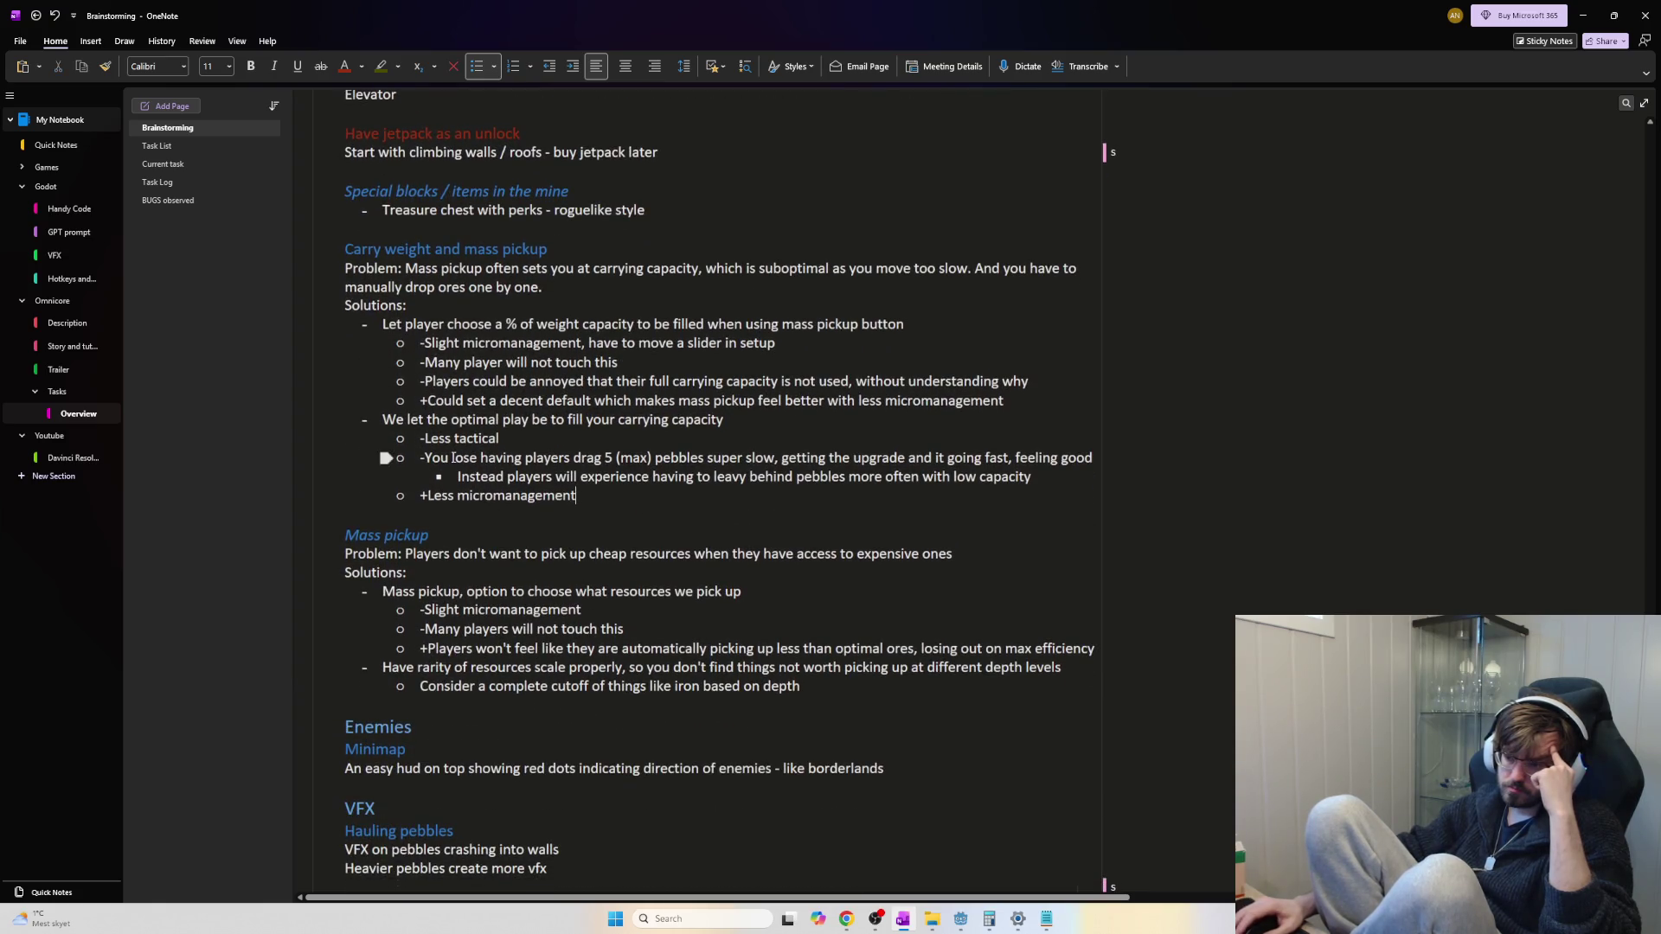
mouse_move(539, 425)
mouse_down()
mouse_move(755, 420)
mouse_move(784, 459)
mouse_move(589, 497)
mouse_up()
click(692, 488)
mouse_move(692, 488)
mouse_down()
mouse_move(418, 458)
mouse_move(519, 426)
mouse_move(415, 457)
mouse_up()
click(633, 513)
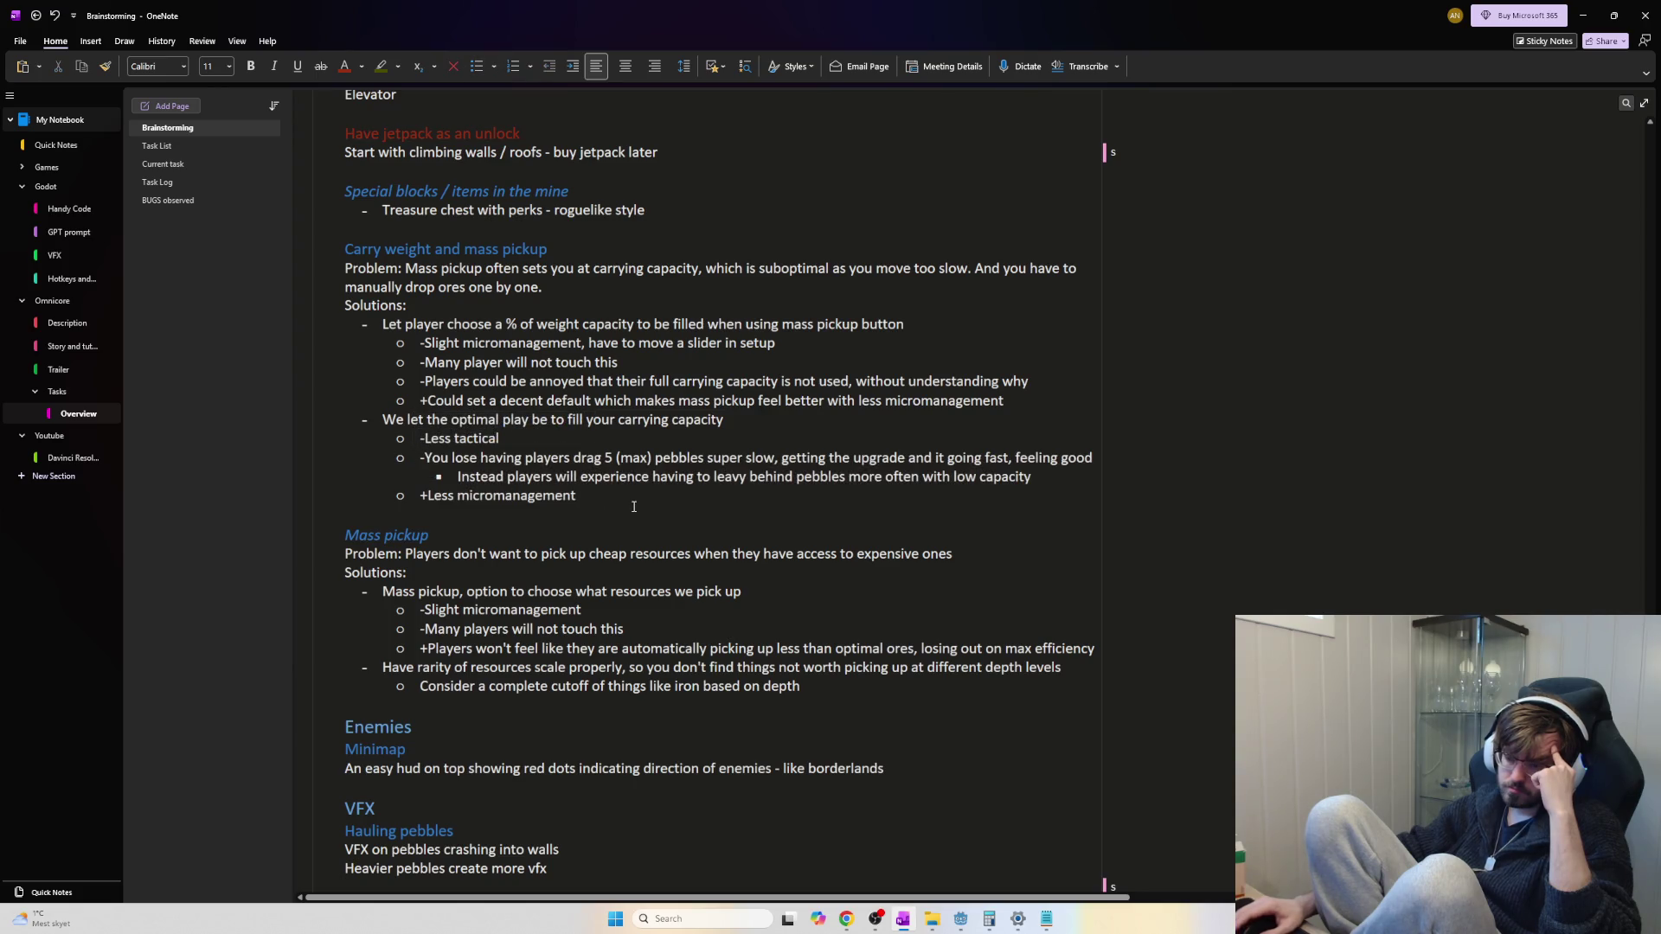
scroll(653, 529, down, 3)
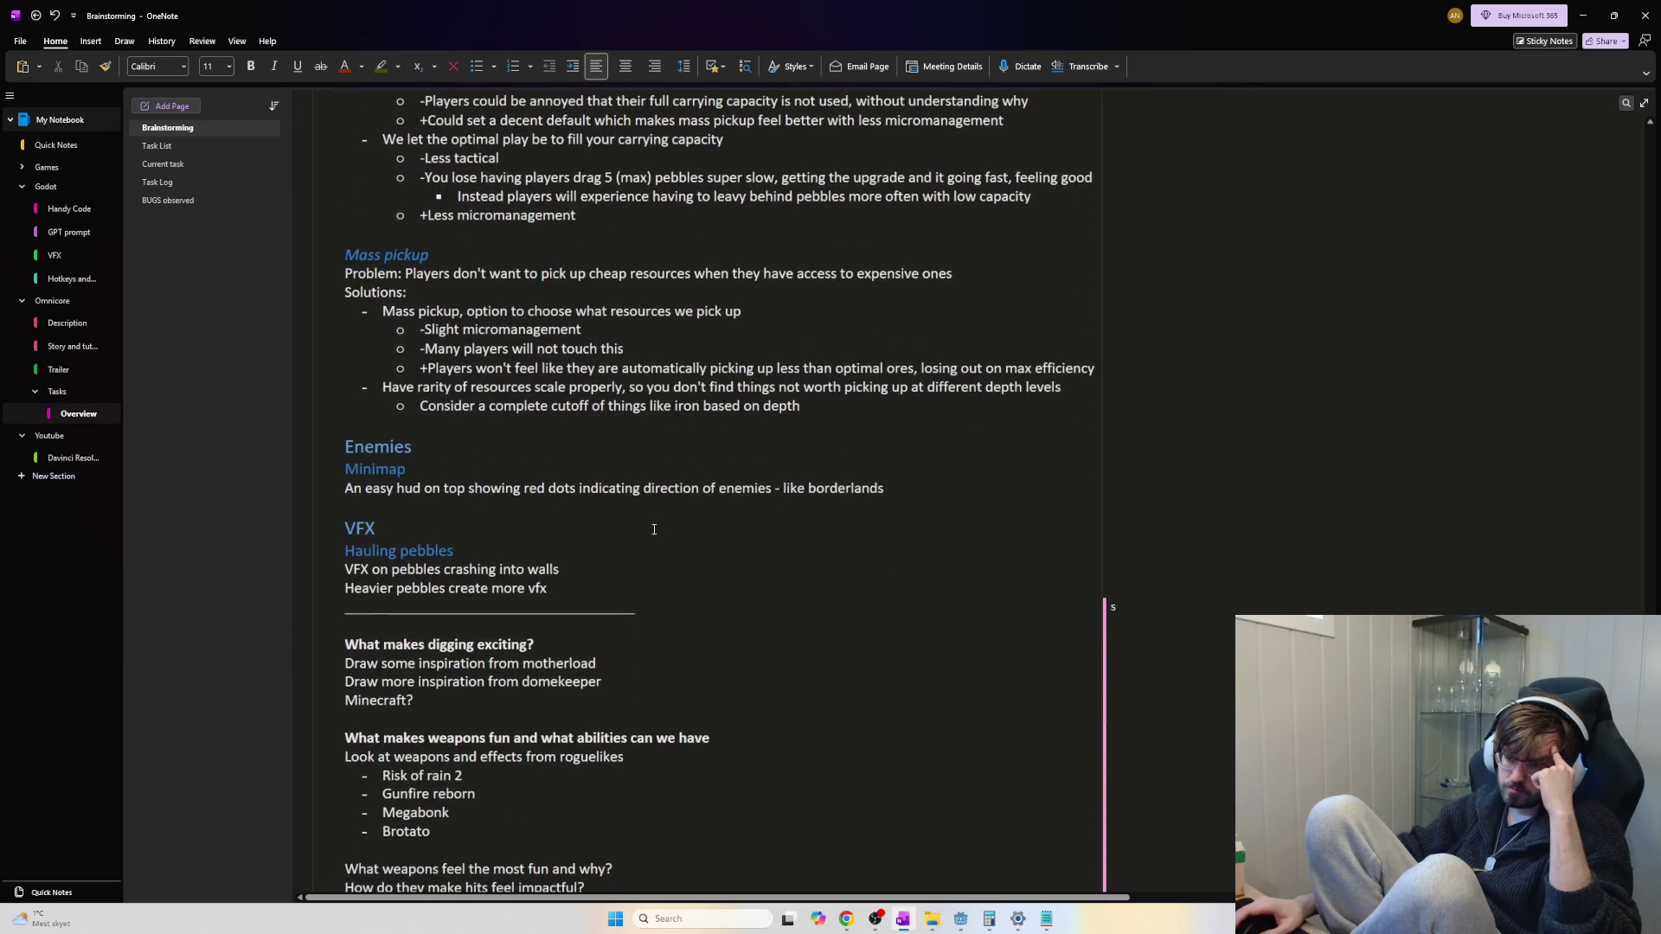
scroll(654, 530, up, 2)
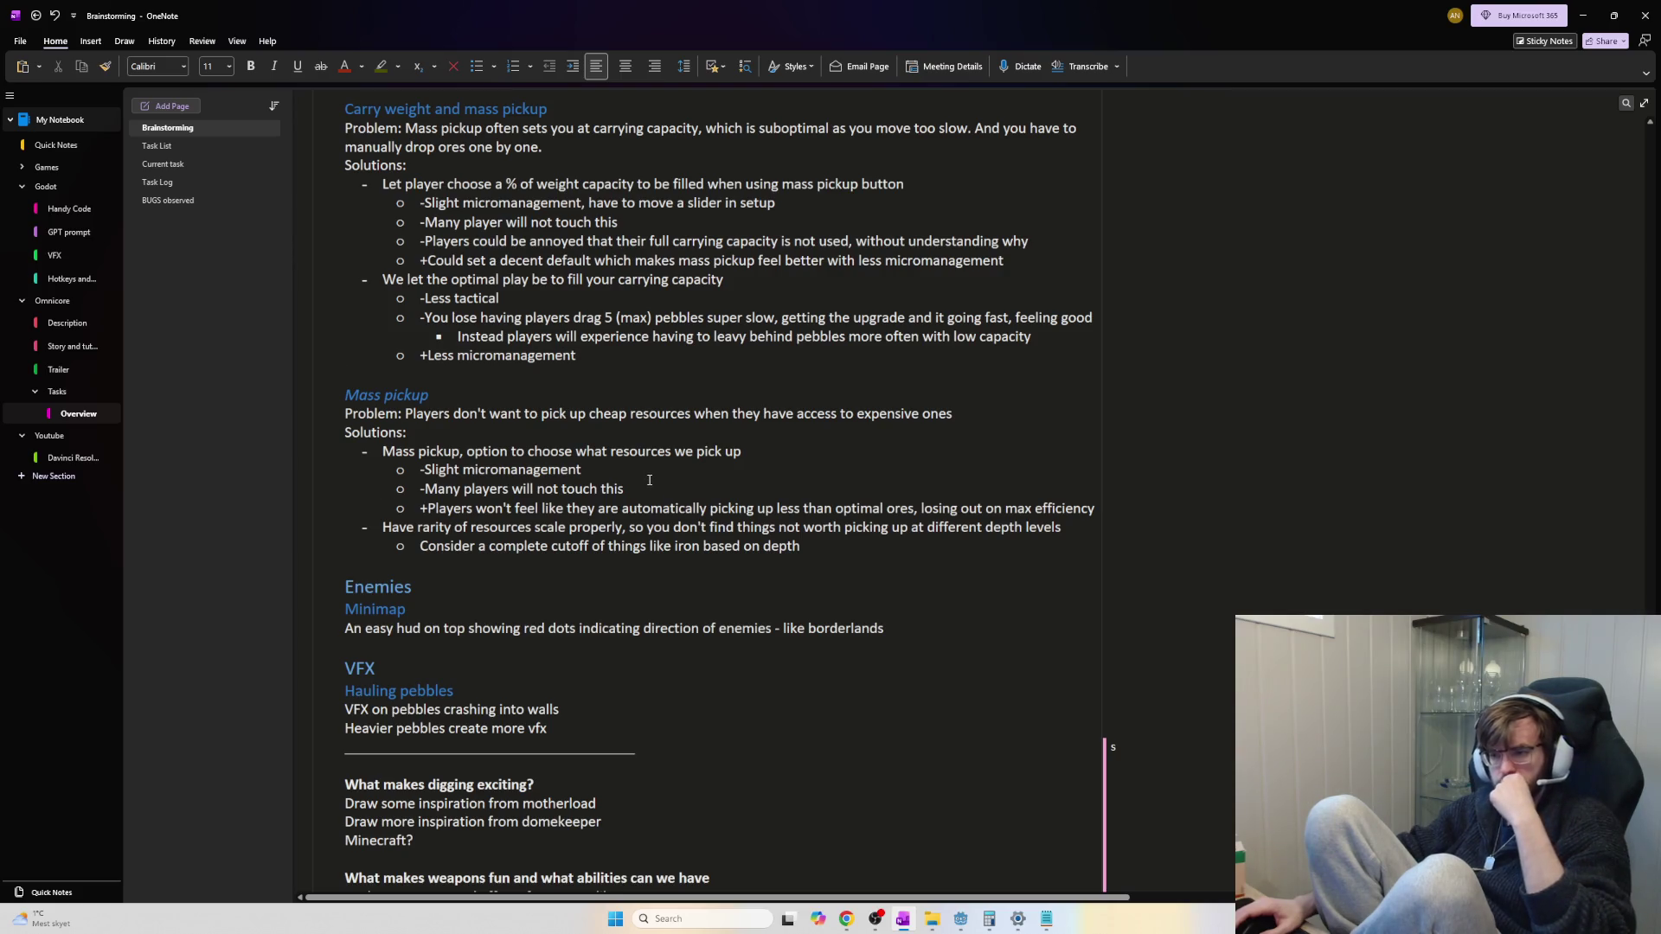
scroll(536, 423, down, 3)
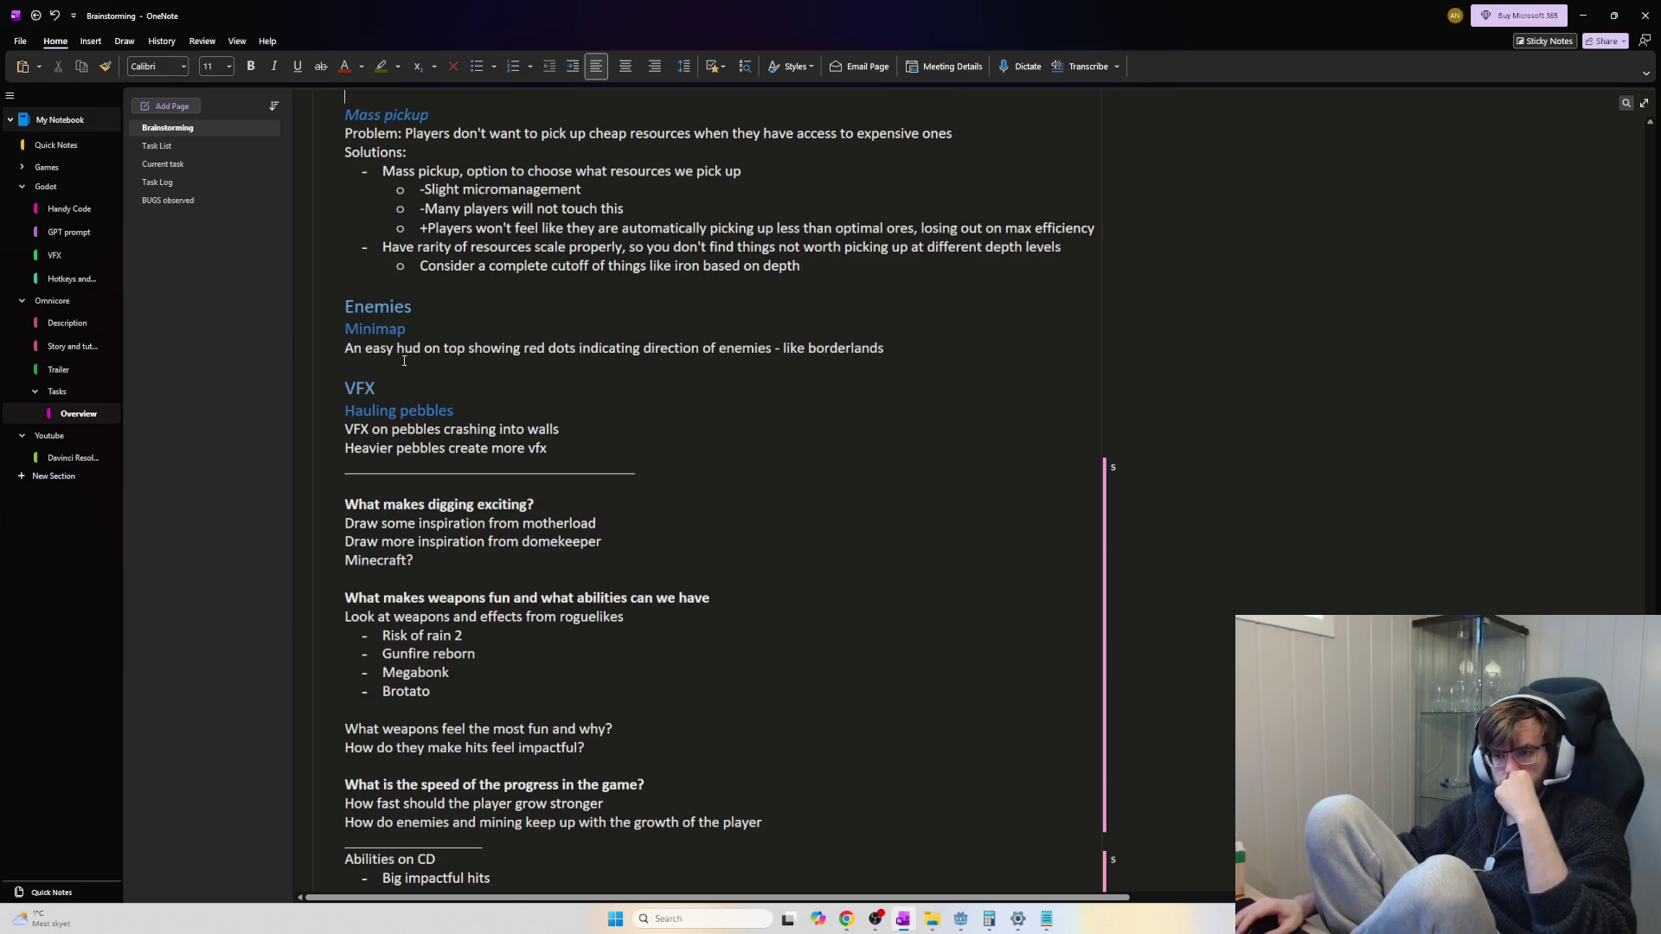
drag(350, 348, 554, 348)
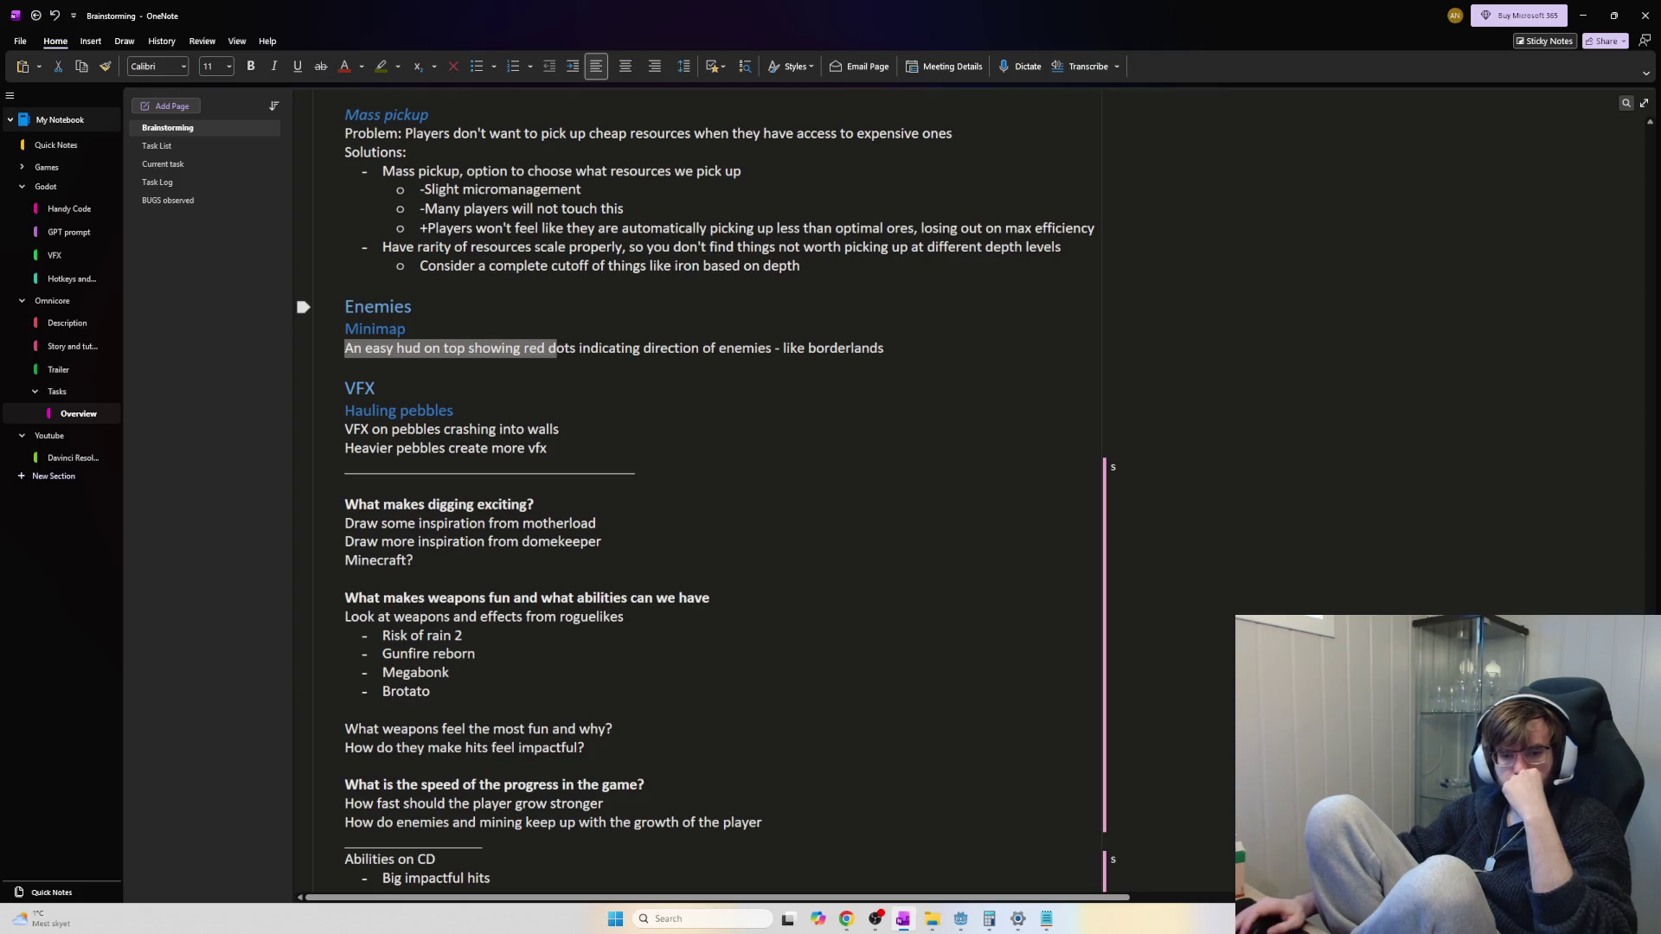
click(846, 919)
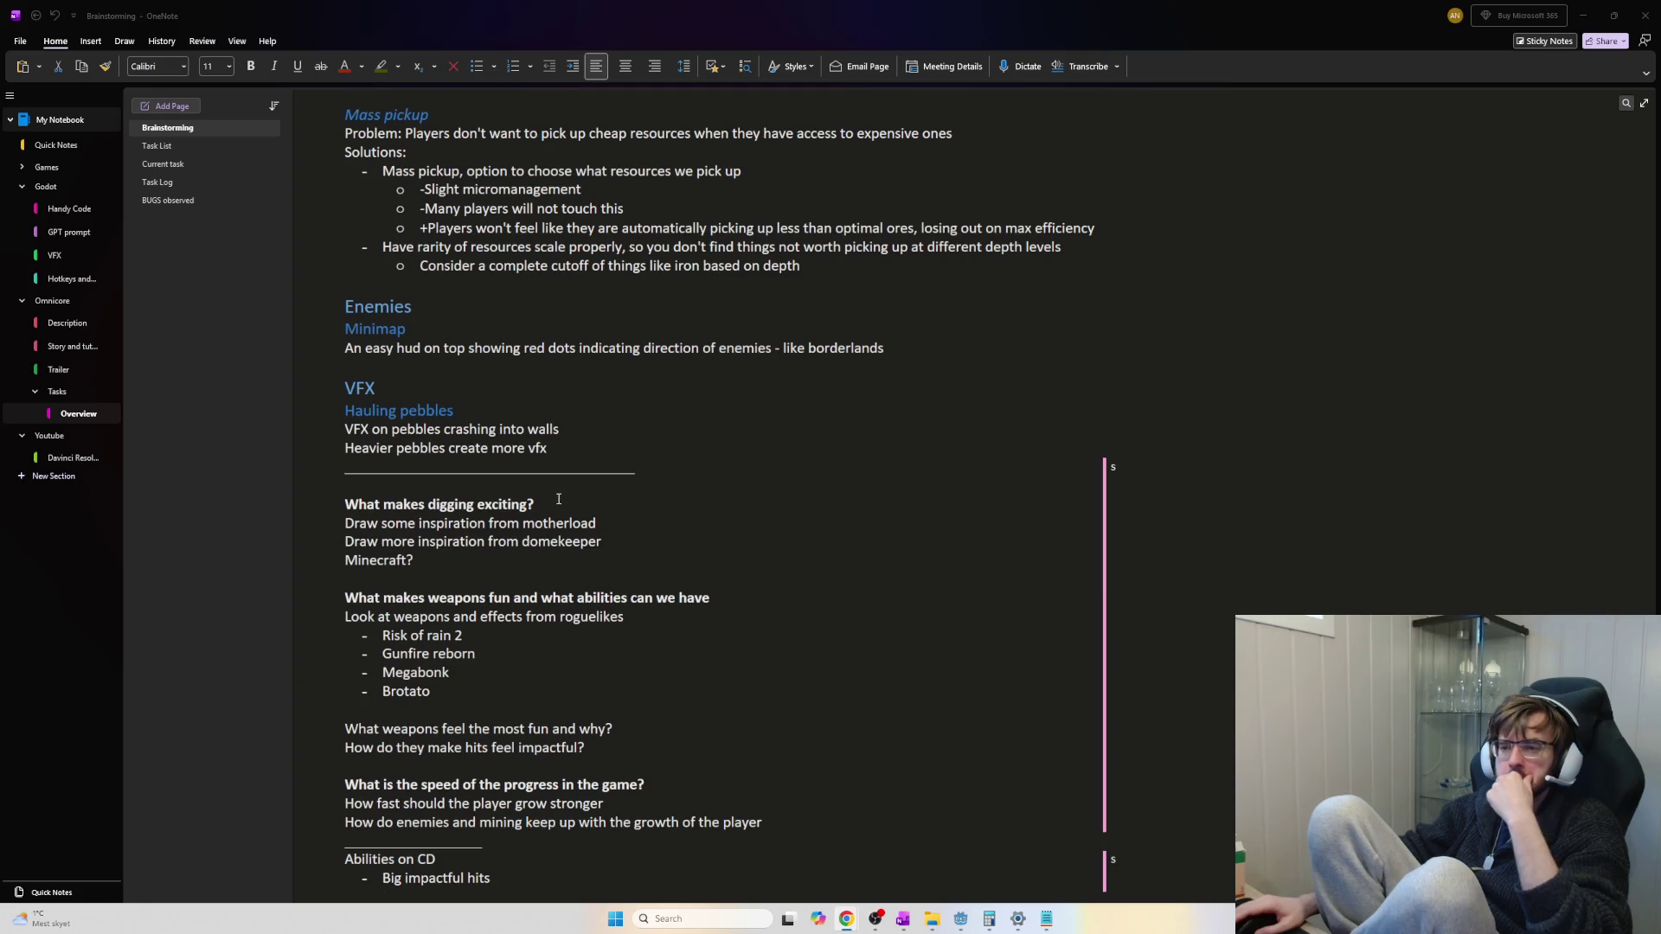
scroll(558, 499, down, 3)
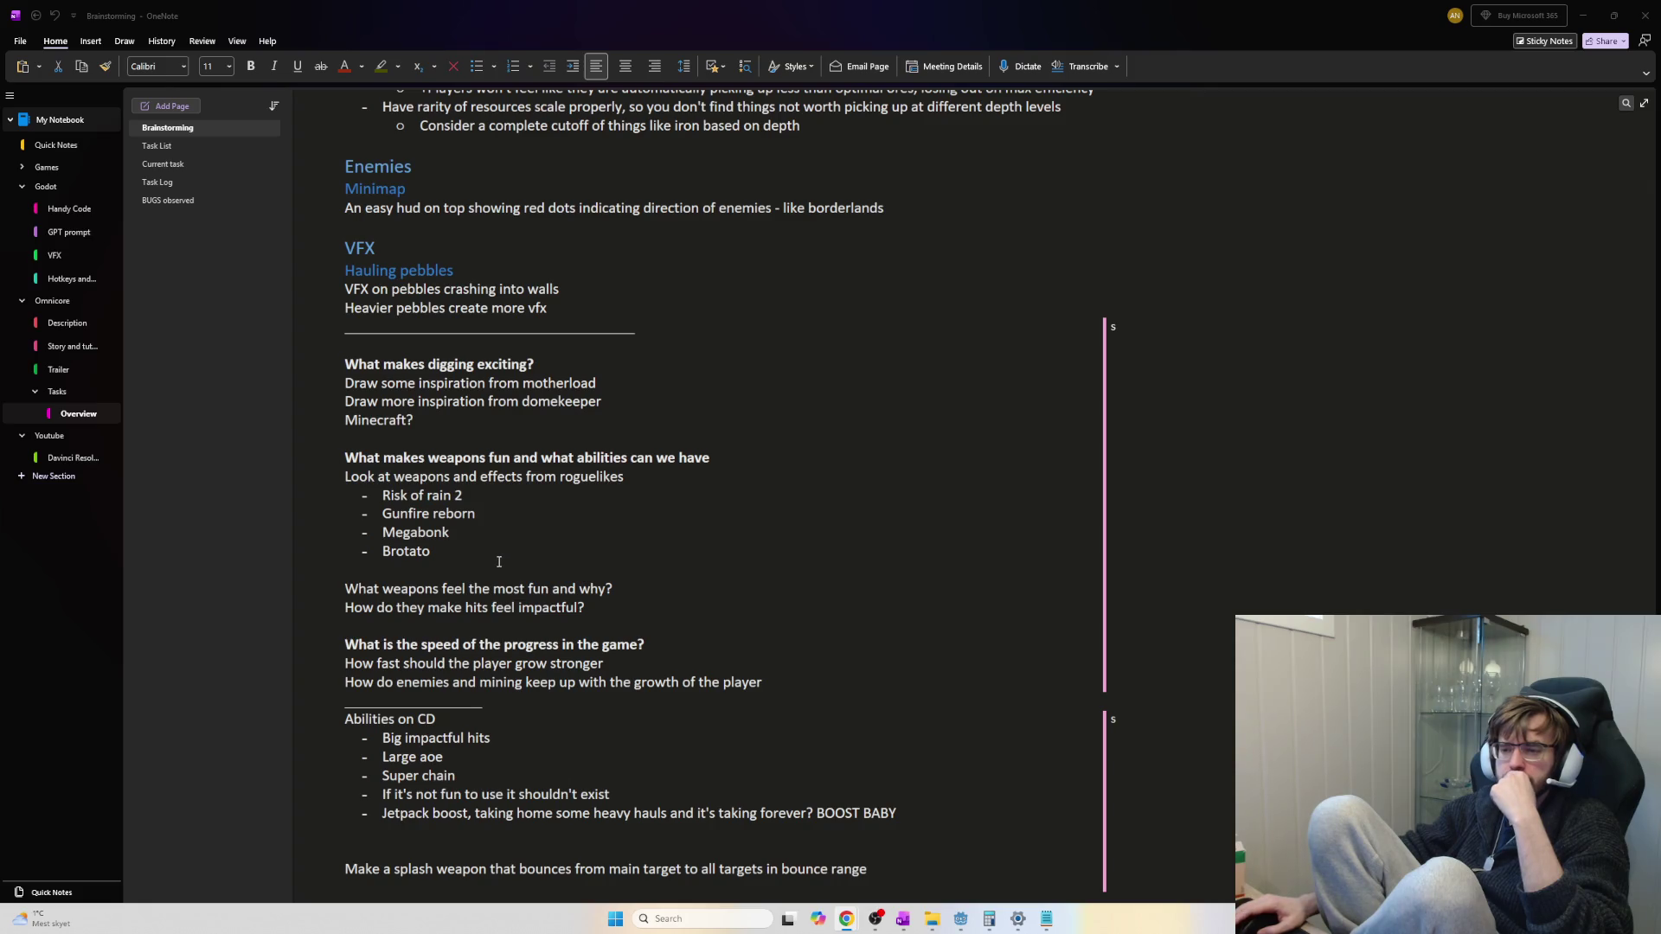
Skim the rest of the brainstorming page, then return to the Godot editor showing mining.gd
scroll(500, 561, down, 3)
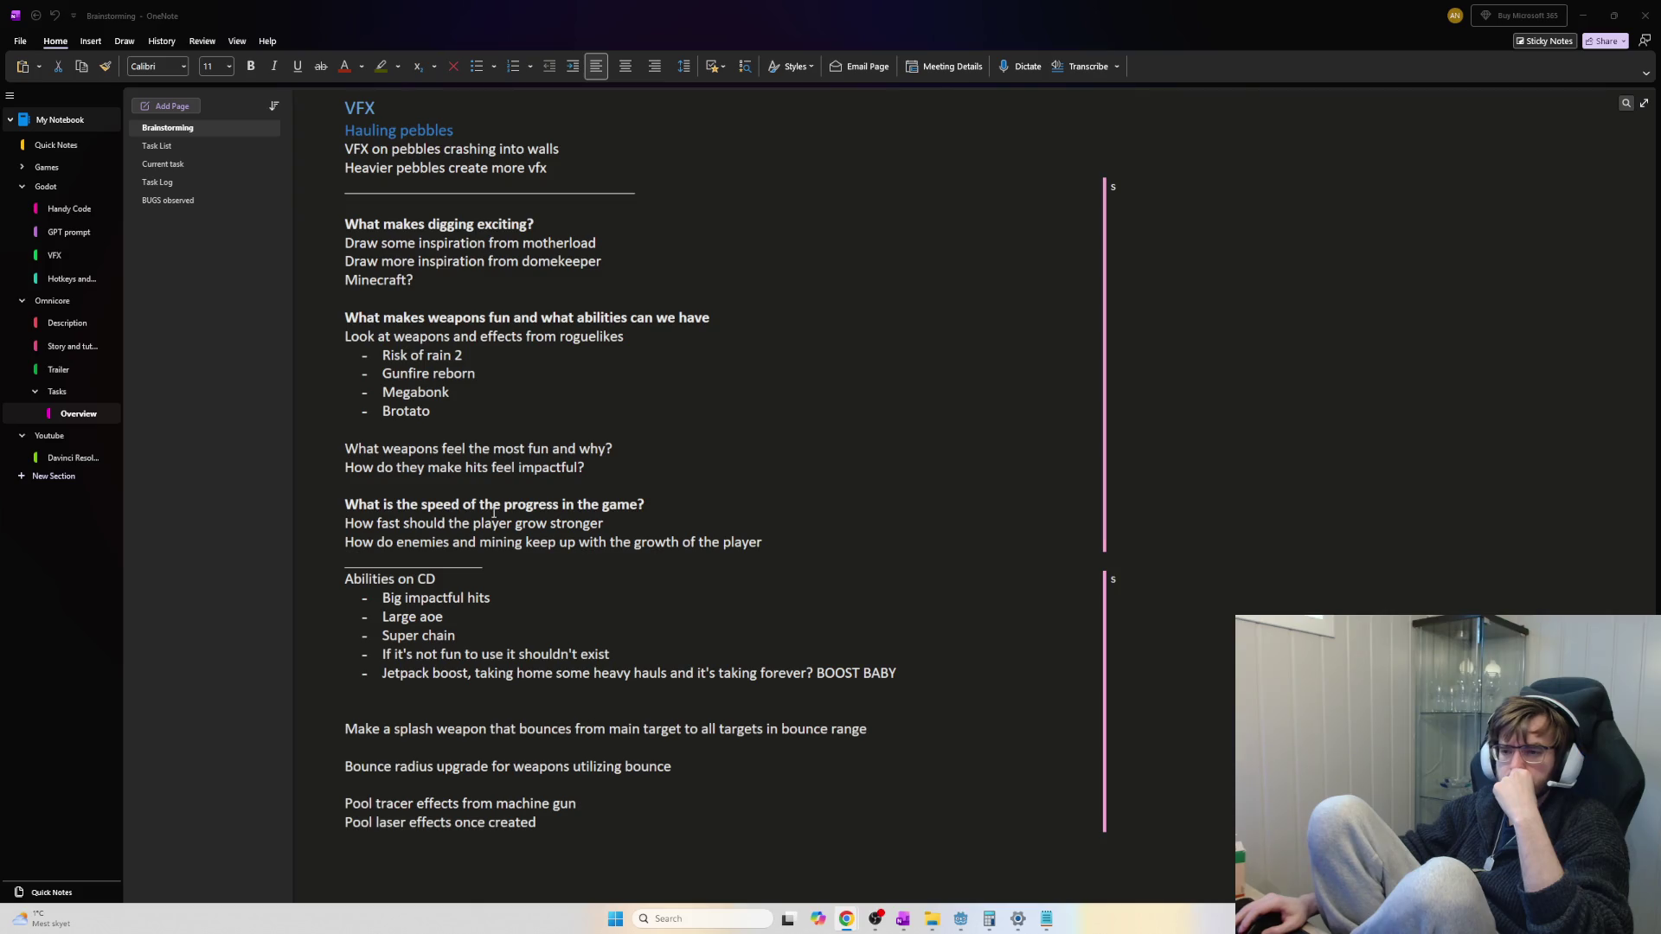
scroll(509, 527, down, 3)
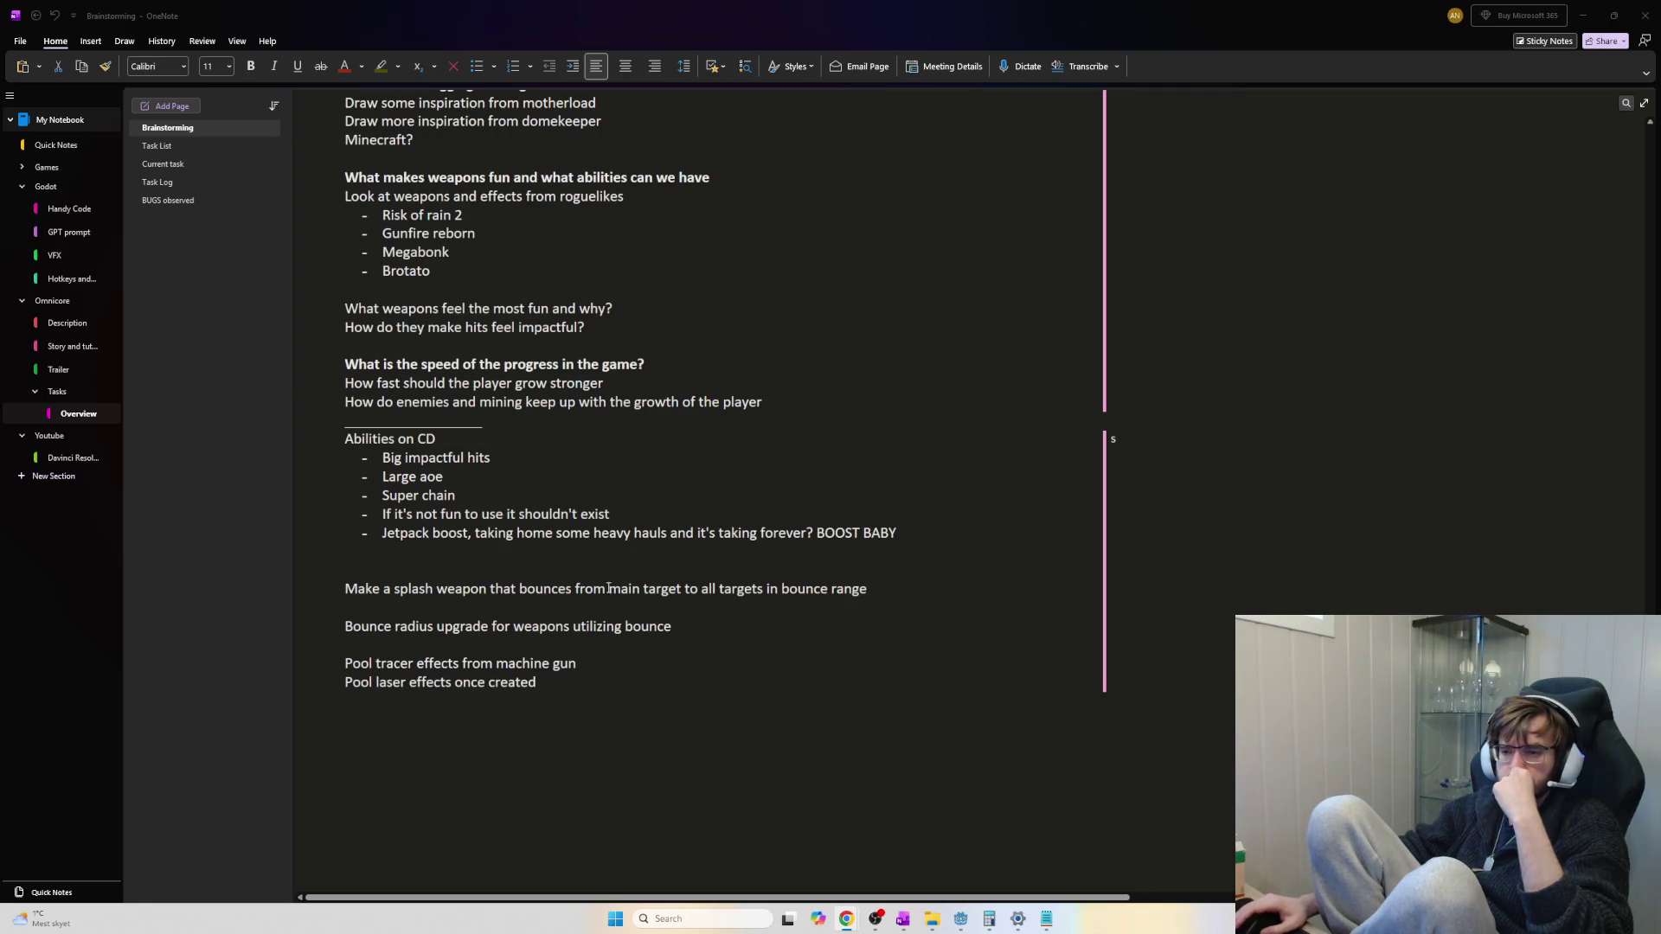
scroll(1082, 571, up, 12)
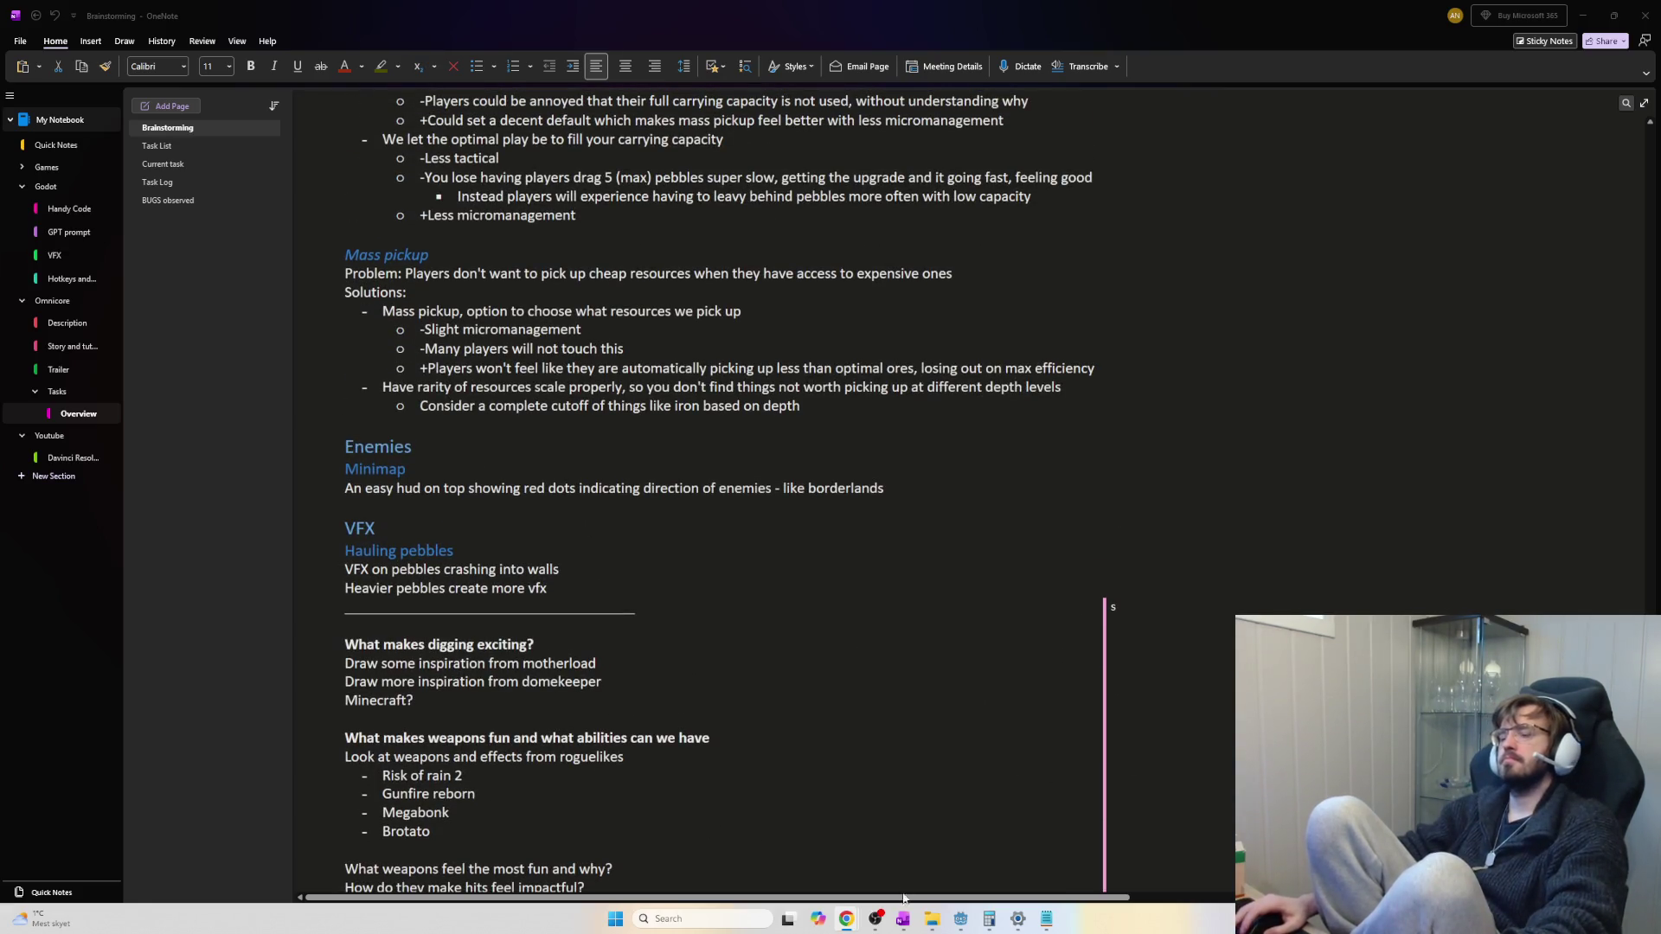
click(962, 920)
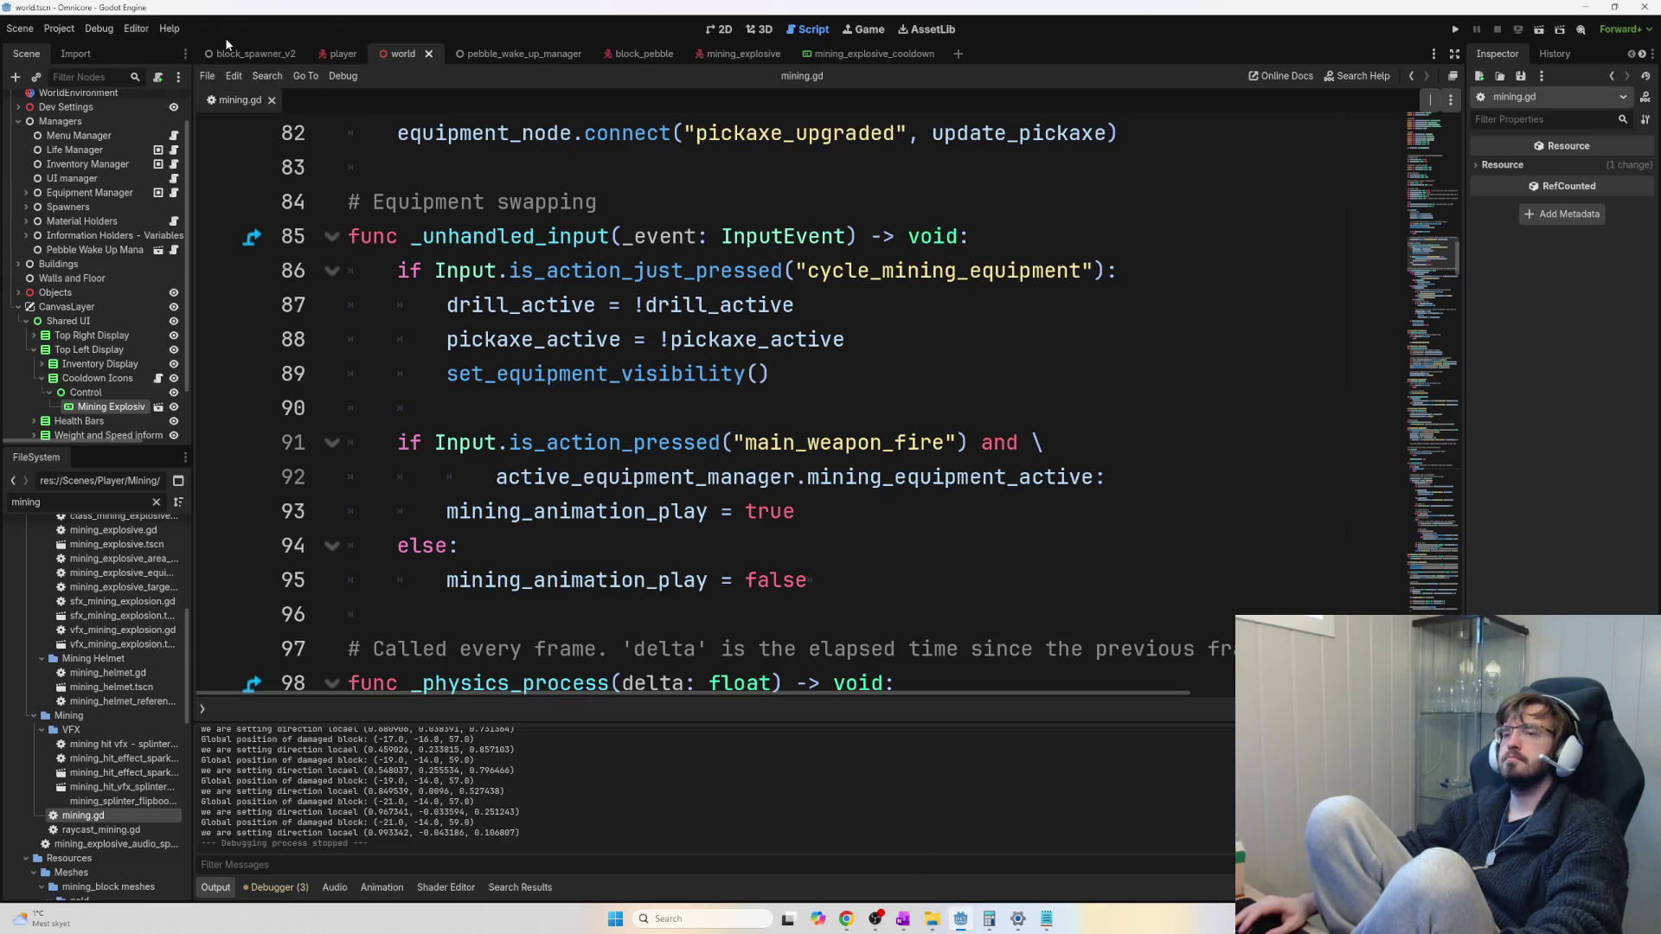
Open the block_spawner_v2 scene's Block Spawner V2 and Chunk Creator scripts, then select Chunk Creator
click(251, 53)
click(181, 102)
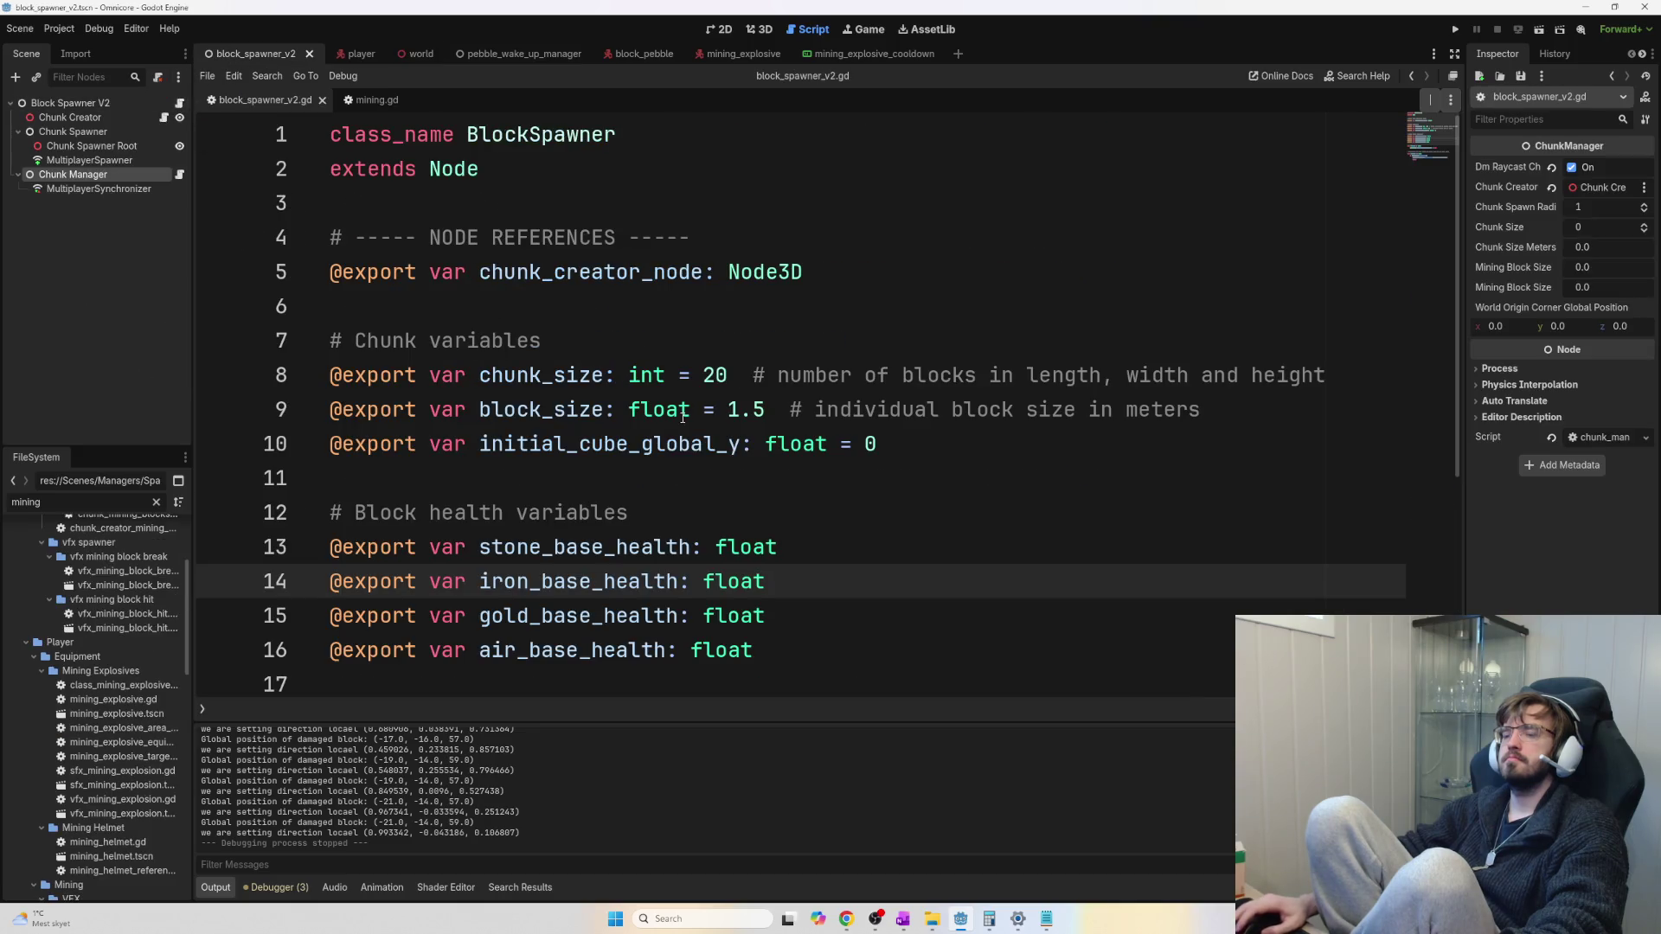
scroll(718, 450, down, 3)
scroll(740, 445, up, 4)
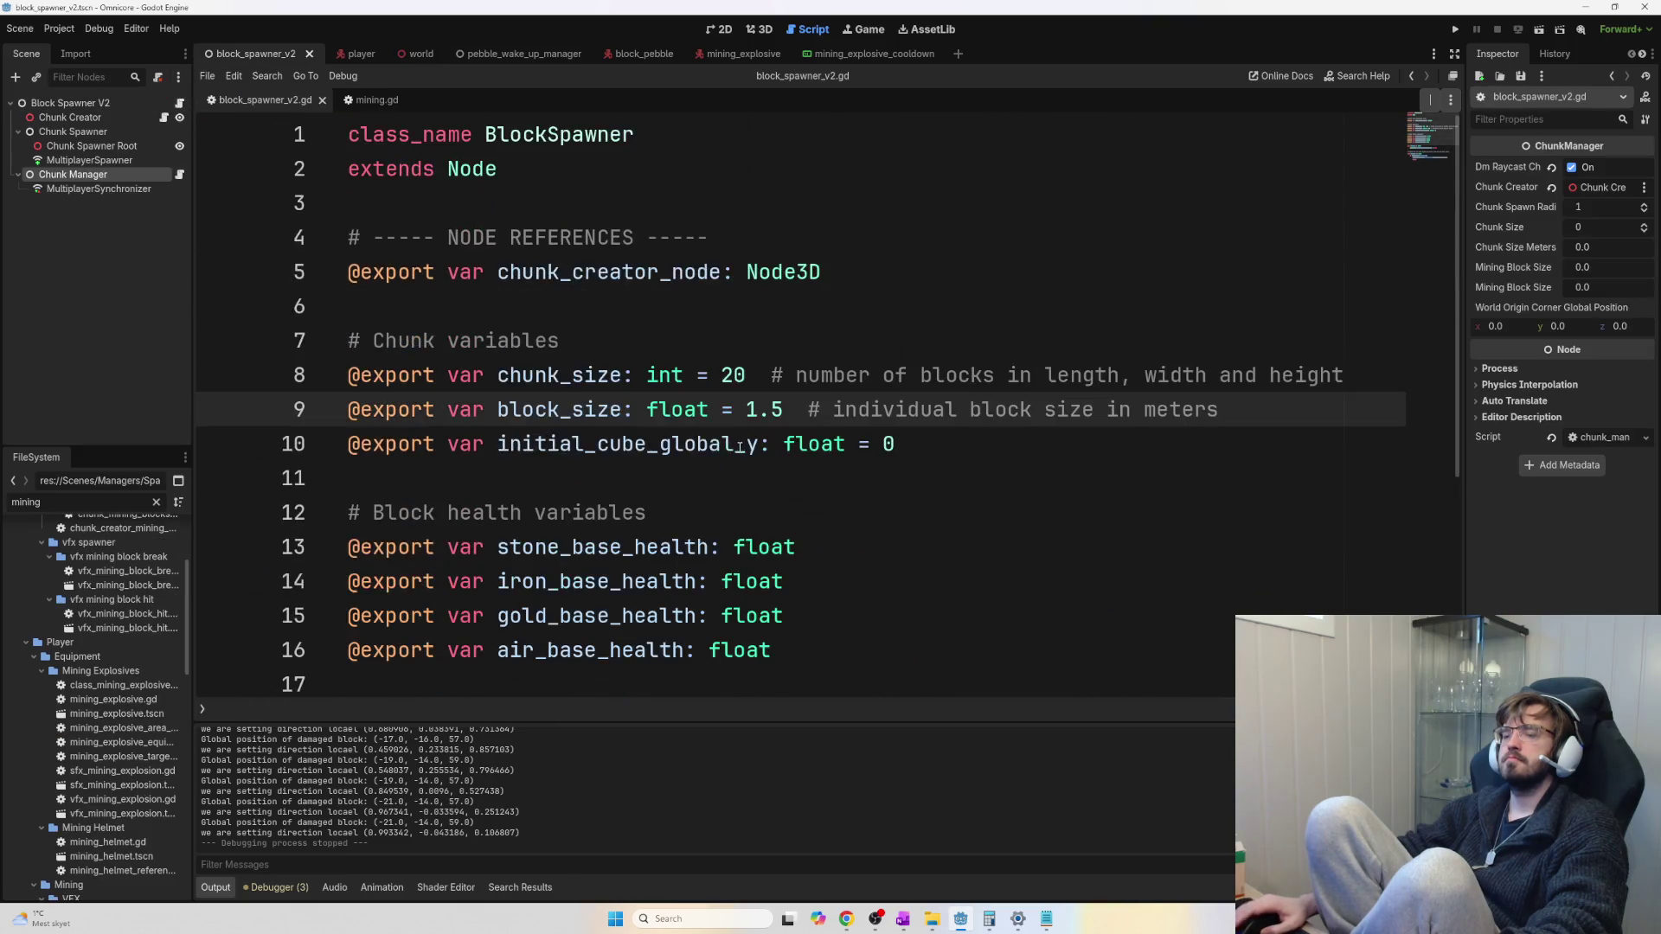
click(164, 118)
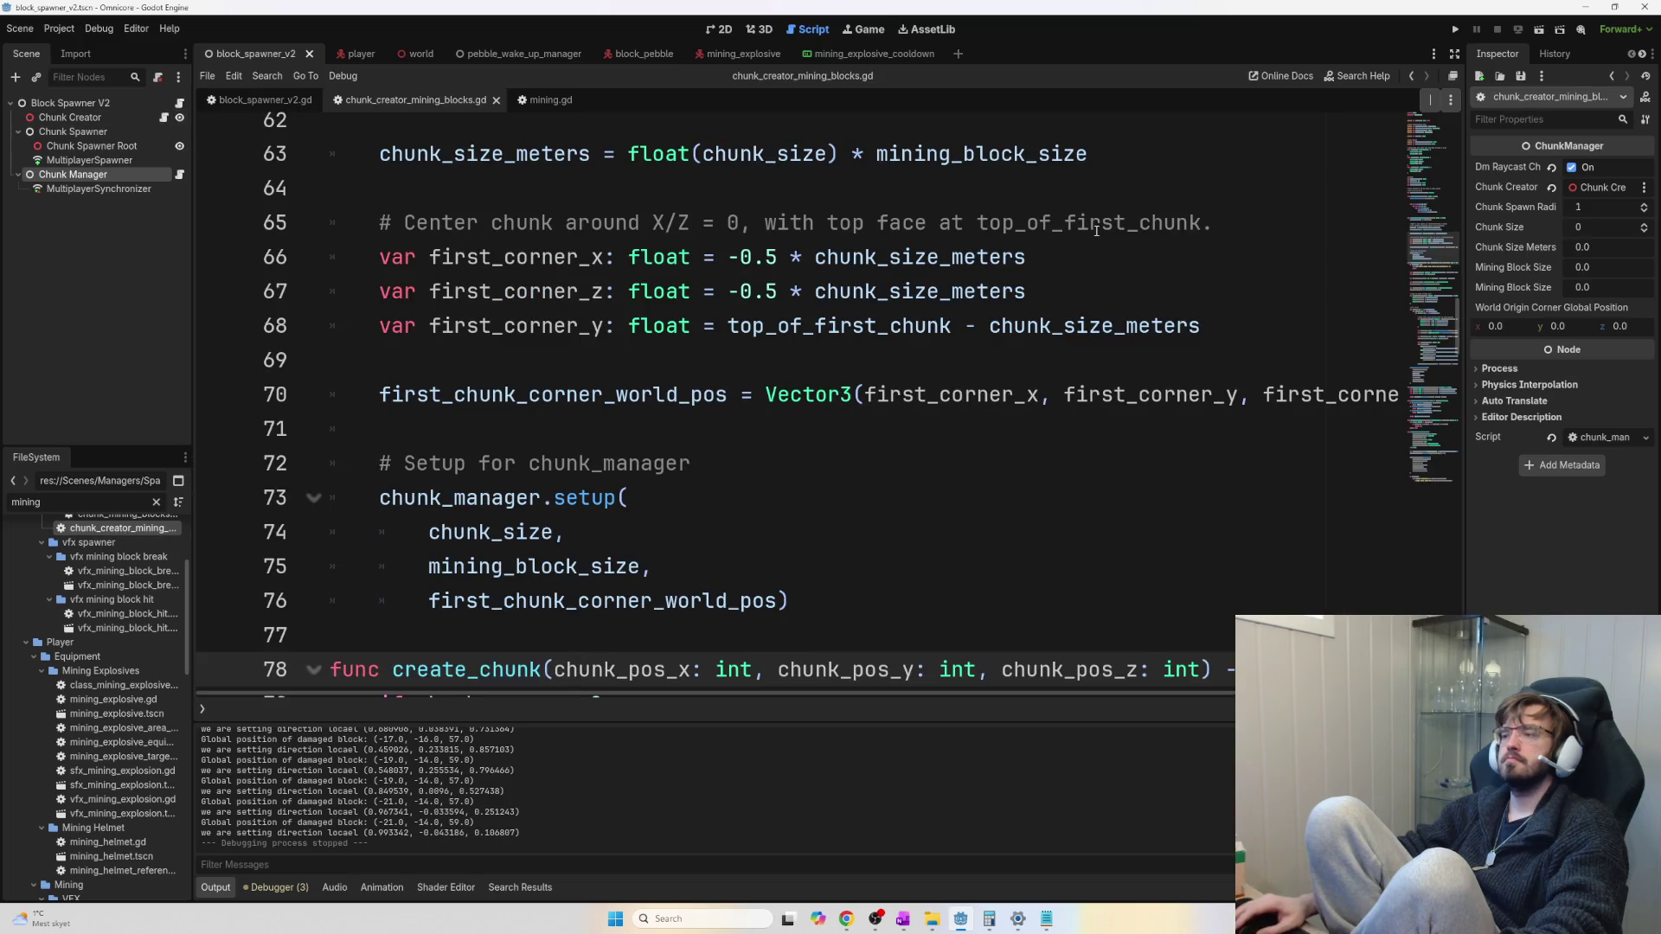
click(69, 117)
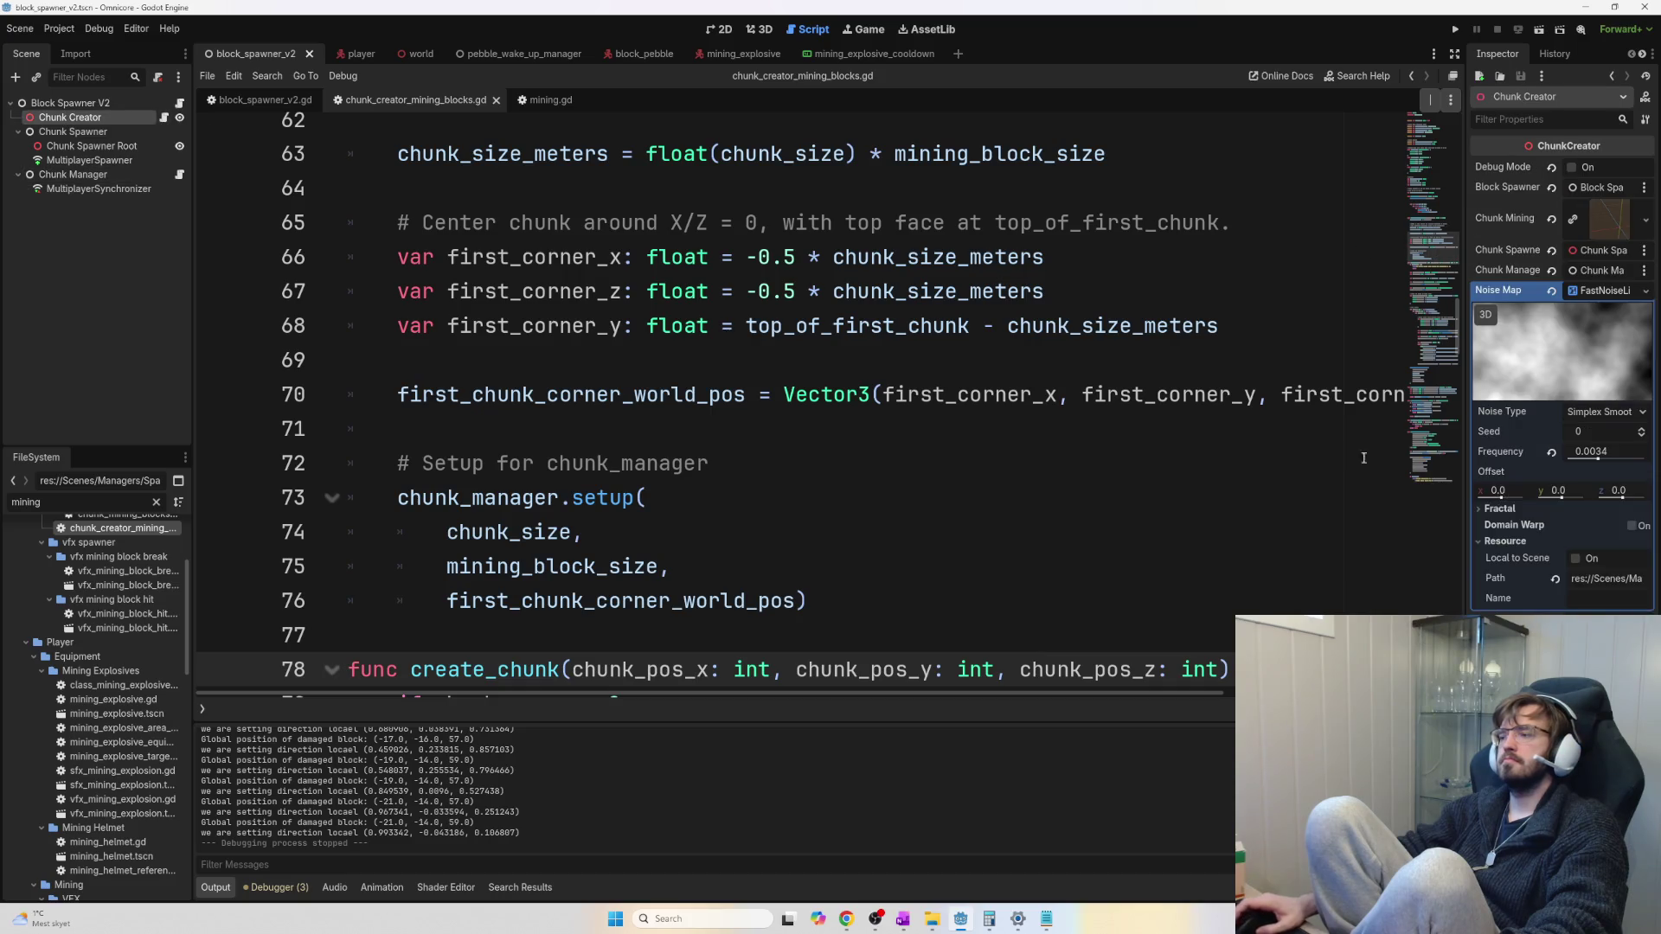
Raise the Chunk Creator's Noise Map Frequency from 0.0034 to 0.2129 and run the game
drag(1600, 463, 1635, 462)
click(865, 428)
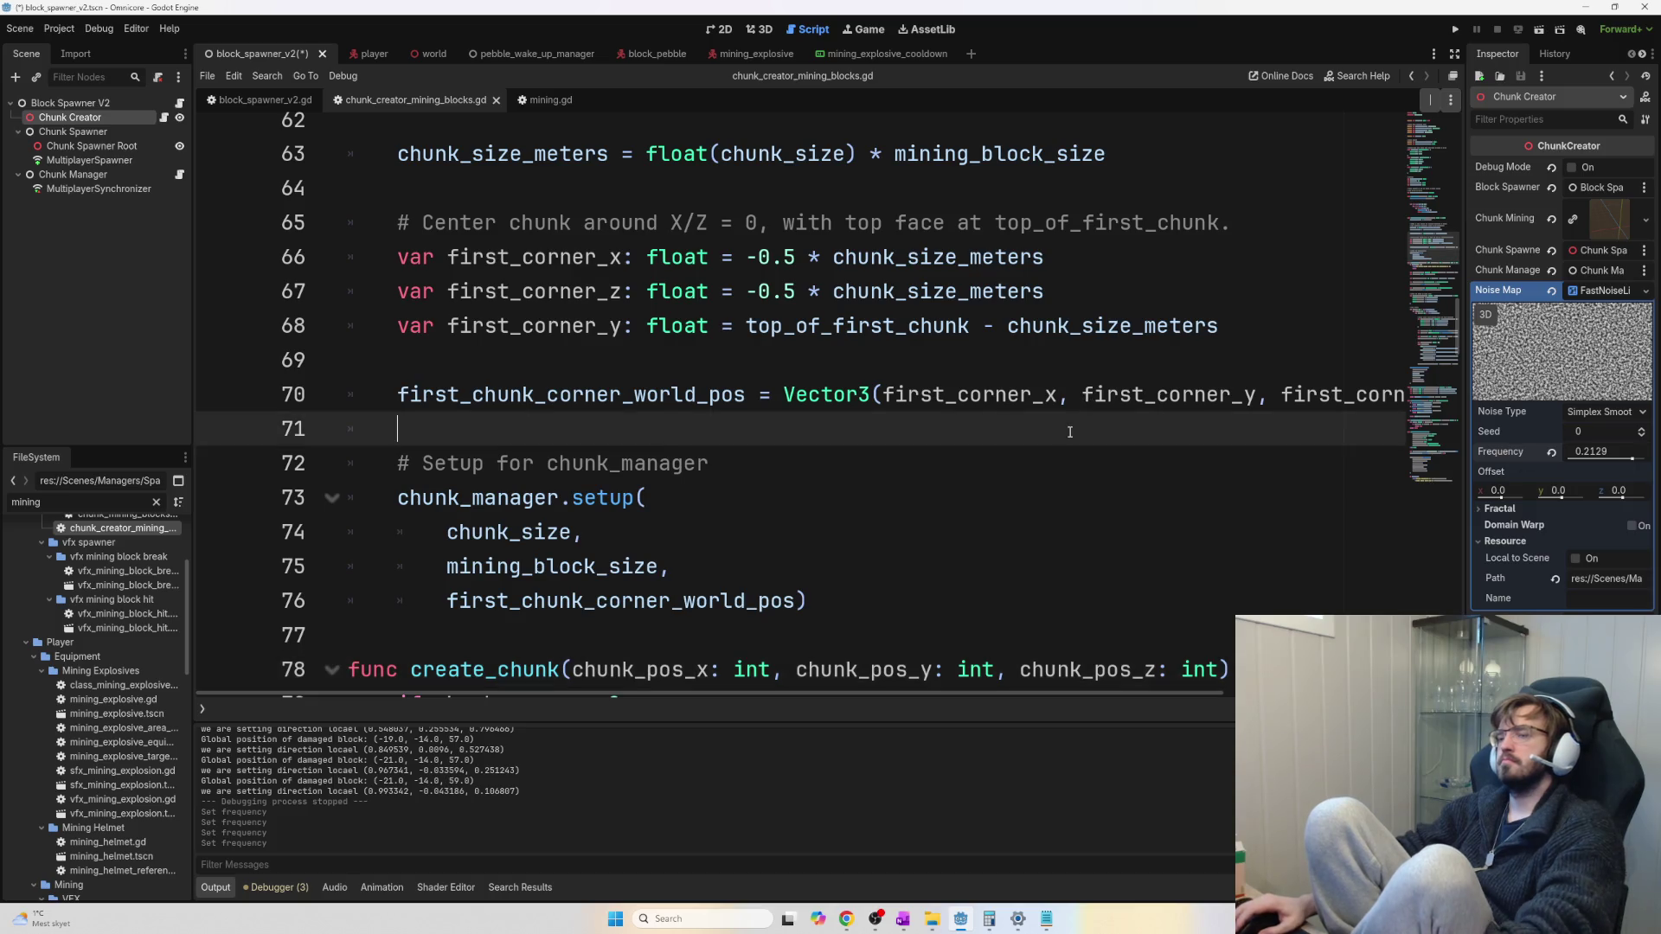
key(F5)
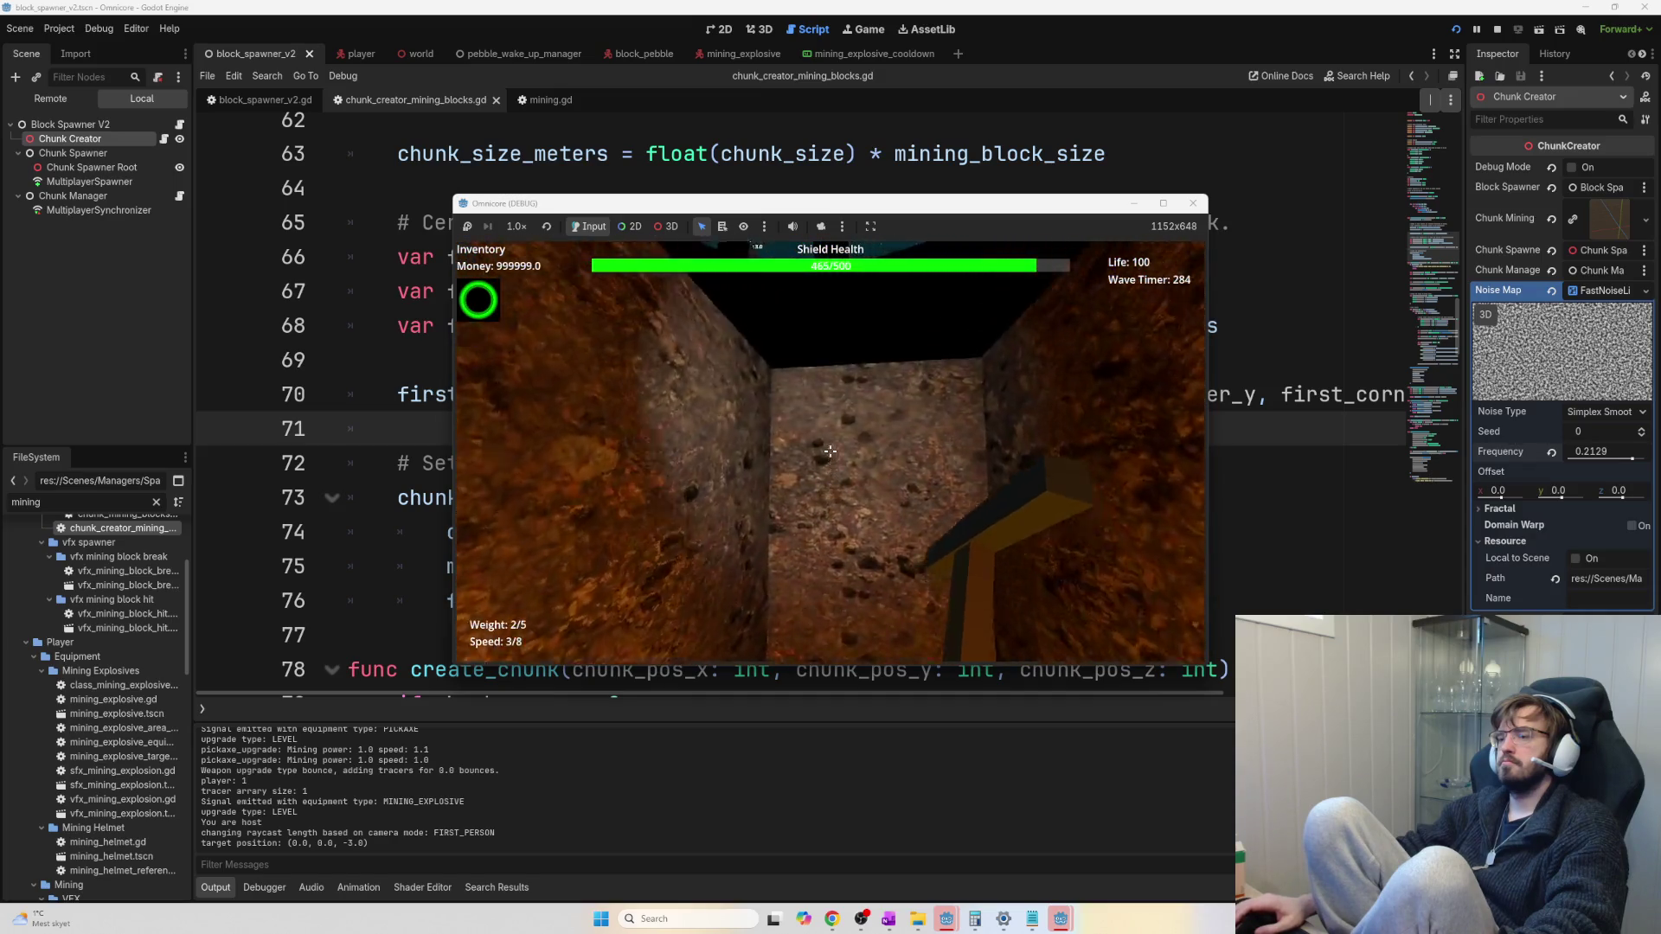
Leave the running game and scroll chunk_creator_mining_blocks.gd up to the AIR_RANGES entries
key(alt+Tab)
triple_click(399, 273)
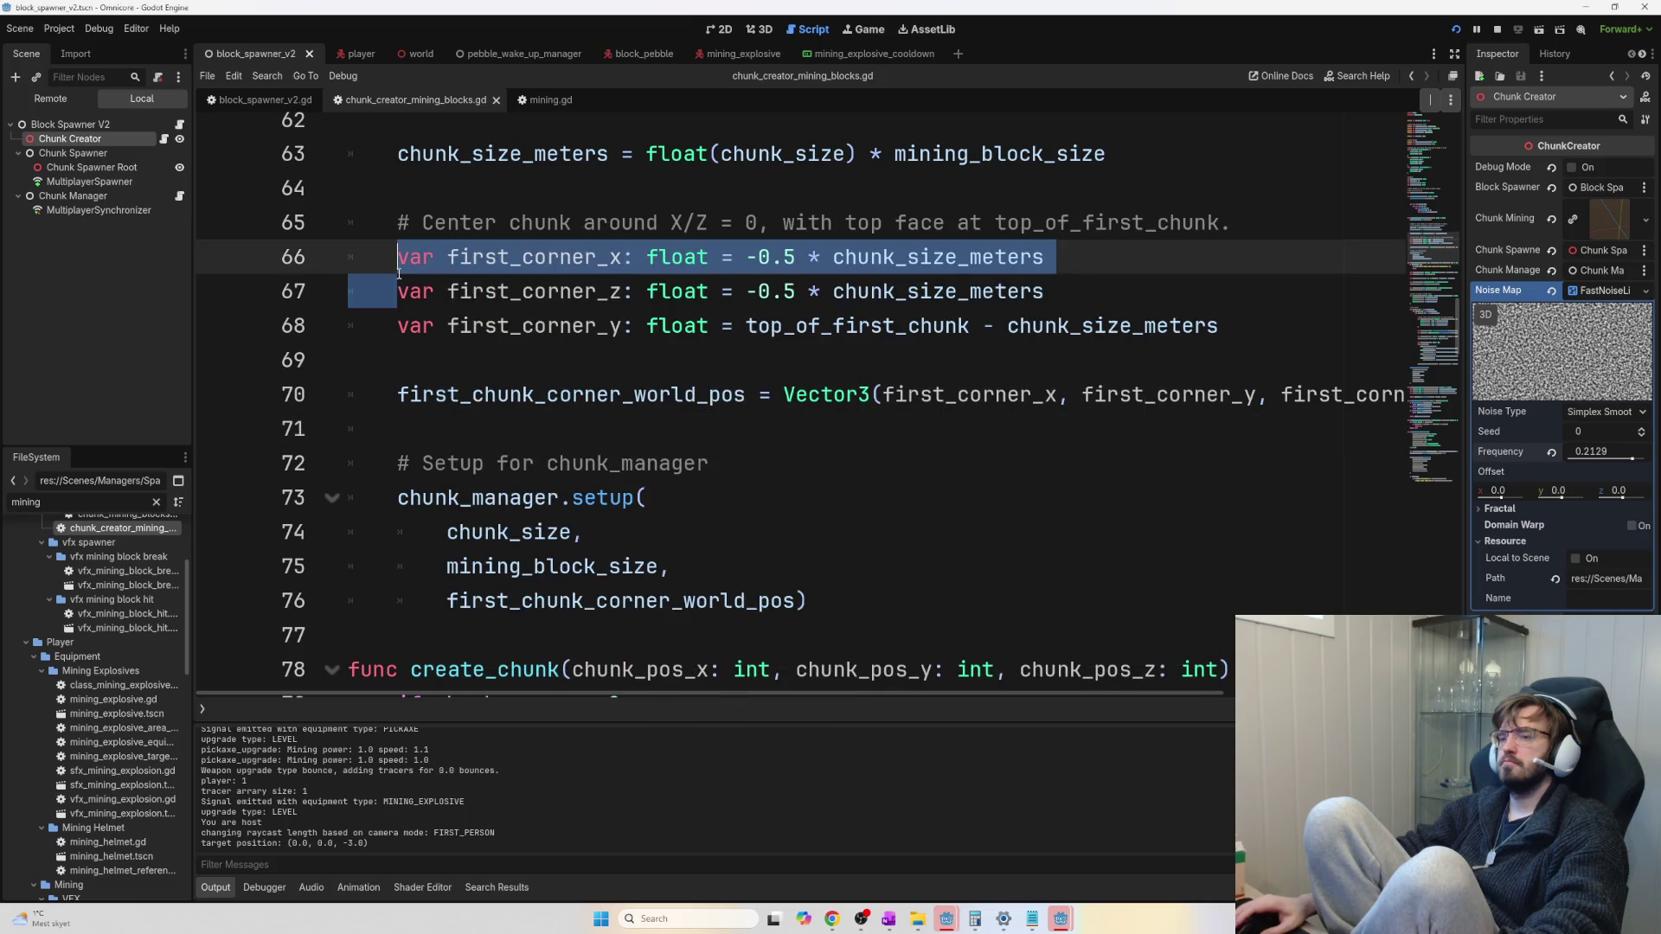
scroll(612, 381, down, 3)
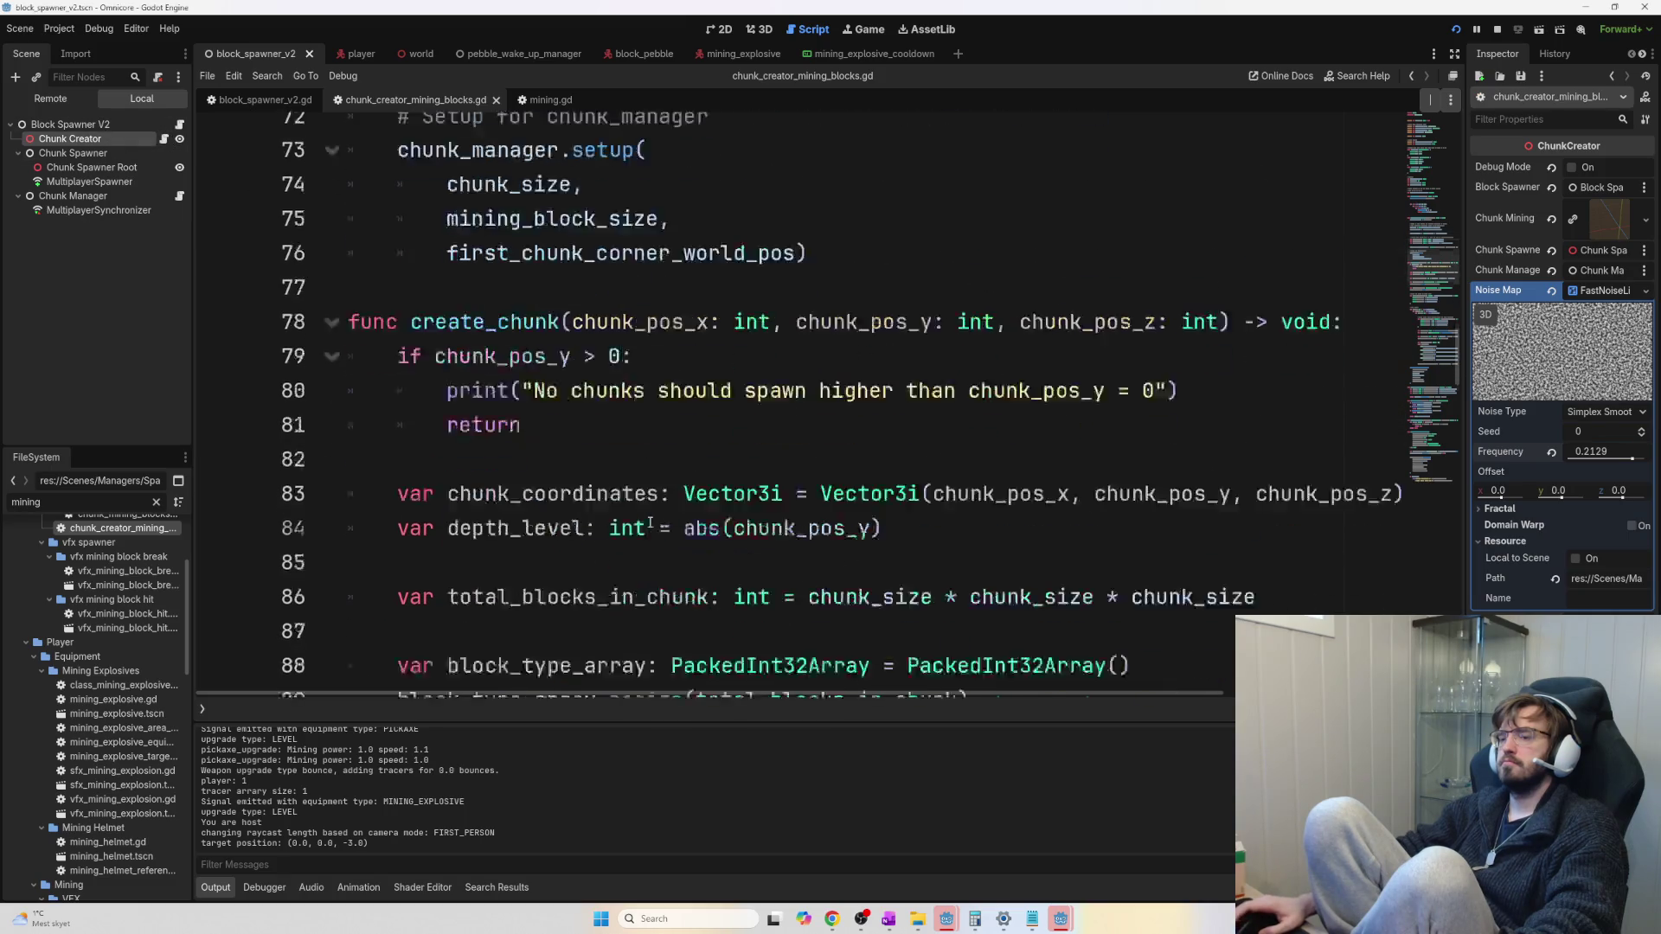
scroll(1319, 398, up, 3)
mouse_move(1458, 327)
mouse_down()
mouse_move(1496, 126)
mouse_move(1462, 183)
mouse_up()
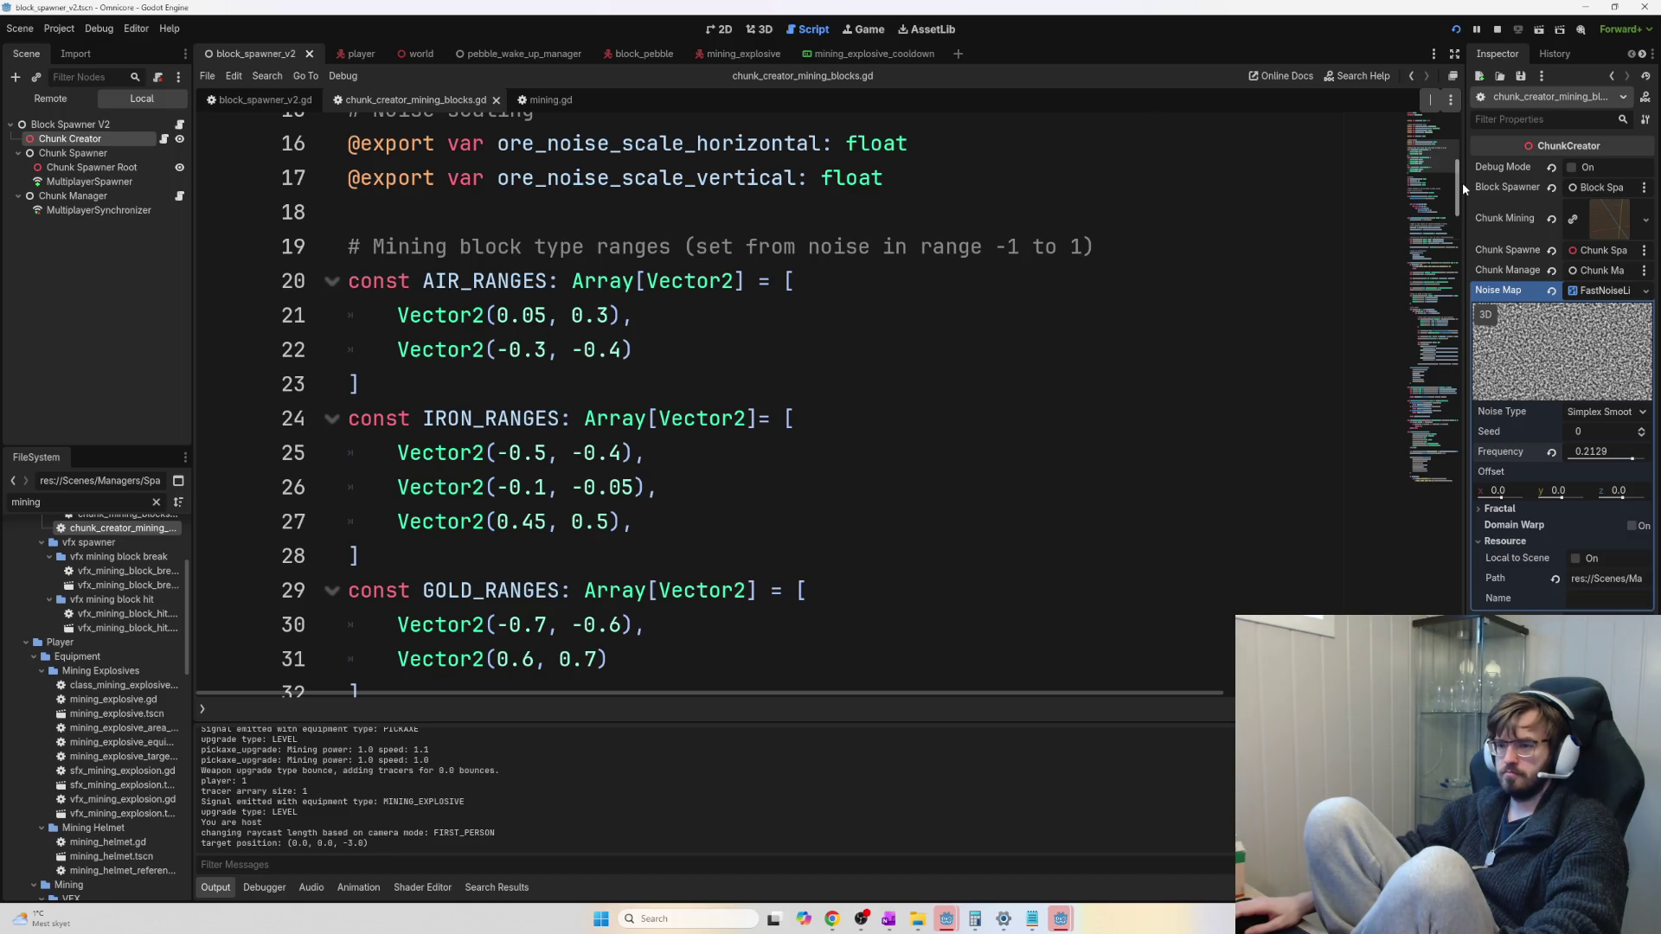
Change the first AIR_RANGES entry on line 21 to Vector2(0.05, 0.15) and relaunch the game
click(608, 315)
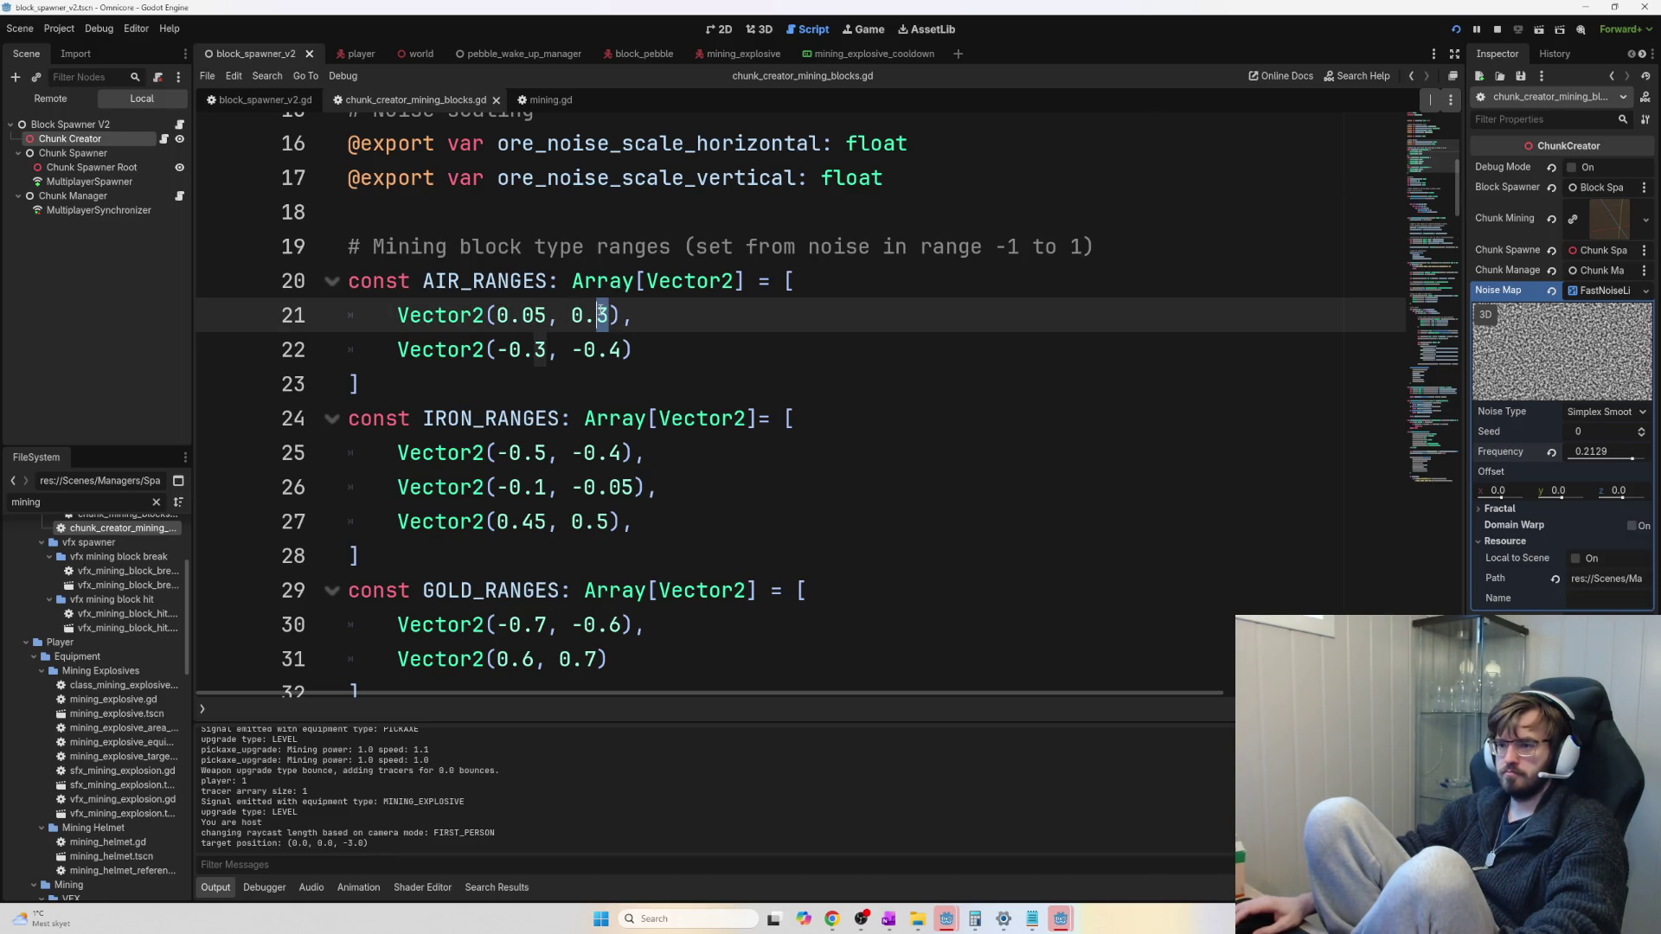
text(1)
key(Right)
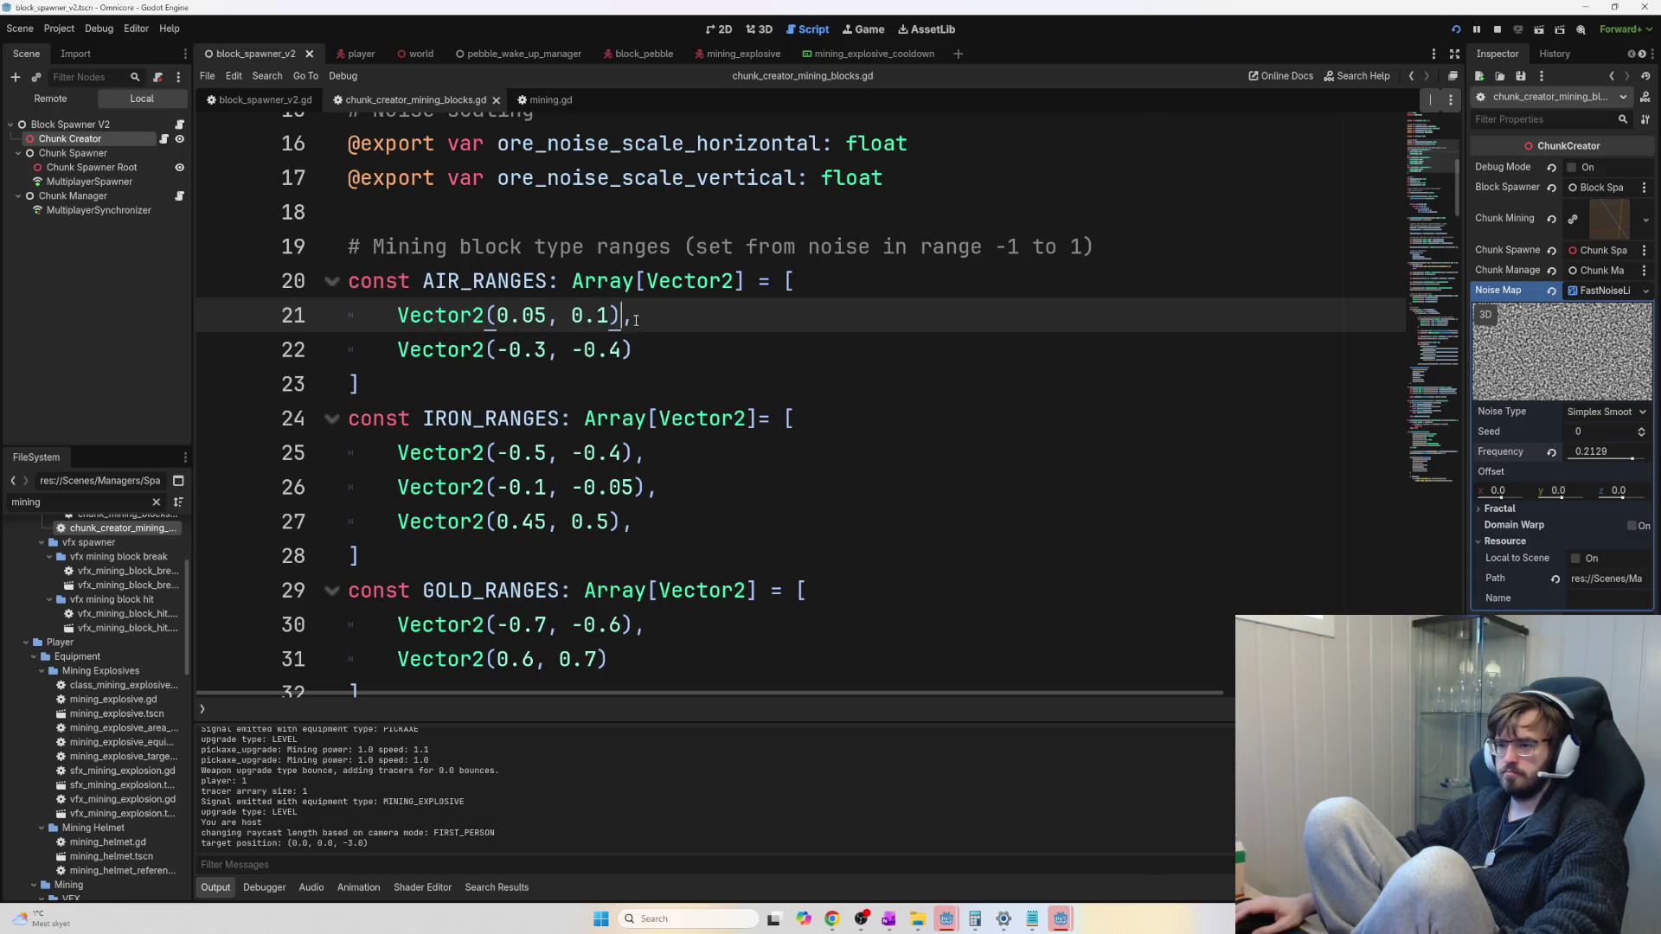
click(710, 343)
click(607, 315)
text(5)
click(725, 349)
key(F5)
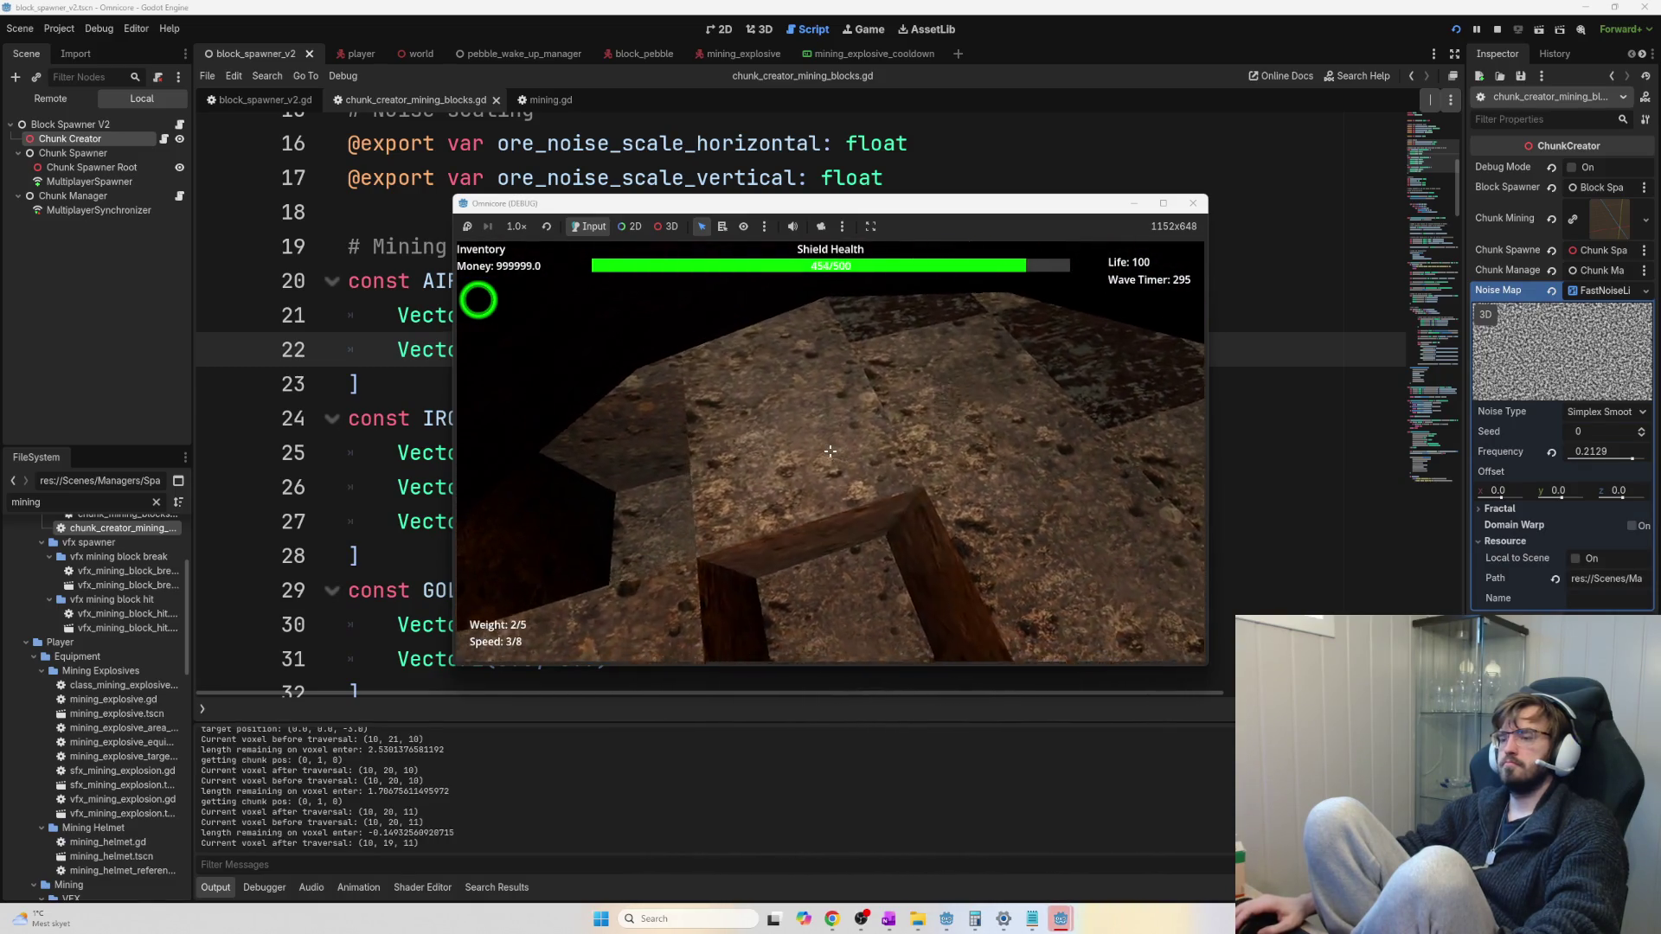
Dig through the rock blocks with the pickaxe and break open an iron ore block
click(830, 451)
click(829, 450)
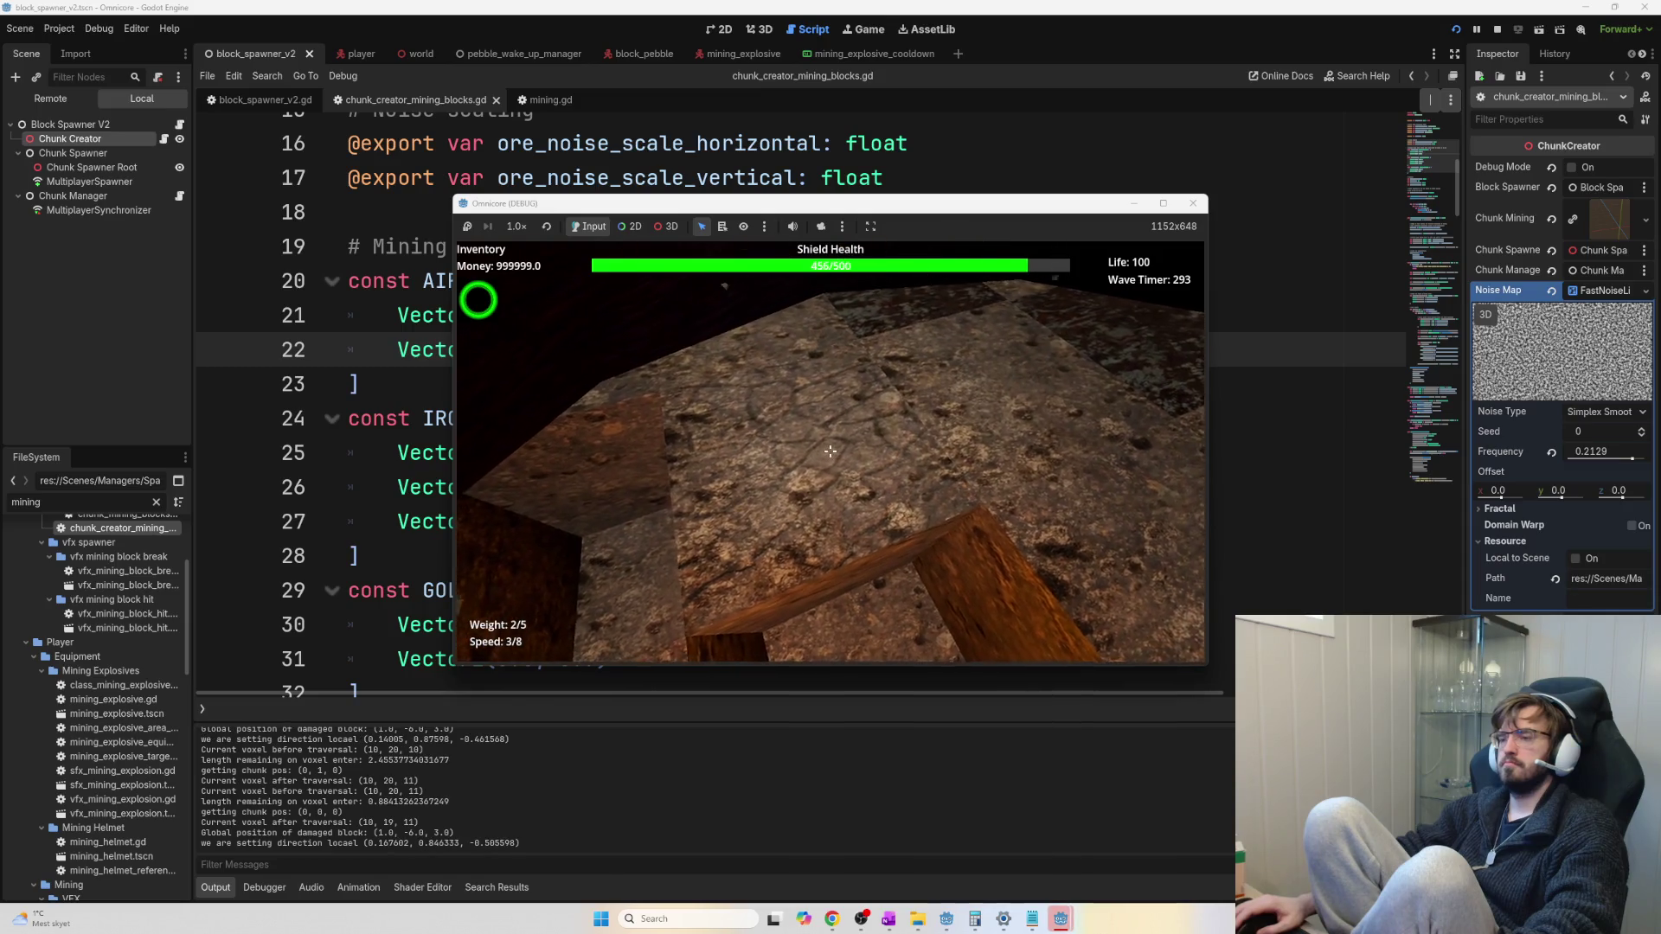
click(829, 451)
click(830, 451)
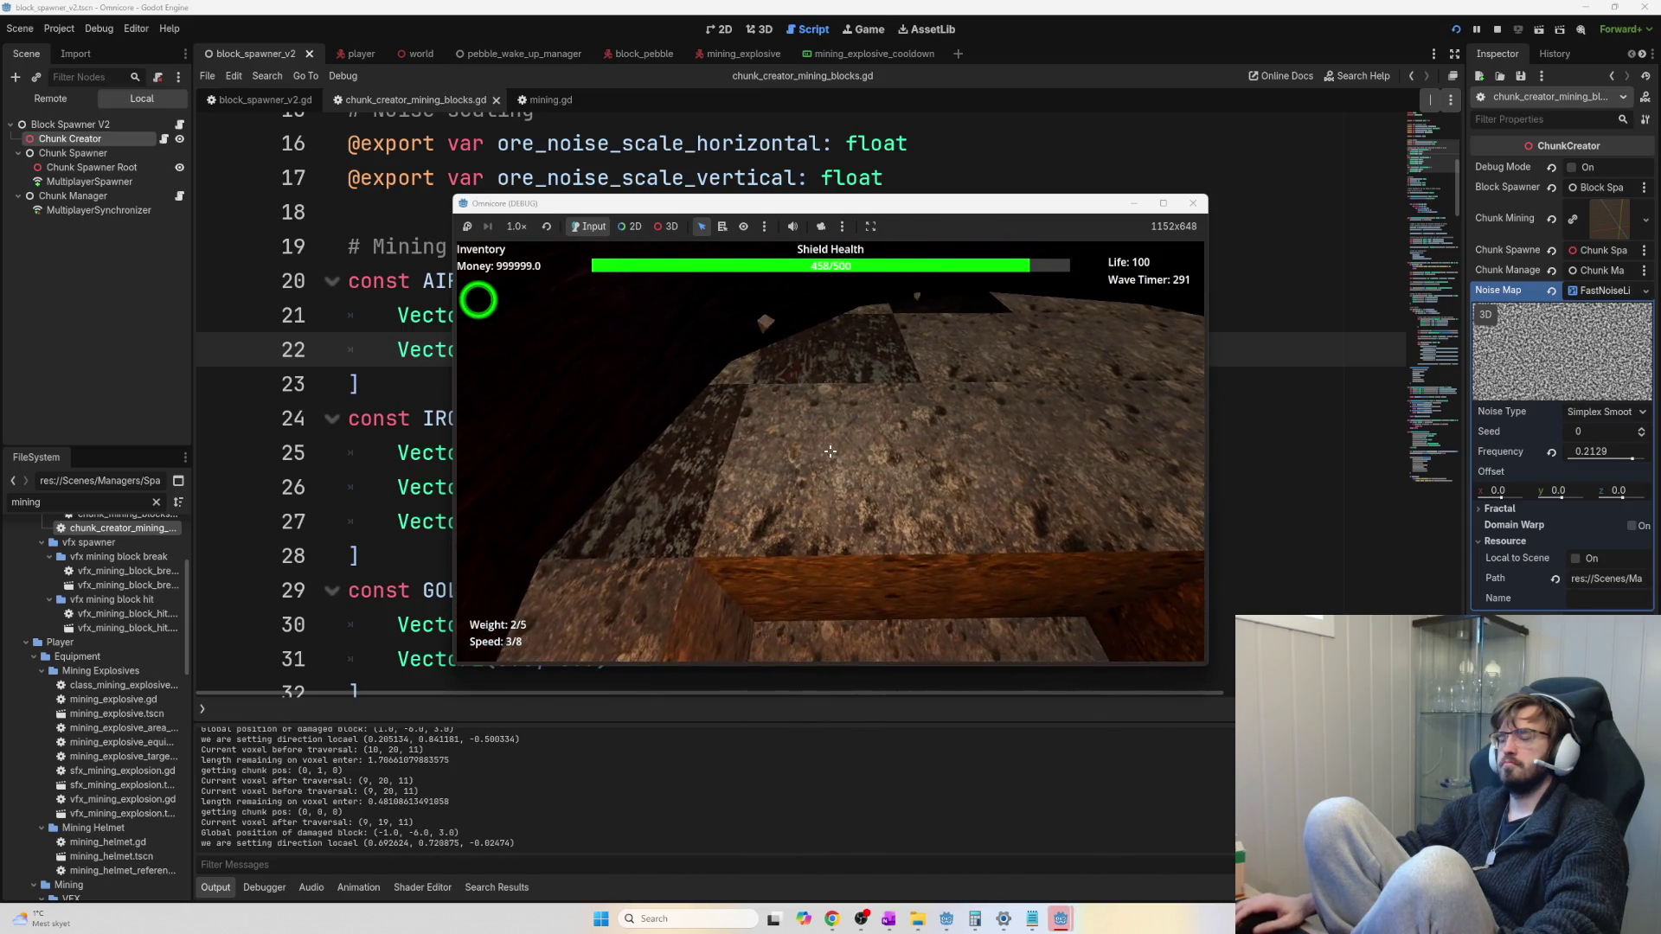
click(830, 450)
click(830, 451)
click(830, 451)
click(830, 450)
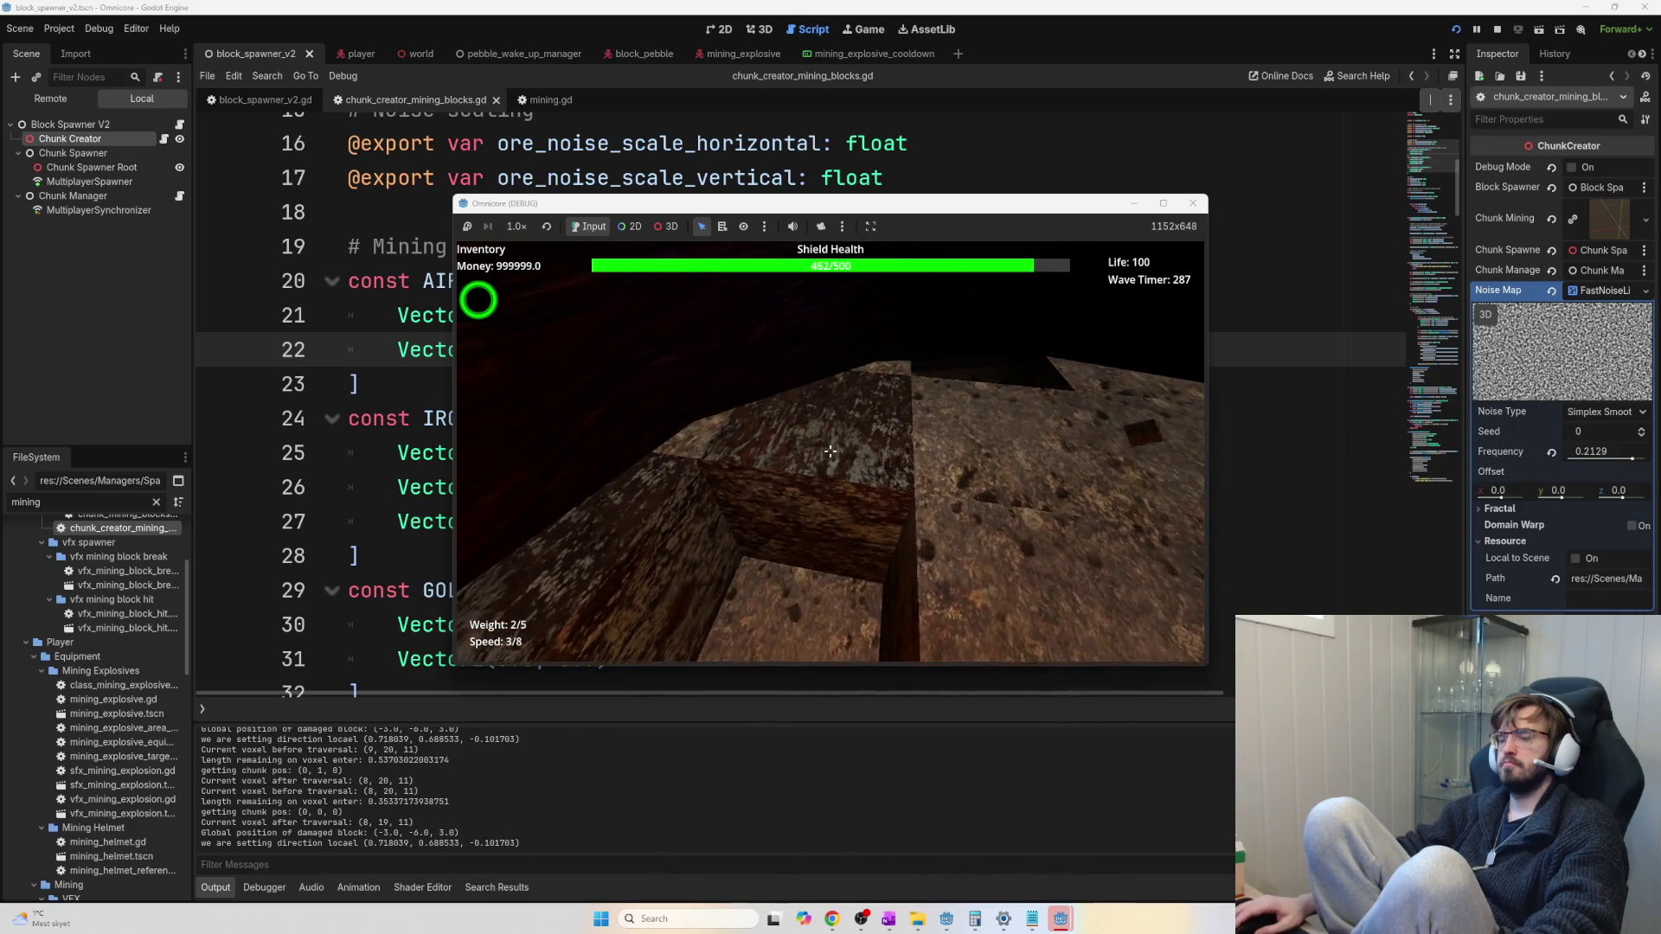
click(830, 451)
click(830, 451)
click(830, 451)
click(830, 451)
click(829, 451)
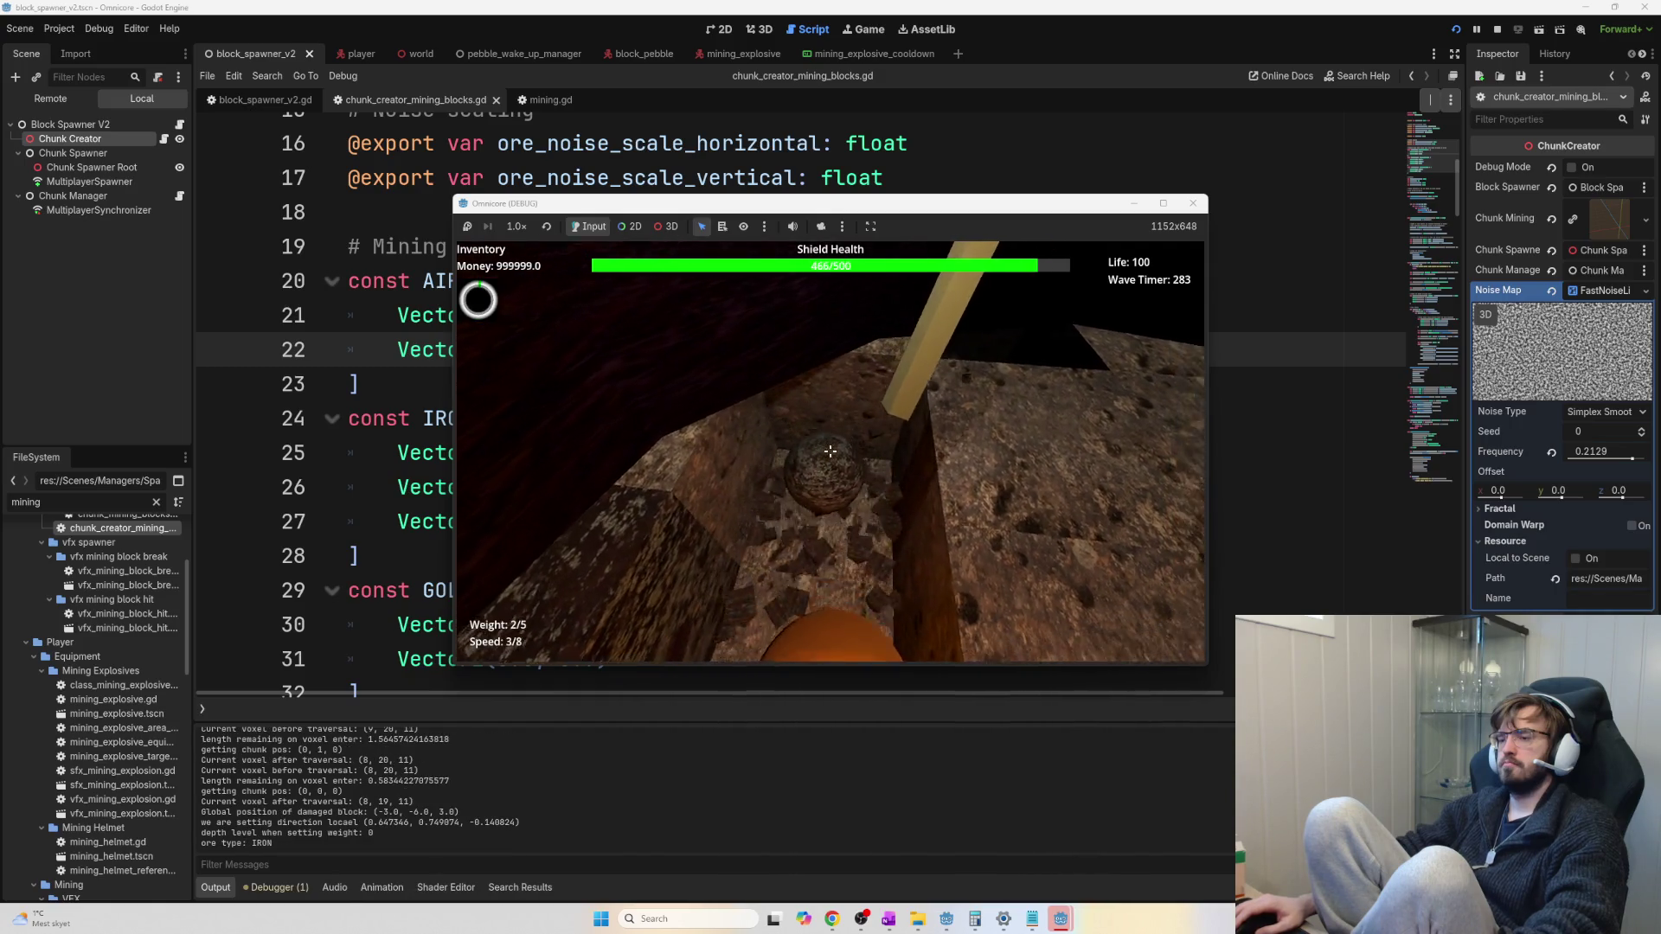
Collect the iron ore and sell it in the cauldron, bringing money to 1000000.0
key(e)
click(830, 450)
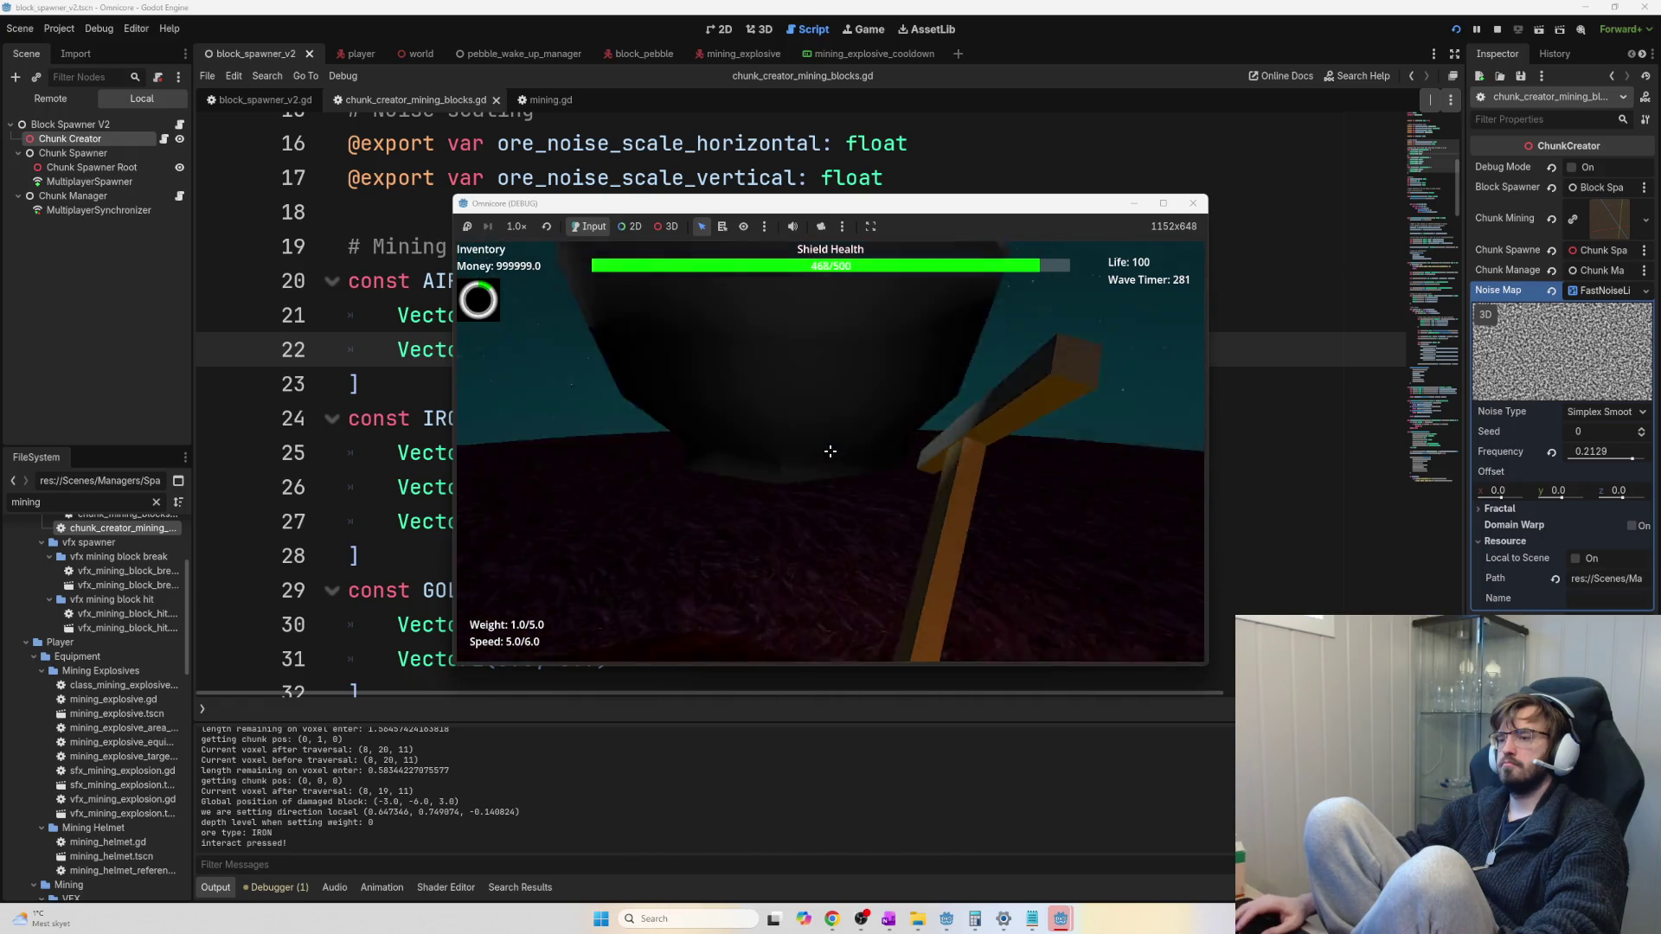
key(space)
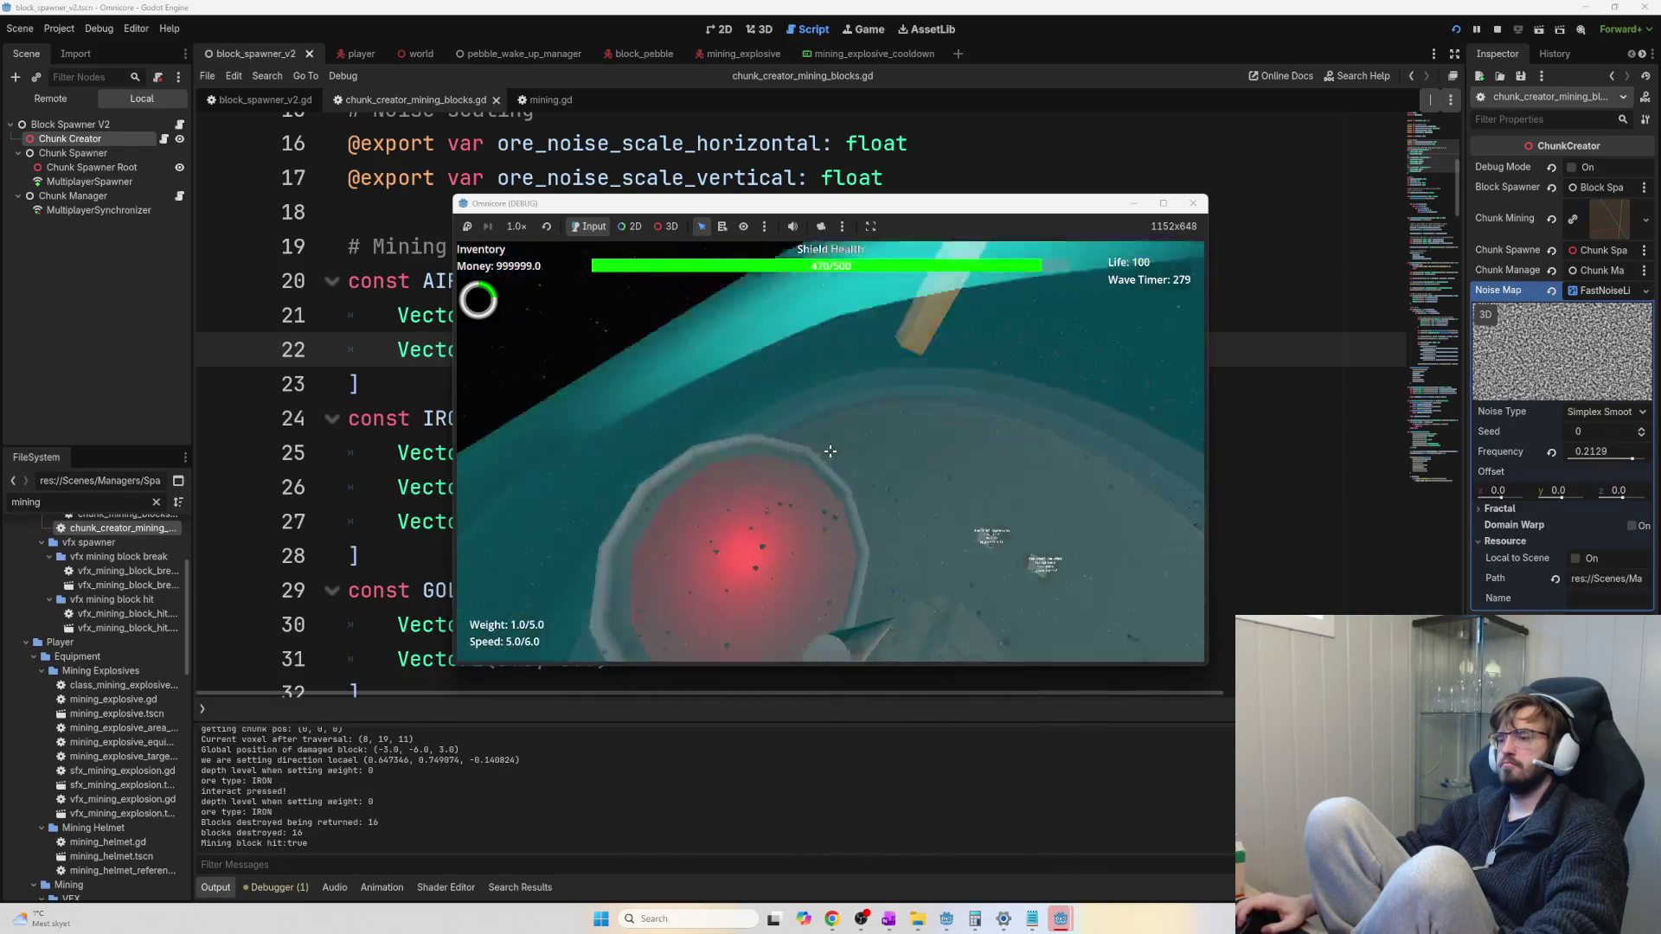
key(w)
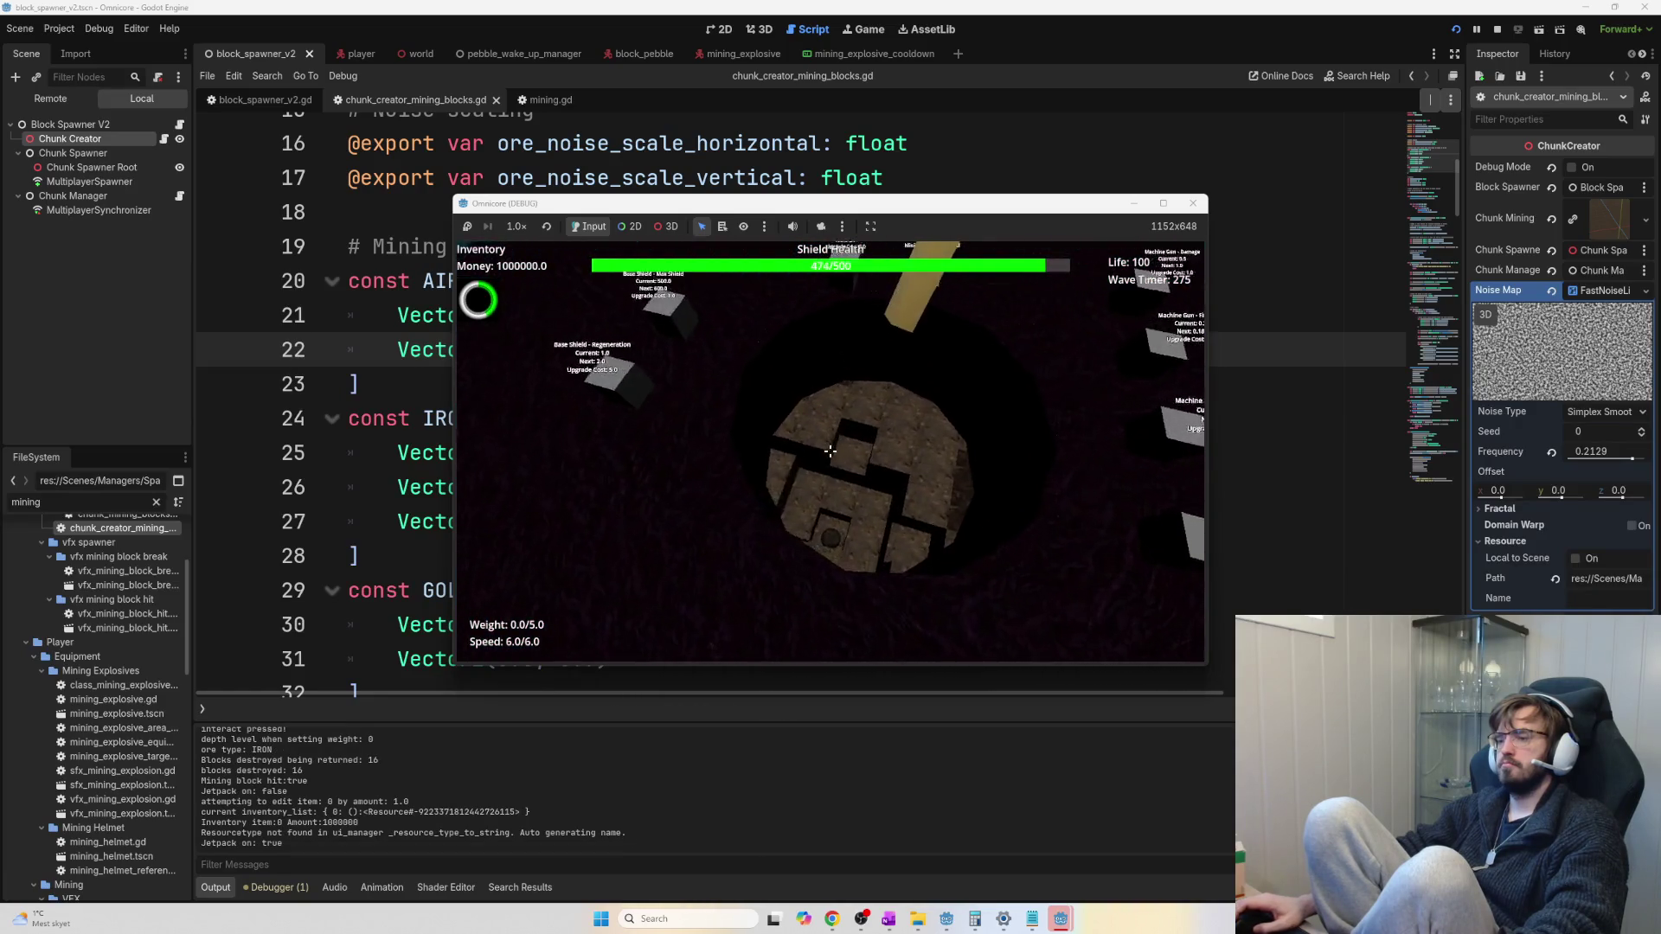
key(space)
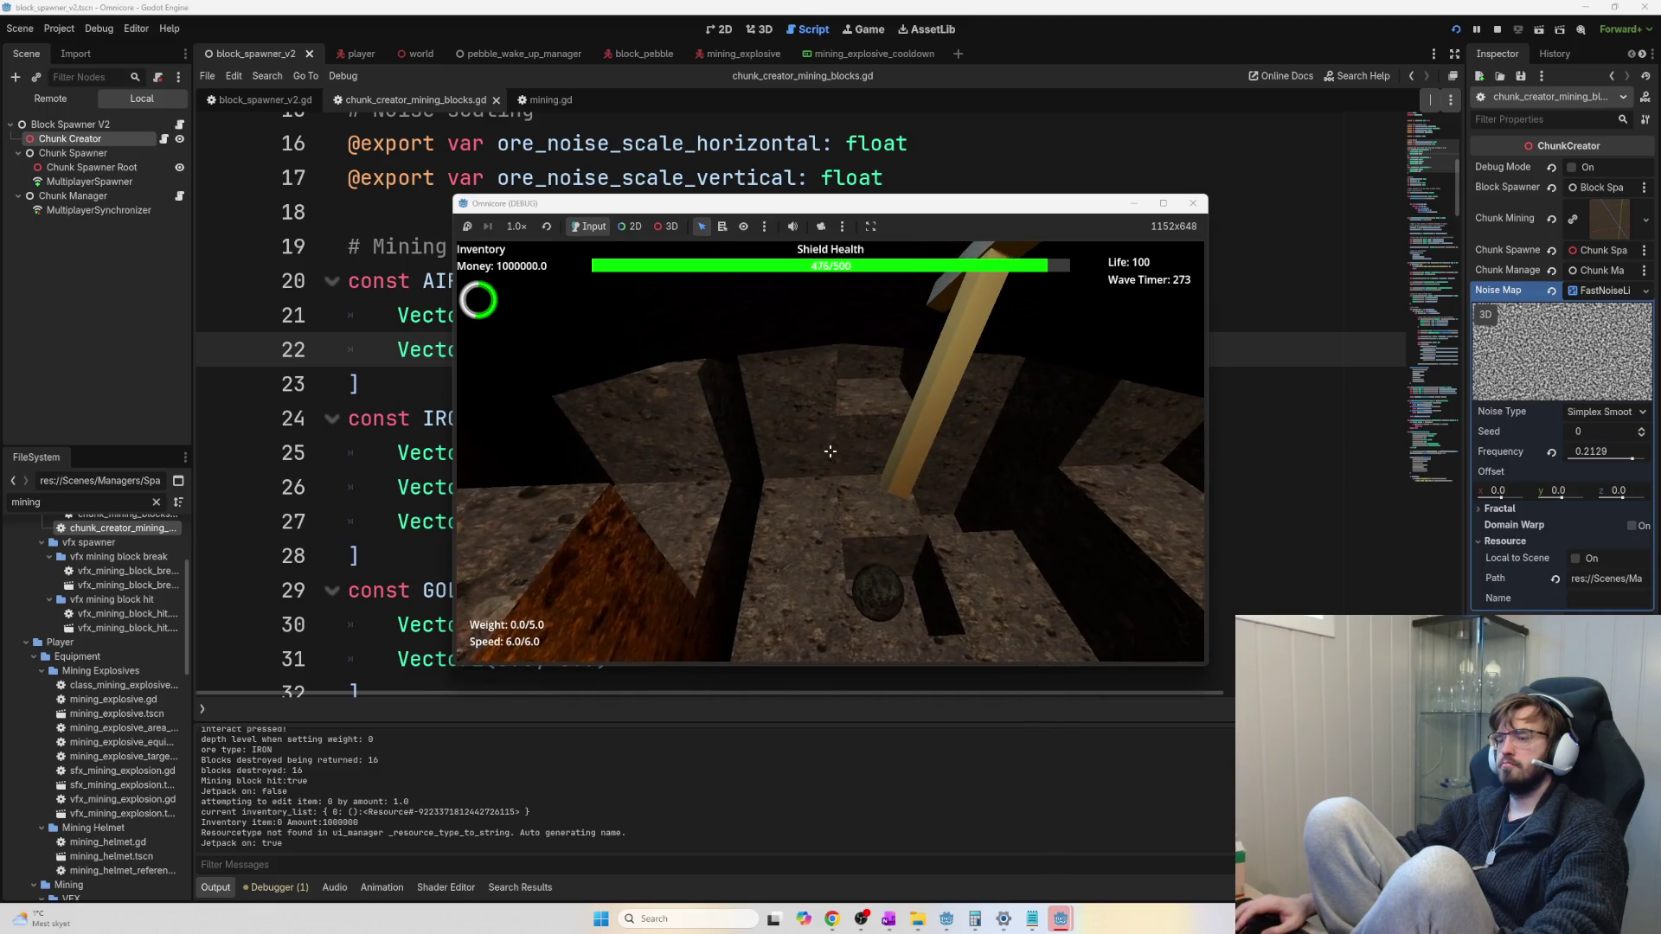
Stop the game and open equipment_manager.gd via the FileSystem filter 'equipment'
key(F8)
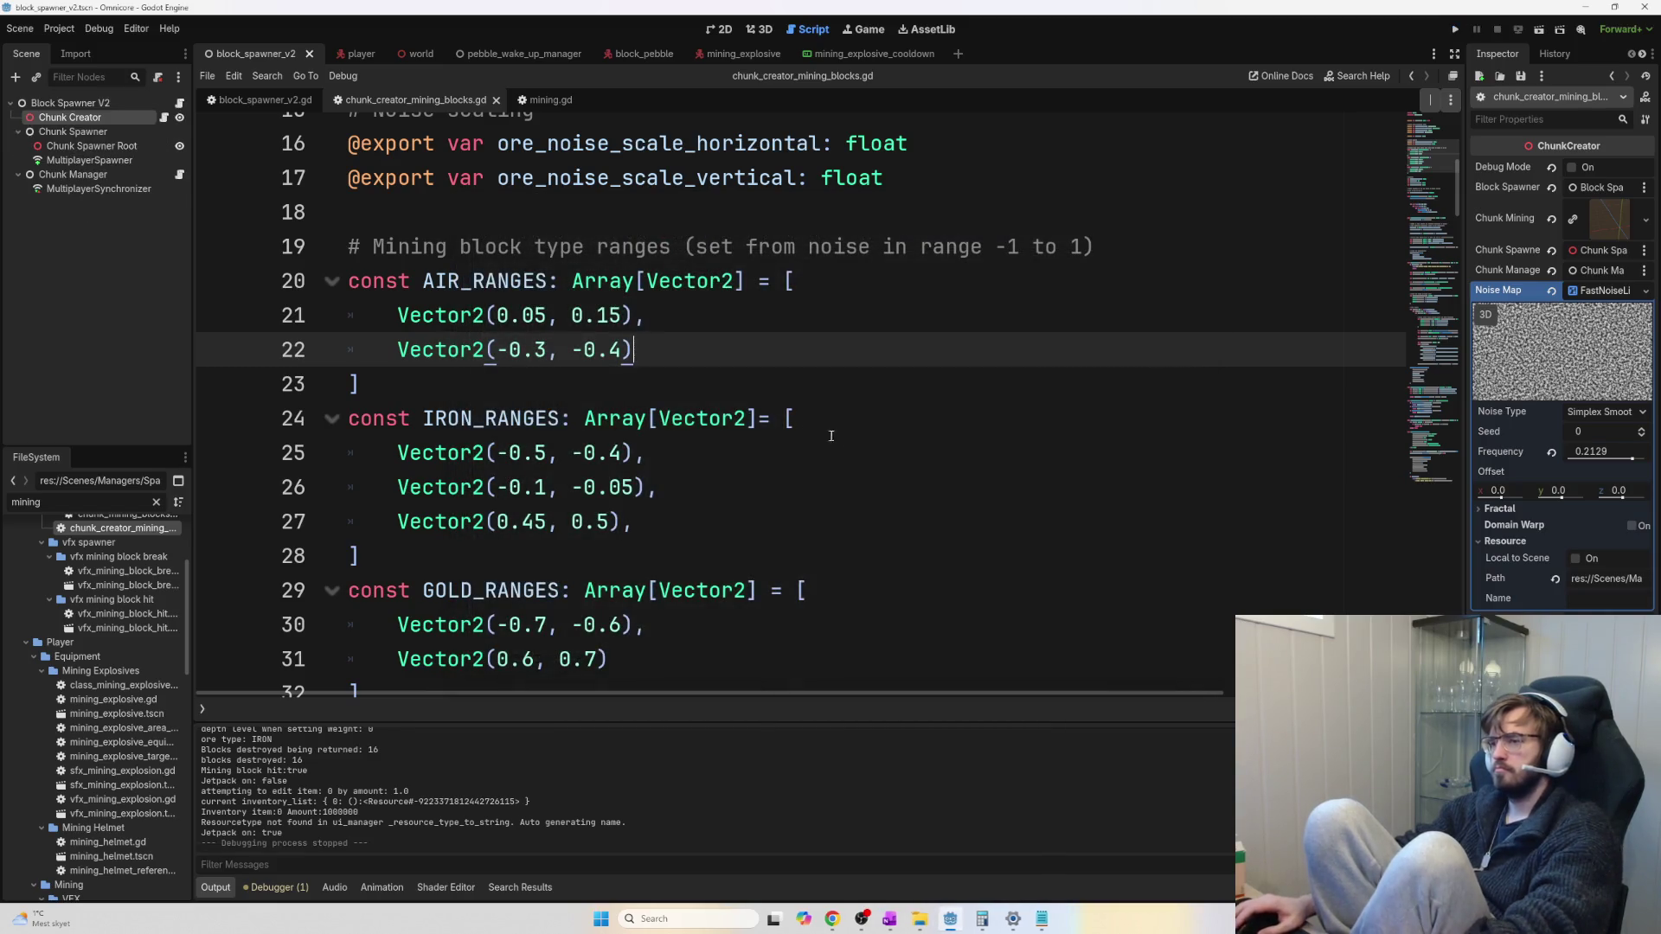
click(717, 380)
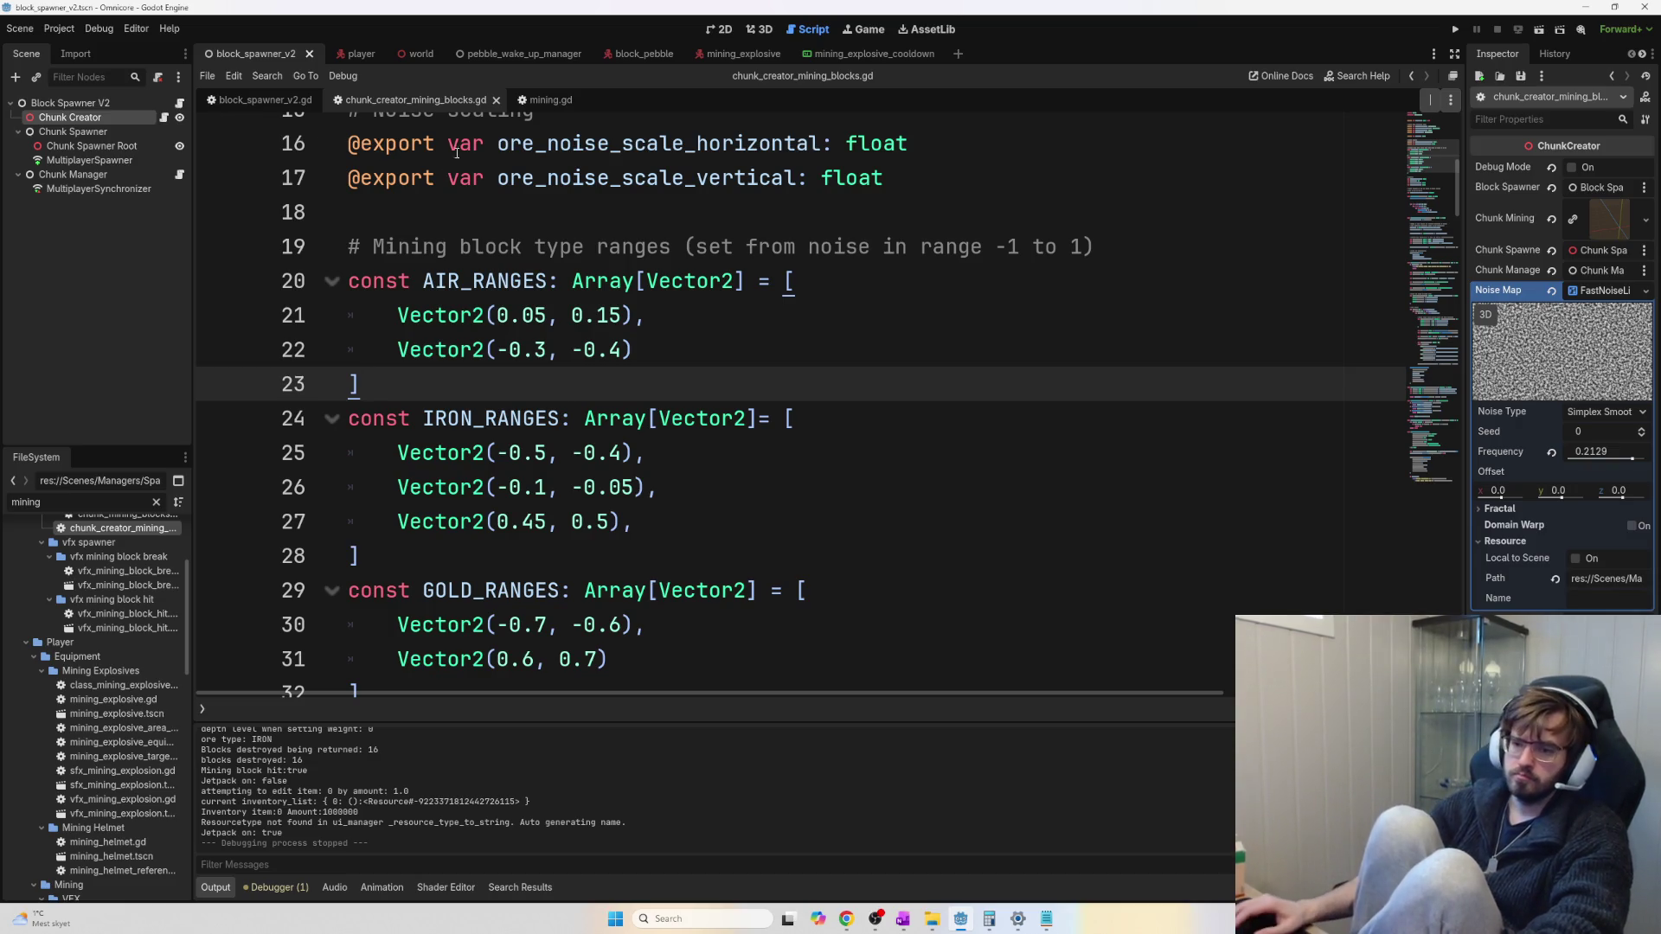
double_click(110, 501)
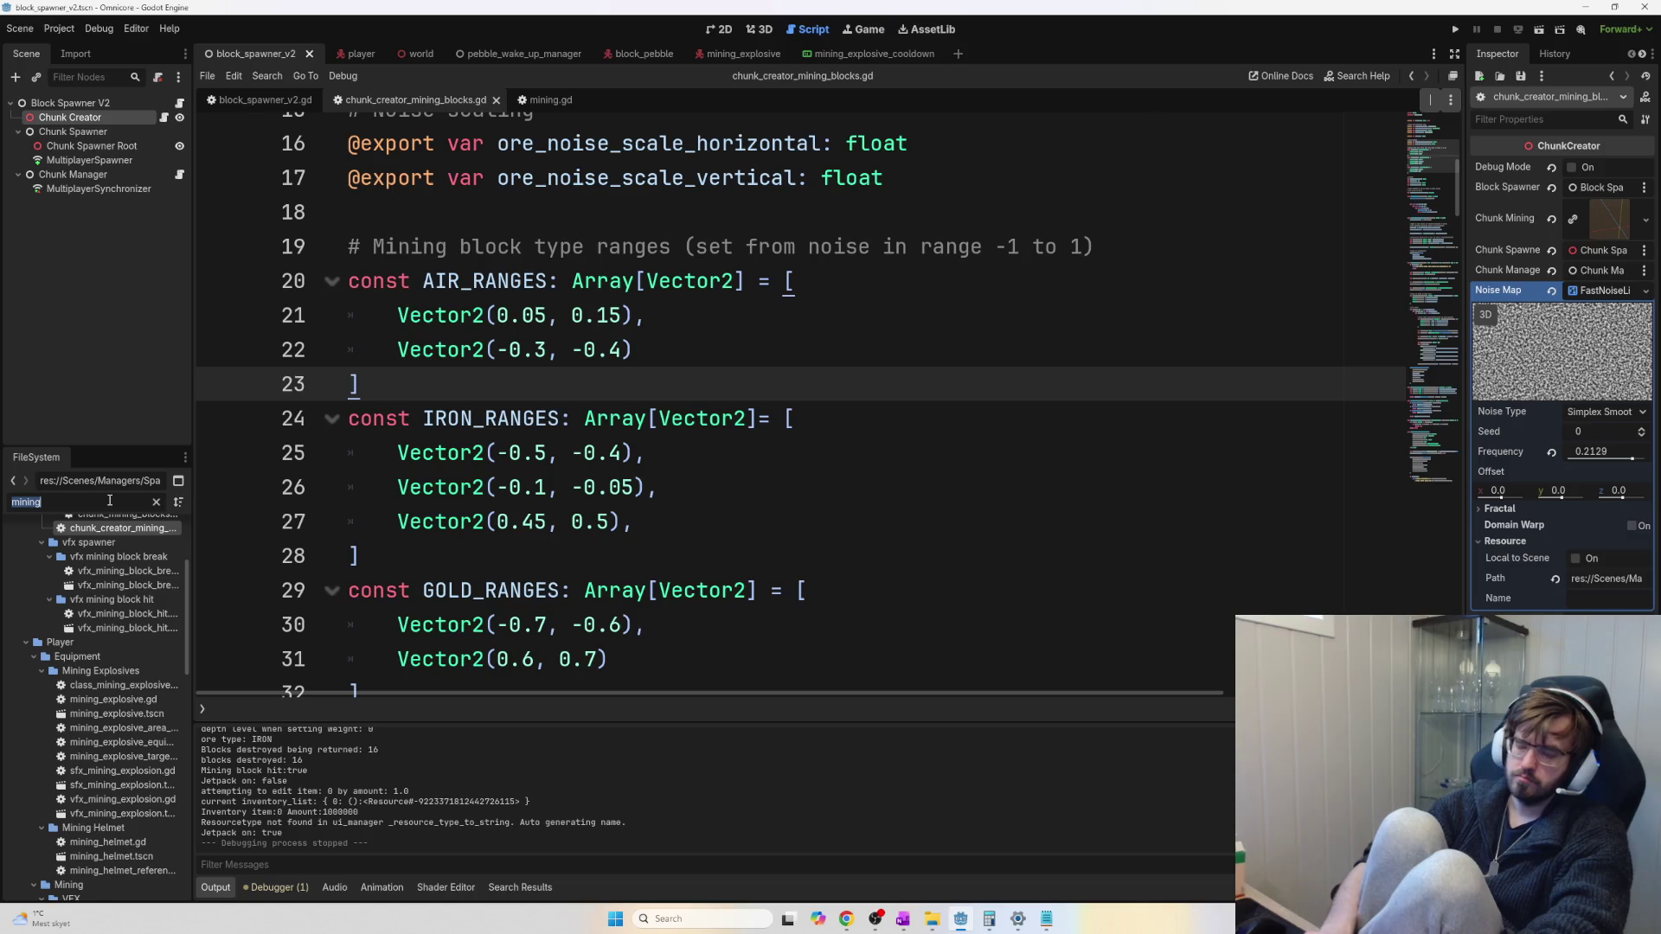
text(equipment)
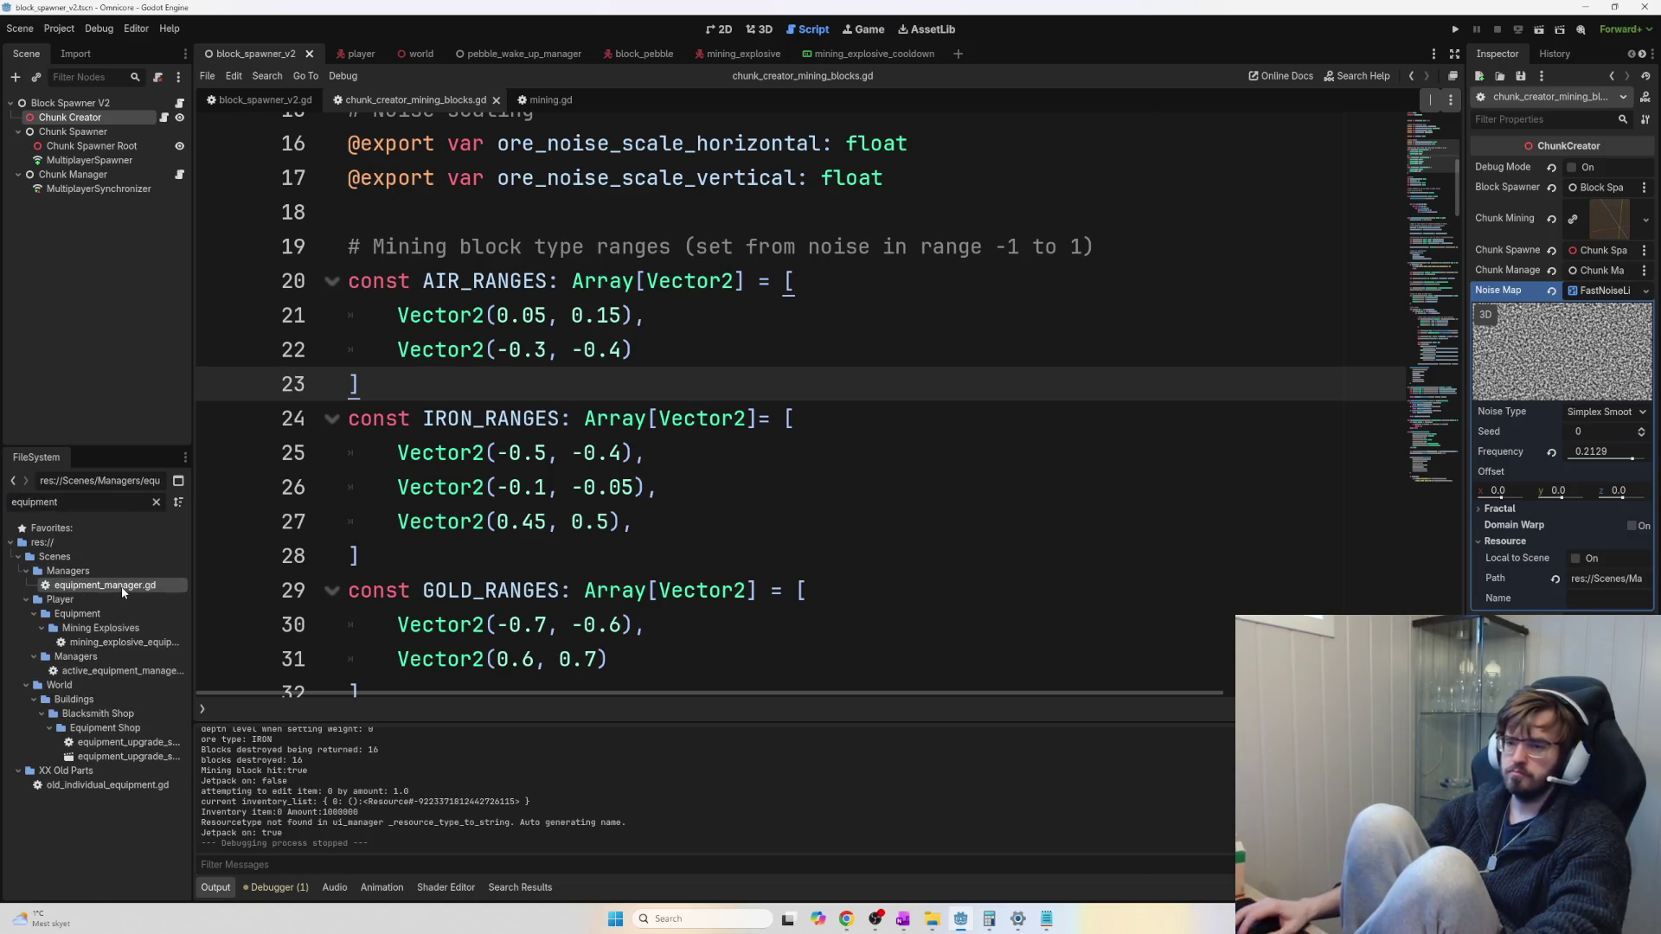
double_click(122, 591)
Find the mining_explosive upgrade, change its cooldown from 20 to 180 on line 64, and relaunch
key(ctrl+f)
text(mining_exp)
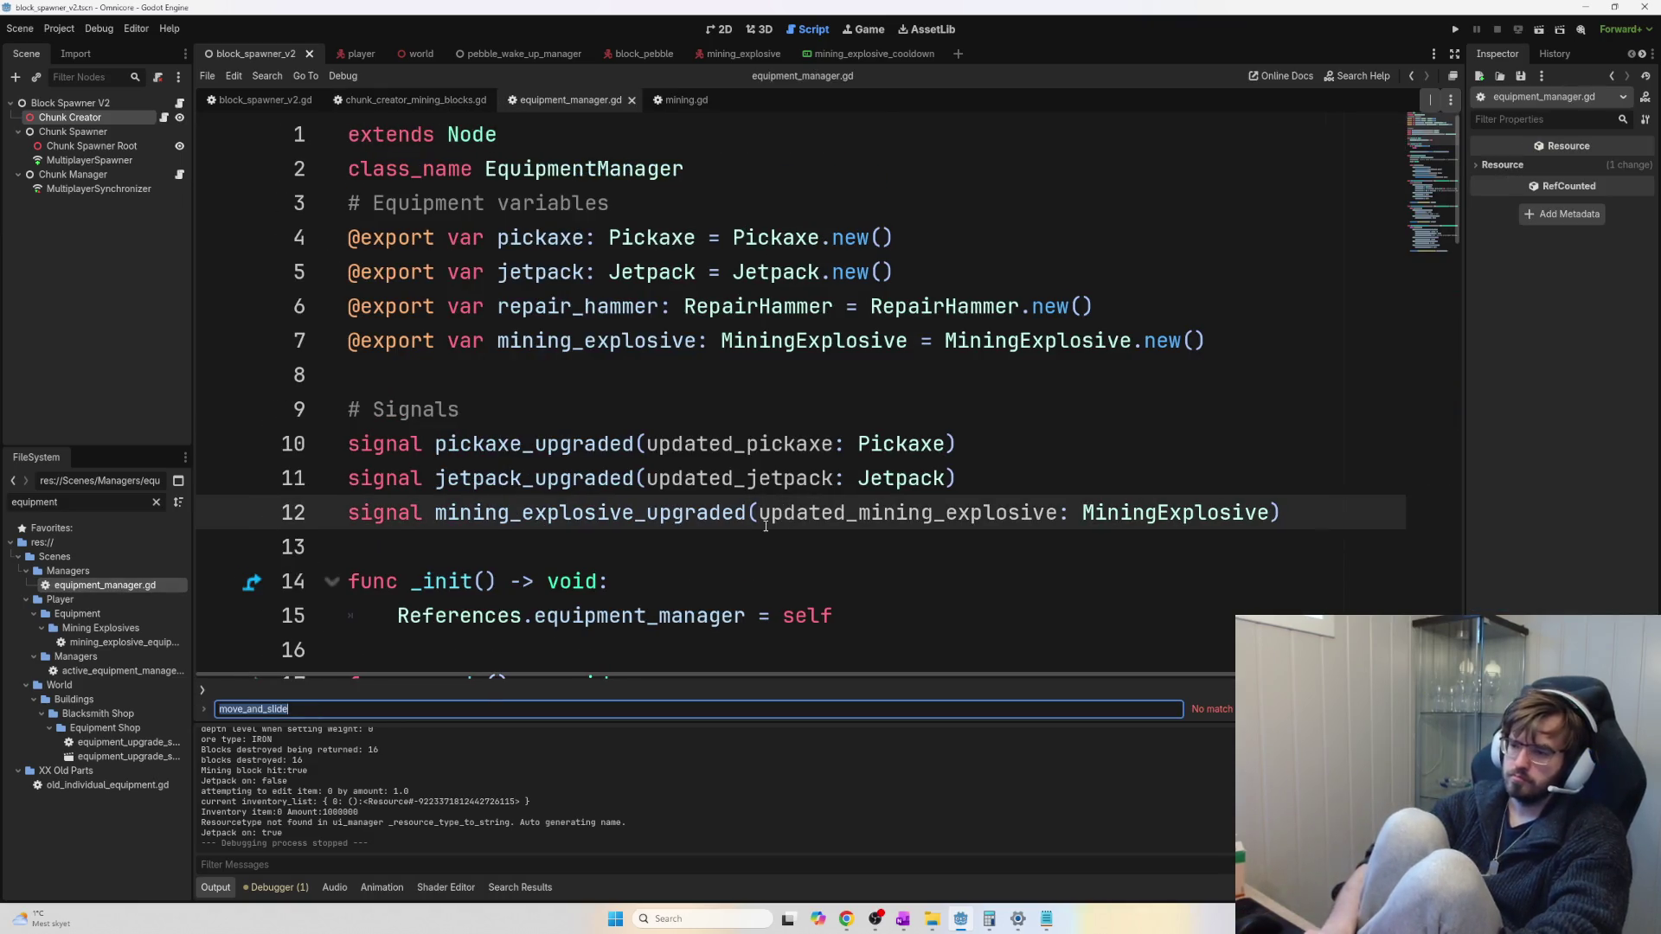
text(losive)
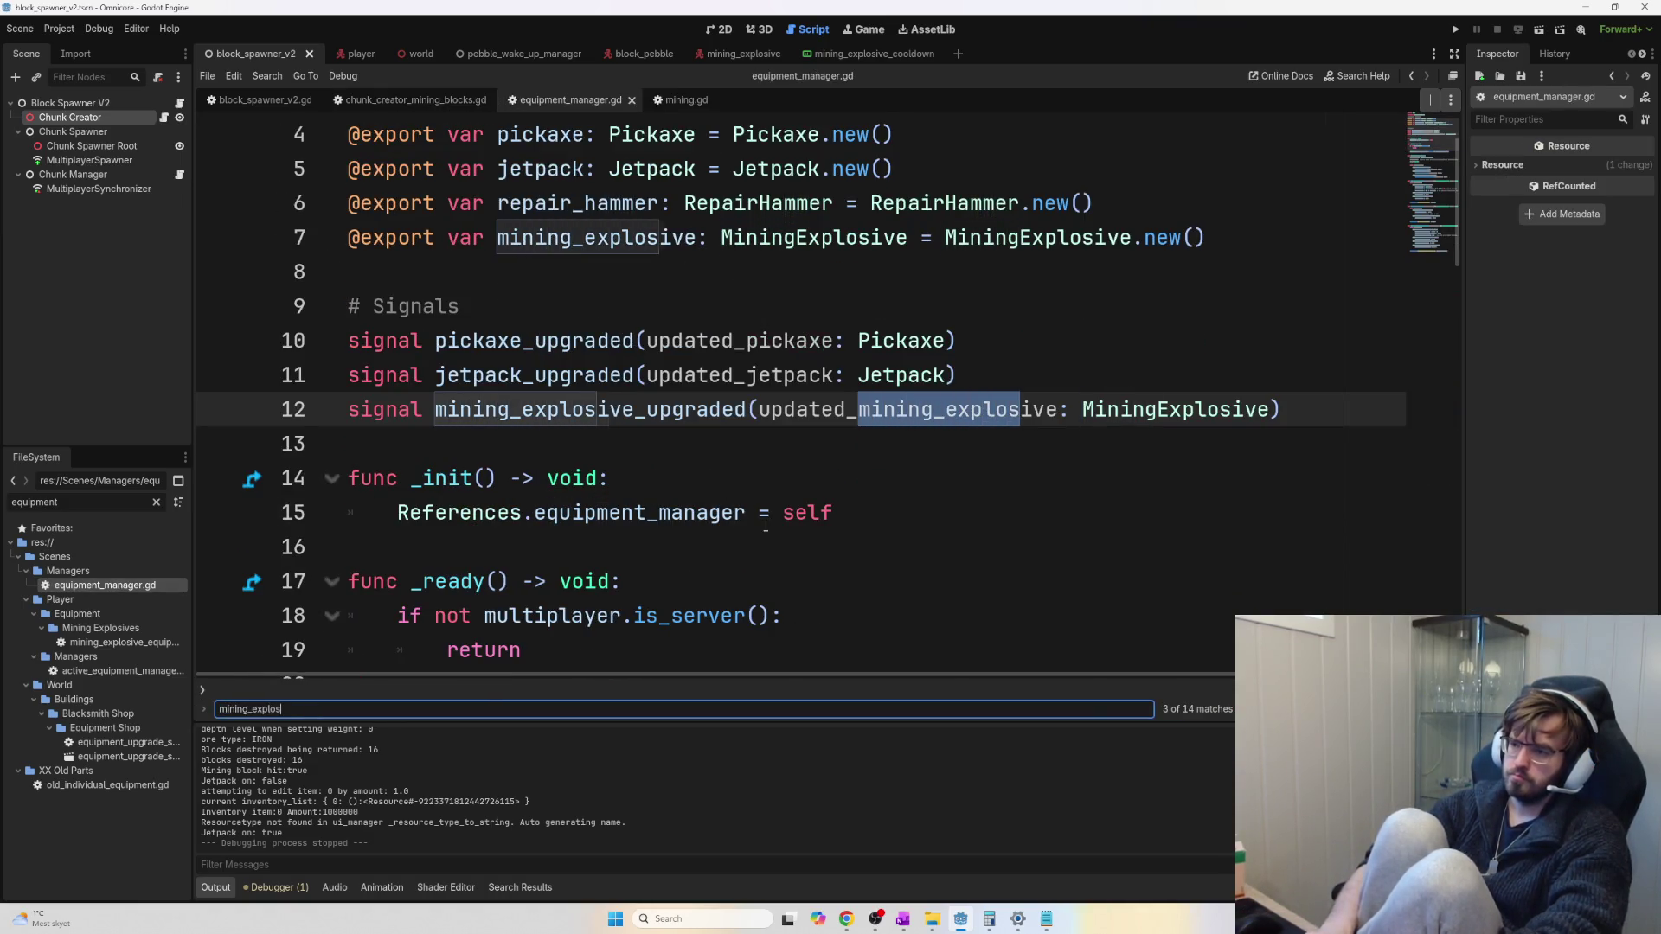
key(Return)
key(Return)
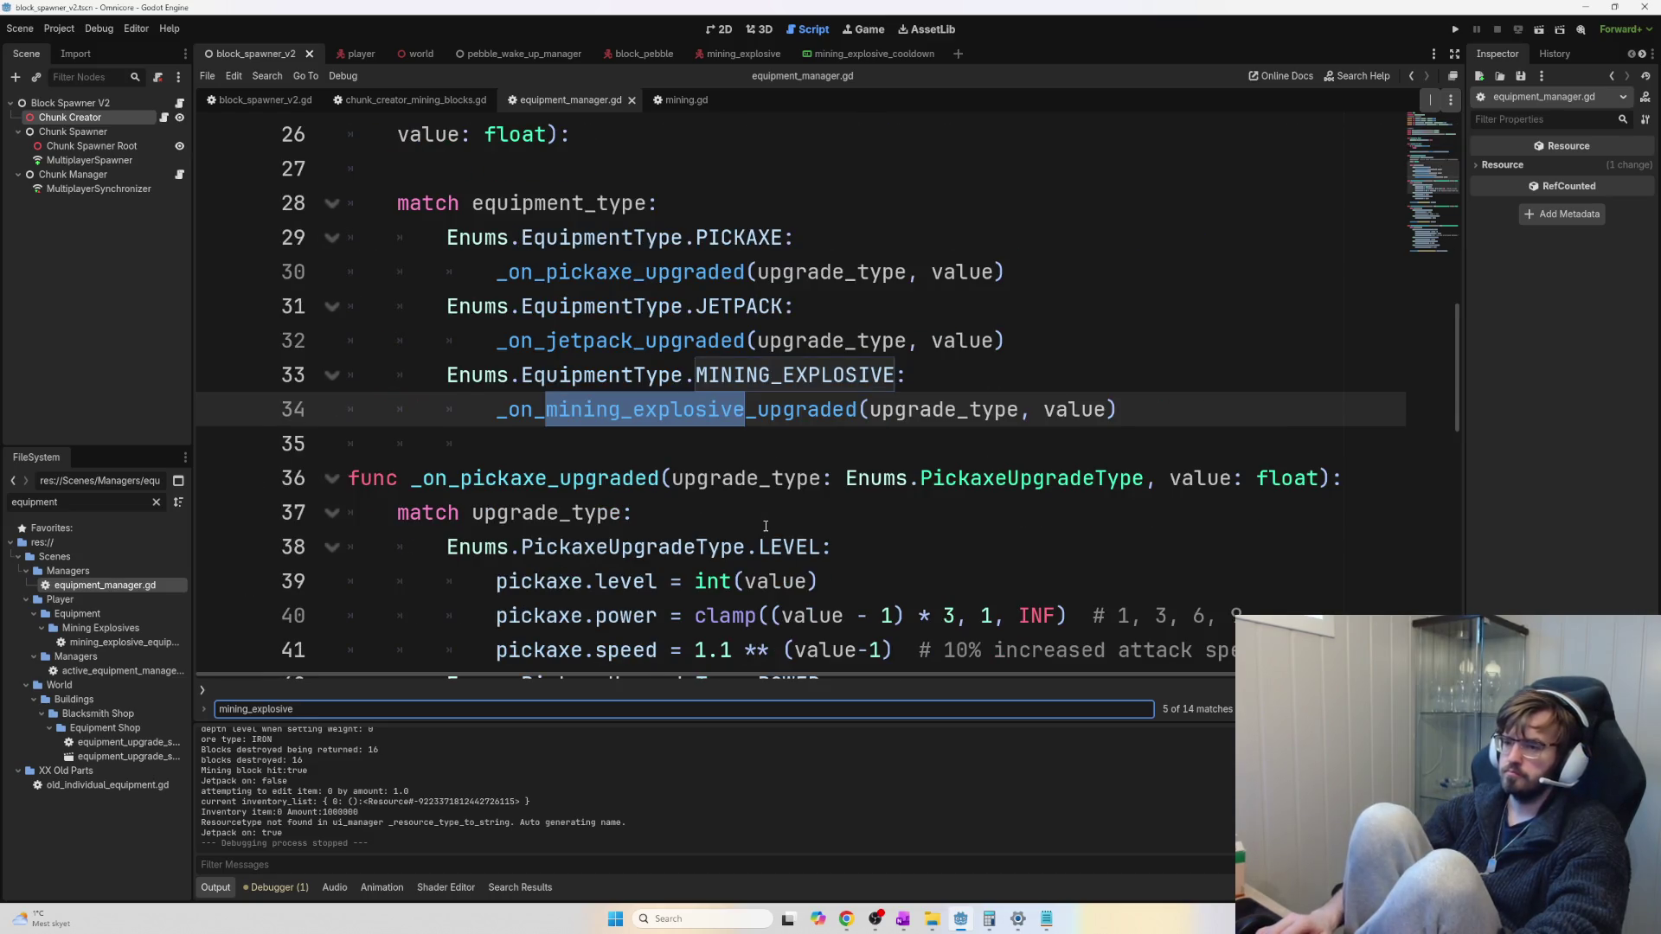
key(Return)
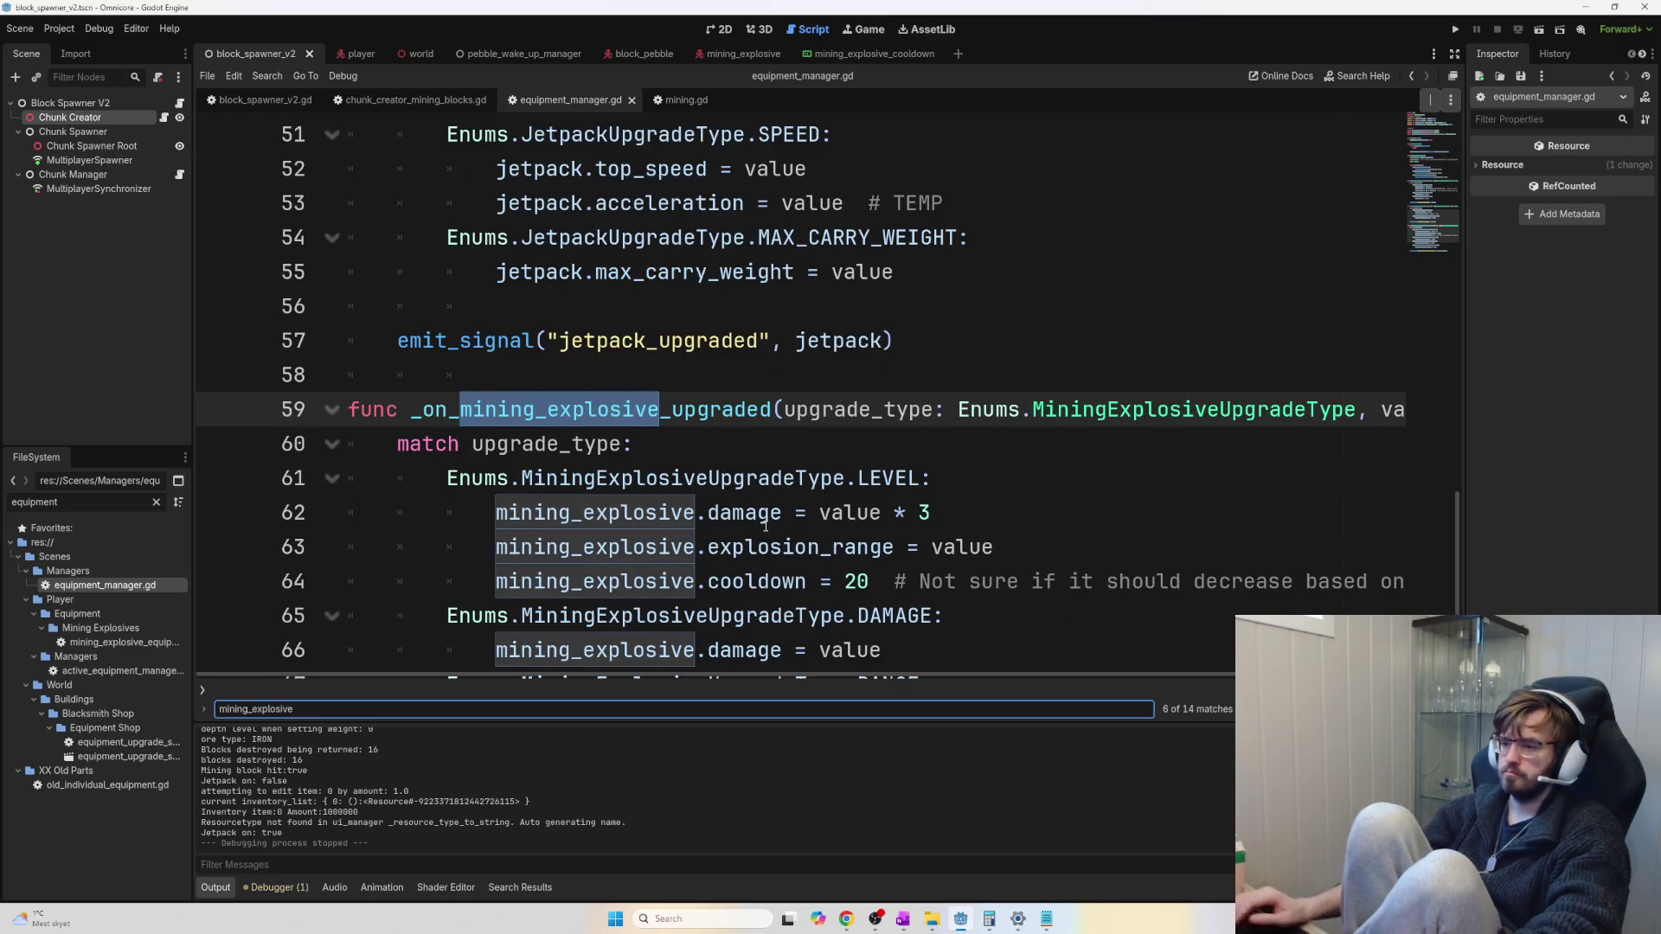
click(857, 581)
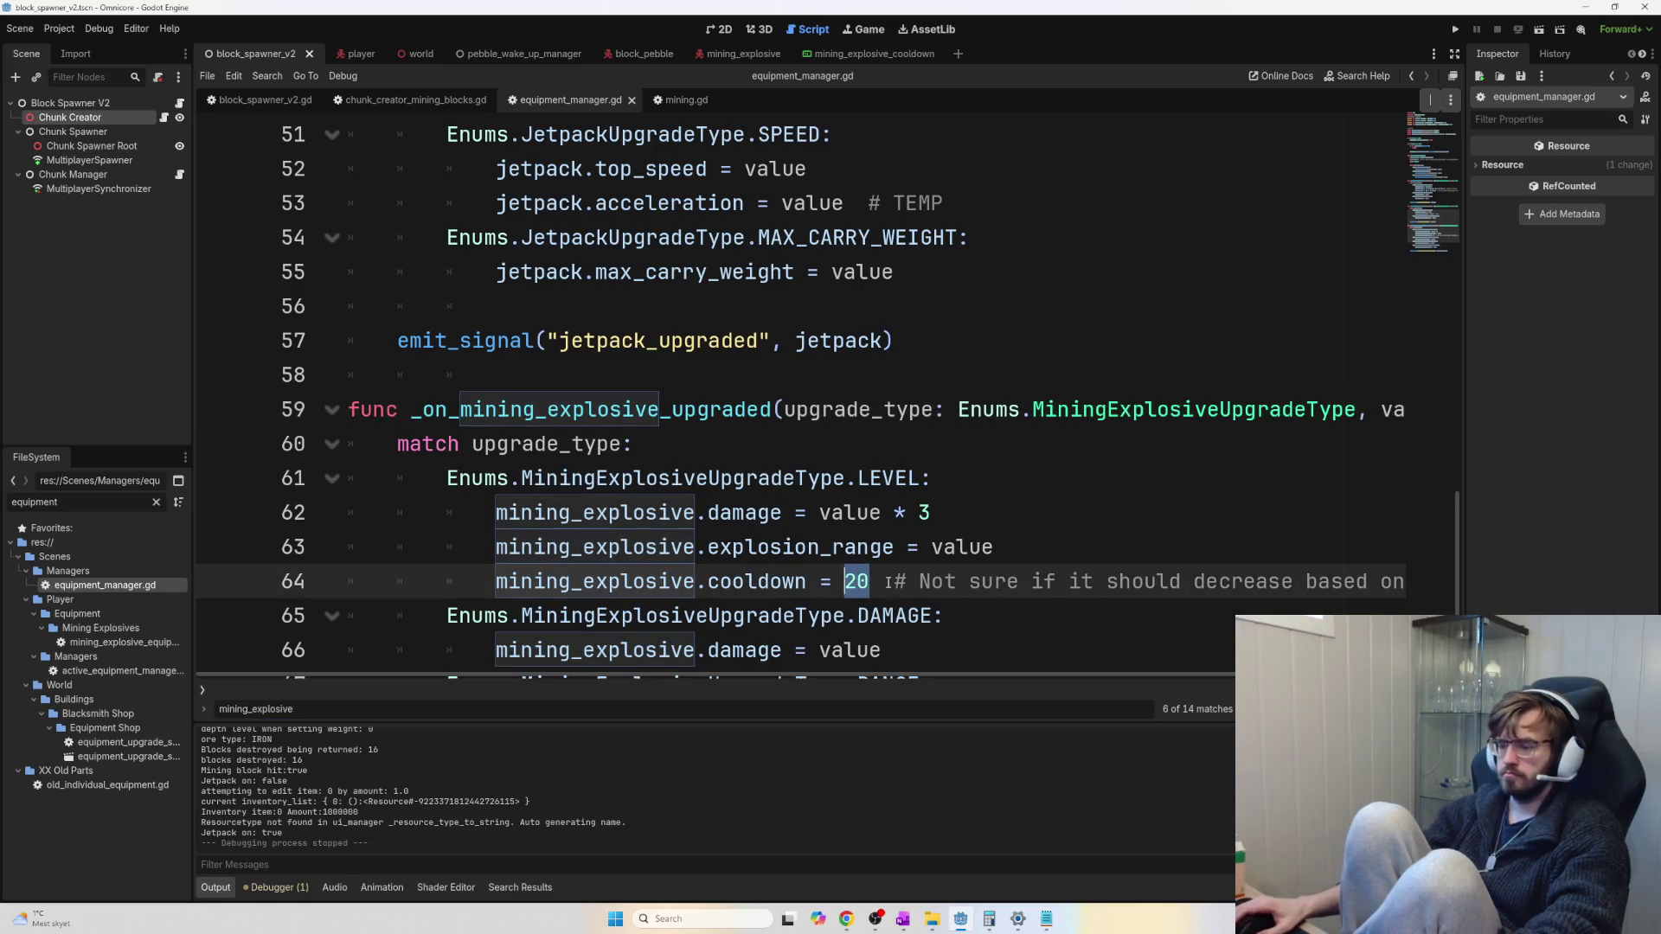
text(180)
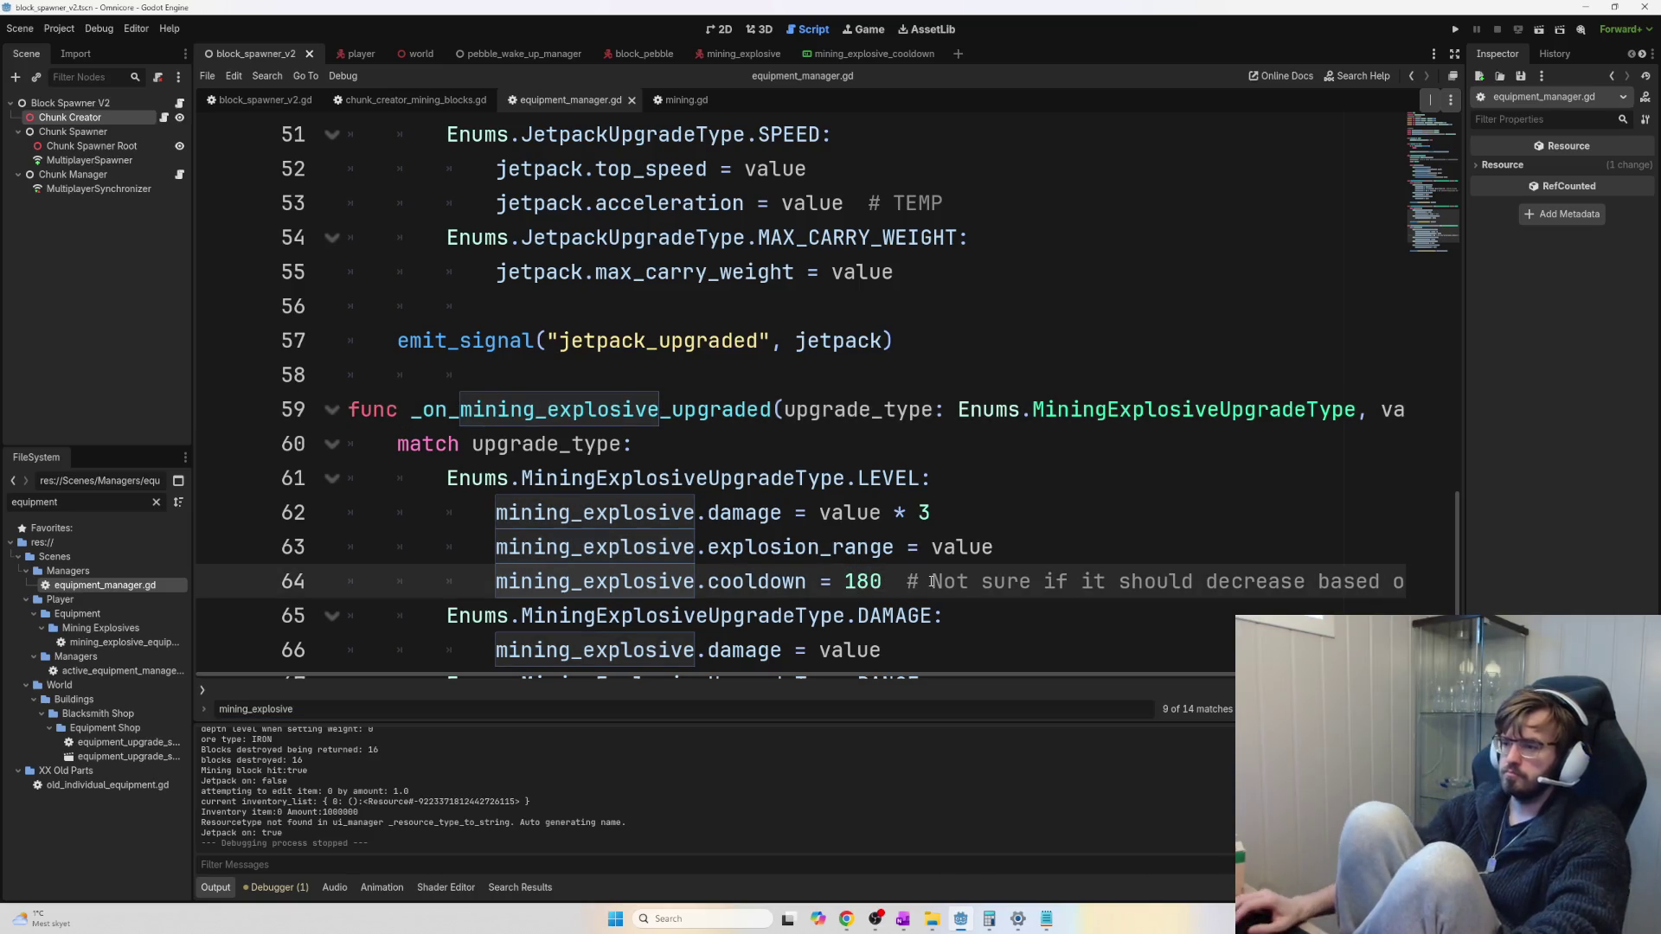
click(1194, 555)
key(F5)
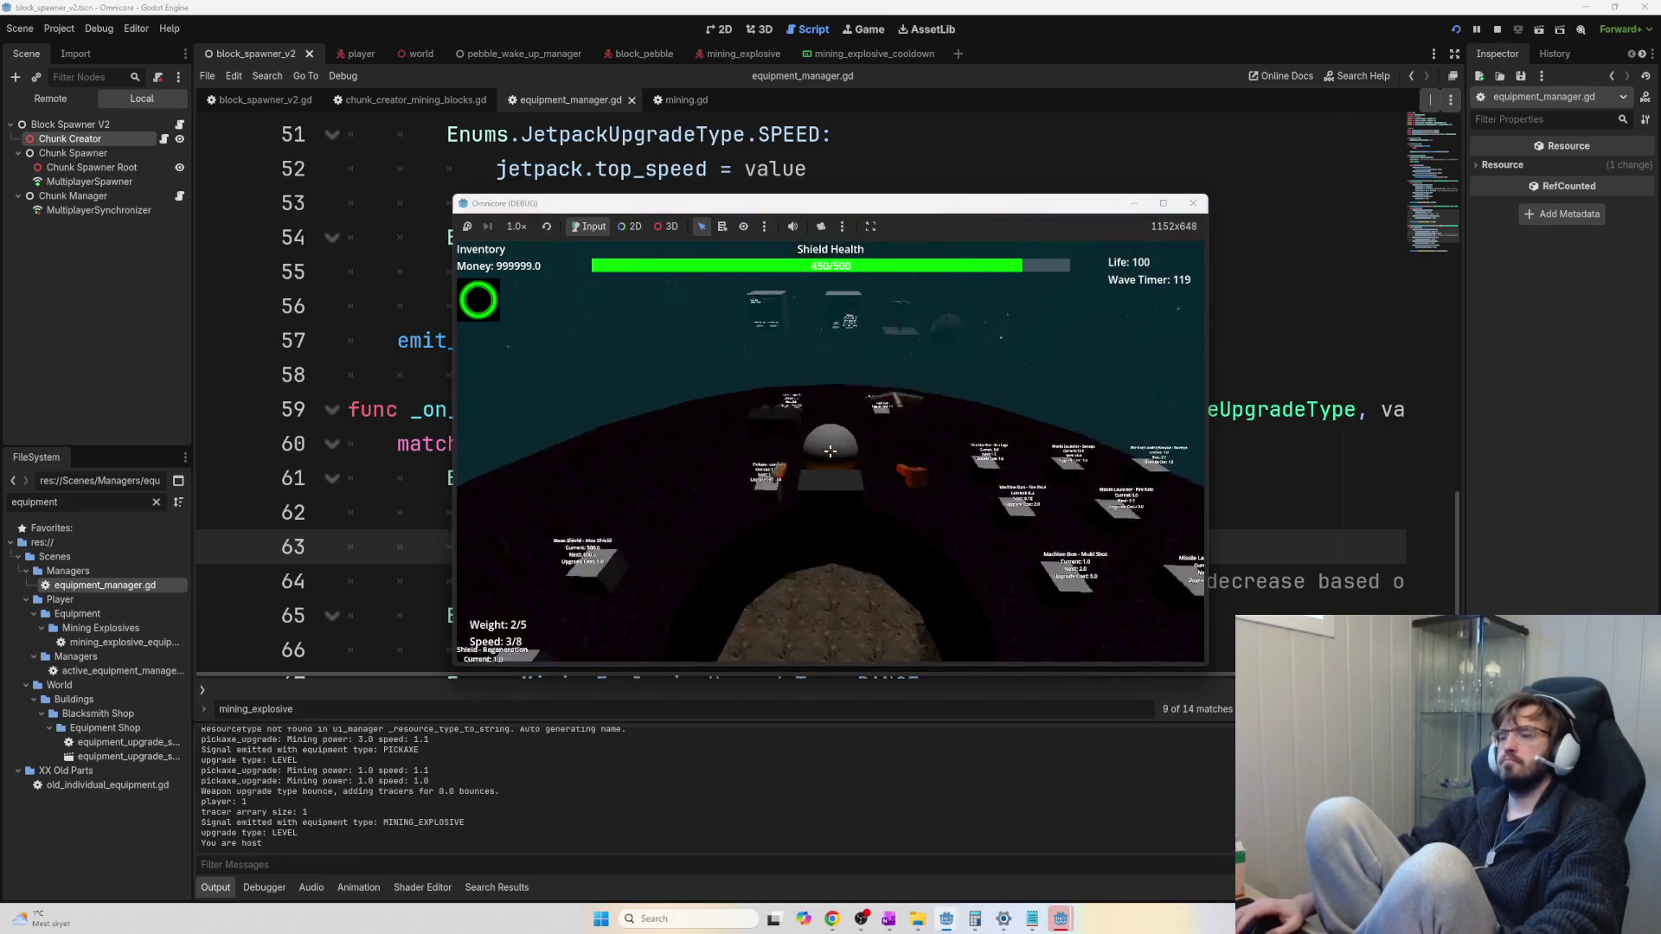
Mine rock down to iron ore, collect it, and sell it in the cauldron
click(830, 451)
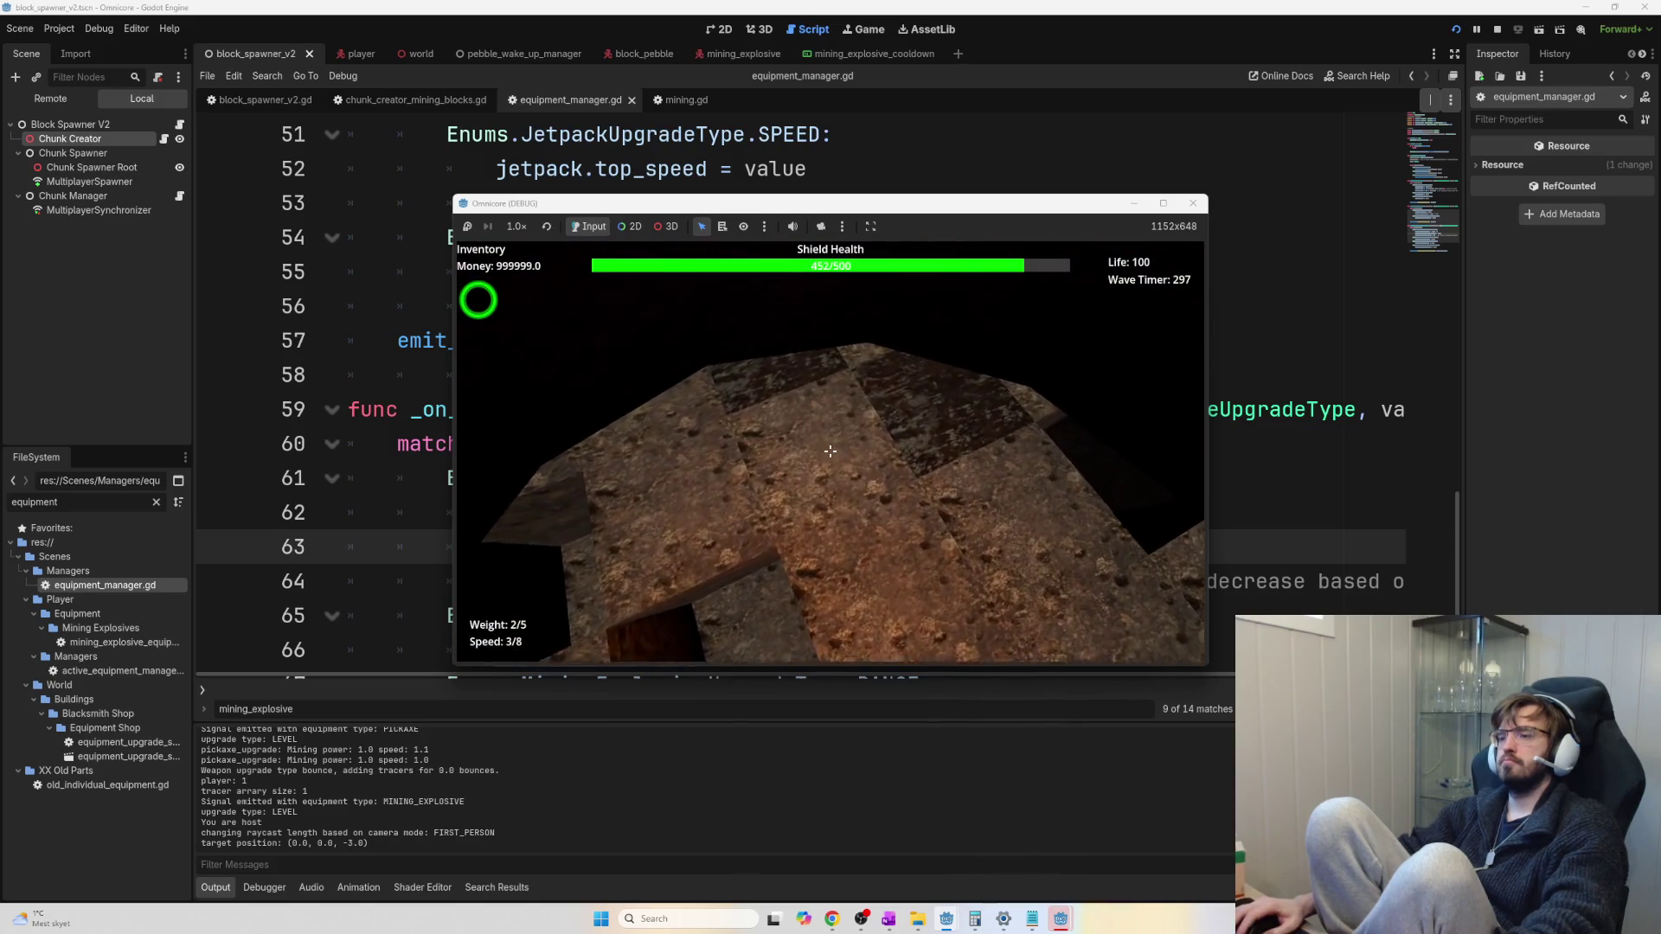
click(830, 451)
click(830, 451)
click(830, 451)
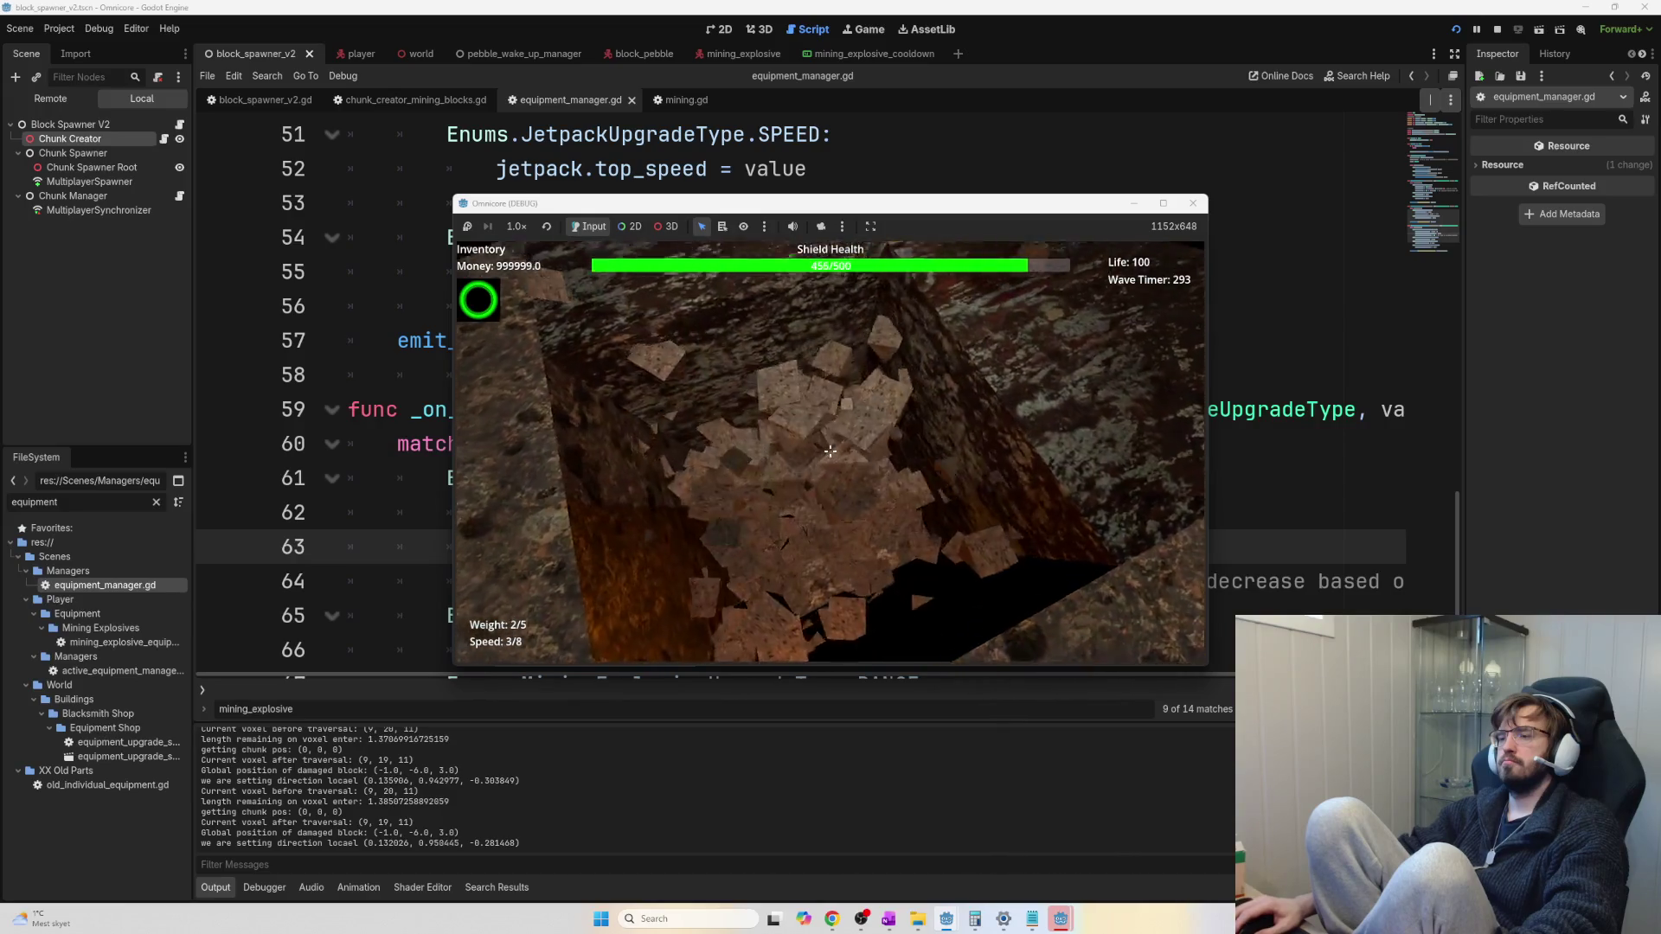
click(830, 451)
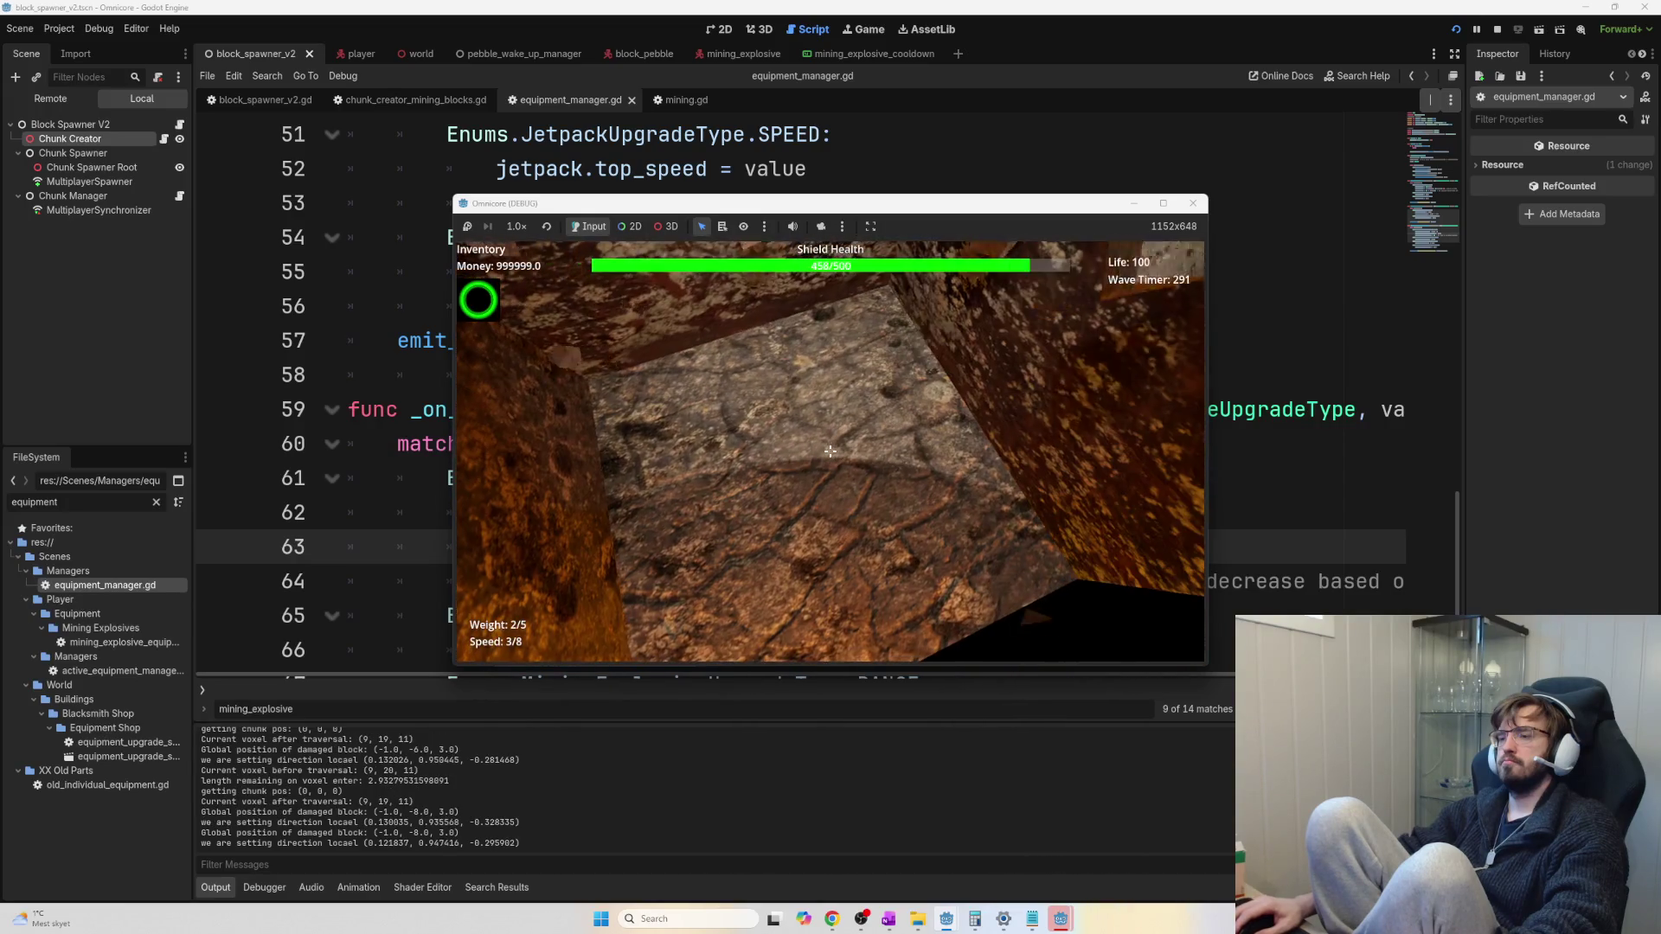
click(829, 450)
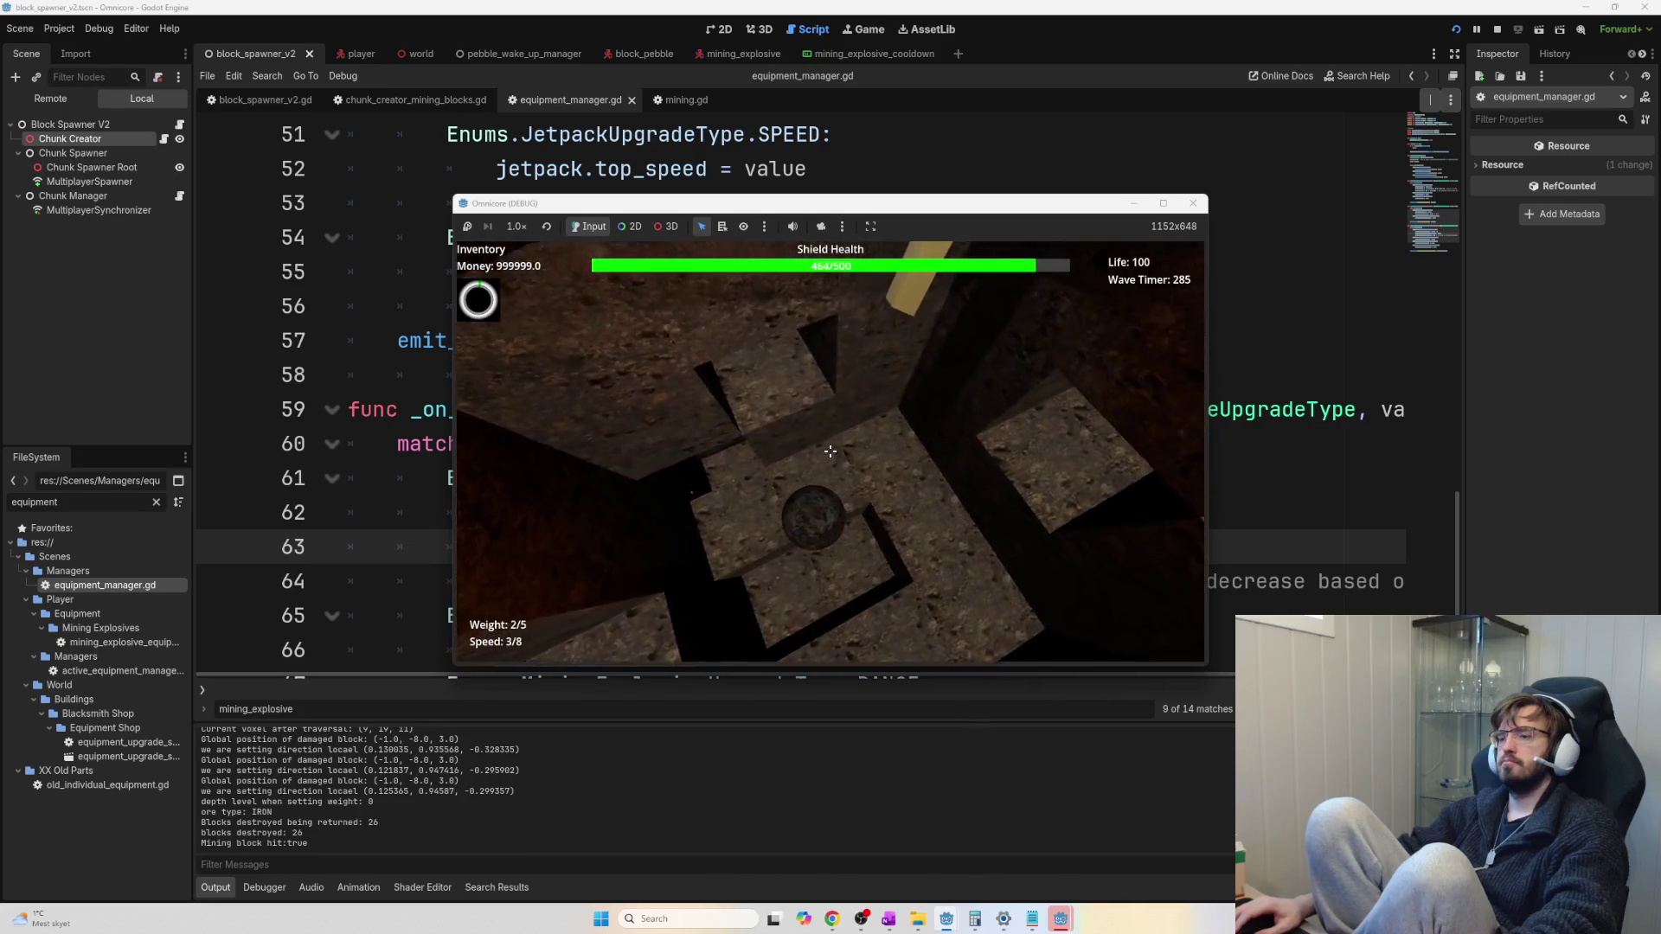
key(e)
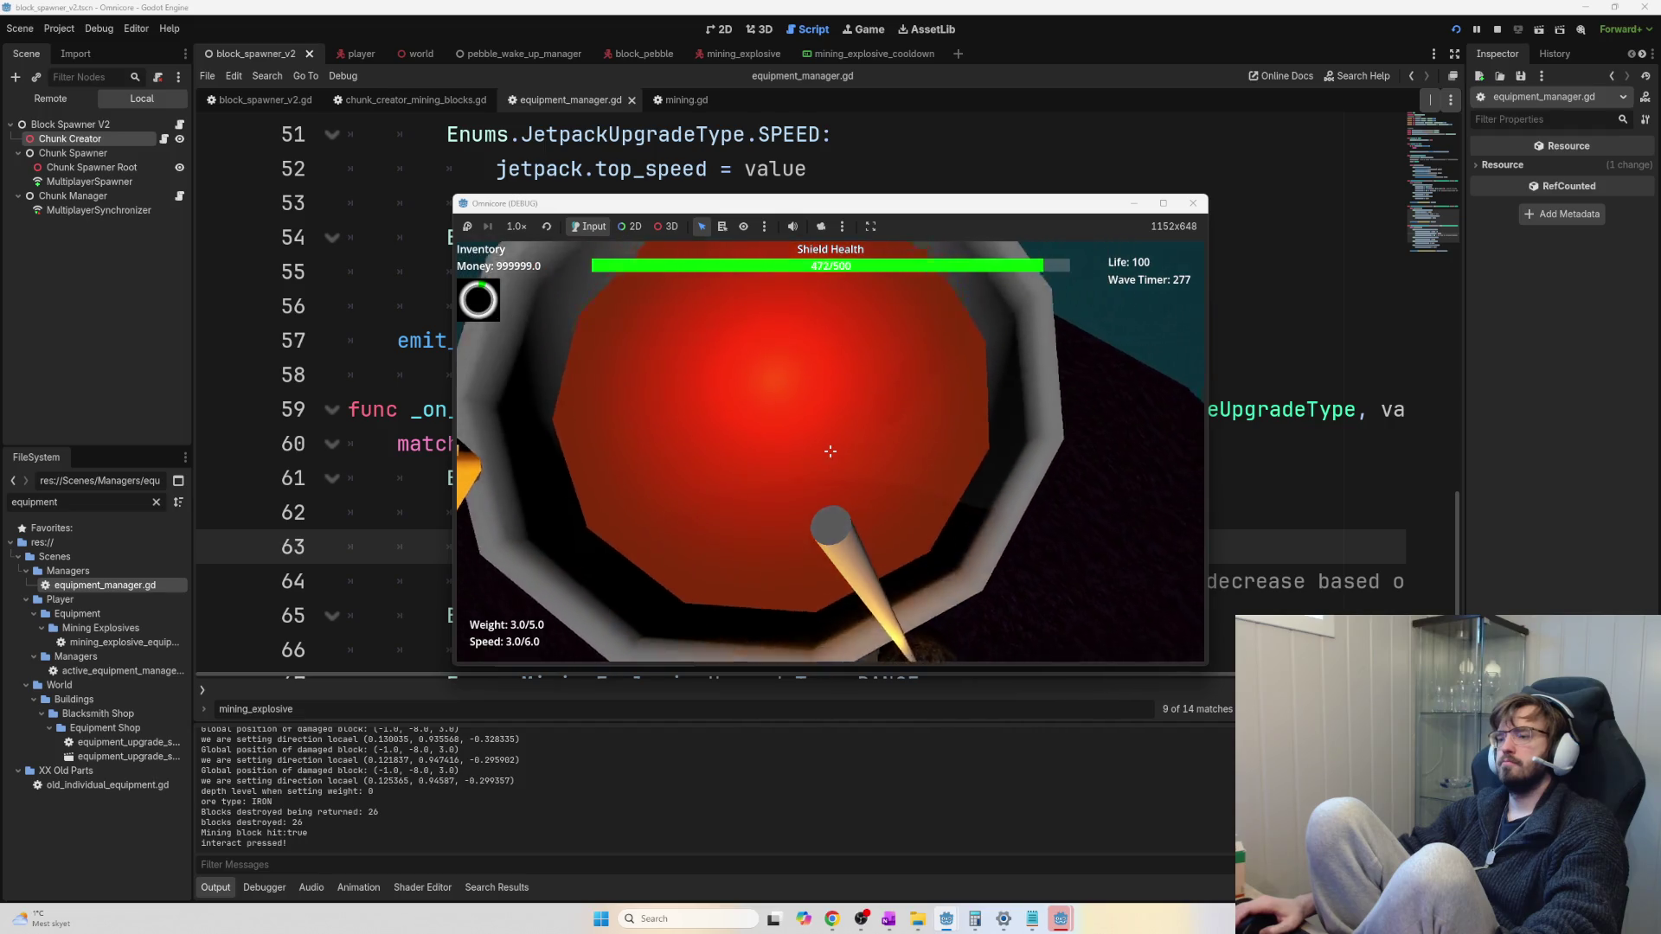
click(830, 451)
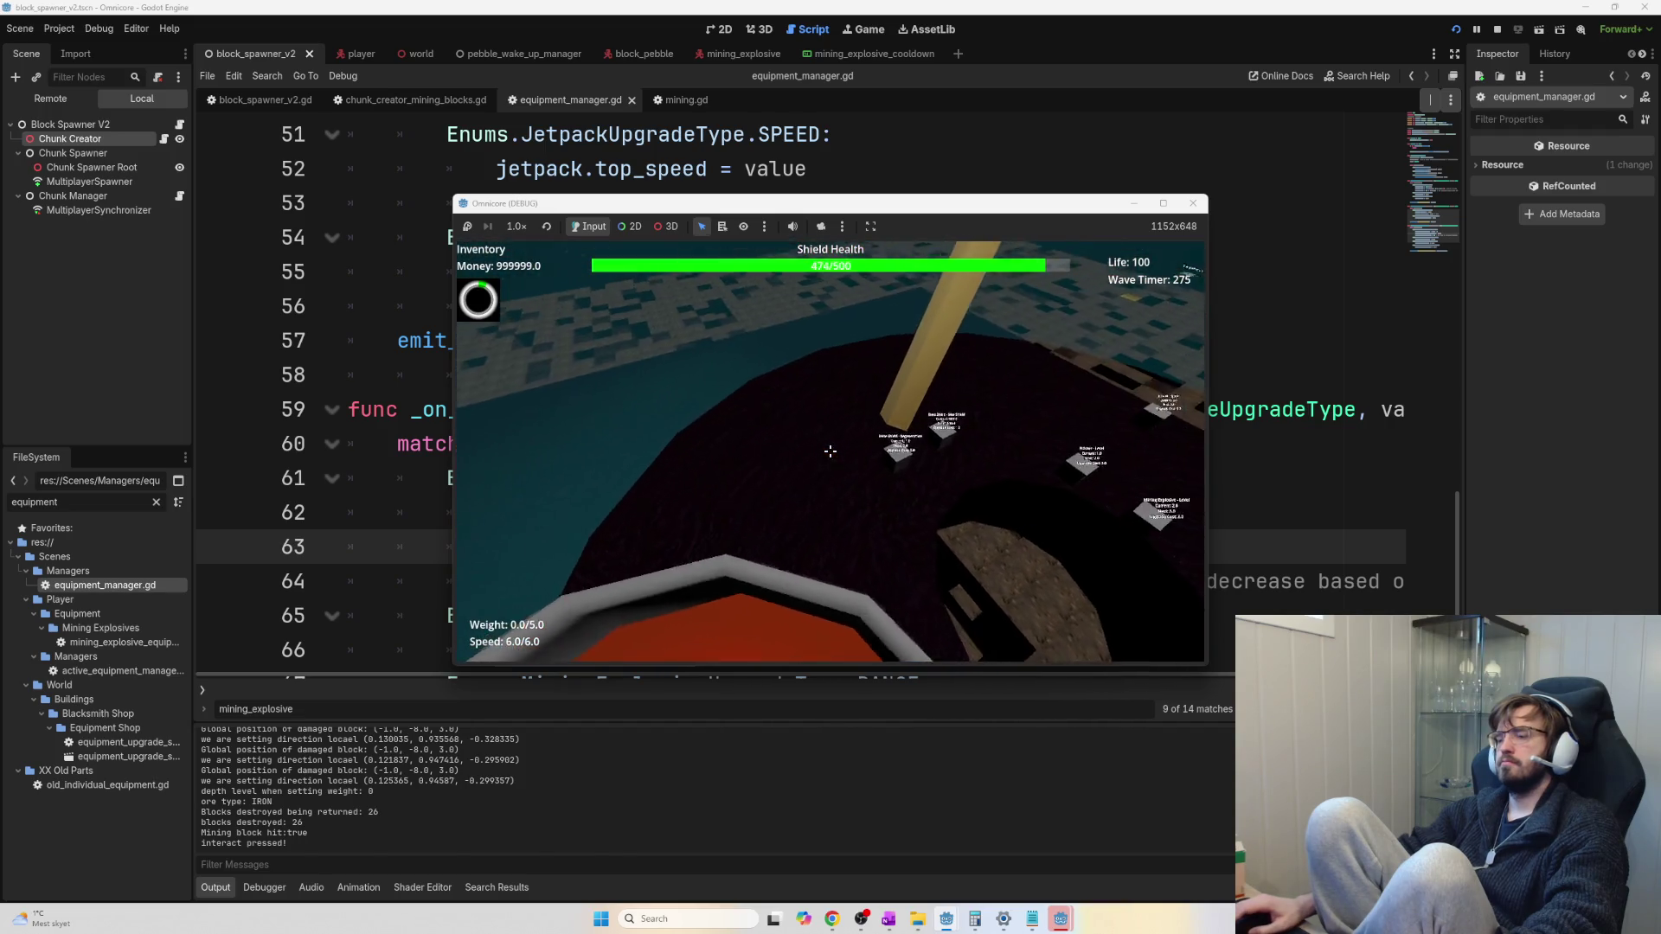
Buy two pickaxe upgrades (mining power 6.0, speed 1.21), then stop the game
key(w)
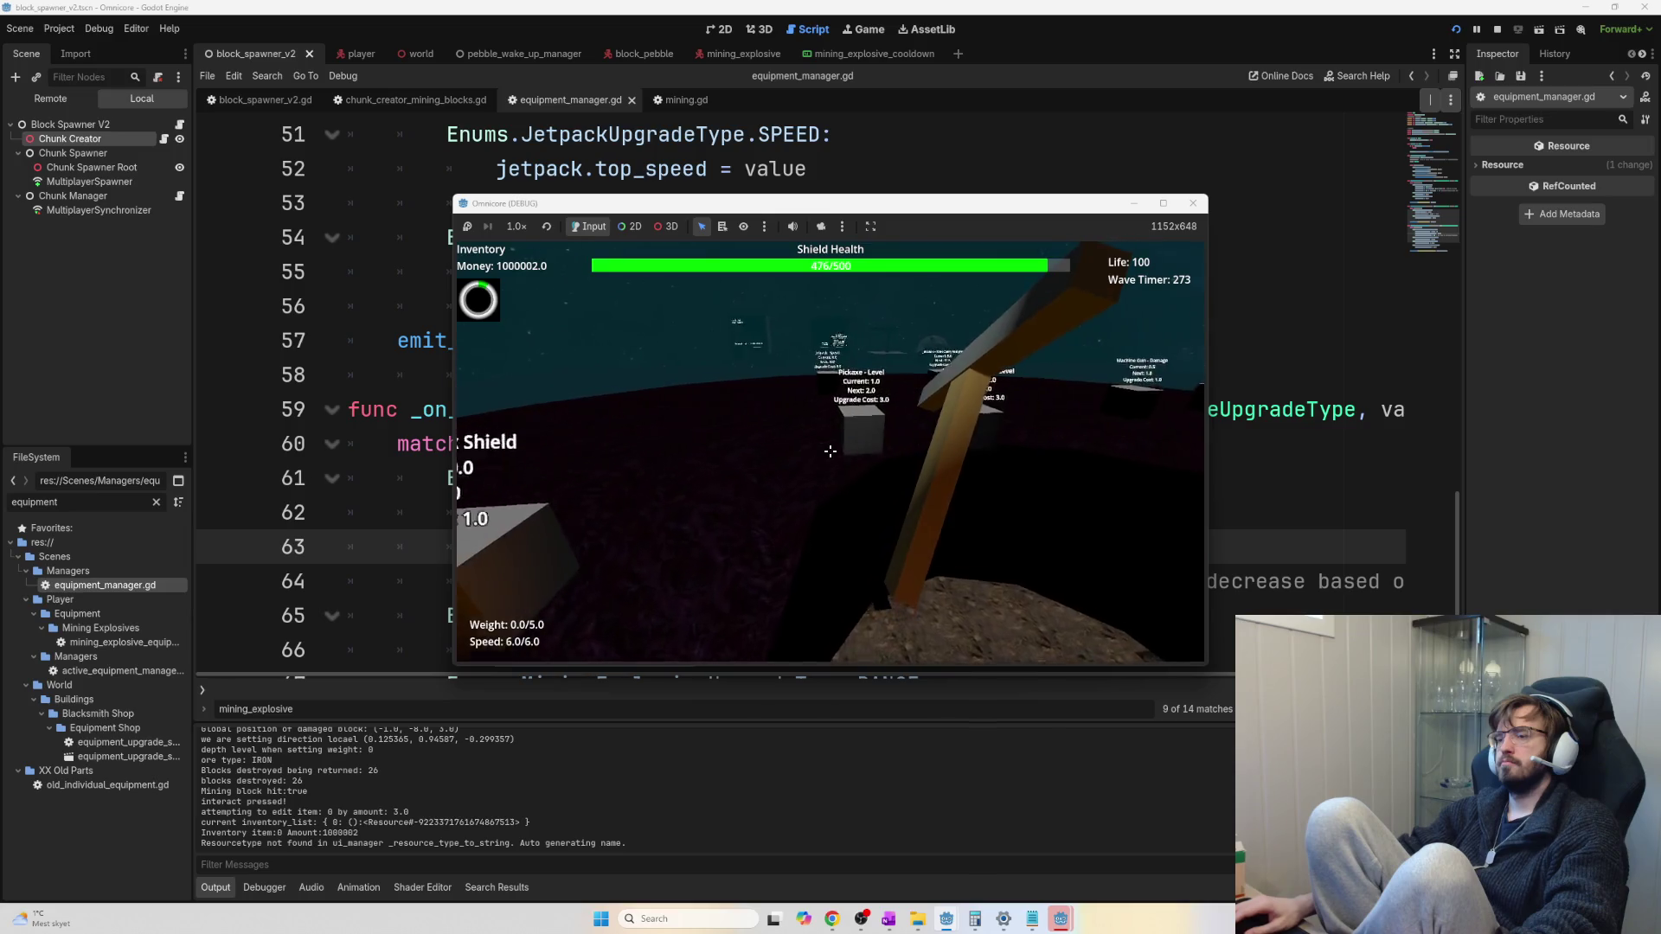
click(831, 451)
click(830, 451)
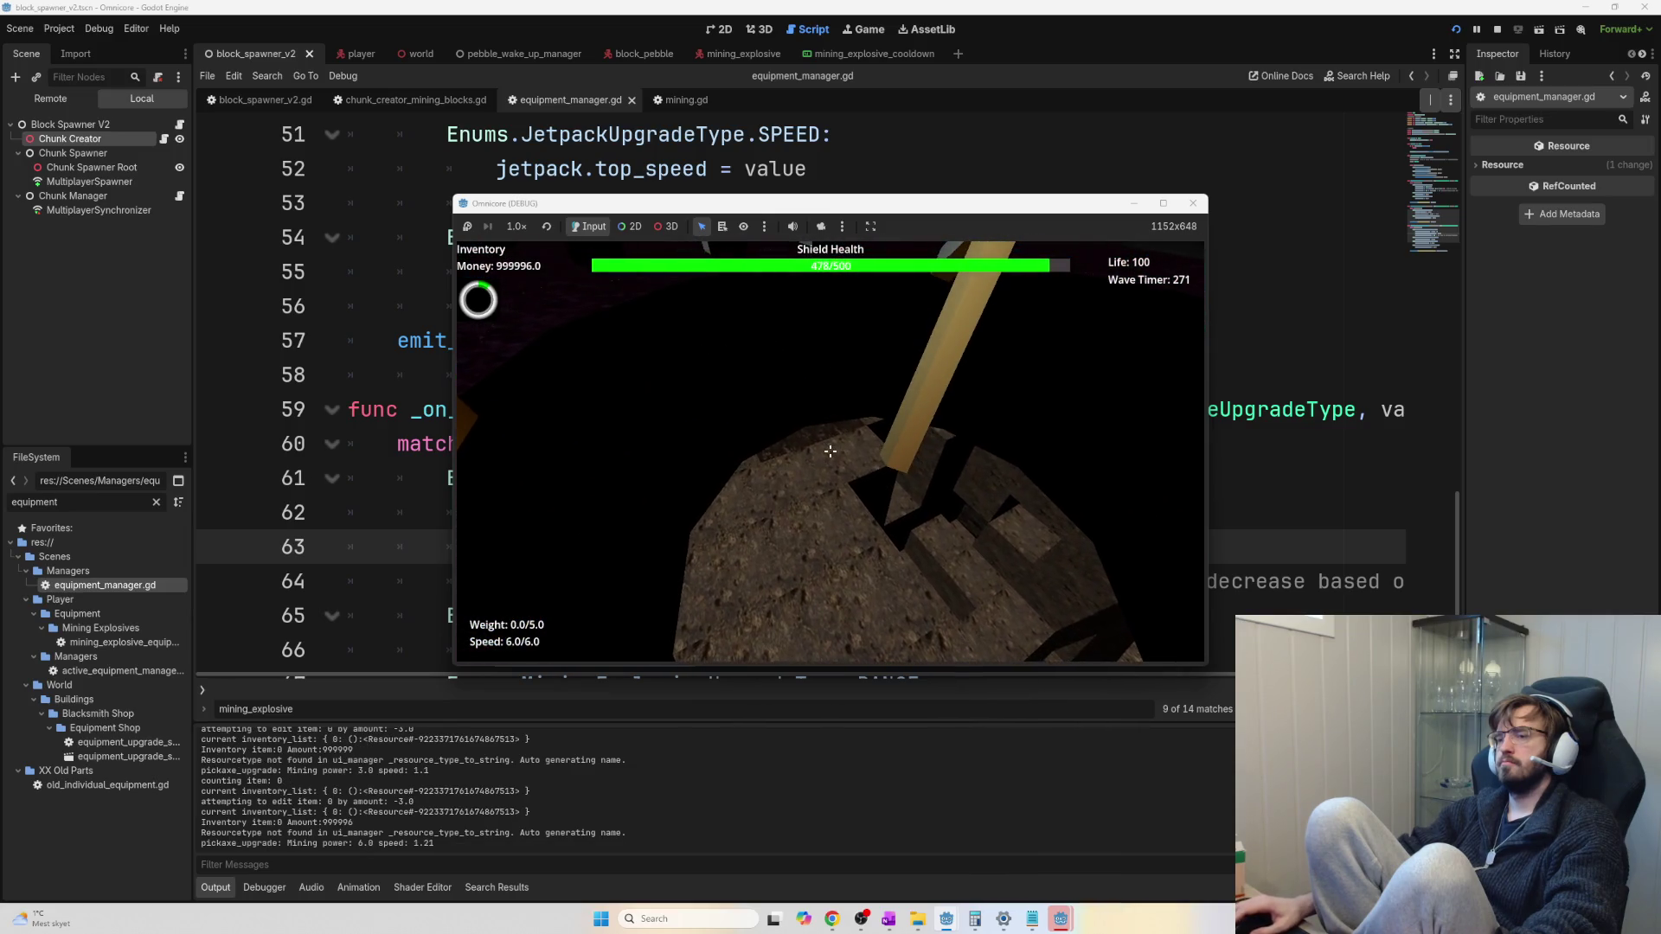
key(F8)
click(658, 340)
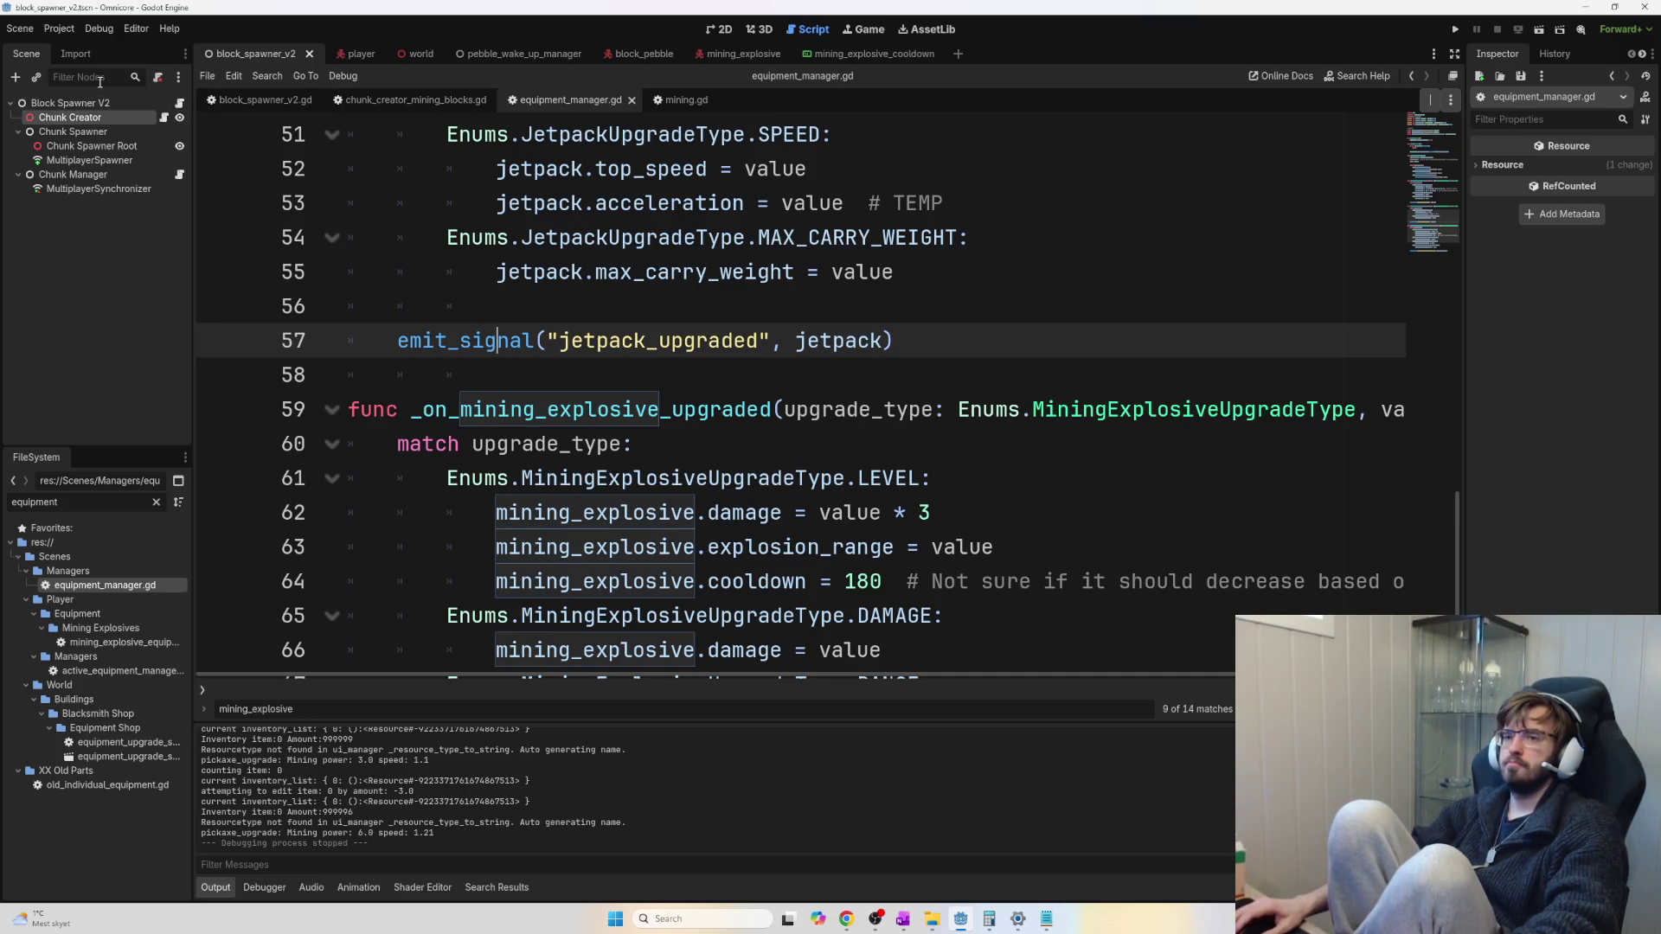
Comment out line 16 of inventory_manager.gd, the testing line granting 999999 money
click(403, 54)
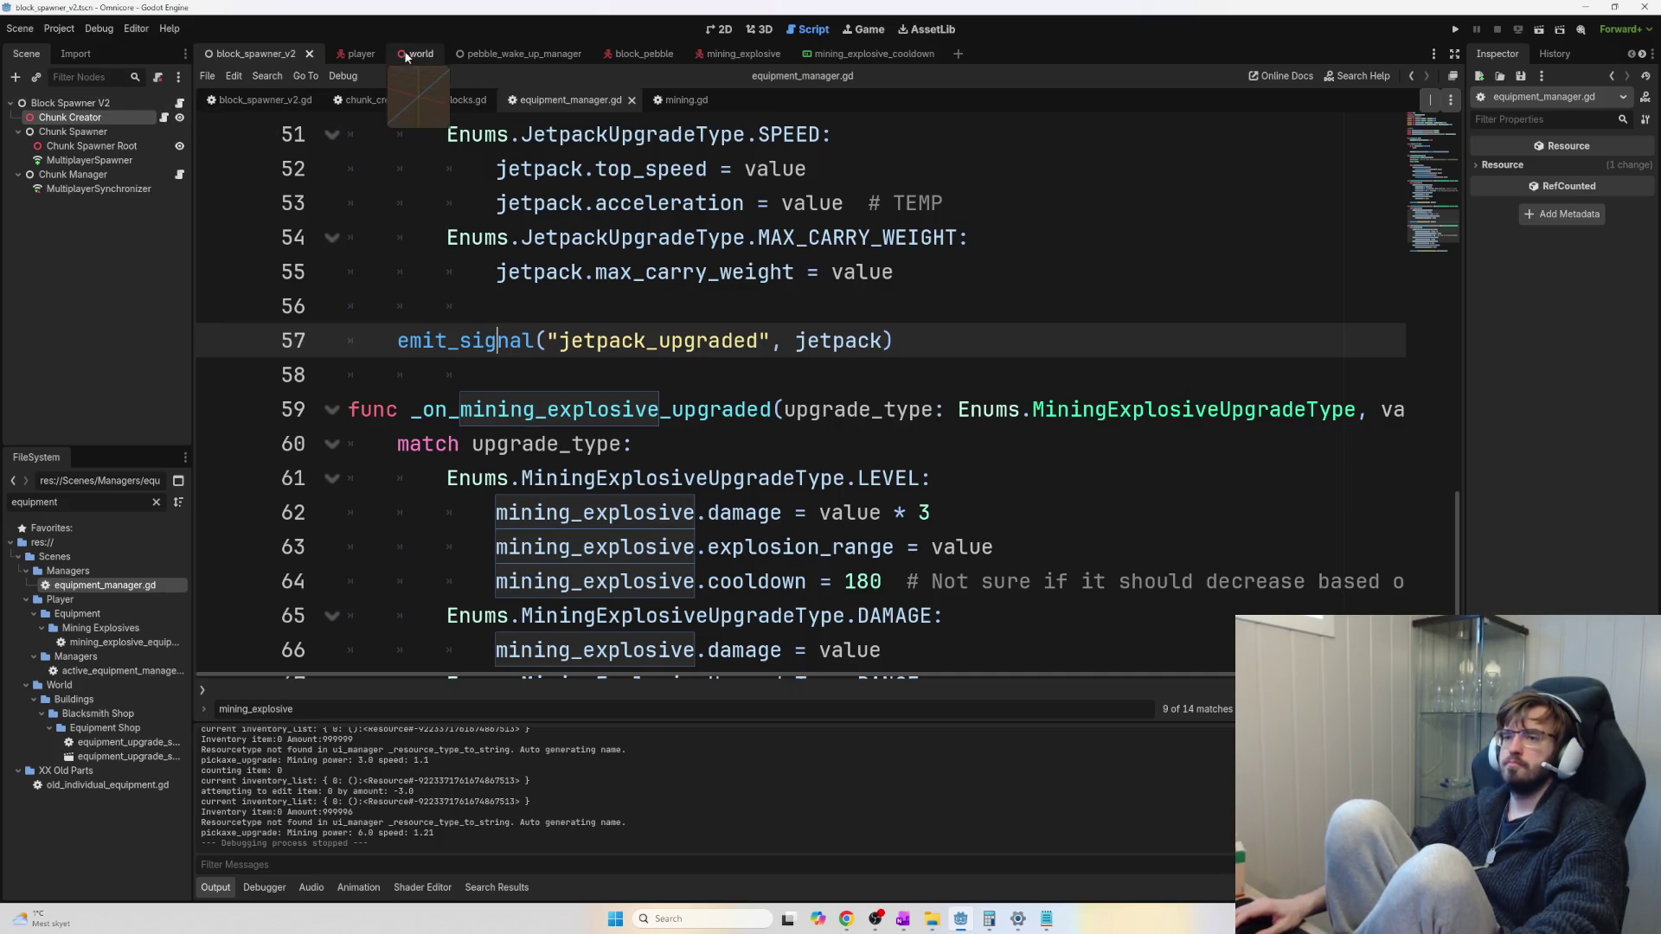
click(113, 78)
text(invent)
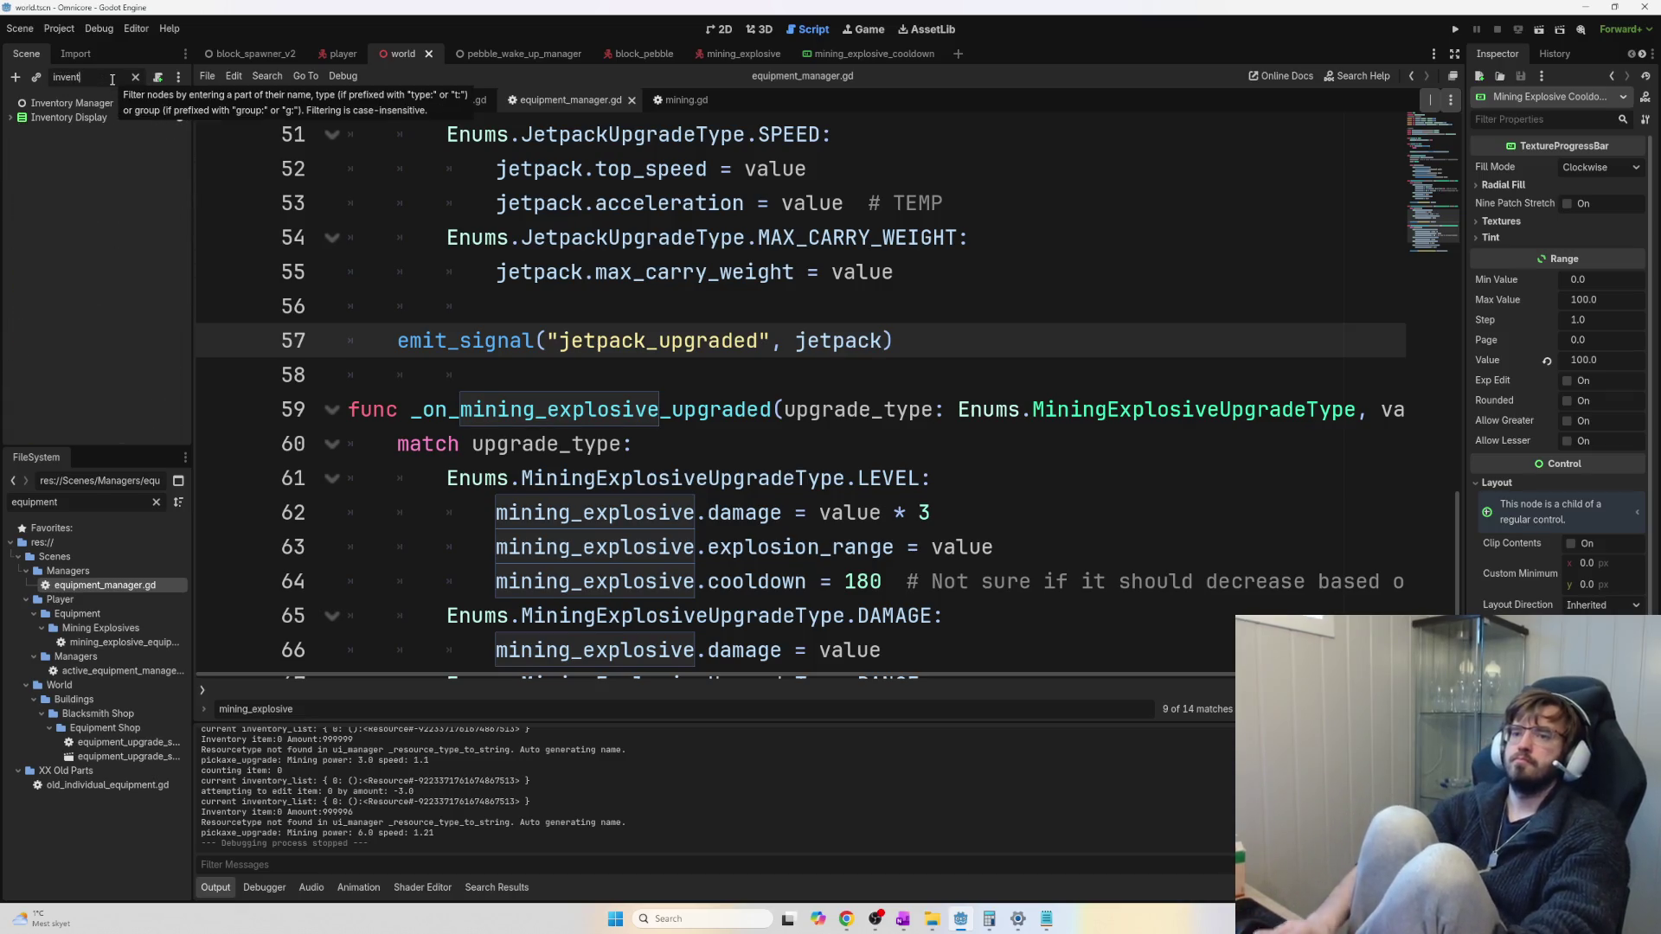
click(164, 105)
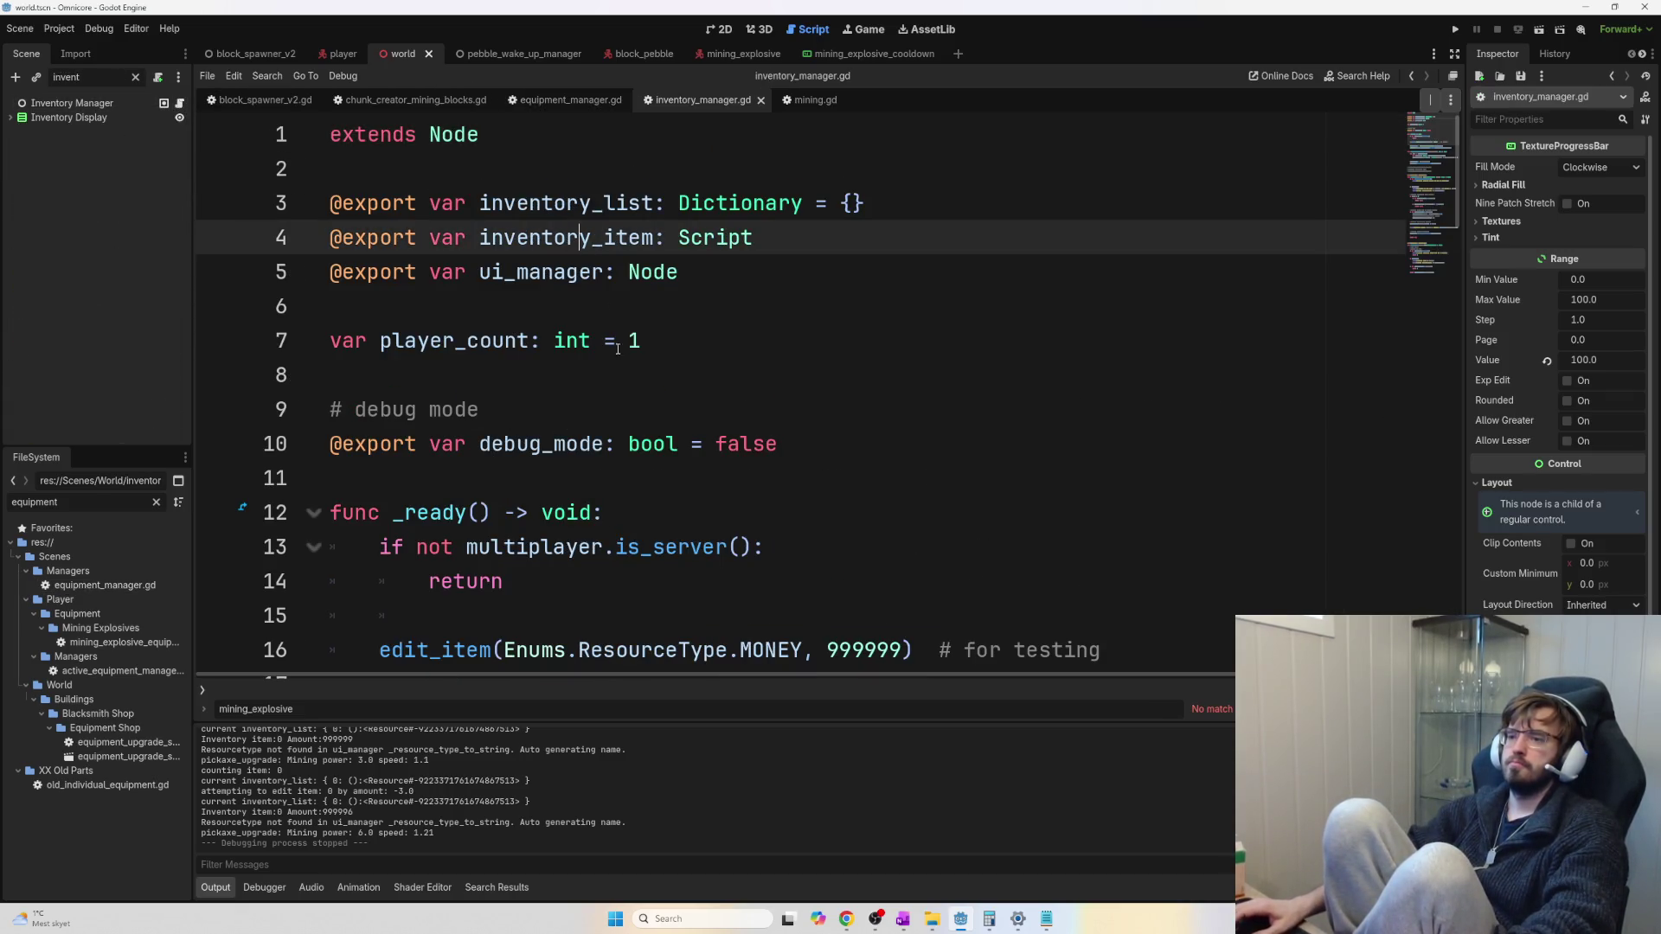
scroll(920, 448, down, 2)
click(399, 444)
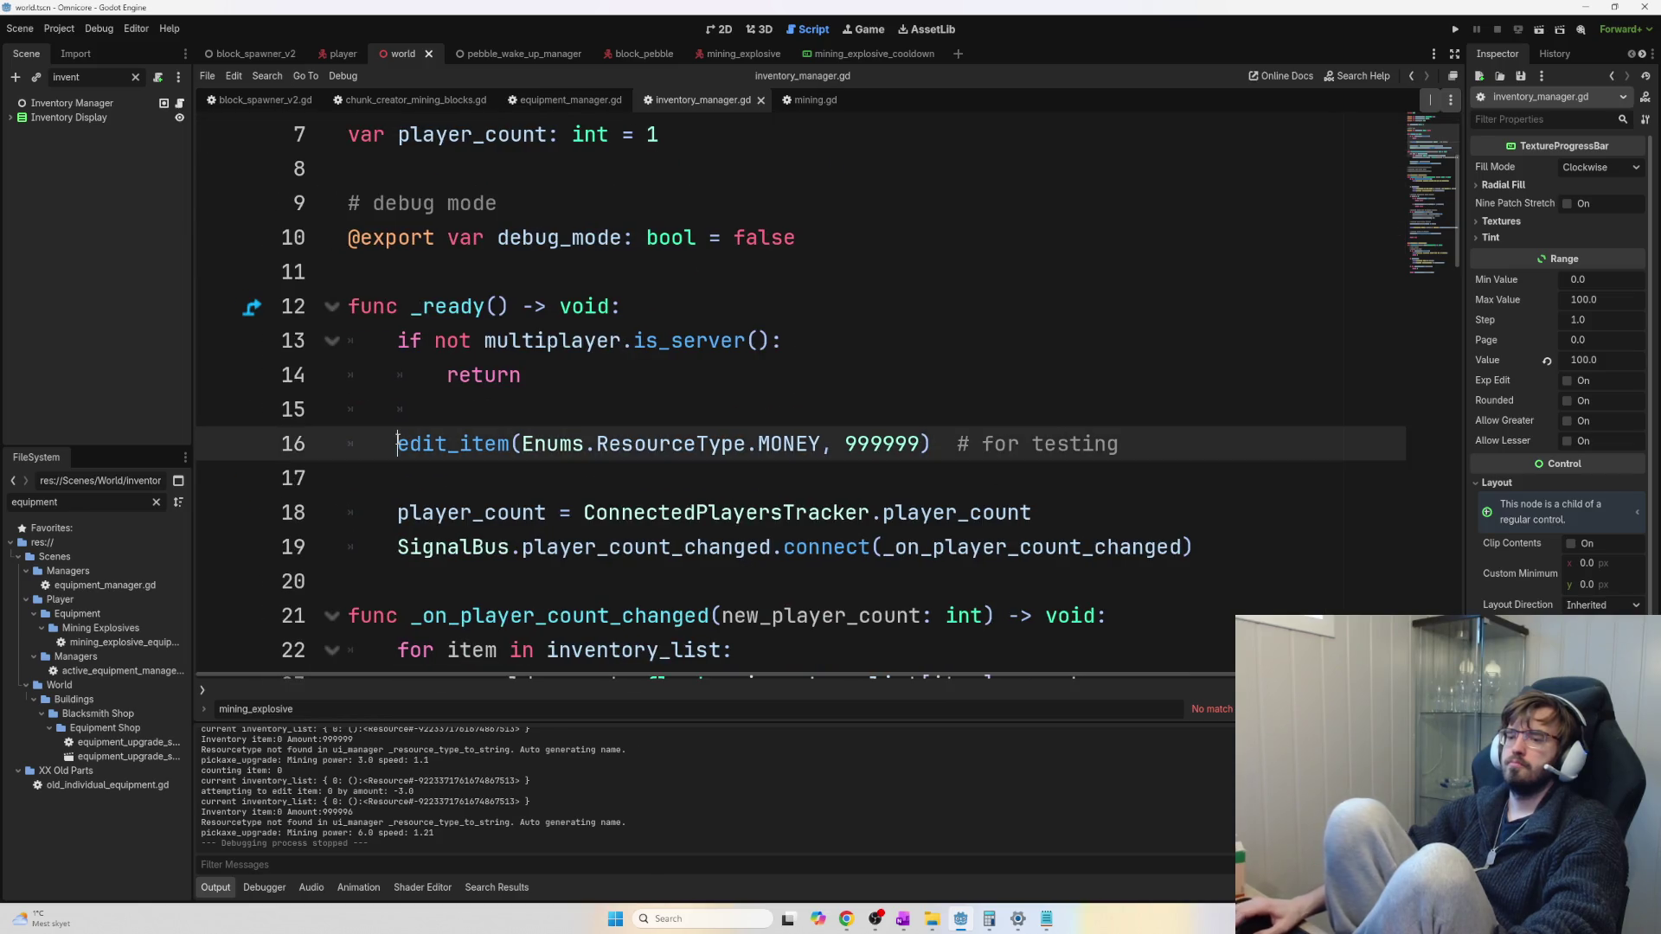
text(#)
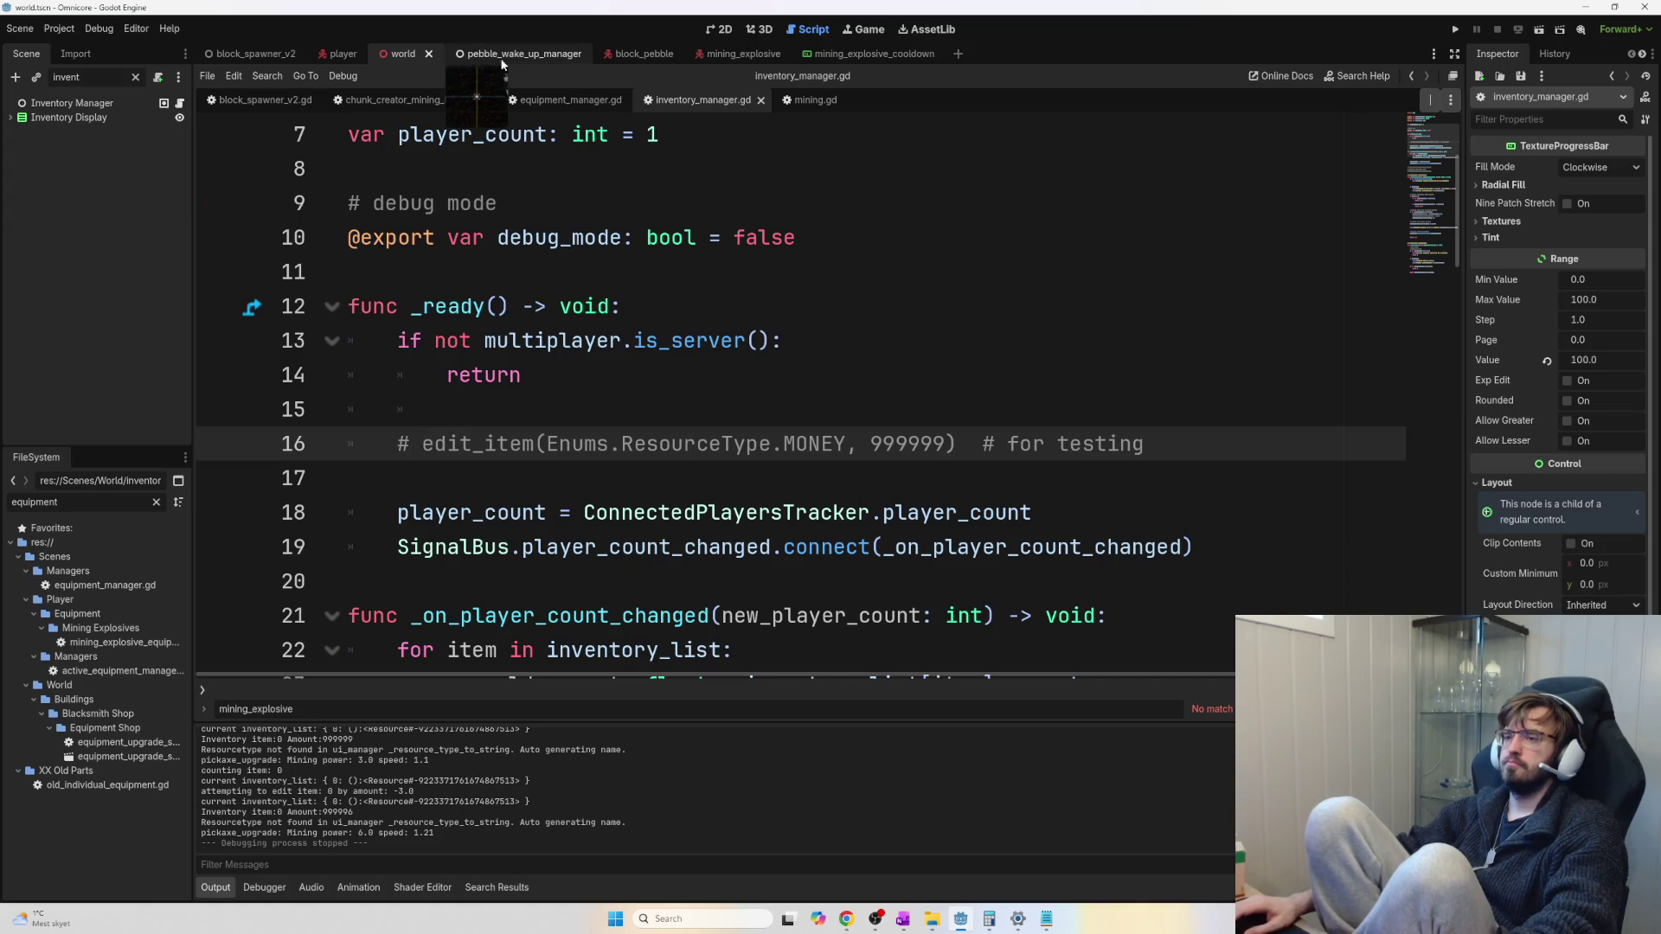
click(723, 55)
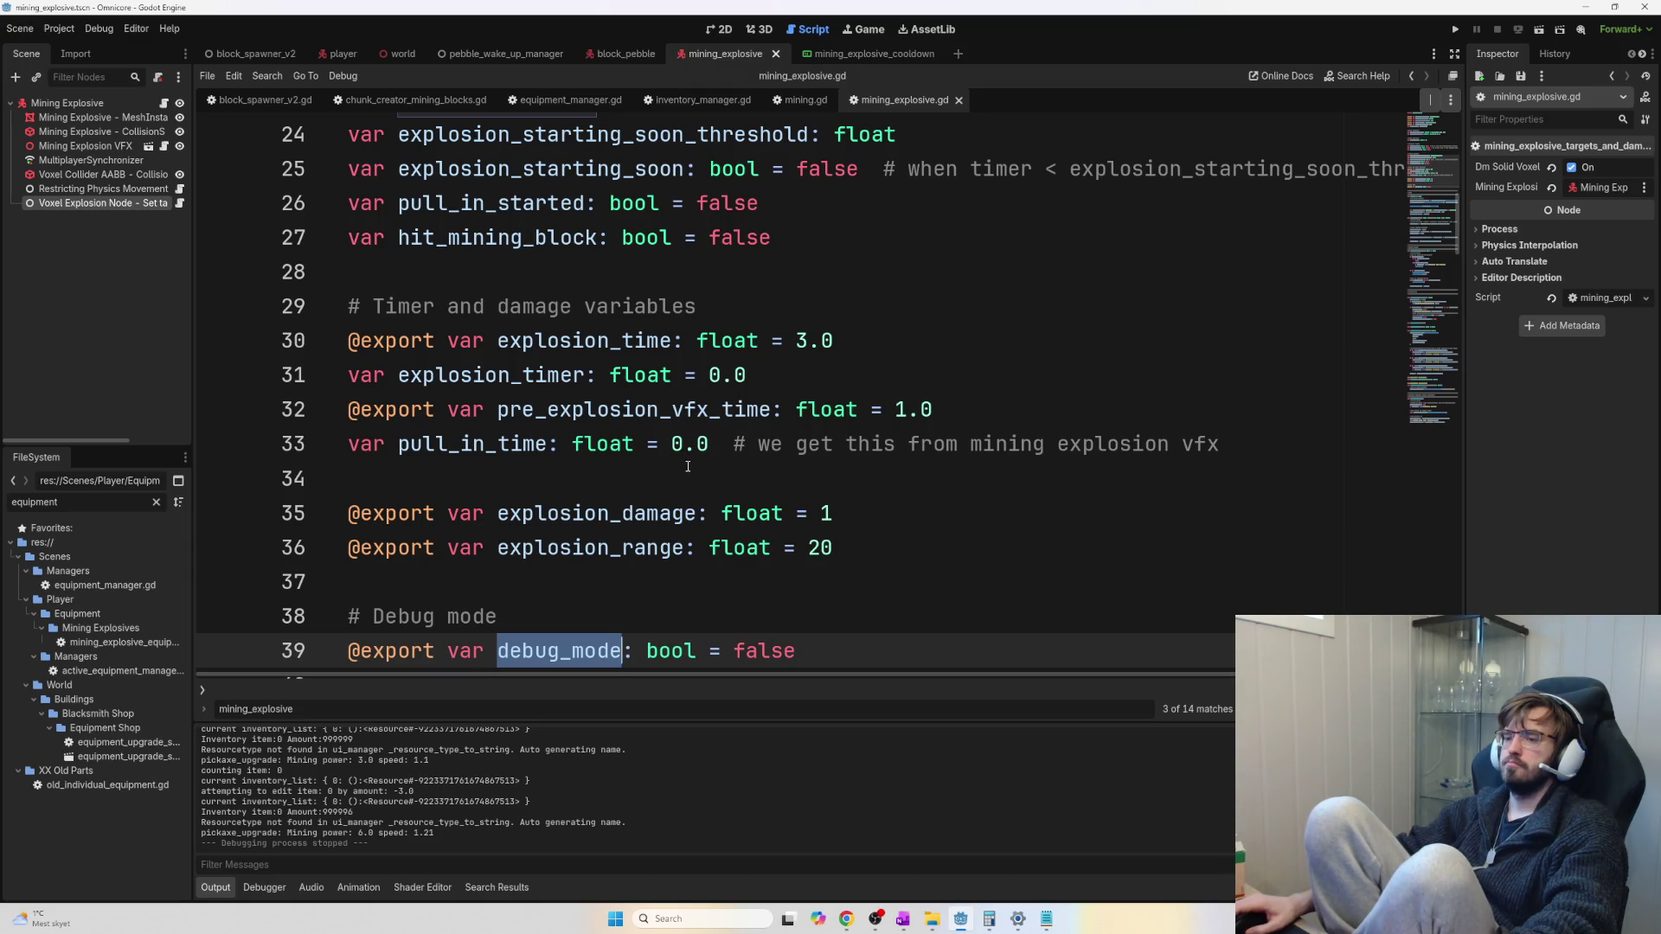
Search mining_explosive.gd for explosion_ready and review where it is used
click(689, 467)
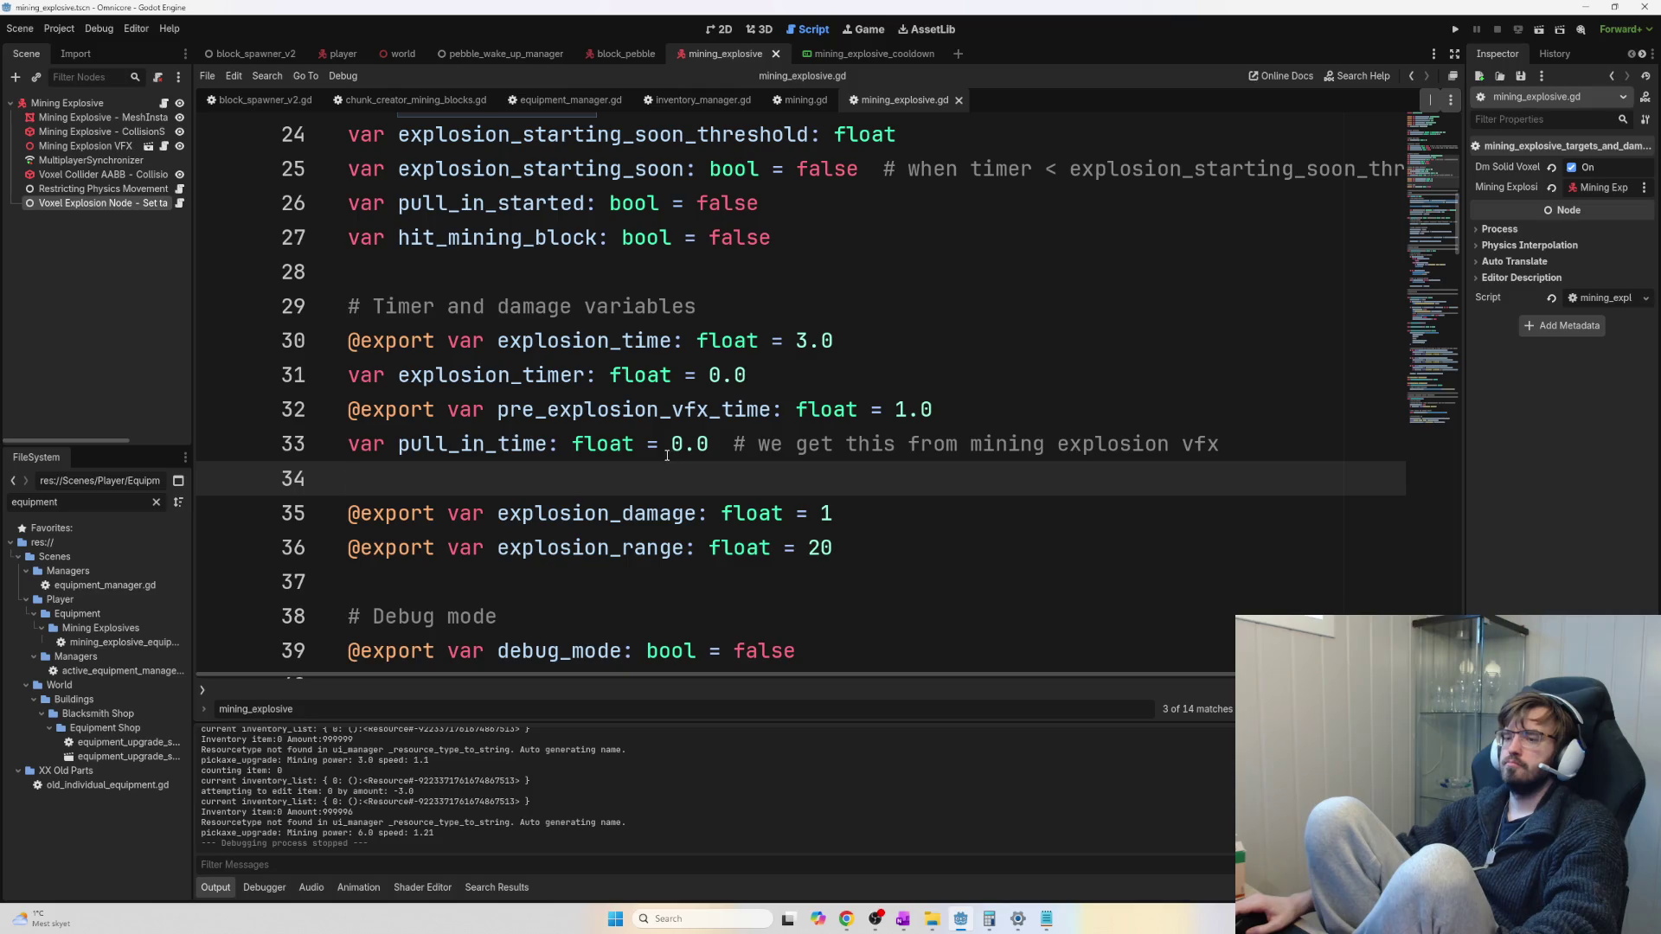
scroll(670, 455, down, 2)
click(674, 447)
key(ctrl+f)
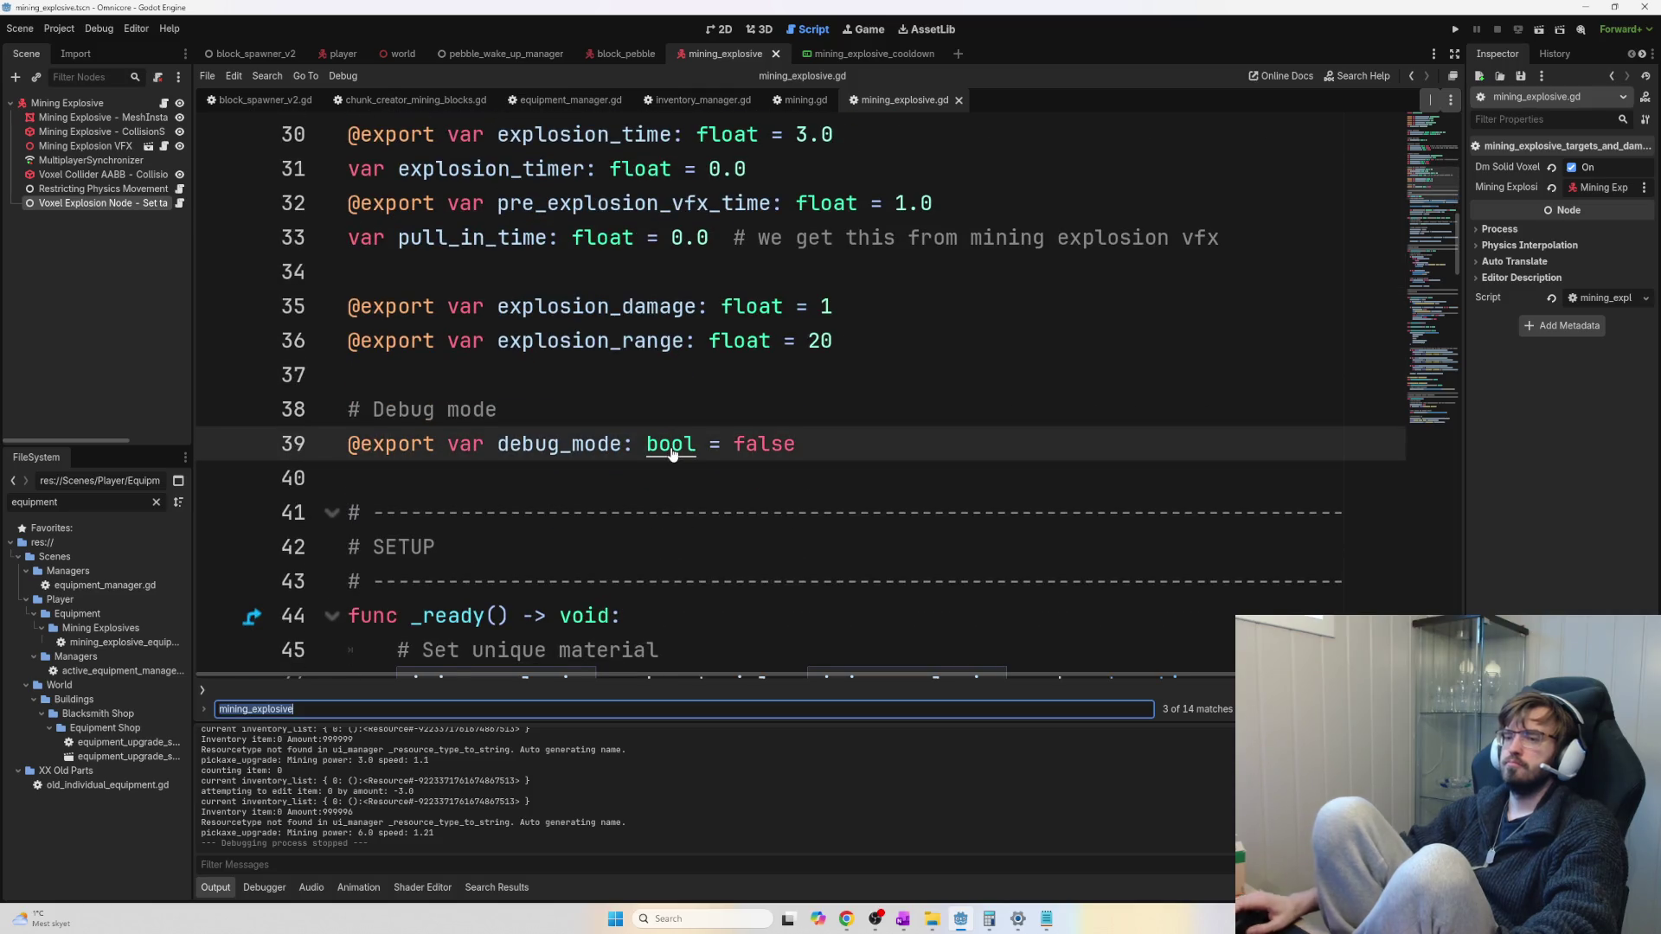
text(explo)
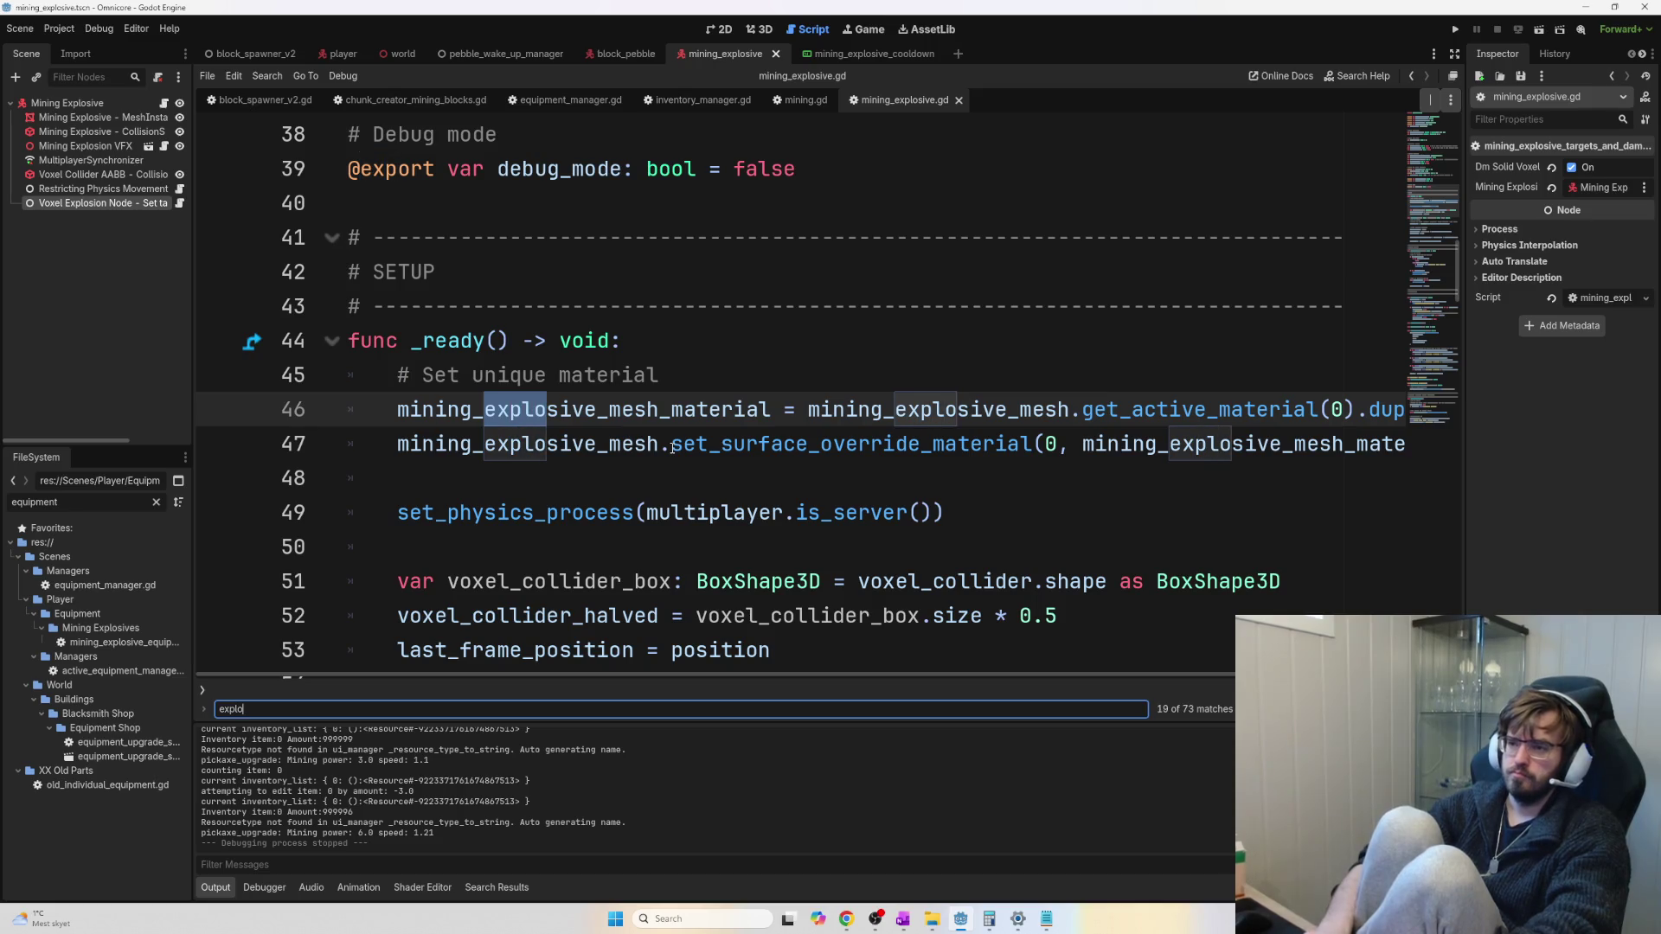
text(sion_ready)
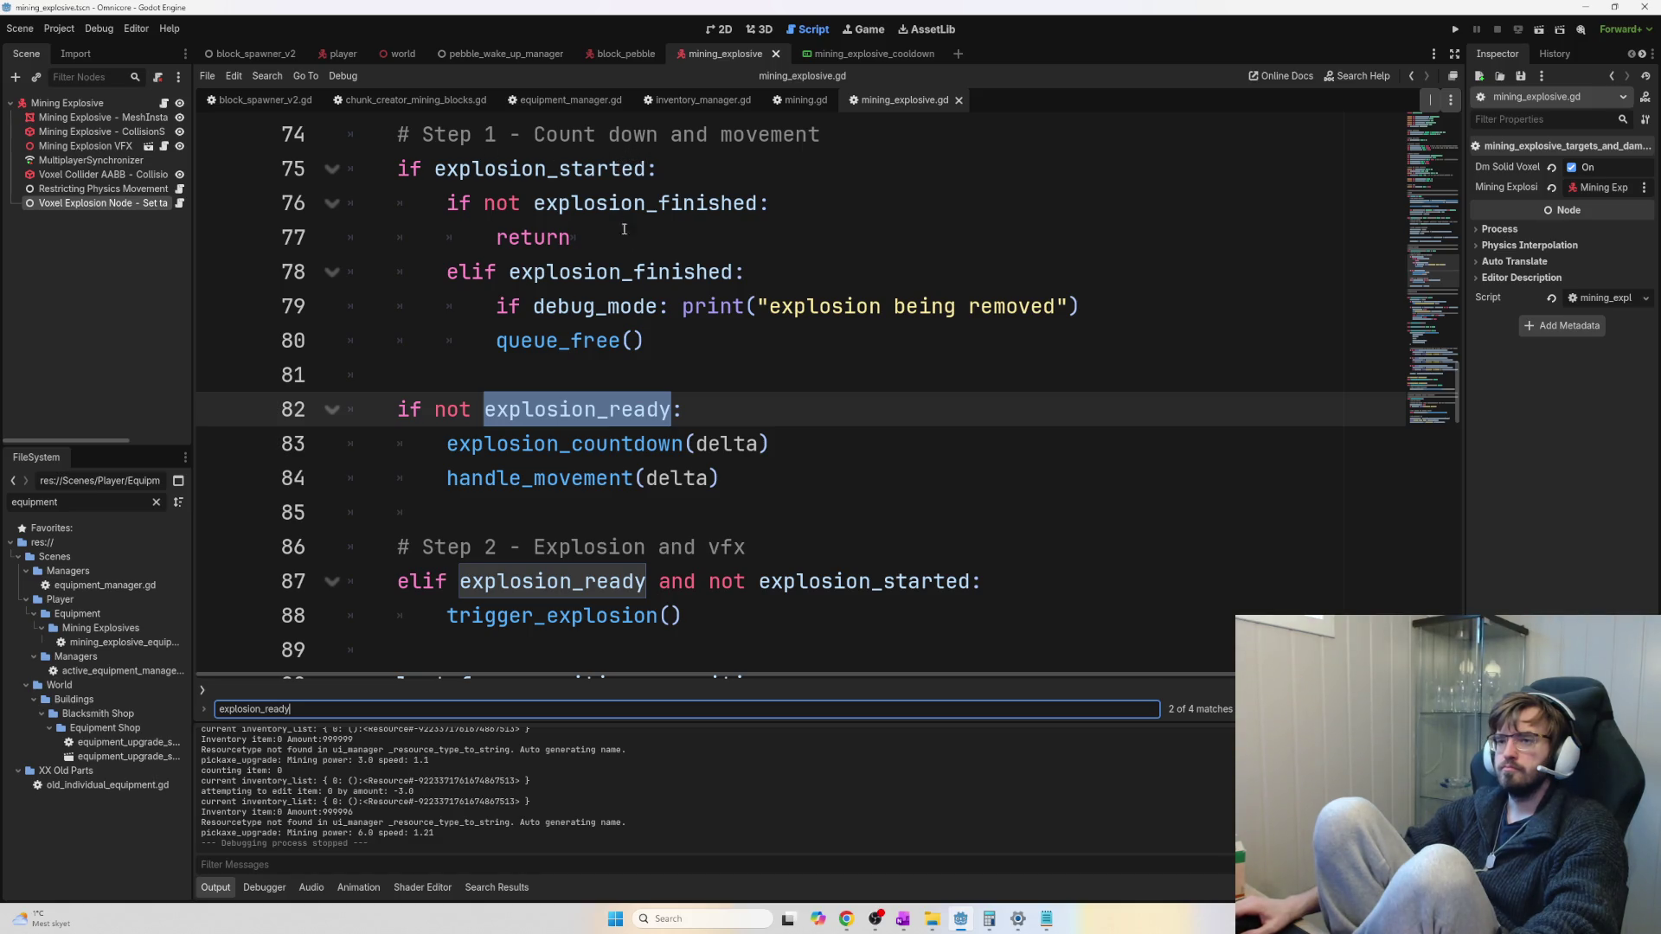
scroll(696, 374, down, 2)
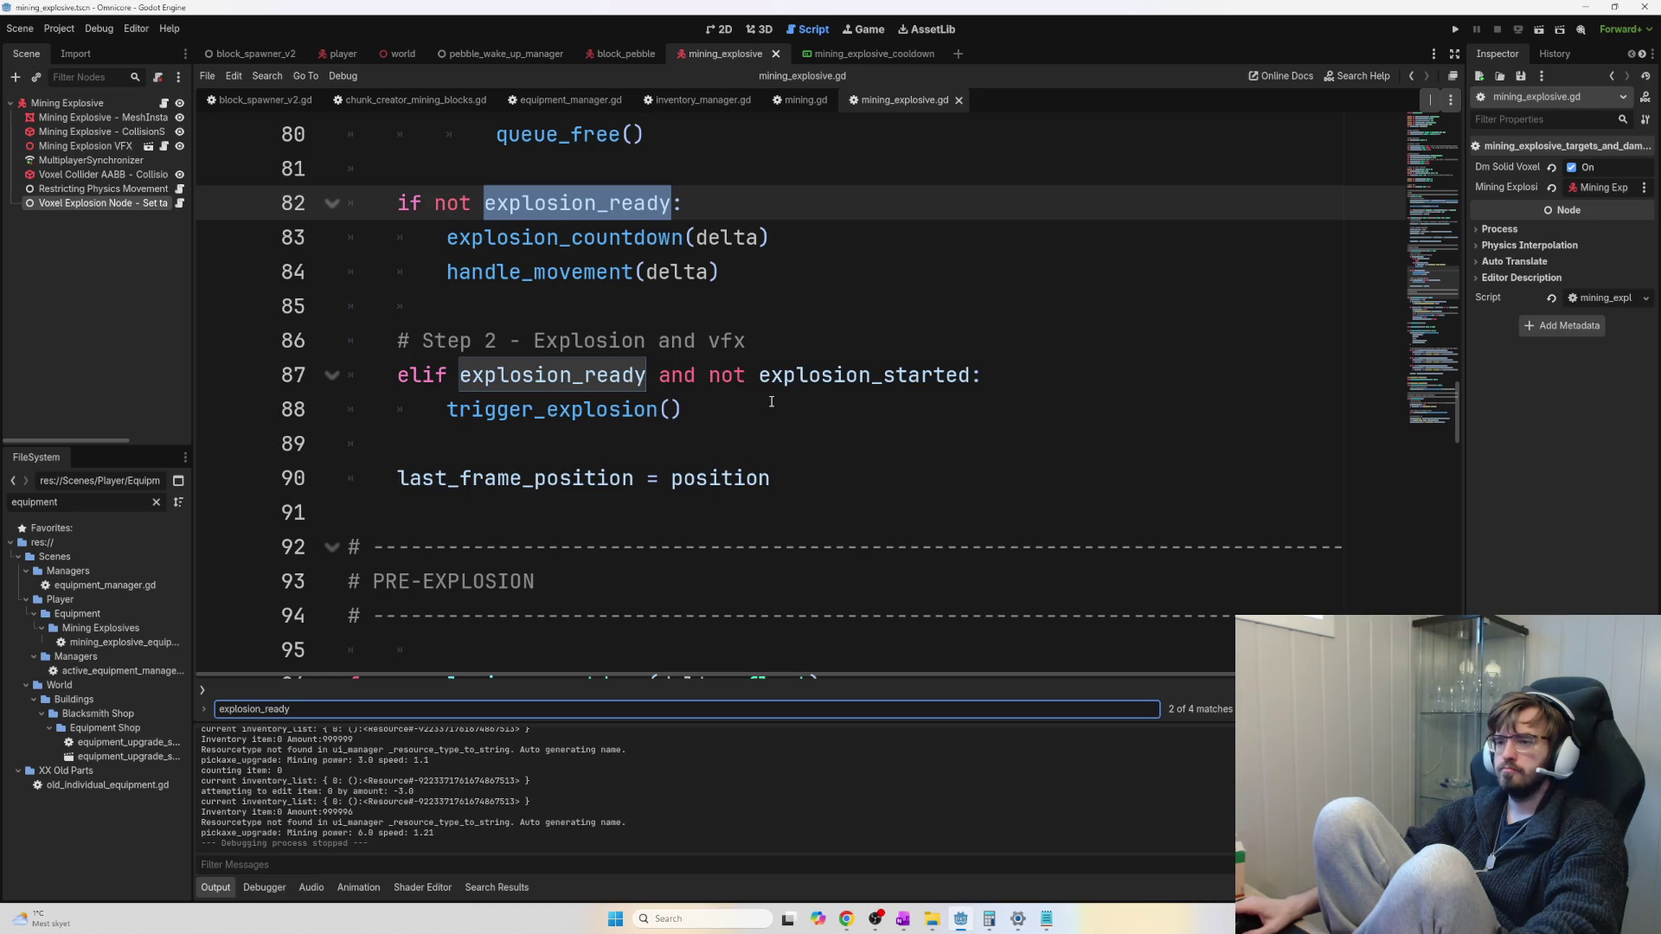
scroll(679, 309, up, 1)
Jump to the explosion_countdown function definition and read through its countdown logic
ctrl+click(605, 341)
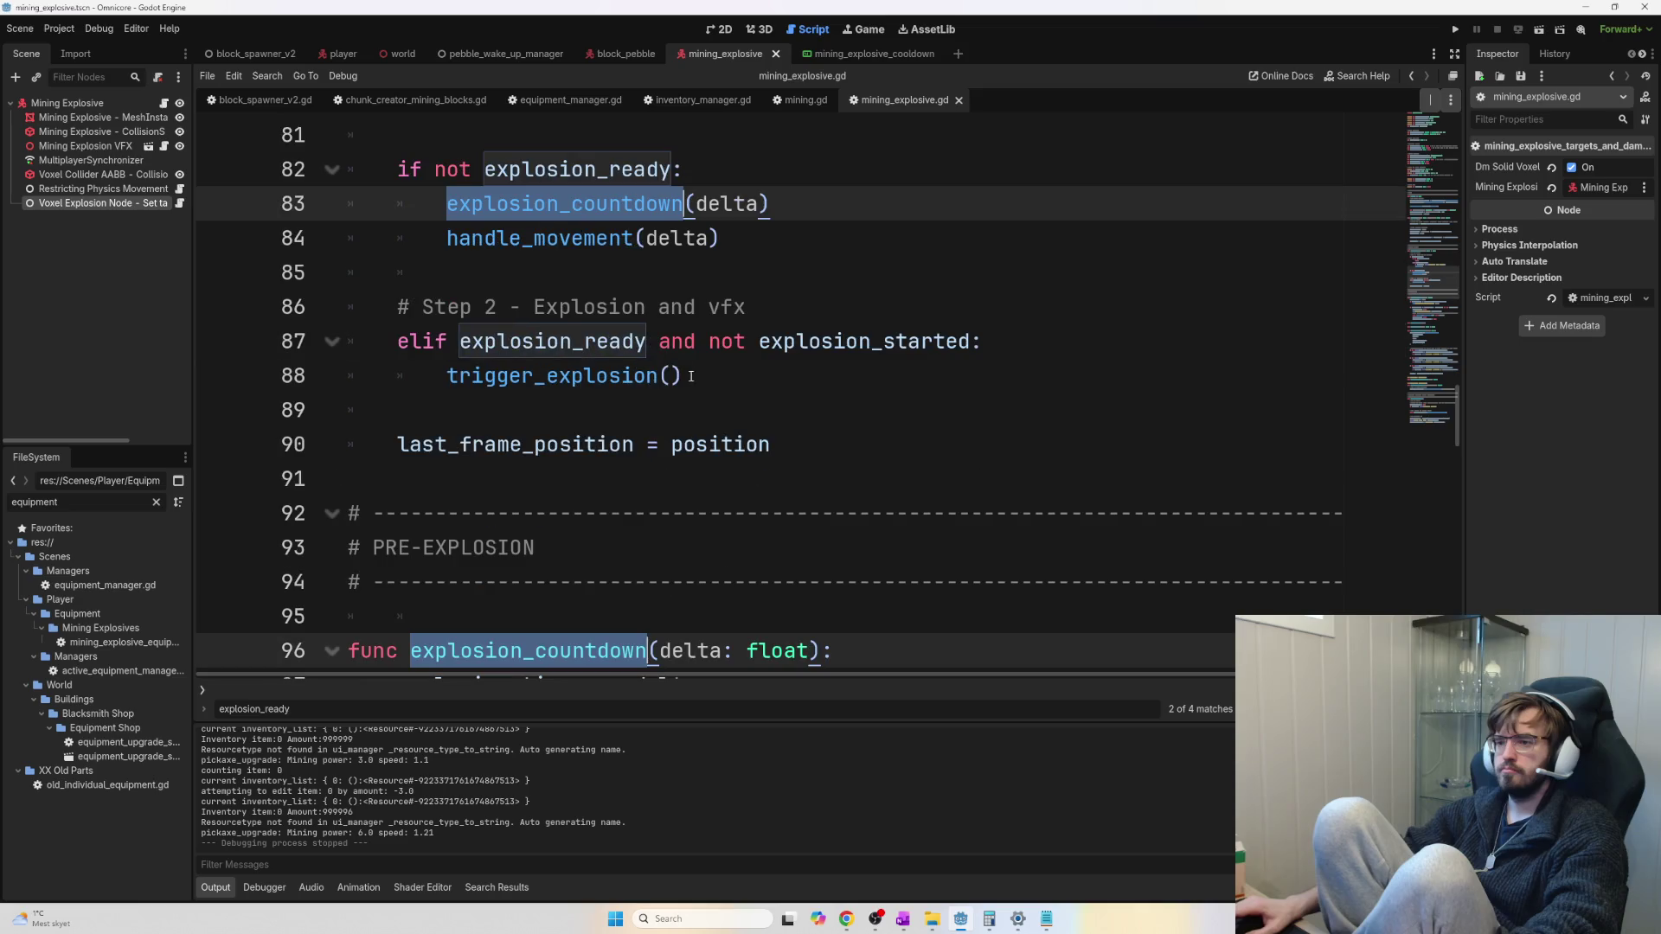
scroll(744, 430, down, 2)
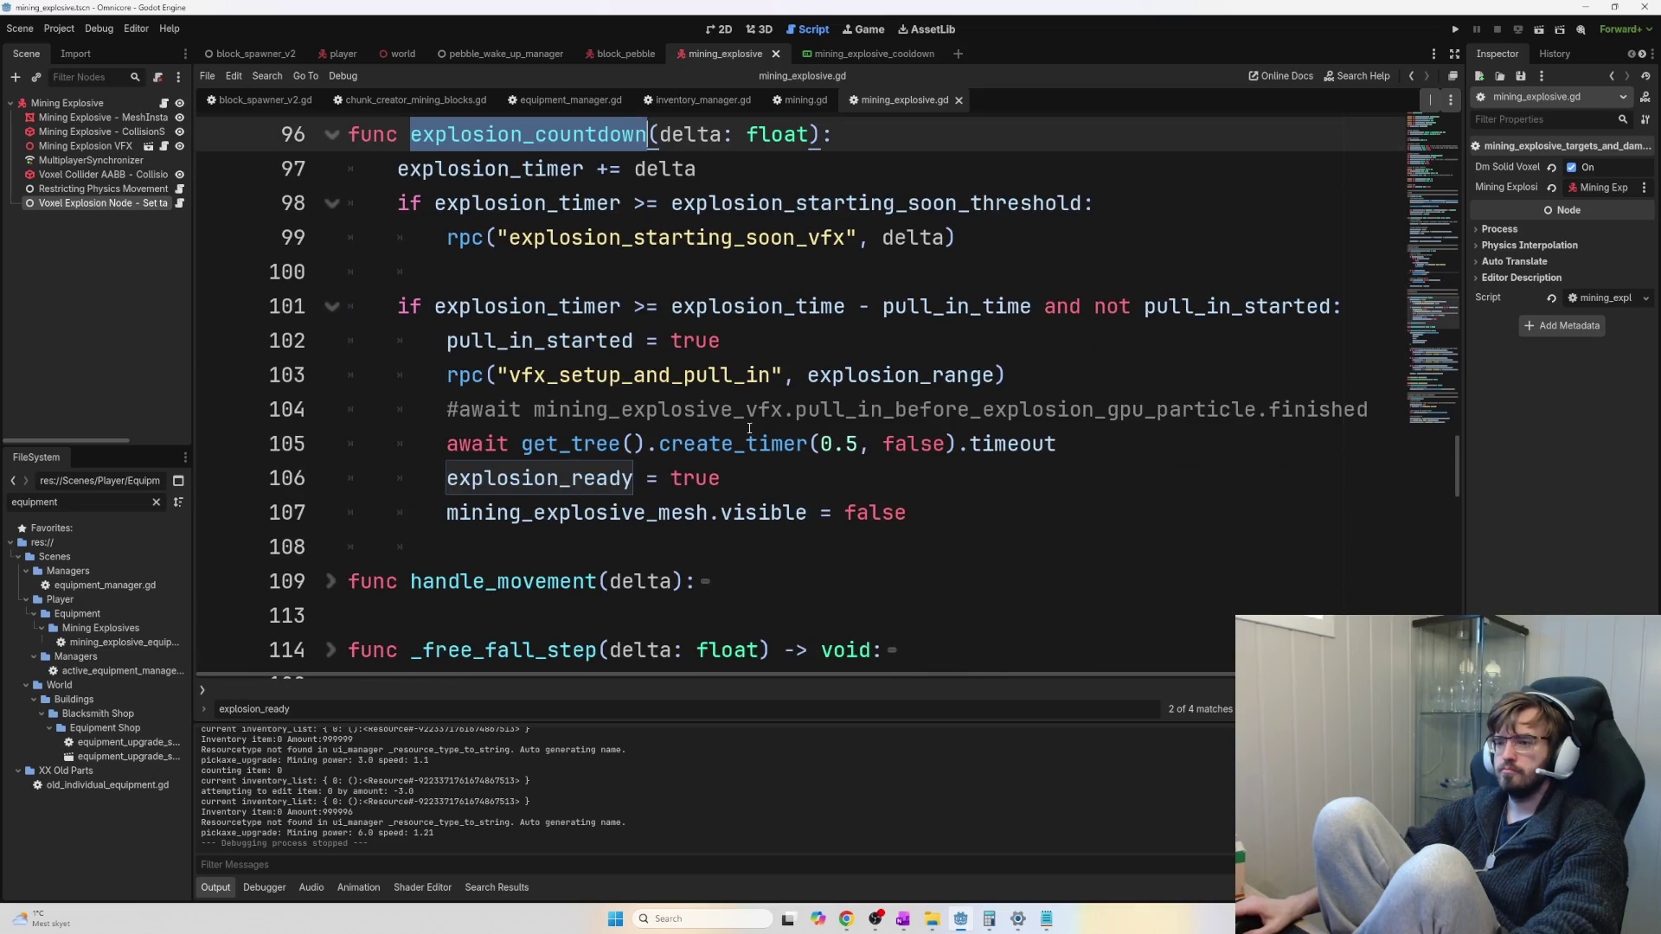
scroll(800, 441, down, 1)
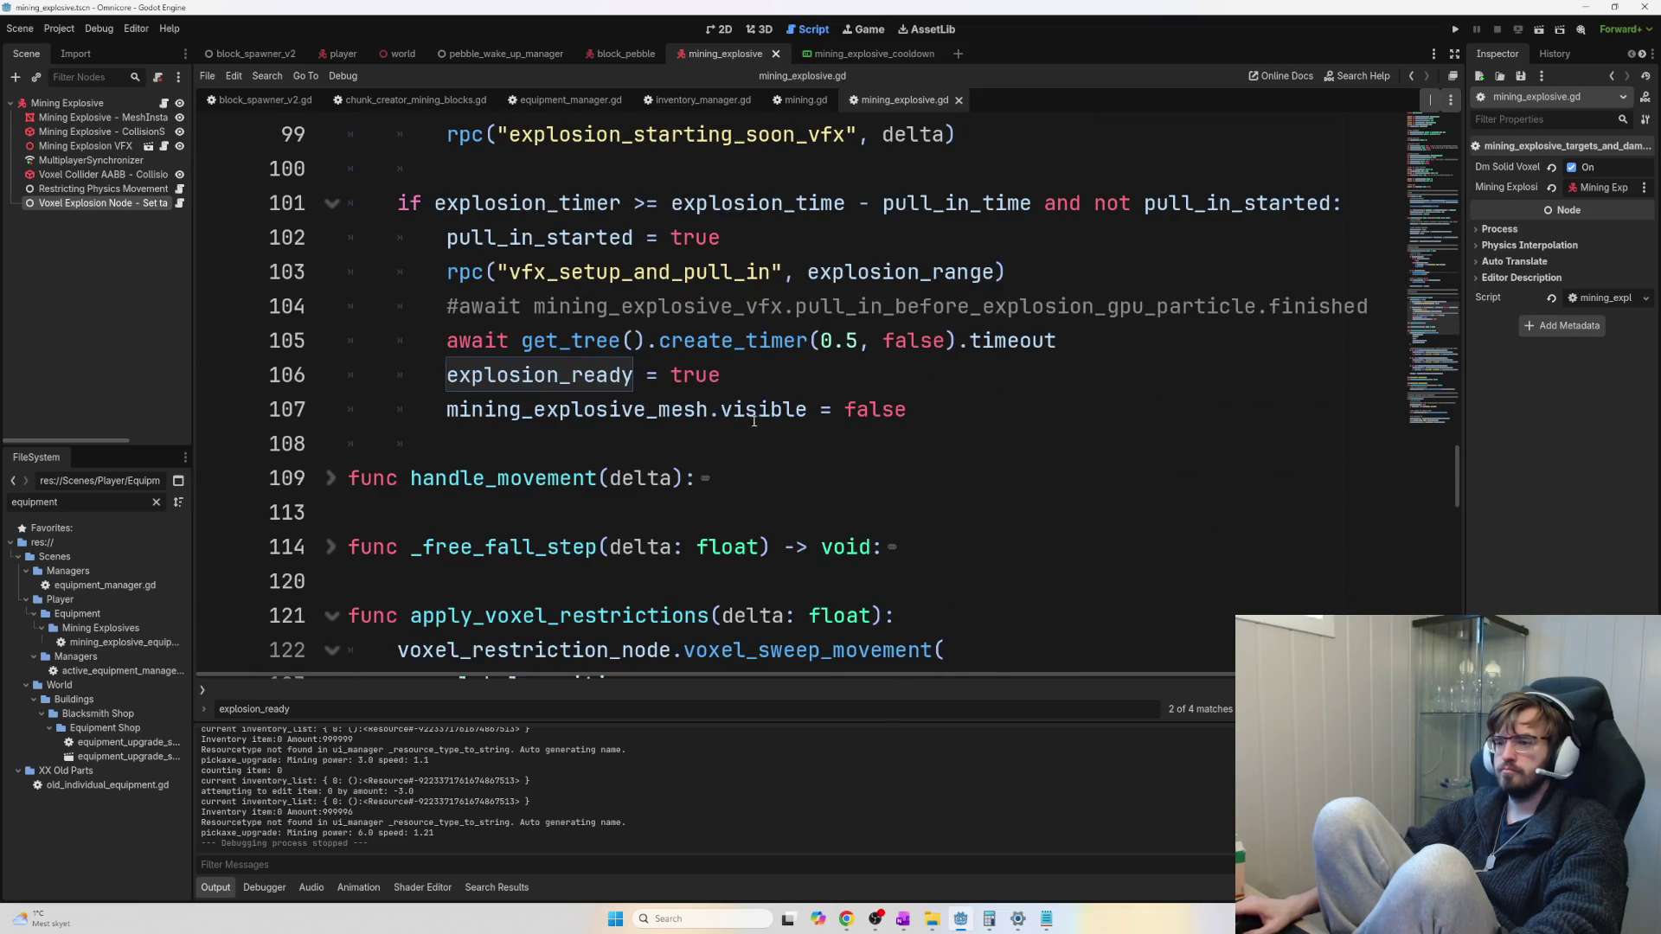
scroll(755, 421, down, 7)
key(ctrl+f)
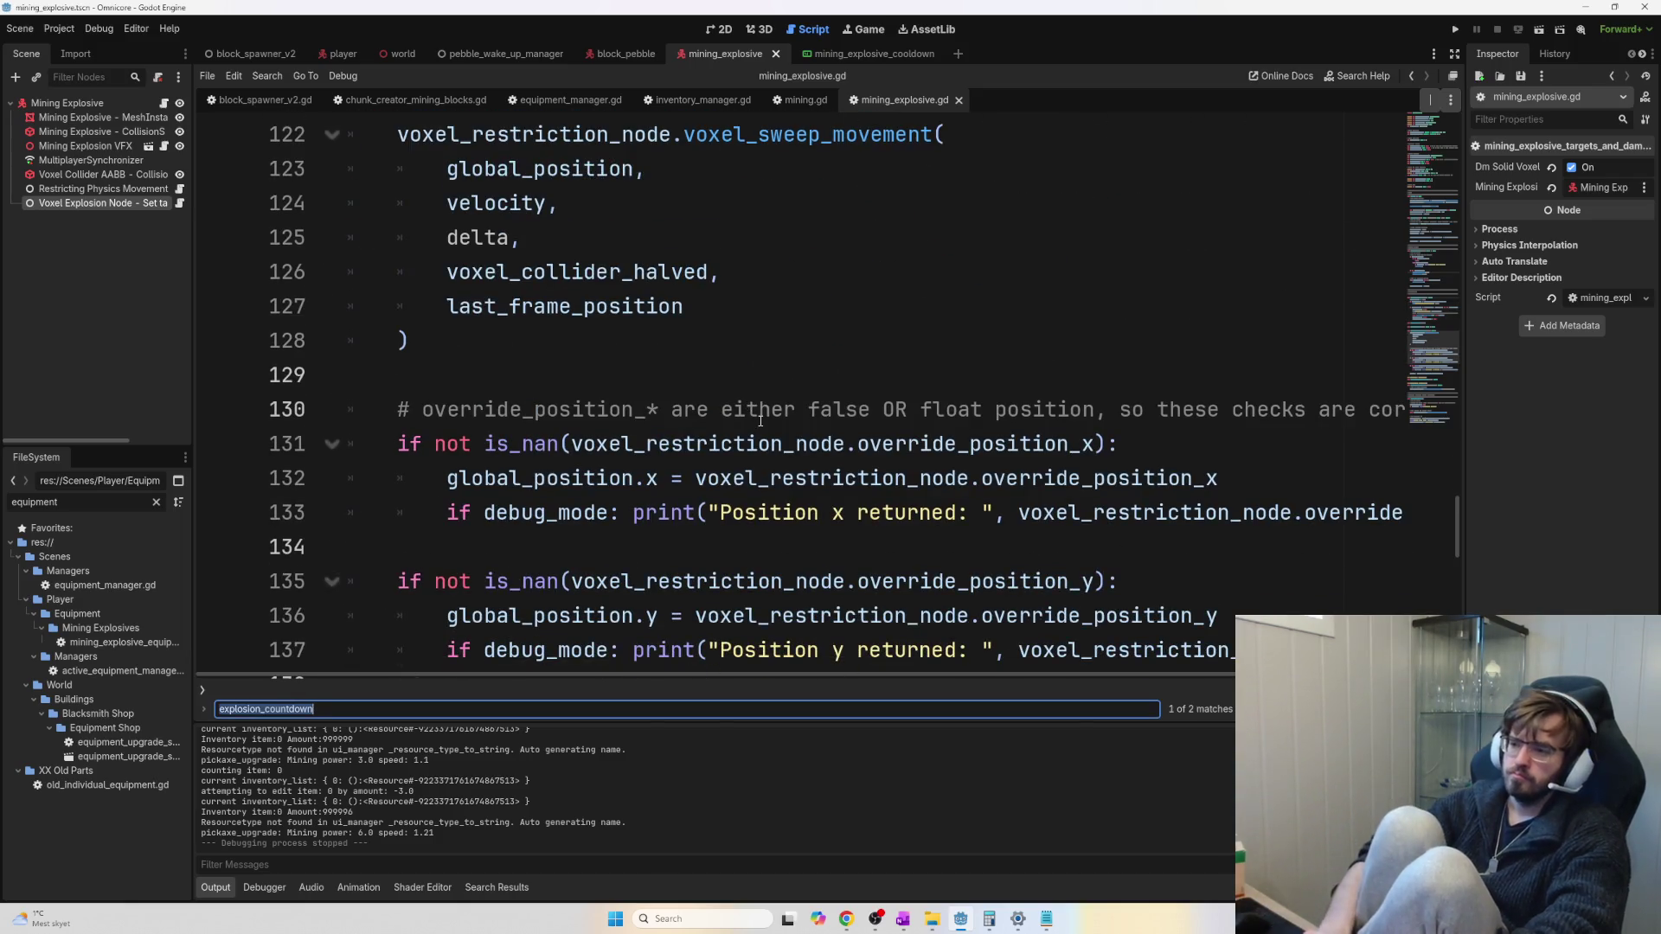
text(u)
key(BackSpace)
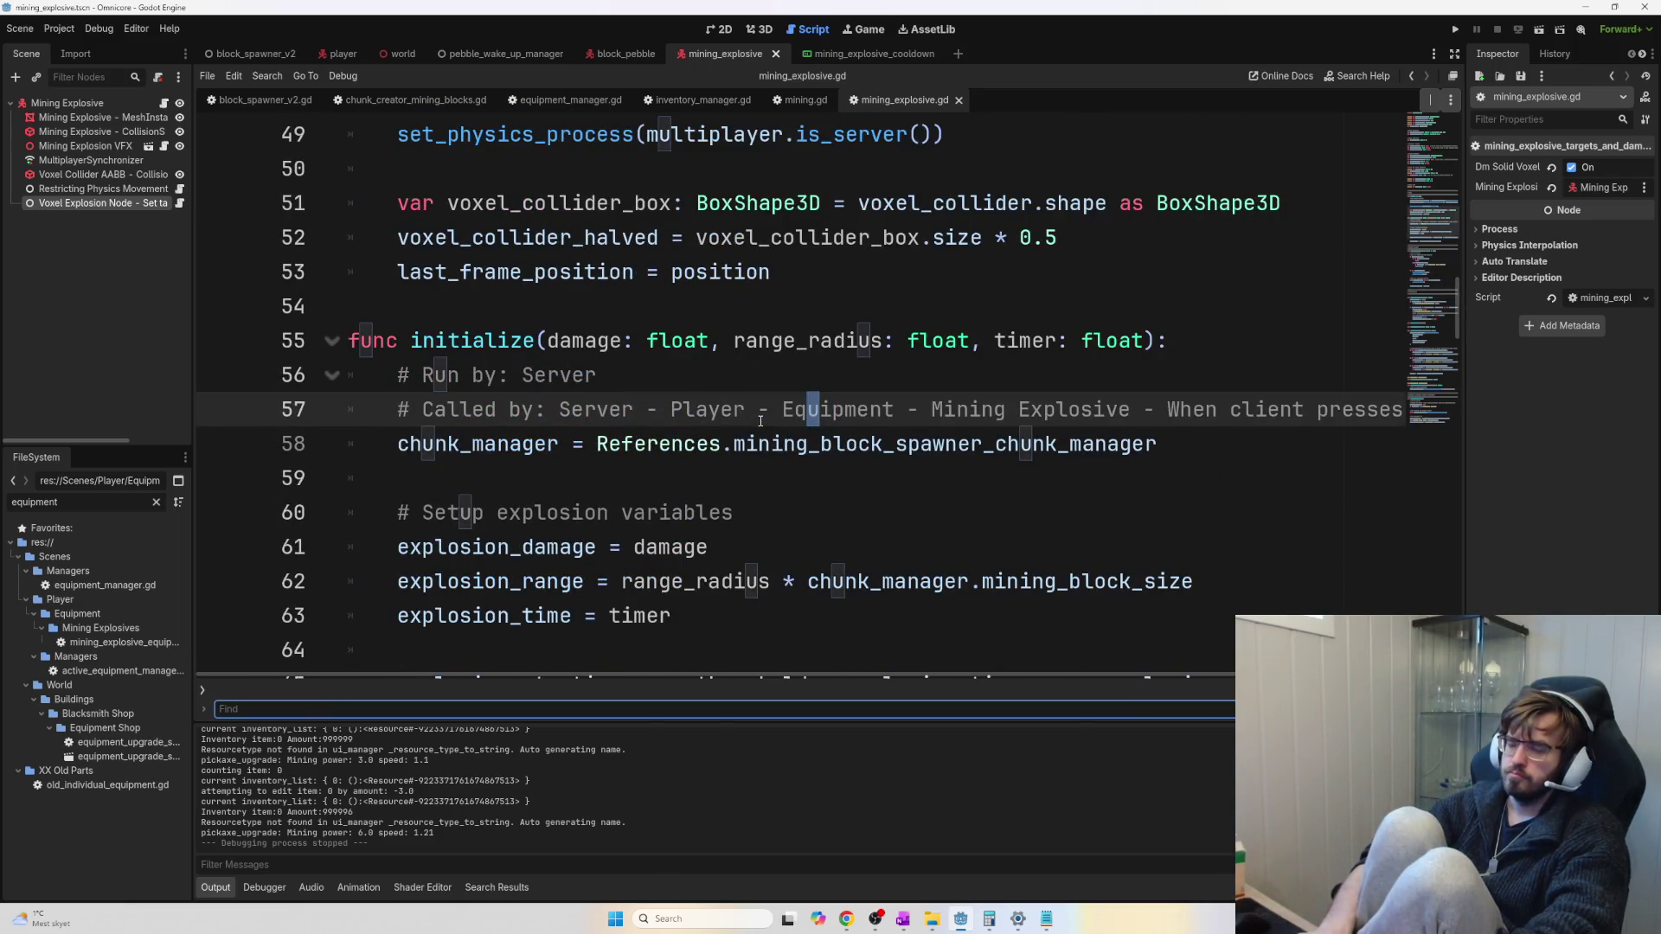
scroll(888, 459, up, 3)
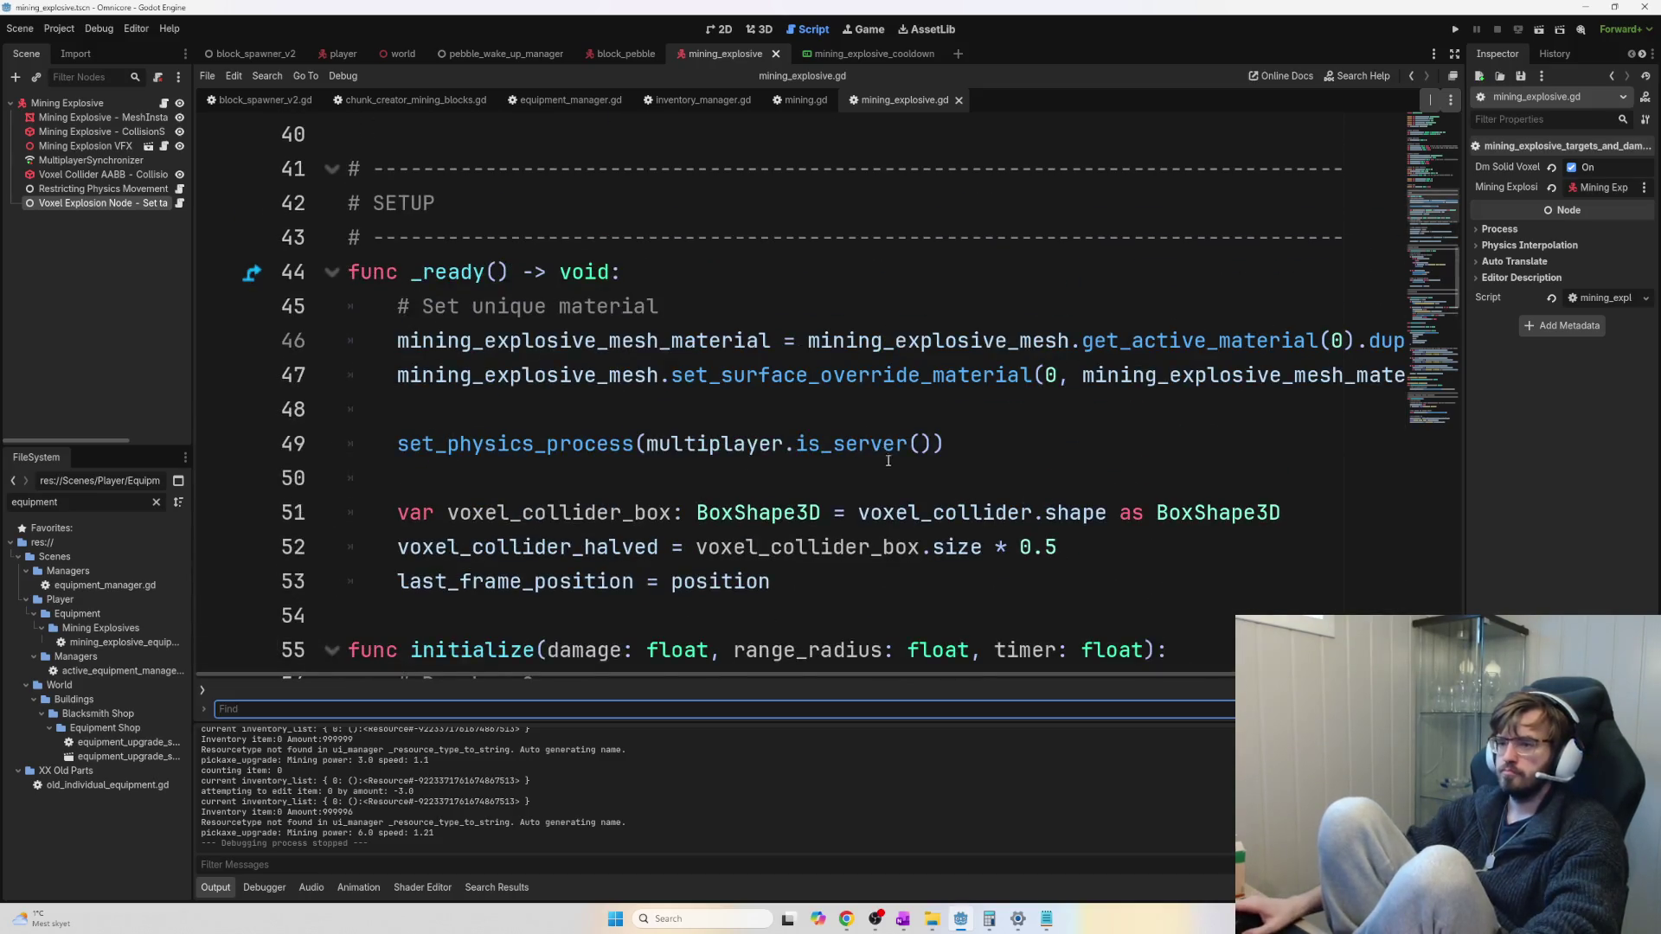
scroll(888, 458, up, 2)
scroll(886, 467, down, 3)
scroll(886, 467, up, 3)
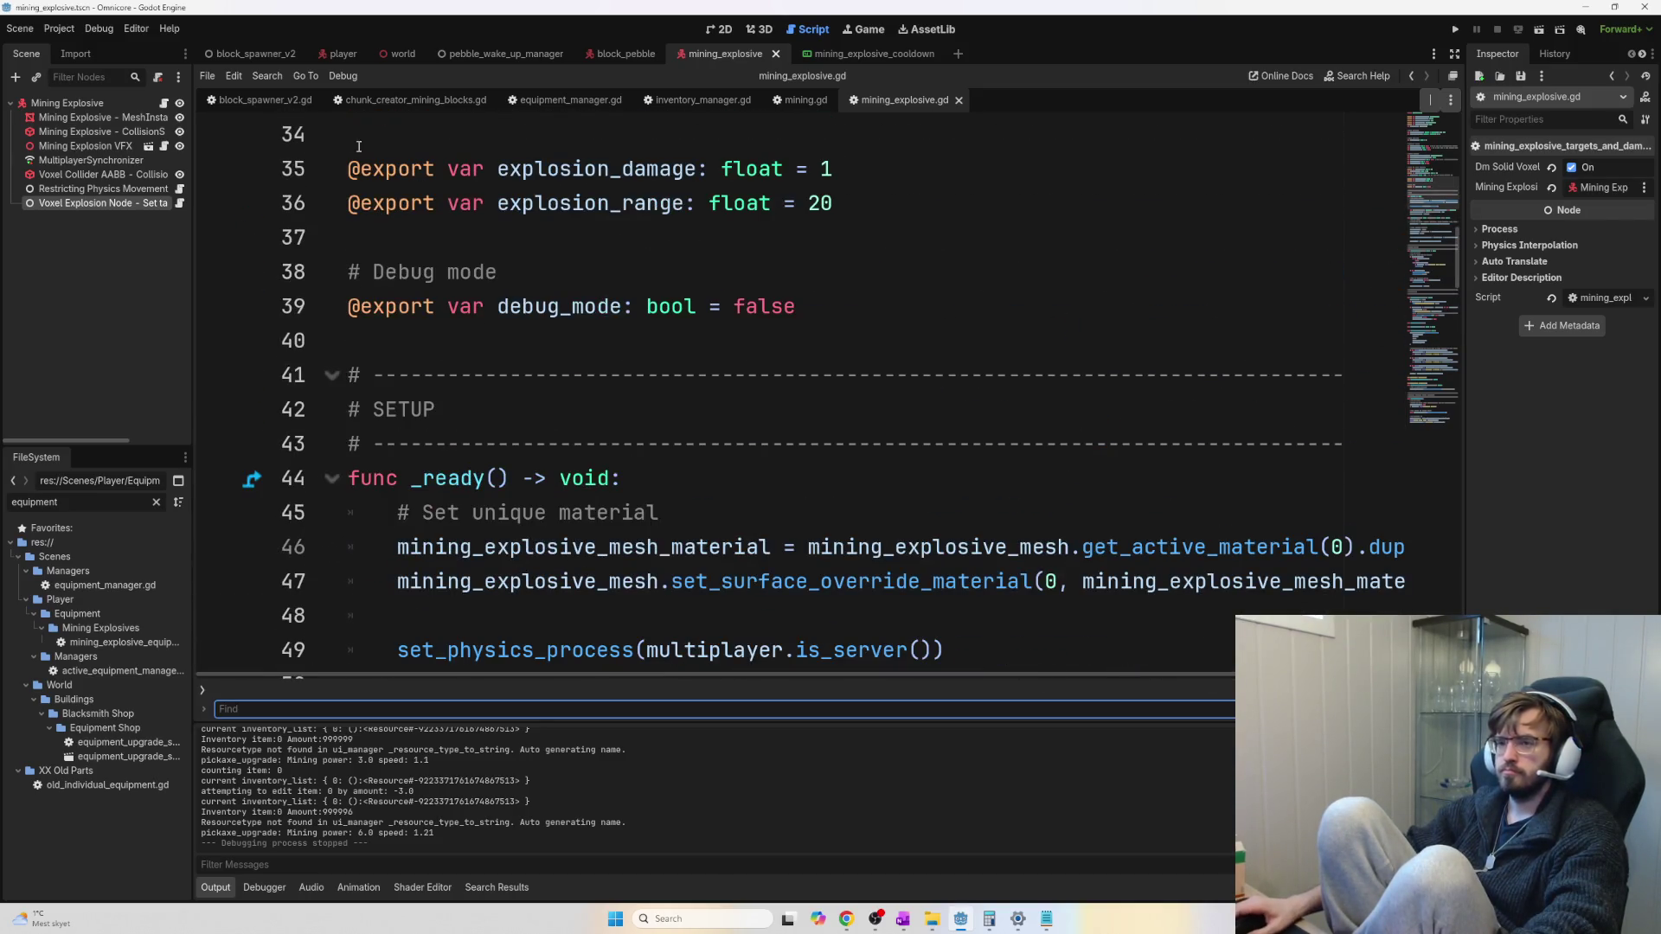
click(325, 50)
Filter the Scene dock for 'explo' and open mining_explosive_equipment.gd
double_click(106, 76)
text(explo)
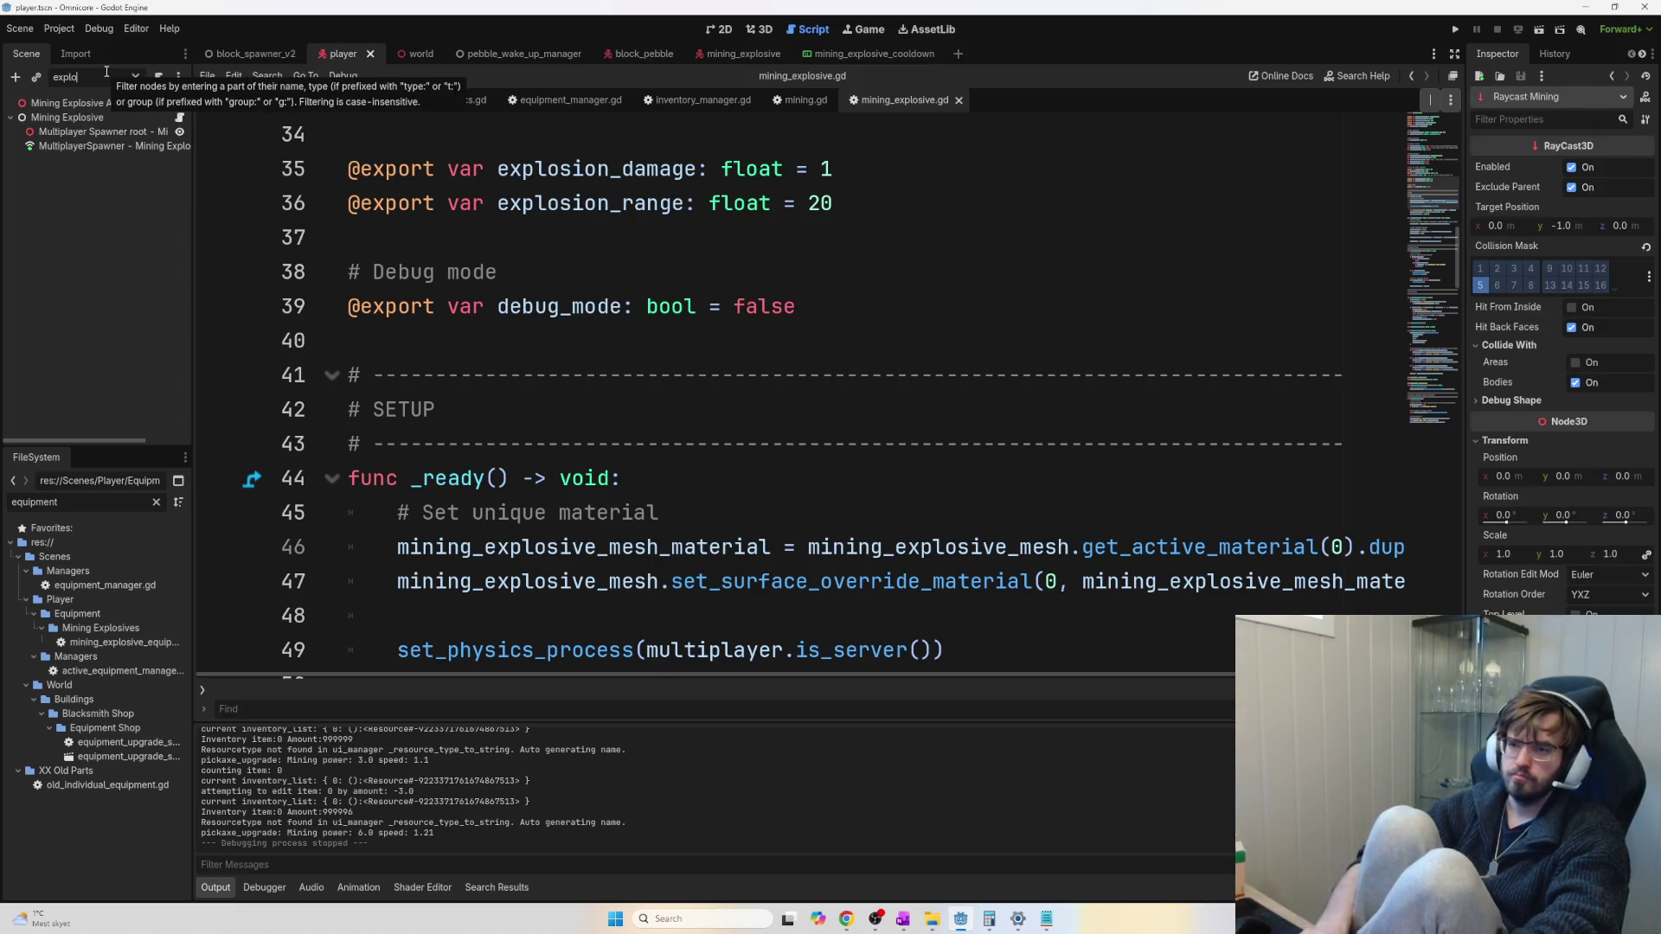
click(179, 117)
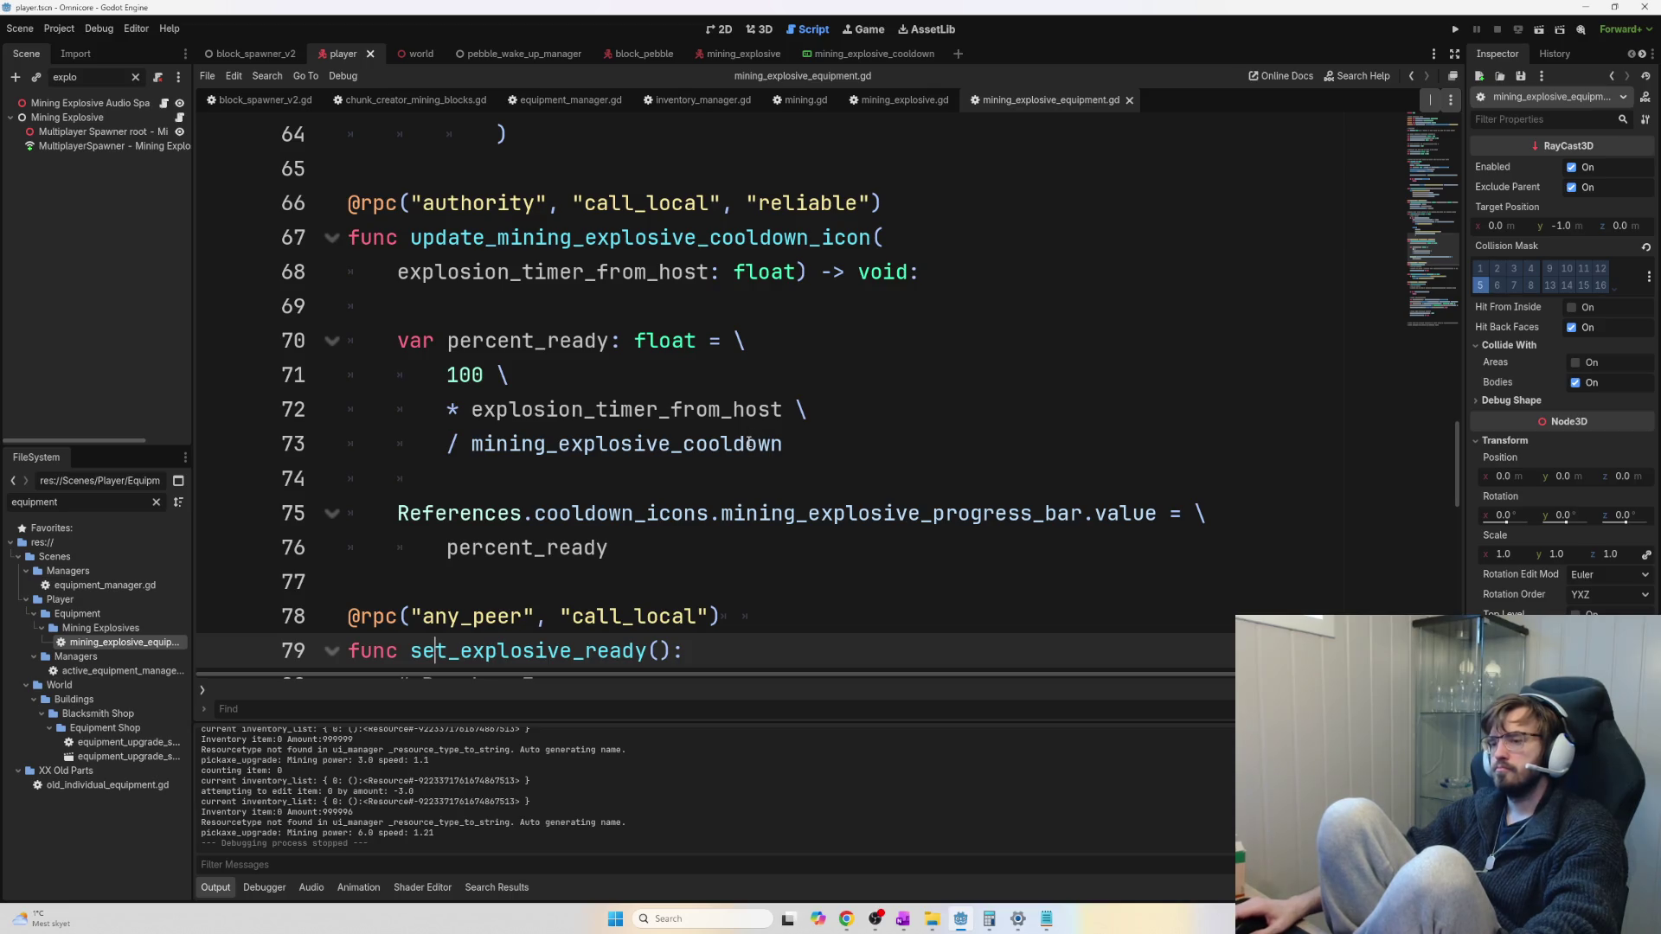
Inspect the mining_explosive_ready usages further down the script, around line 82
scroll(684, 480, up, 1)
scroll(622, 516, down, 4)
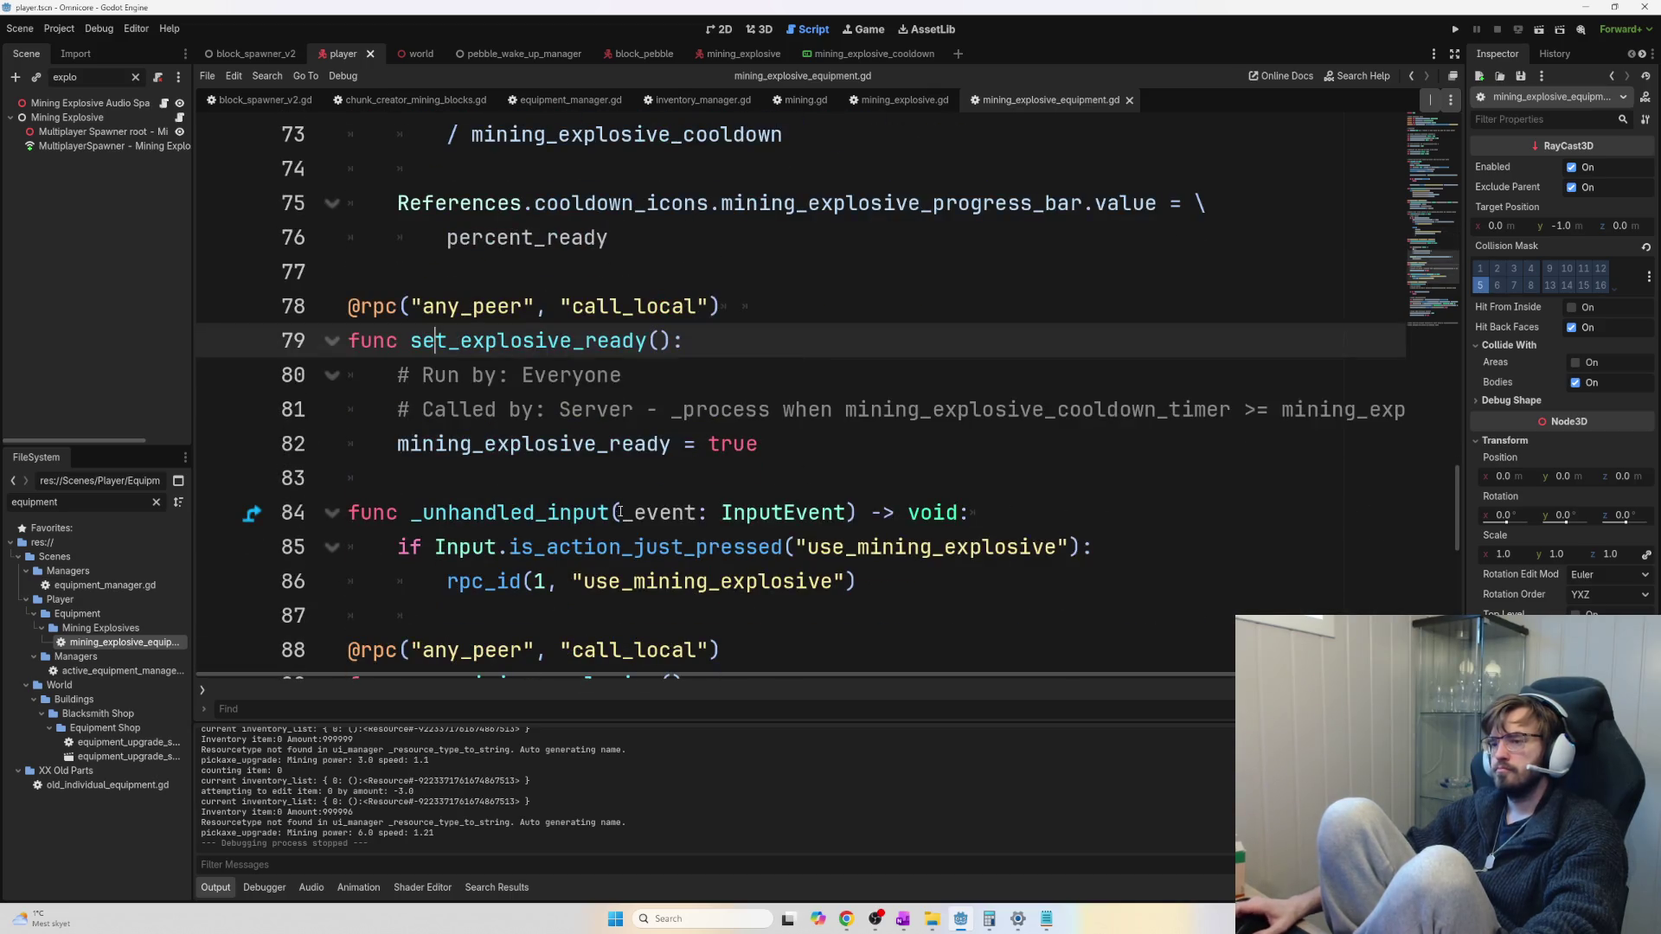
double_click(581, 444)
scroll(686, 471, down, 2)
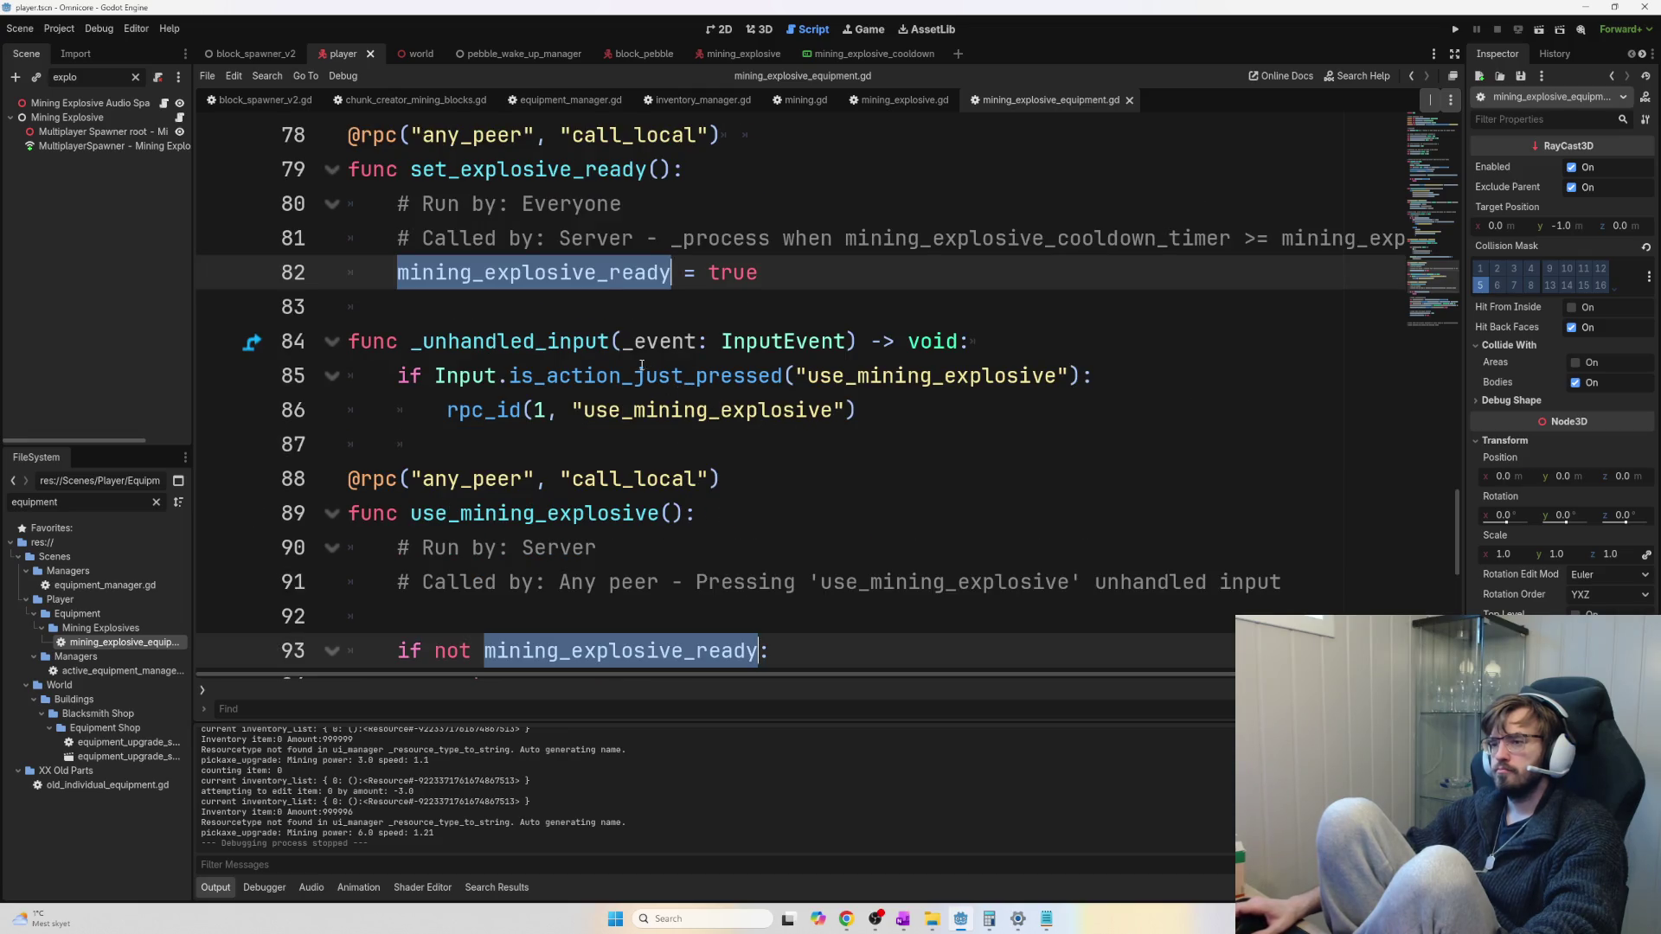
scroll(658, 360, up, 1)
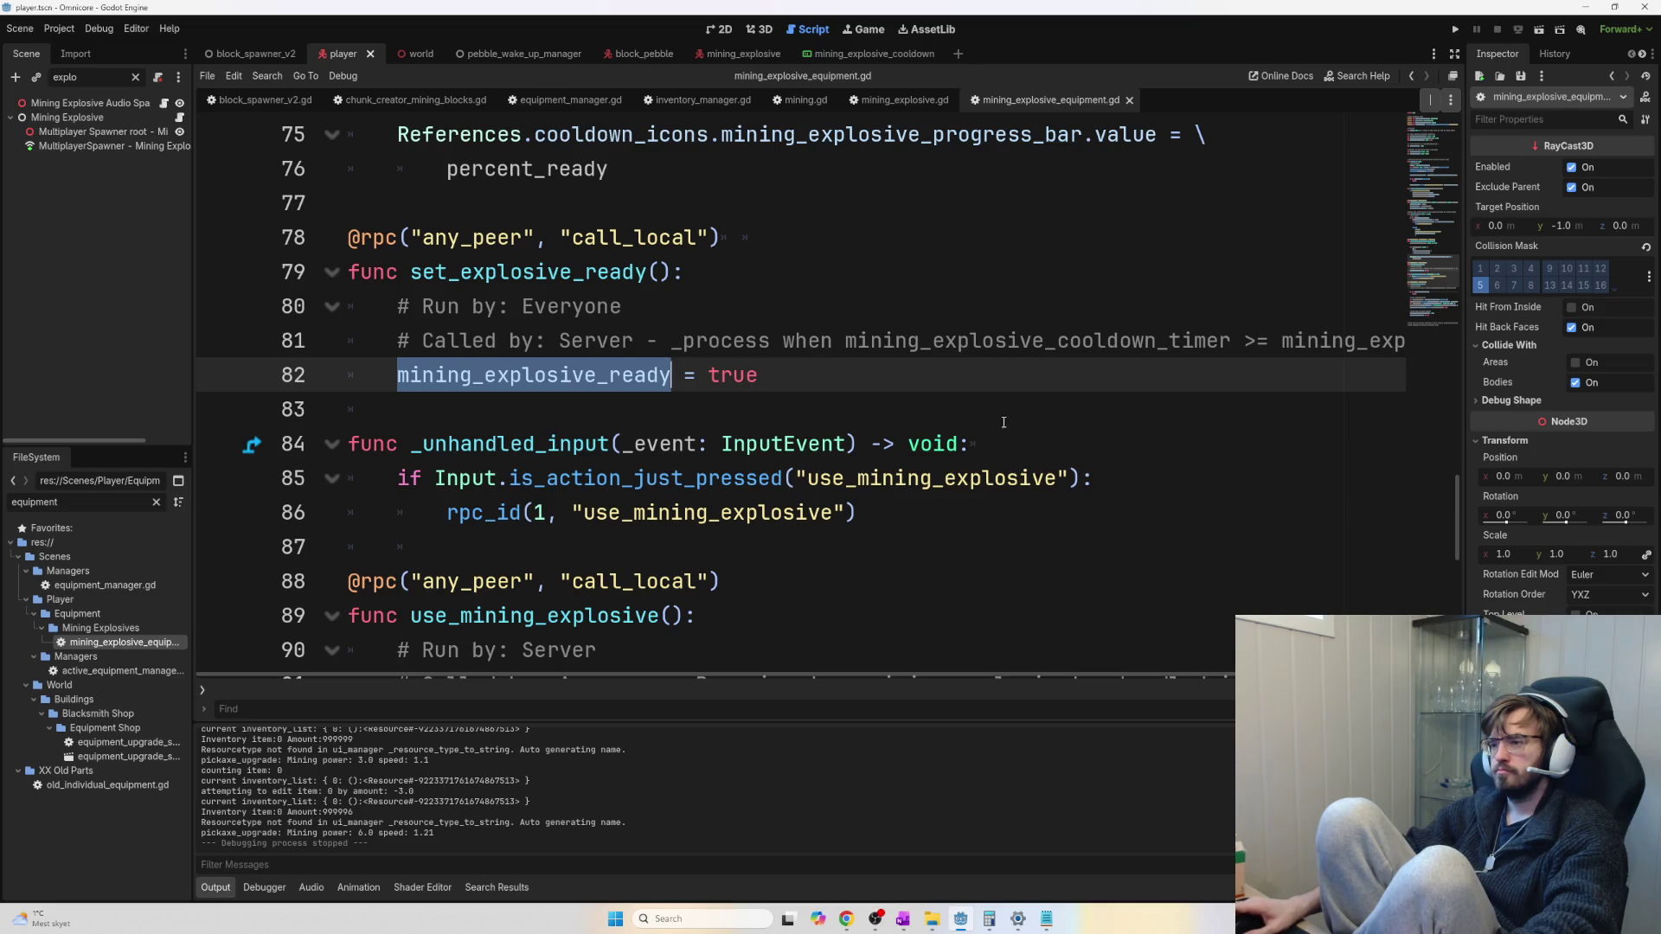
click(803, 375)
scroll(671, 510, up, 4)
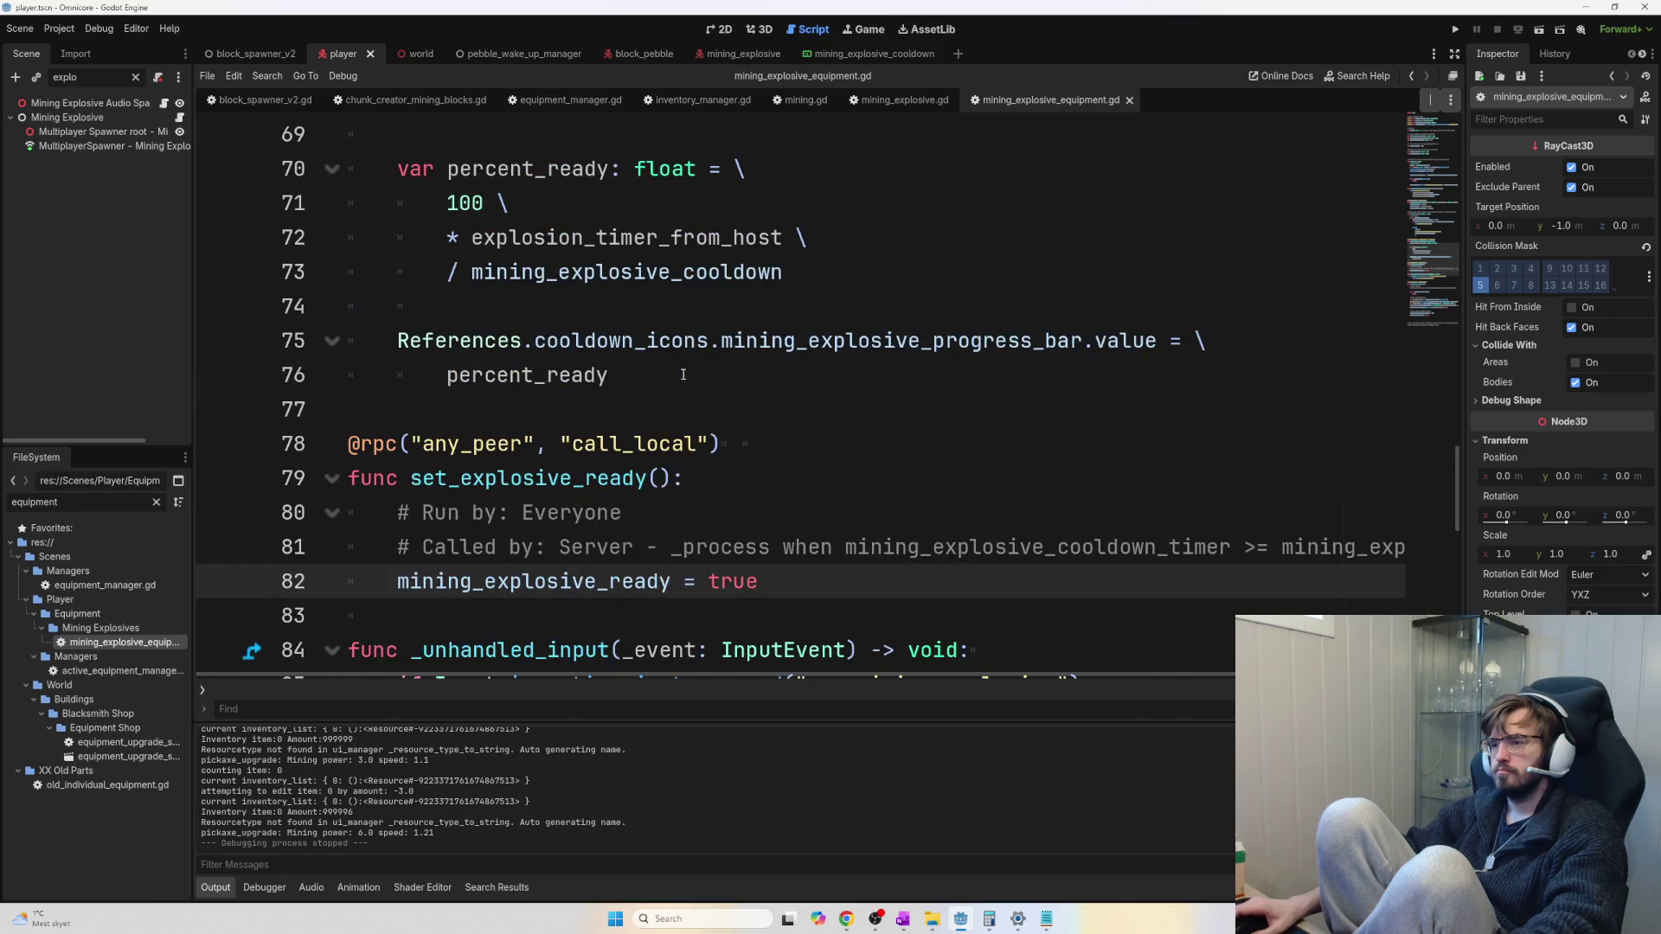
Step through mining_explosive_ready's occurrences from line 55 back to its declaration on line 15
click(660, 271)
scroll(683, 309, up, 1)
scroll(683, 309, up, 3)
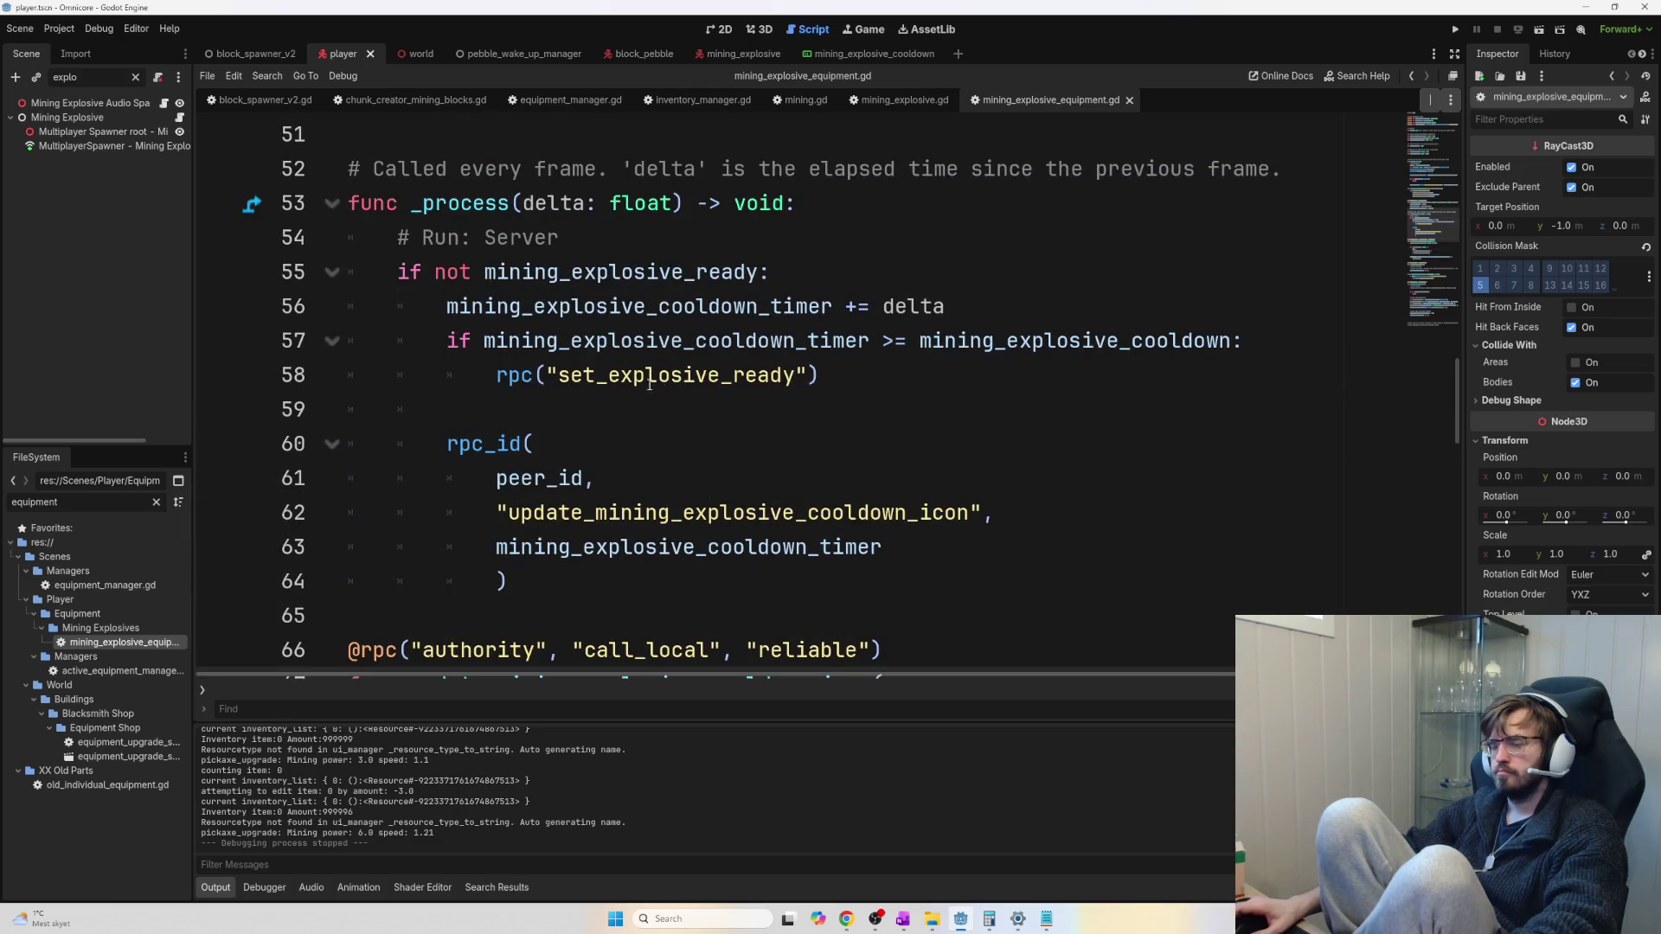
scroll(603, 372, up, 1)
double_click(636, 375)
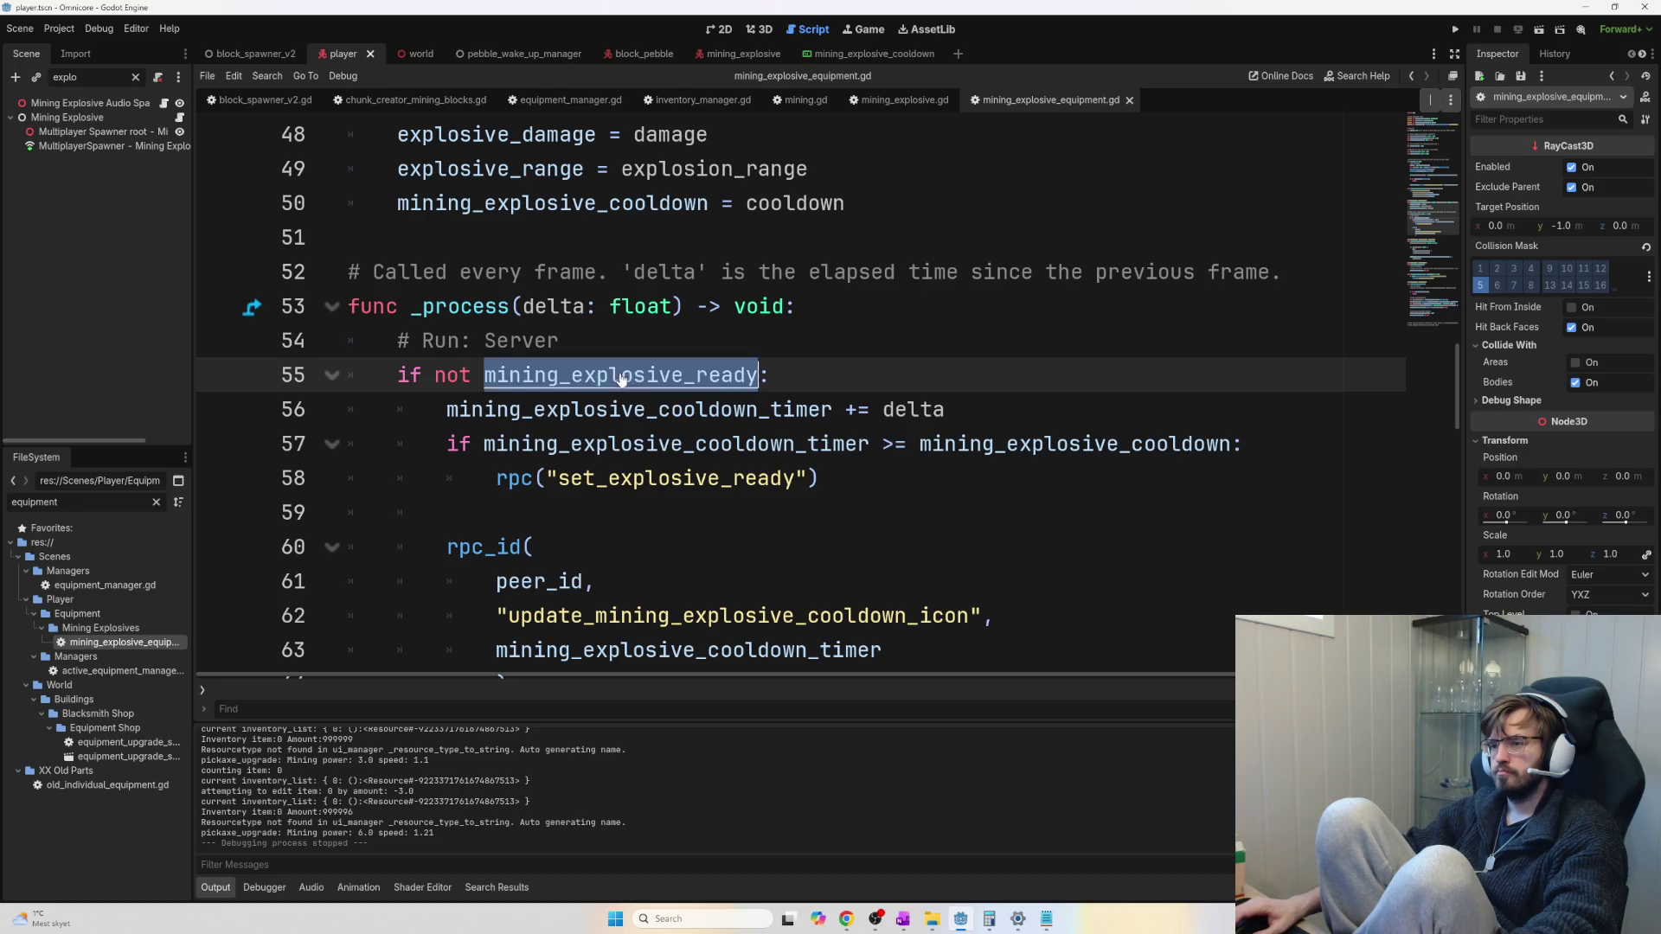
key(ctrl+d)
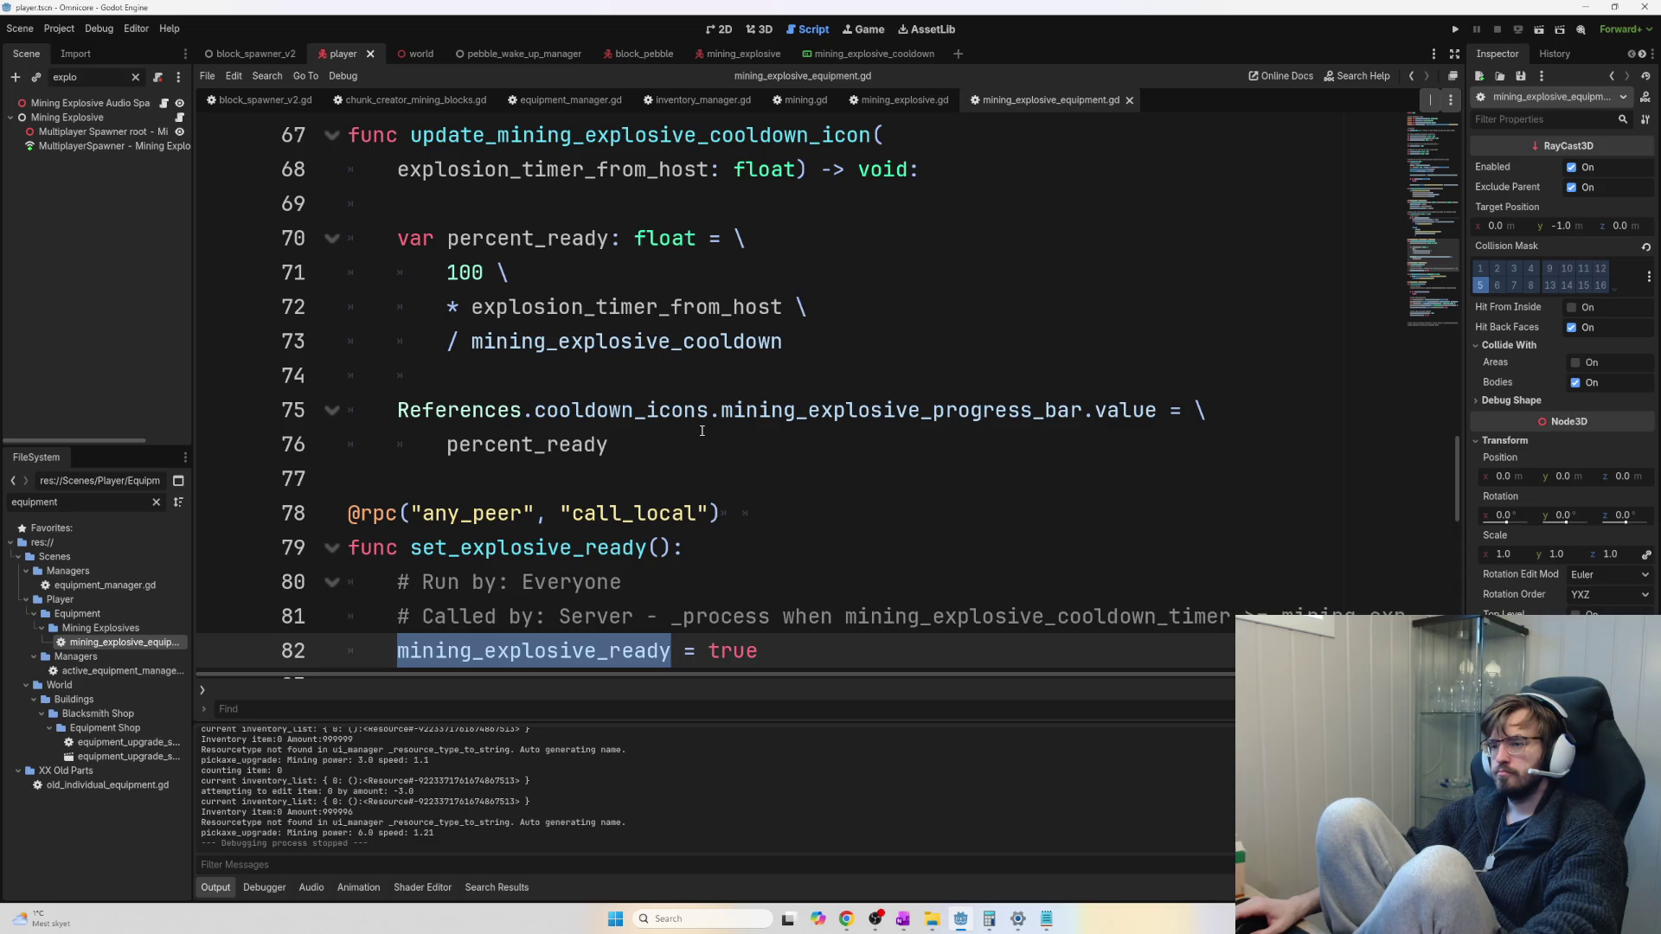
key(ctrl+d)
key(ctrl+d)
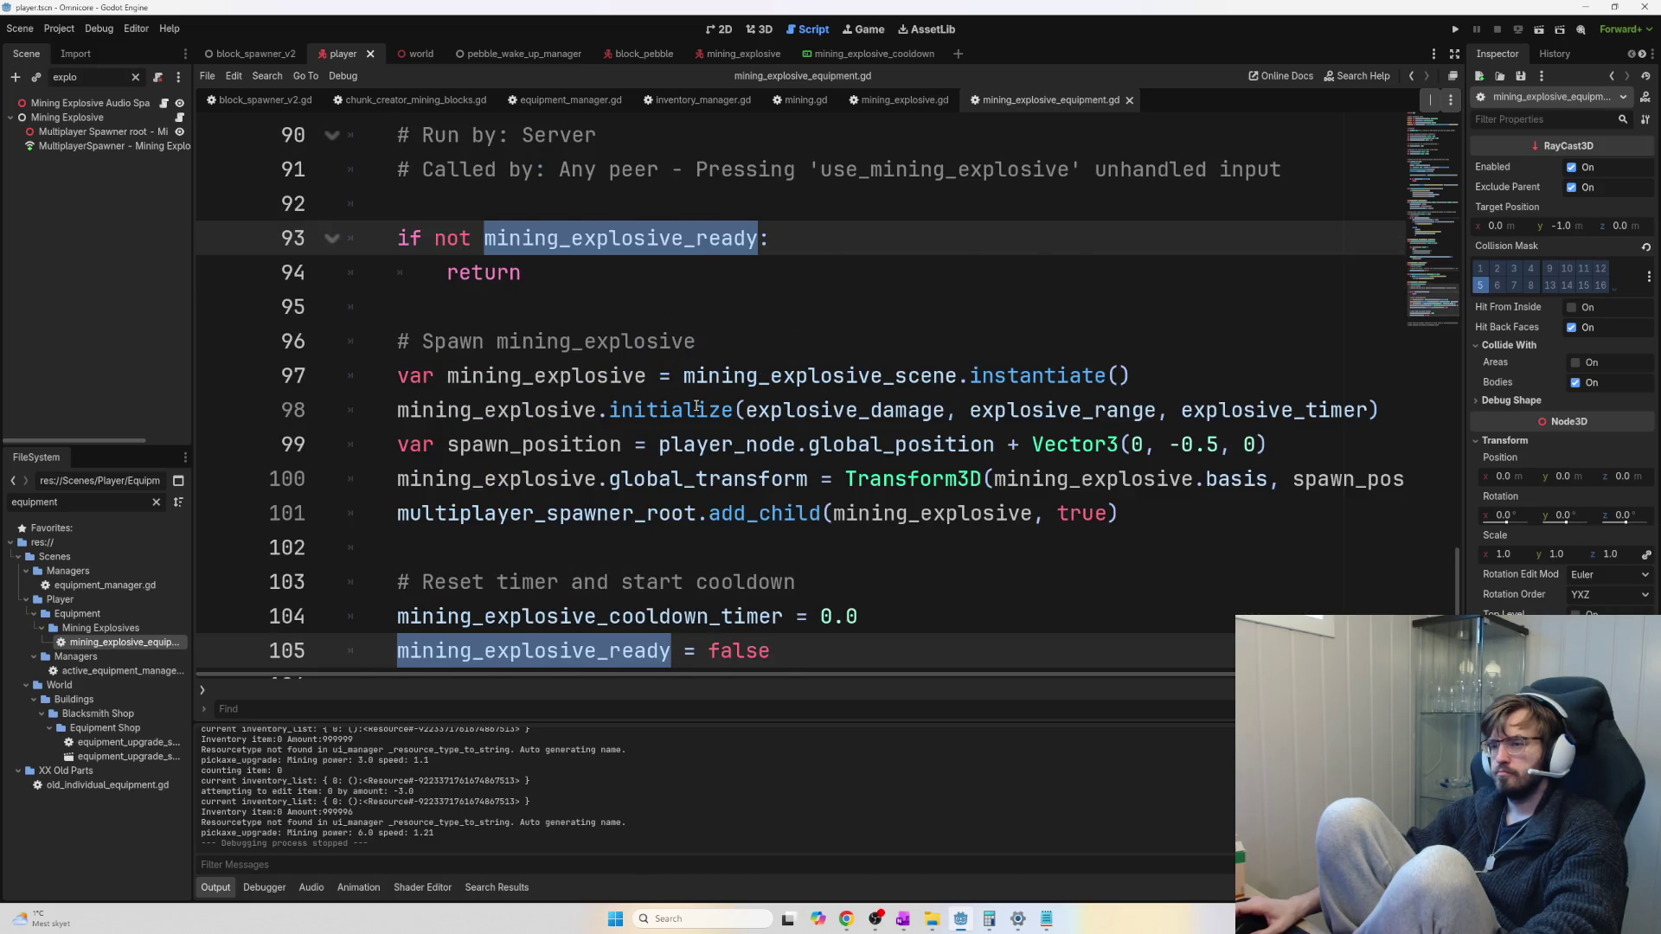
key(Escape)
Change mining_explosive_ready's initial value on line 15 from true to false and relaunch the game
scroll(695, 406, up, 1)
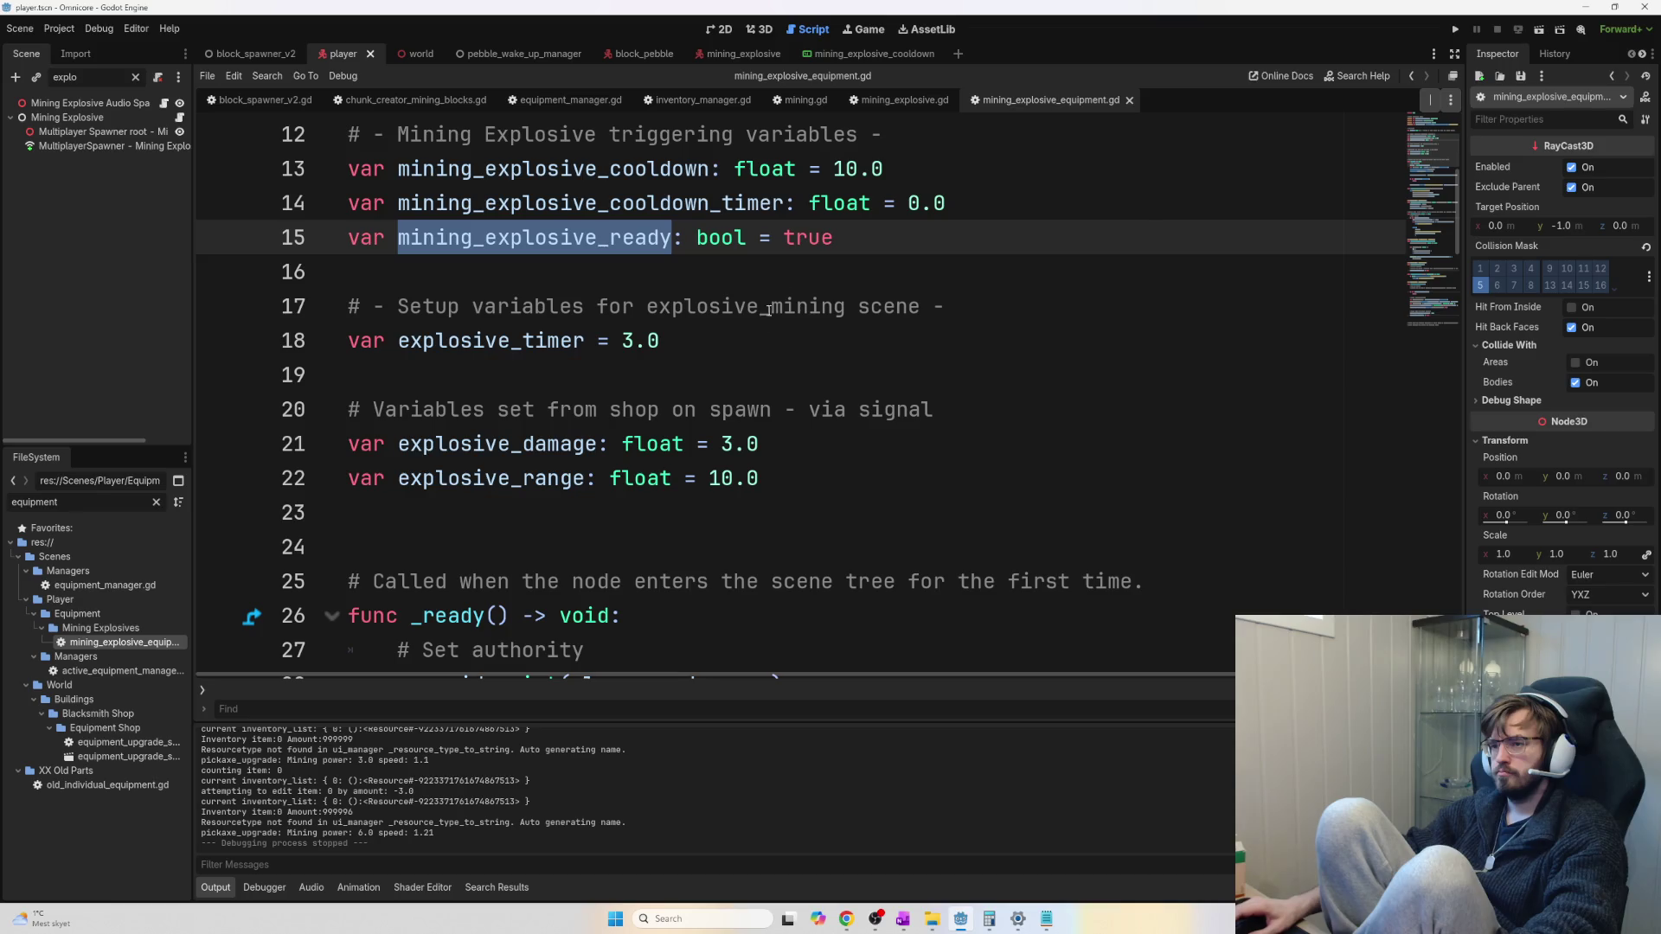
click(833, 237)
double_click(813, 237)
text(false)
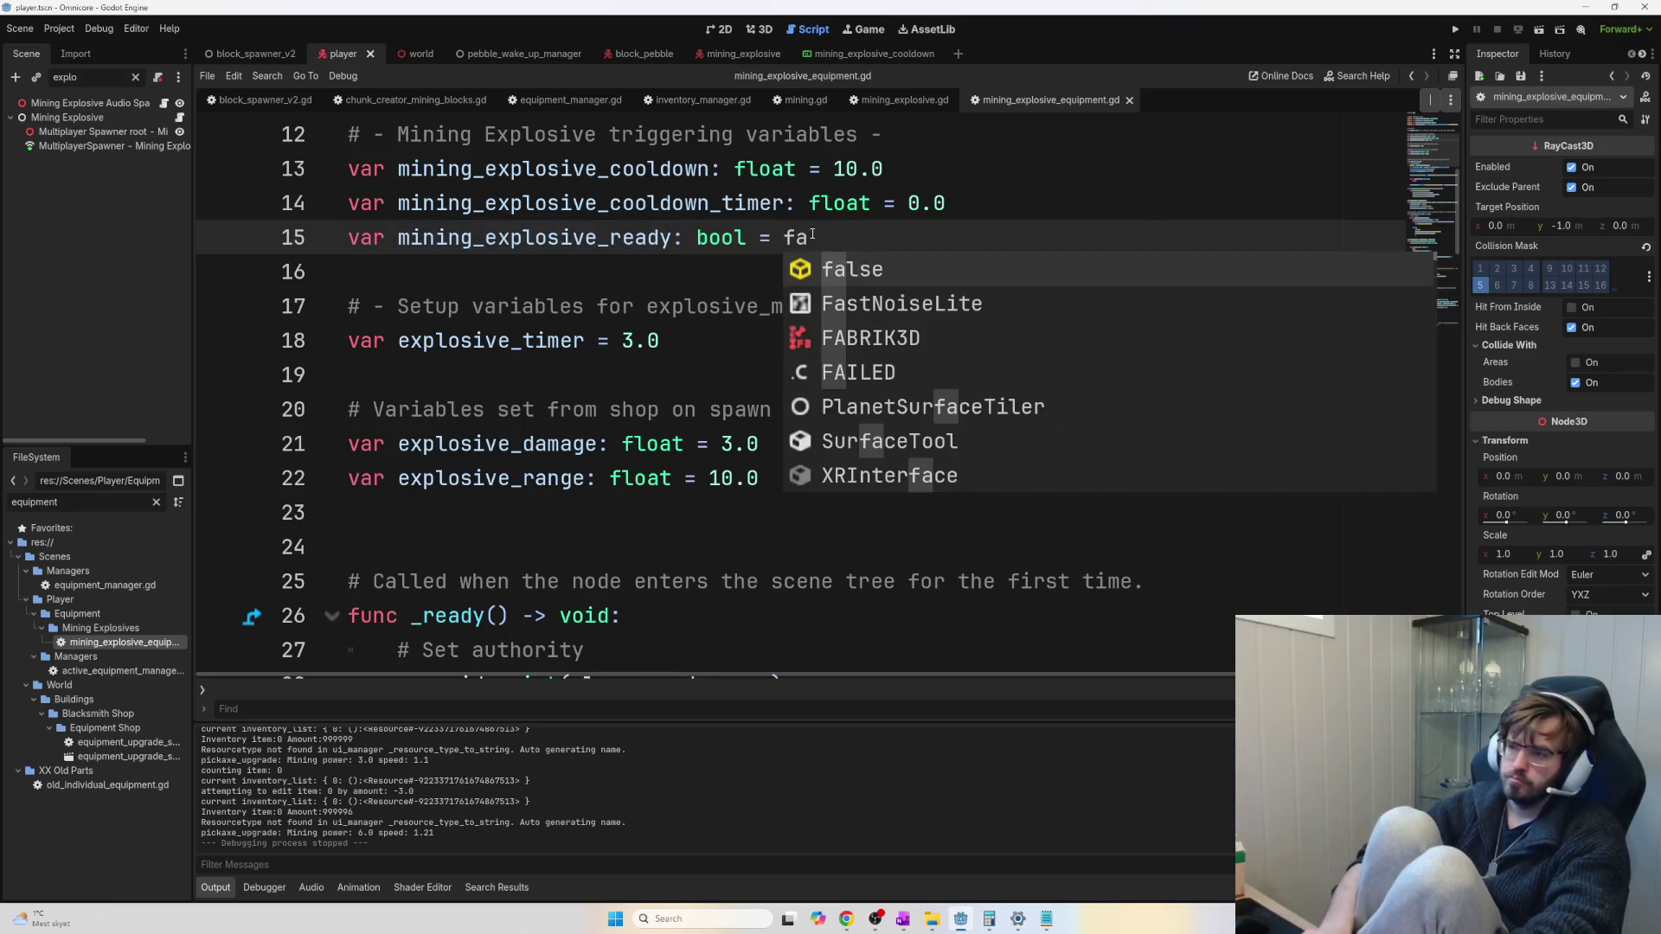
key(Down)
key(Down)
key(End)
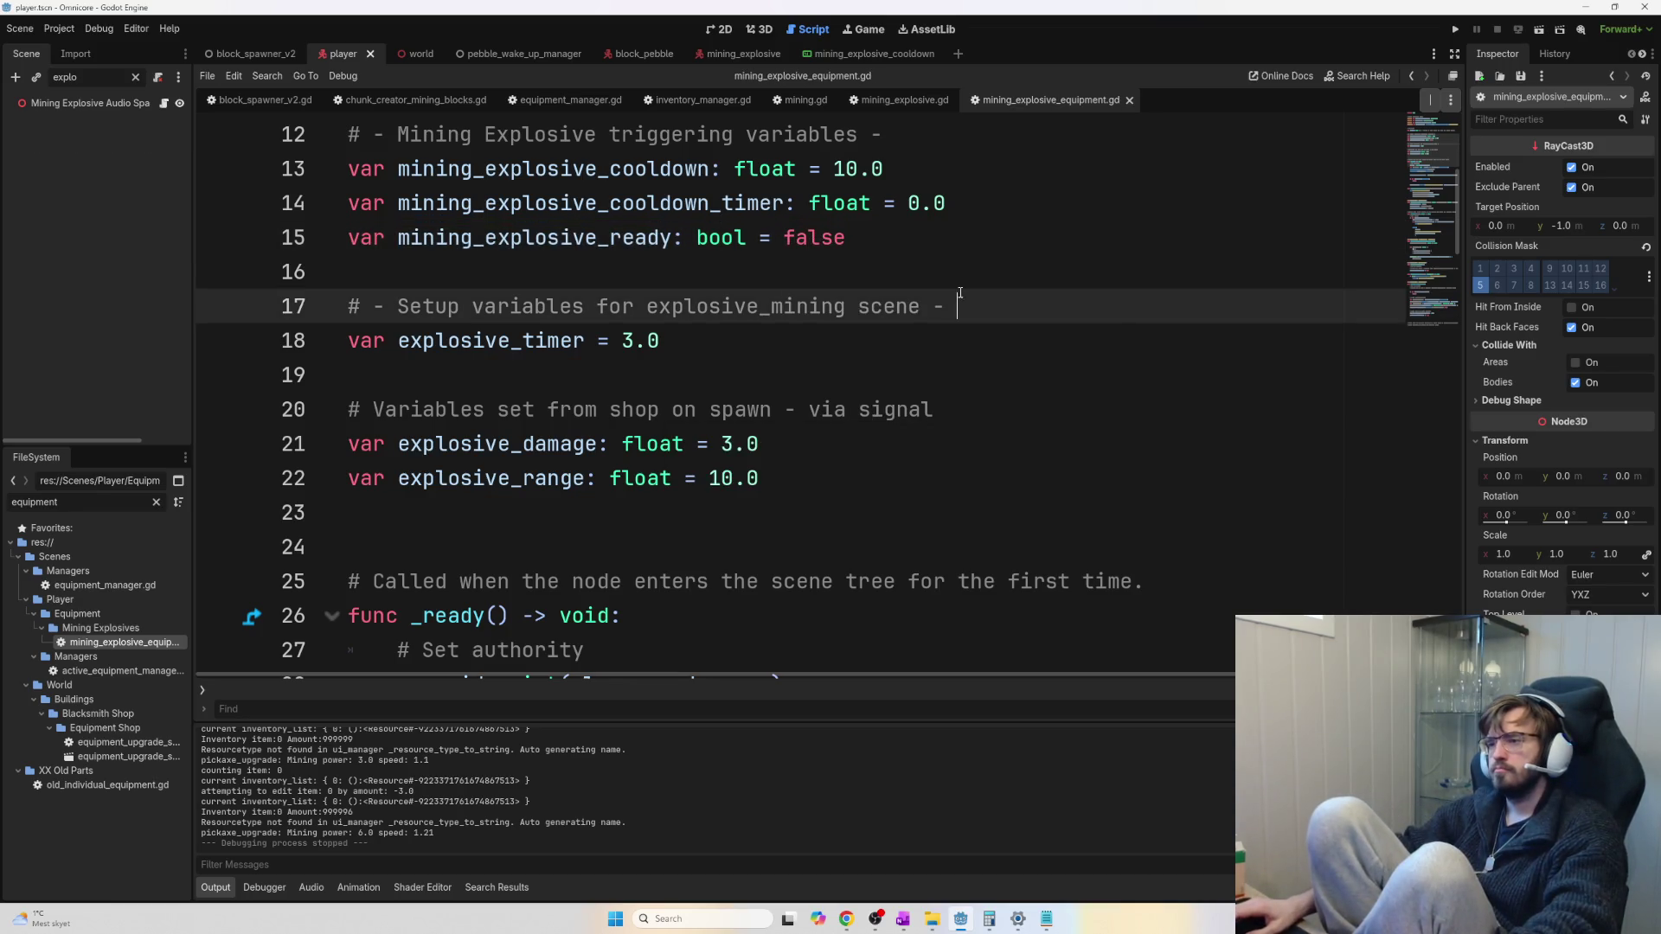
key(F5)
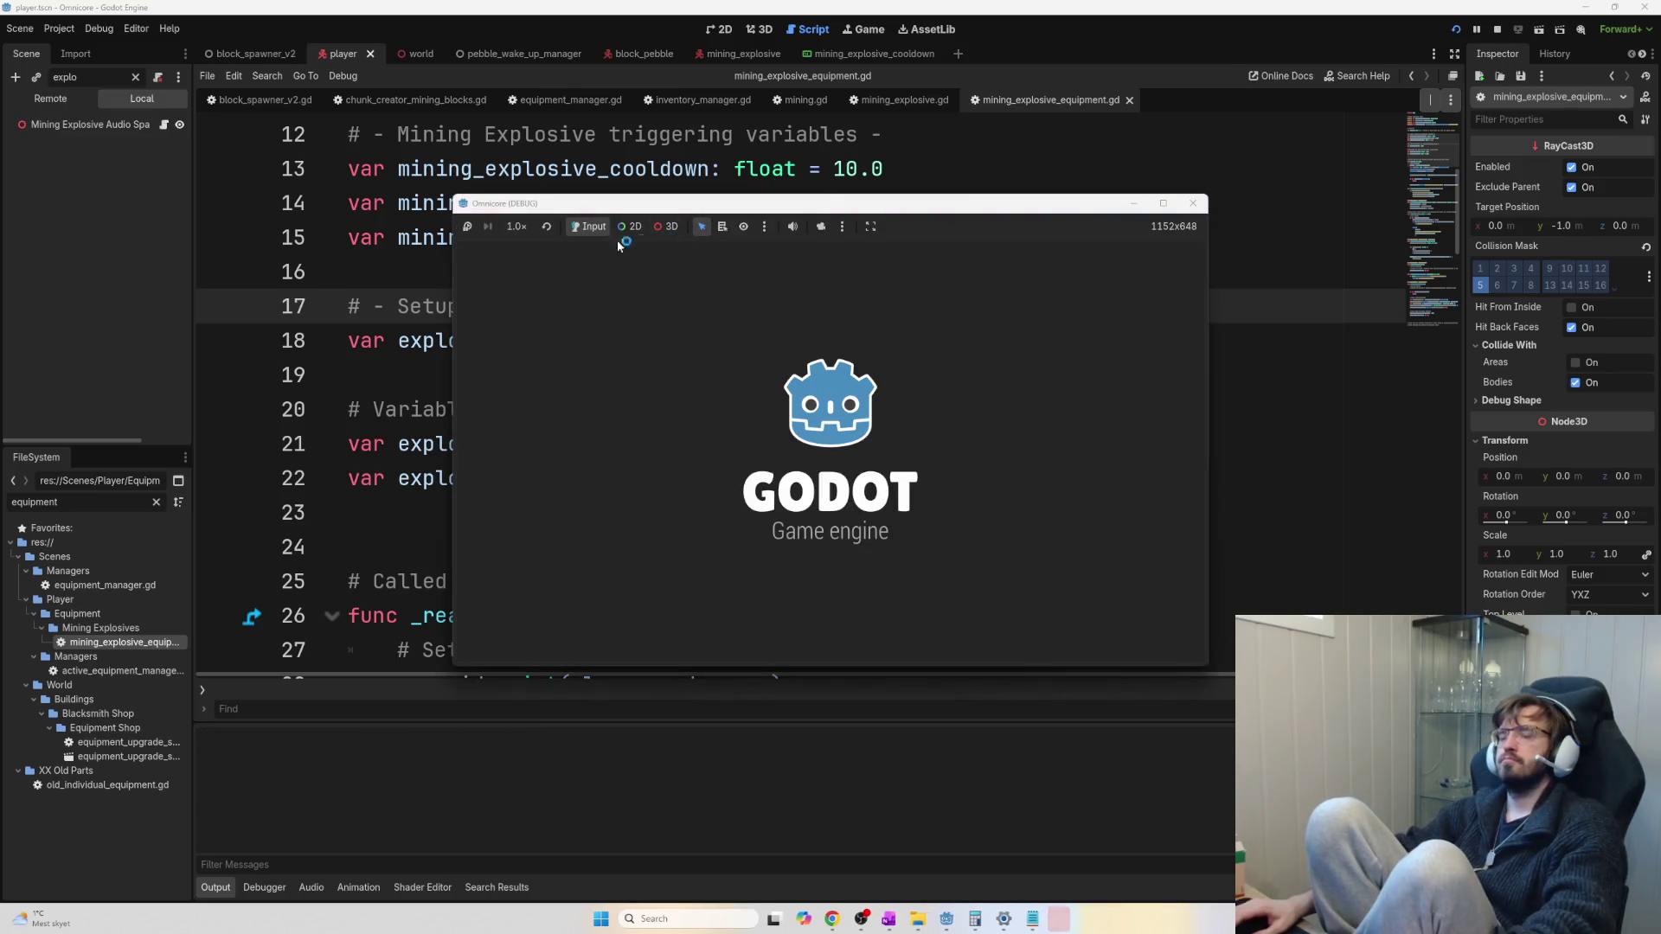
Host the game session and mine down through the rock pile's iron ore blocks
click(498, 246)
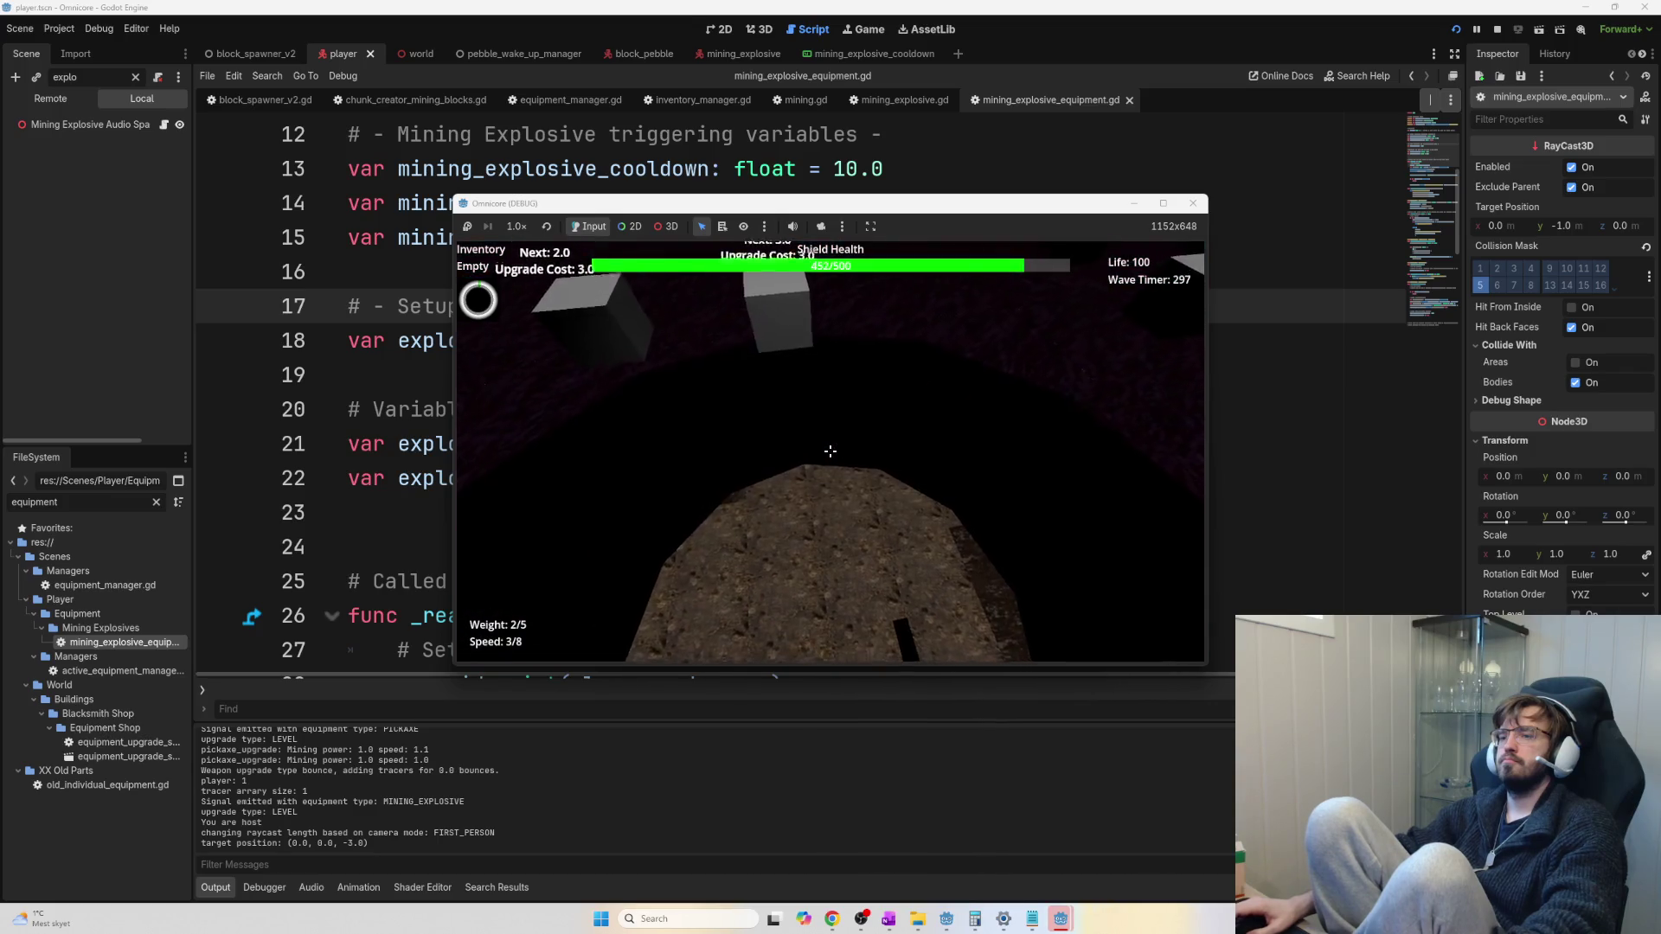
click(829, 451)
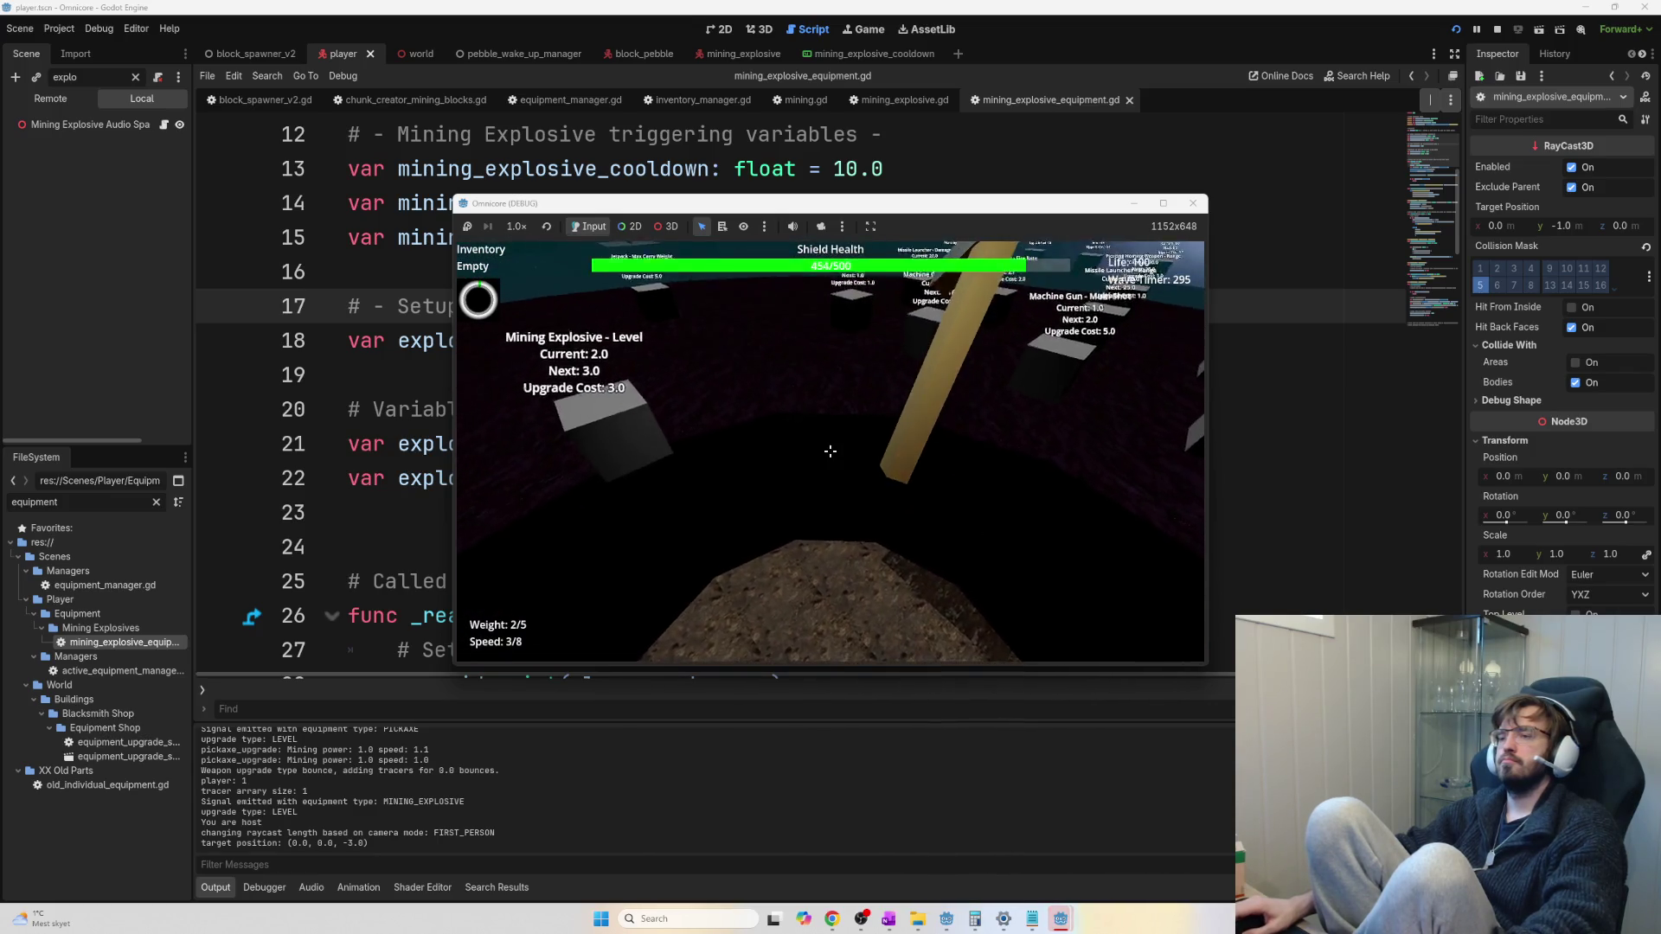
click(830, 451)
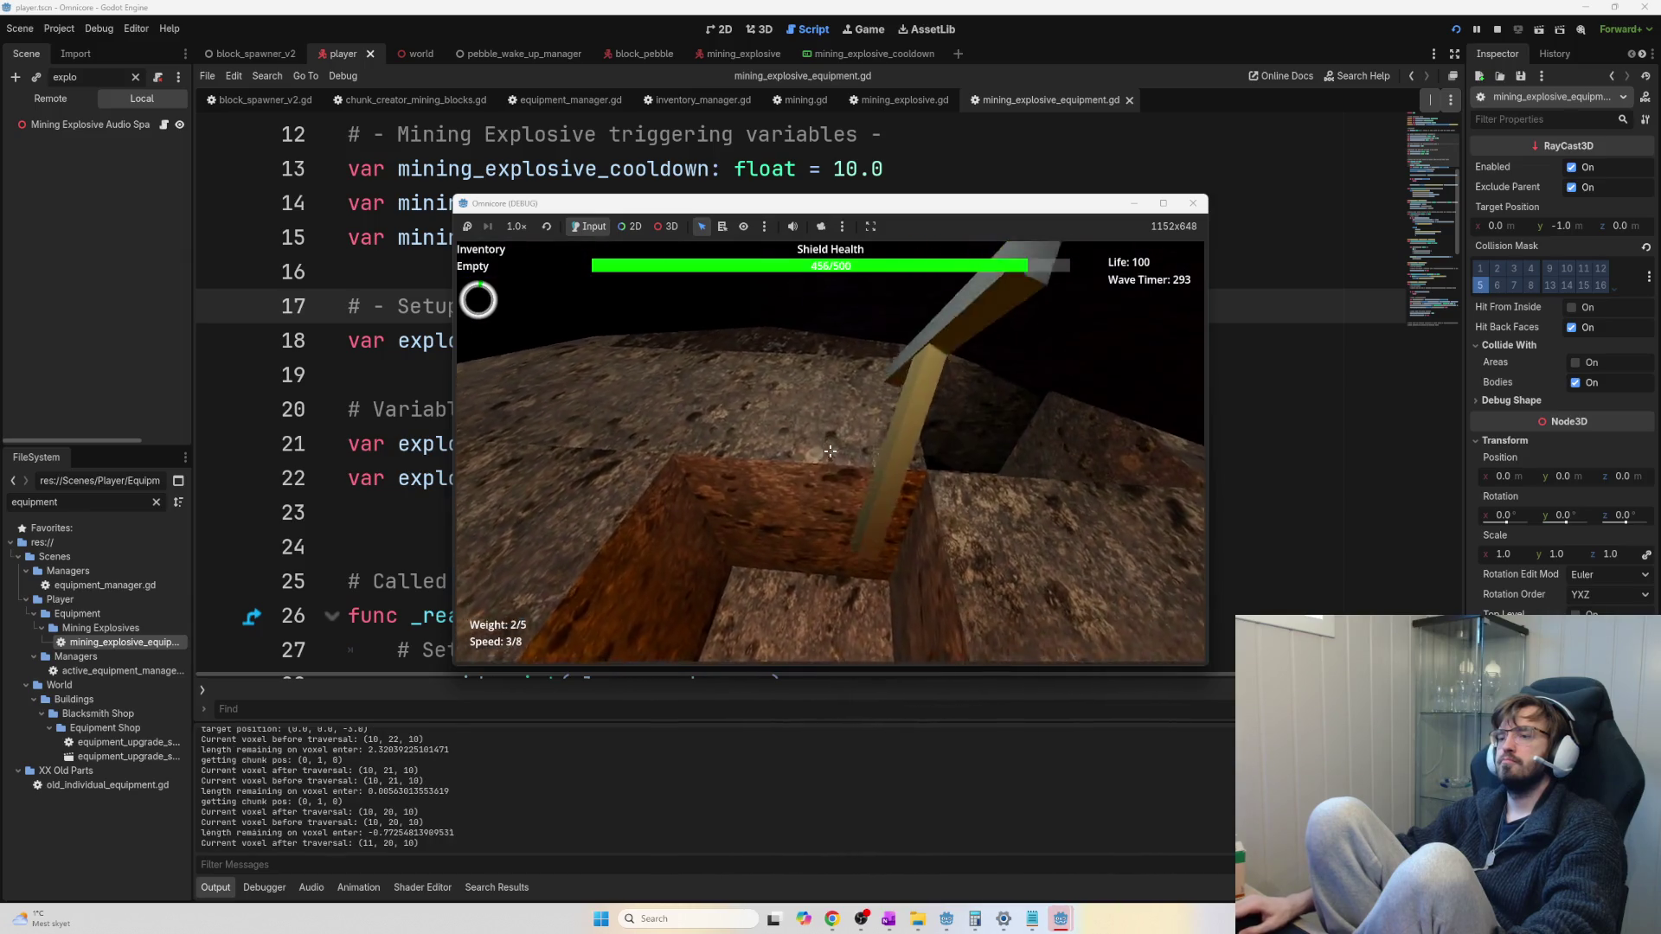
click(829, 450)
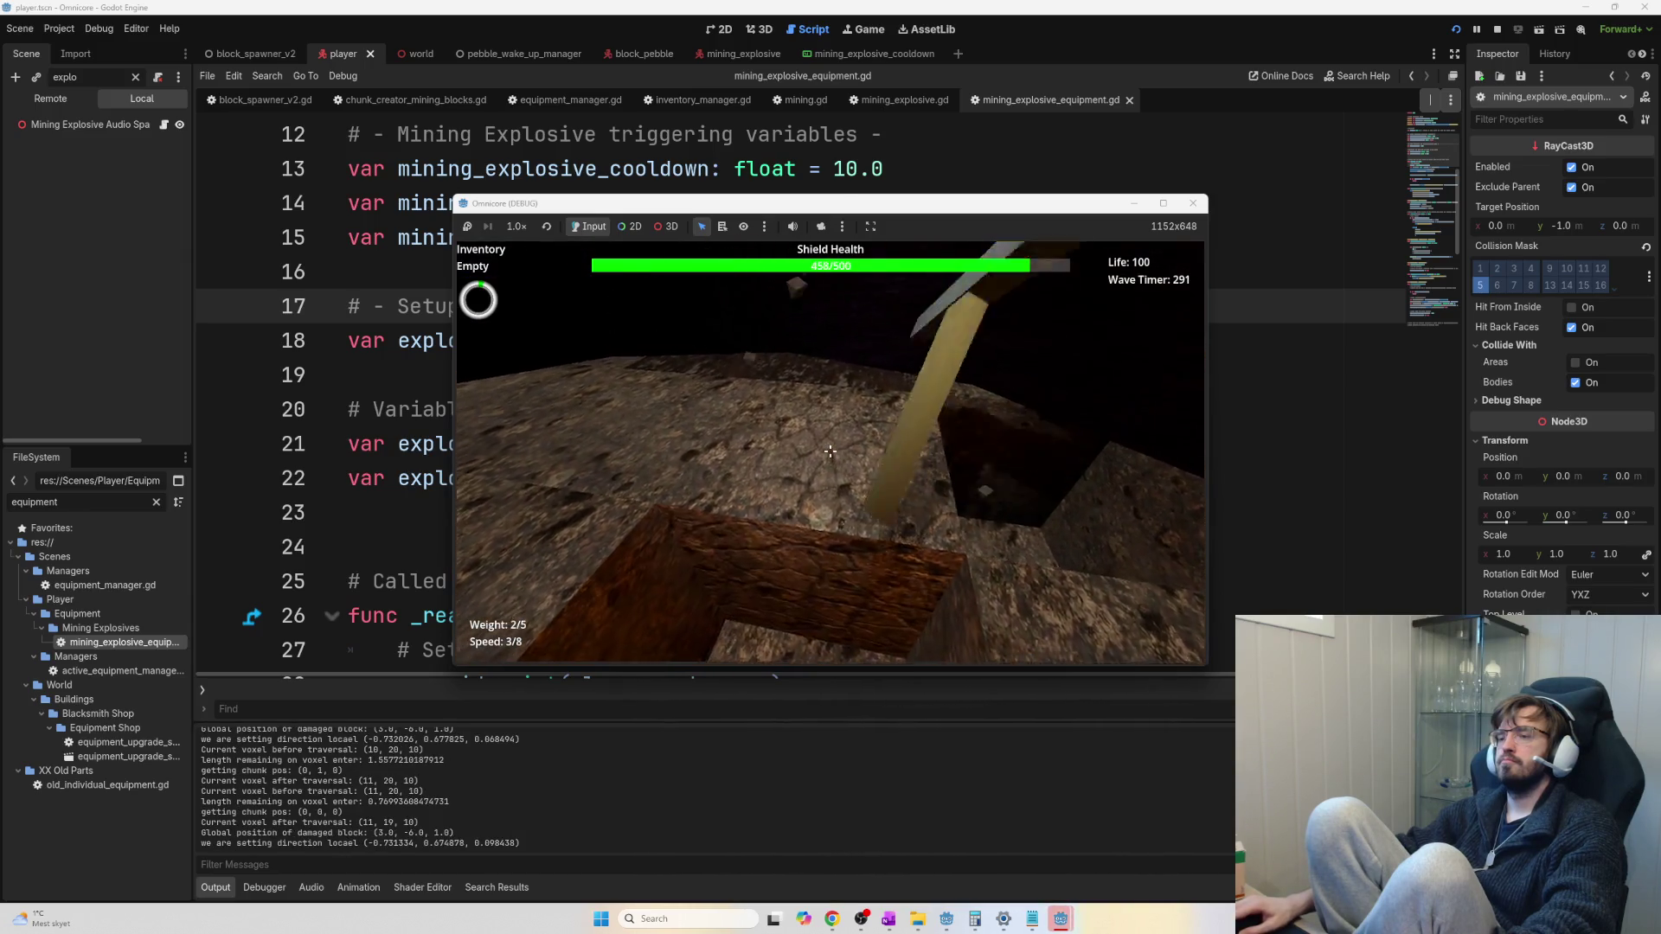
click(830, 450)
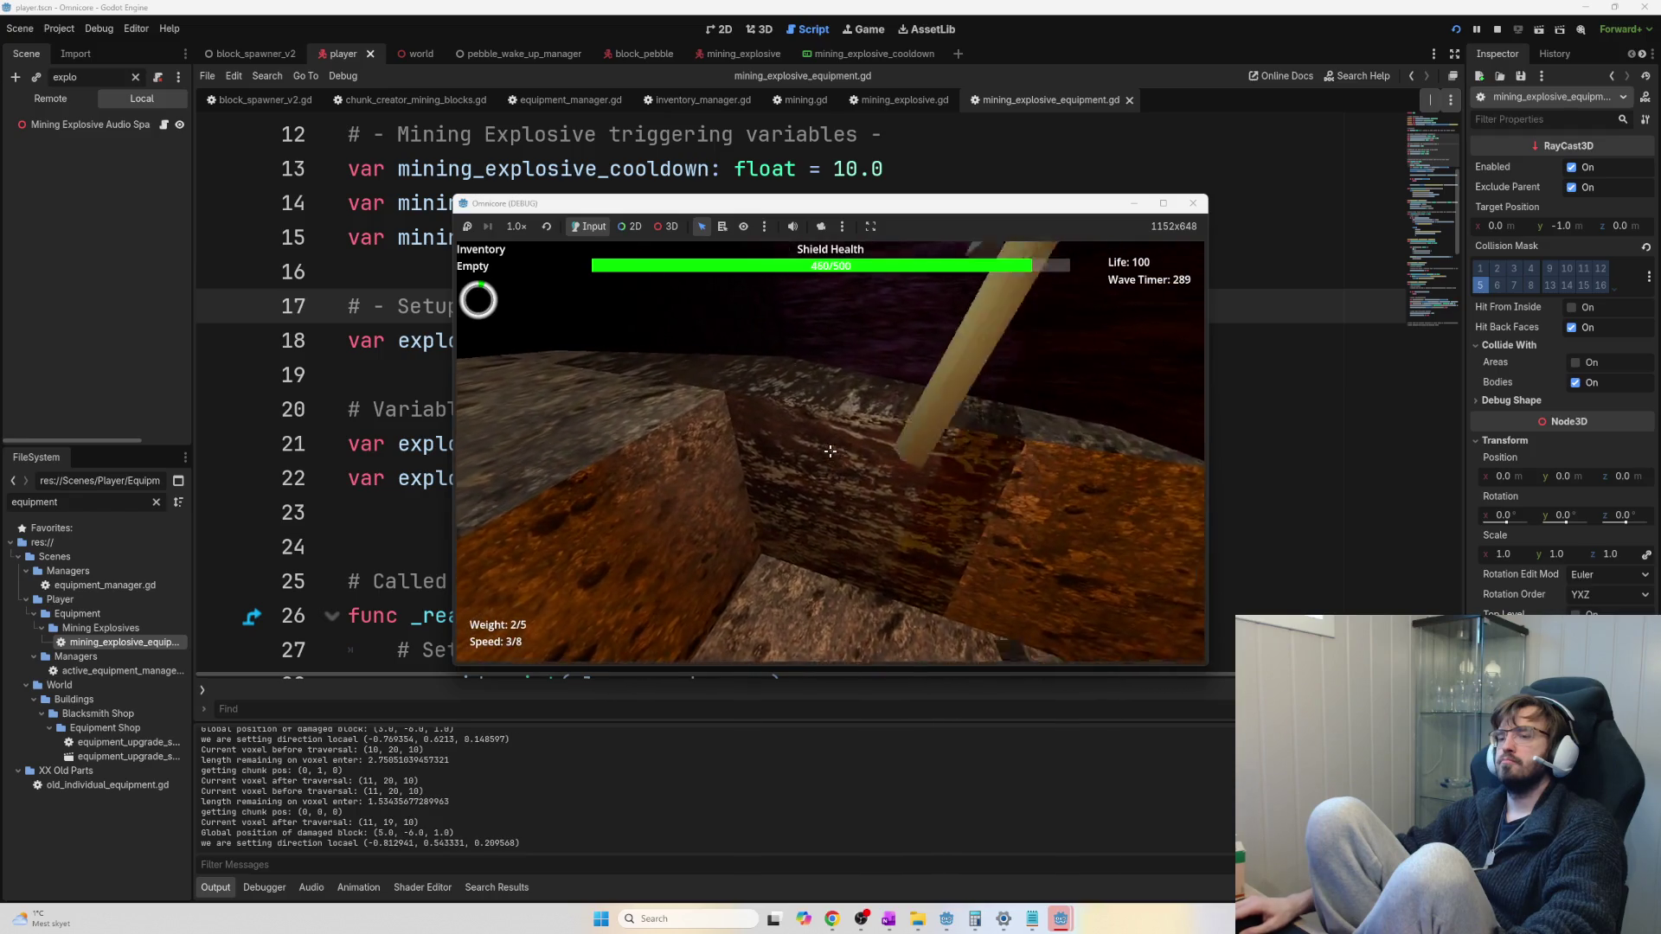
click(829, 451)
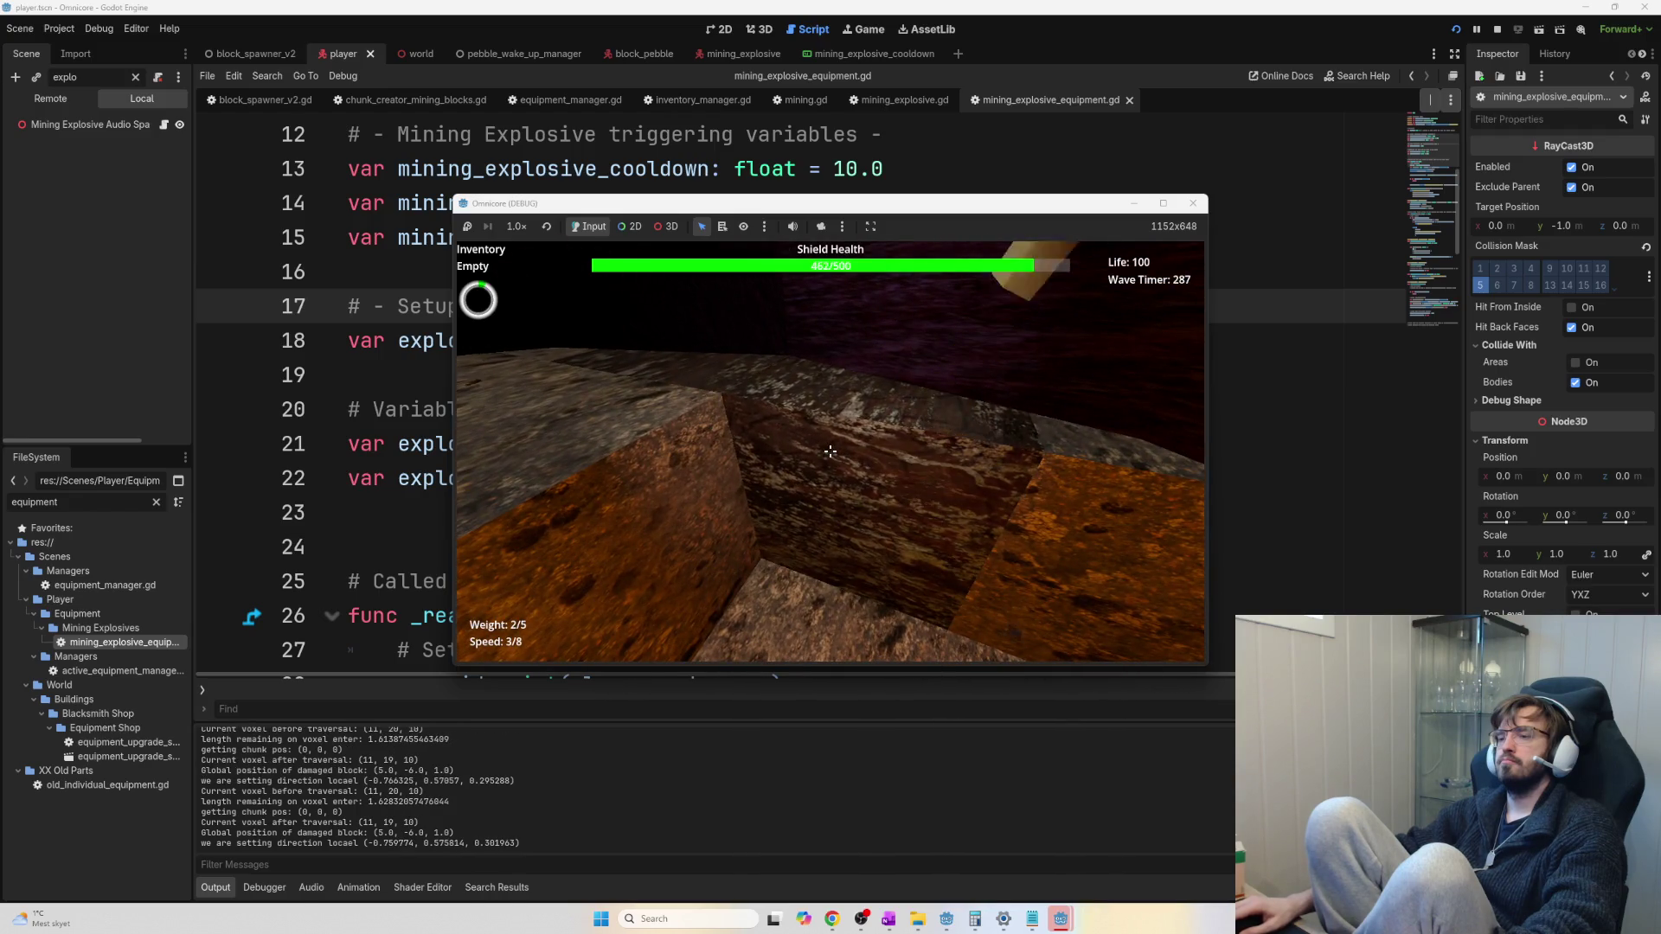
click(829, 451)
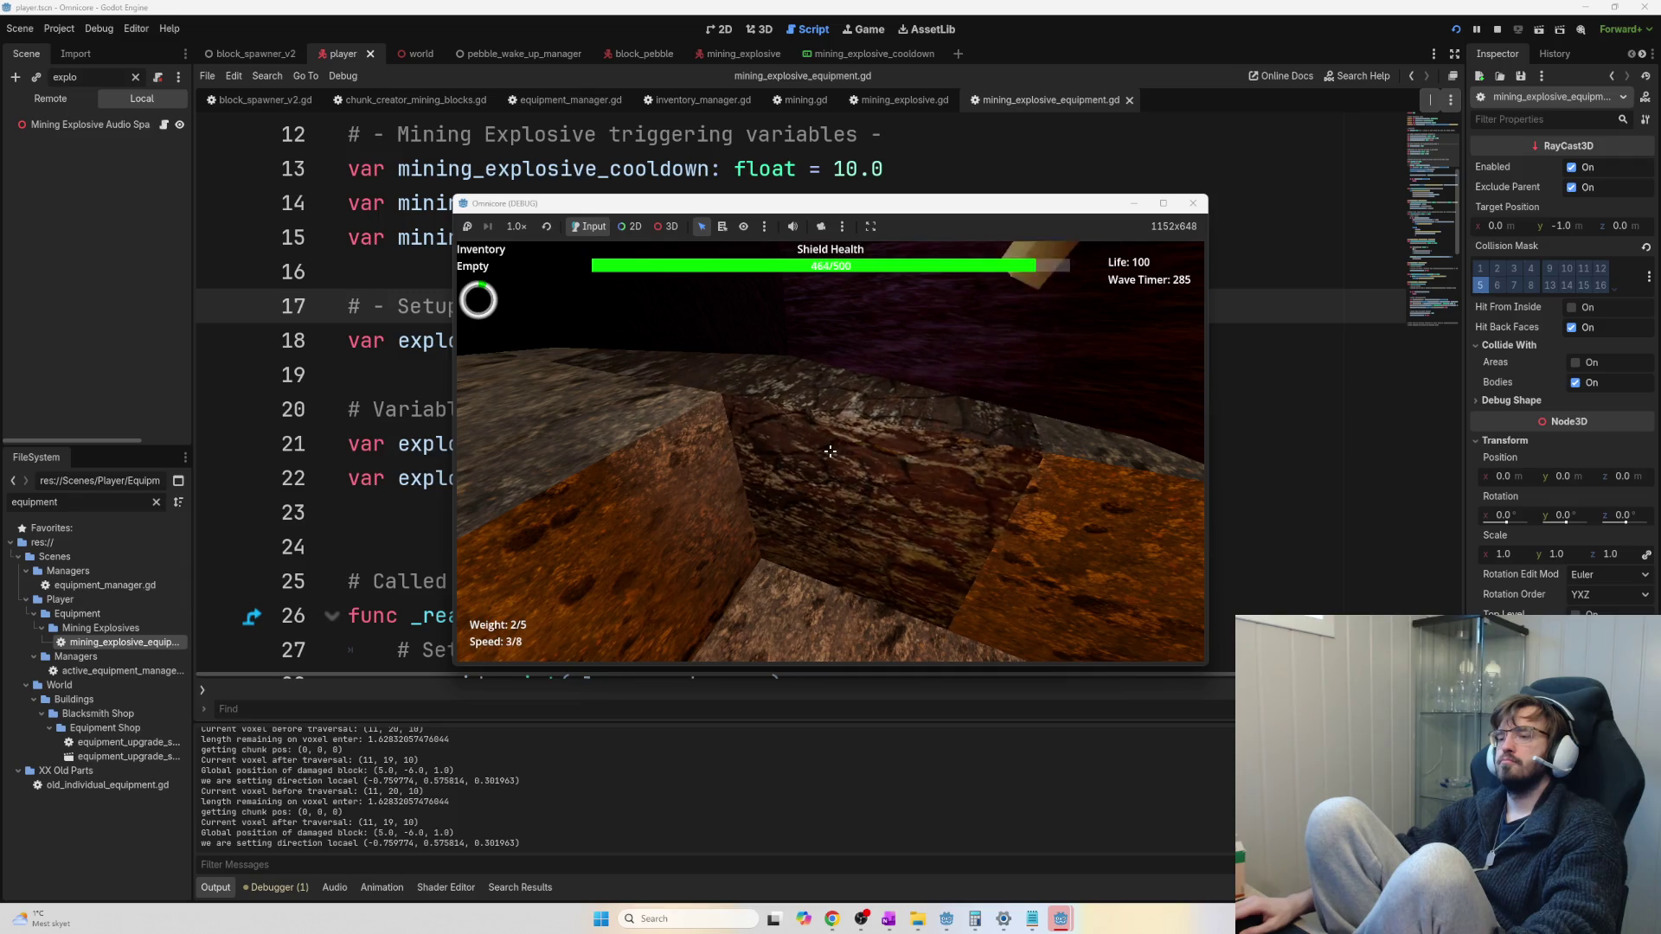
click(829, 451)
click(829, 451)
click(830, 450)
click(829, 450)
click(830, 450)
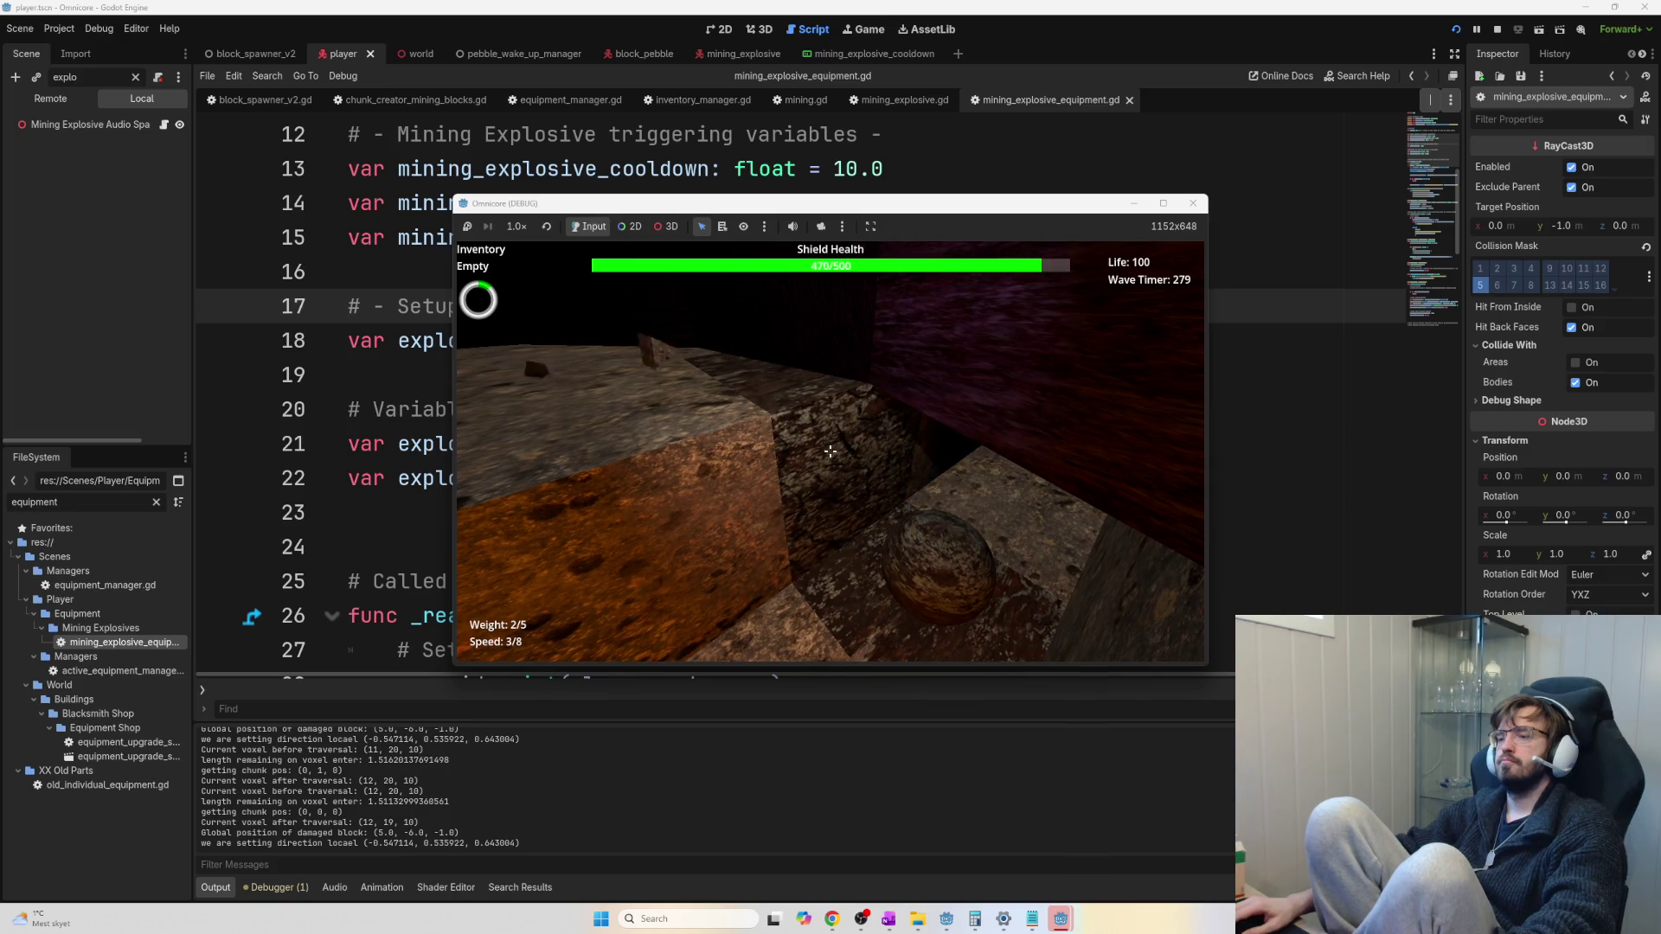
click(829, 451)
click(830, 451)
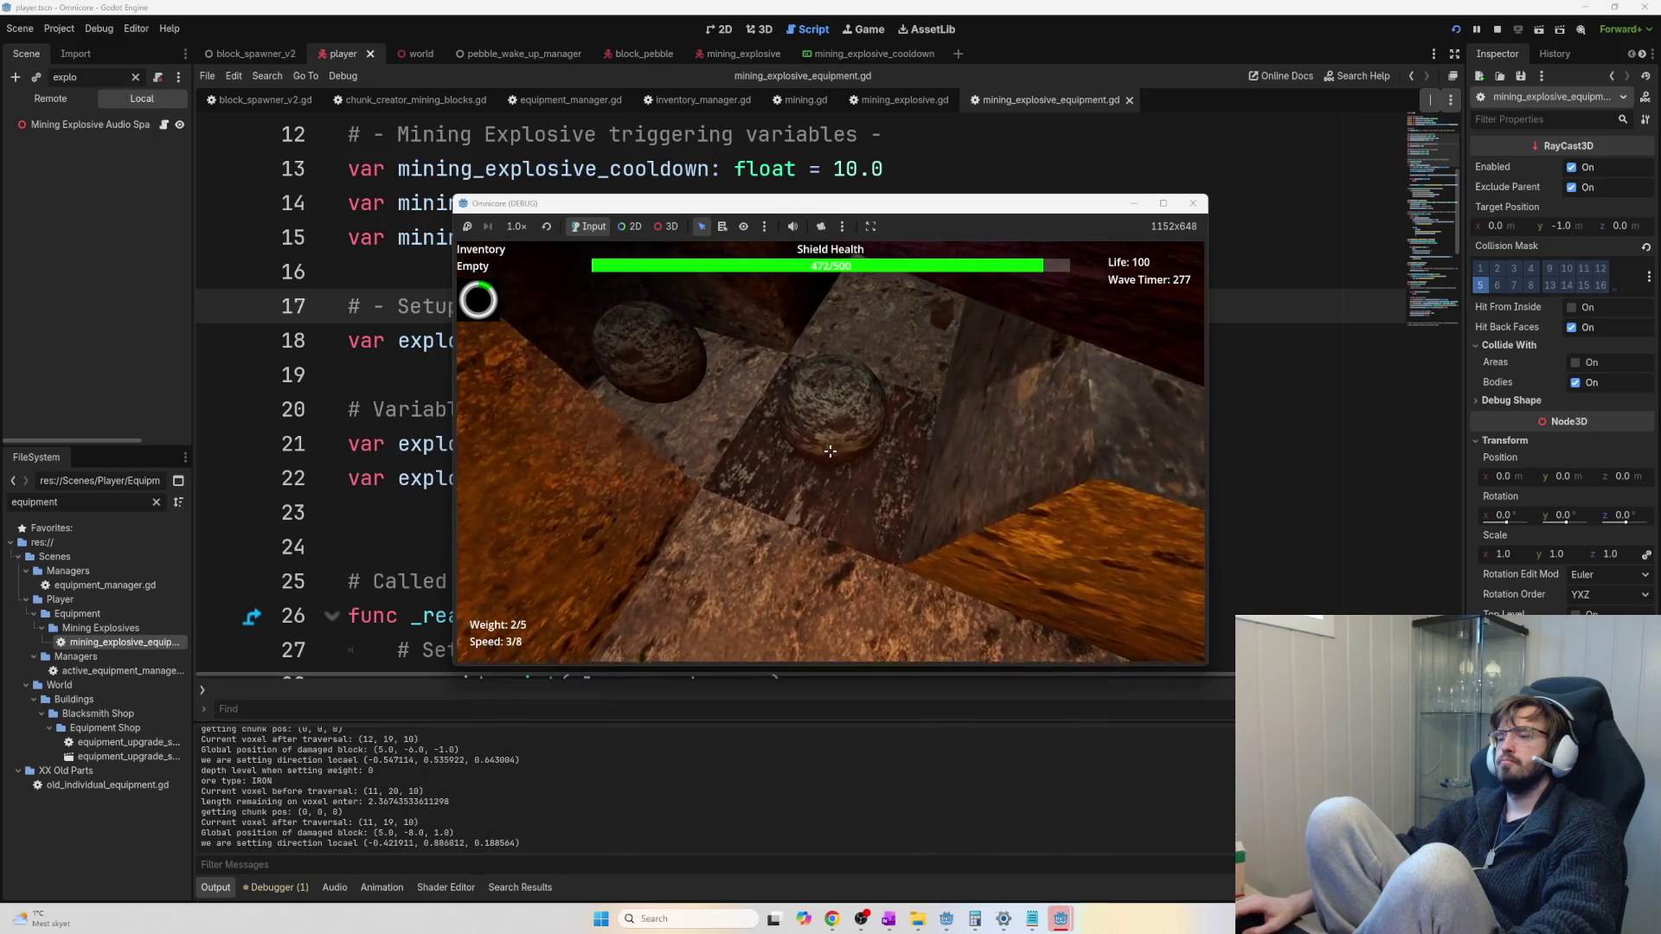
click(829, 450)
click(829, 451)
click(830, 451)
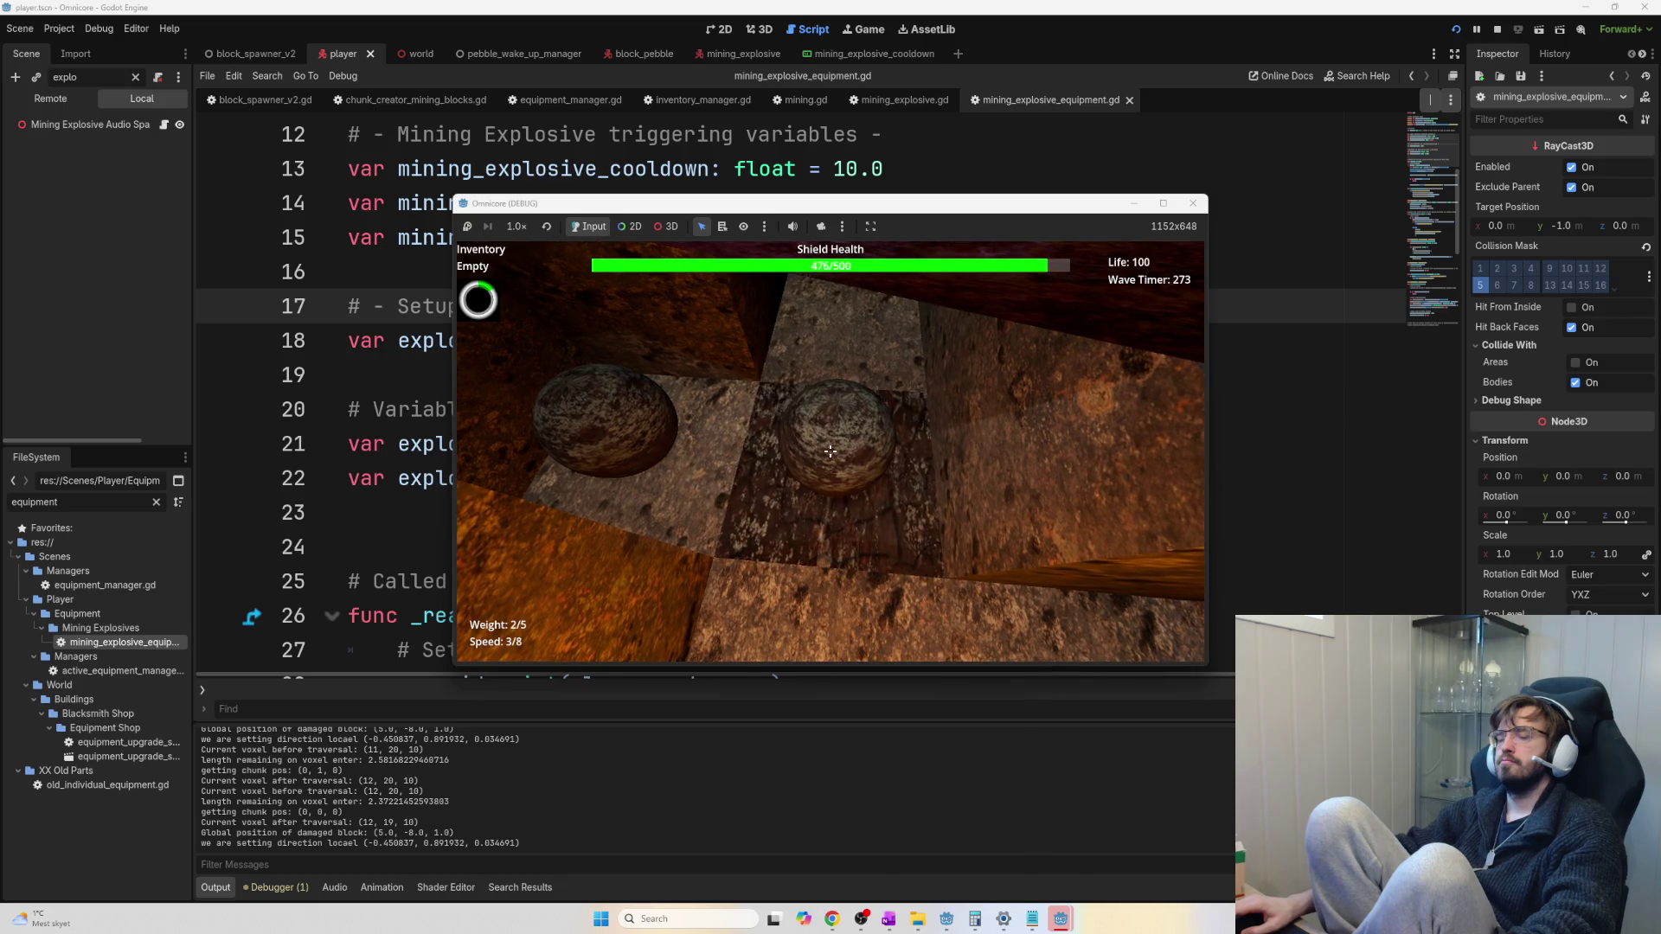
click(830, 450)
Collect the mined iron ore and sell it in the red crater for 3.0 money
key(e)
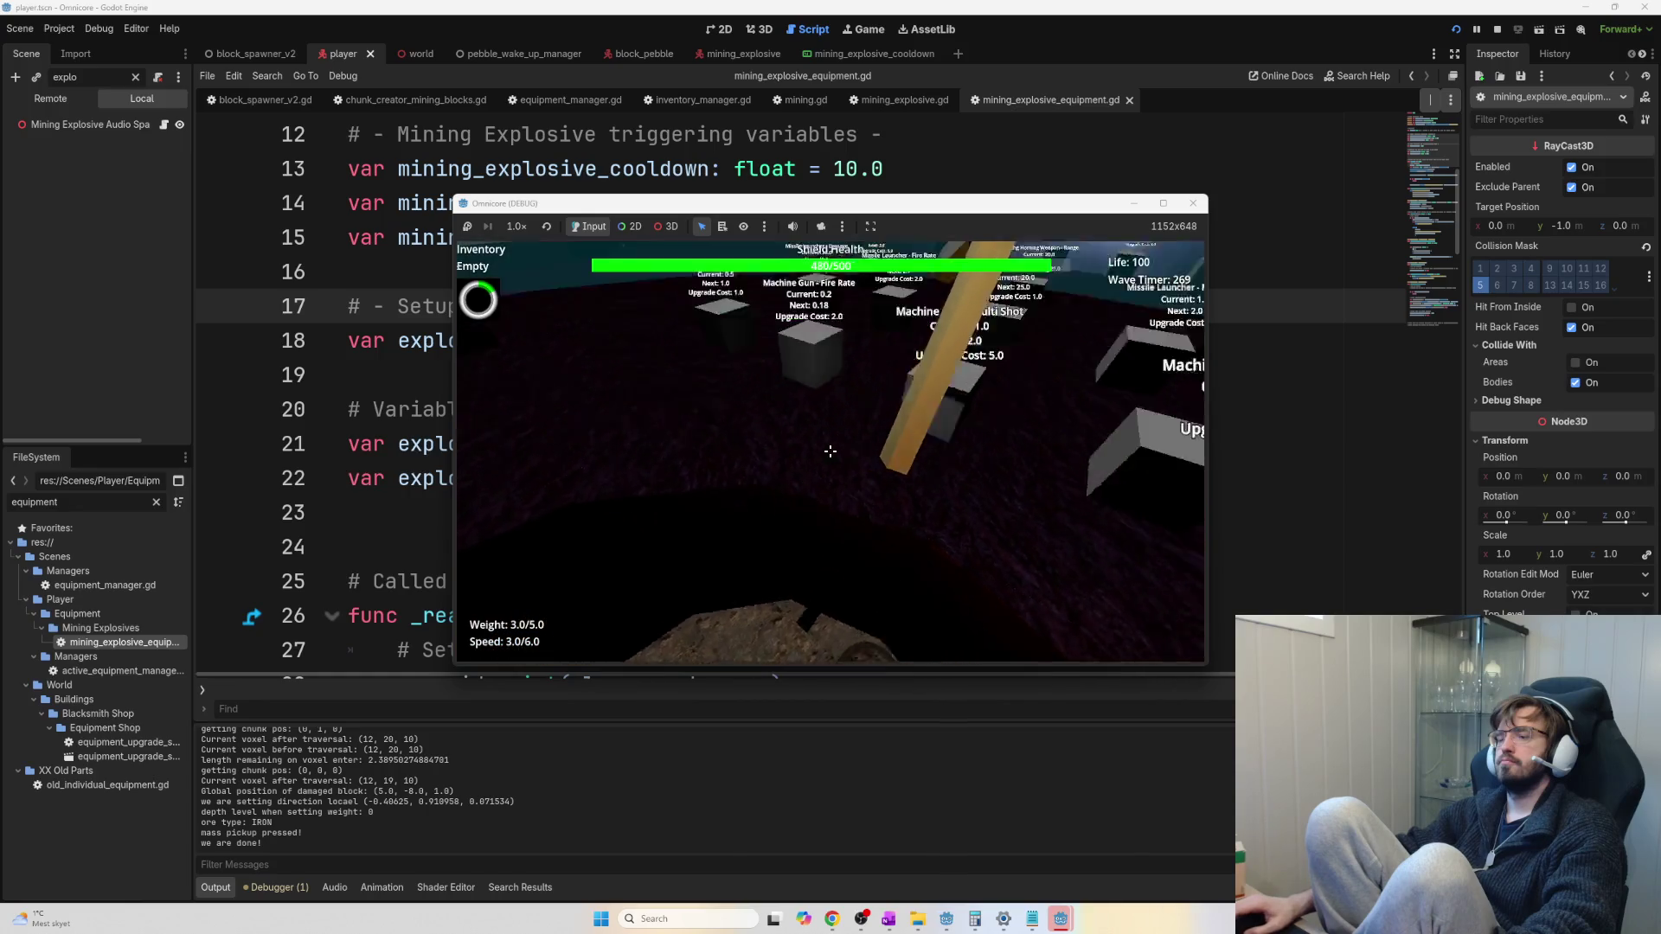
key(w)
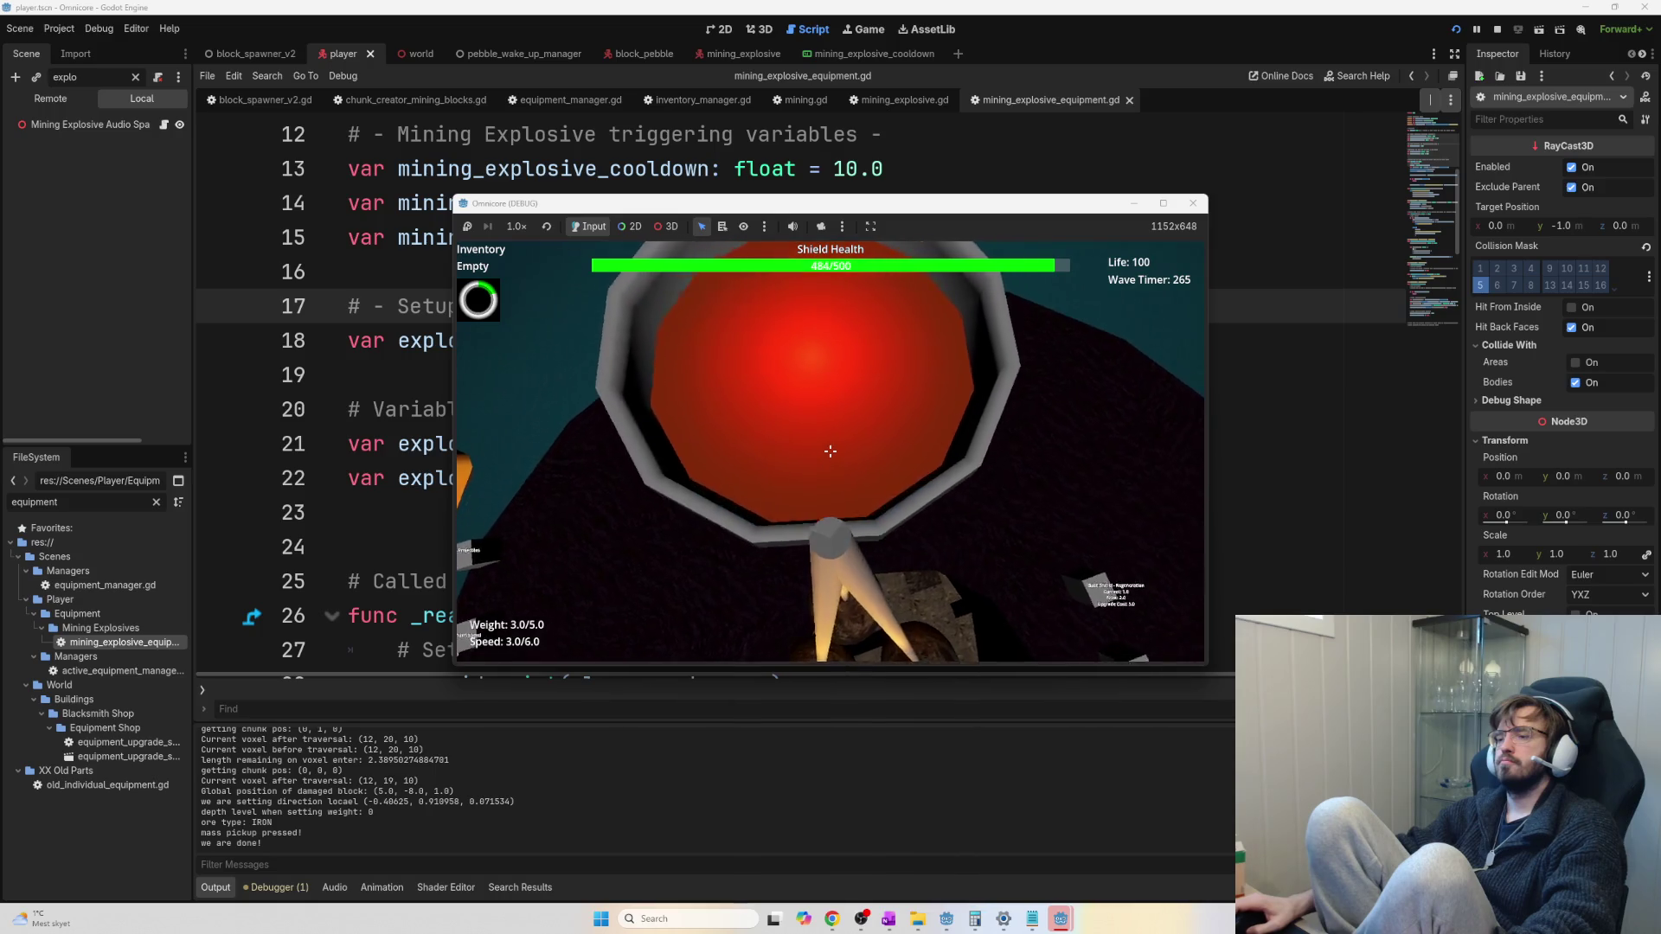
key(w)
click(830, 451)
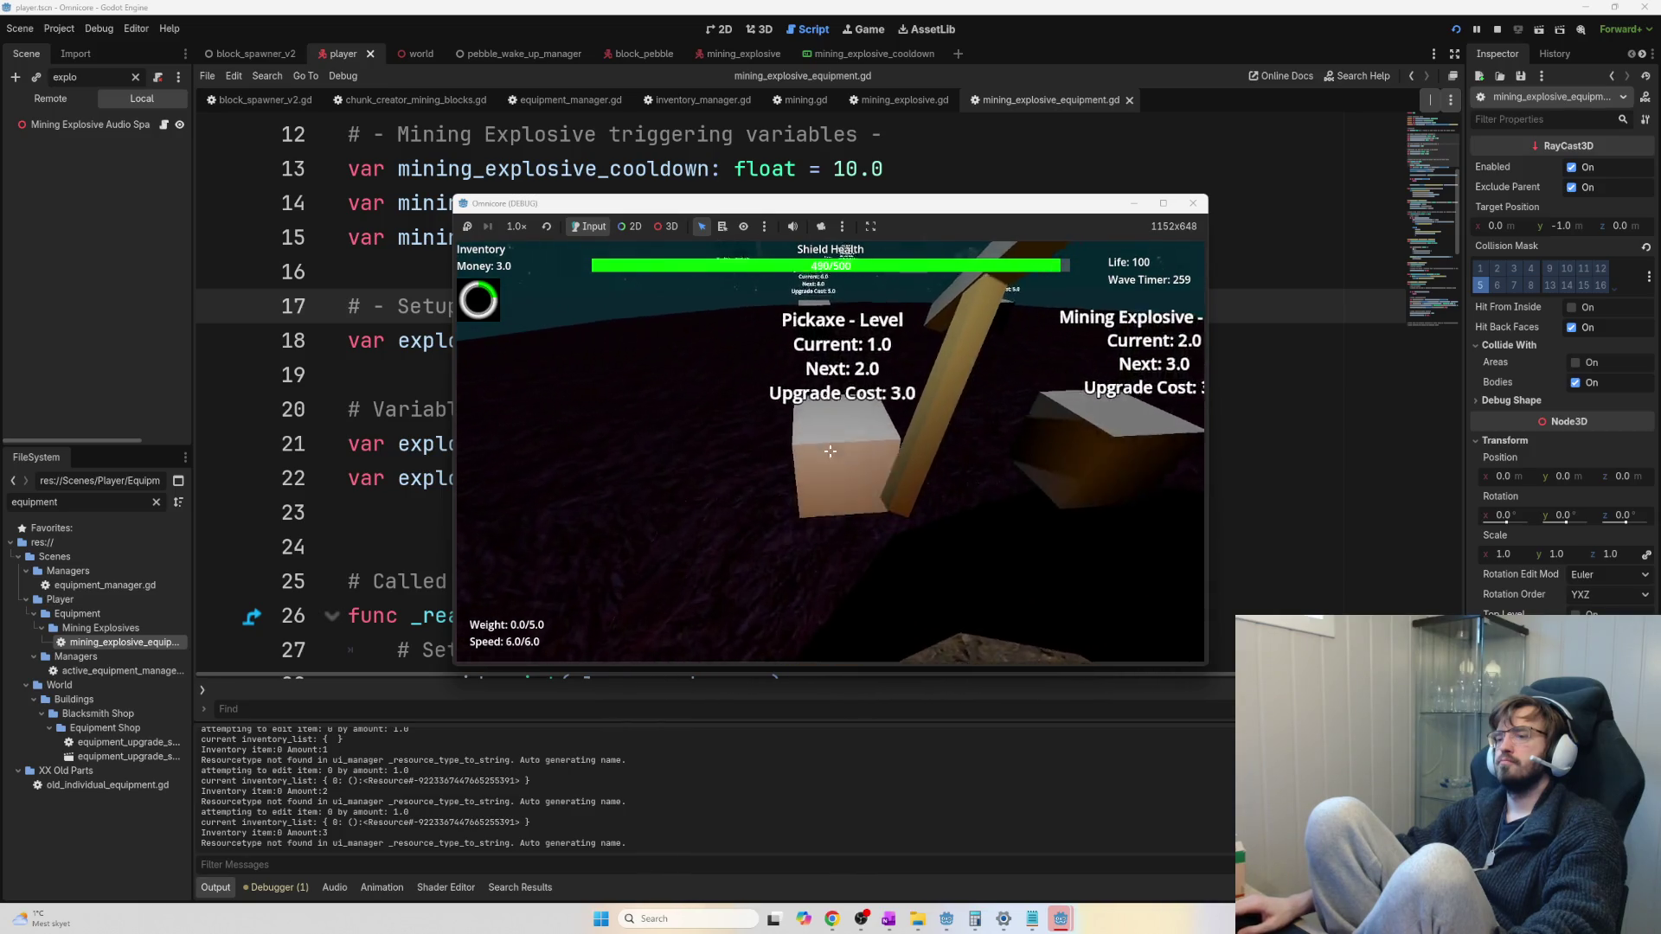
Buy the next pickaxe upgrade level, then tunnel into the rock mining iron ore blocks
key(w)
key(e)
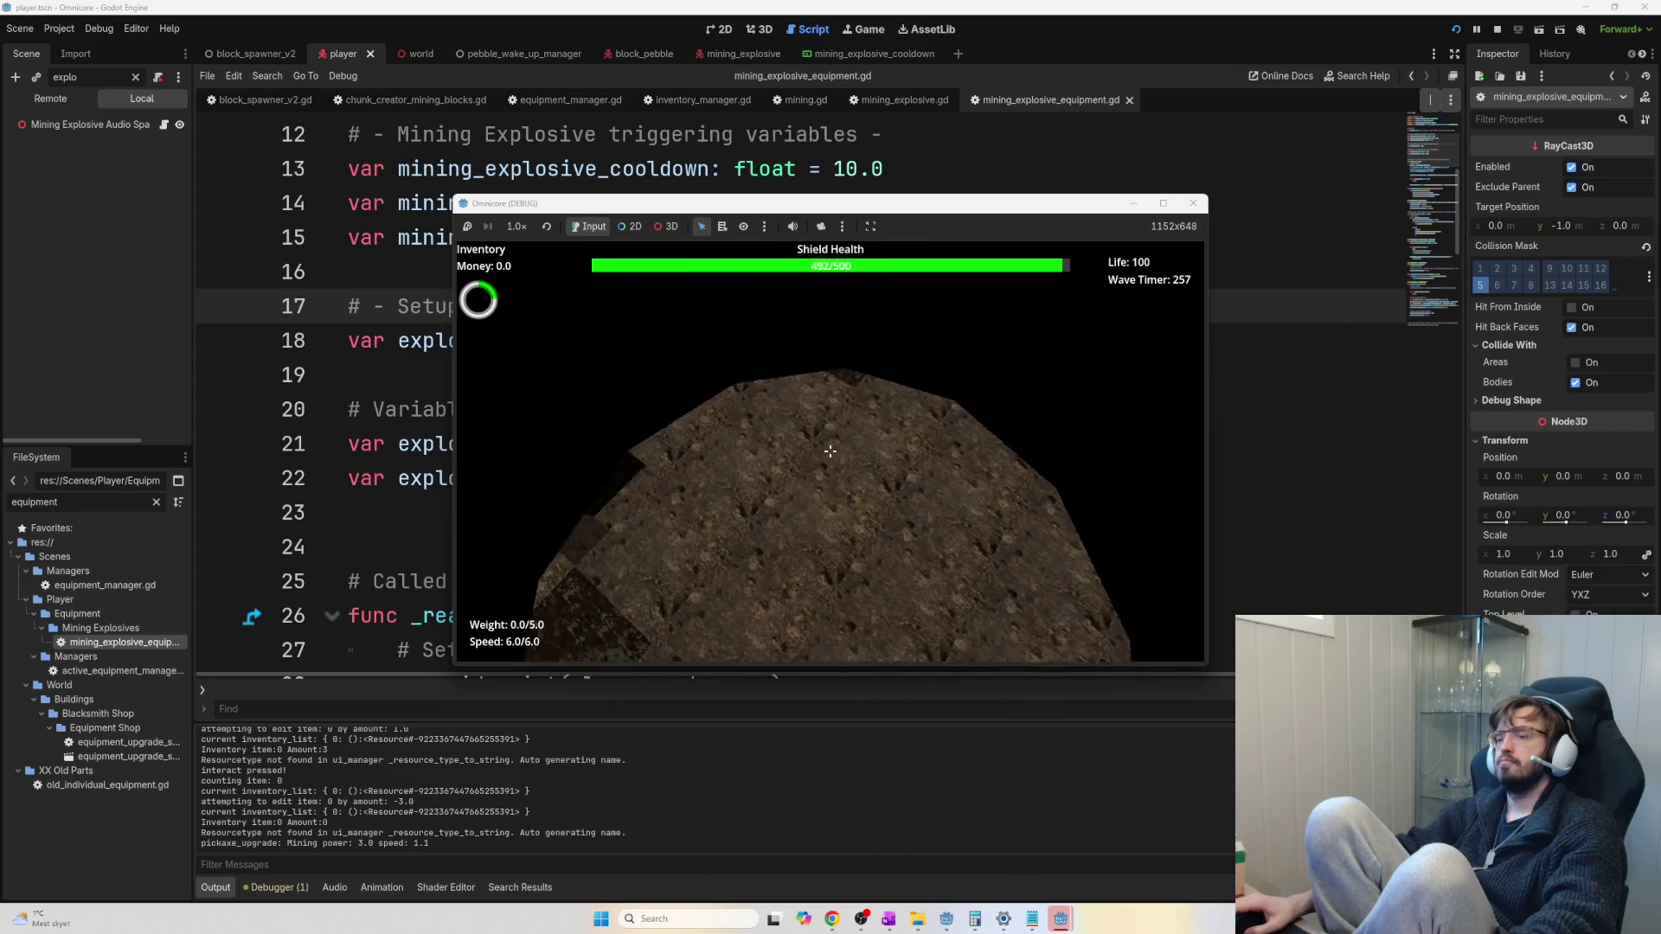
click(830, 451)
click(830, 451)
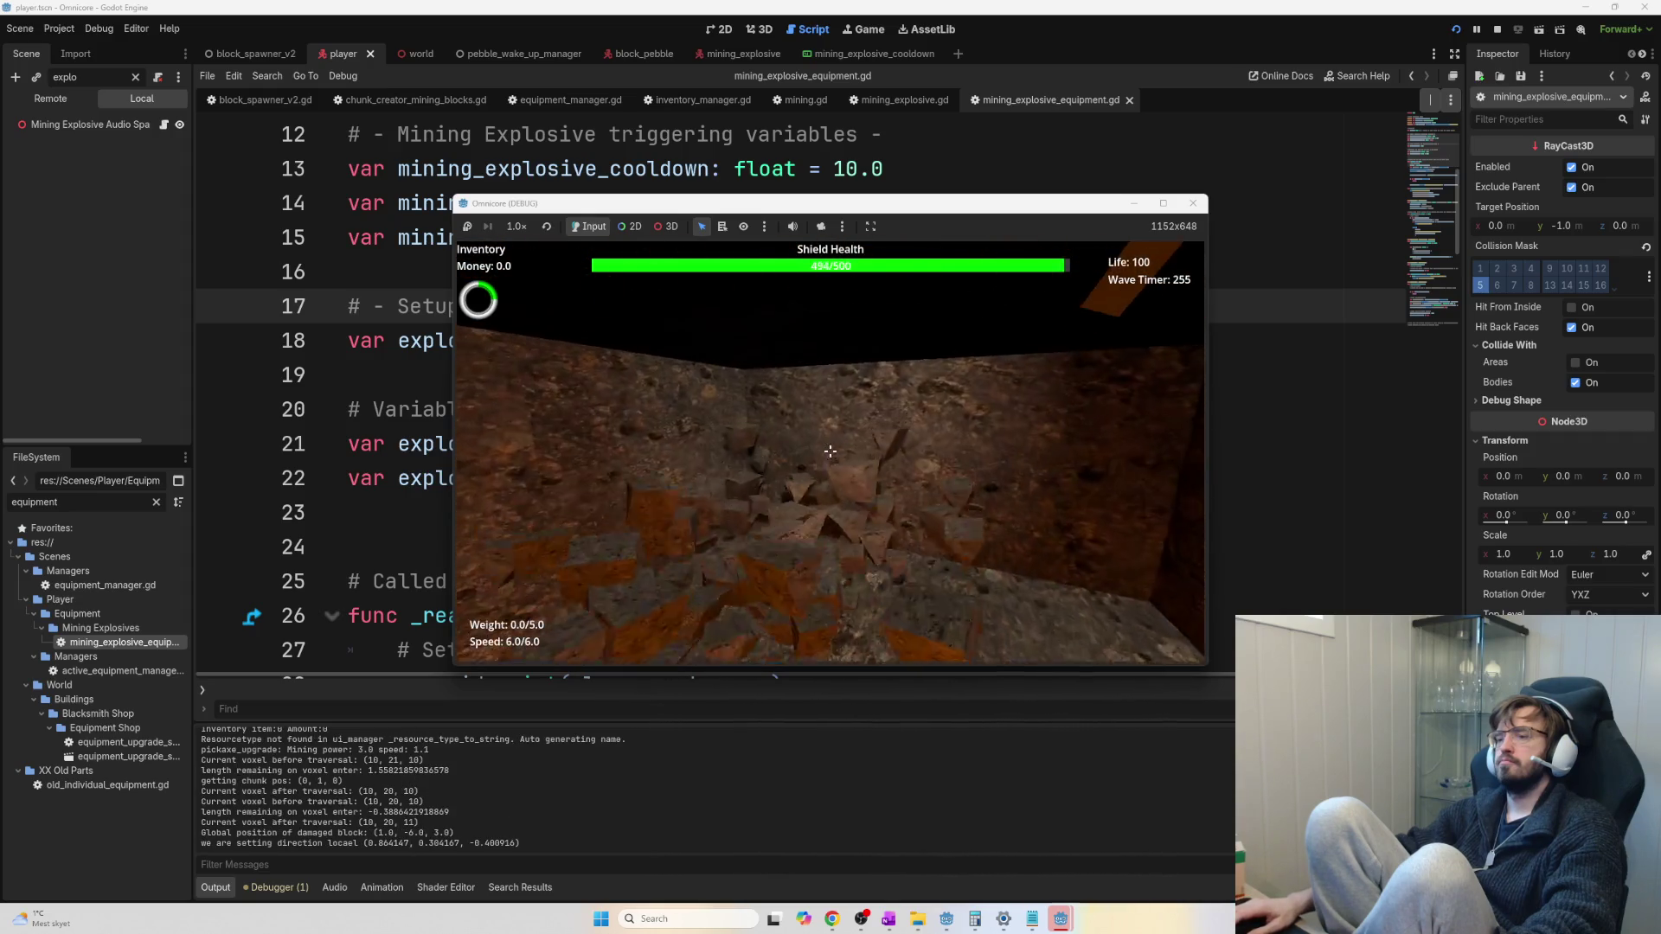
click(830, 451)
click(830, 451)
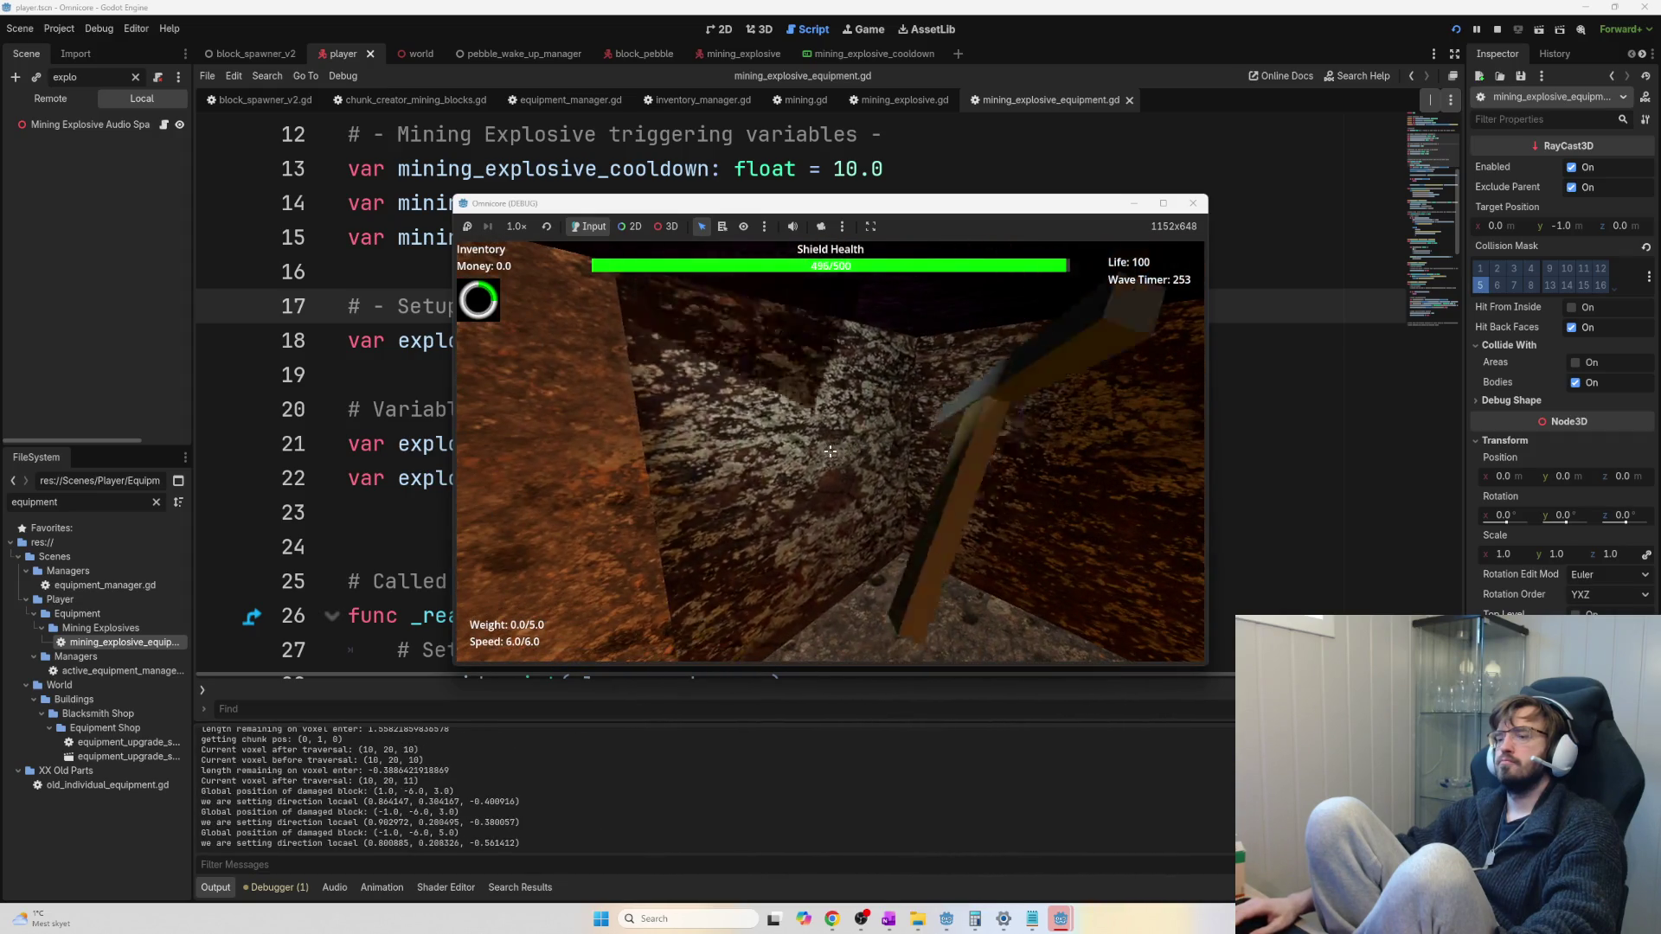
click(830, 451)
click(831, 451)
click(829, 451)
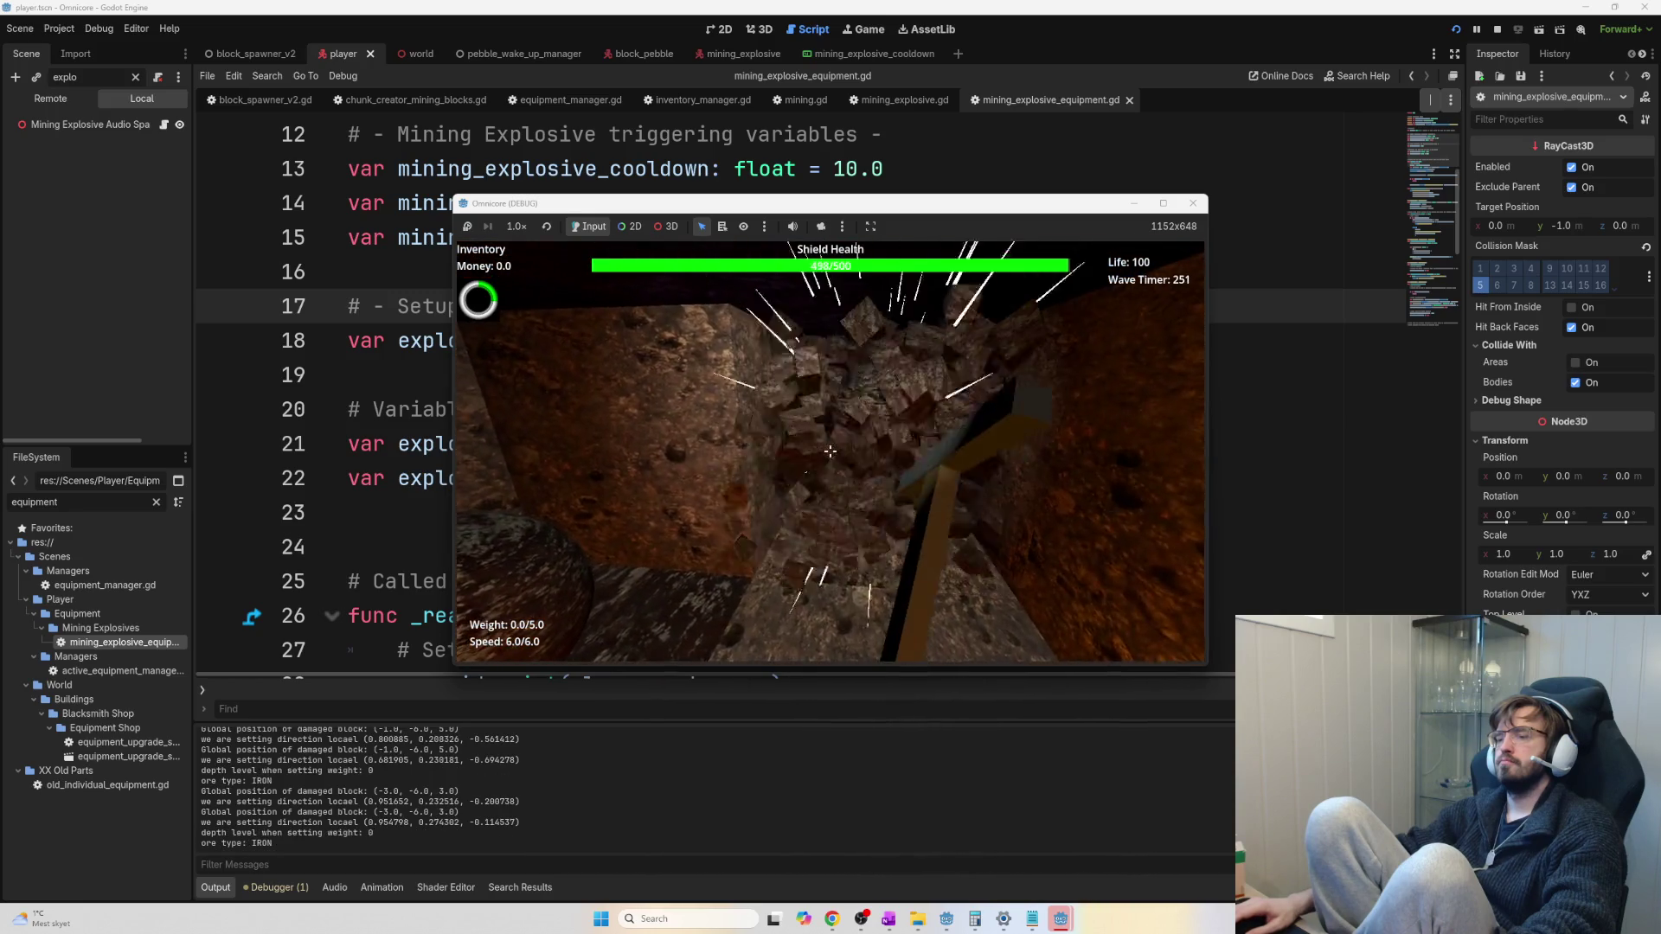
click(831, 450)
click(831, 451)
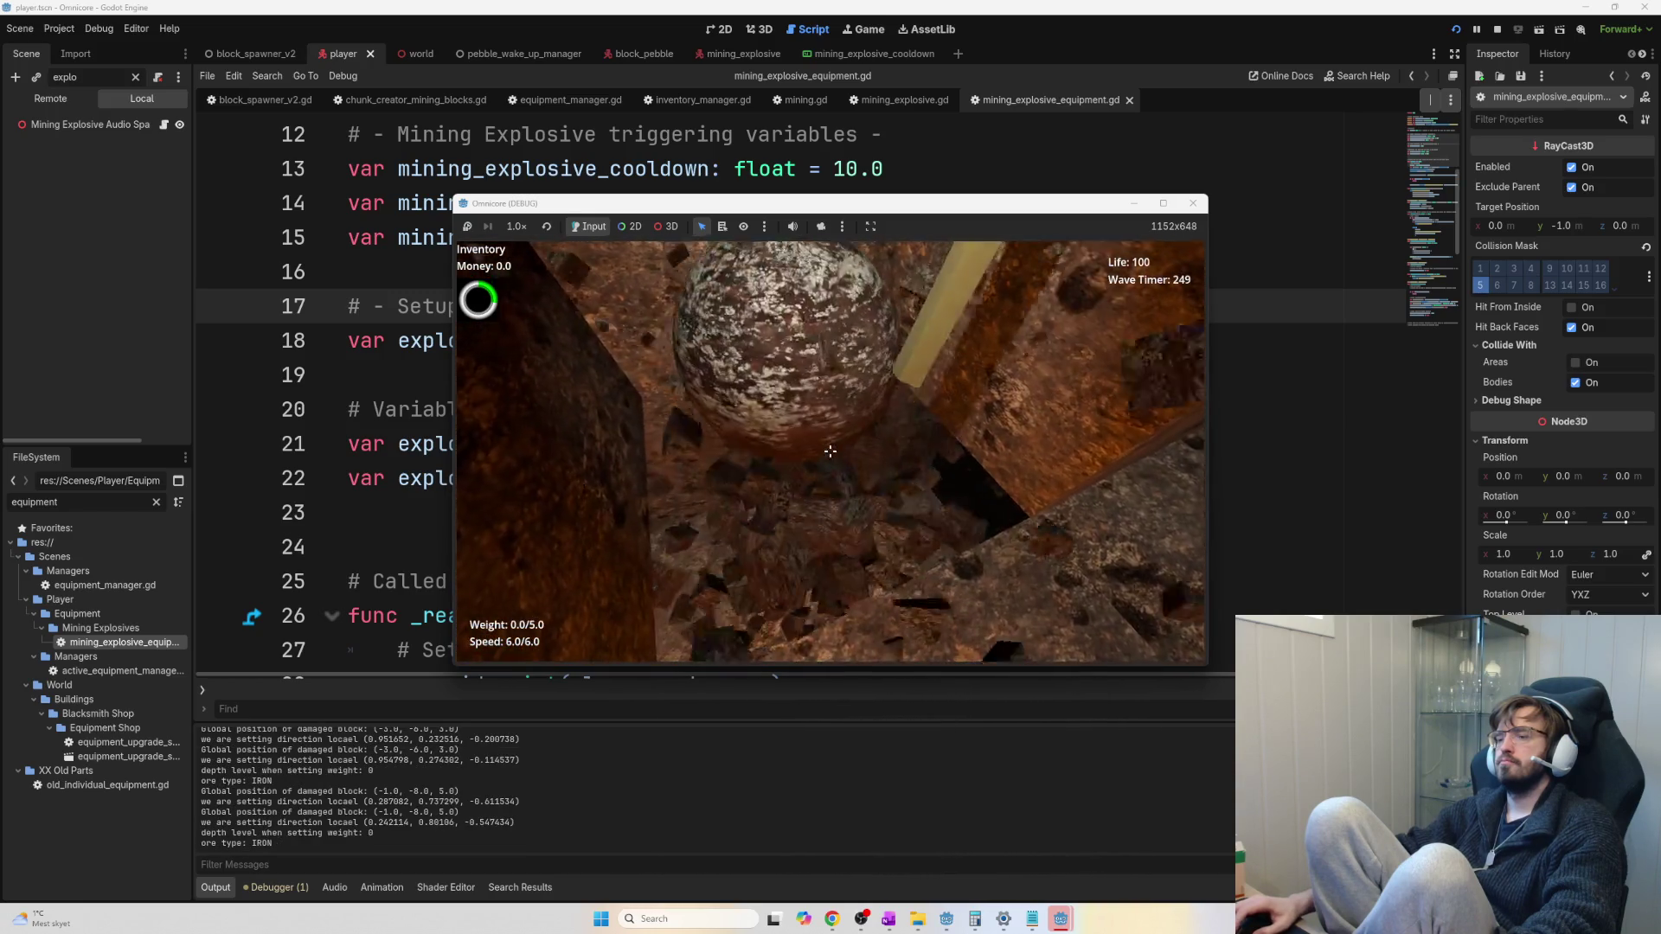
click(831, 451)
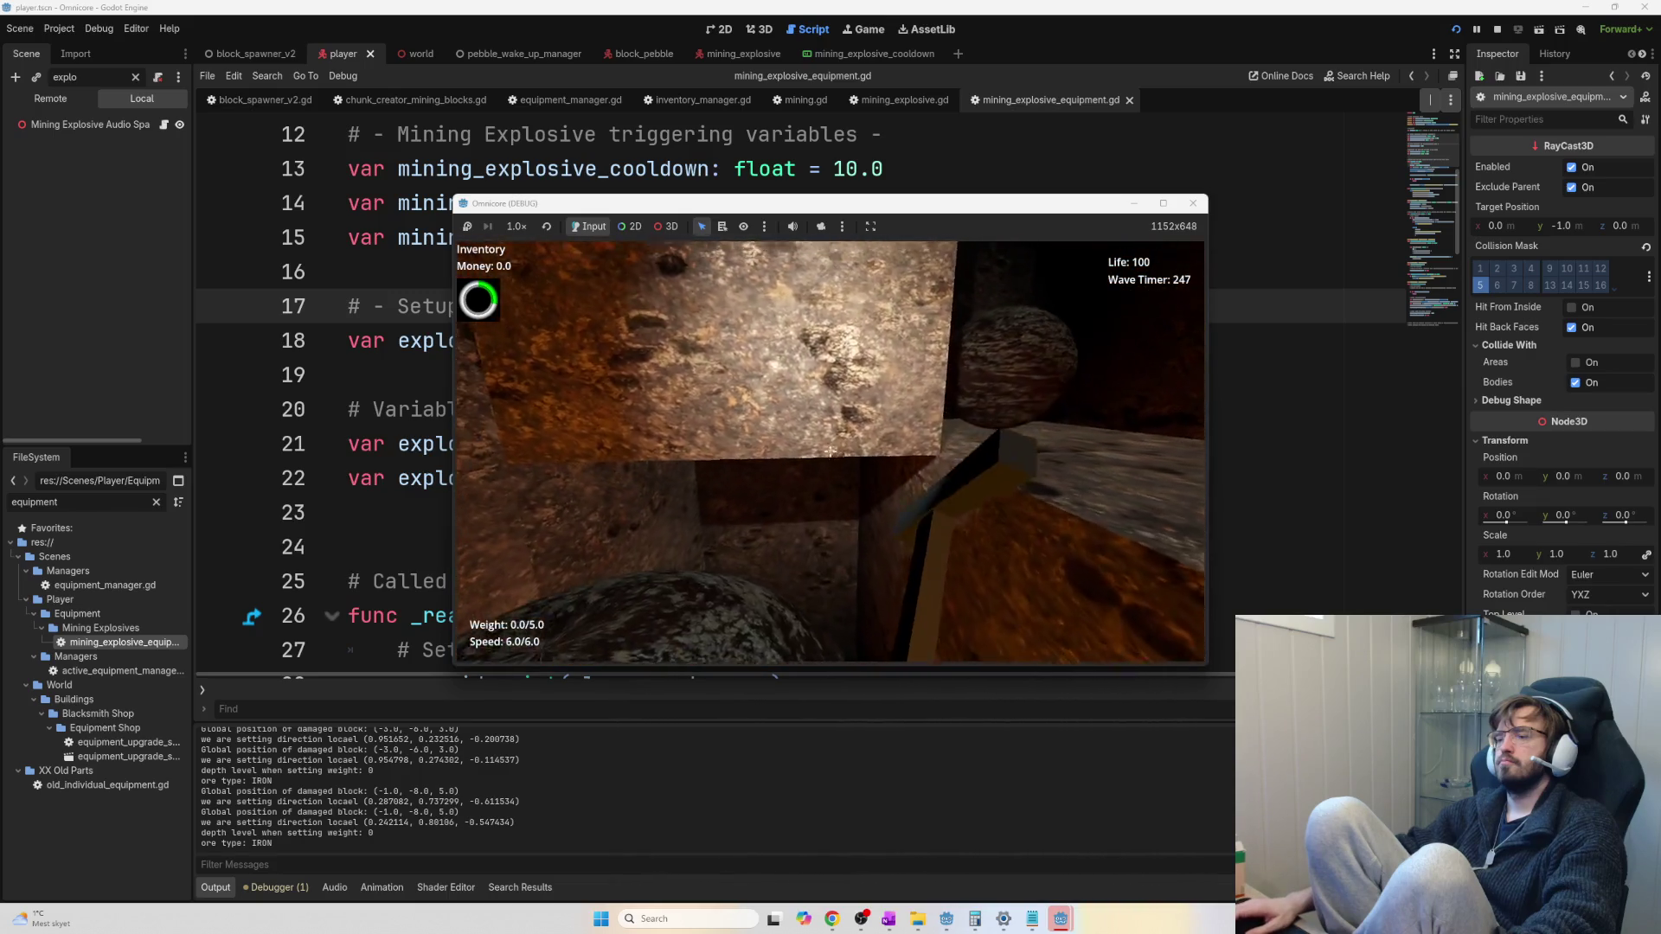
Collect the mined iron ore and sell the carried ore in the lava crater
key(e)
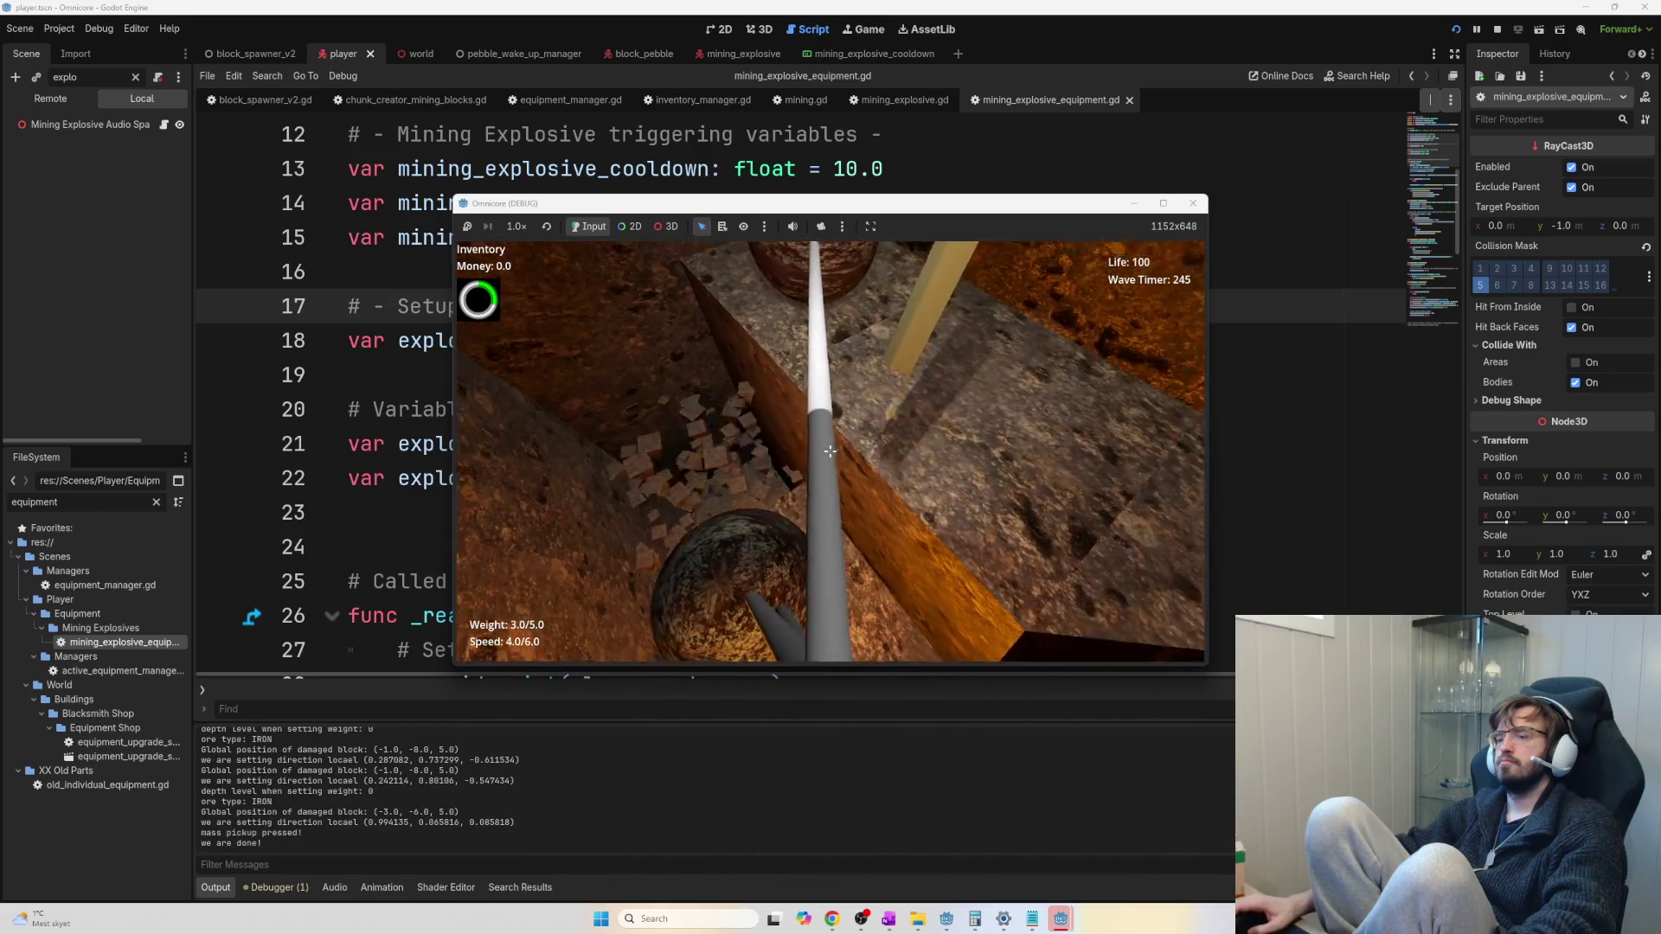
click(830, 451)
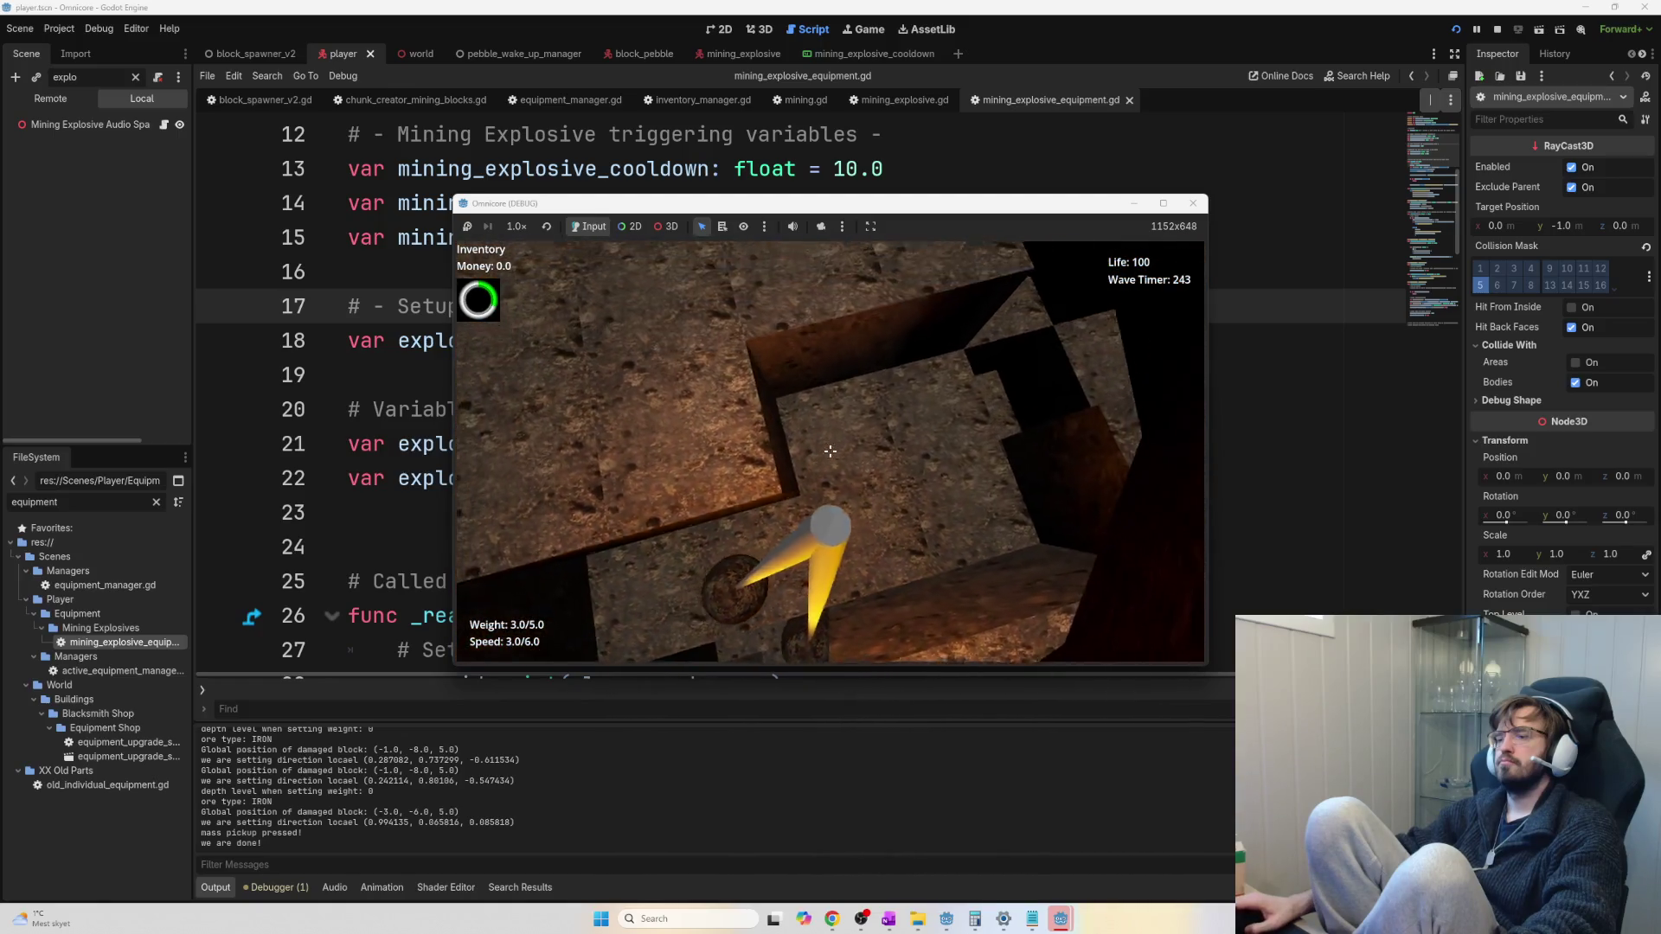
click(830, 451)
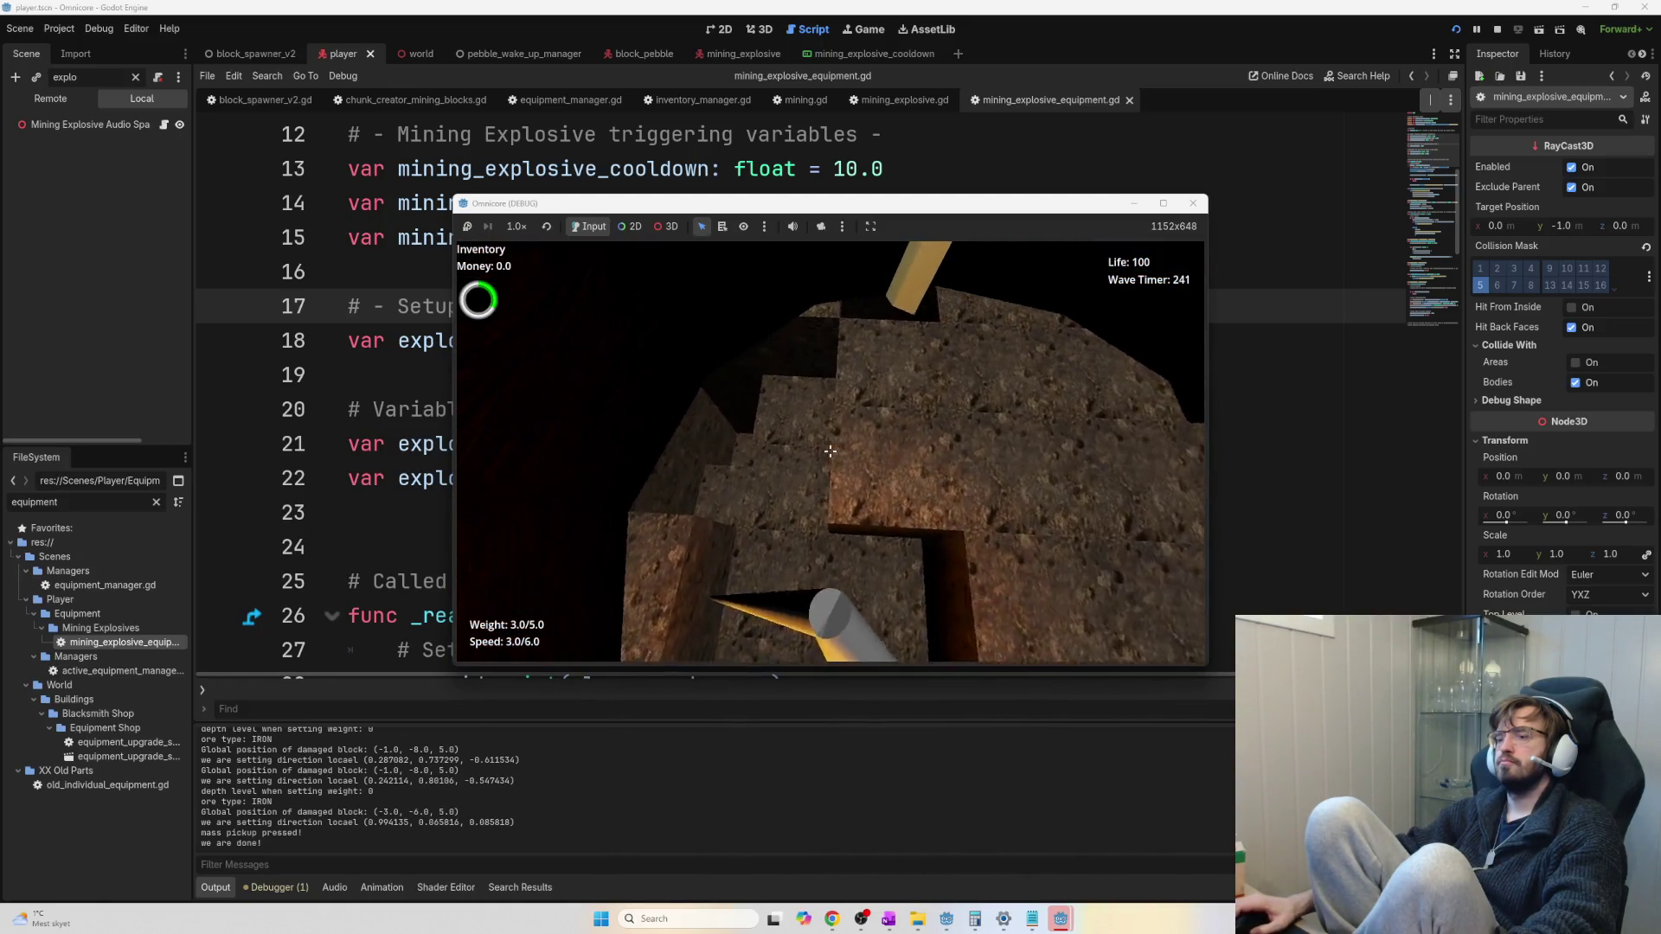
click(830, 451)
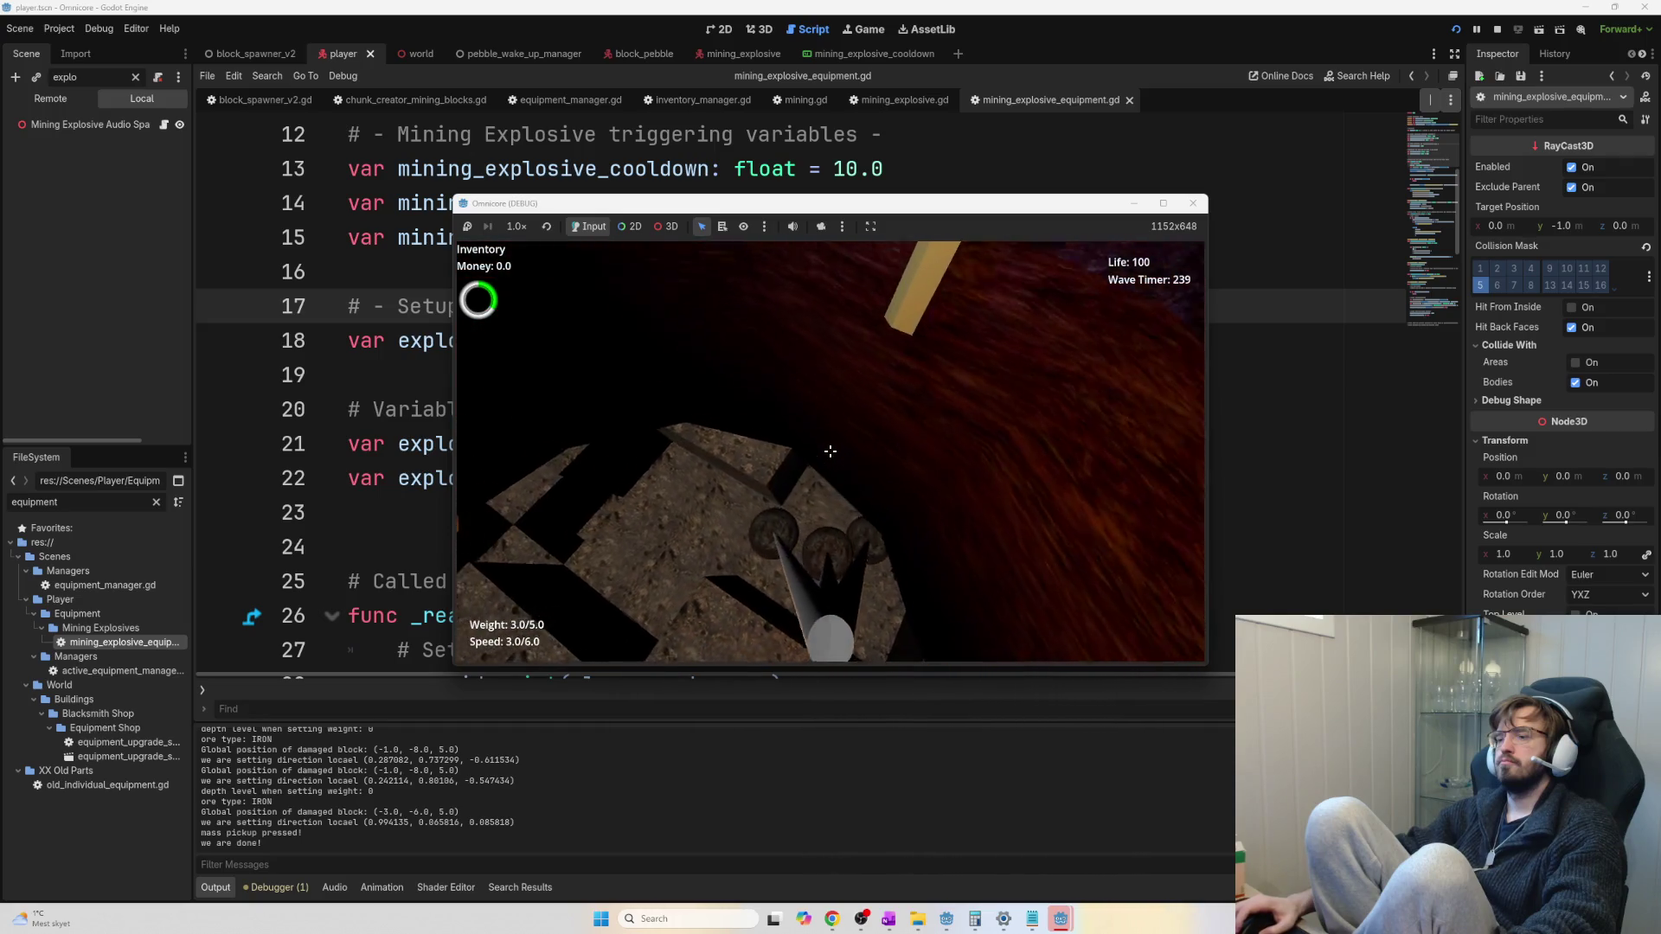
click(831, 451)
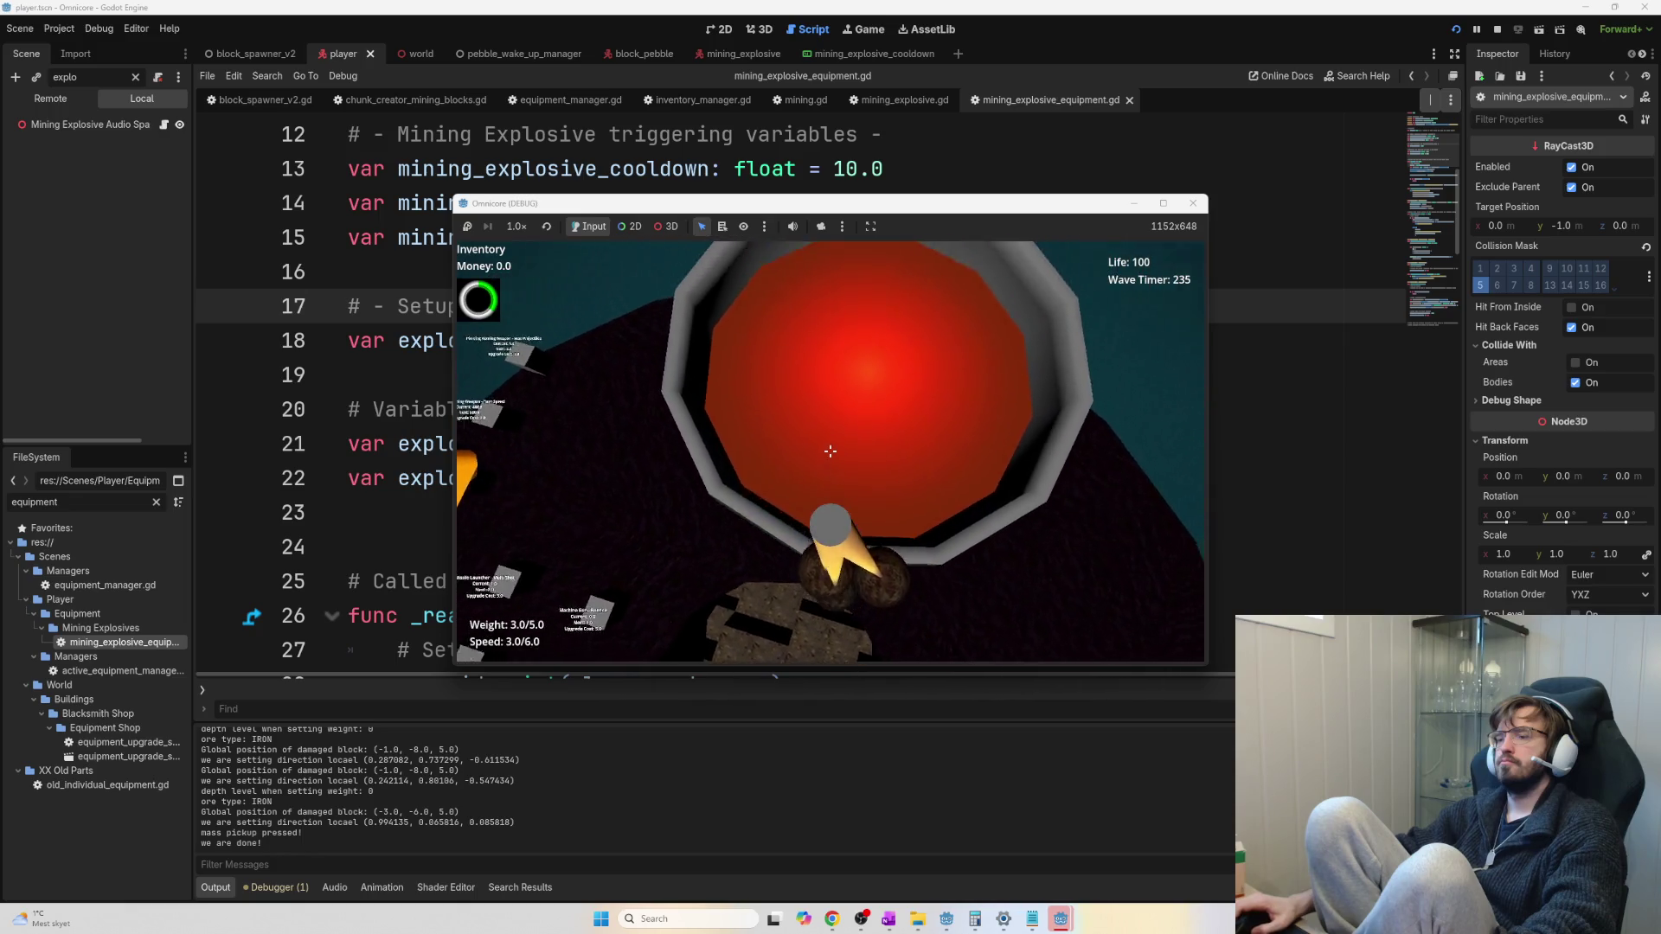
click(830, 451)
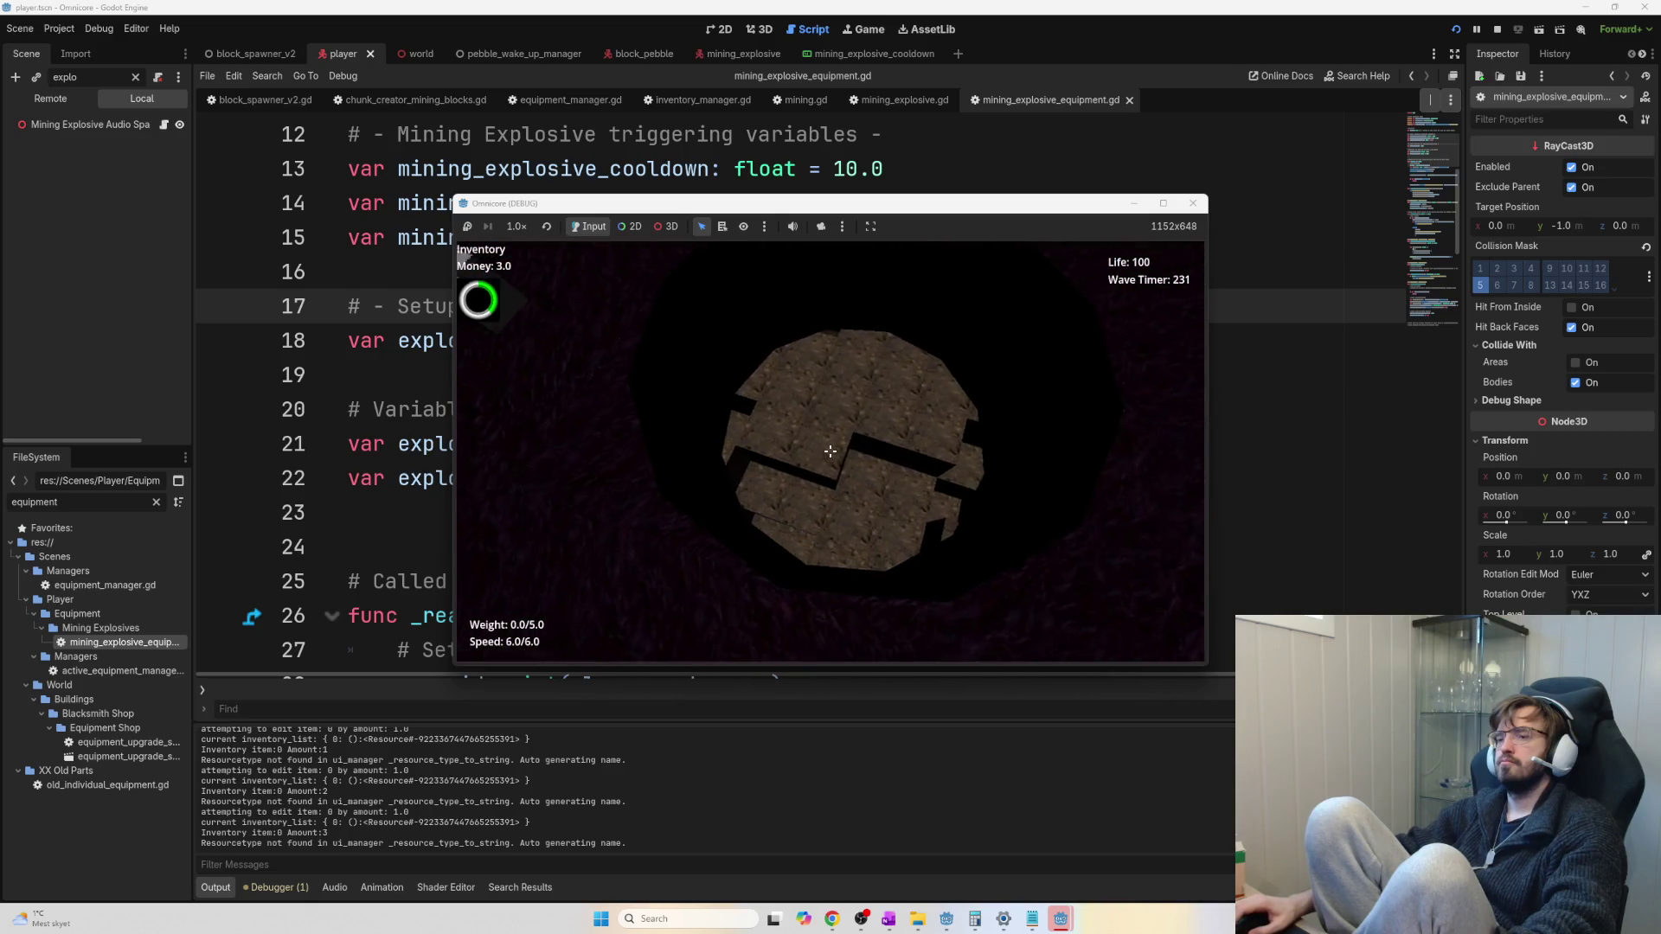
Blast the rock mass with a mining explosive, break the blocks and collect the ore
click(830, 451)
click(830, 451)
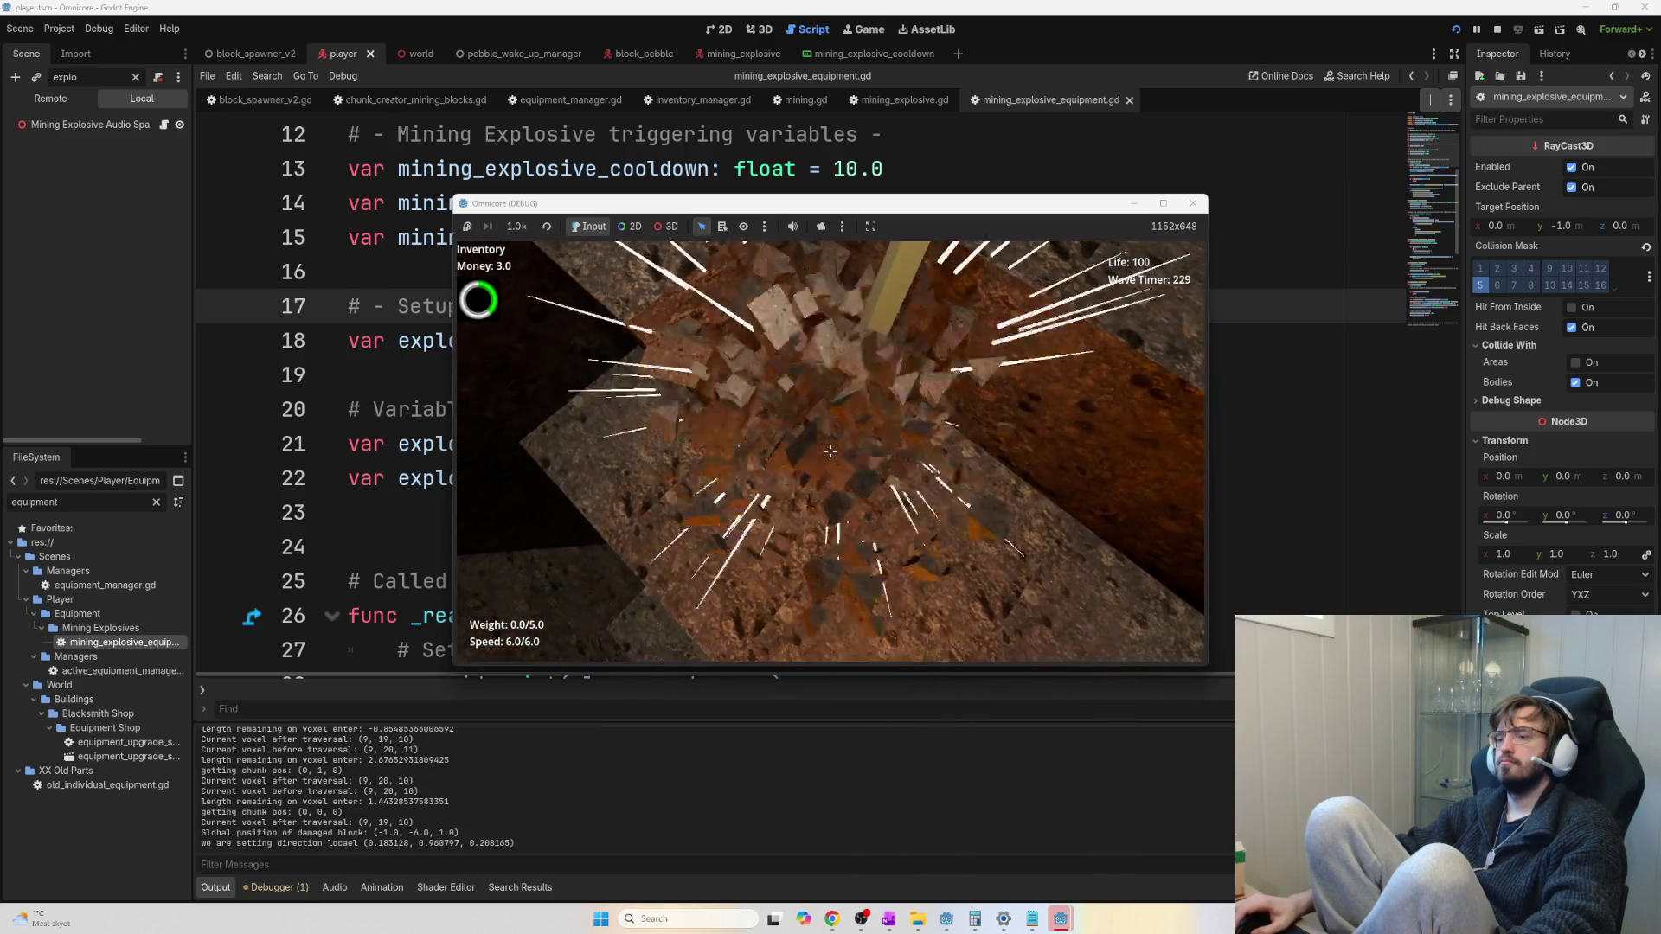
click(831, 450)
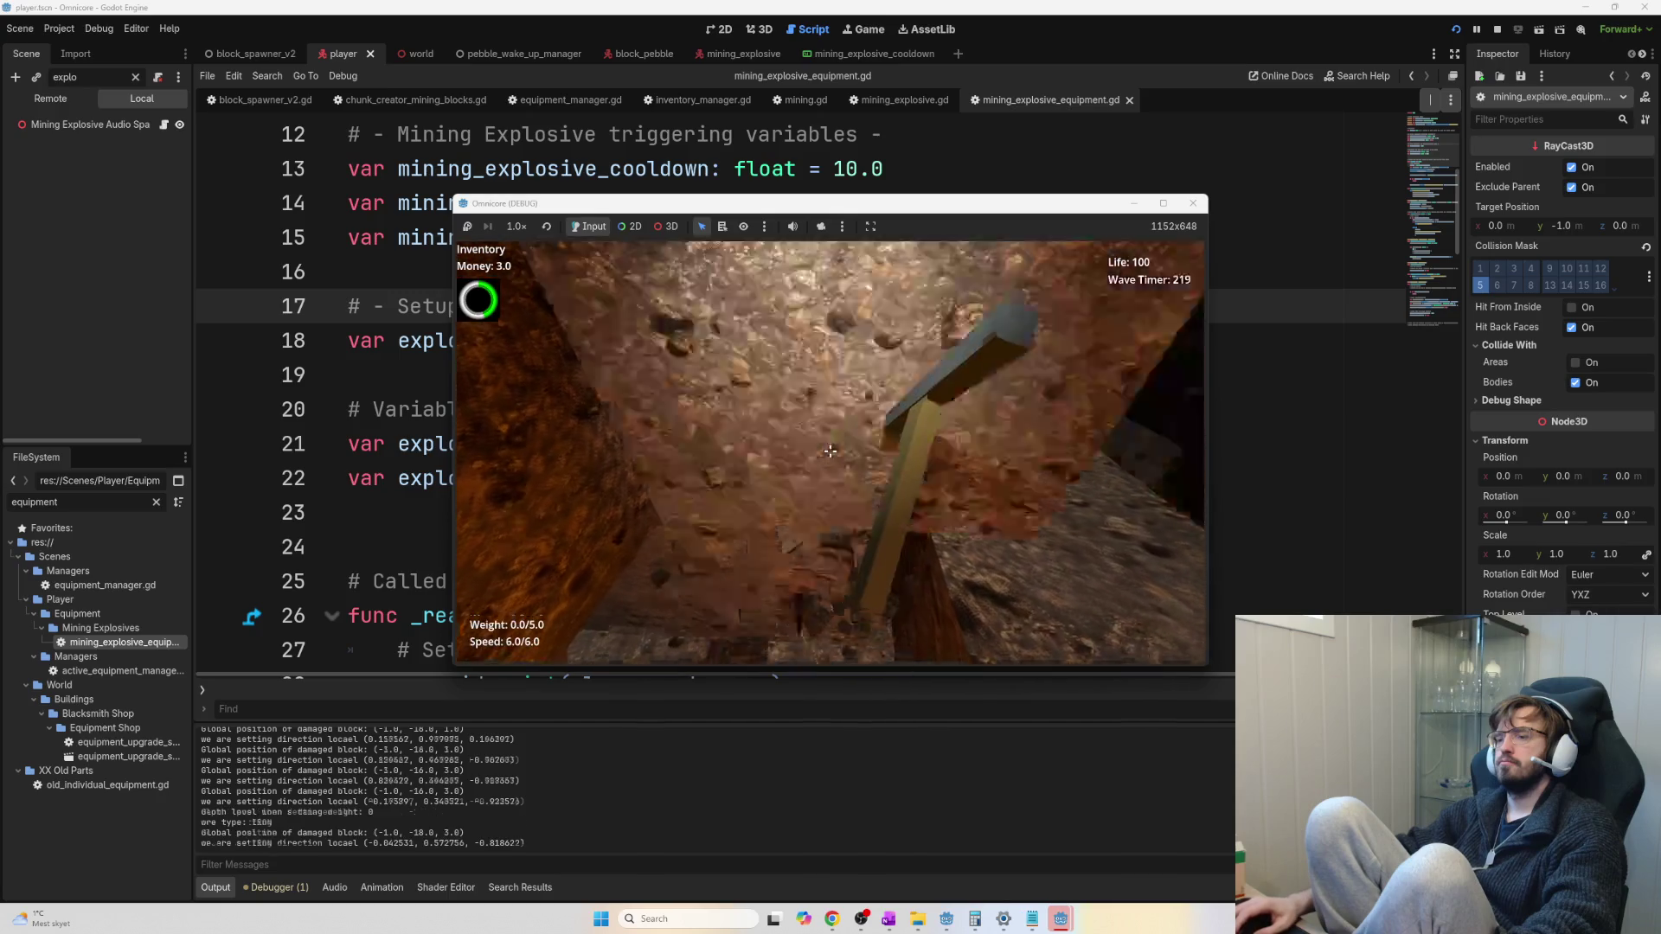
click(830, 451)
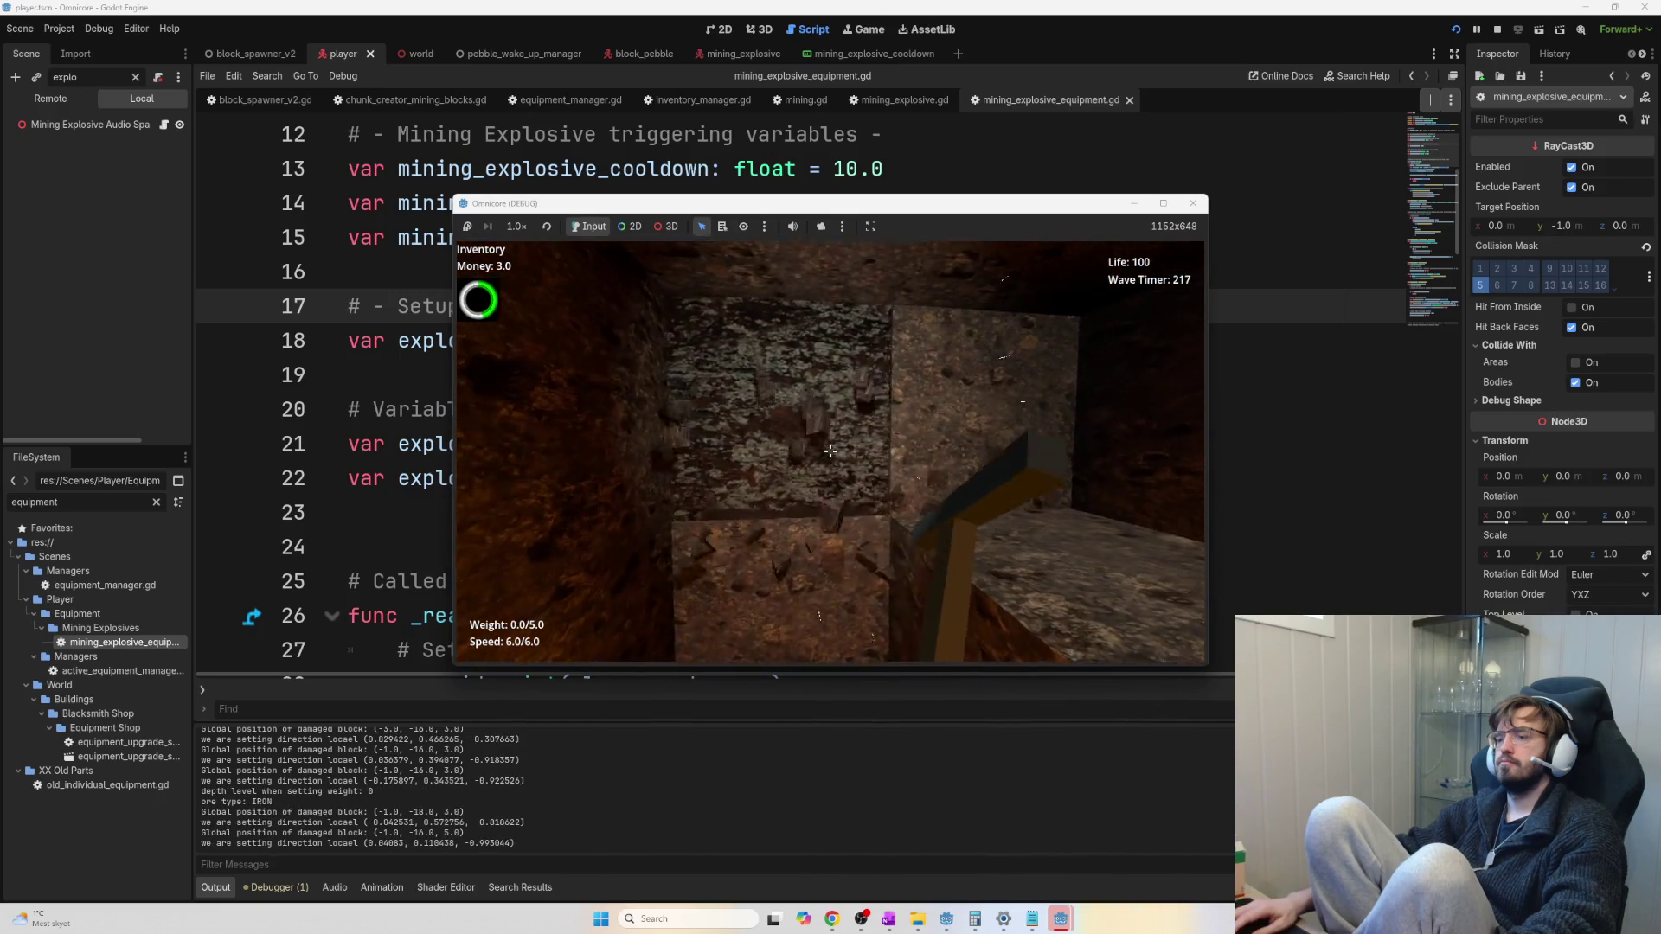
click(830, 450)
click(830, 451)
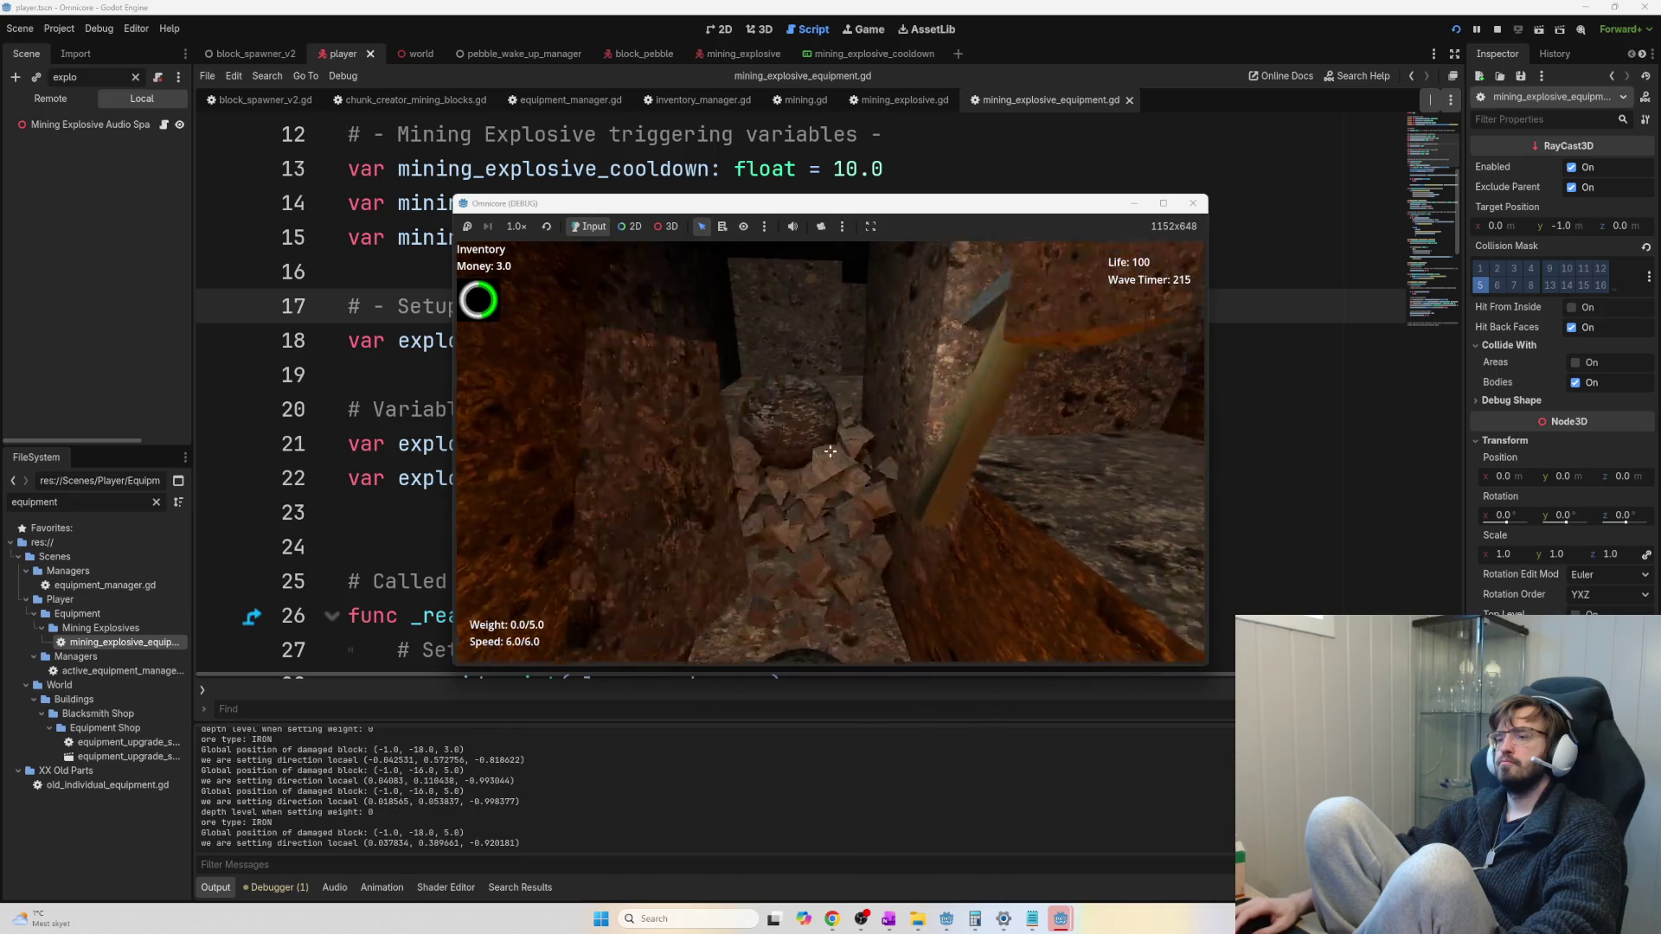
click(829, 450)
click(830, 451)
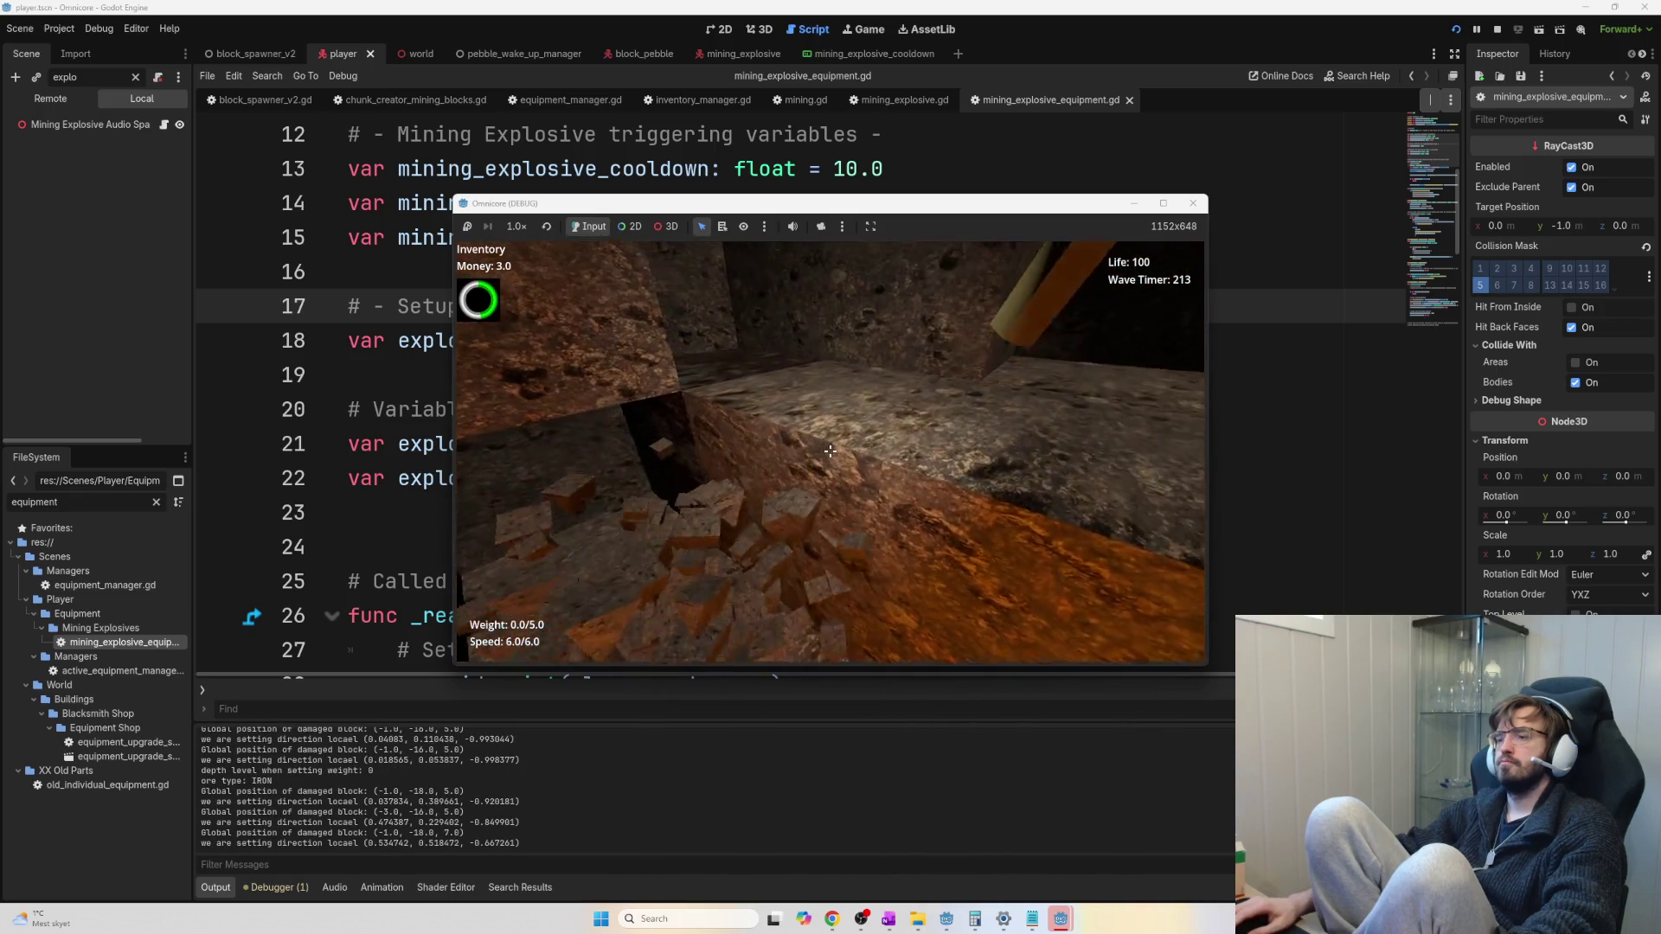
click(830, 451)
click(830, 451)
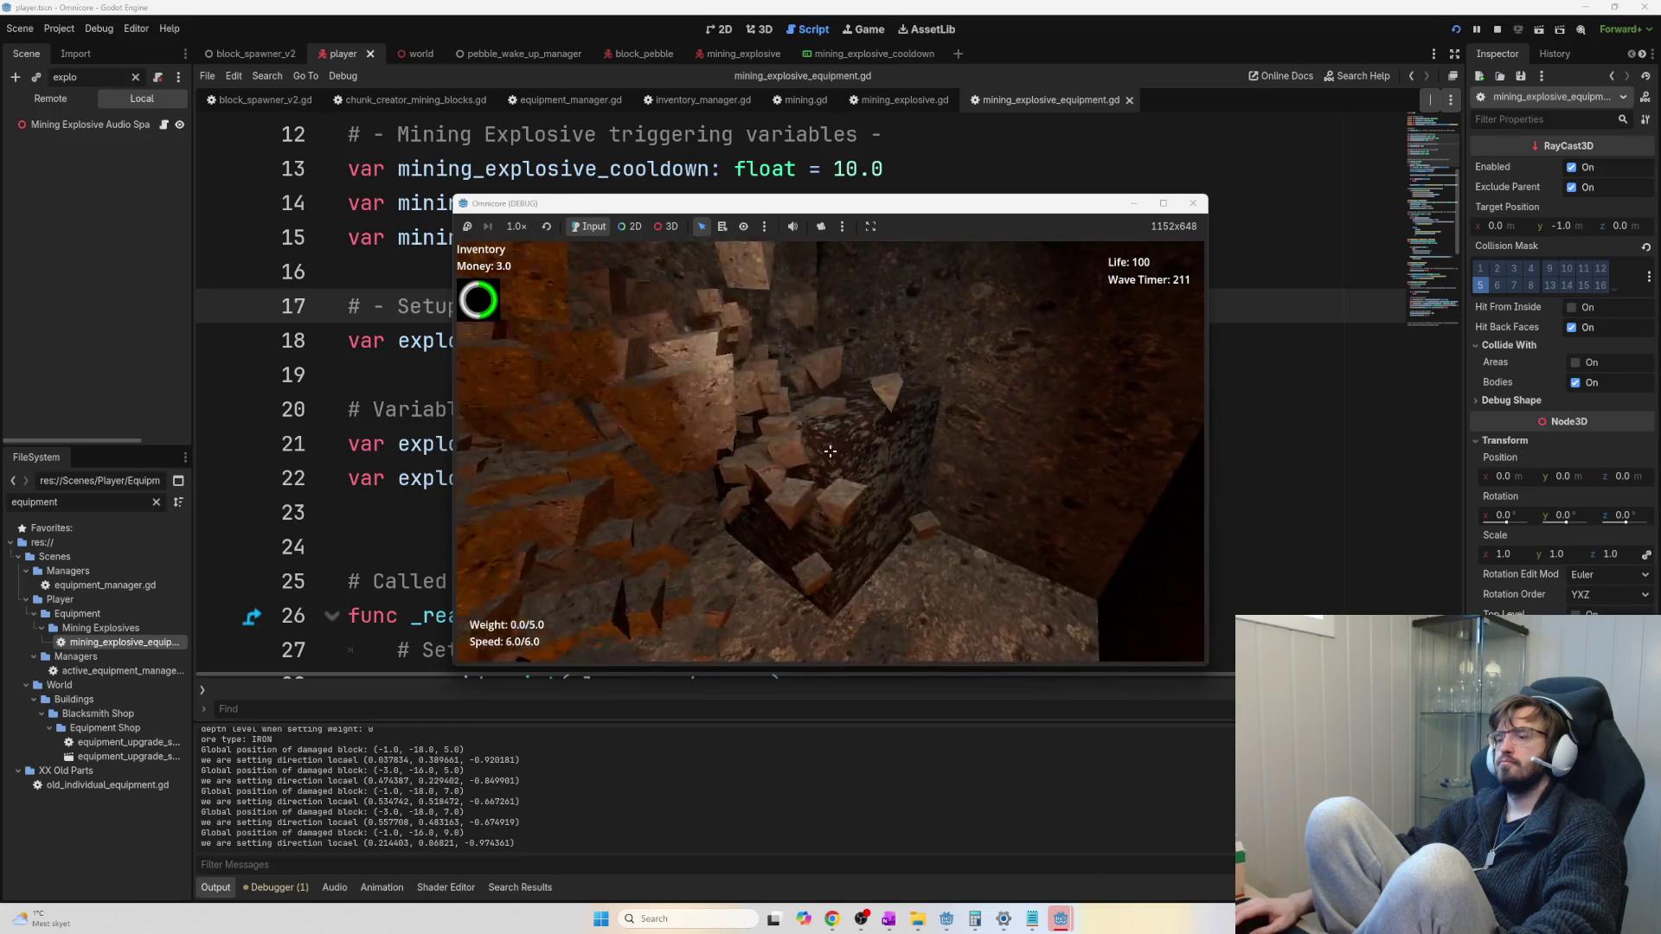
click(830, 451)
click(830, 451)
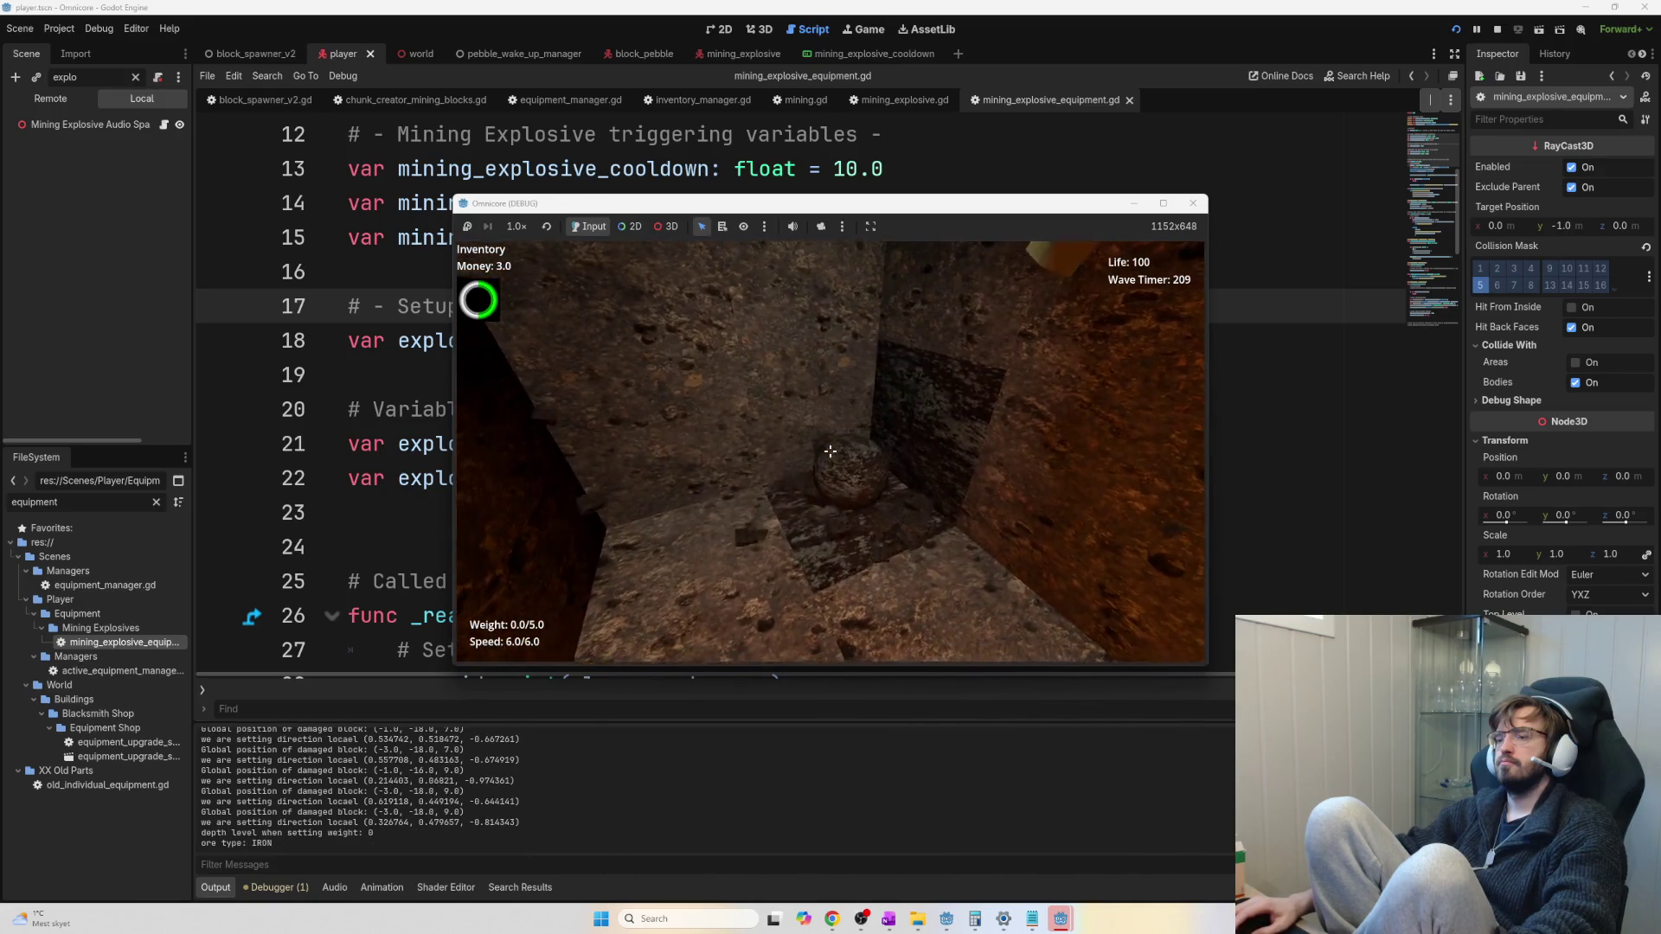
key(e)
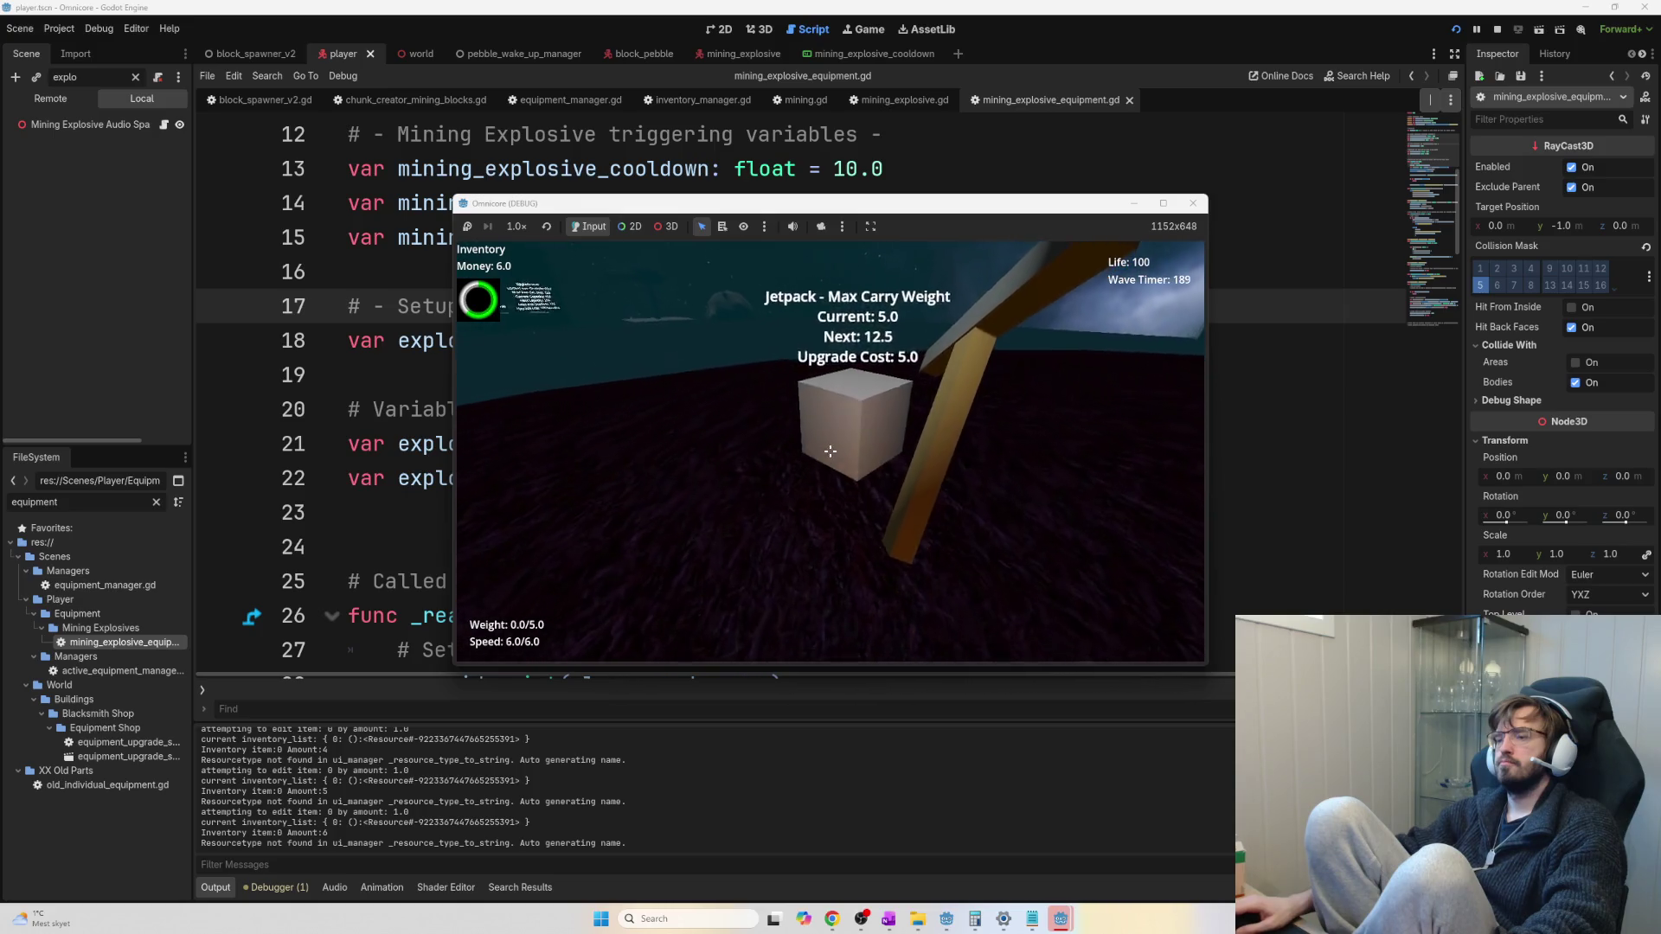
Buy the Jetpack Max Carry Weight upgrade to 12.5, then dig down through the floor
key(e)
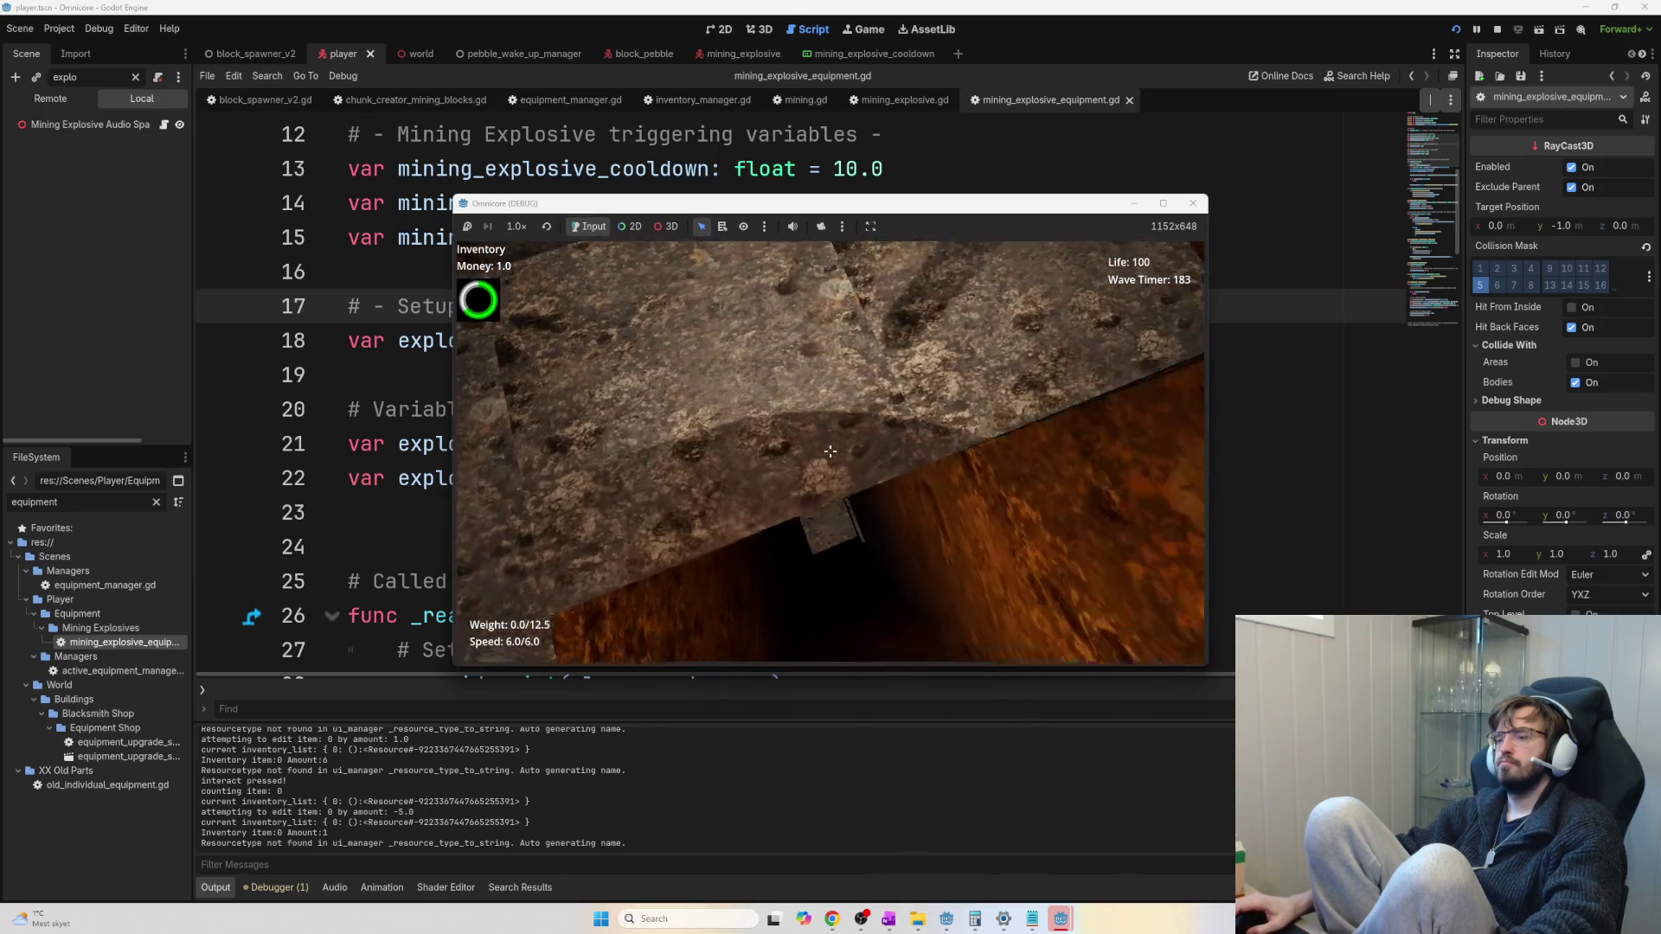
click(830, 451)
click(829, 450)
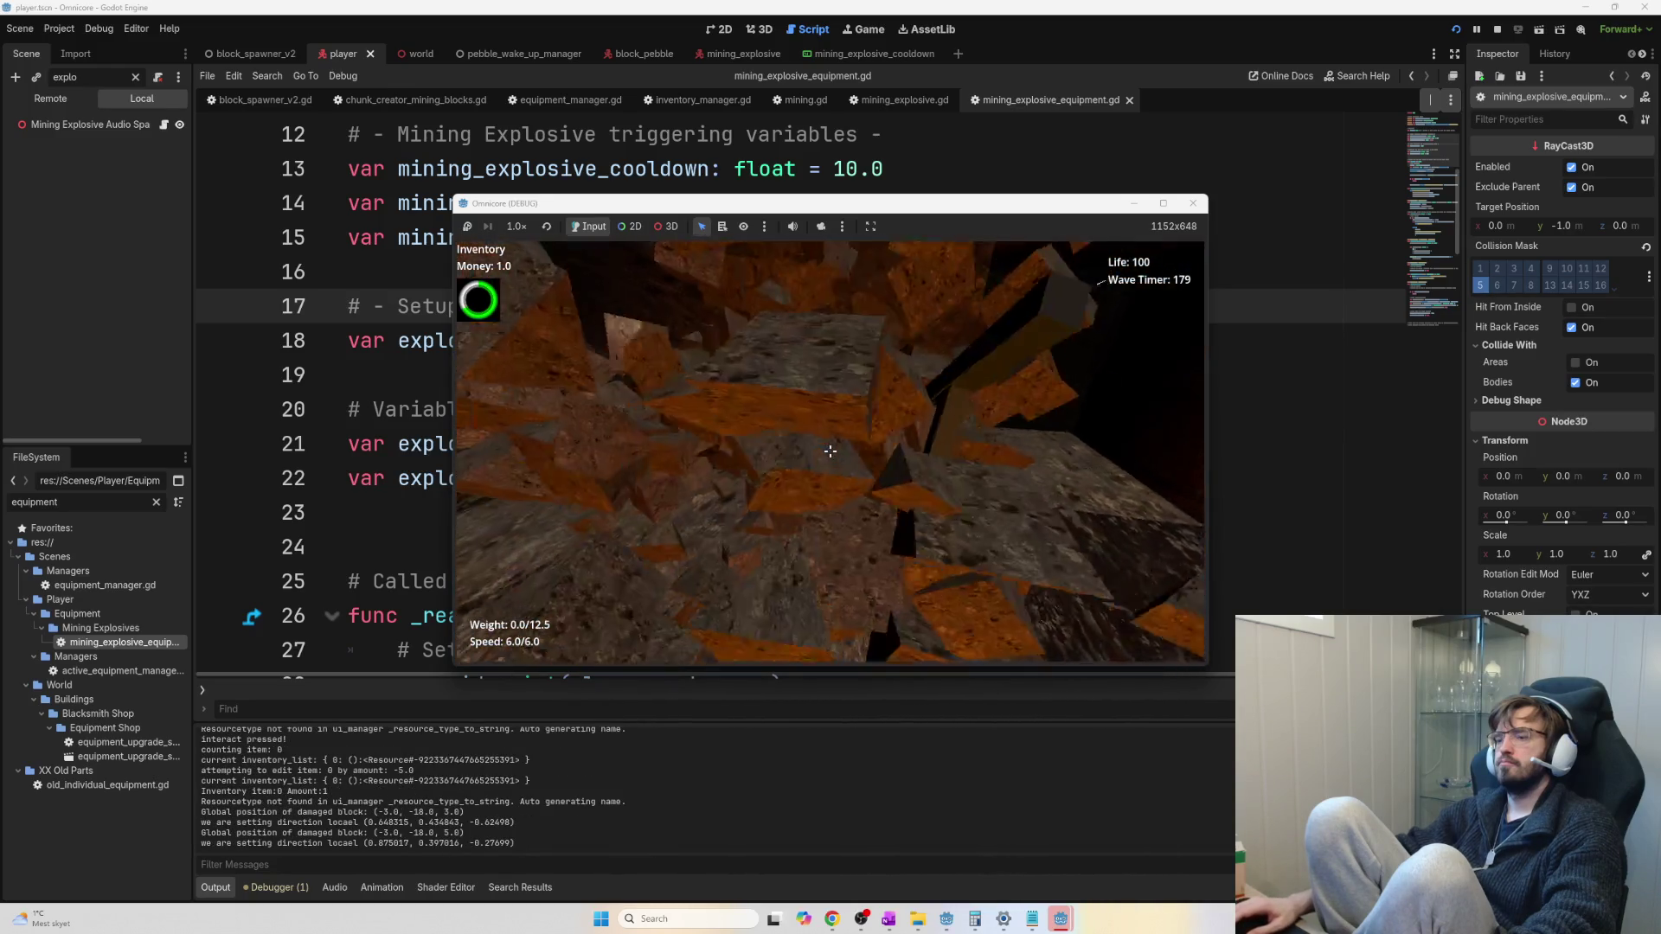
click(829, 451)
click(830, 450)
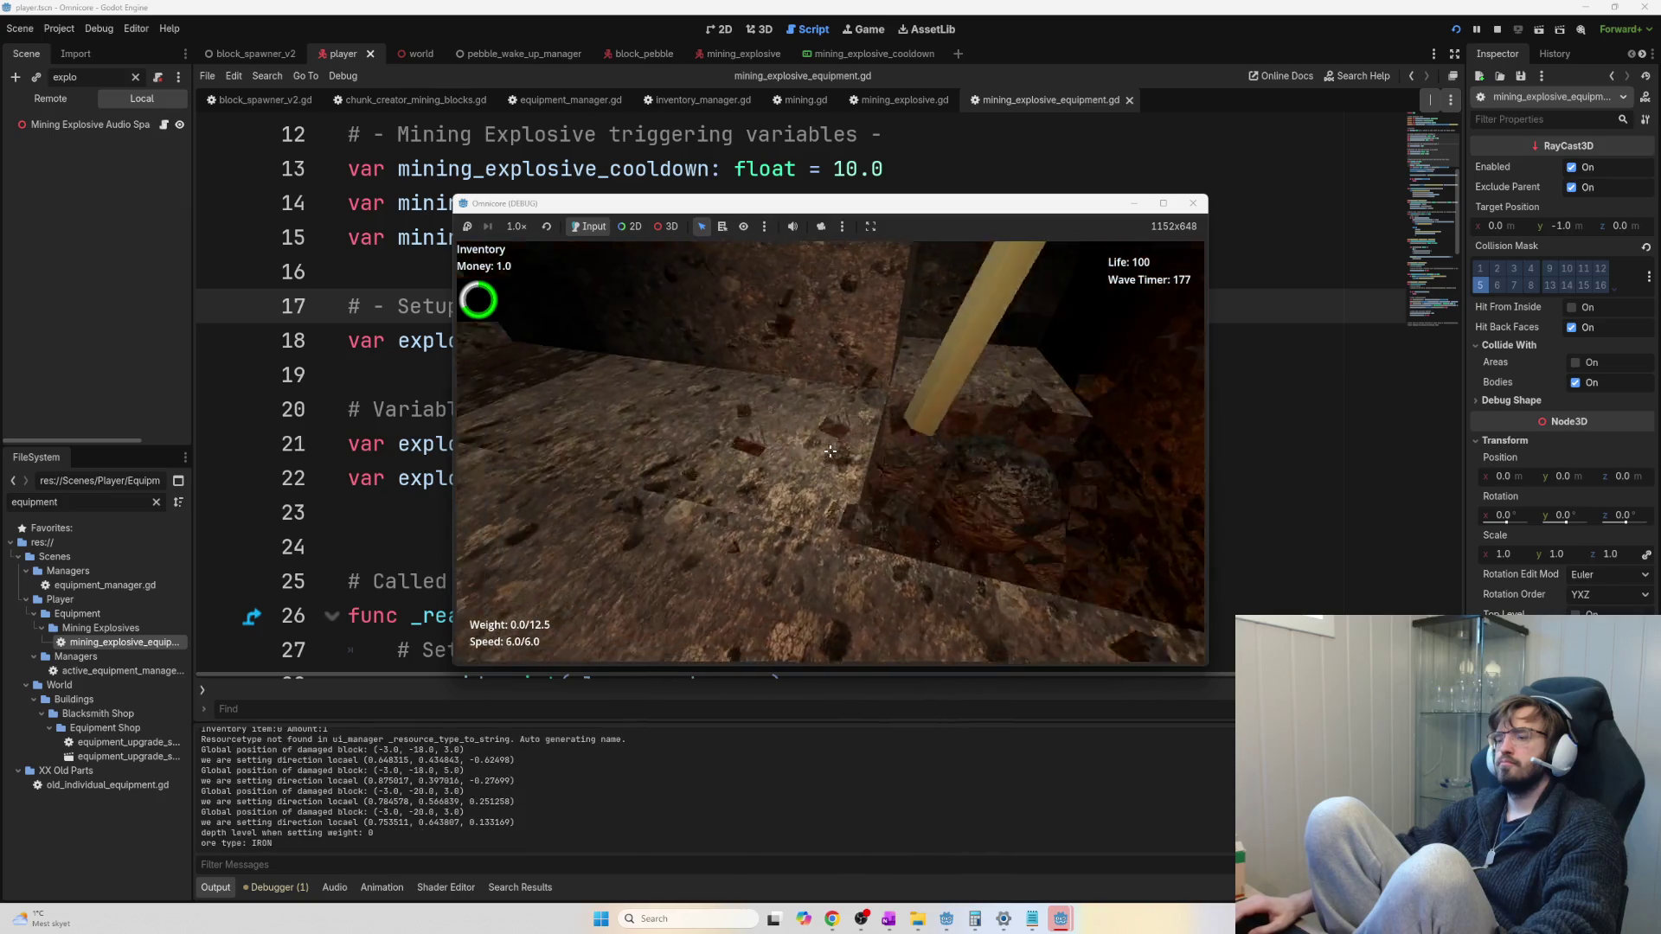
click(830, 451)
click(830, 451)
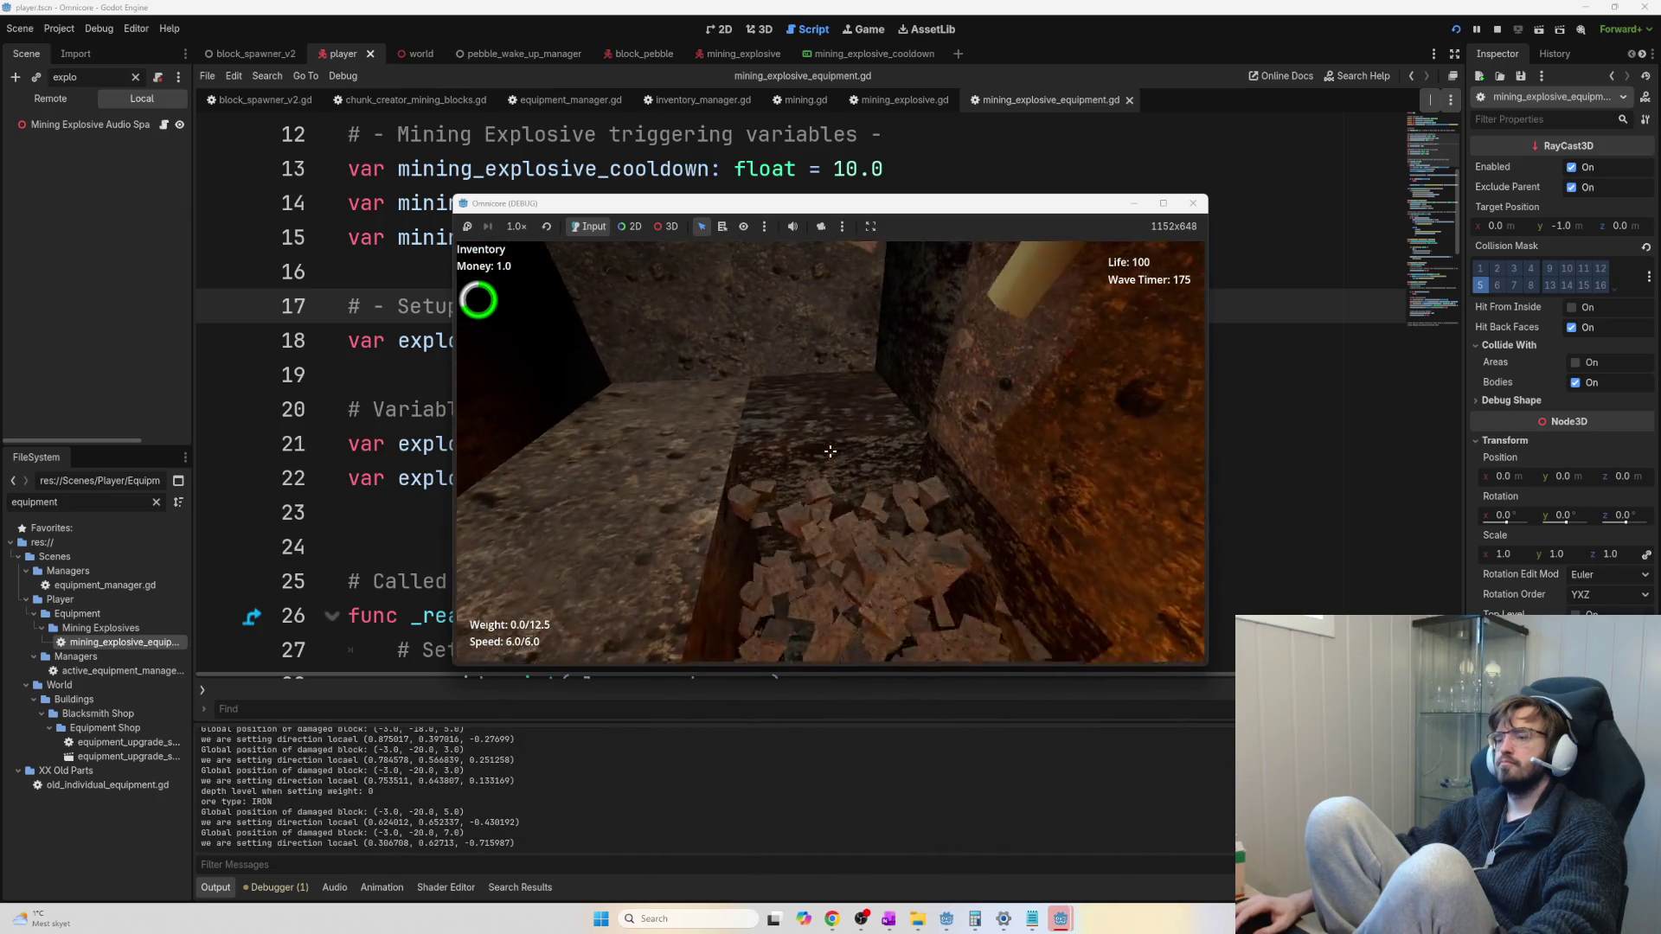
click(830, 451)
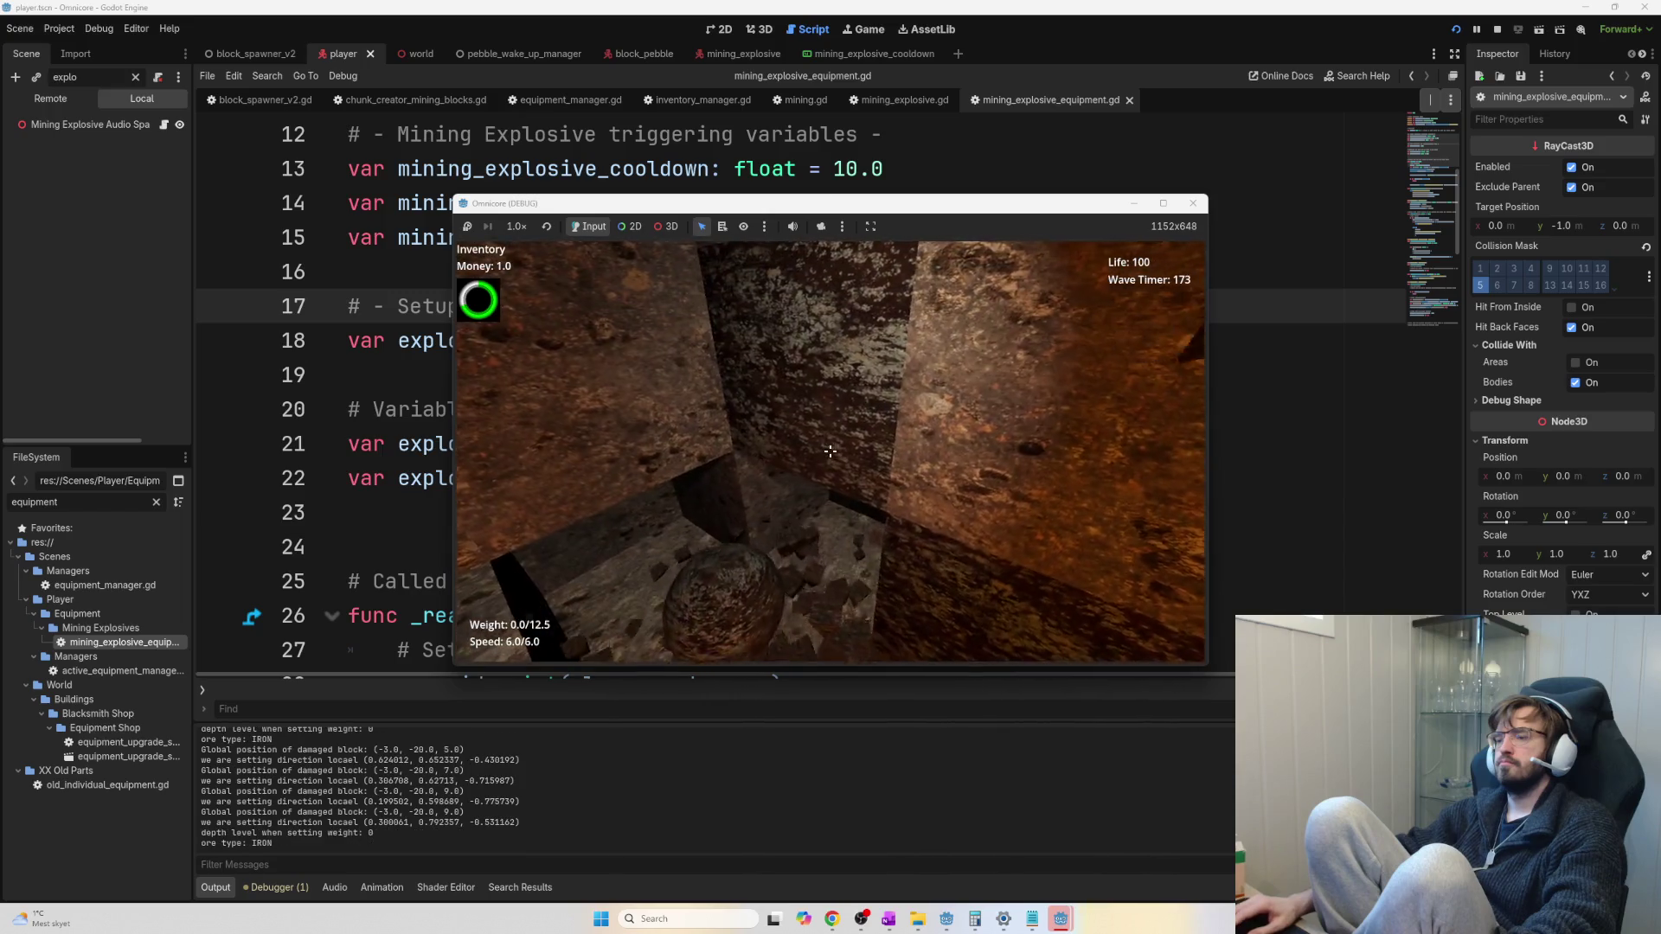
click(830, 451)
click(829, 451)
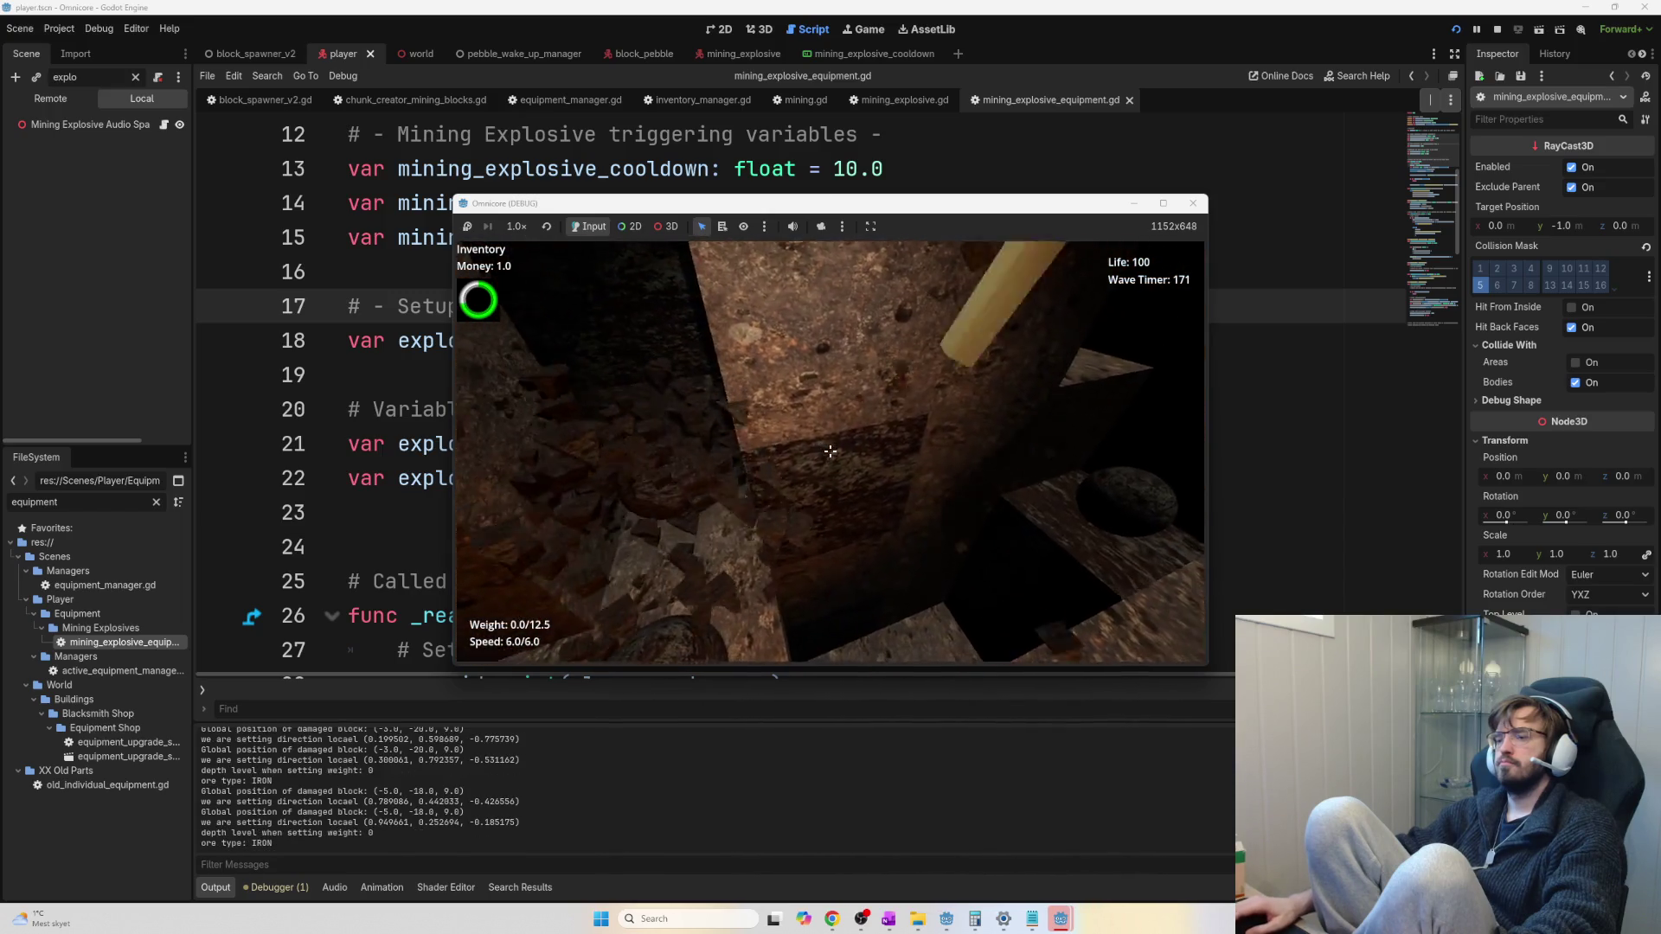
Mine along the tunnel to free iron ore and collect 7.0 weight of ore
click(830, 451)
click(830, 450)
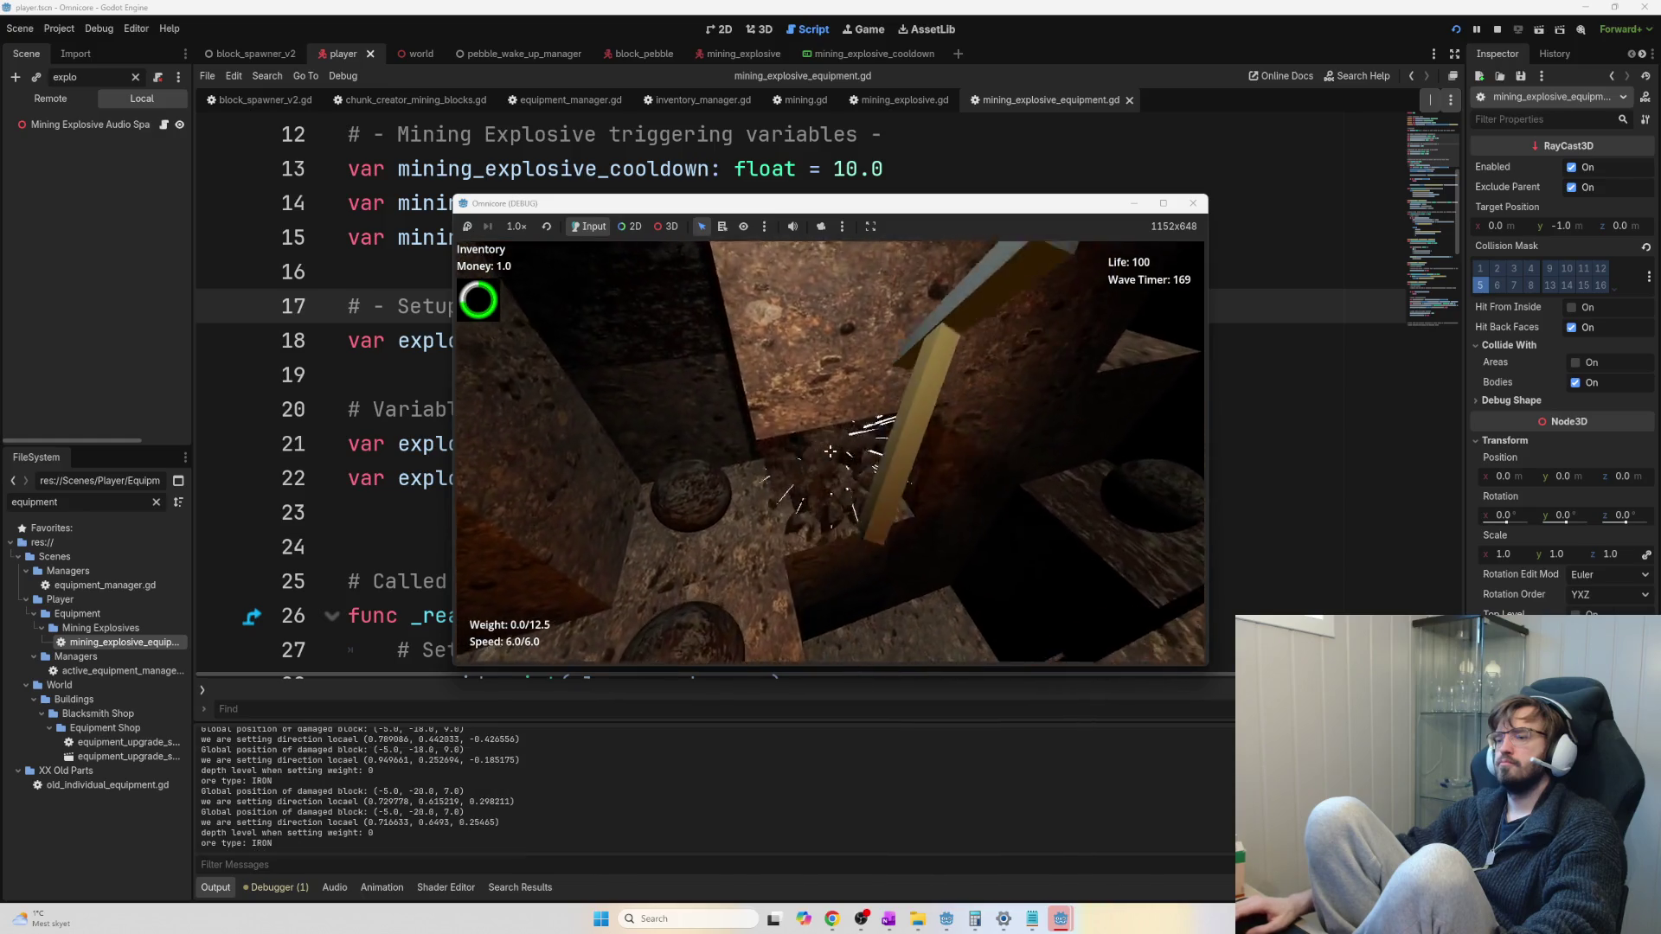
click(830, 451)
click(830, 450)
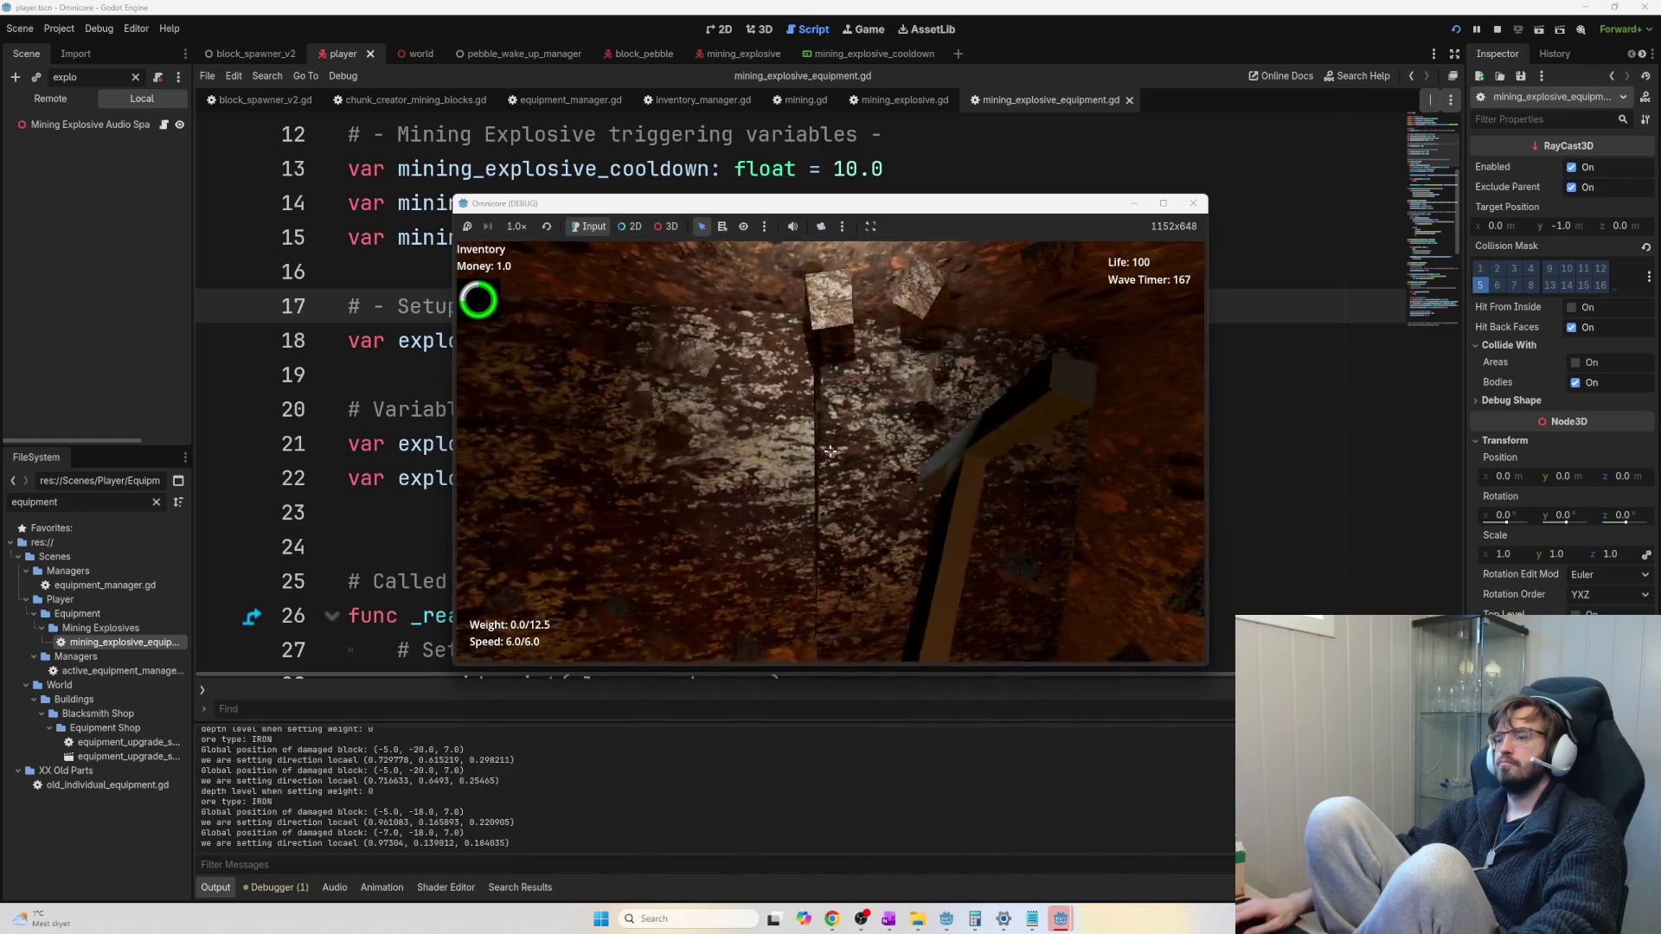
click(829, 451)
click(830, 451)
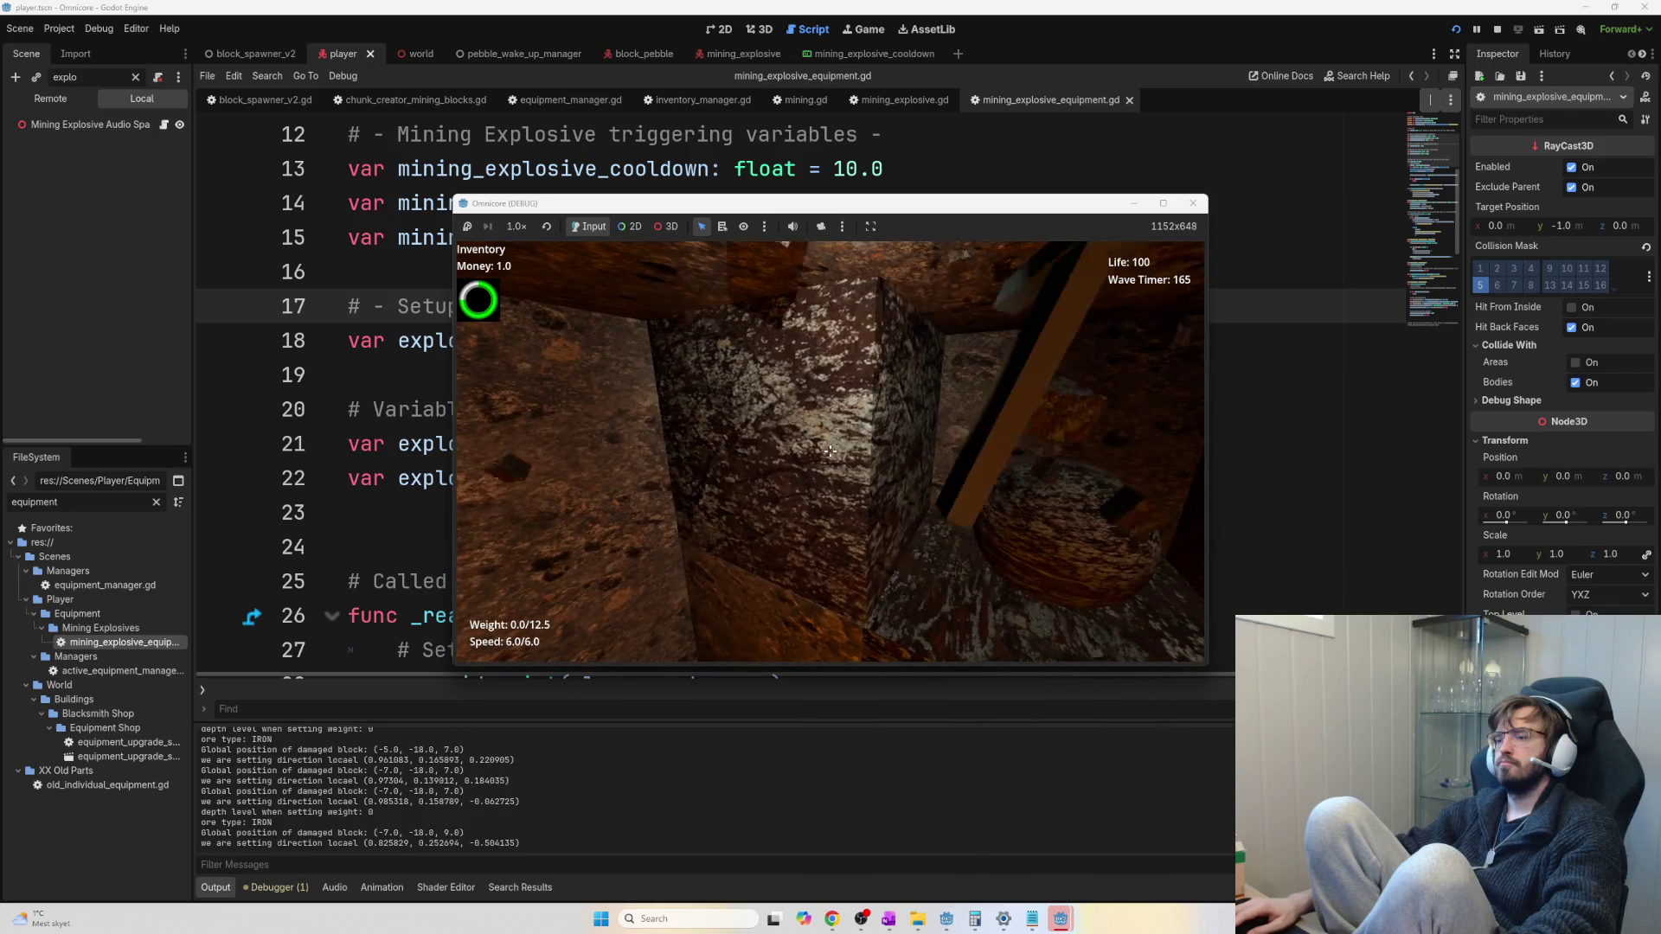
click(830, 450)
click(829, 451)
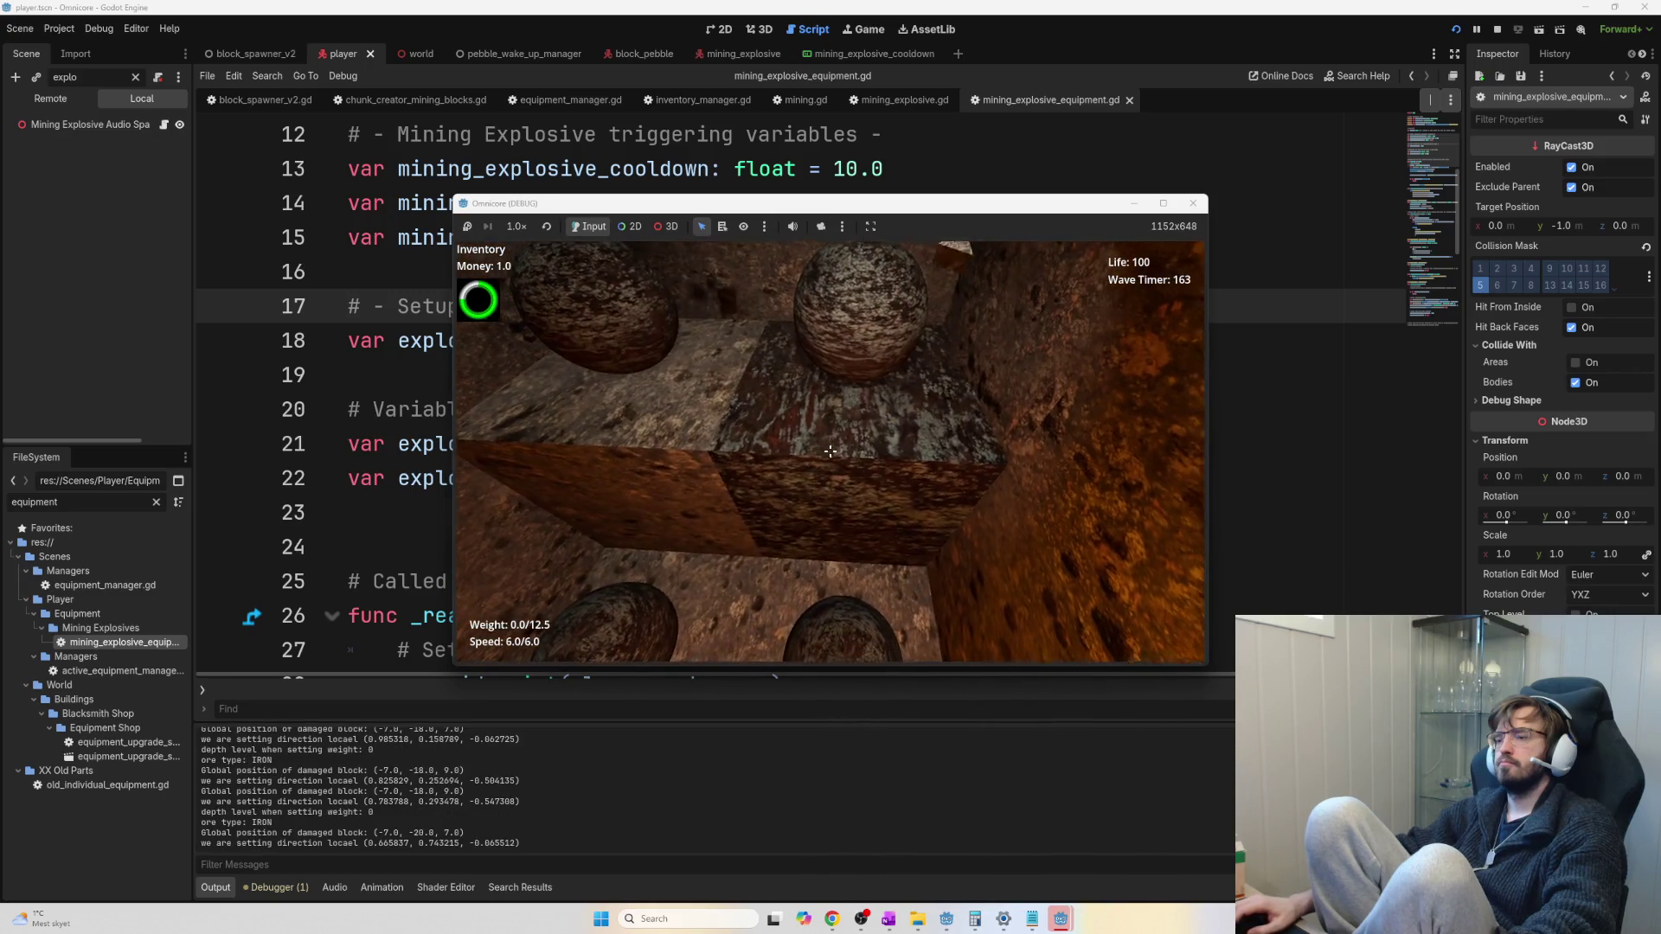
click(829, 451)
key(e)
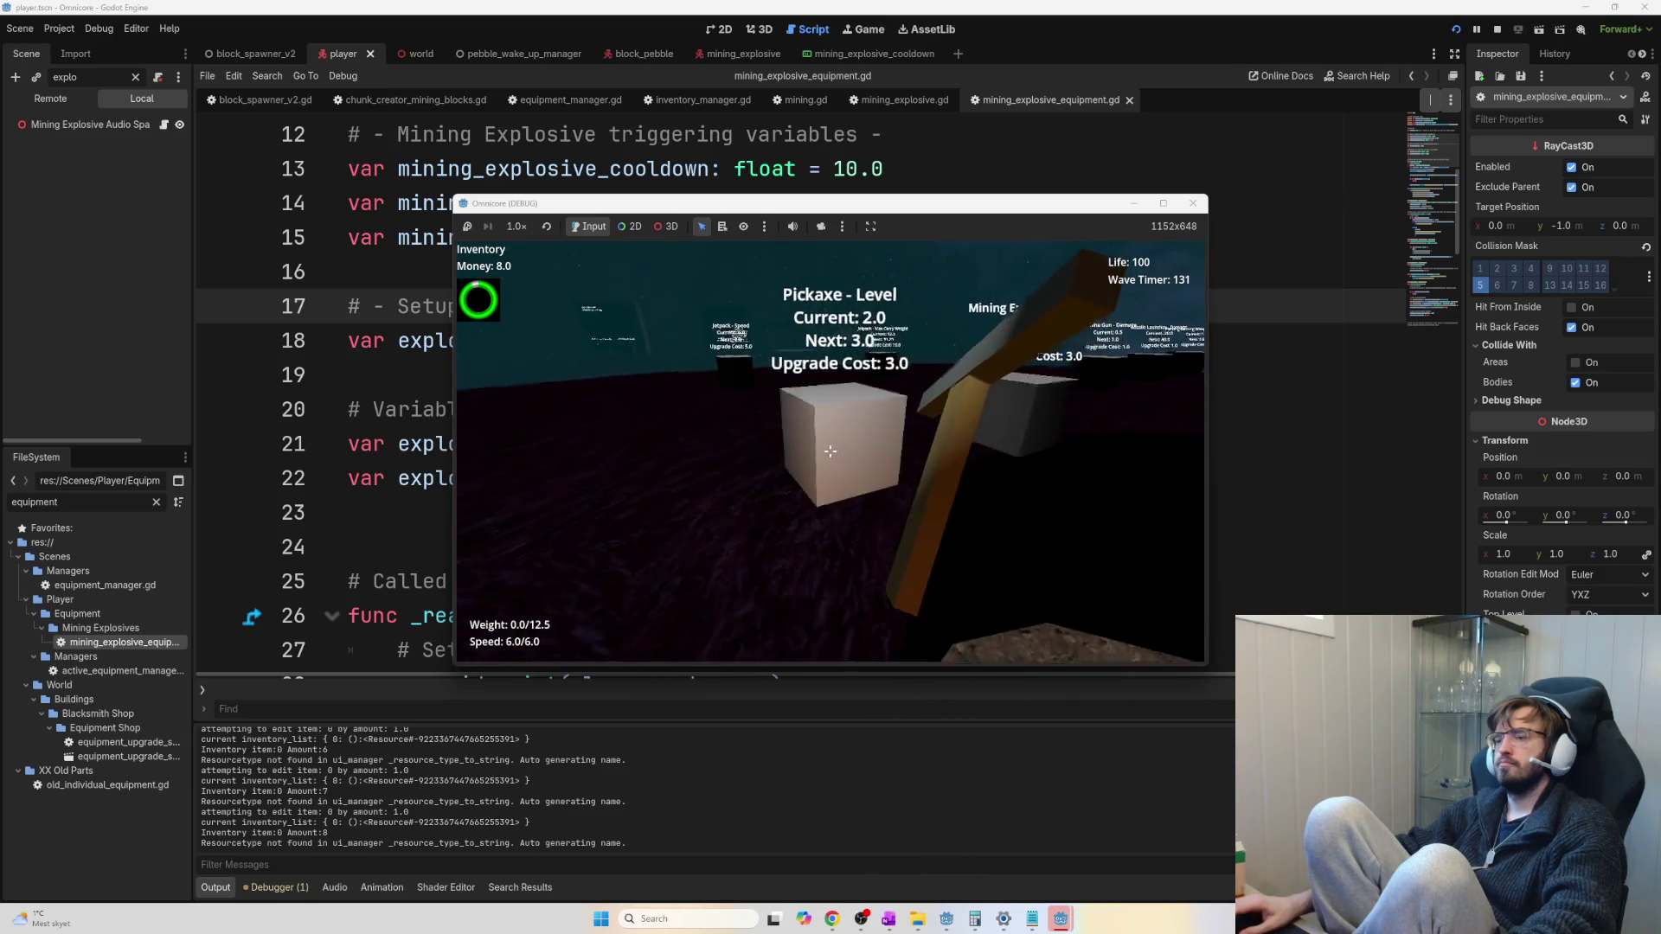
Upgrade the pickaxe to level 3.0, leaving 5.0 money, then attempt the next jetpack upgrade
key(e)
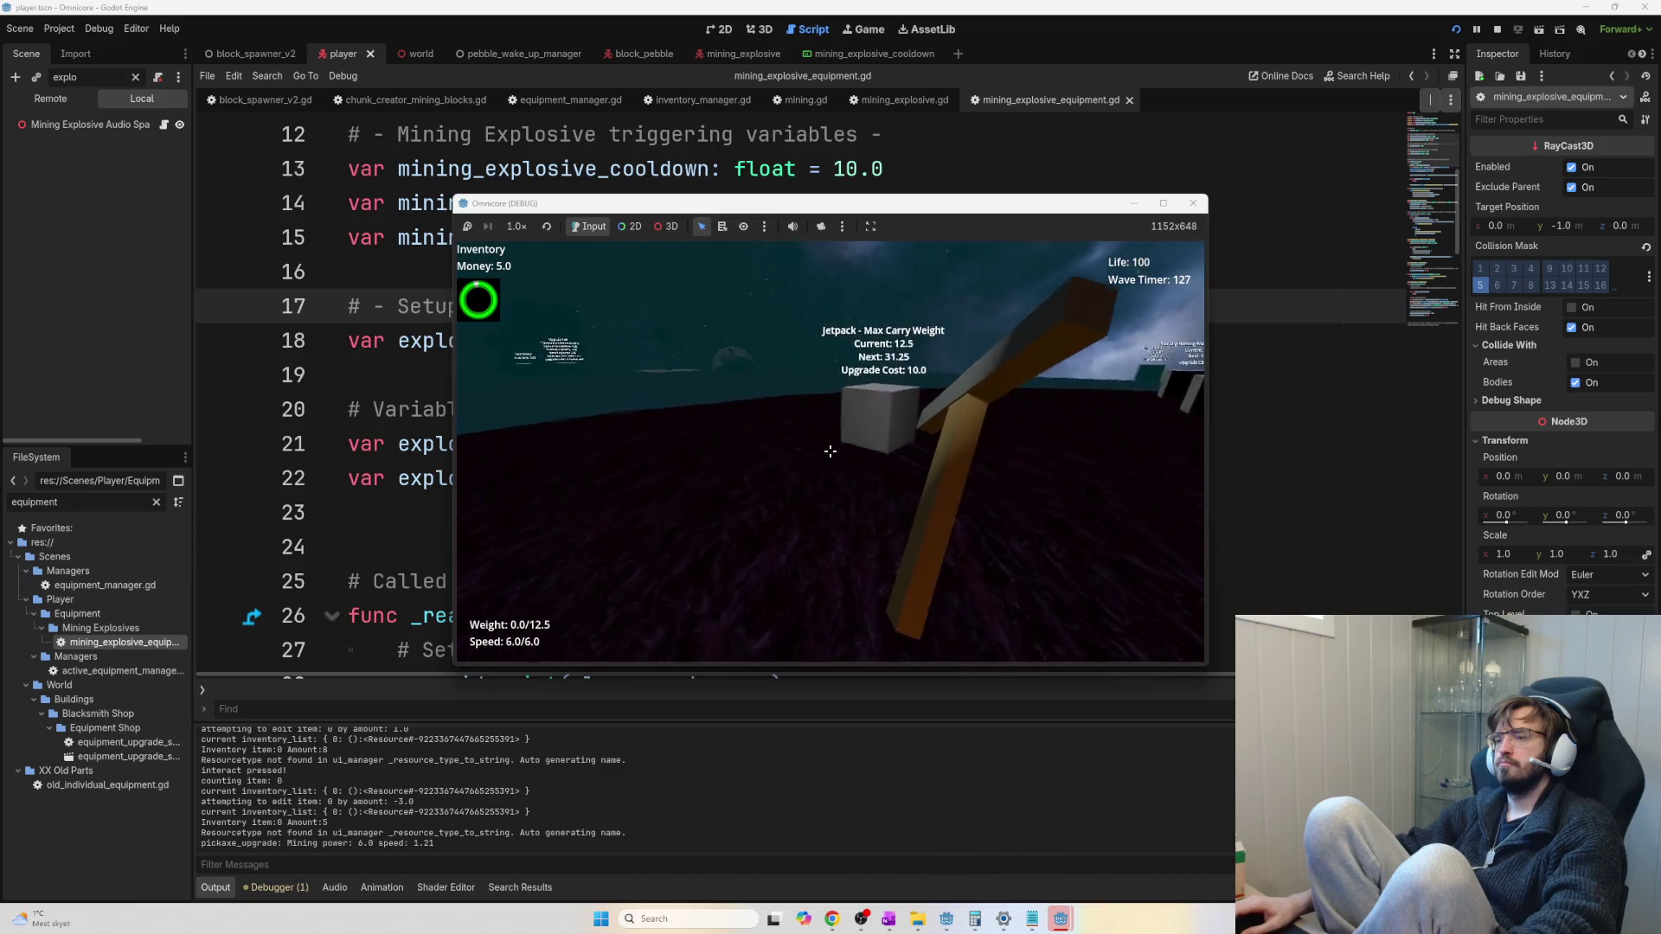
key(e)
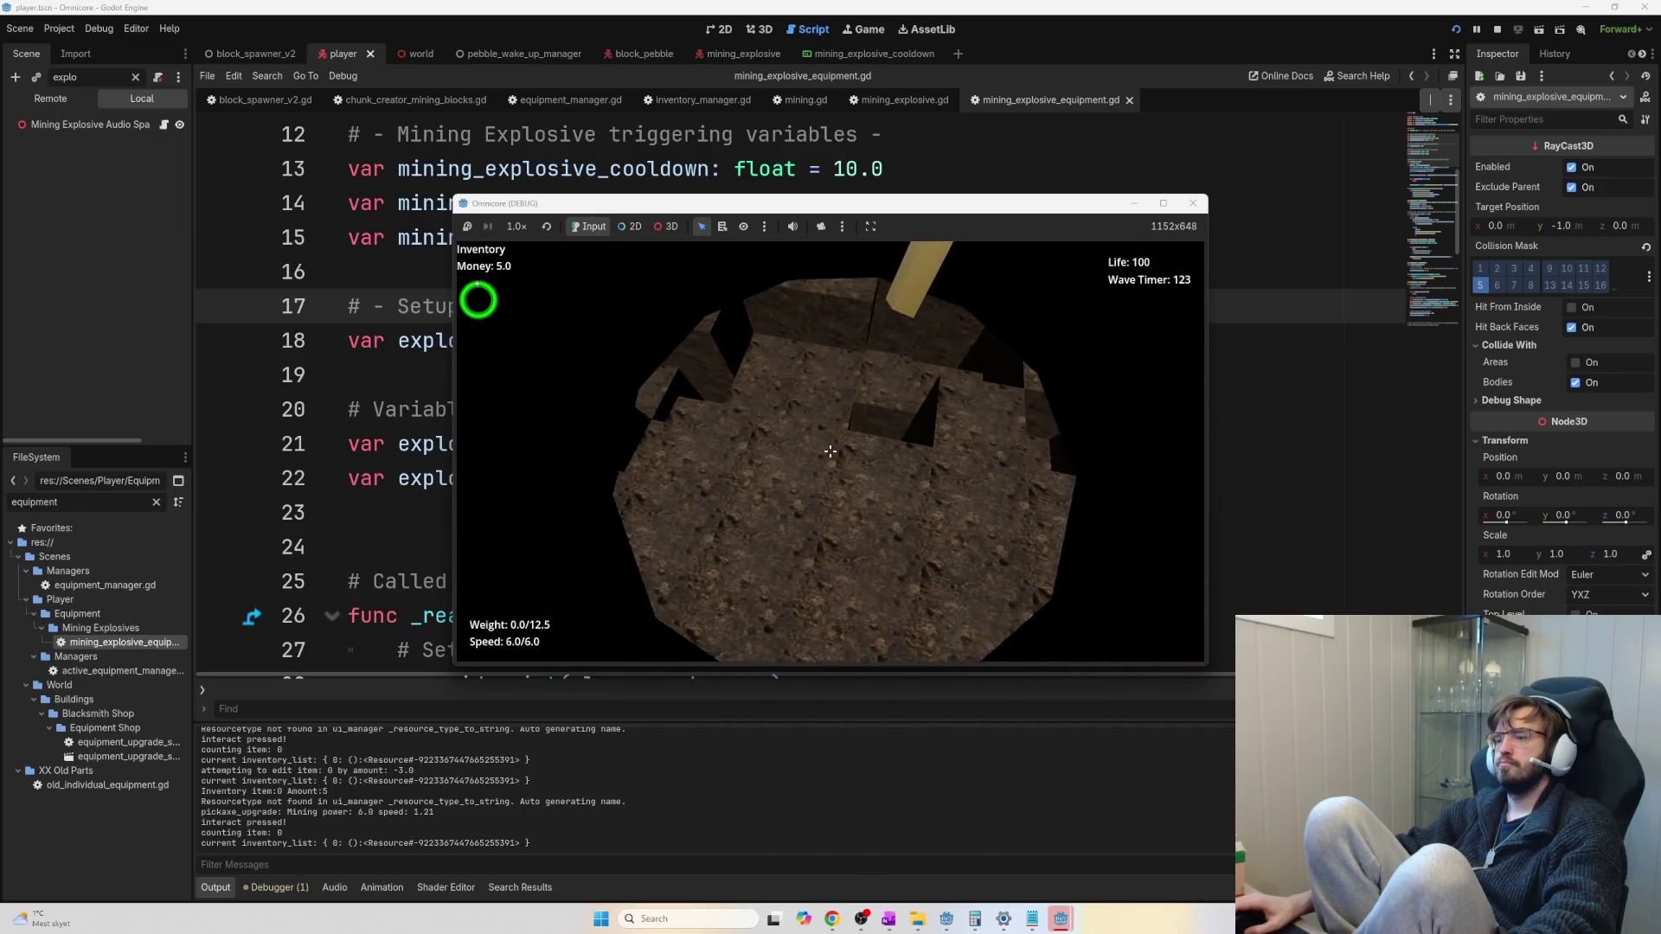
Dig down through the pit floor and shaft with repeated explosive shots
click(831, 450)
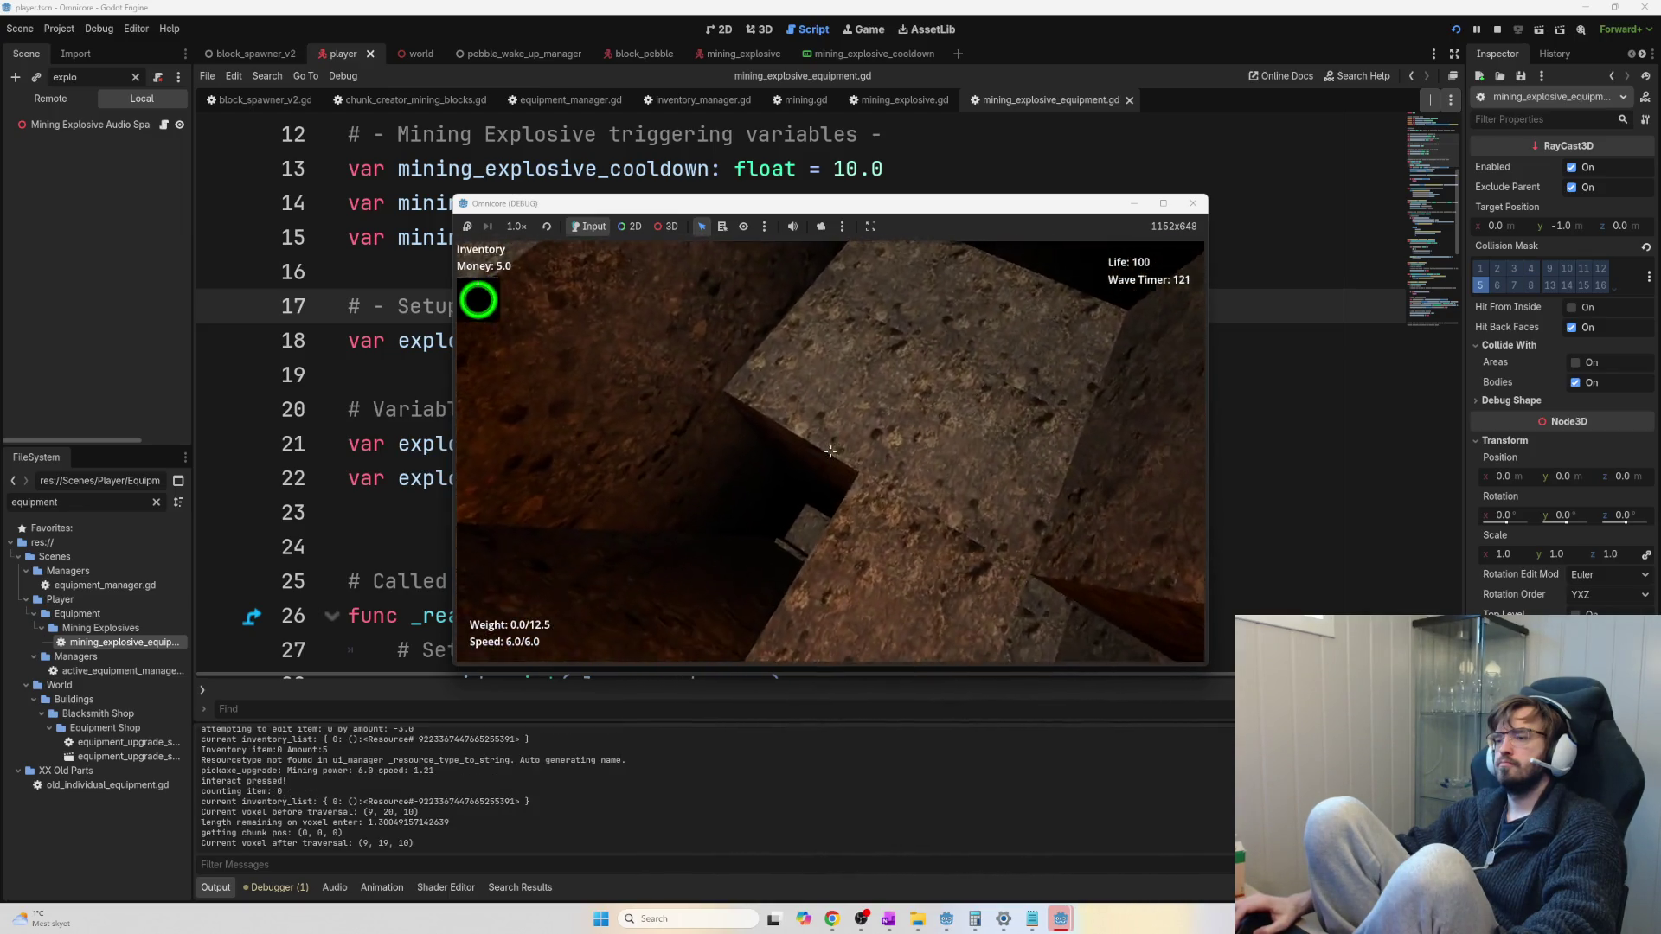
click(831, 451)
click(830, 451)
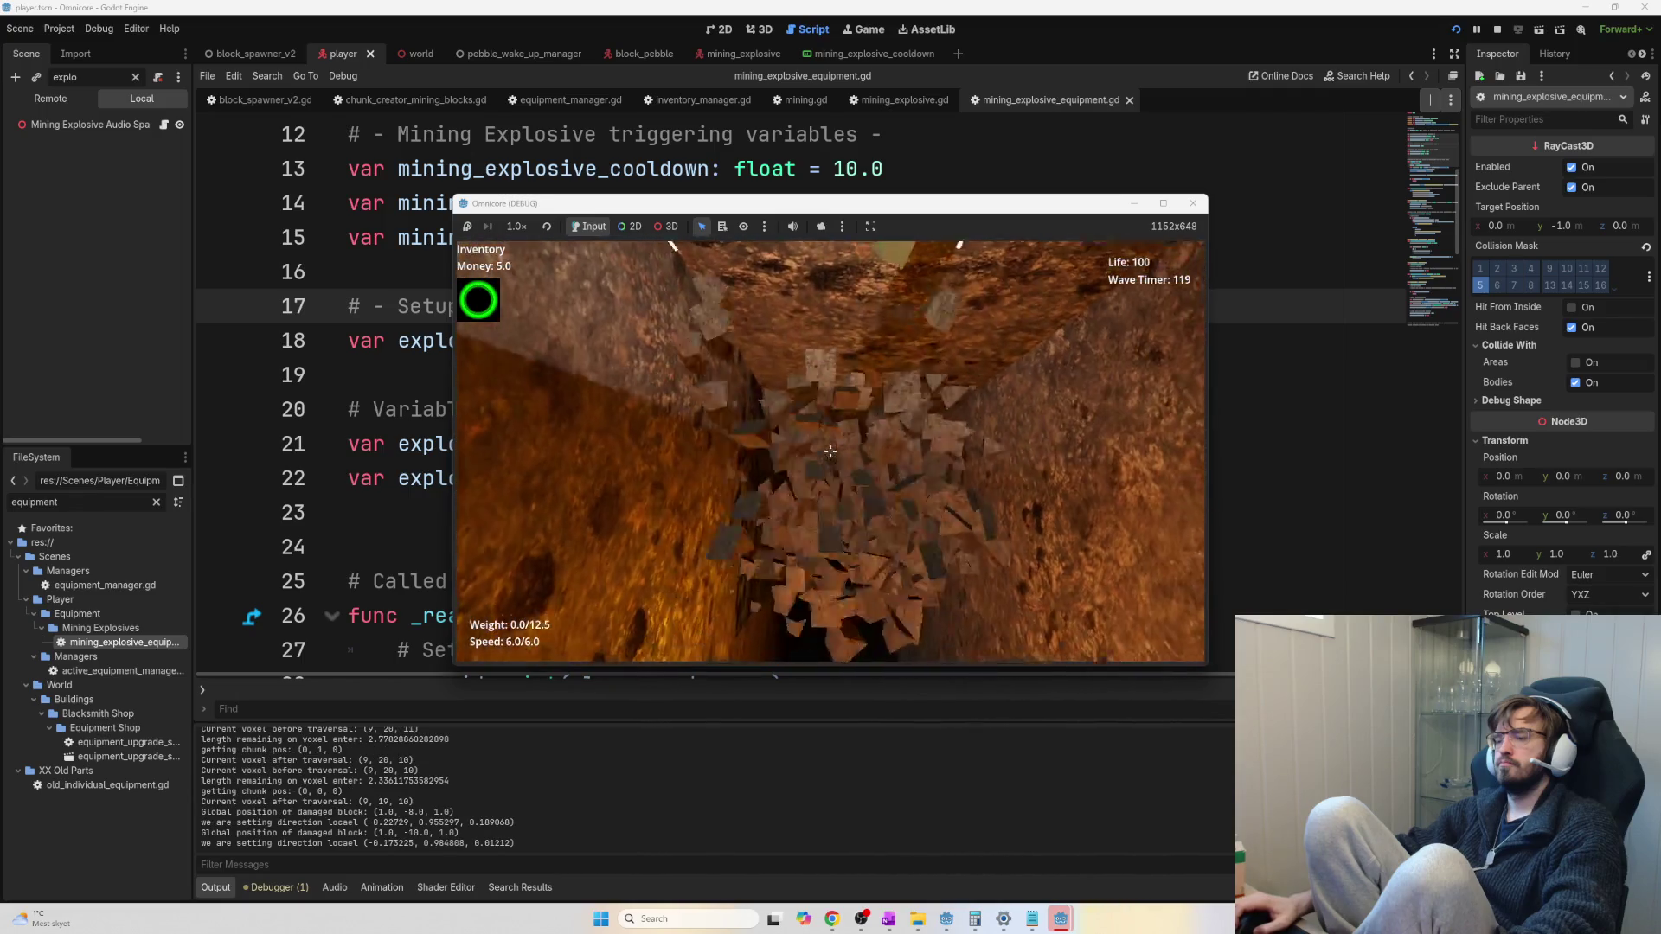
click(830, 451)
click(831, 450)
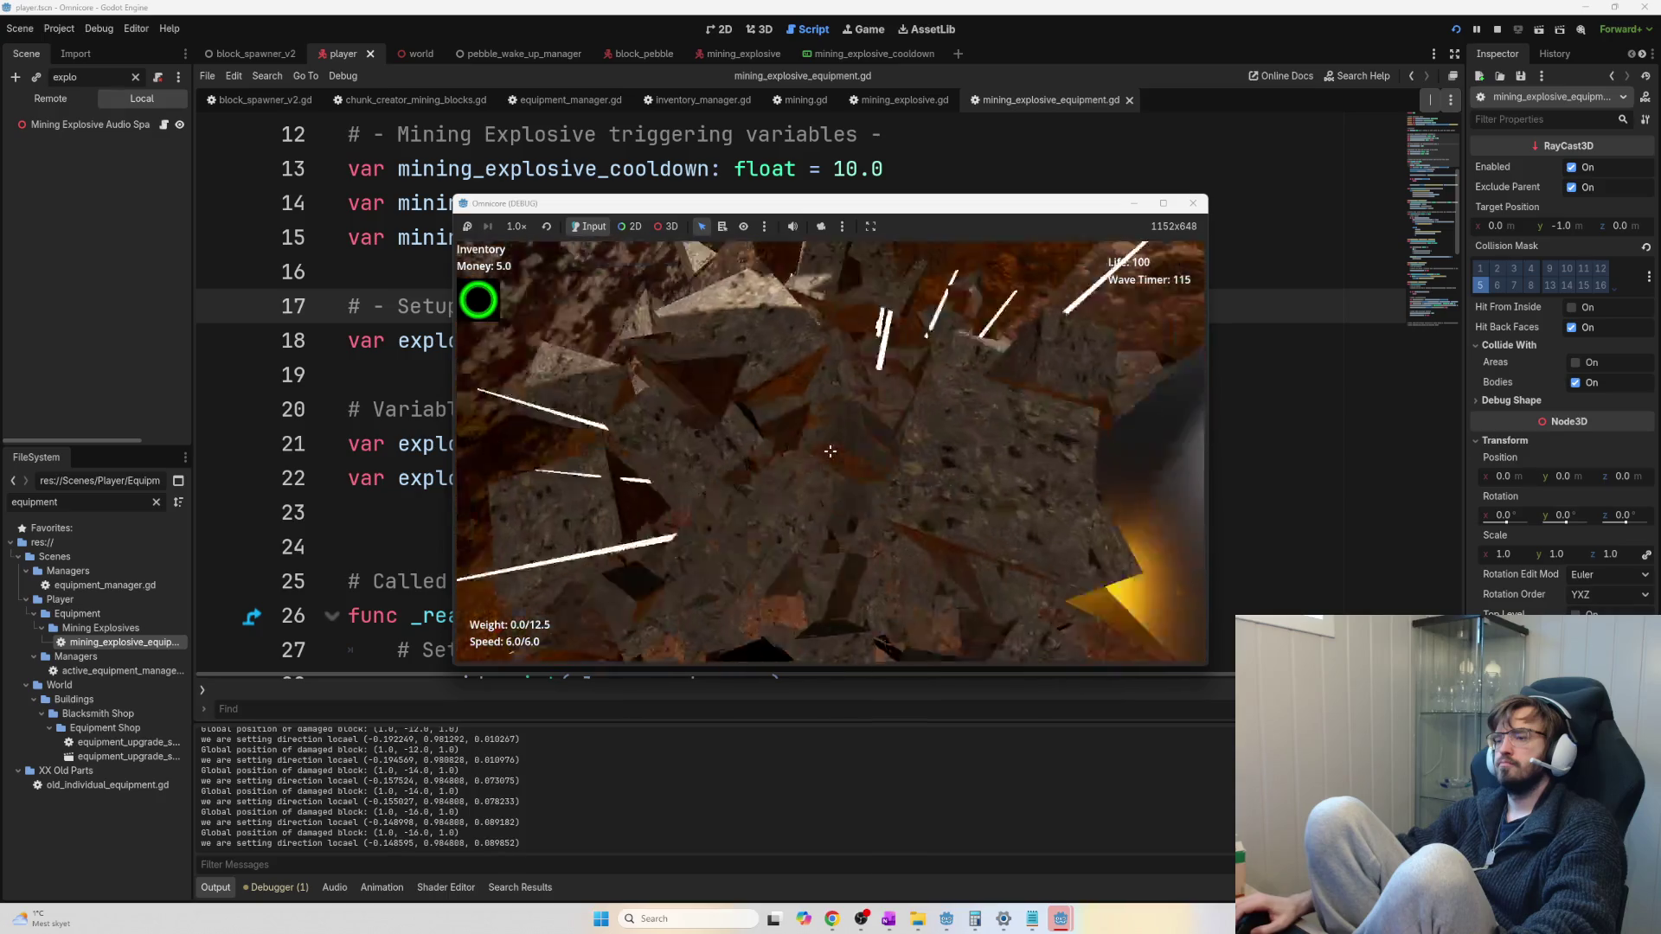
click(831, 451)
click(831, 451)
click(831, 450)
click(831, 451)
Break the iron-ore wall, the yellow gold ore block, and the surrounding rock floor and walls
click(831, 450)
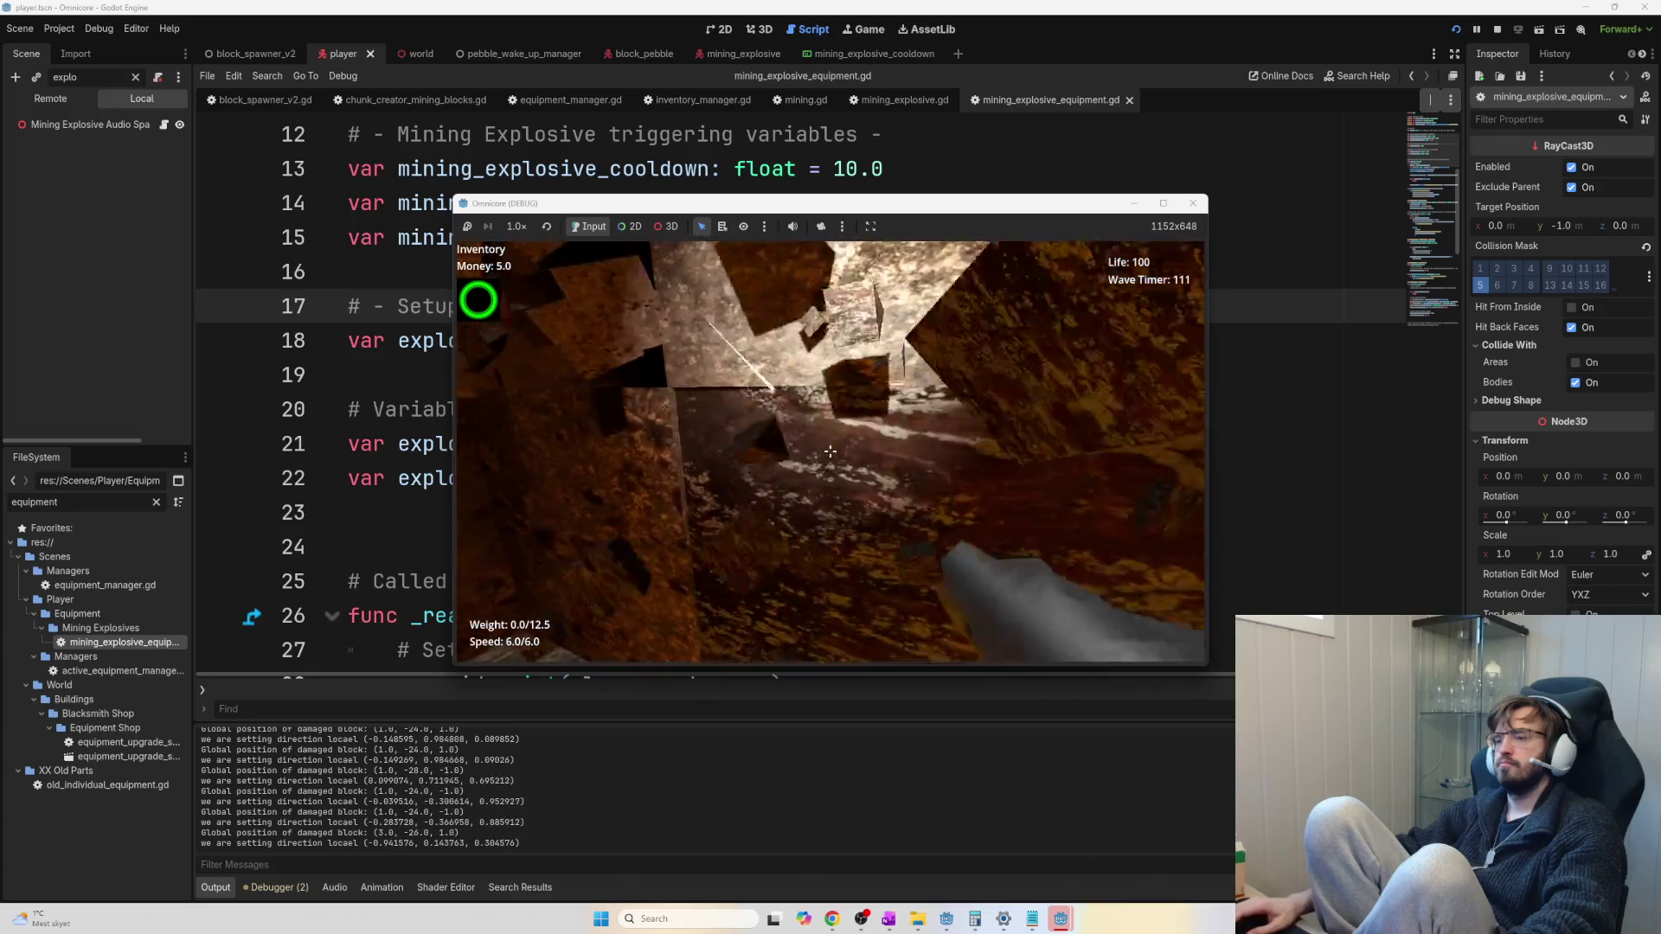
click(830, 451)
click(830, 451)
click(830, 450)
click(831, 451)
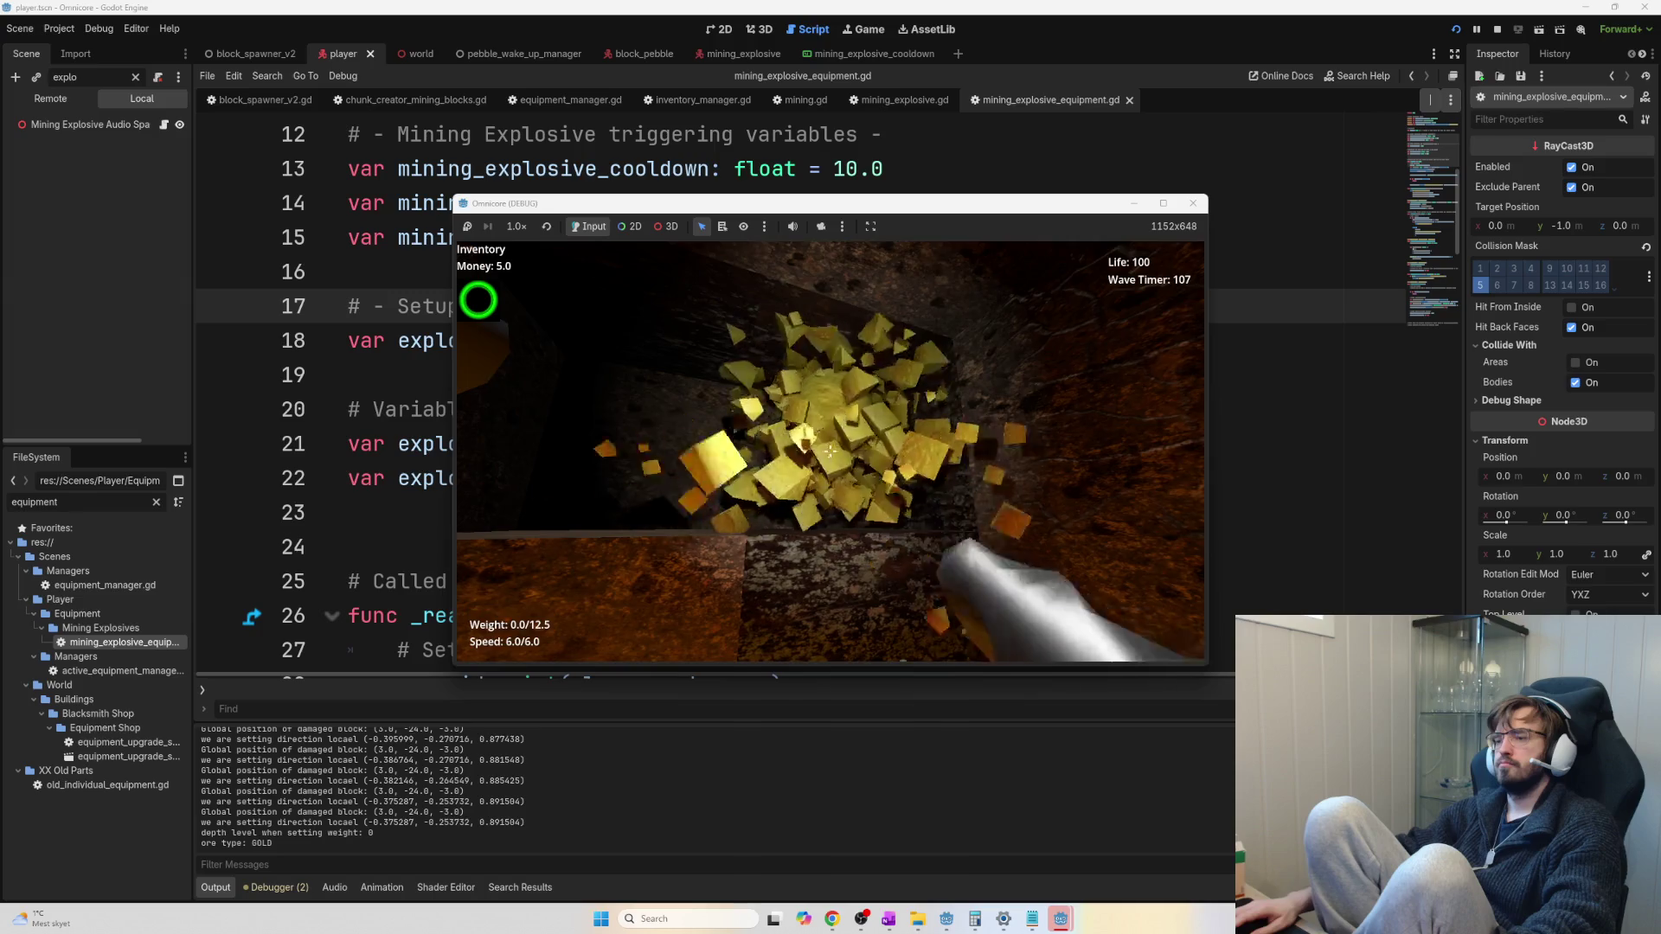
click(831, 450)
click(830, 451)
click(831, 451)
click(830, 451)
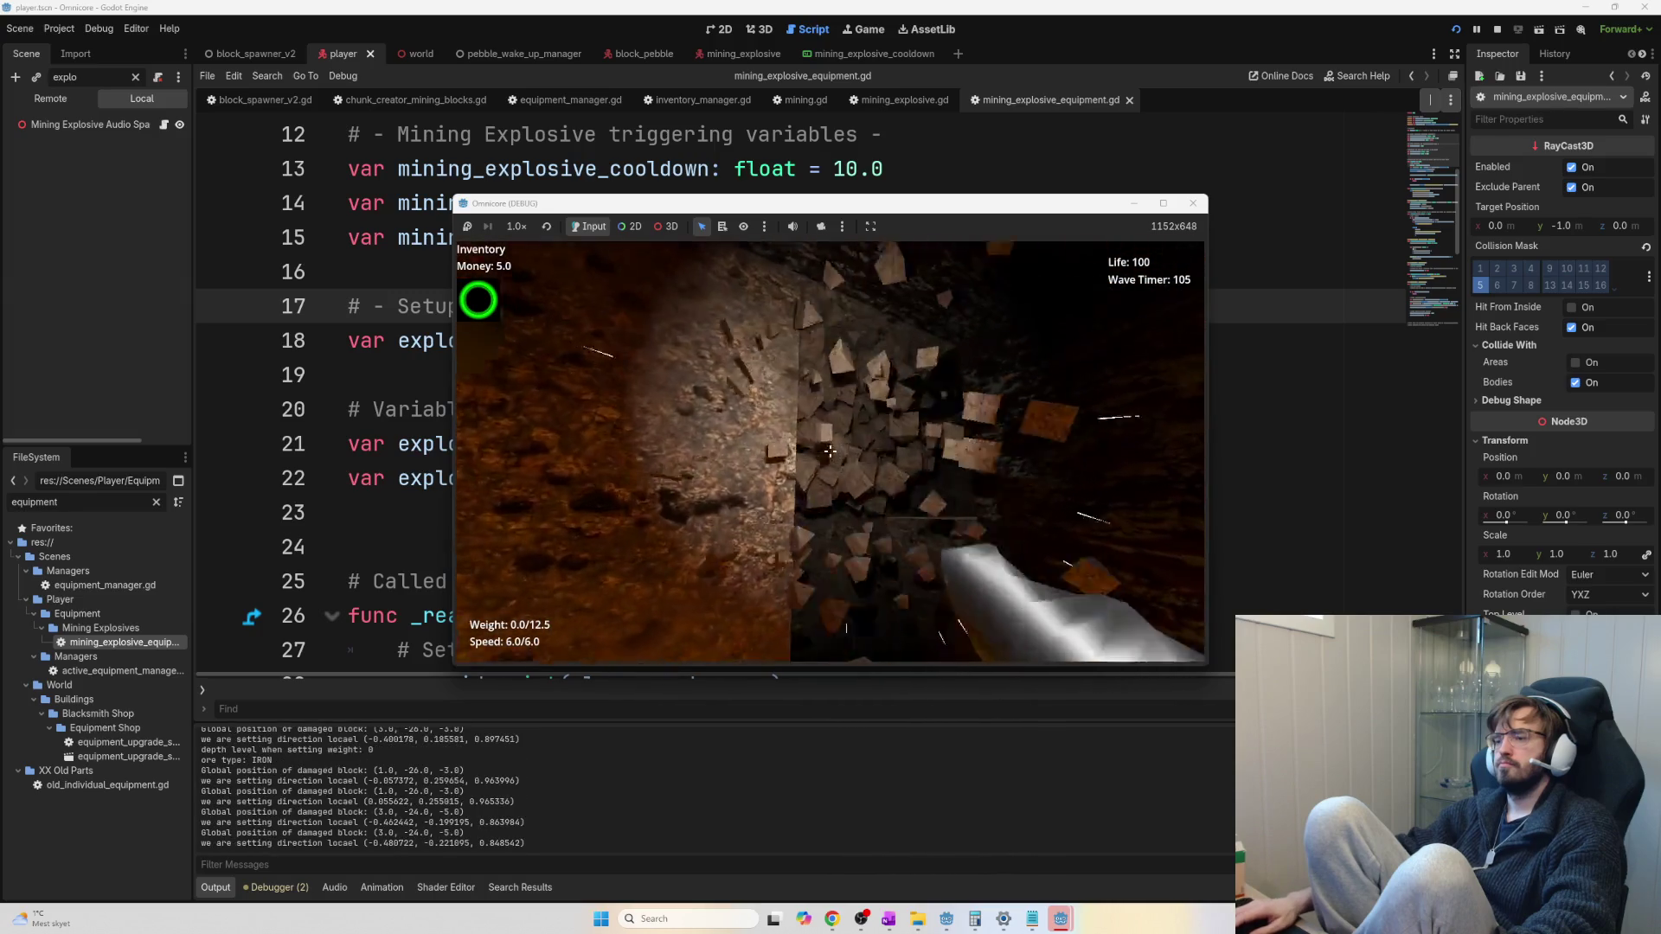
click(831, 450)
click(830, 450)
click(831, 451)
click(831, 451)
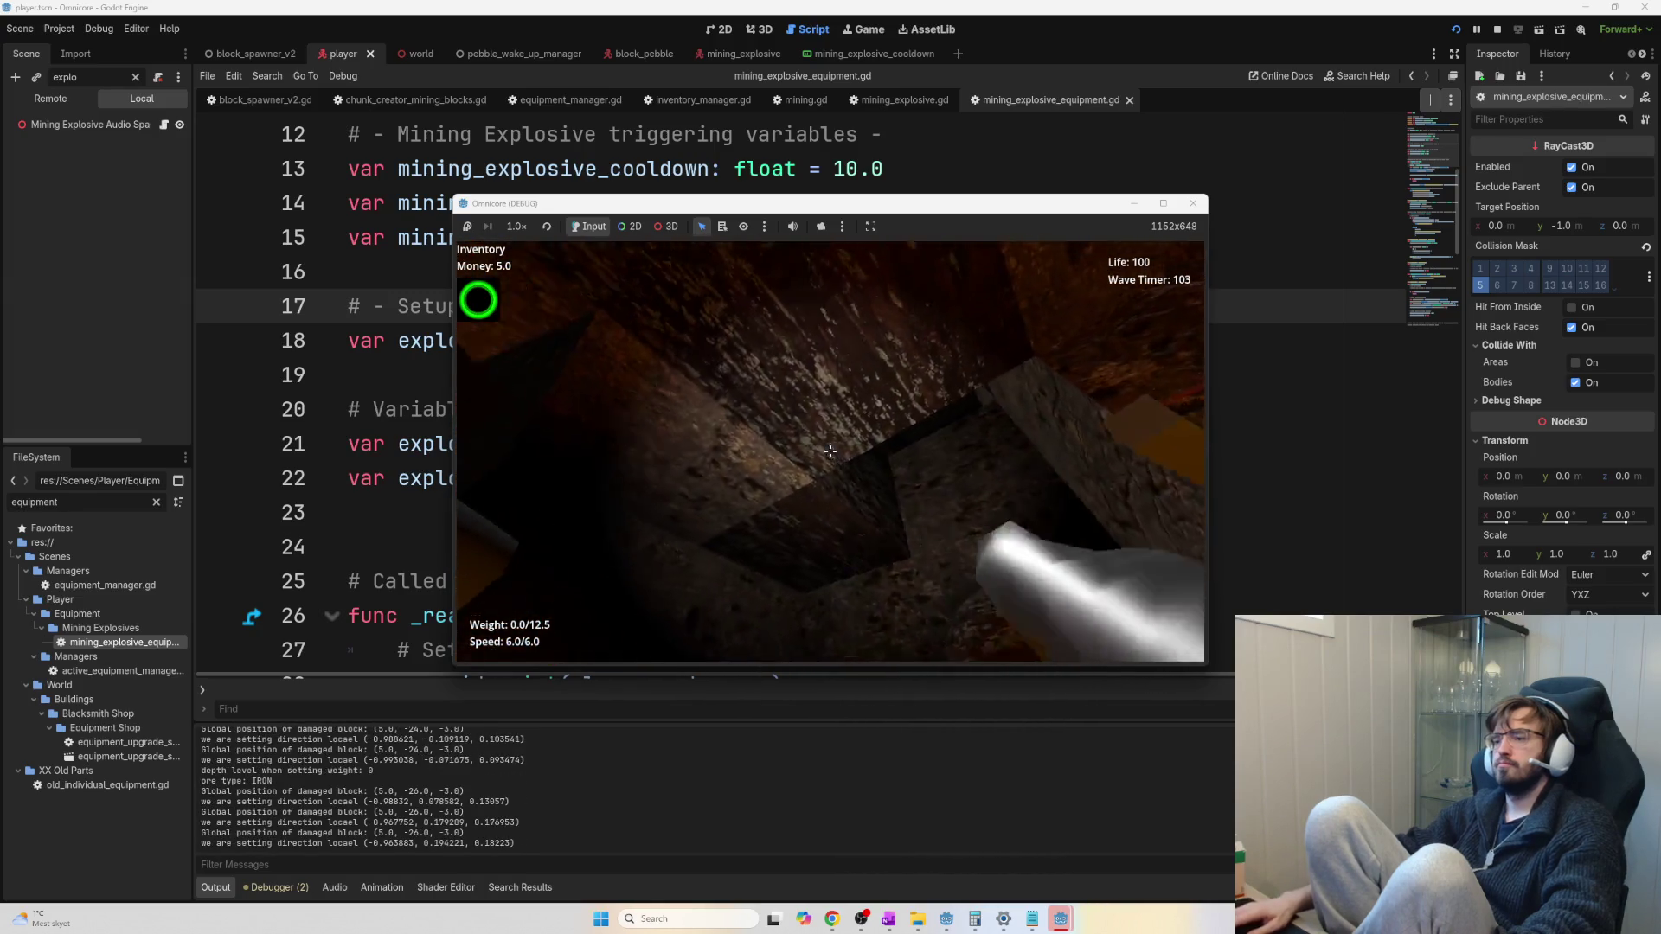
click(830, 451)
click(831, 450)
click(830, 451)
click(831, 450)
click(831, 451)
click(831, 451)
click(831, 450)
Tunnel upward through successive rock faces, blasting each one open
click(831, 451)
click(830, 451)
click(831, 451)
click(830, 450)
click(830, 450)
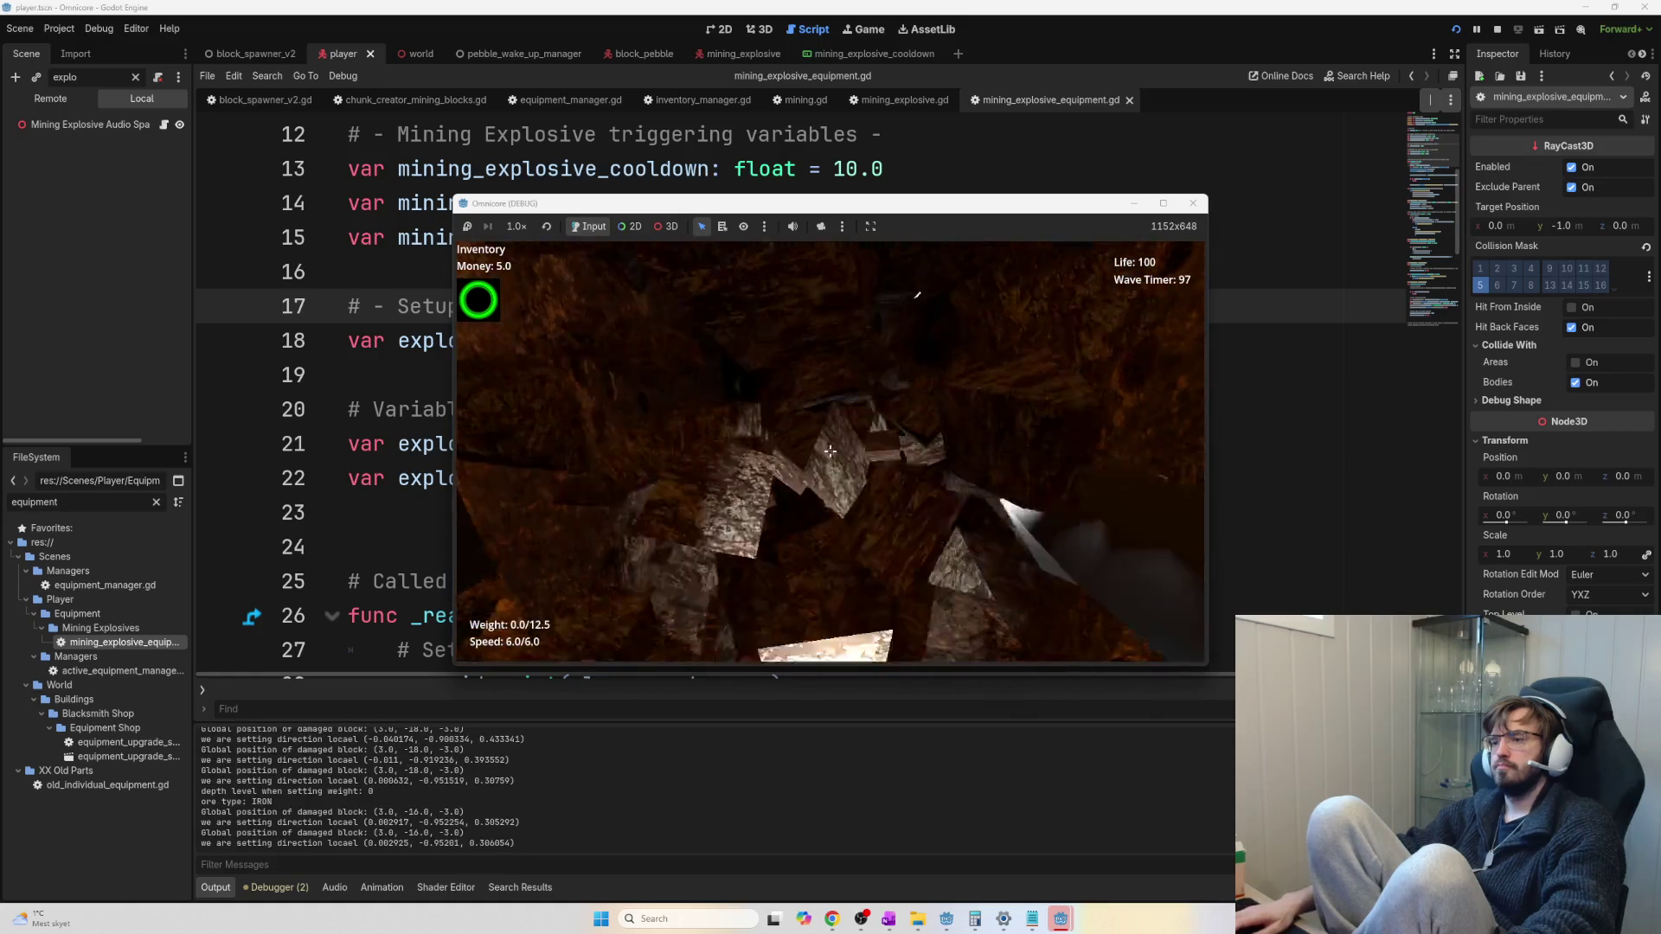
click(830, 450)
click(831, 450)
click(831, 451)
click(831, 451)
click(831, 450)
click(830, 451)
click(831, 451)
click(831, 451)
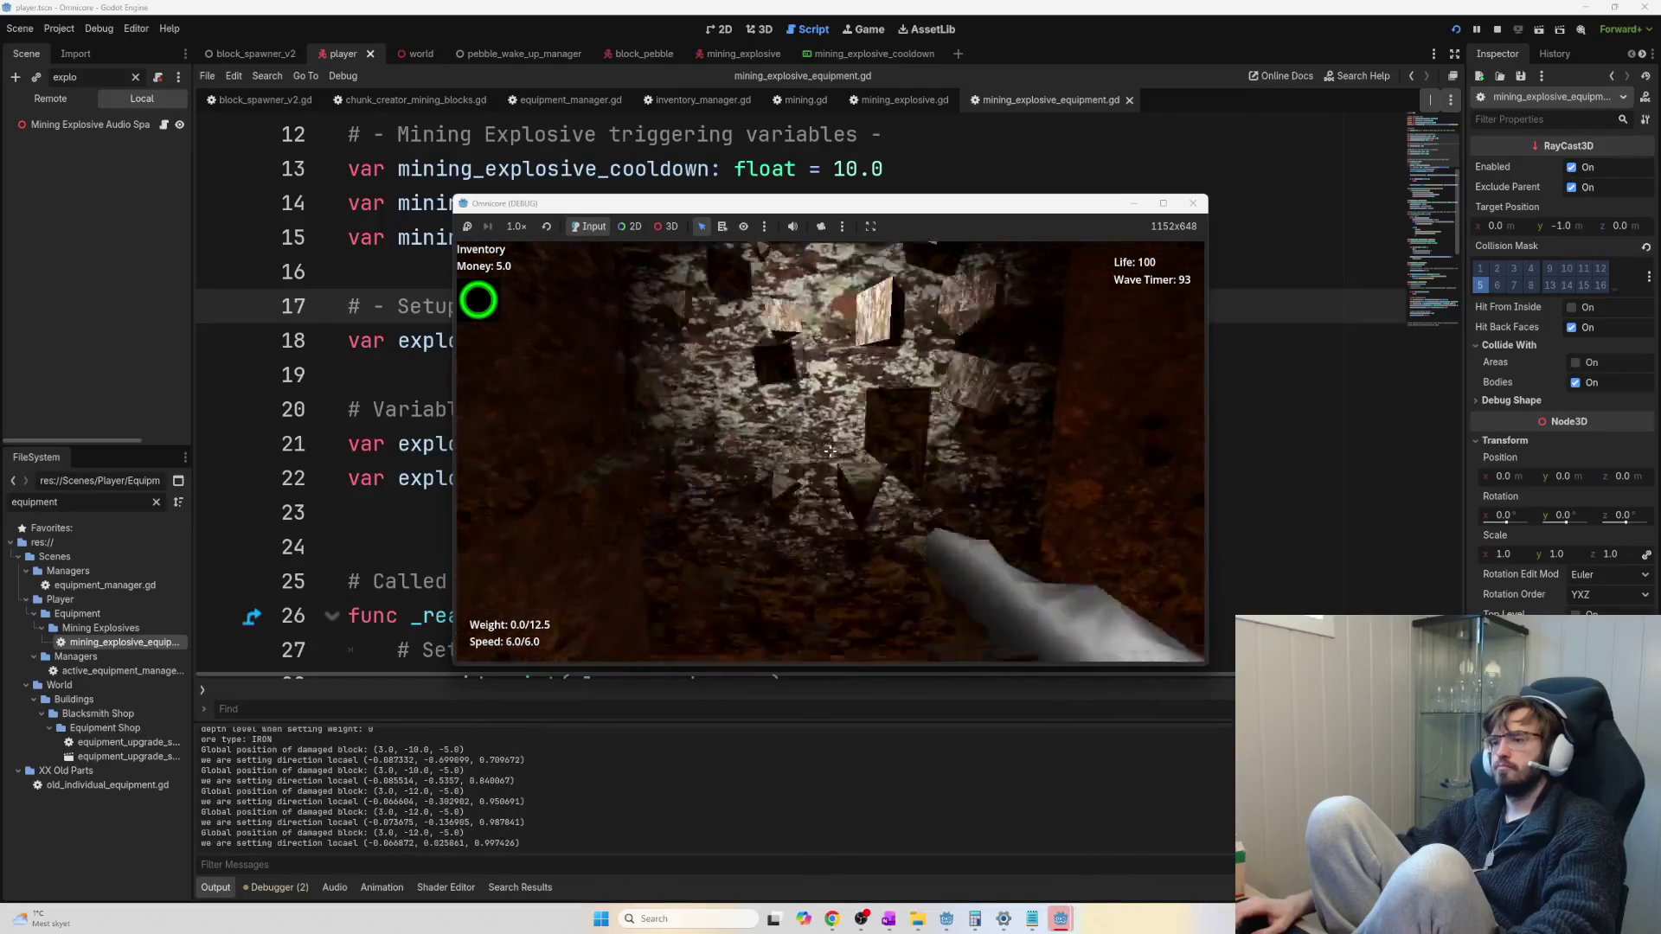
click(830, 451)
click(831, 451)
click(830, 451)
click(830, 451)
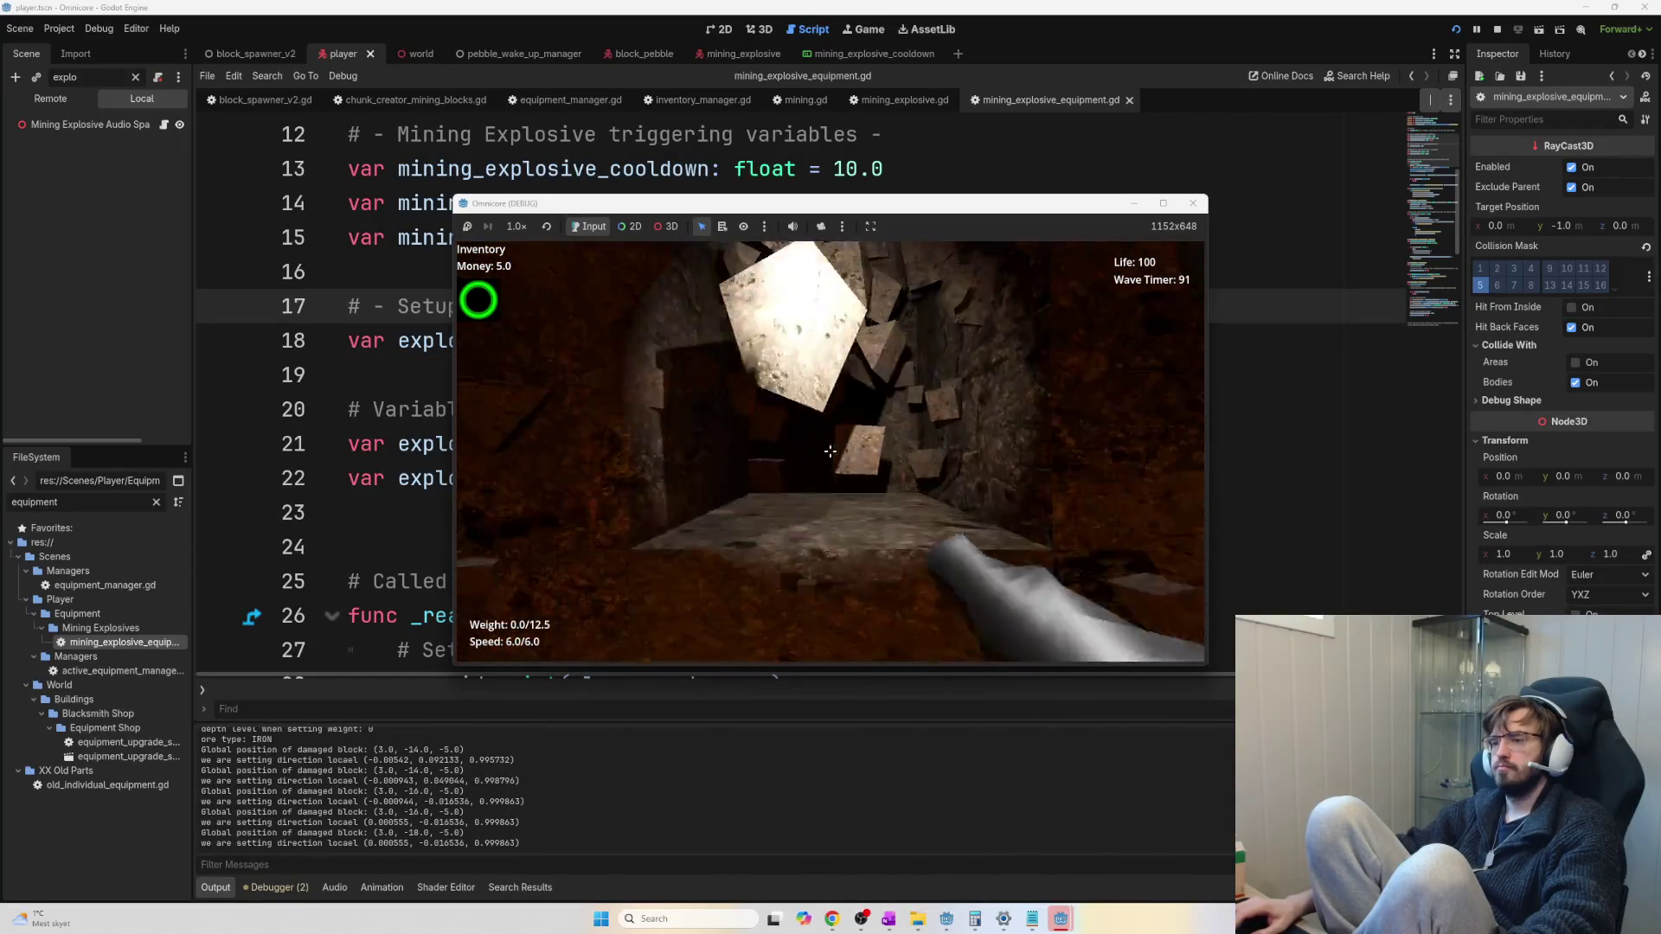
click(830, 451)
click(830, 451)
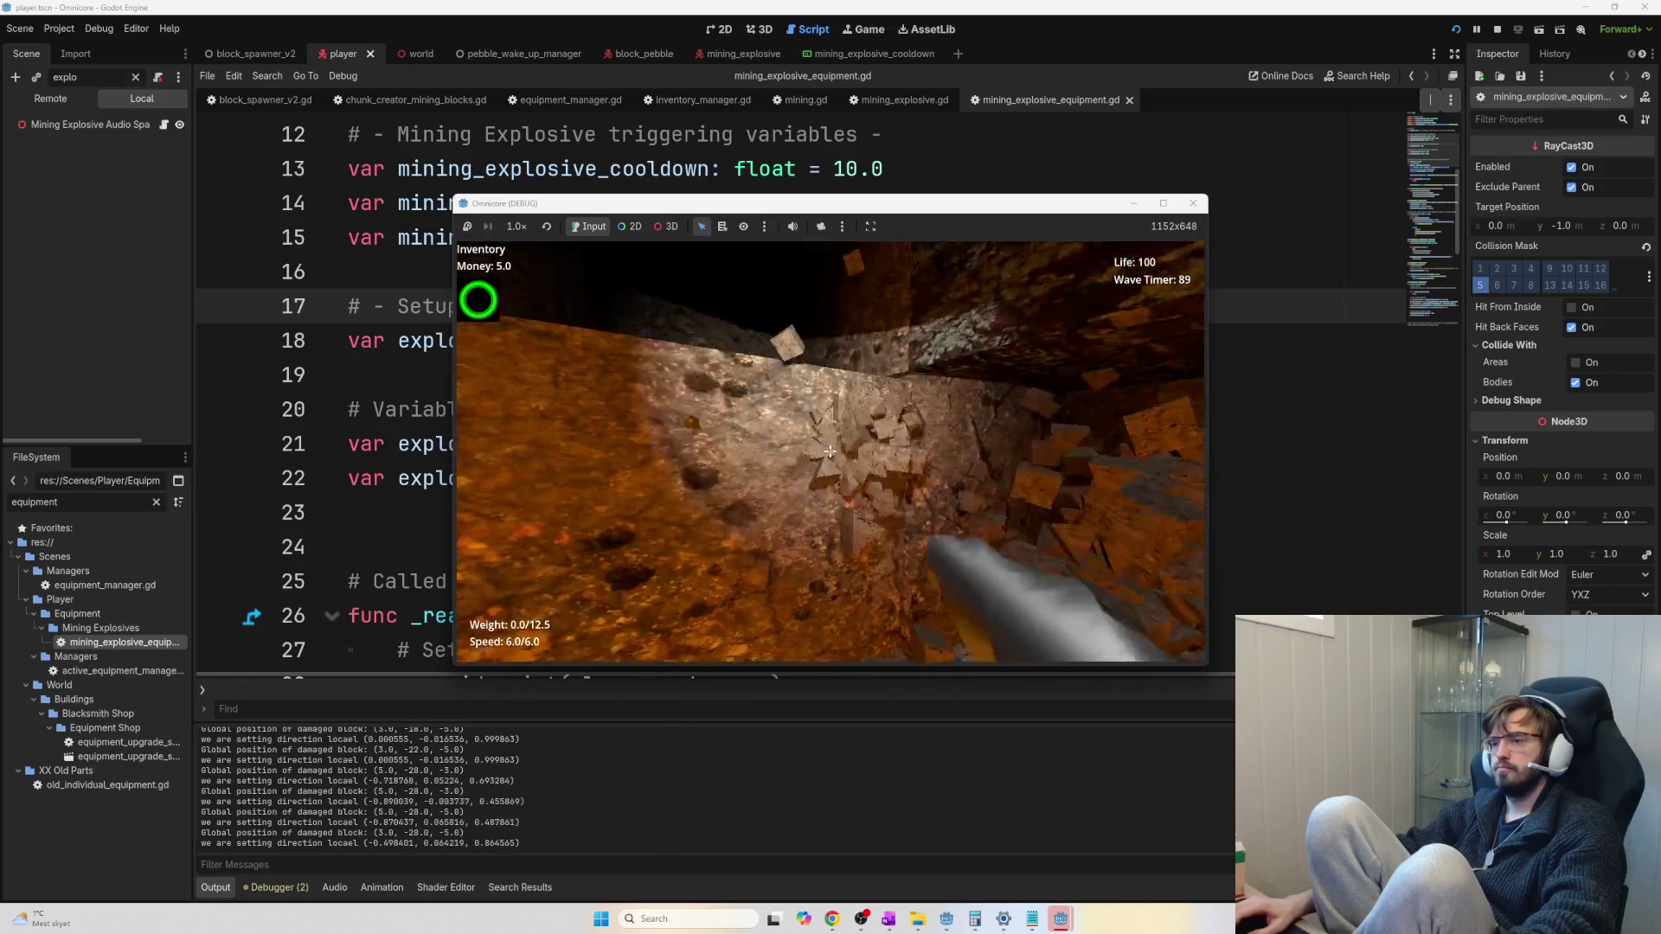
click(830, 451)
click(831, 451)
click(831, 450)
Collect the mined ore and keep blasting rock faces until carrying 10.0/12.5 weight
click(830, 450)
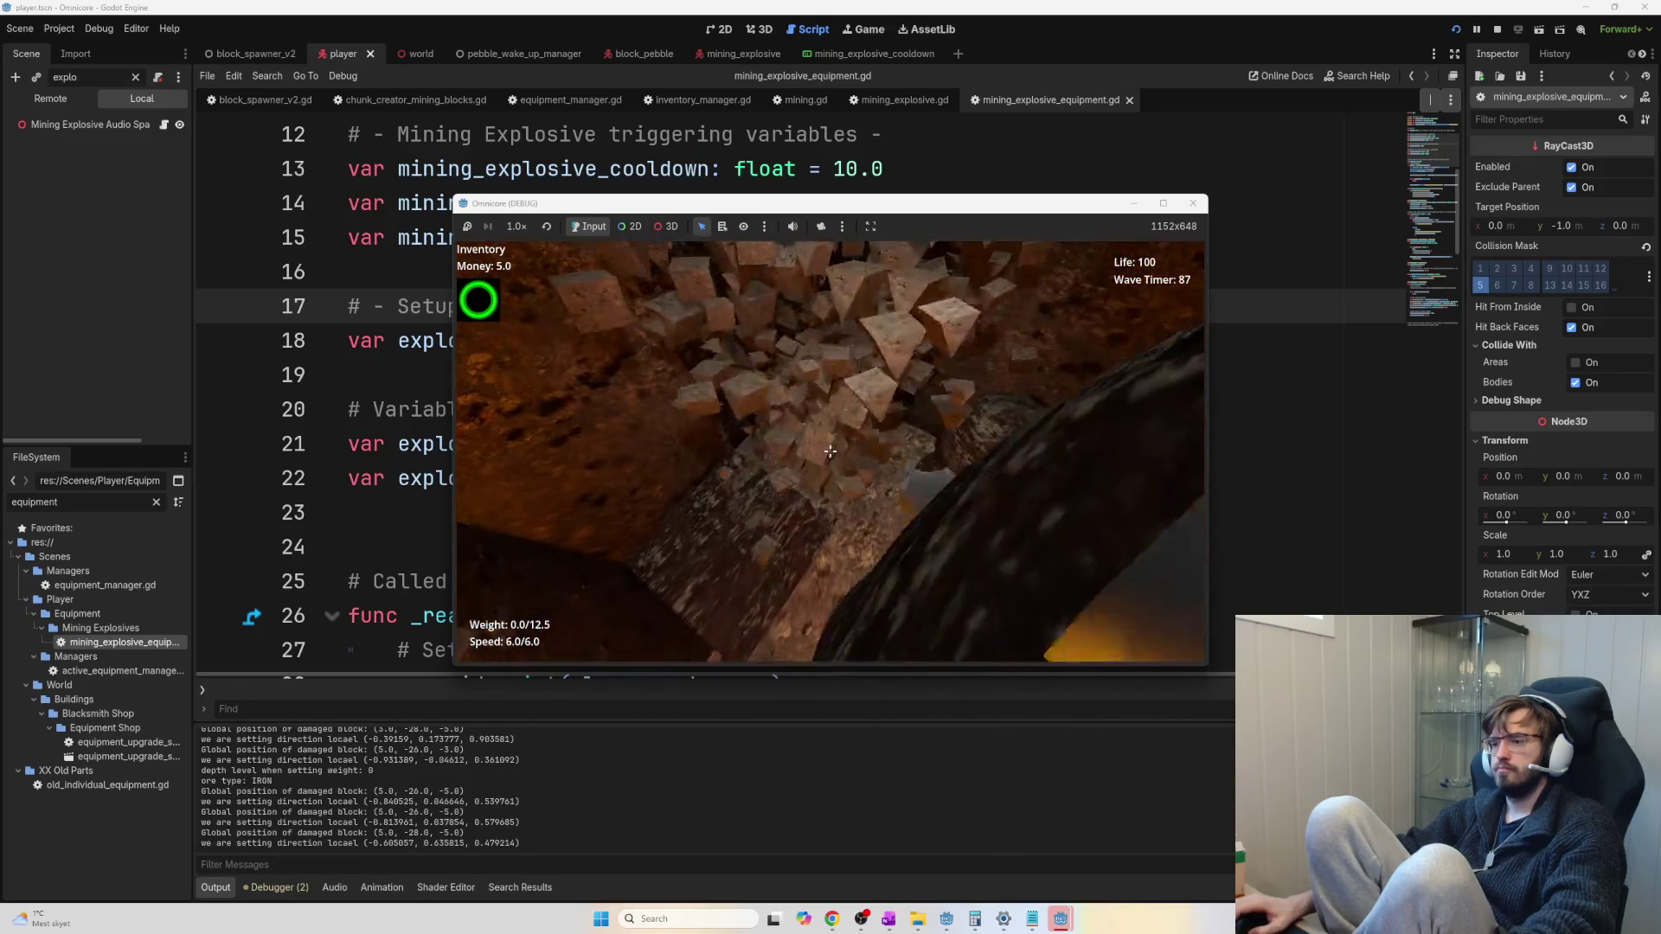
key(e)
click(830, 451)
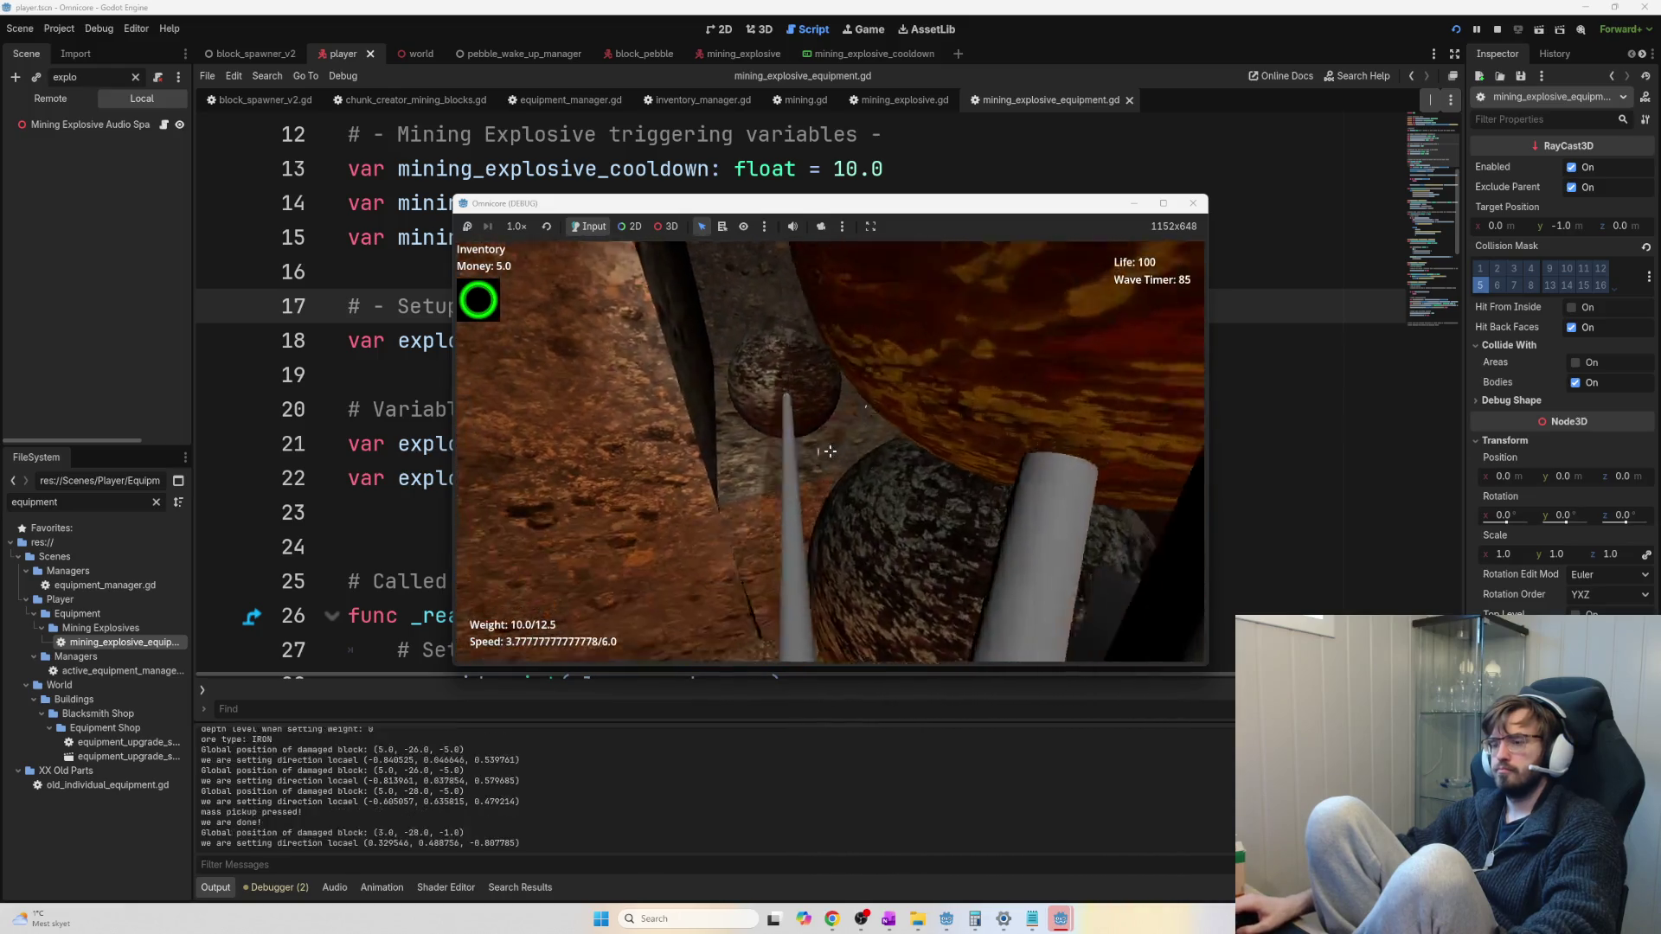
click(830, 451)
click(830, 451)
click(831, 451)
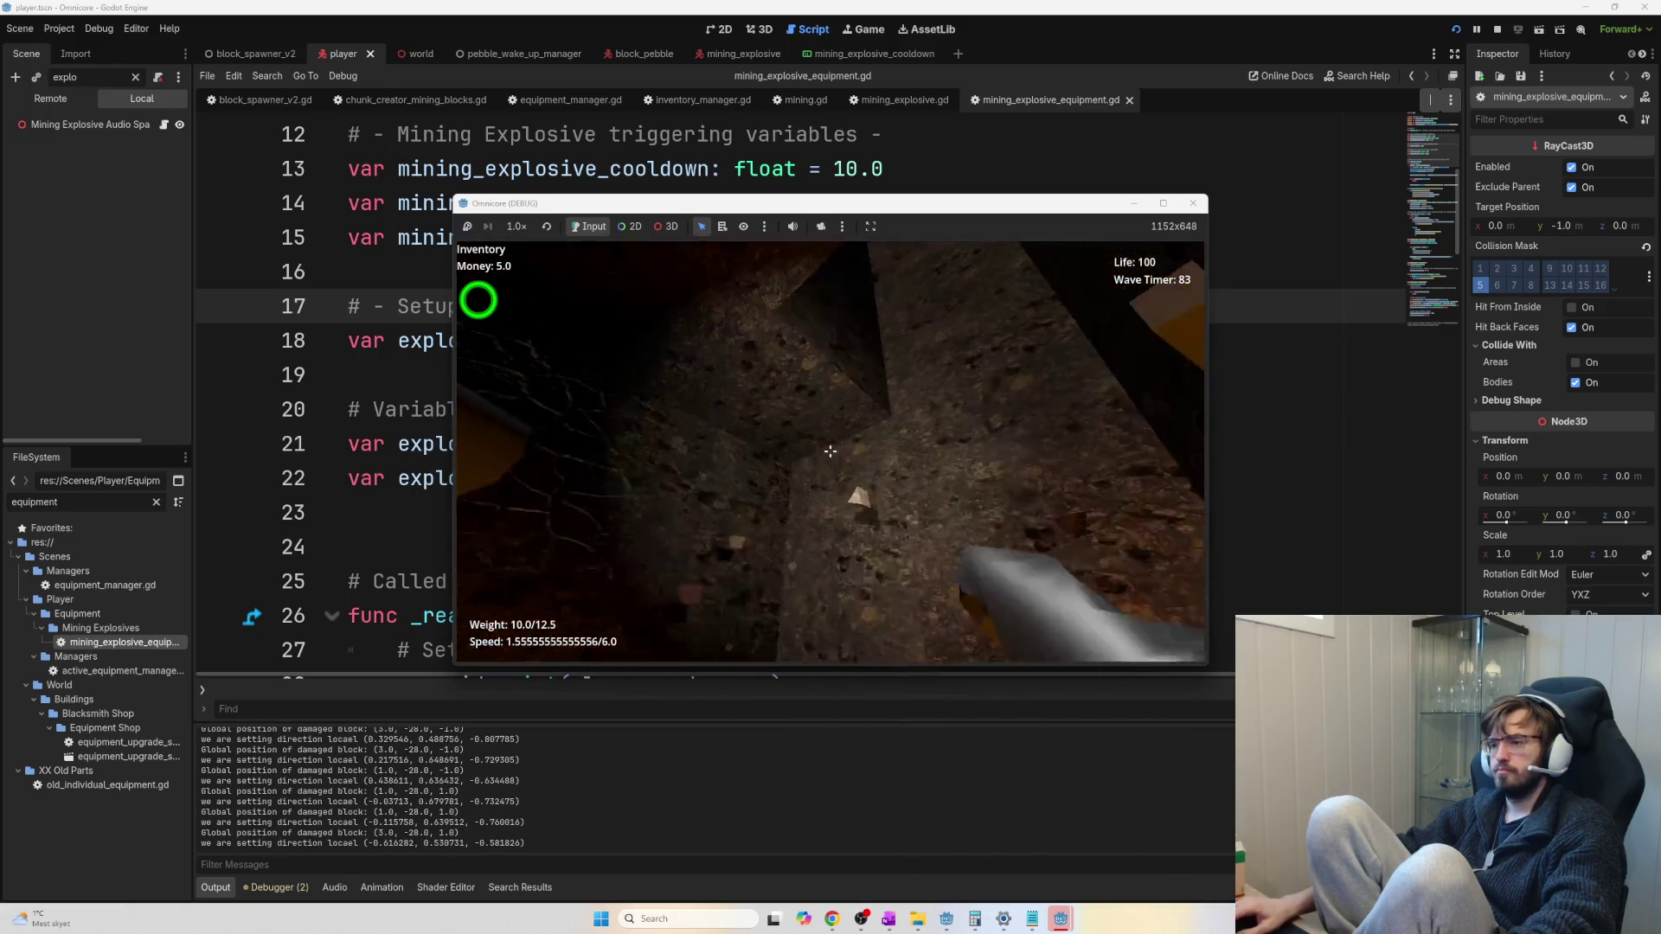
click(831, 451)
click(831, 451)
click(831, 450)
click(831, 450)
click(831, 451)
click(830, 451)
click(830, 450)
click(830, 451)
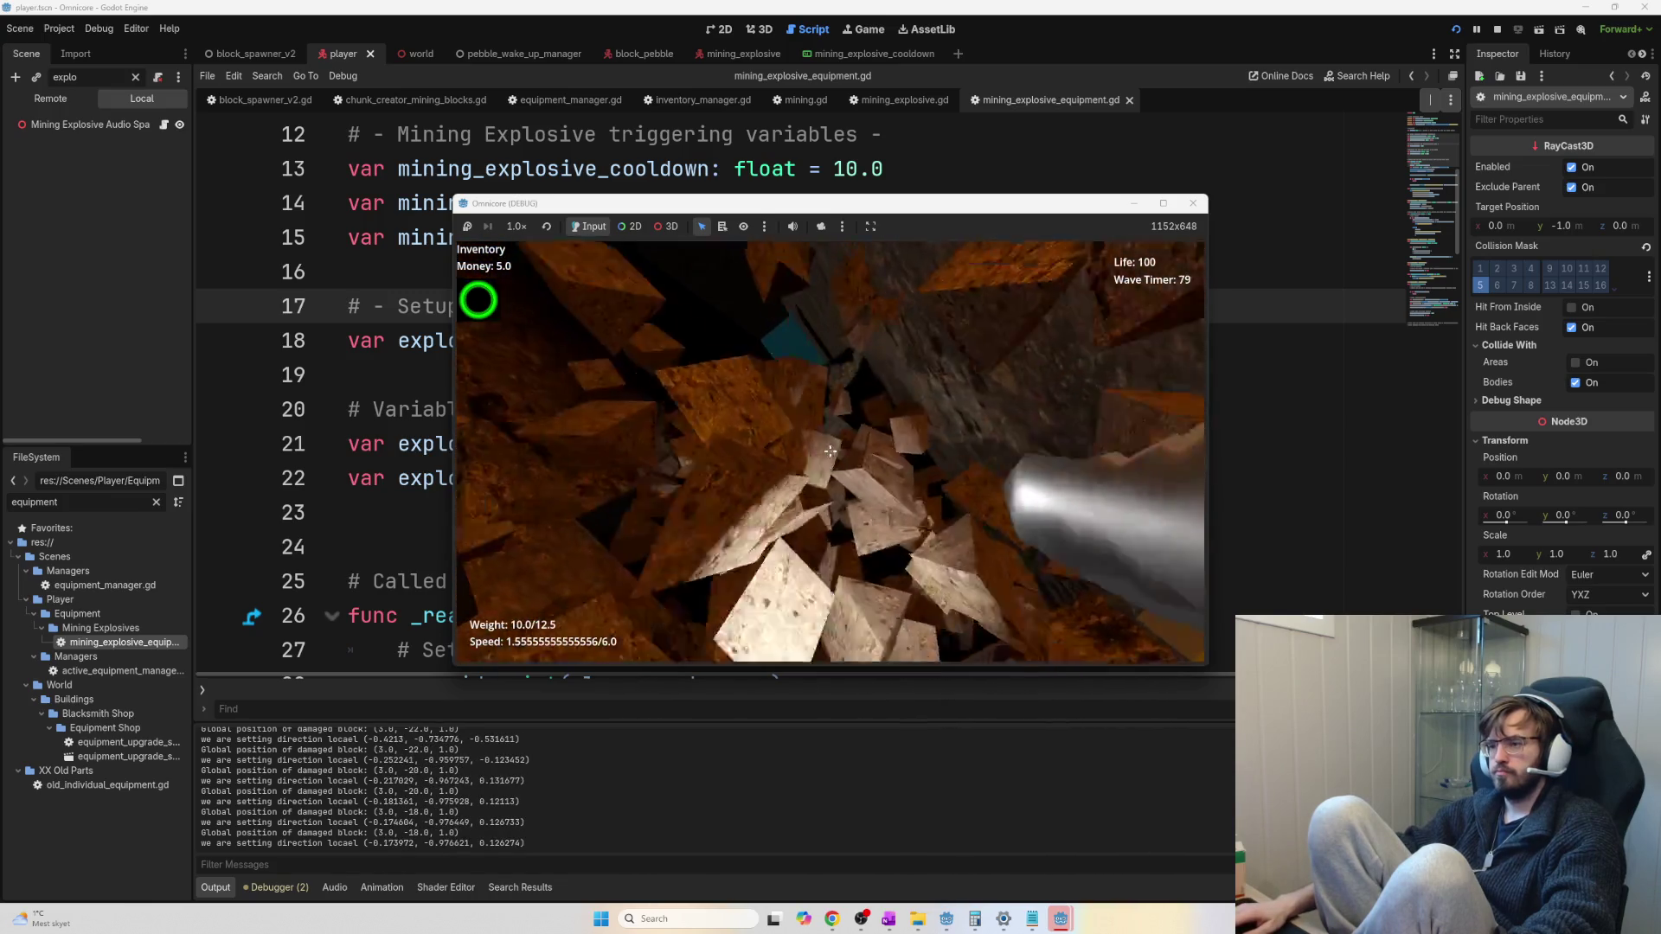
click(830, 451)
click(831, 451)
click(831, 451)
click(830, 451)
click(830, 451)
click(830, 451)
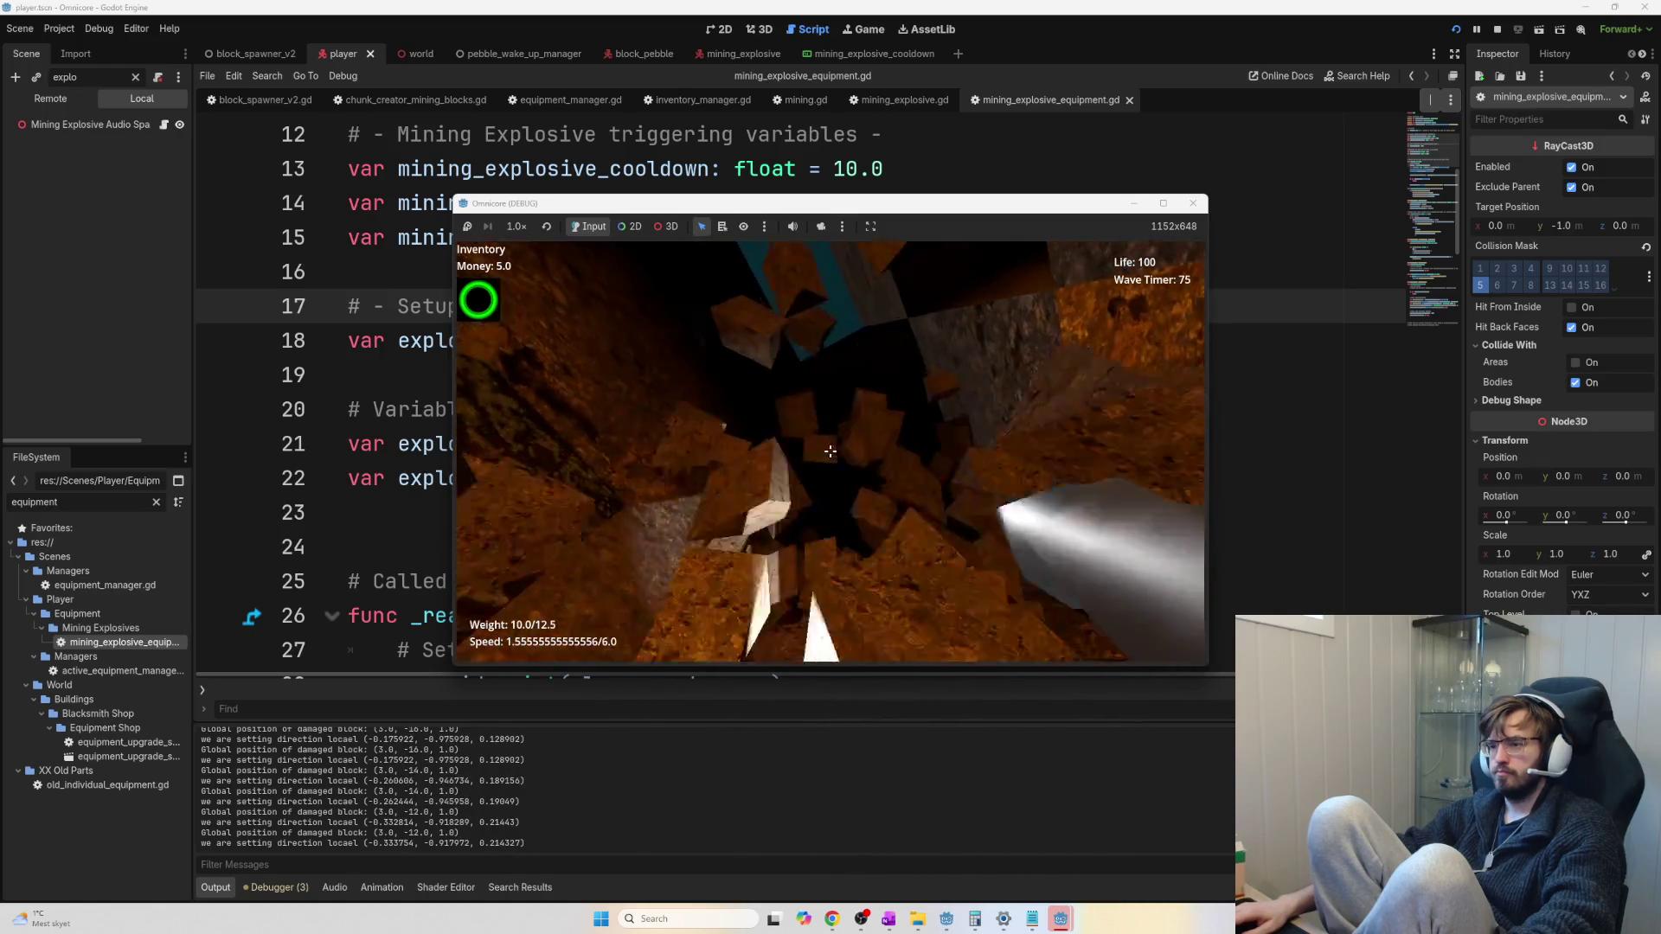
click(830, 451)
click(831, 451)
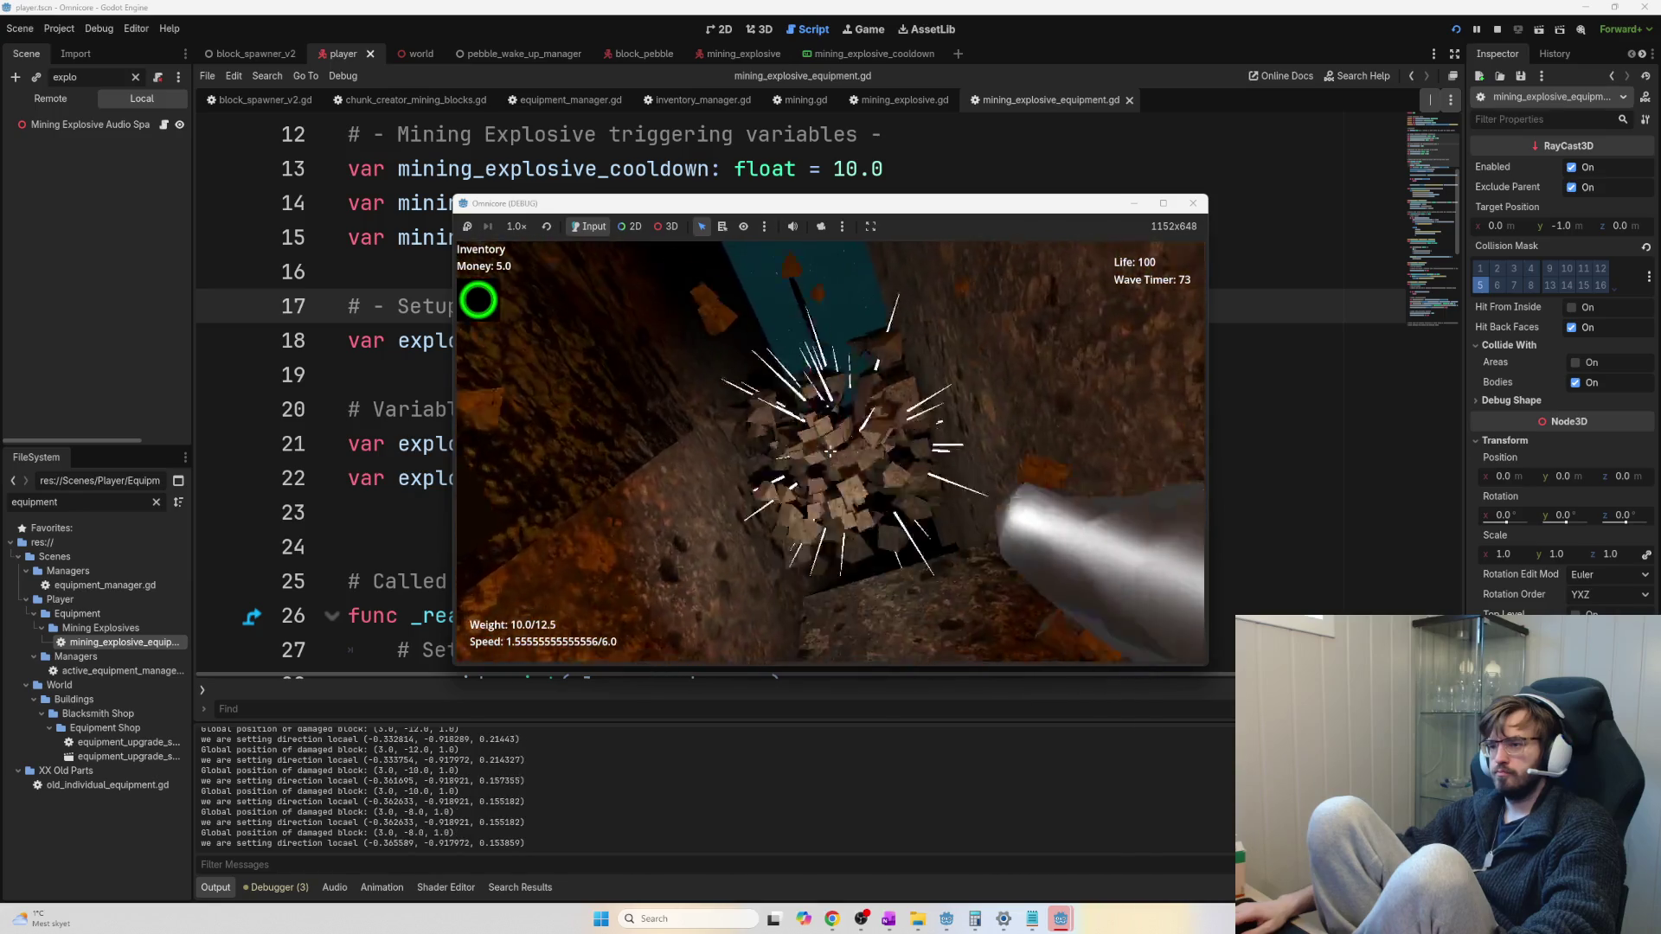
click(831, 451)
click(830, 451)
click(831, 451)
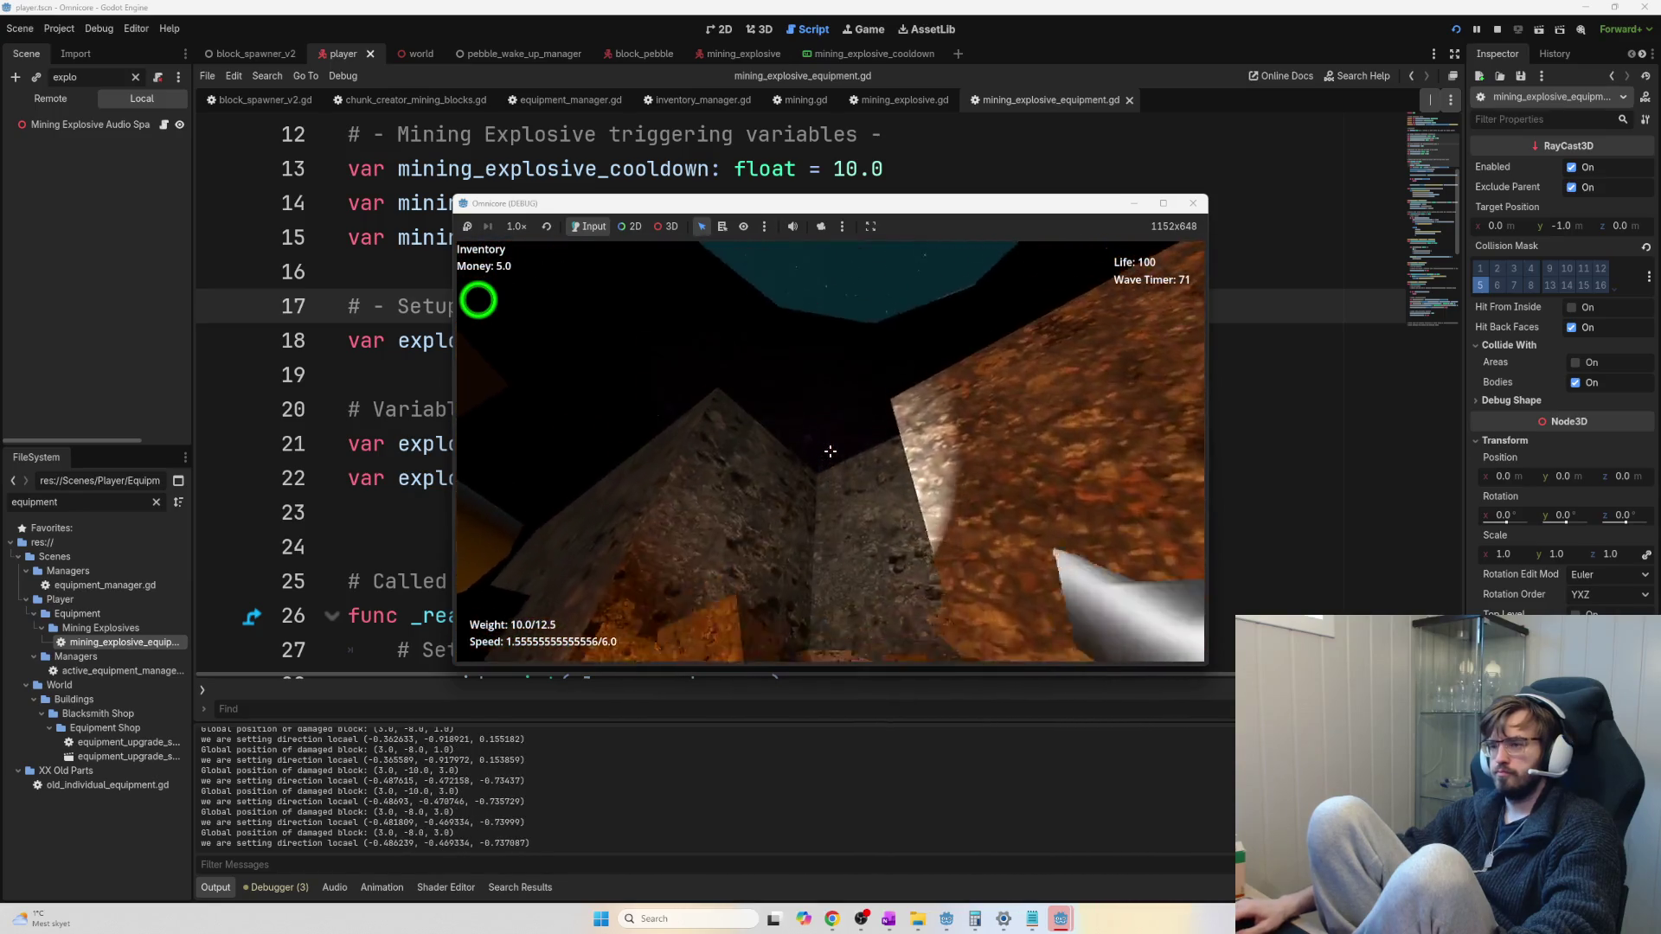
click(831, 451)
click(830, 451)
click(831, 450)
click(830, 451)
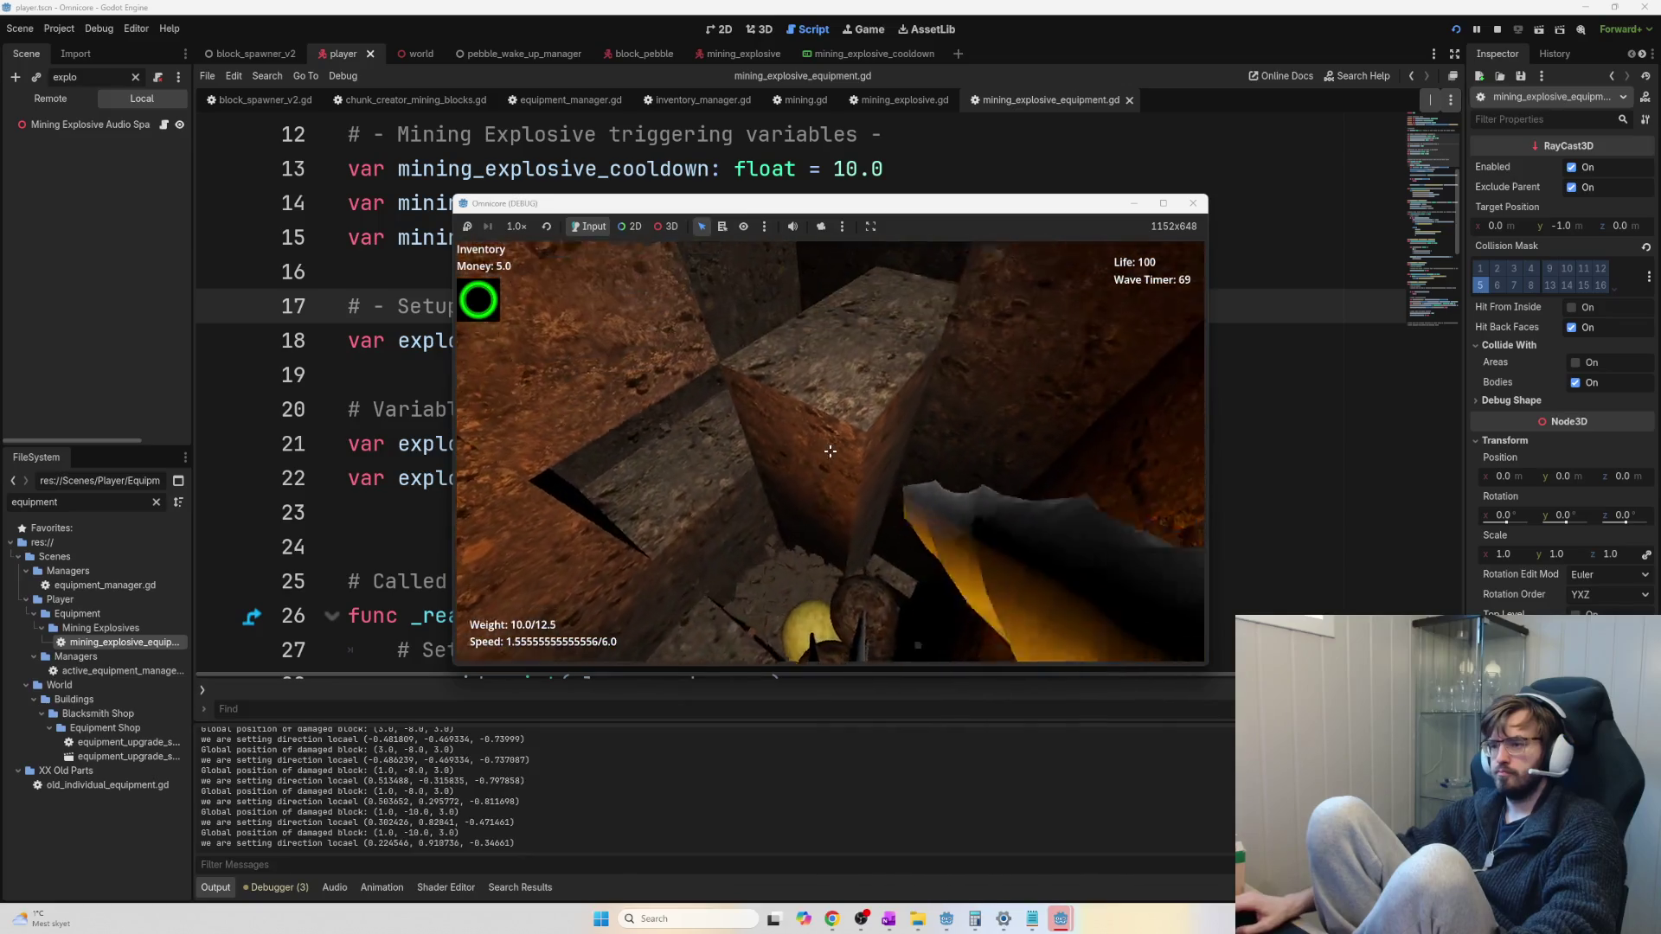
click(831, 451)
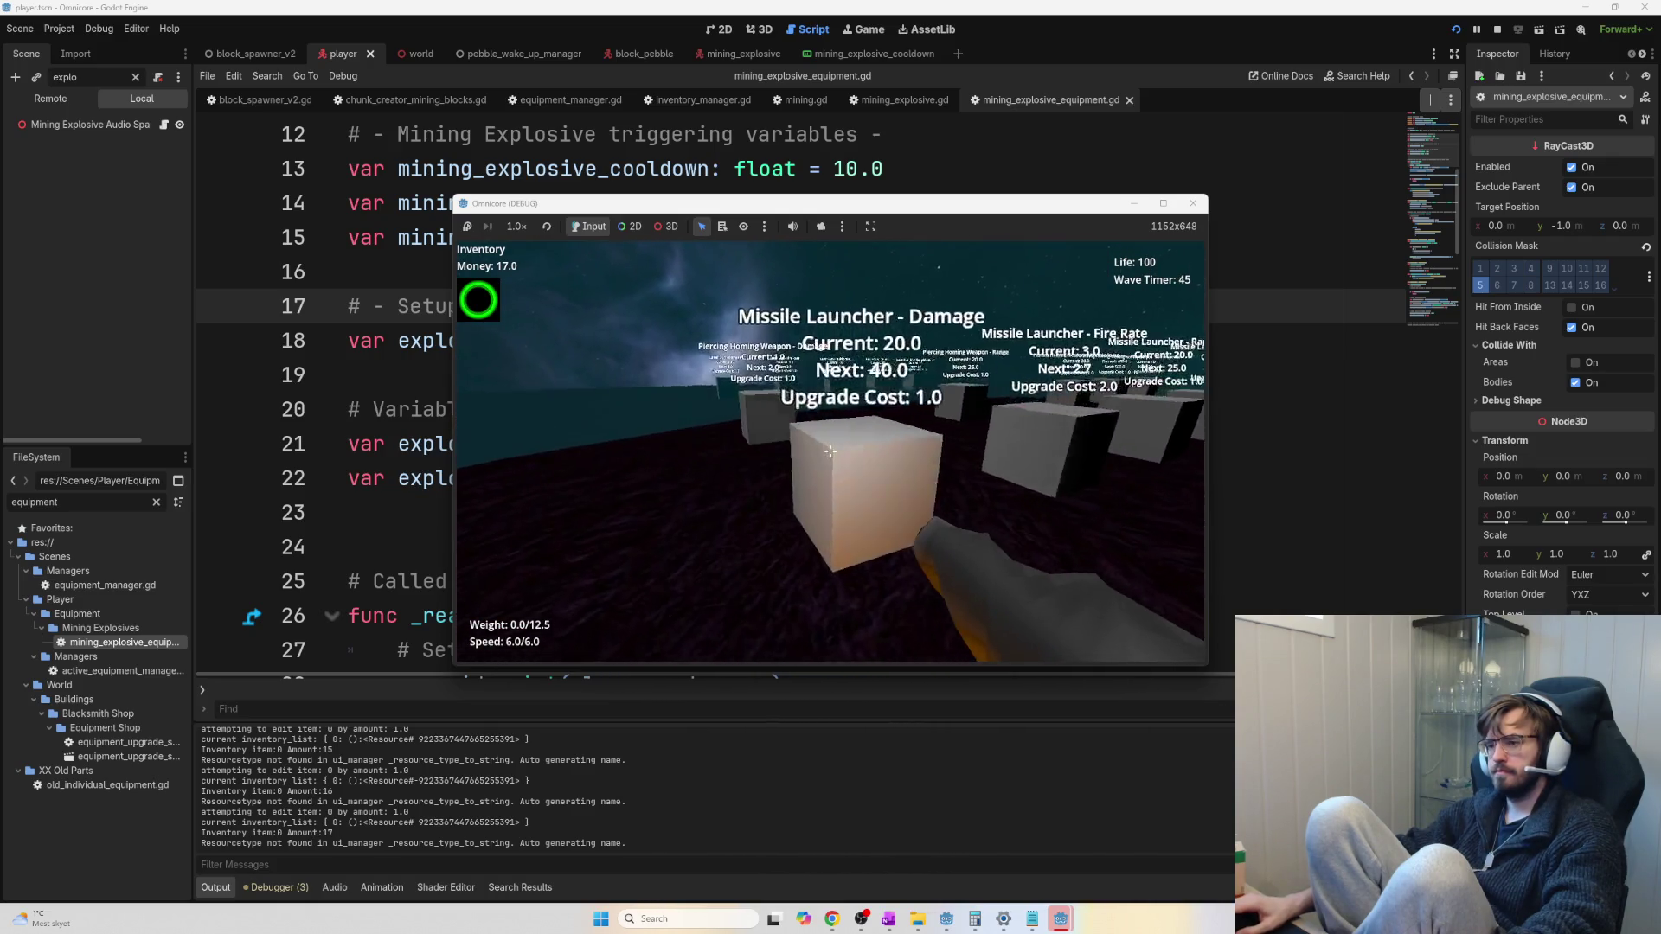
Buy Missile Launcher Damage twice (to 60) and Multi Shot once (to 2)
key(e)
key(e)
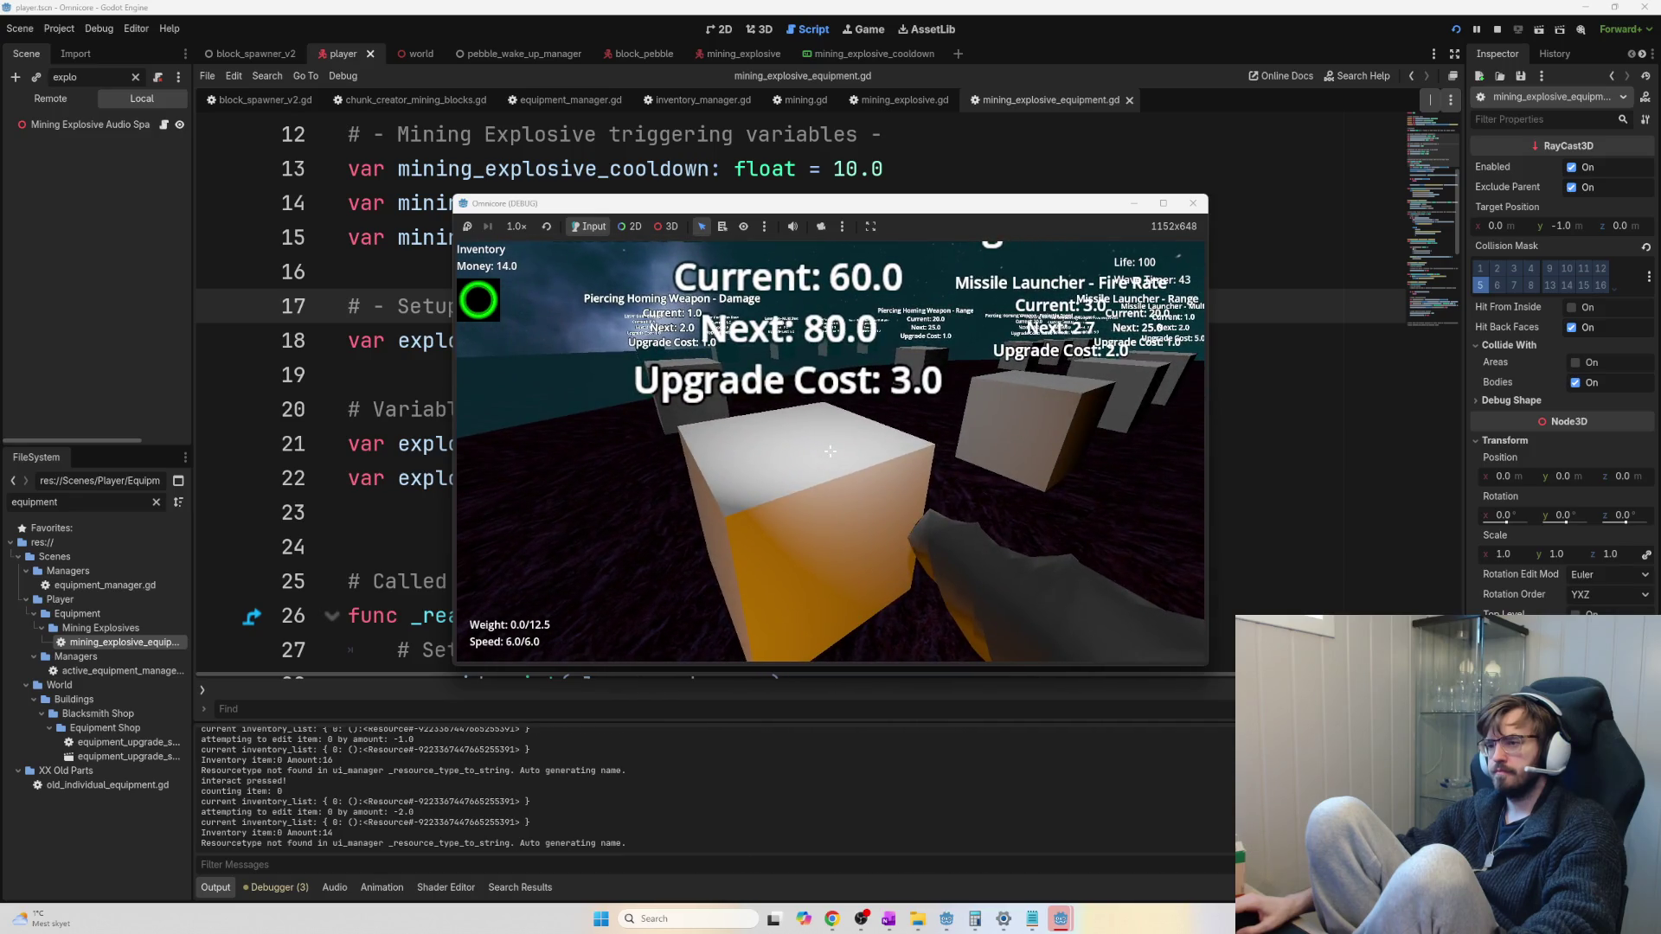
key(e)
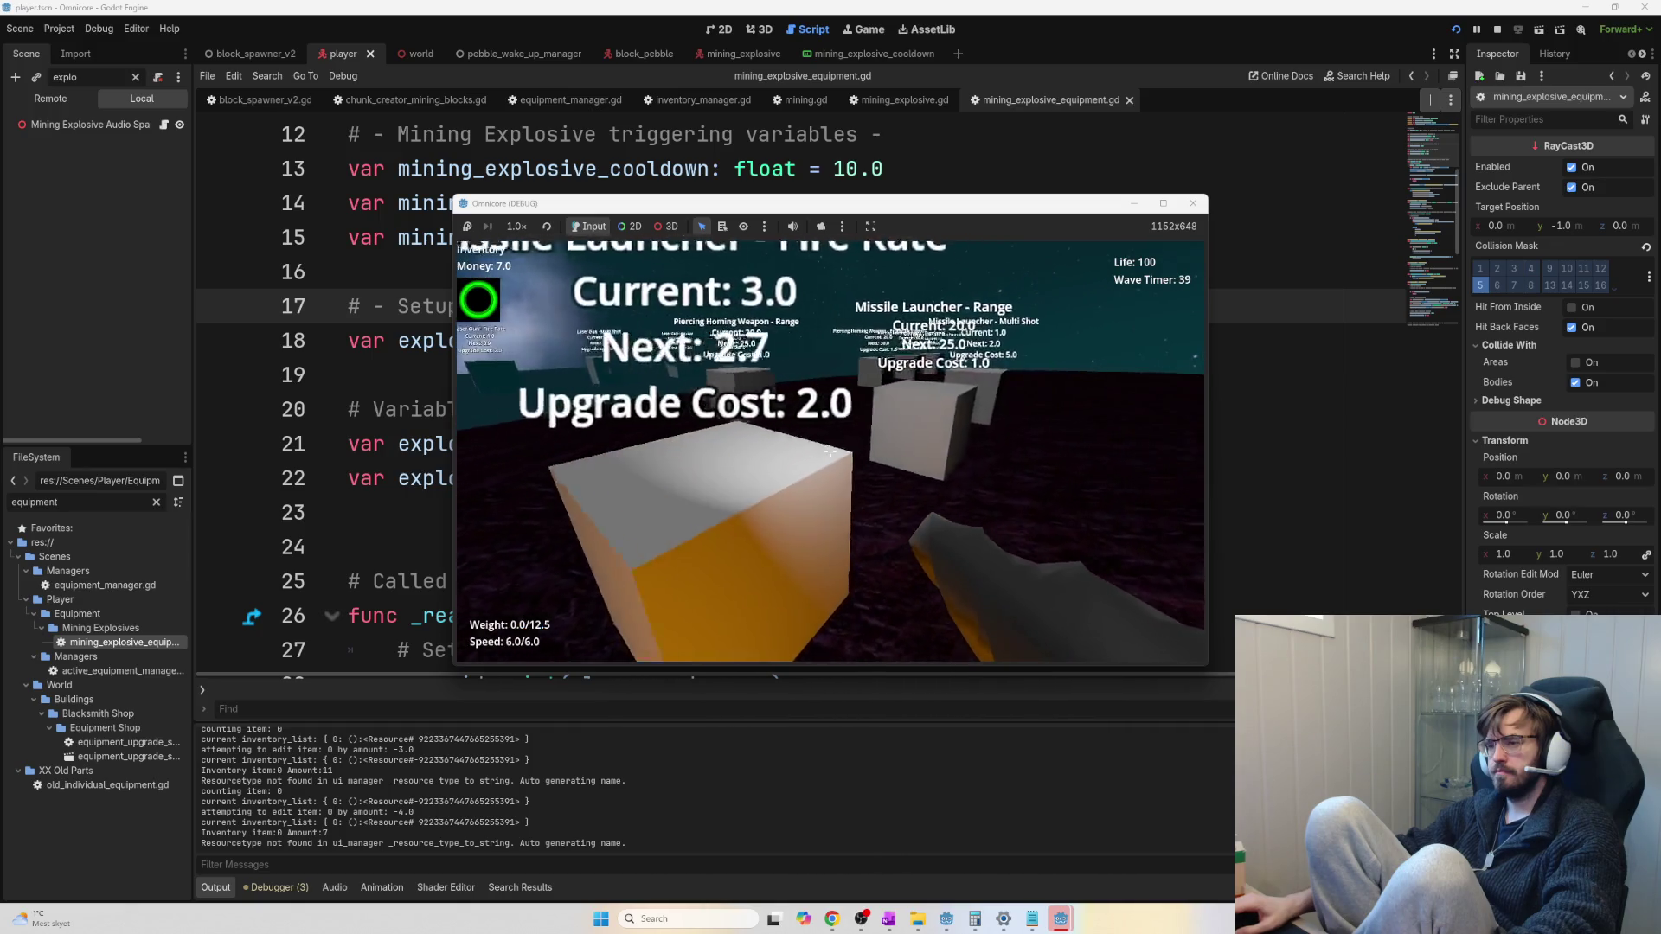
key(e)
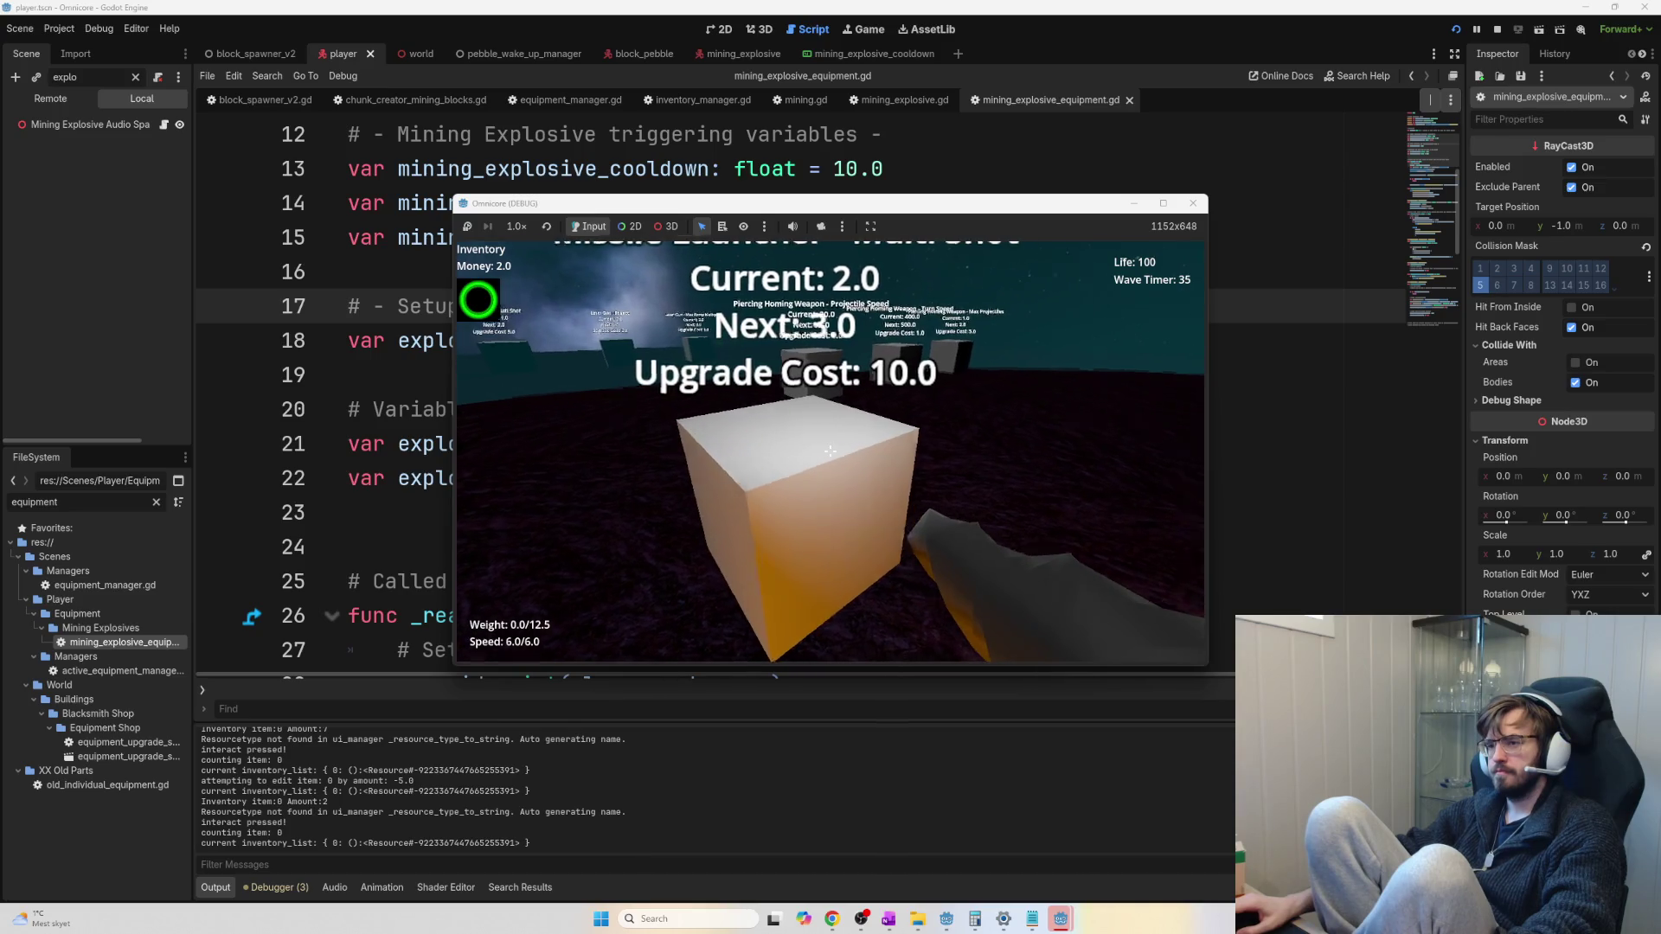
Move past the upgrade displays and start digging into the pit's rock wall
key(d)
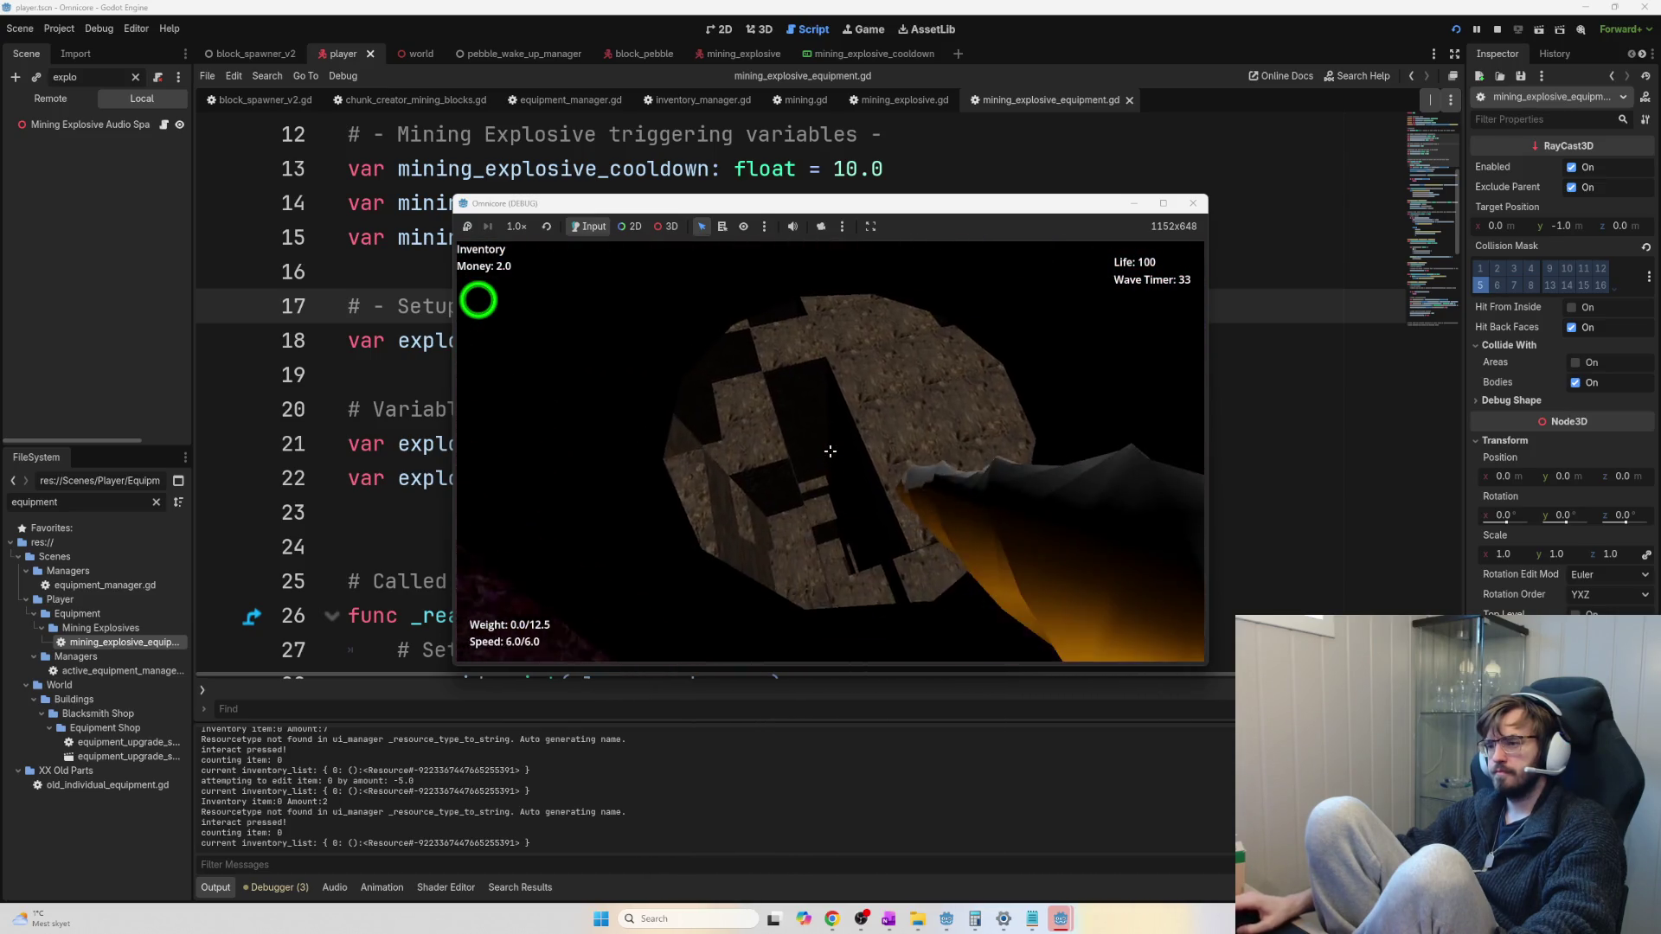
click(829, 450)
click(829, 451)
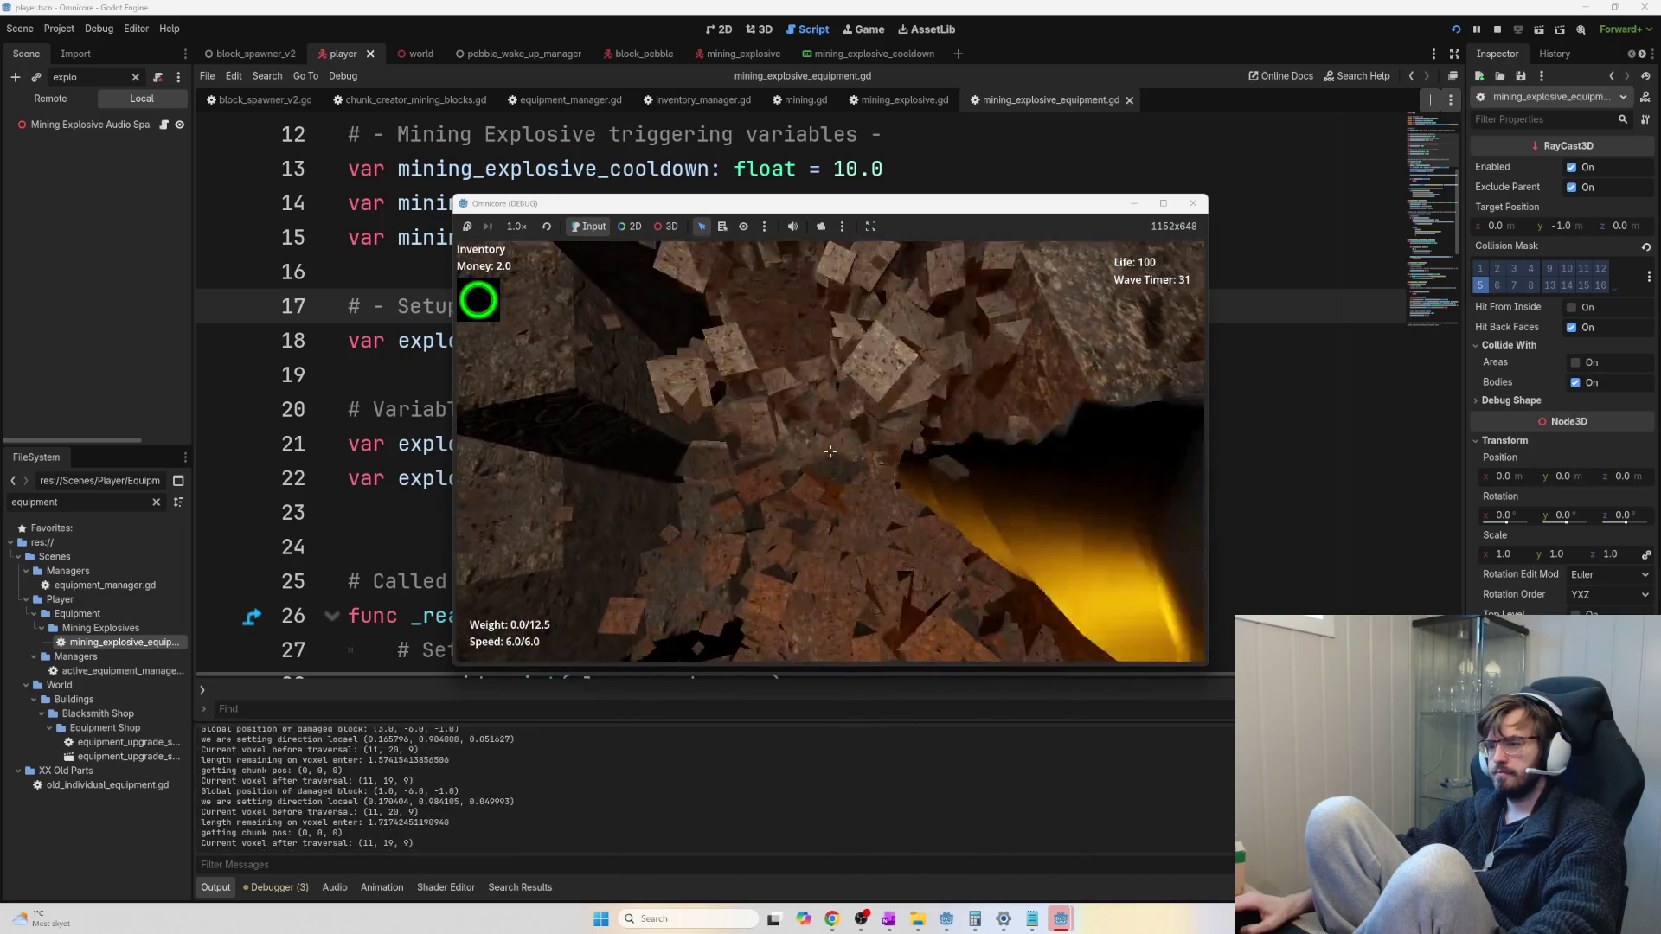
Dig down into the iron-bearing rock, pick up the nearby ore, then blast upward out of the pit
click(830, 451)
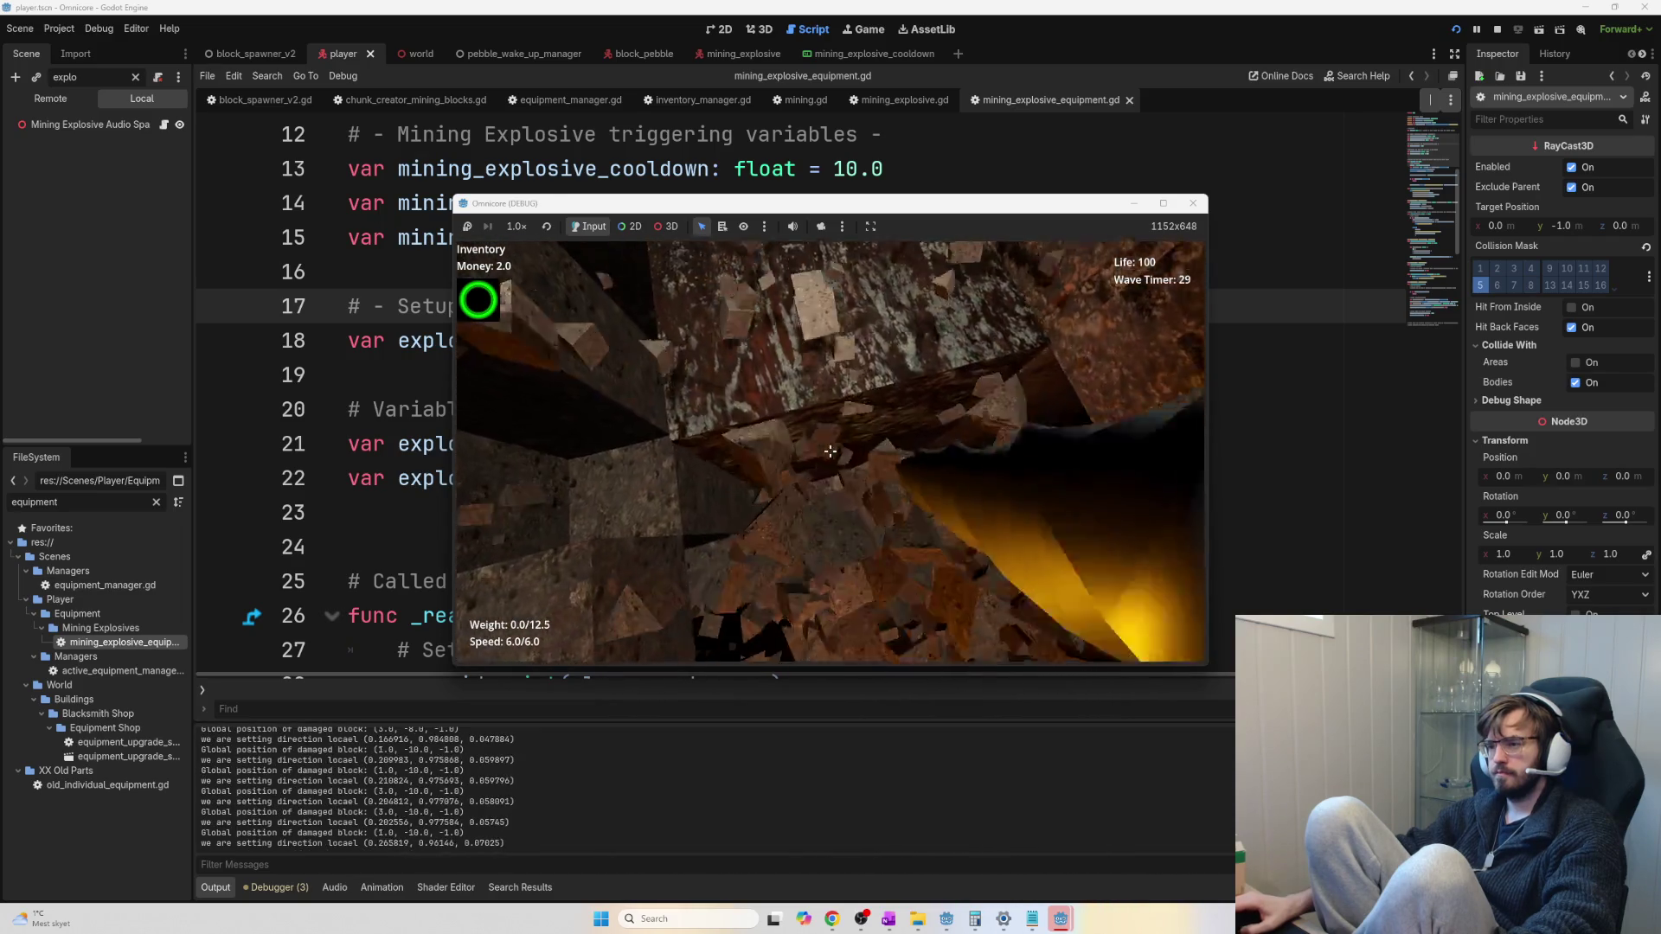
click(830, 451)
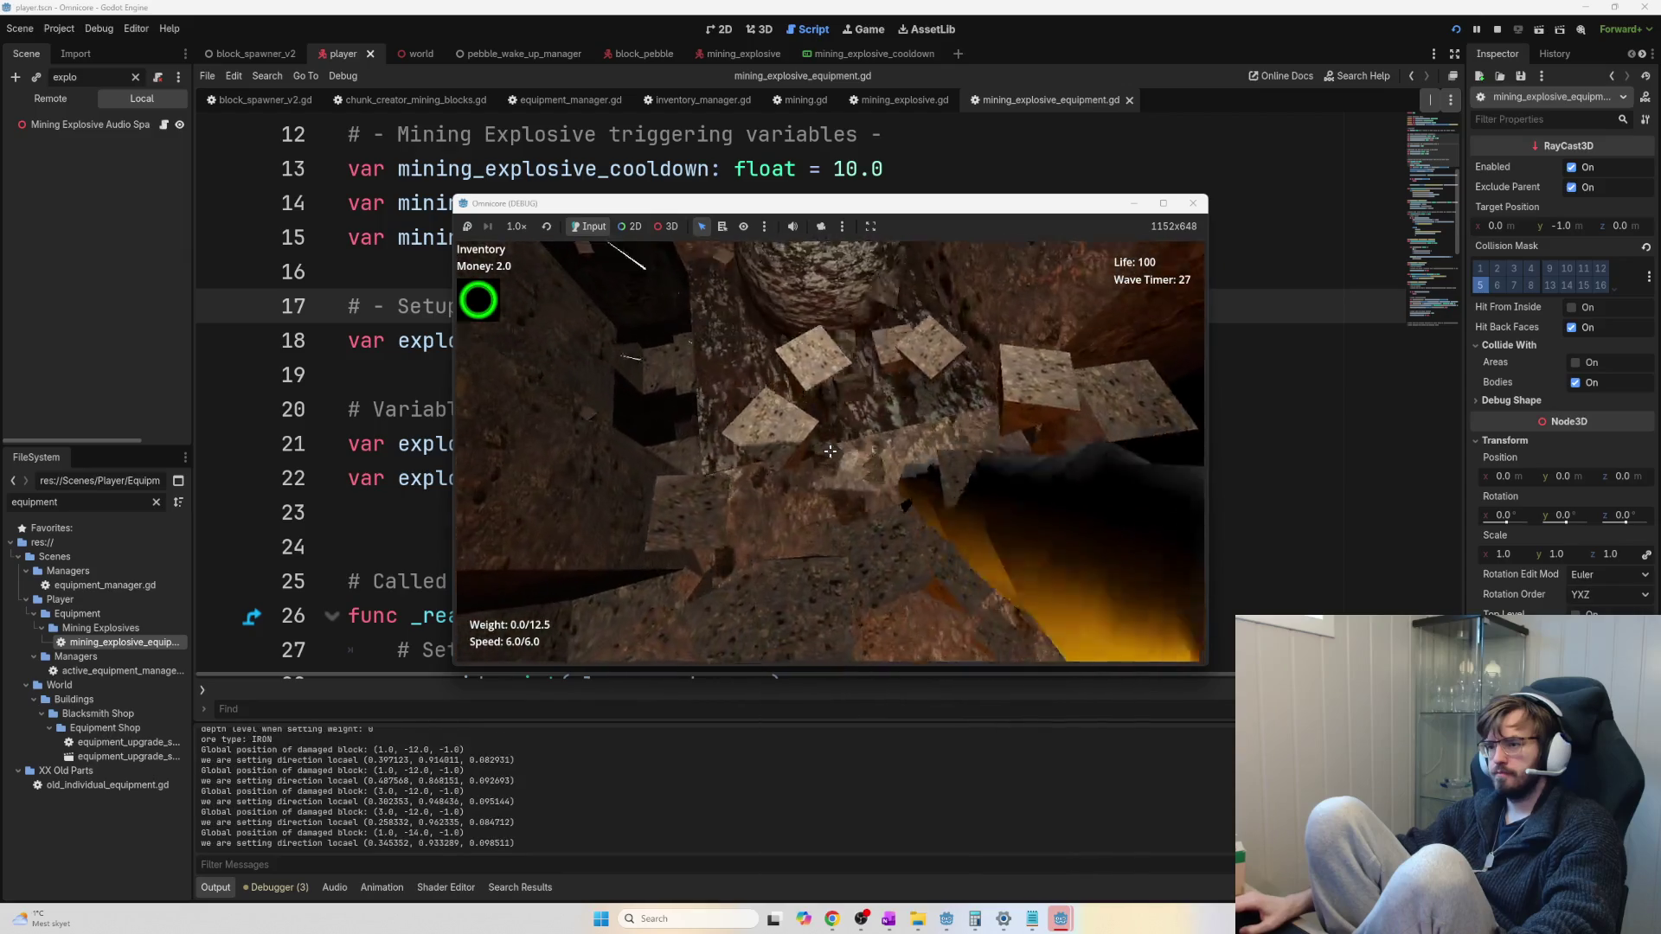
click(830, 450)
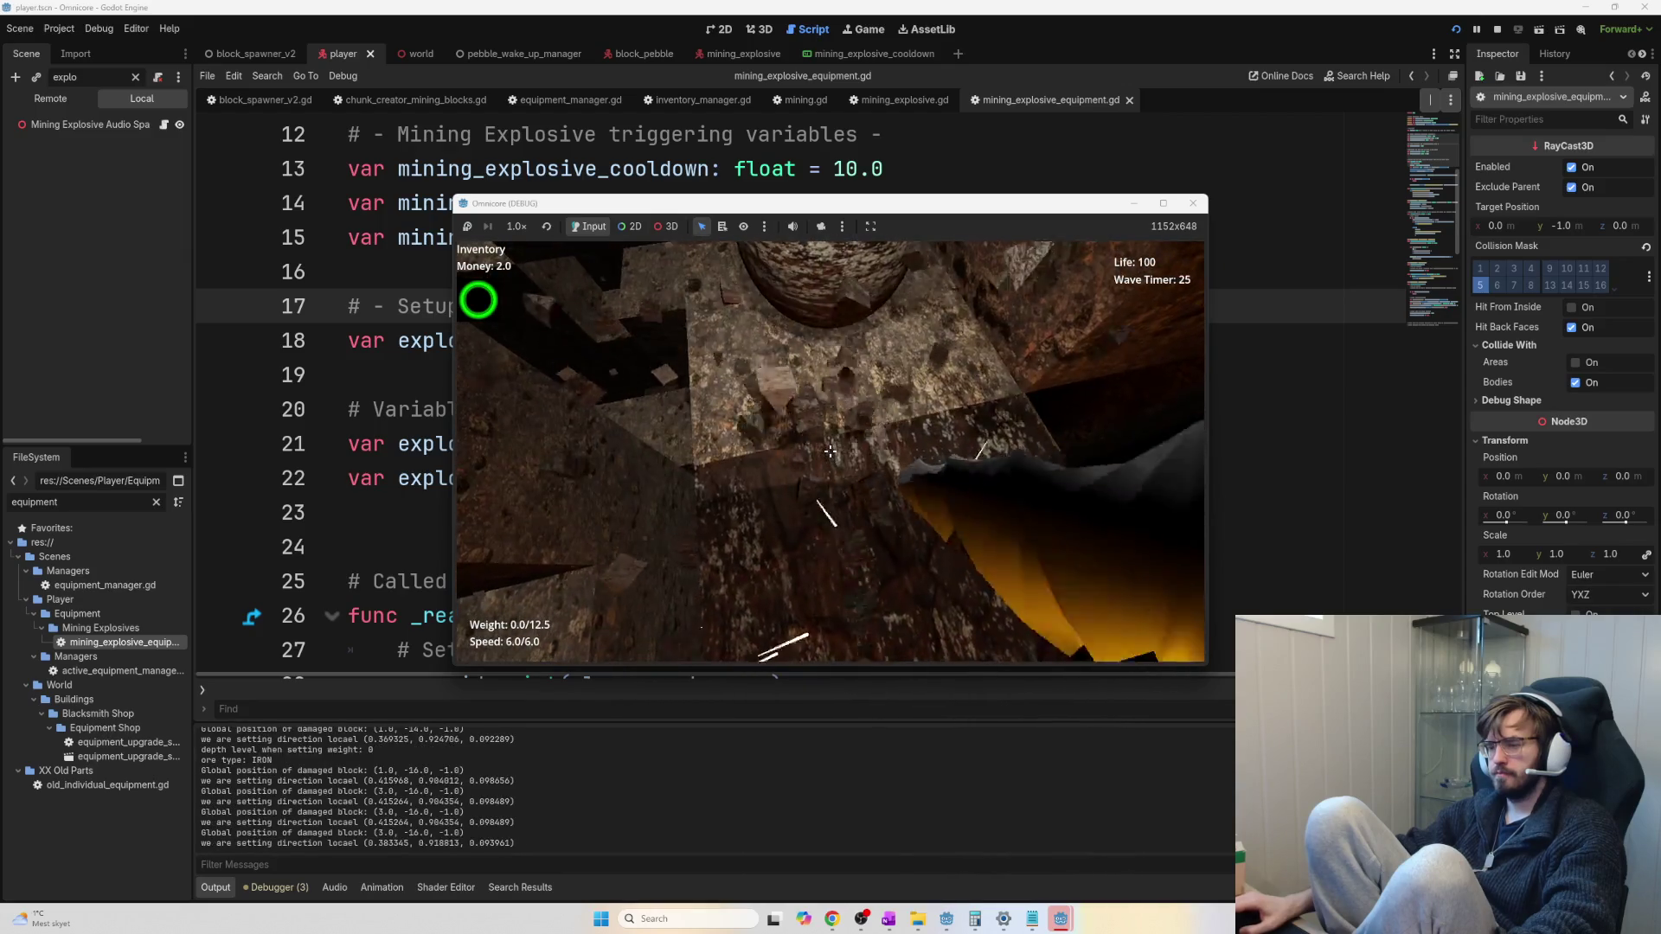
click(830, 451)
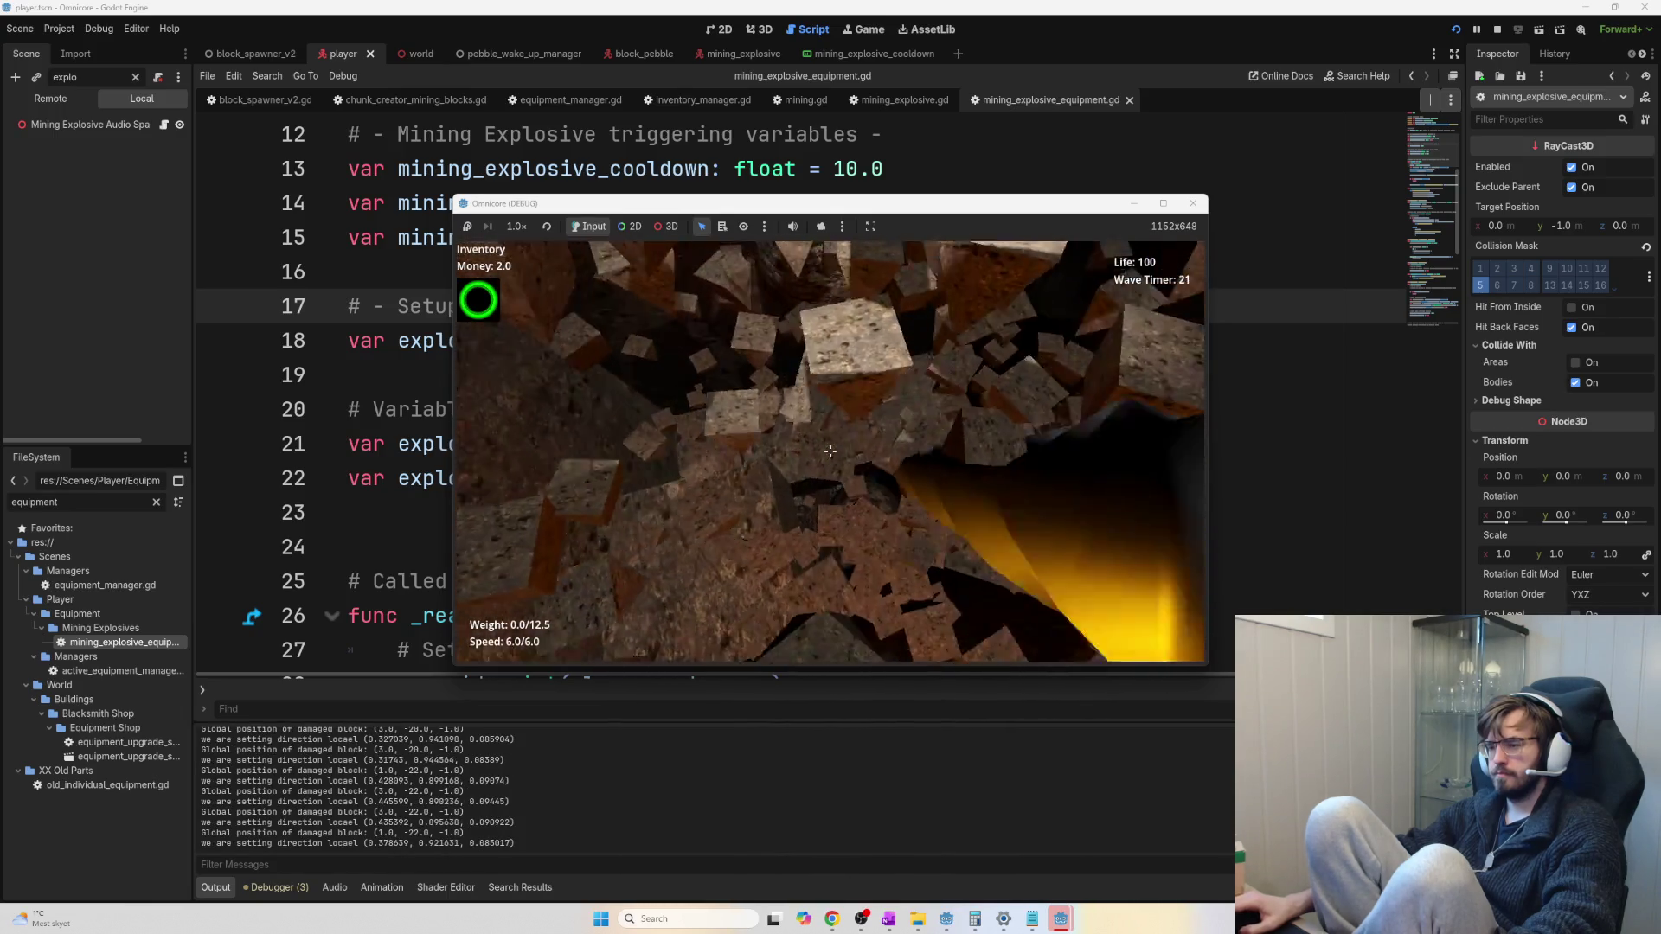
click(830, 451)
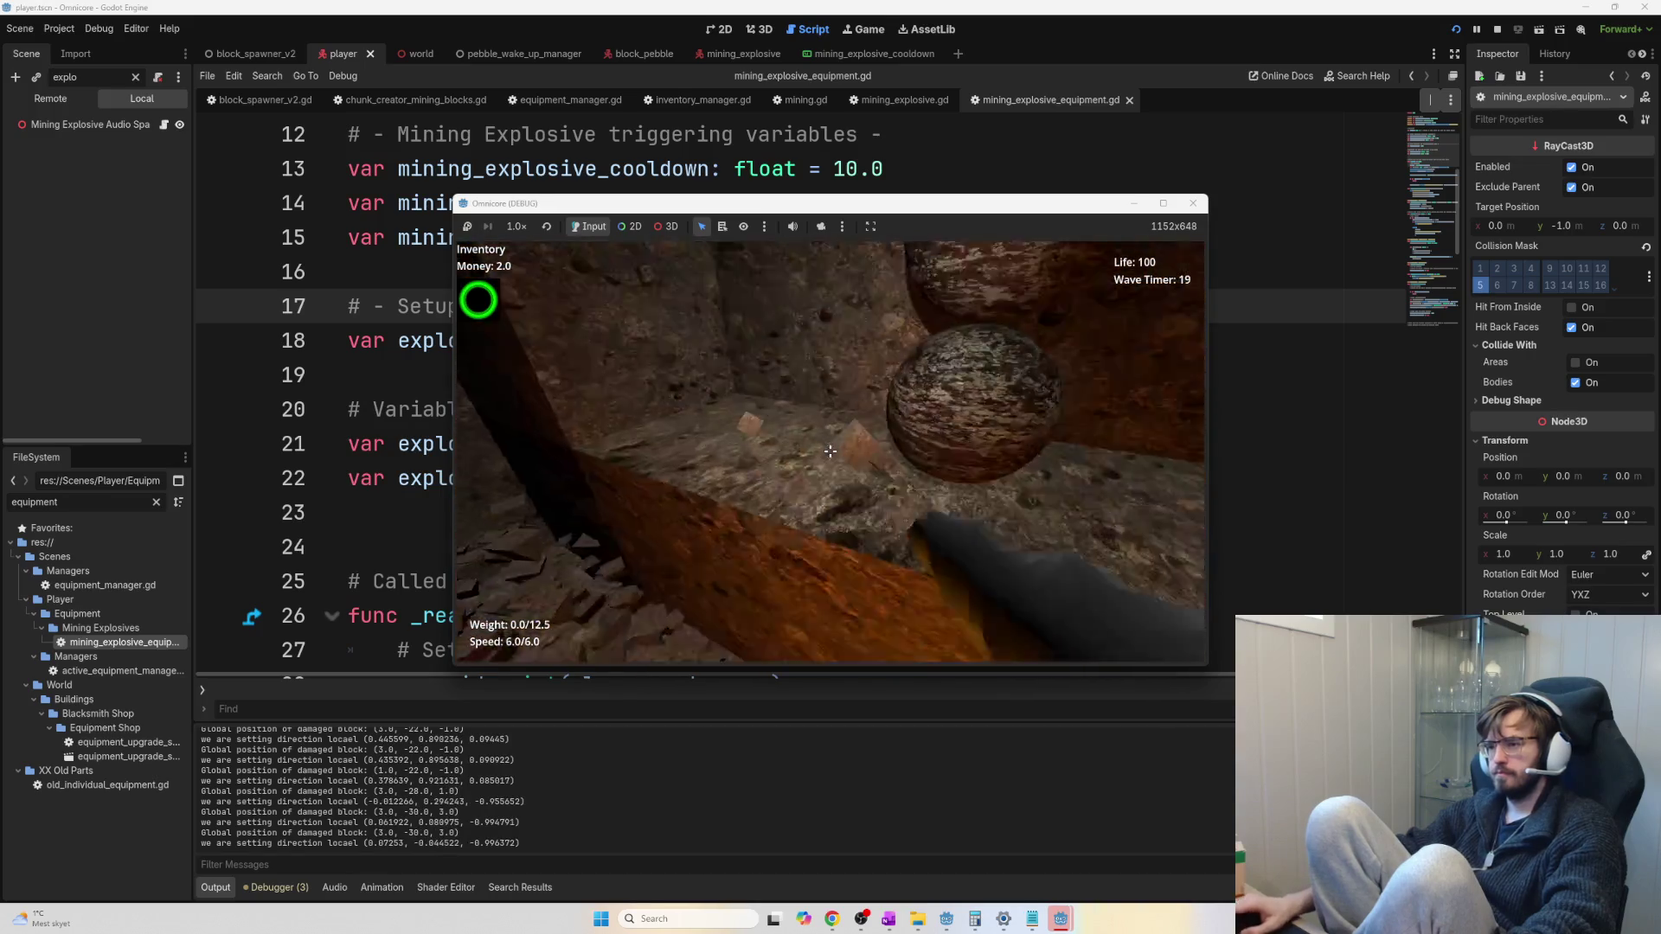
click(830, 451)
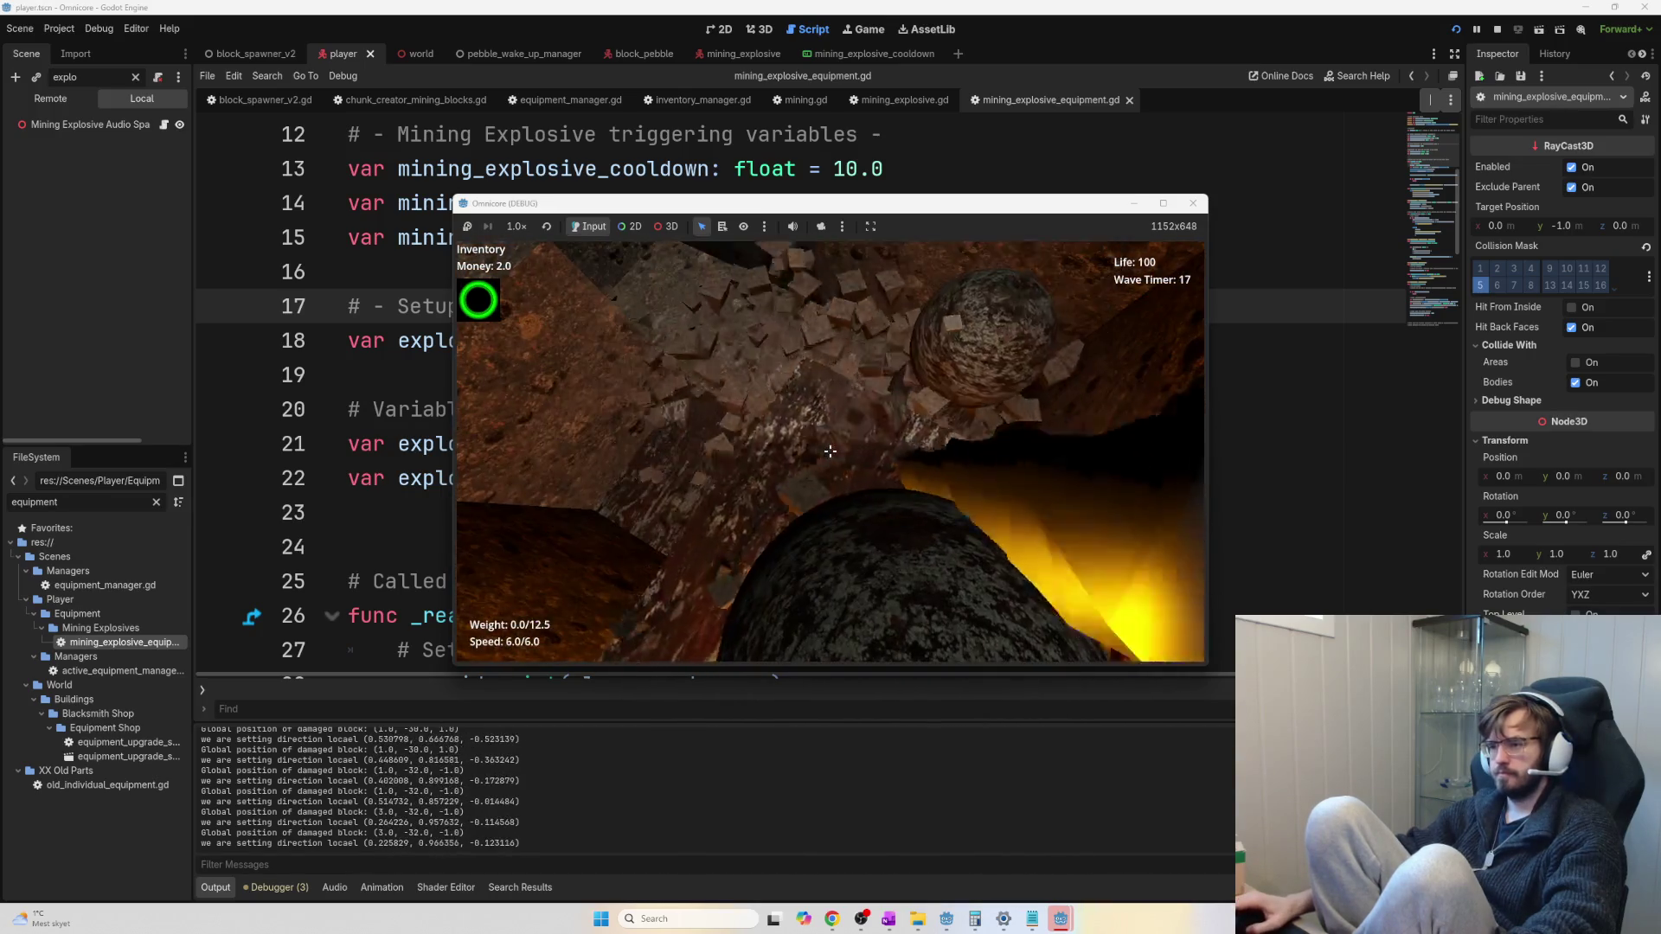
click(830, 450)
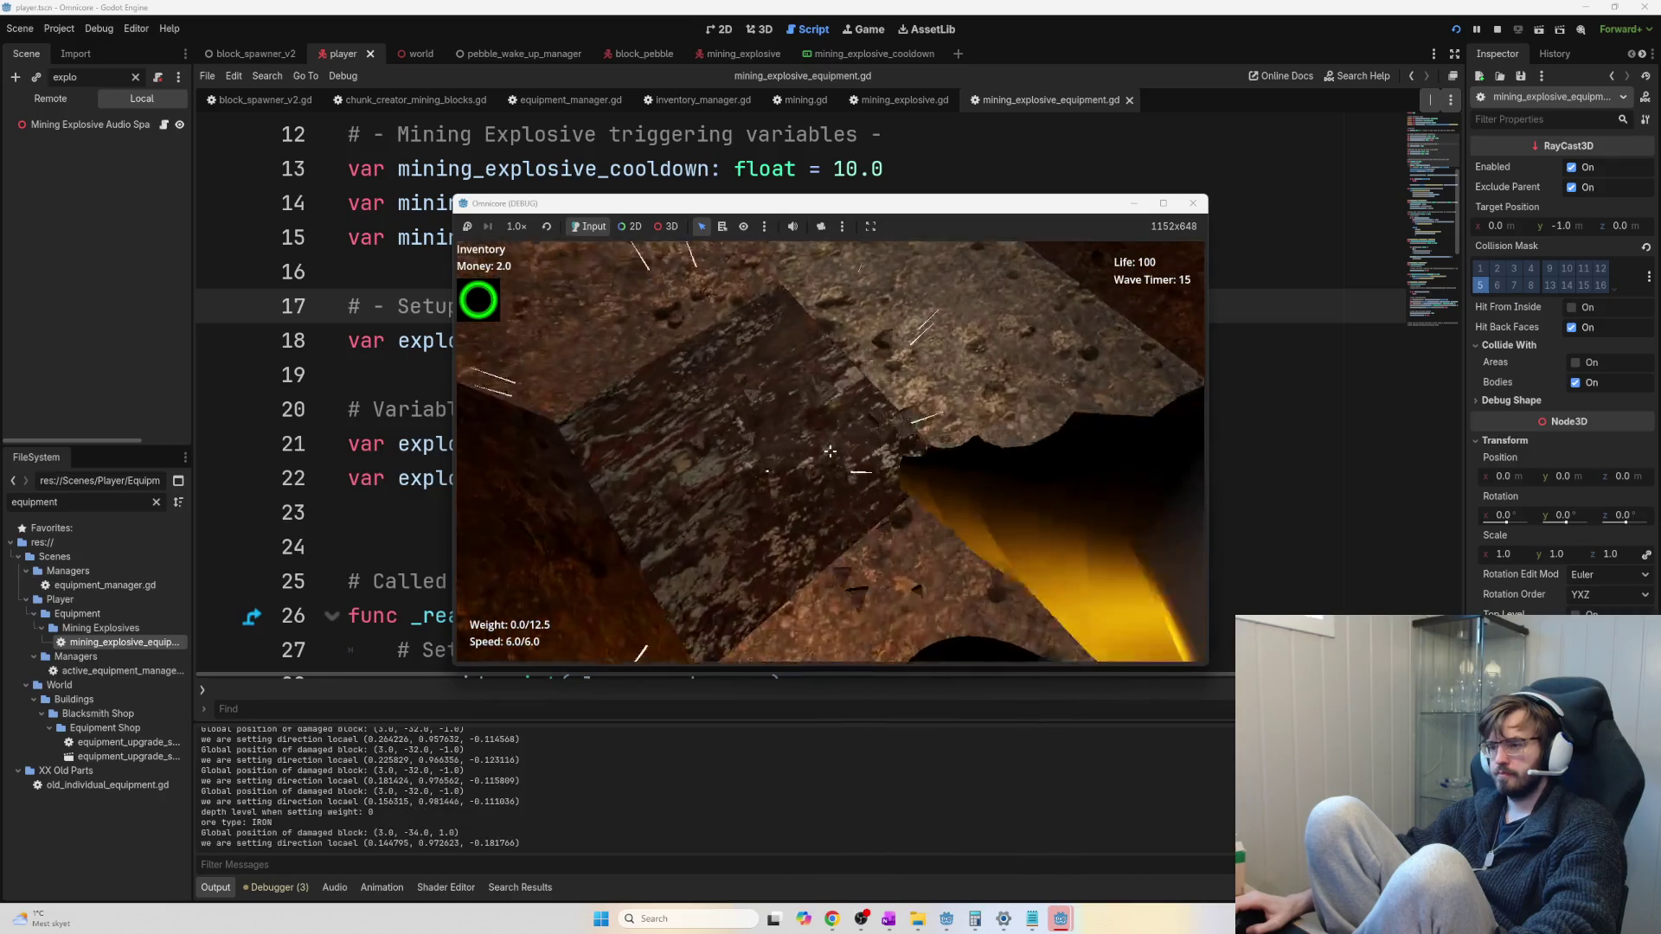
click(830, 451)
key(e)
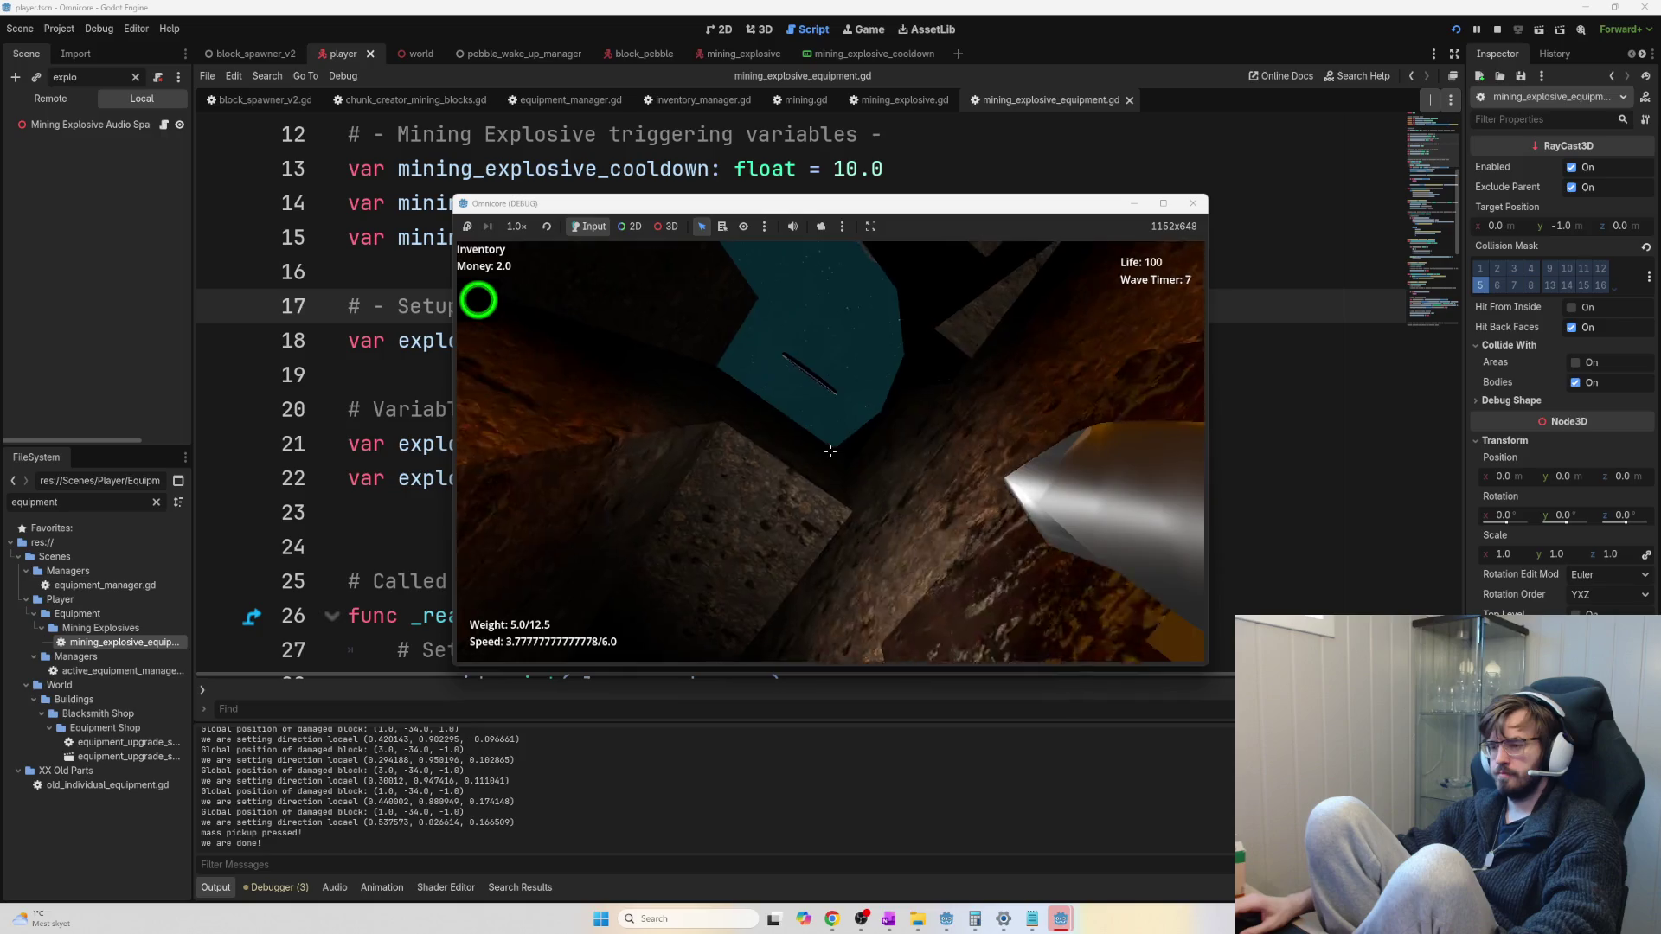
click(830, 451)
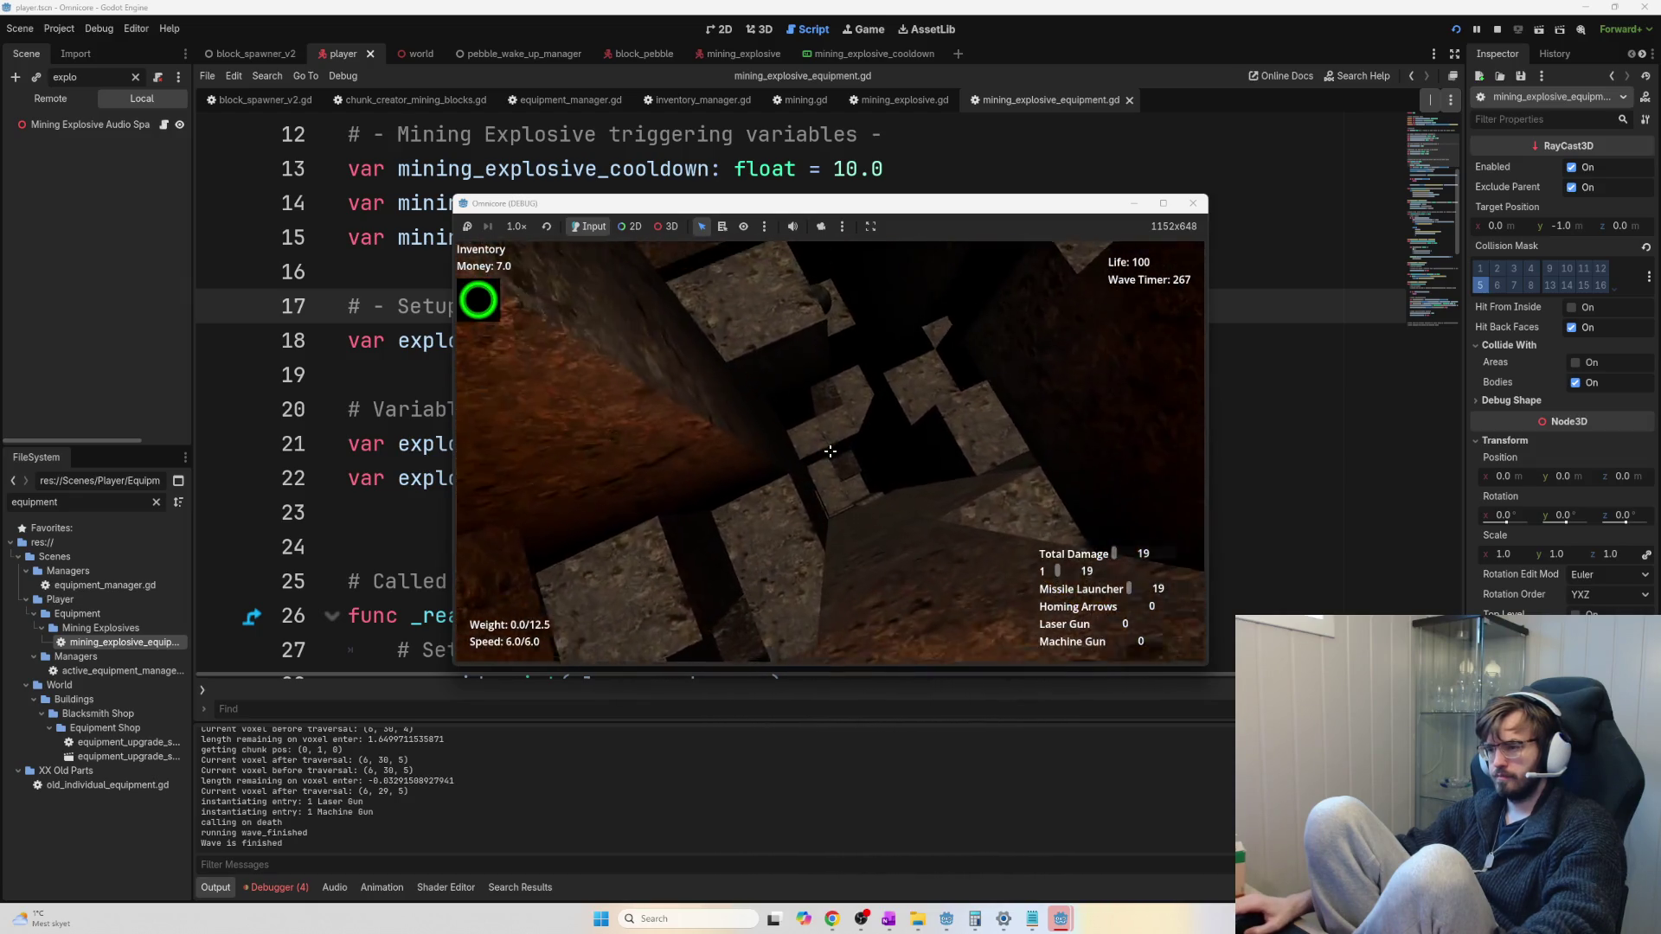
Blast the rock wall block by block and gather the freed ore spheres
click(830, 451)
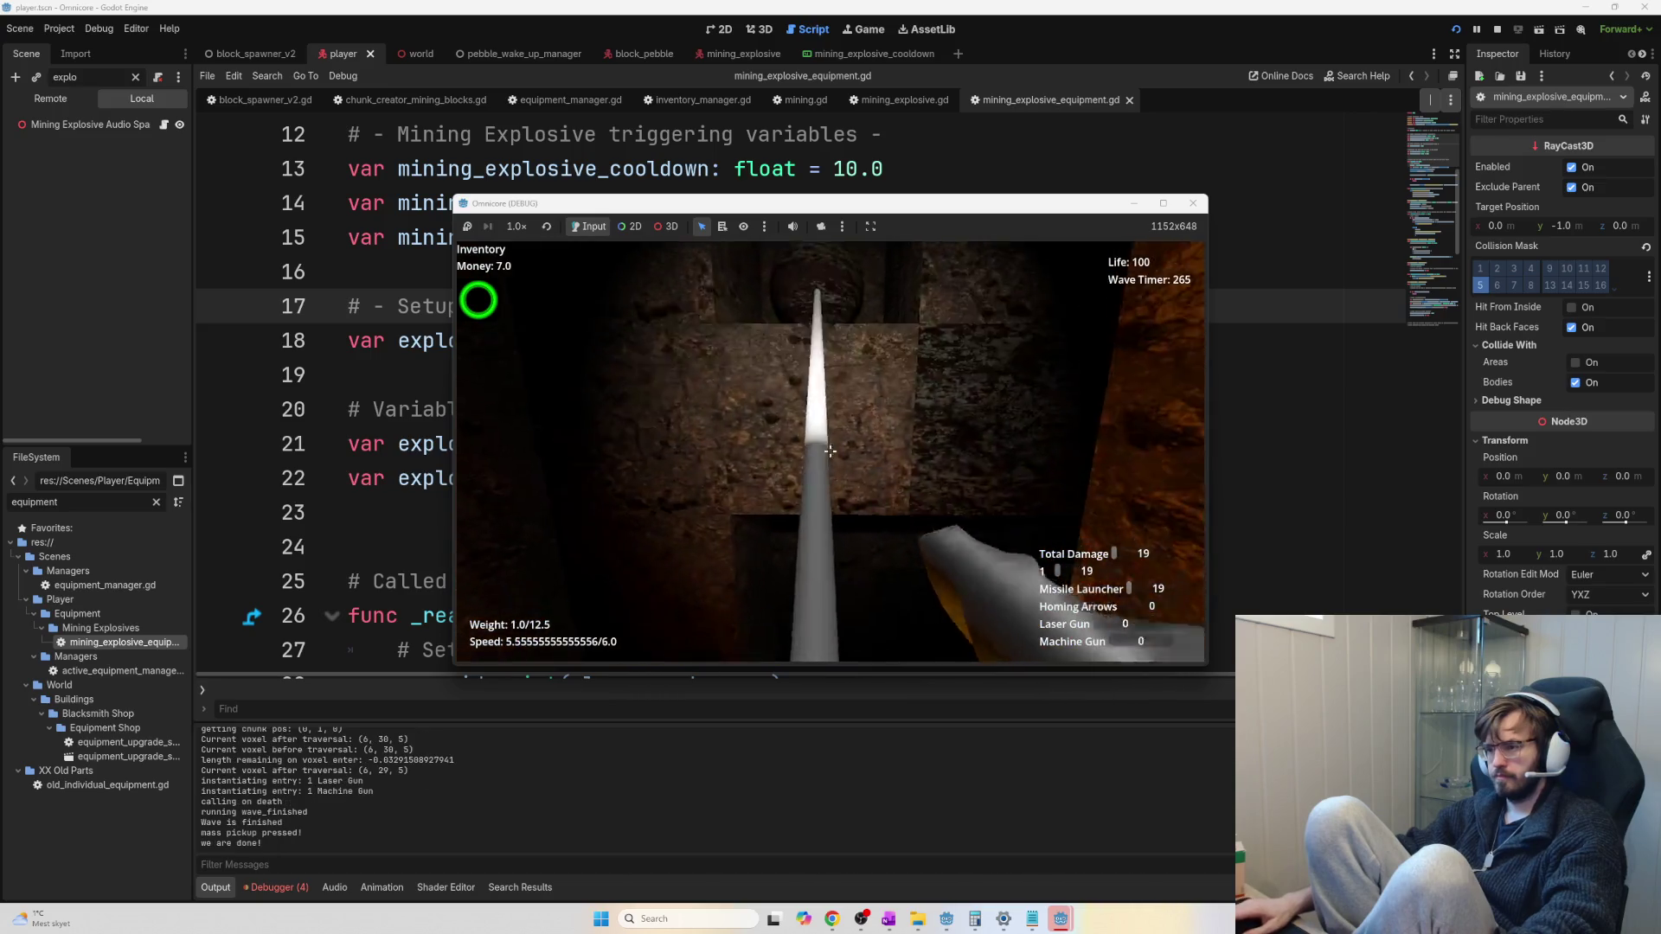
click(830, 450)
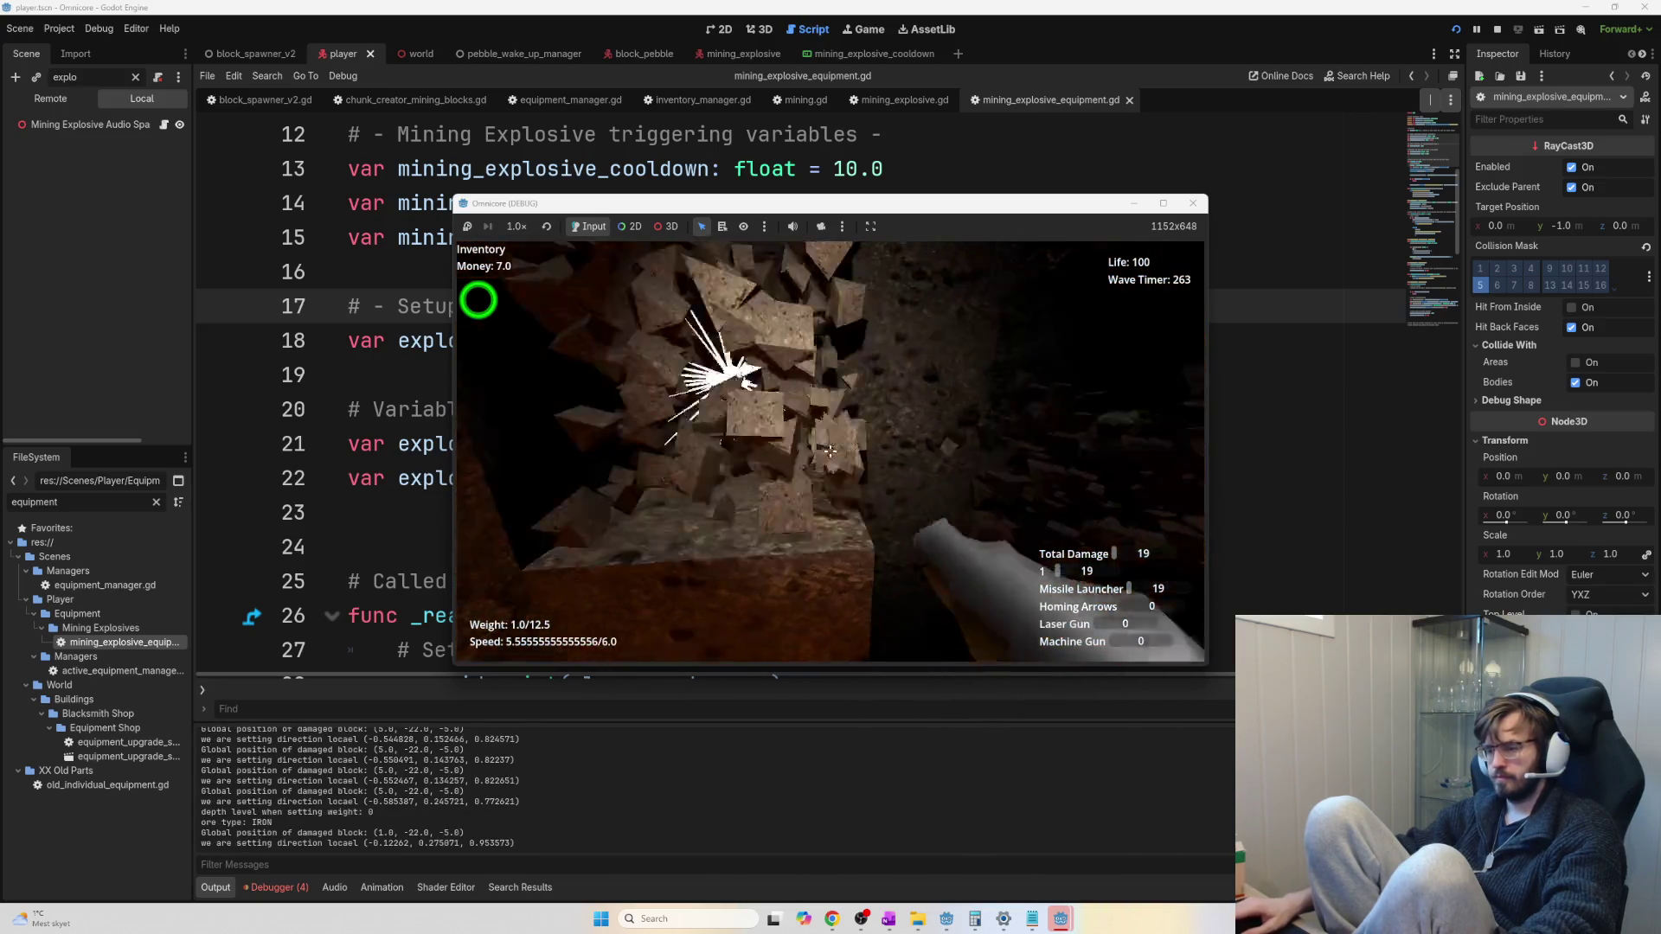
click(830, 451)
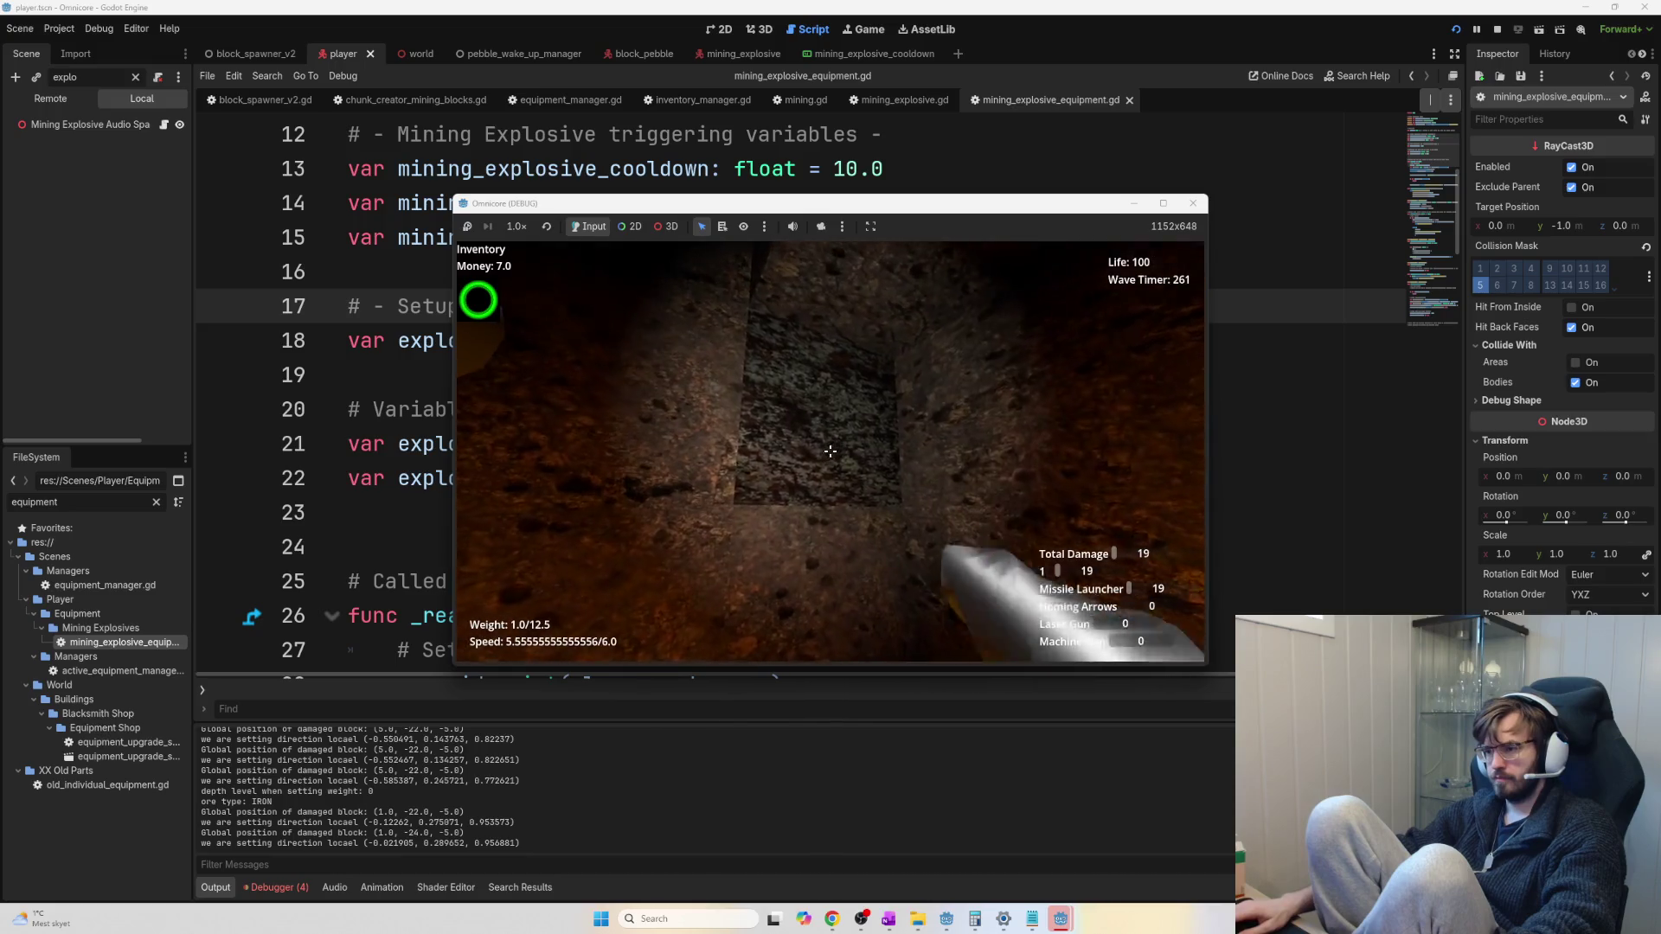
key(w)
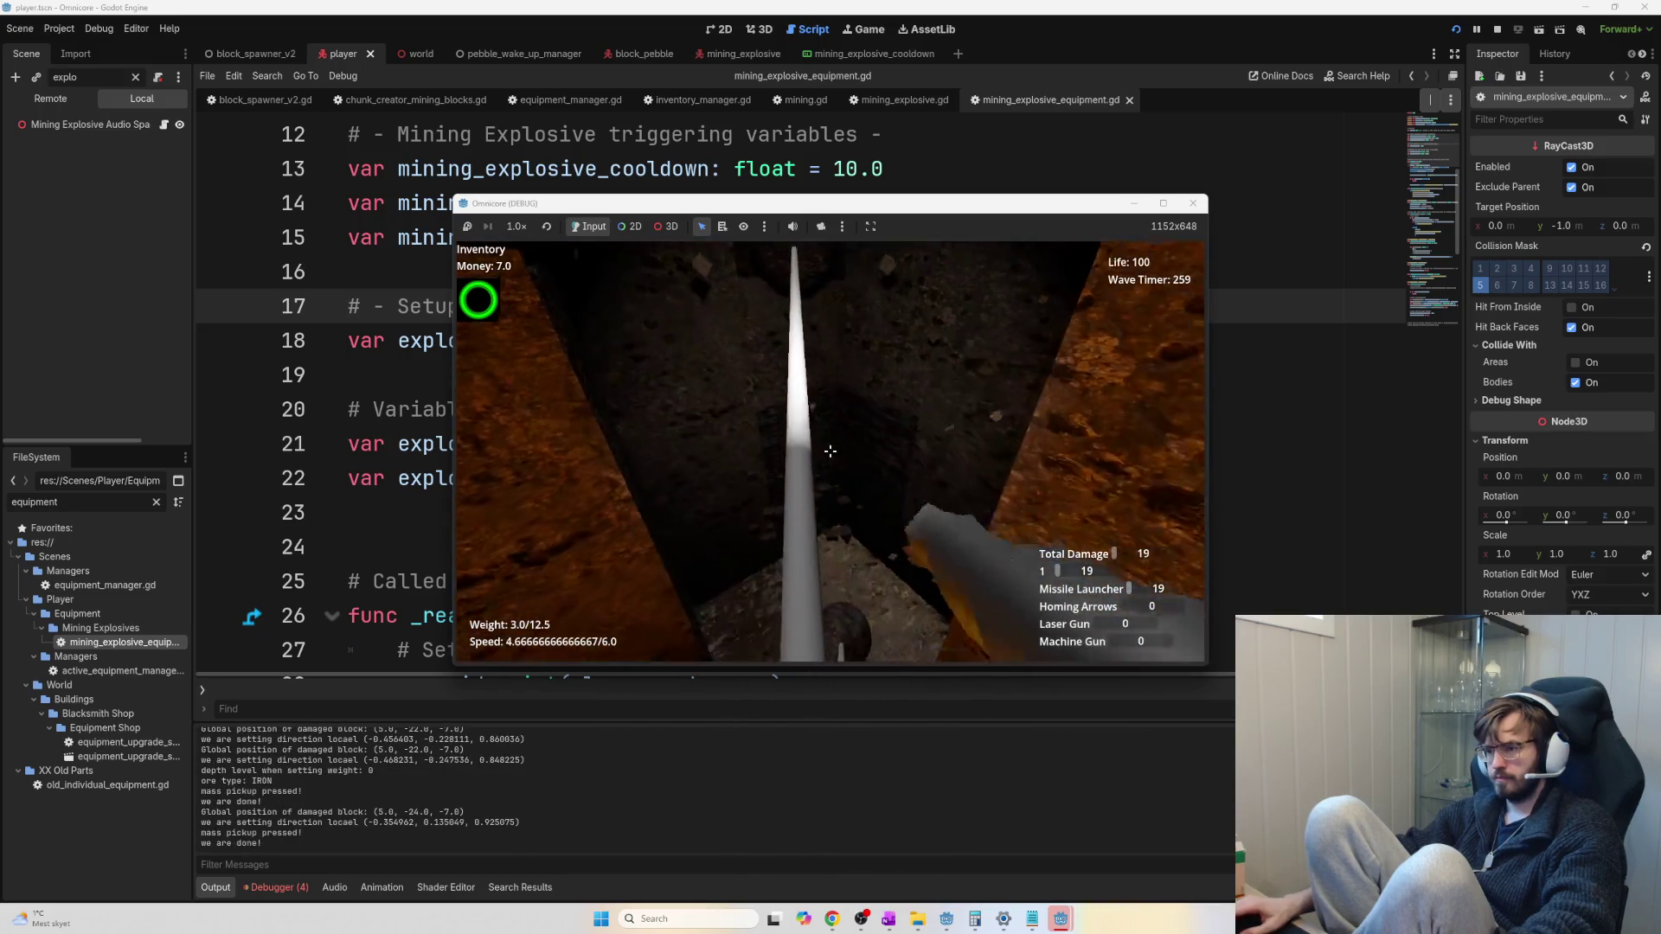
click(829, 451)
key(e)
click(830, 451)
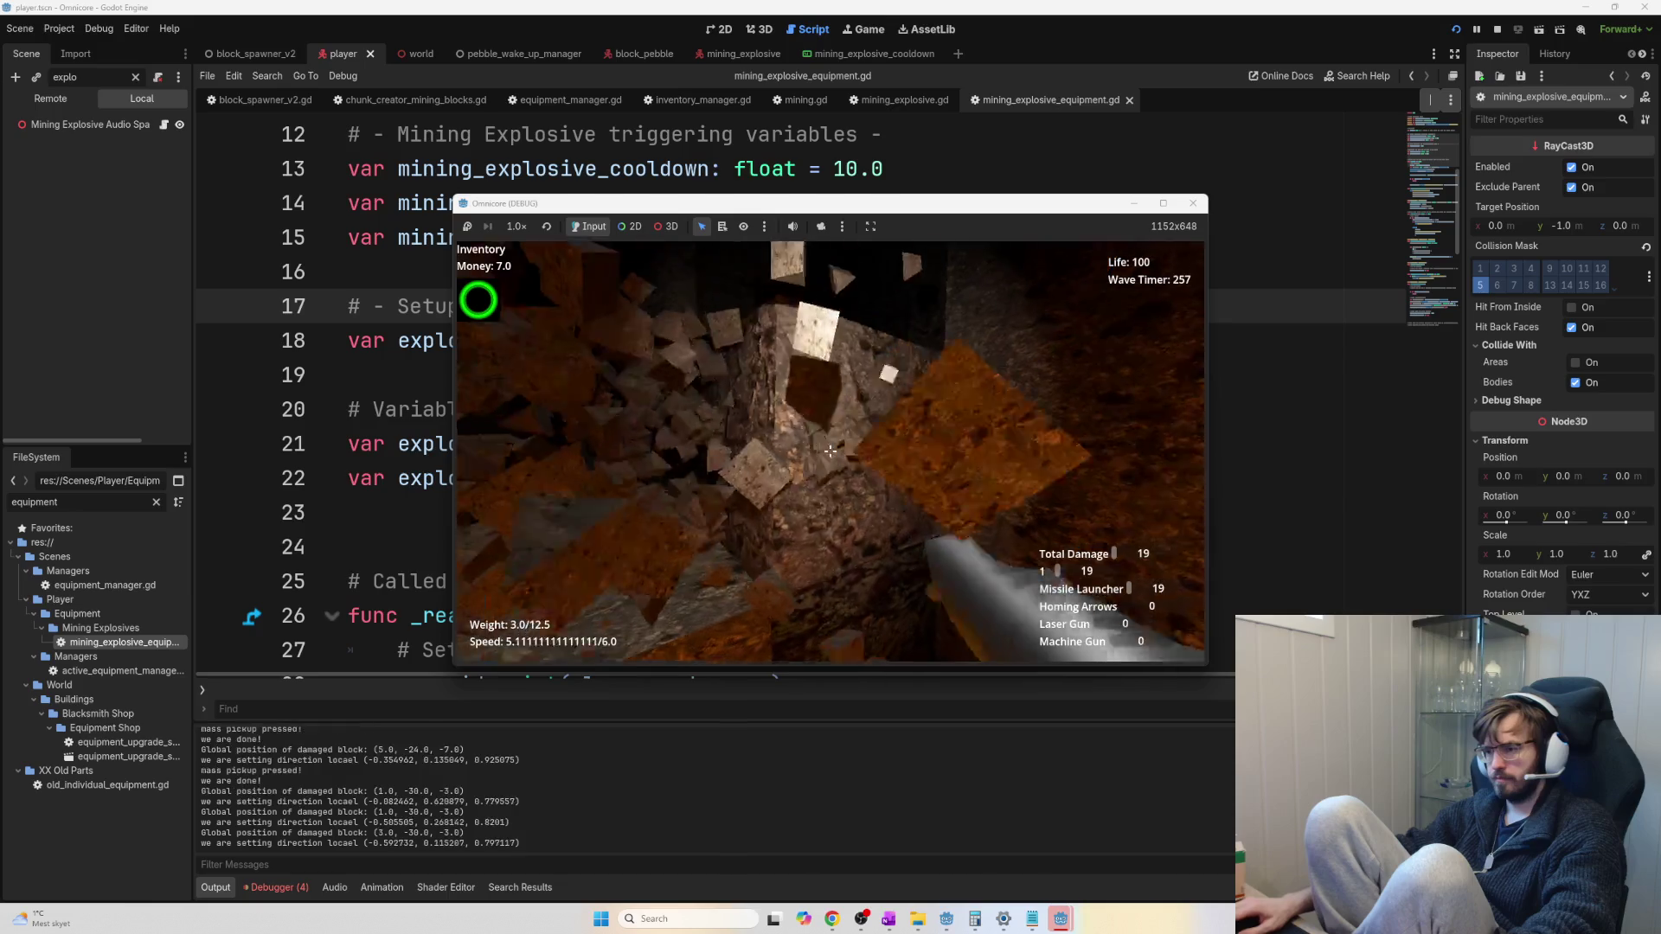
key(e)
key(e)
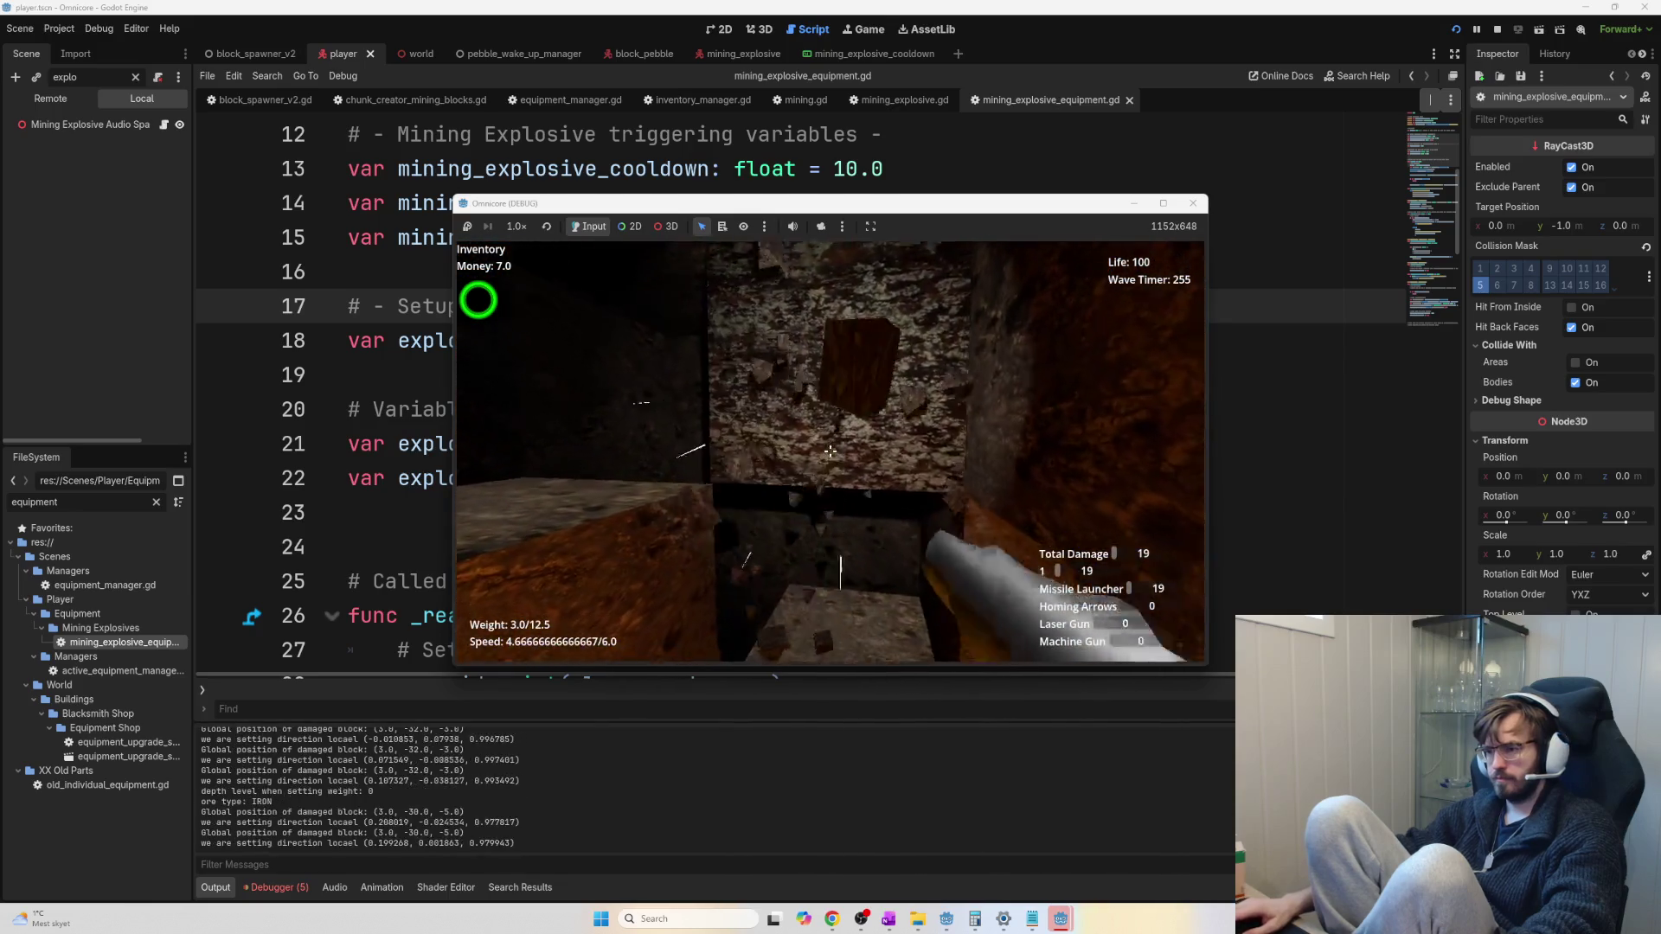
click(829, 451)
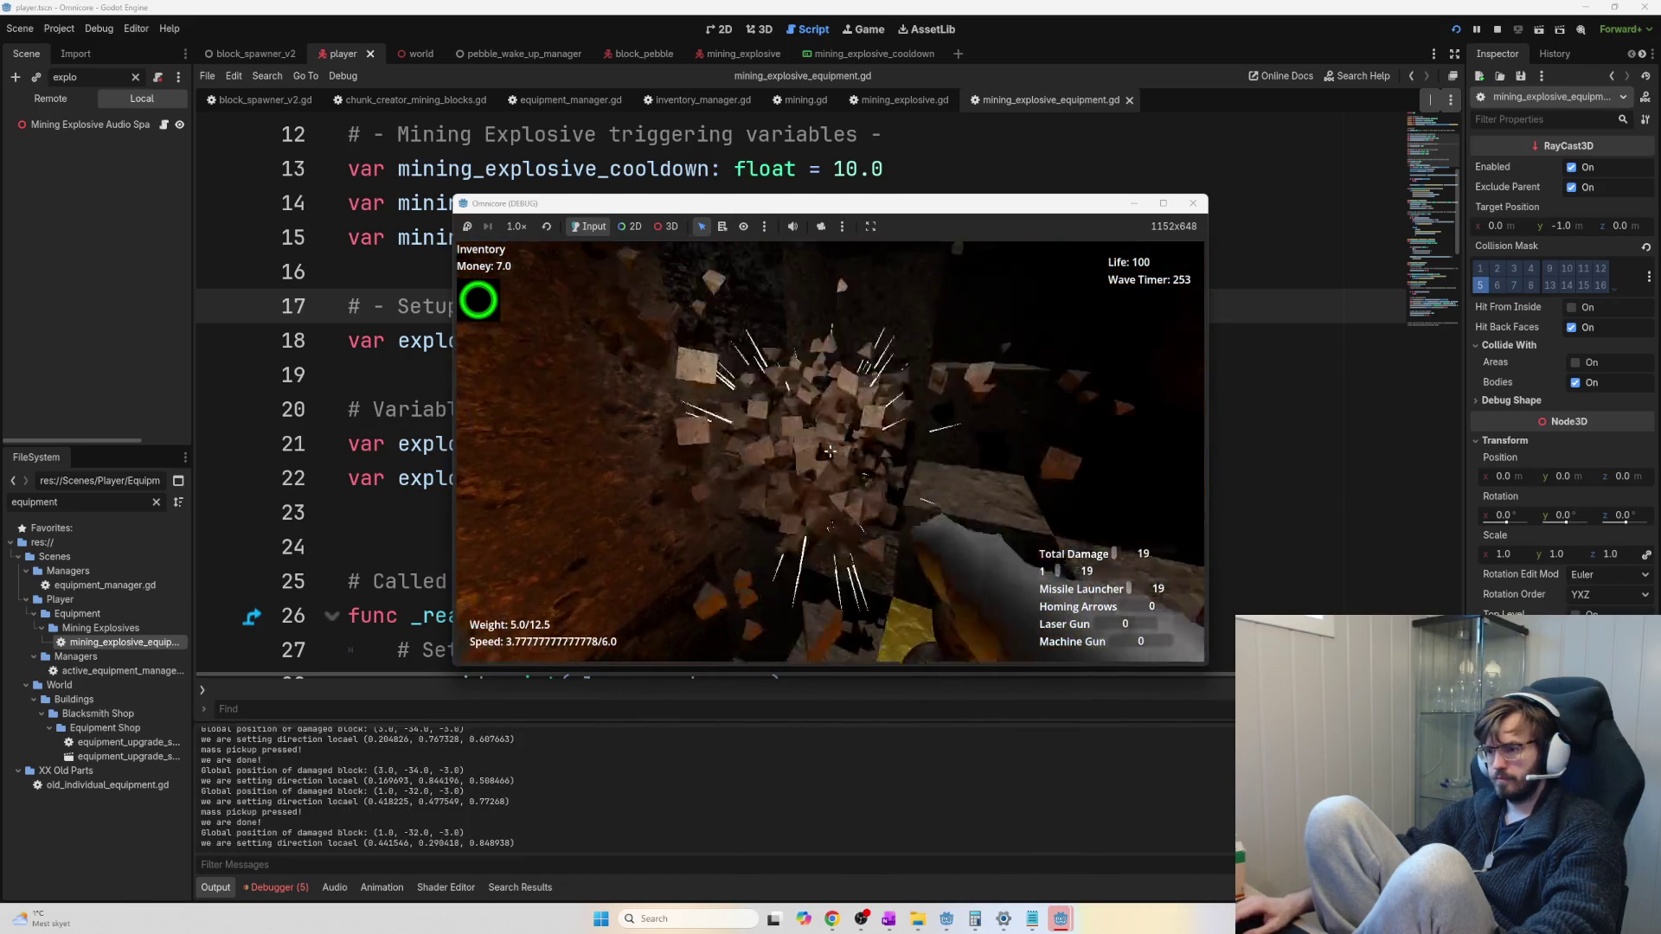
key(e)
key(e)
key(e)
Mine the gold block and nearby iron rock, collecting ore up to 10.0/12.5 weight
key(w)
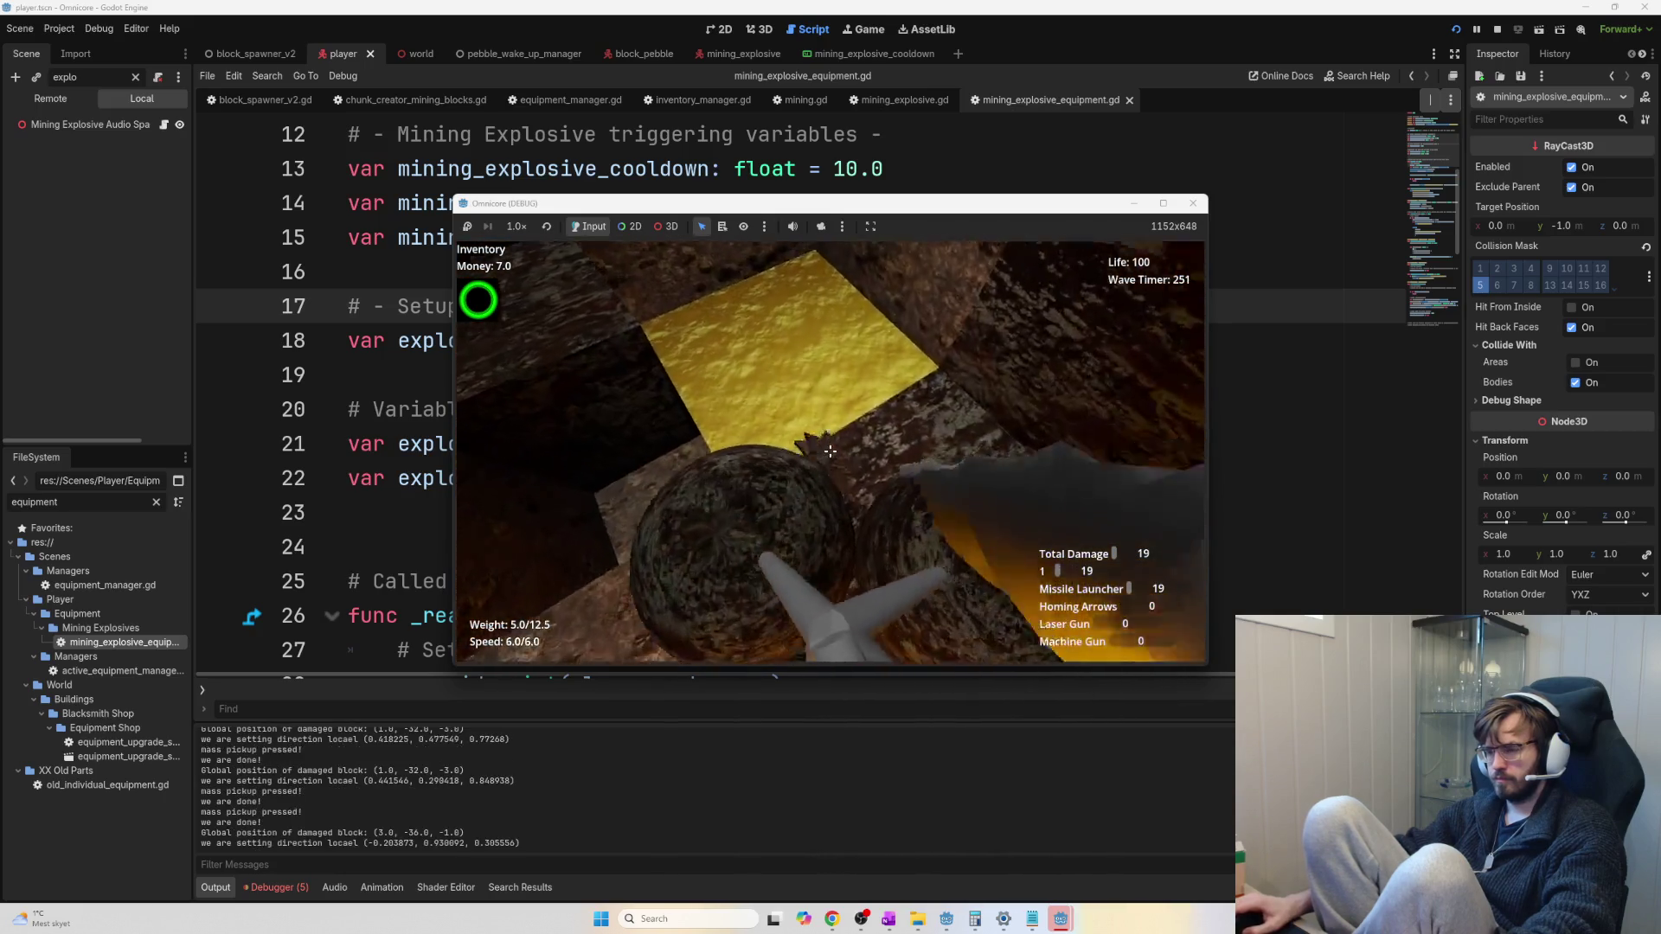
click(830, 450)
key(e)
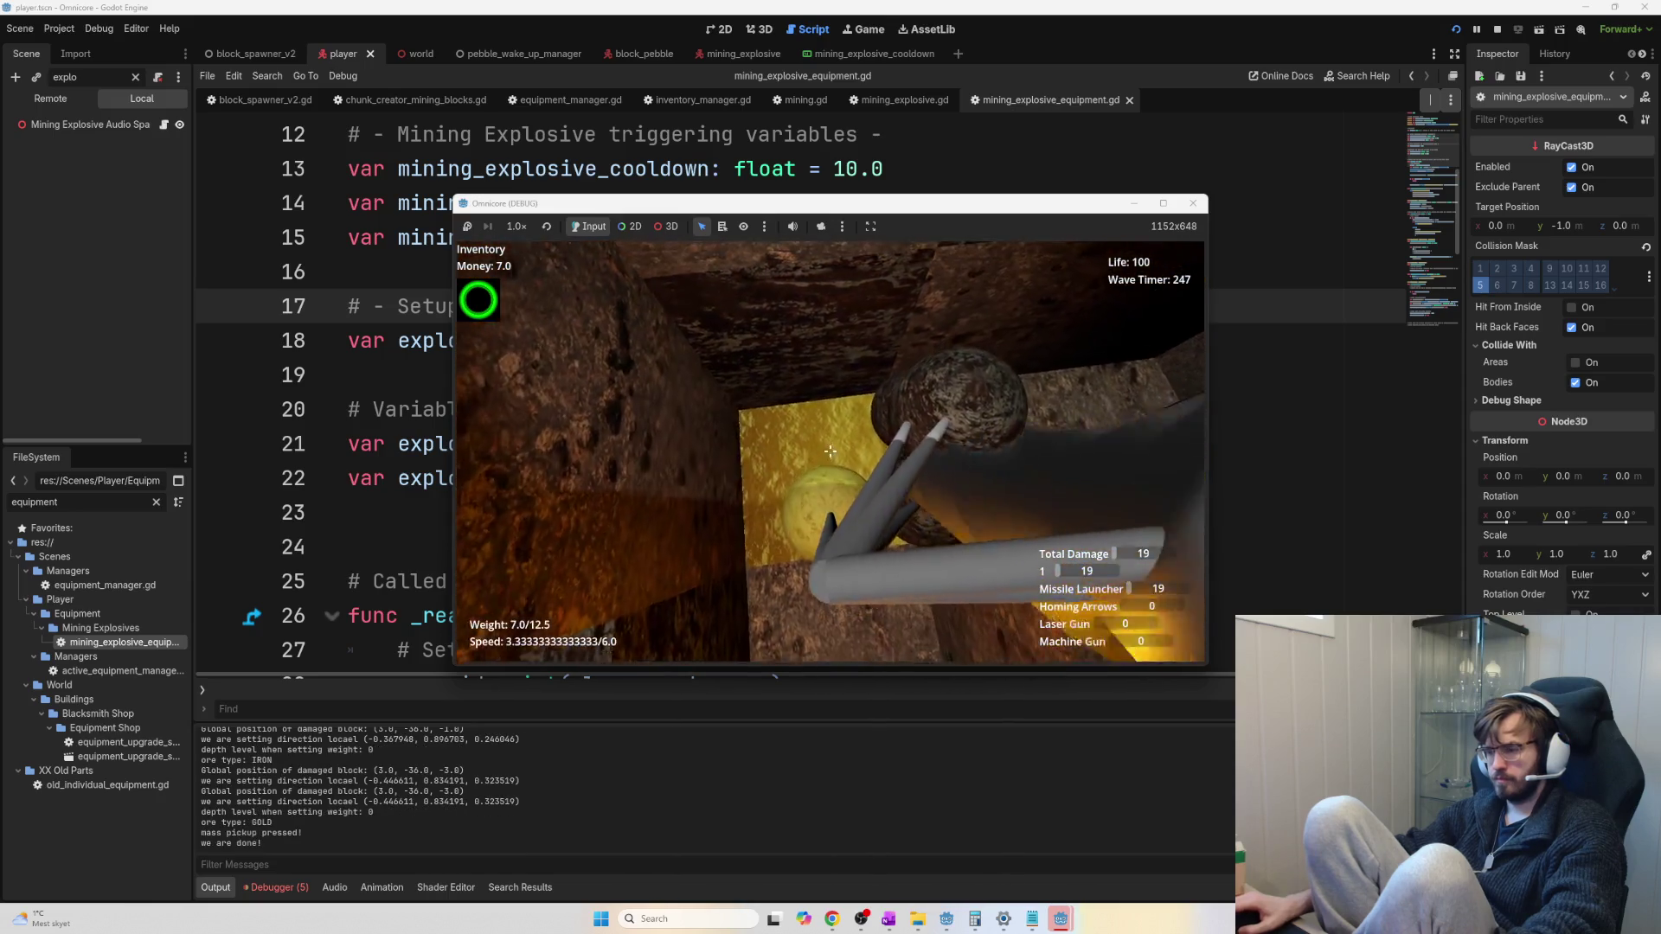
click(830, 451)
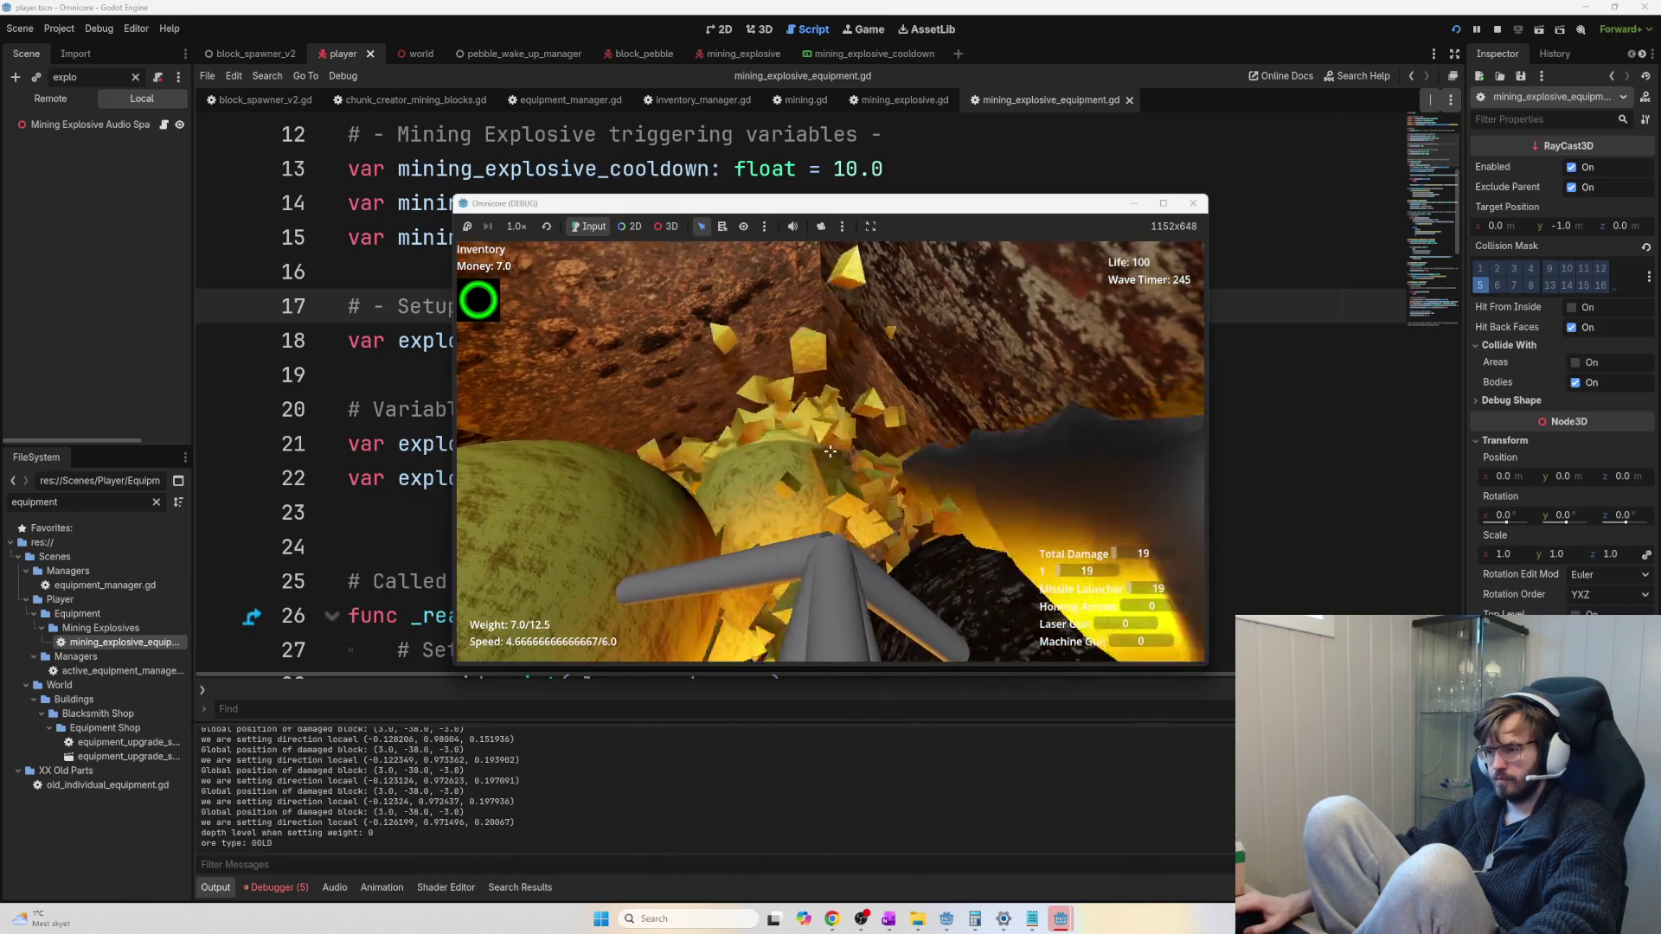
click(830, 451)
click(829, 451)
key(e)
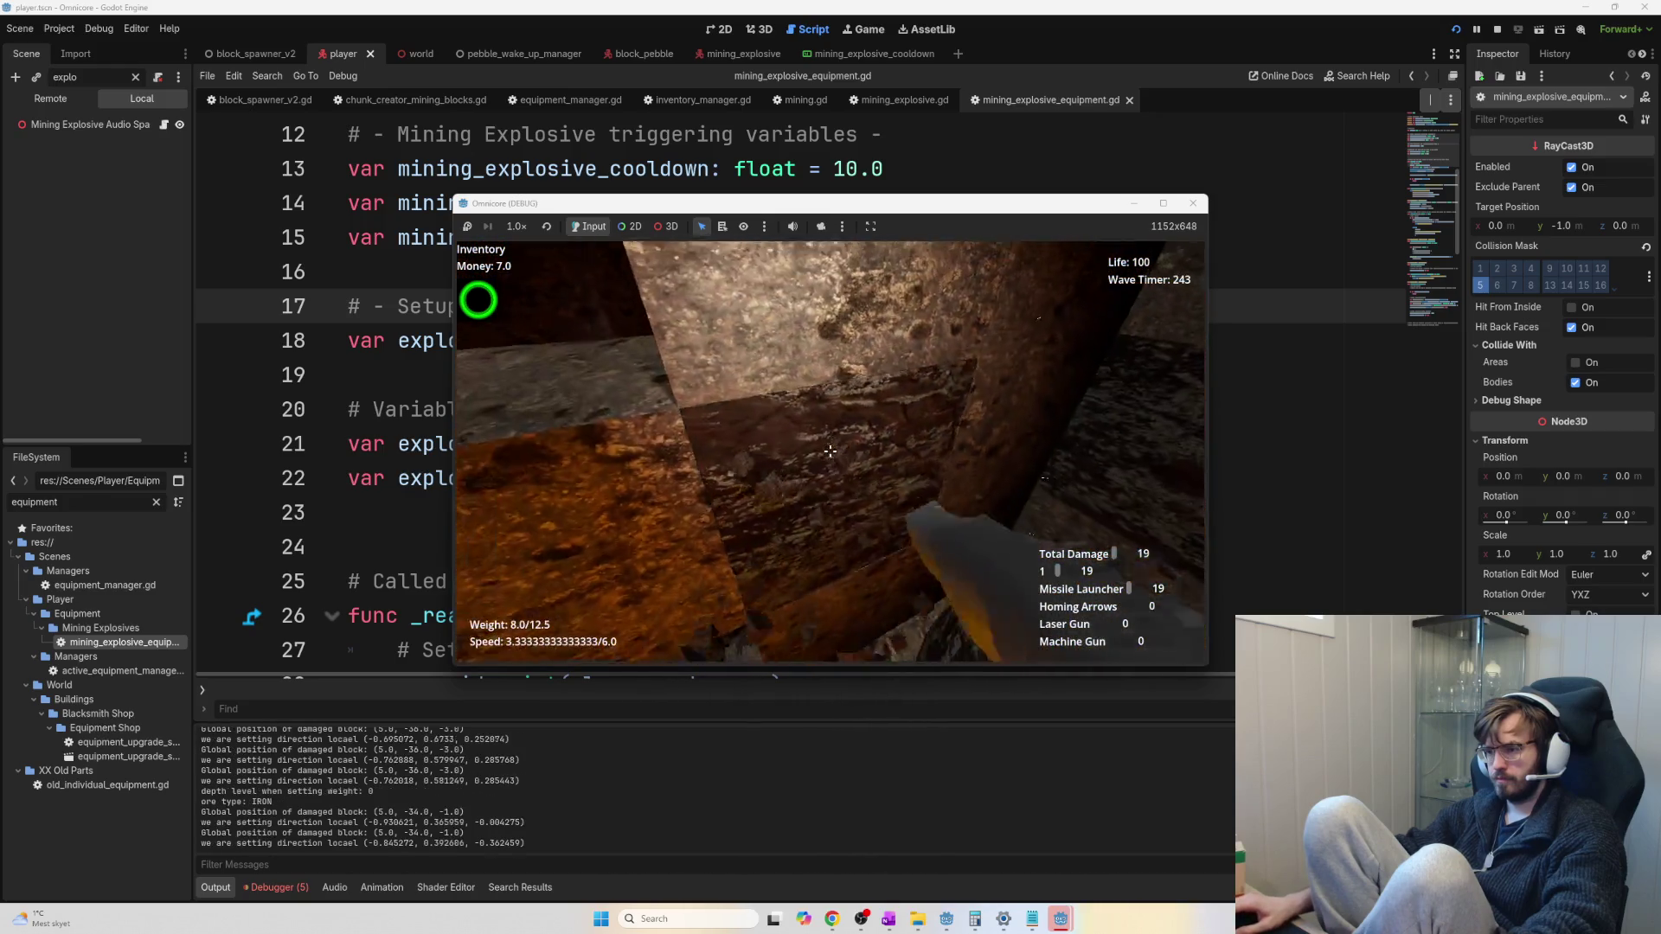
key(e)
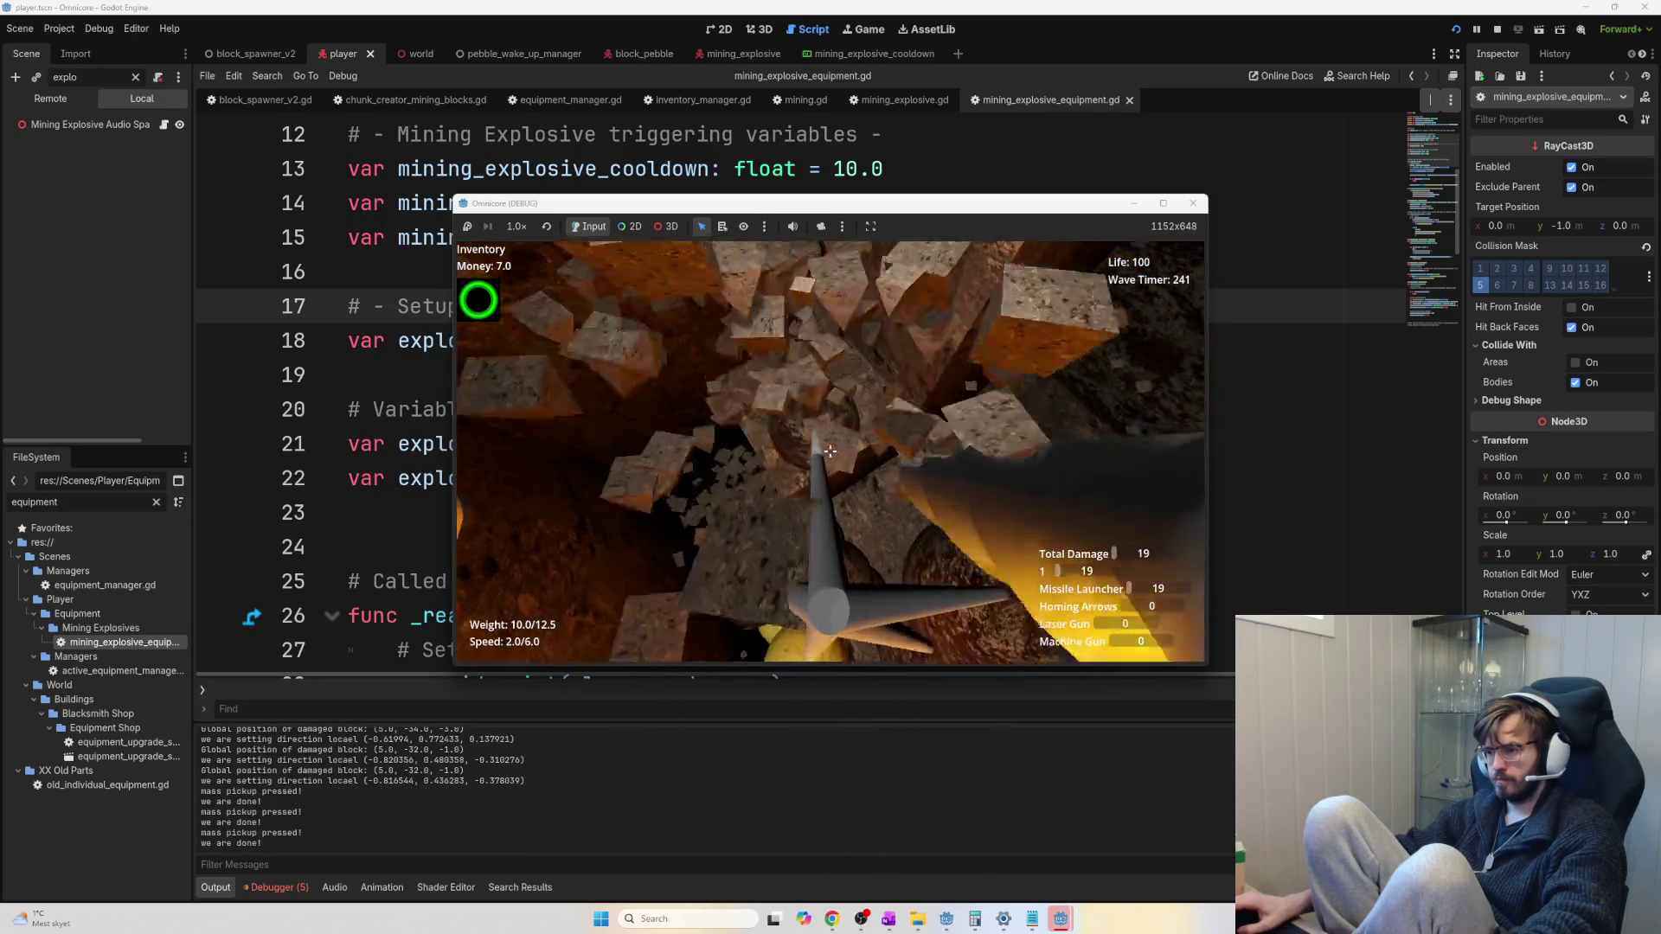
click(830, 451)
click(829, 451)
click(829, 451)
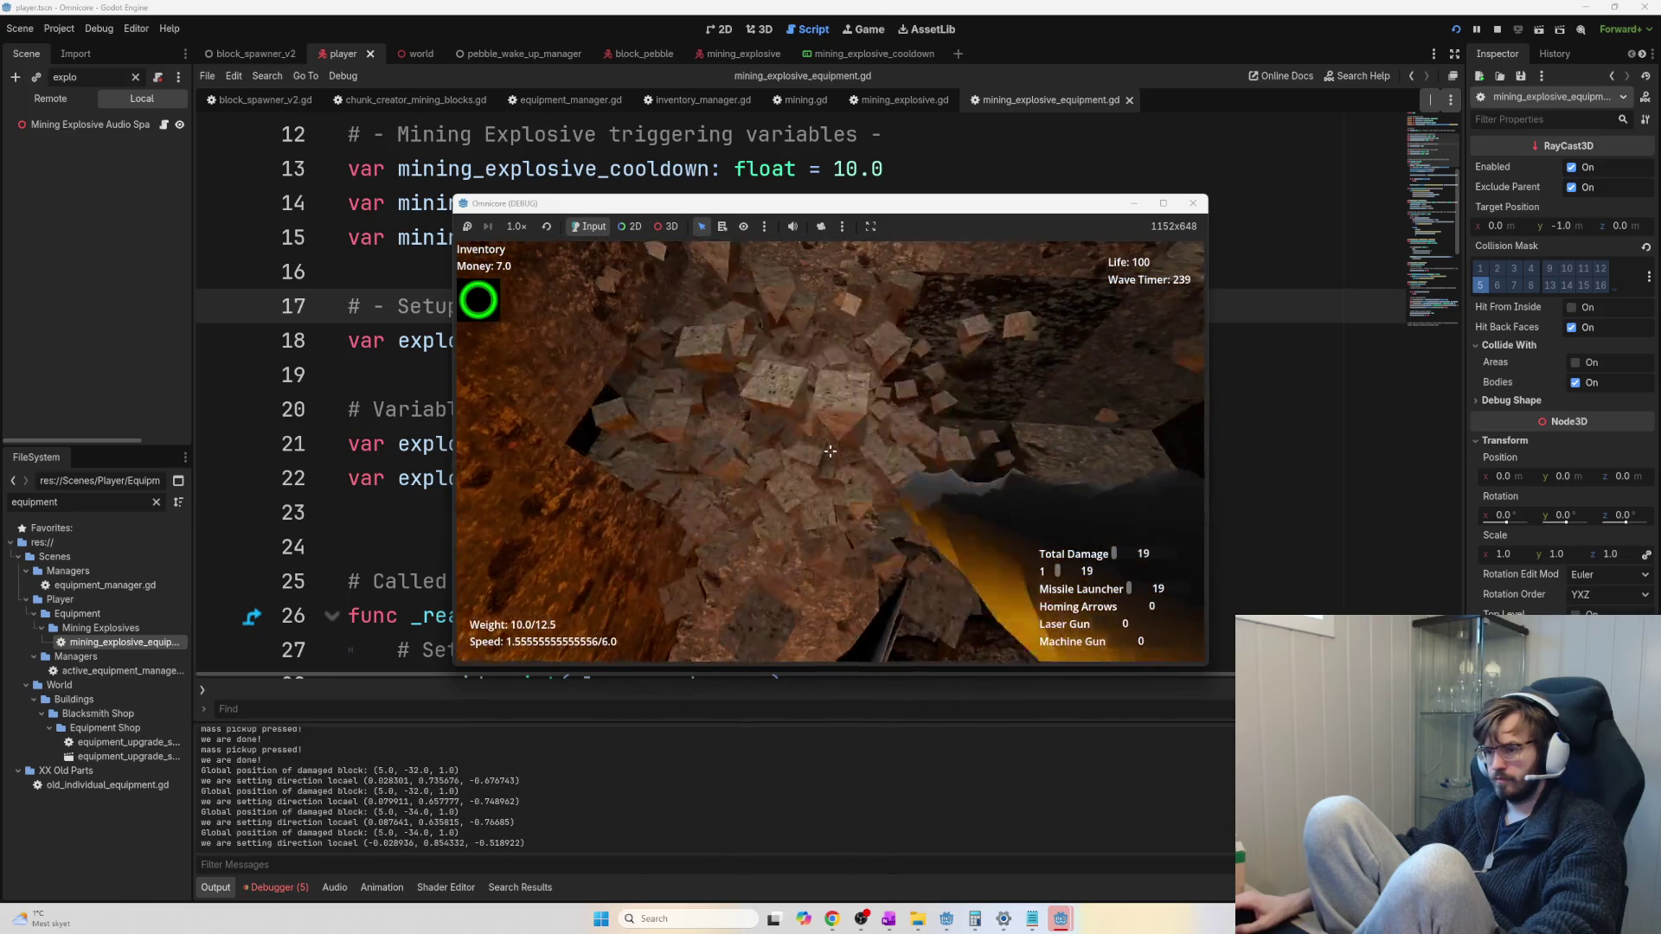
click(830, 451)
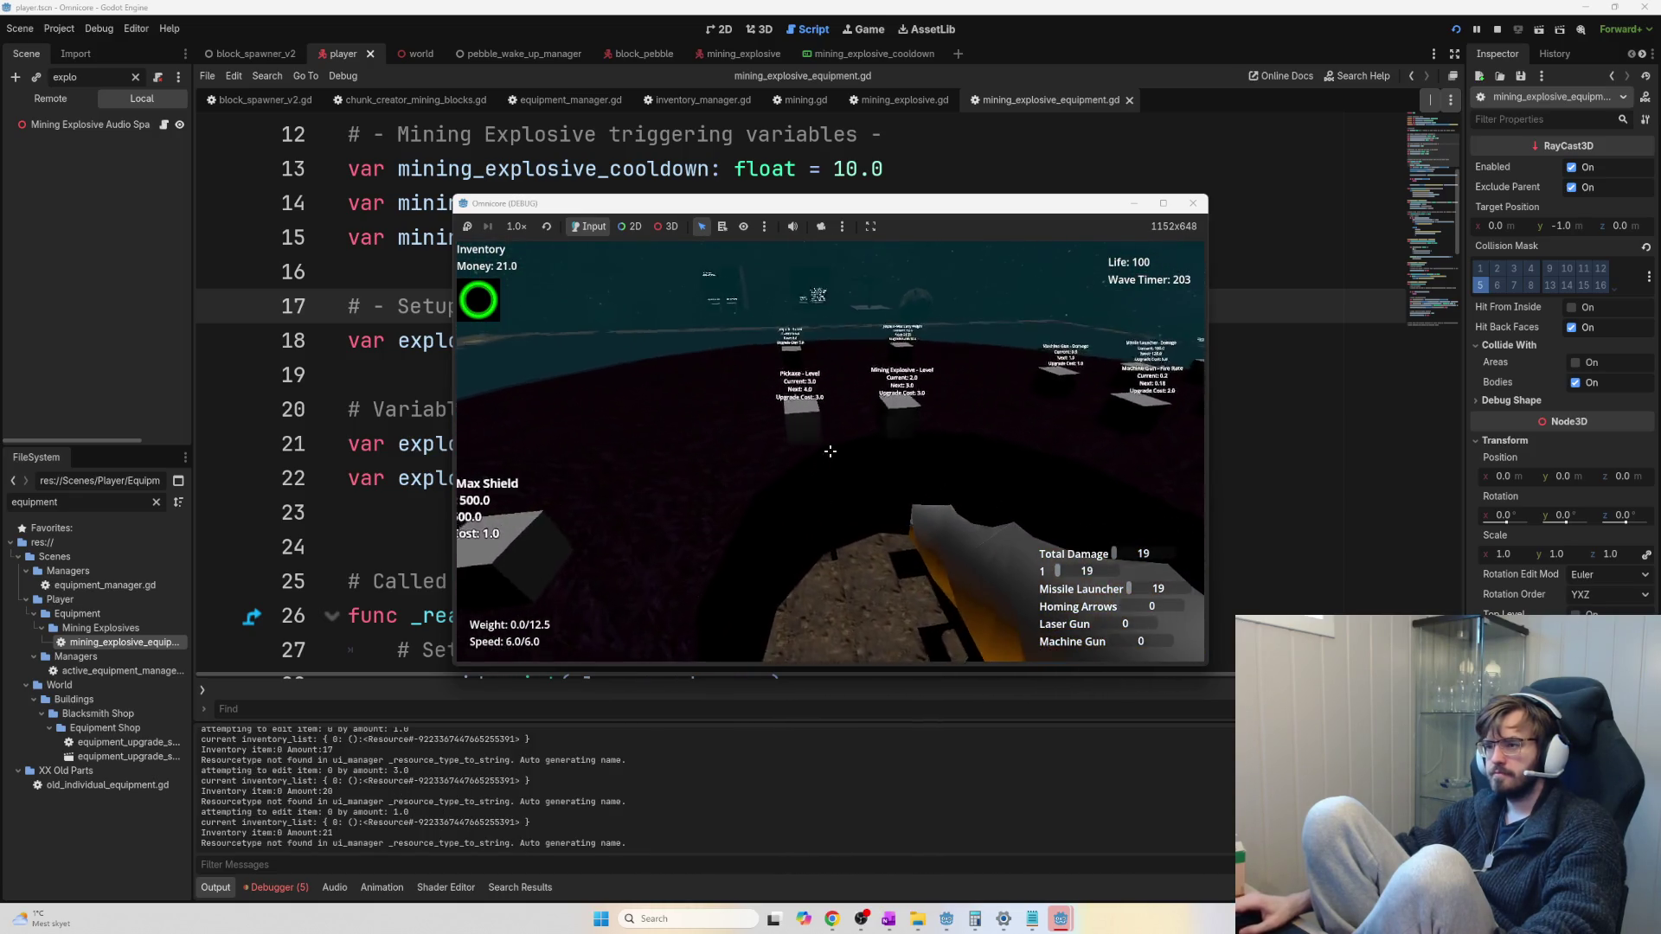
Buy the Mining Explosive upgrade to level 5, then jetpack down and drop an explosive into the shaft
key(e)
key(e)
key(e)
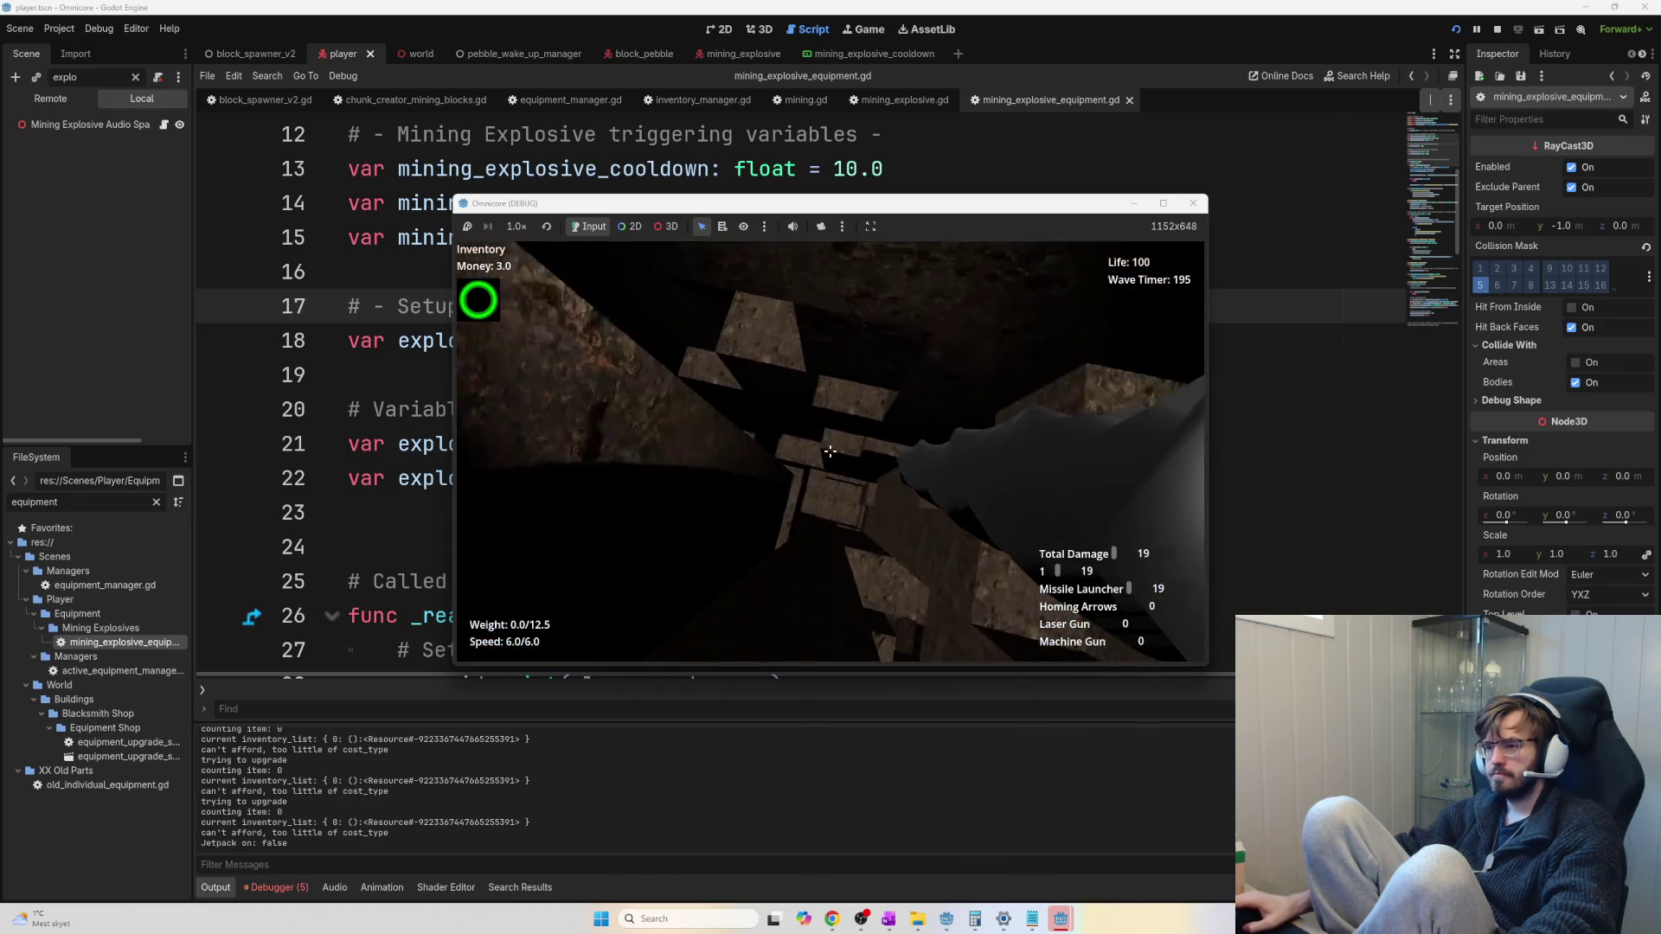
key(space)
click(831, 450)
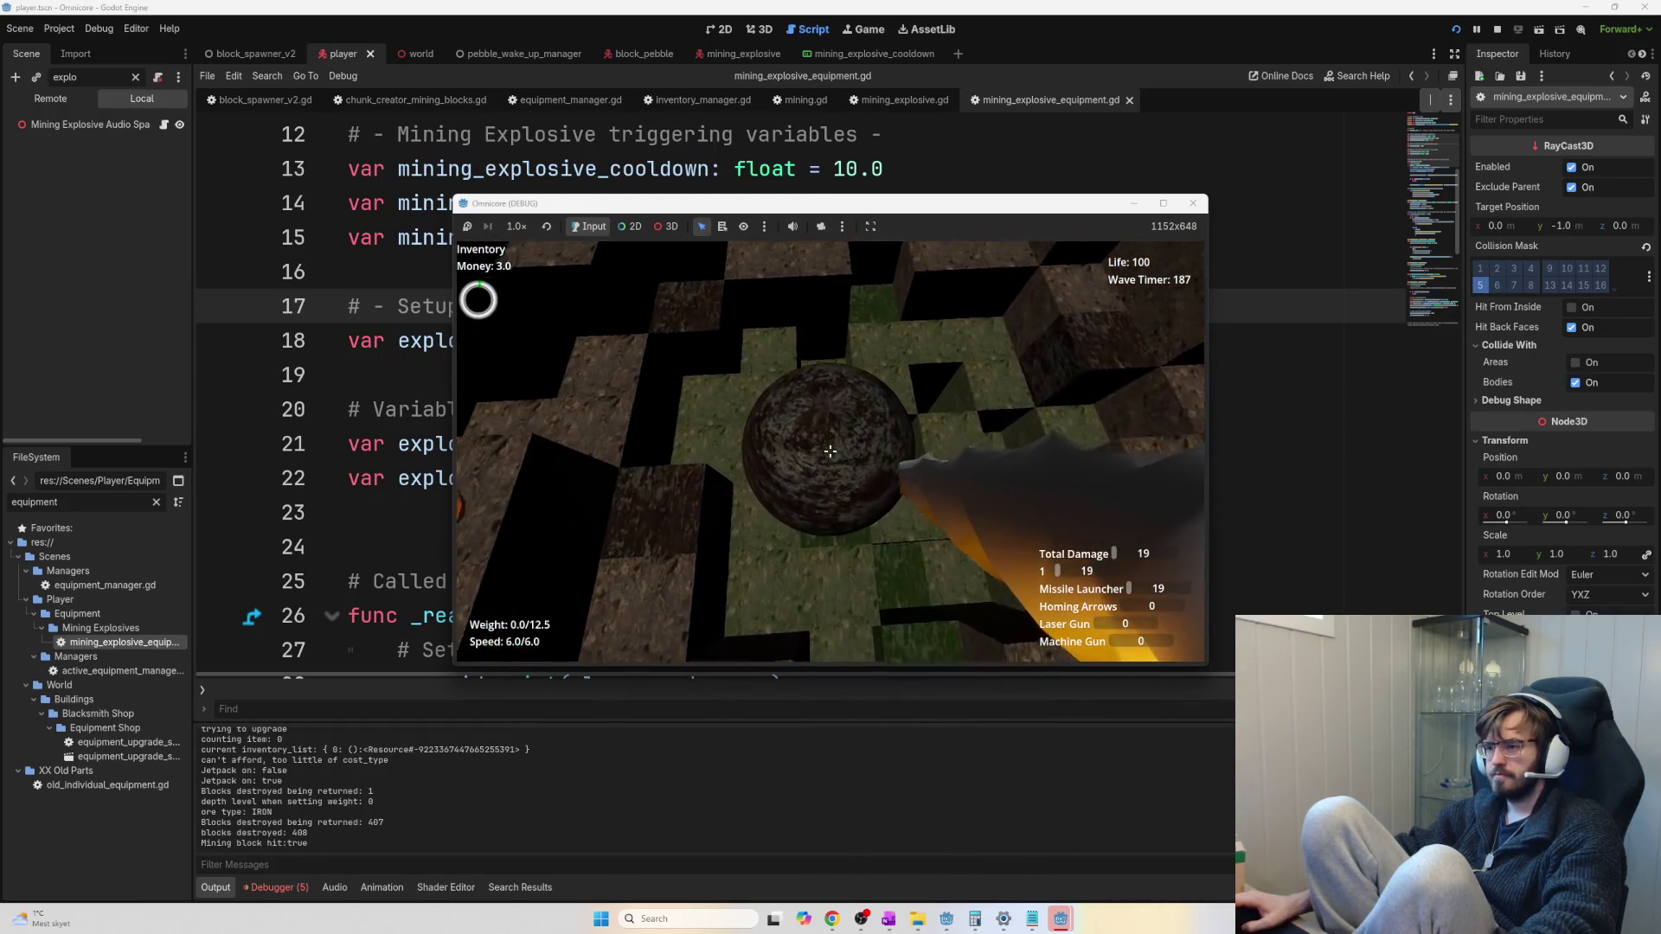
Pick up and throw the explosive sphere, then mine the gold block and collect its fragments
key(e)
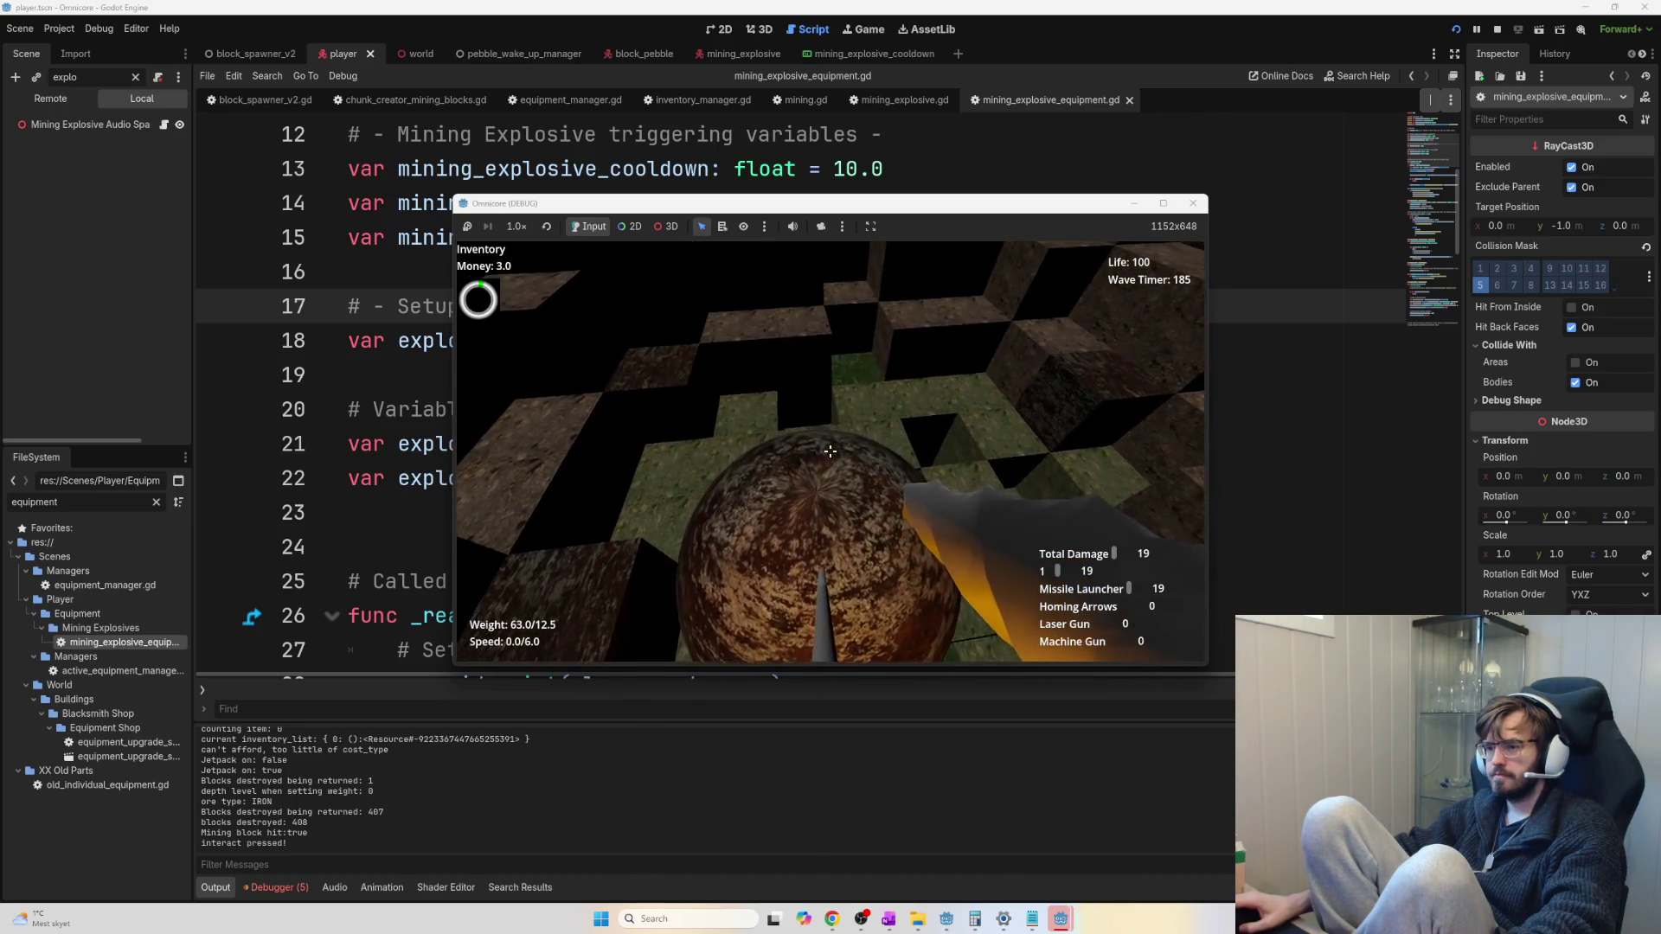
click(830, 451)
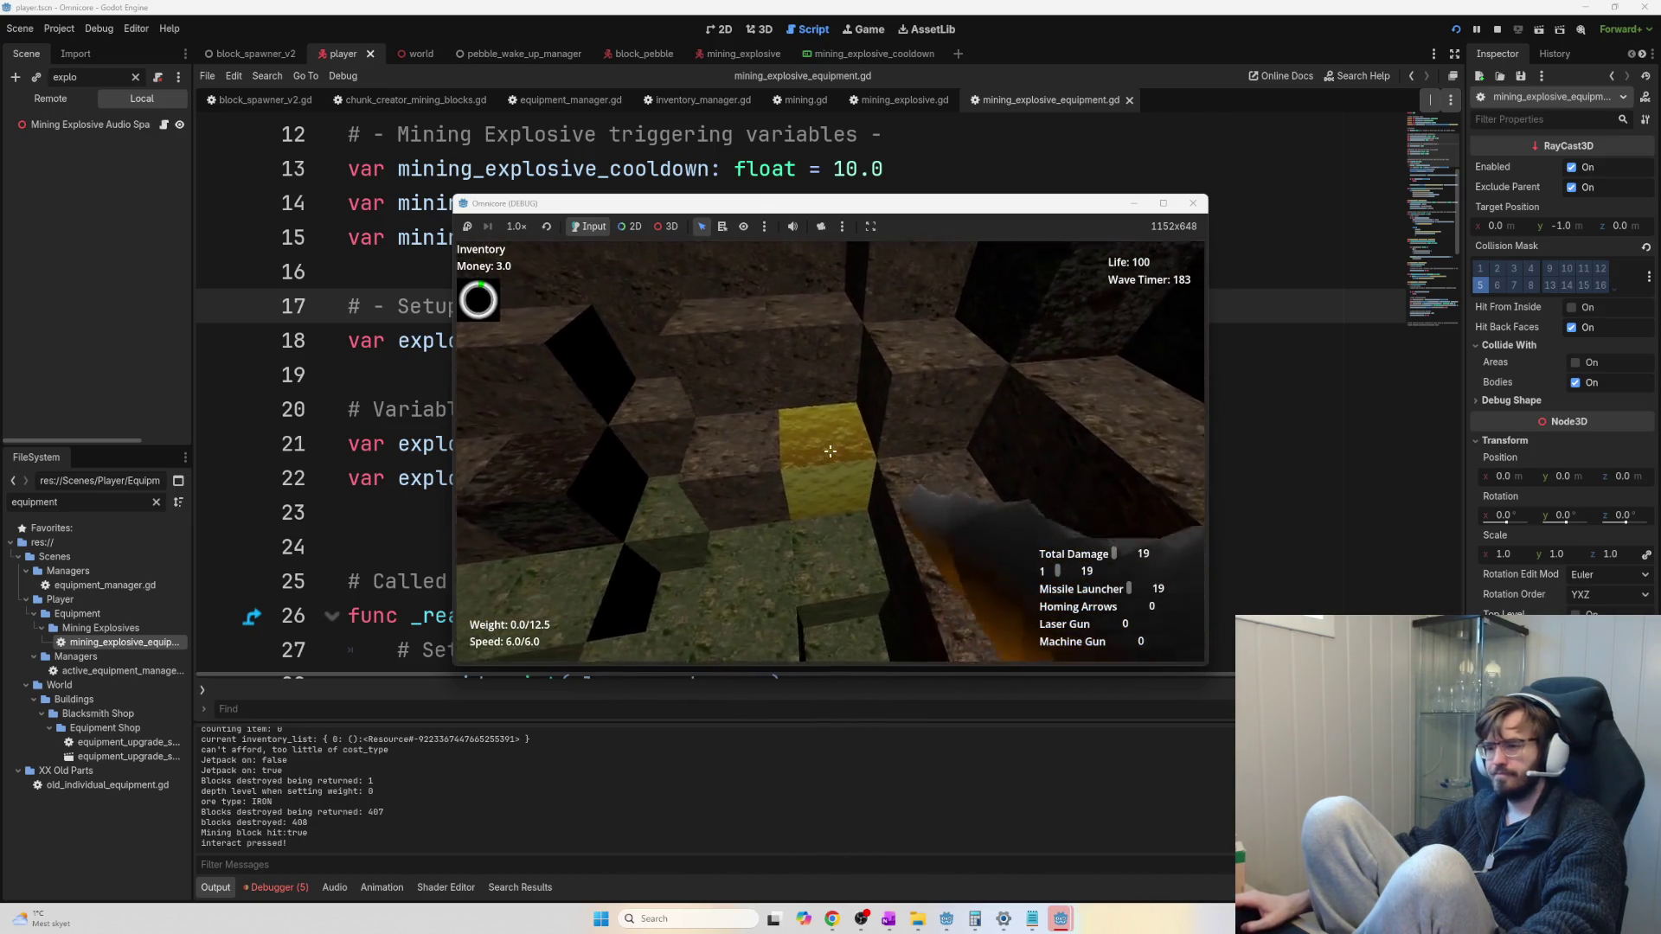
key(w)
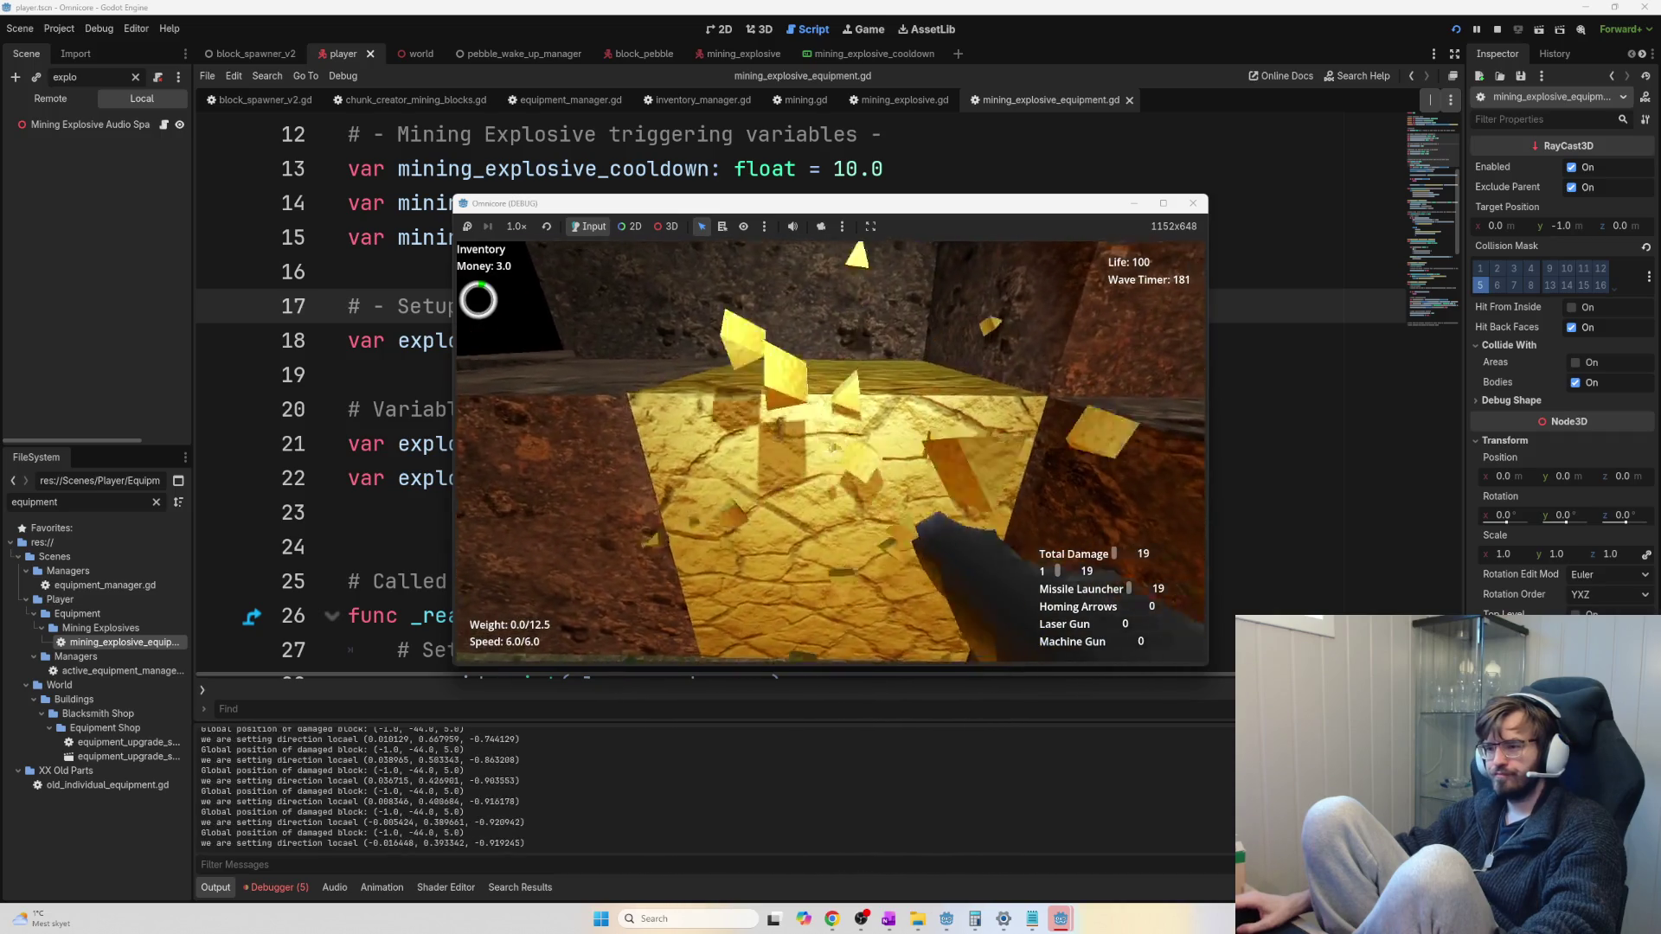
key(f)
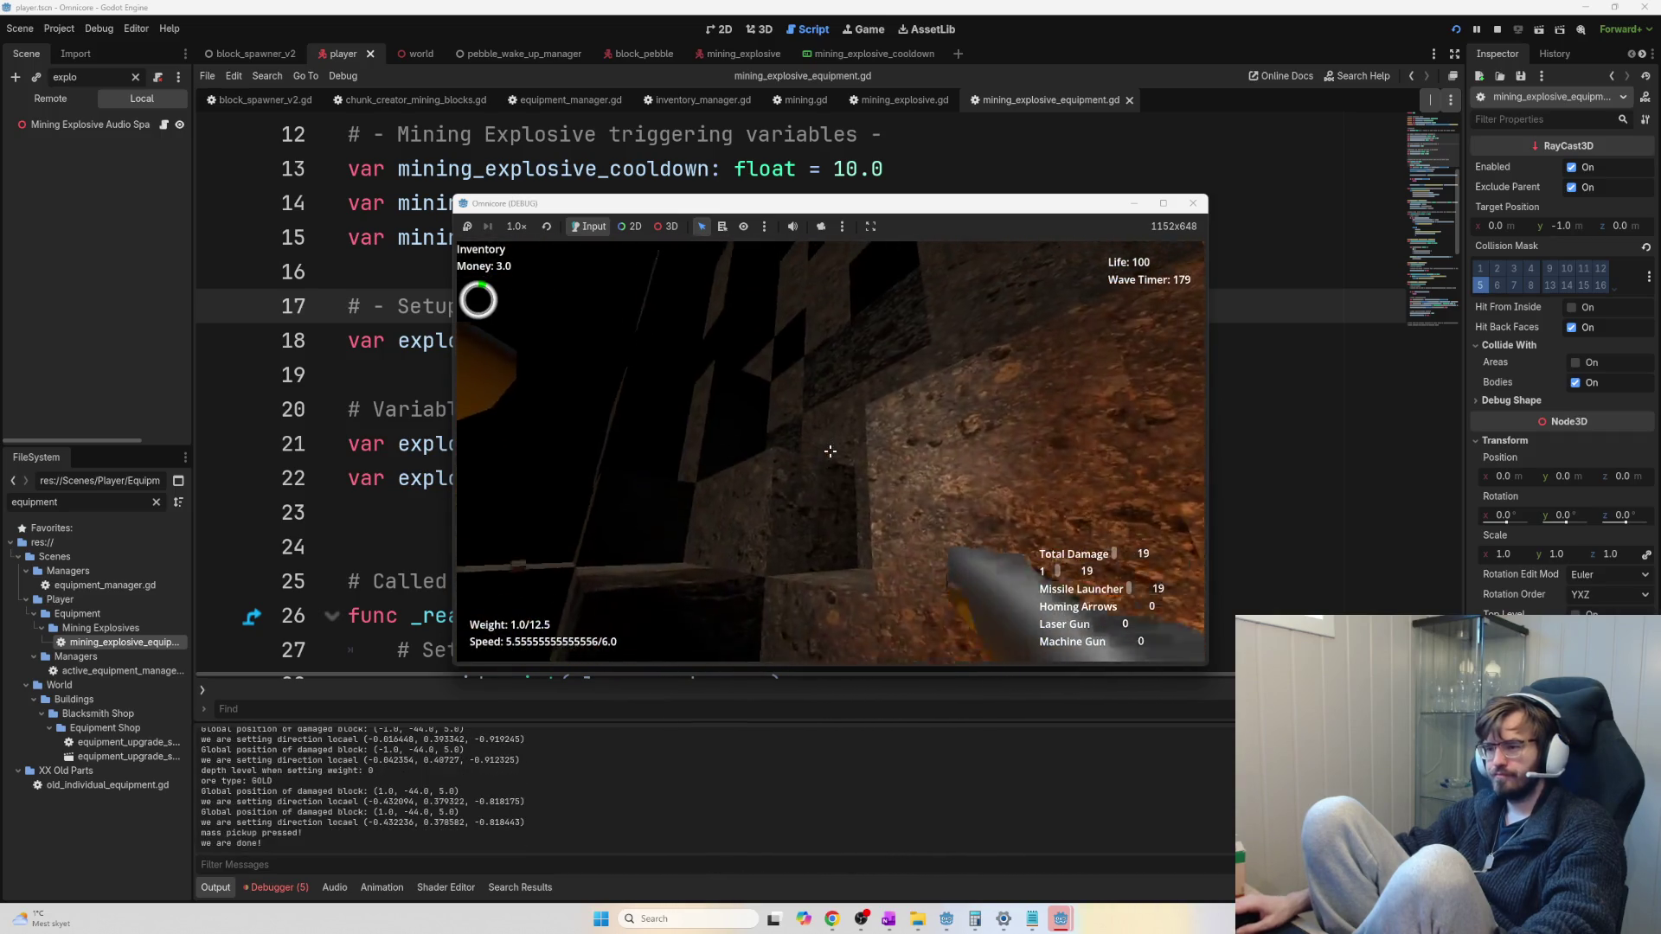
click(830, 451)
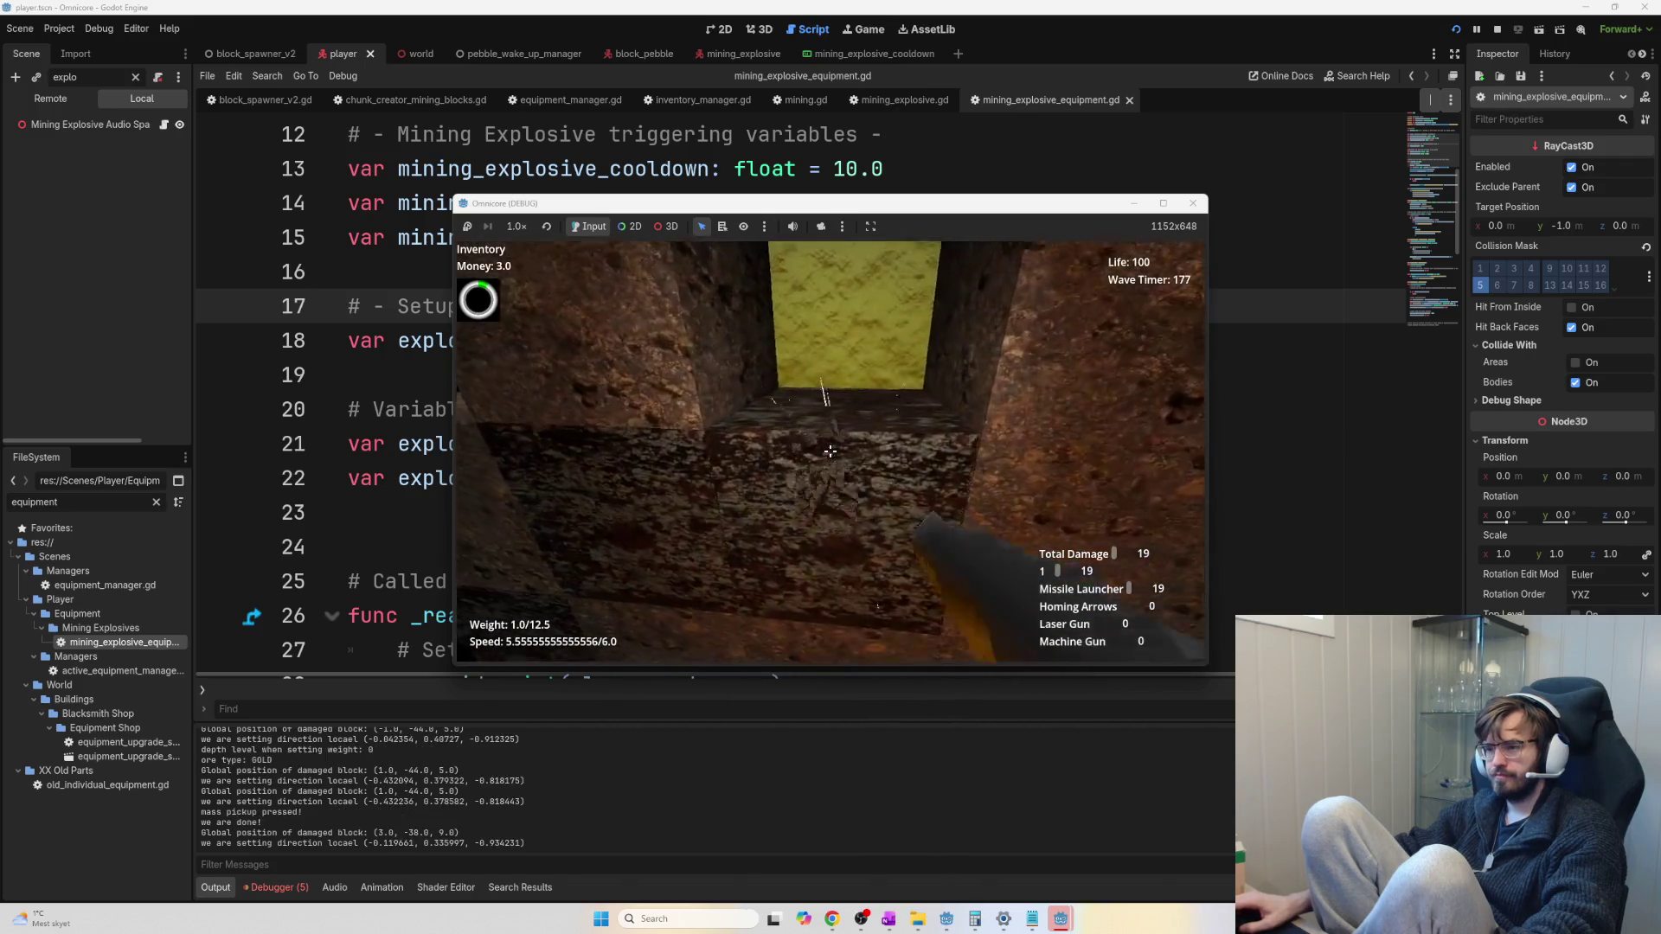
click(829, 451)
key(f)
click(830, 451)
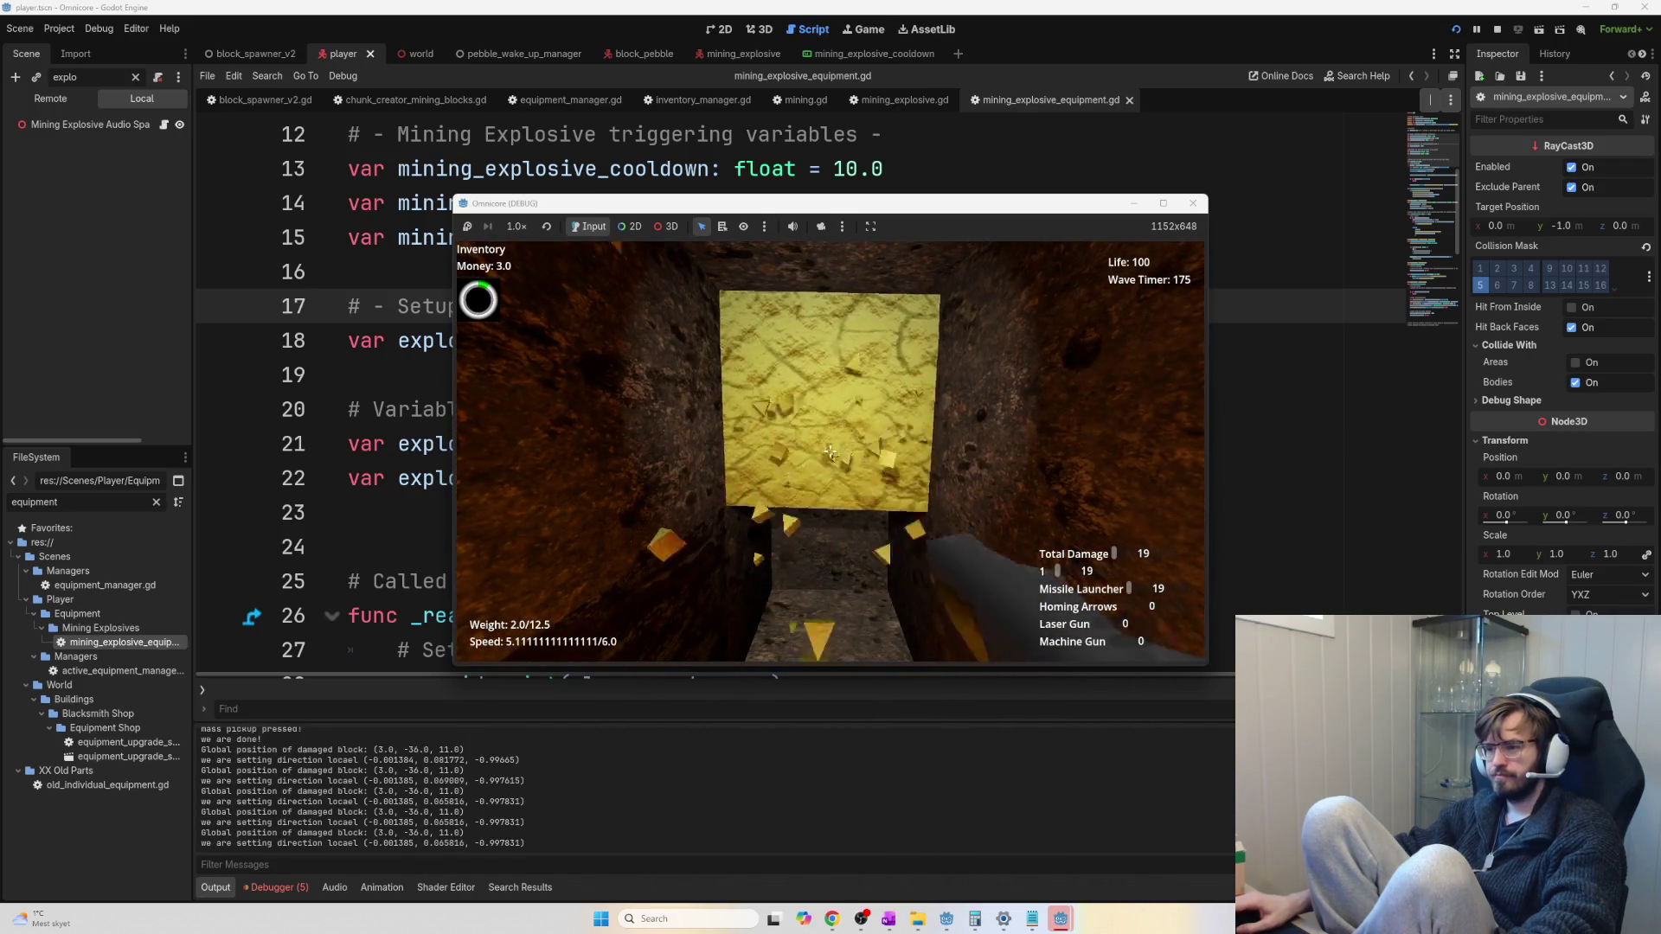
key(f)
Mine the surrounding blocks into the dark pit, collecting loose ore up to 6.0 weight
click(830, 451)
key(f)
click(830, 451)
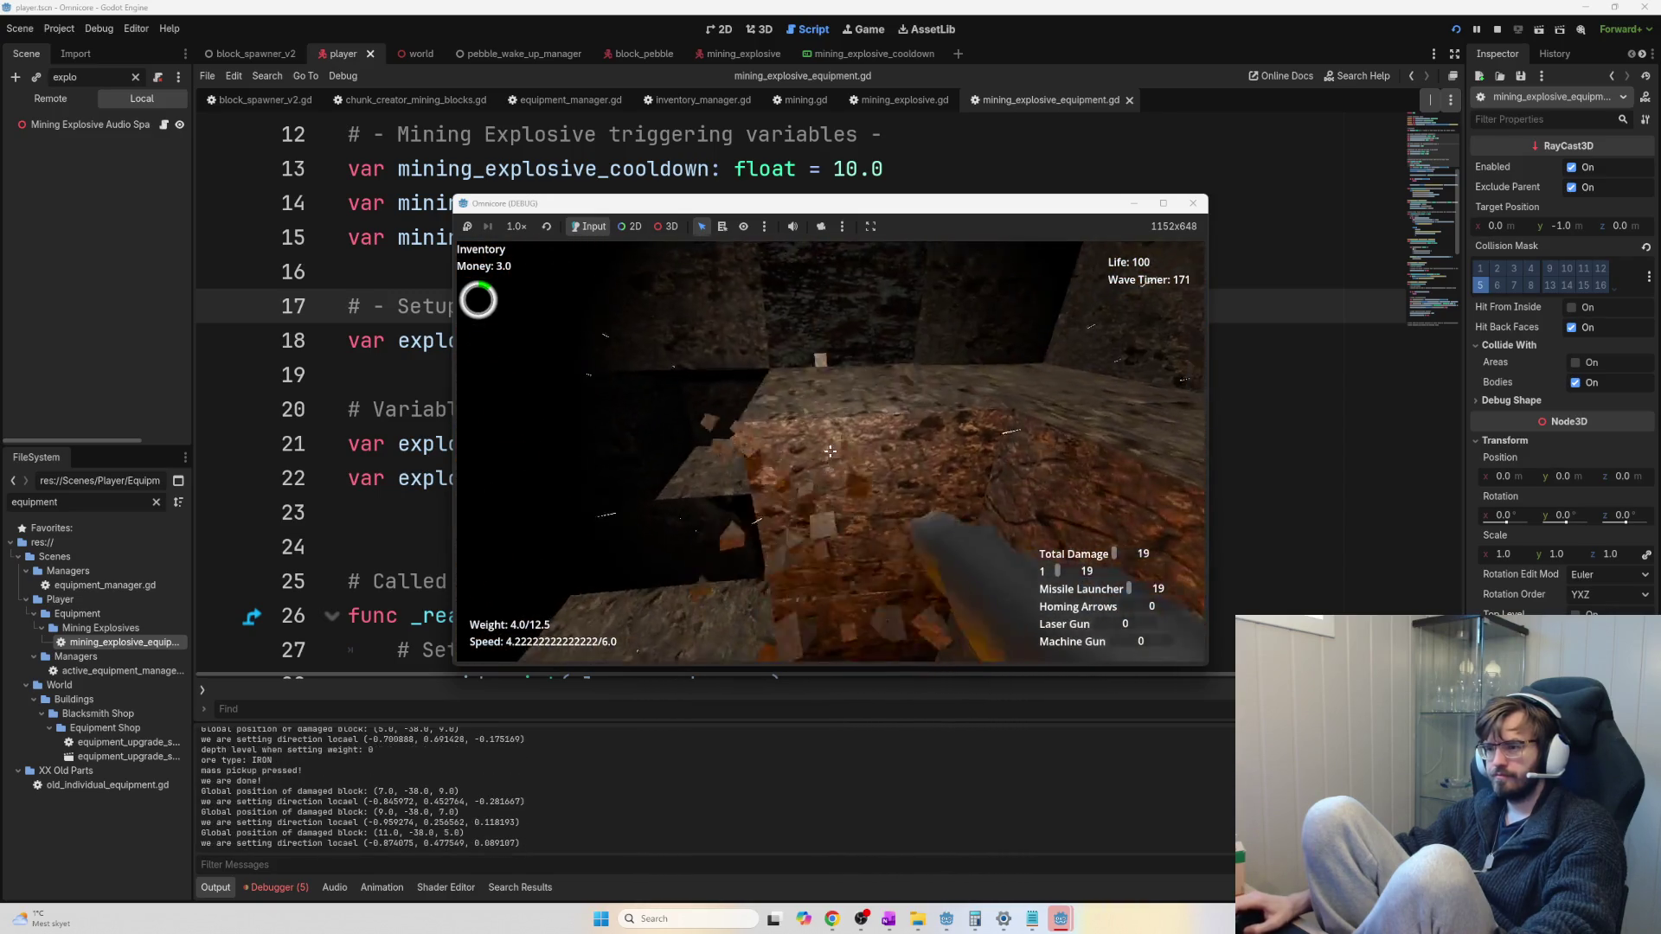
click(830, 450)
key(f)
click(829, 450)
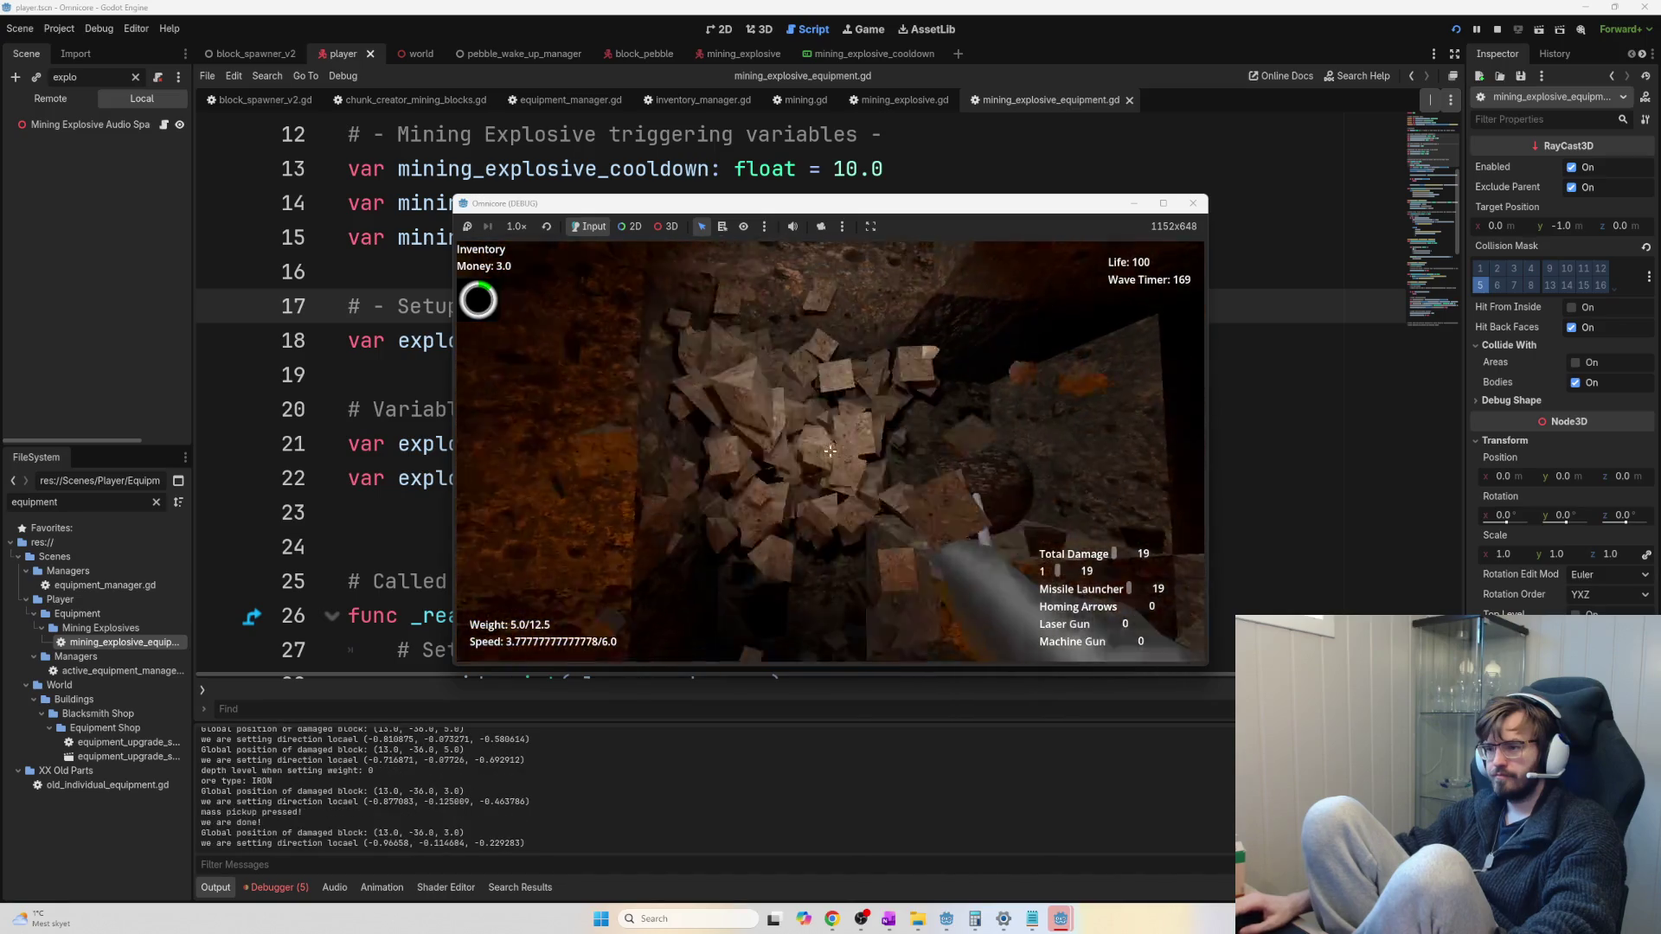
key(f)
click(830, 451)
click(829, 451)
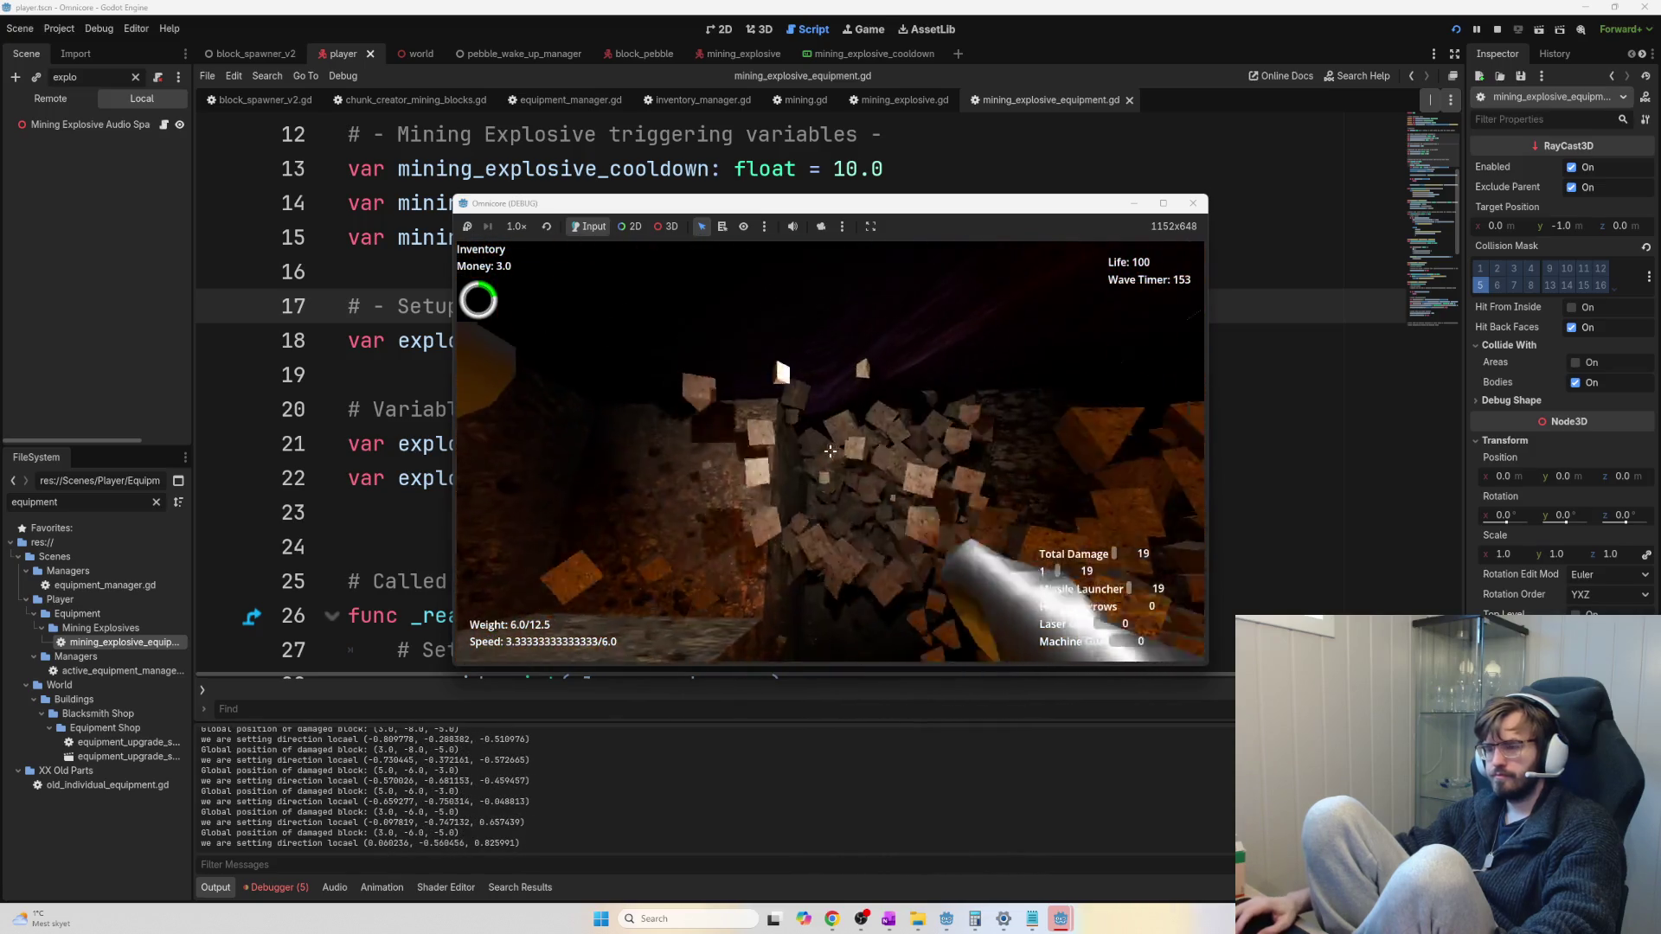
click(830, 451)
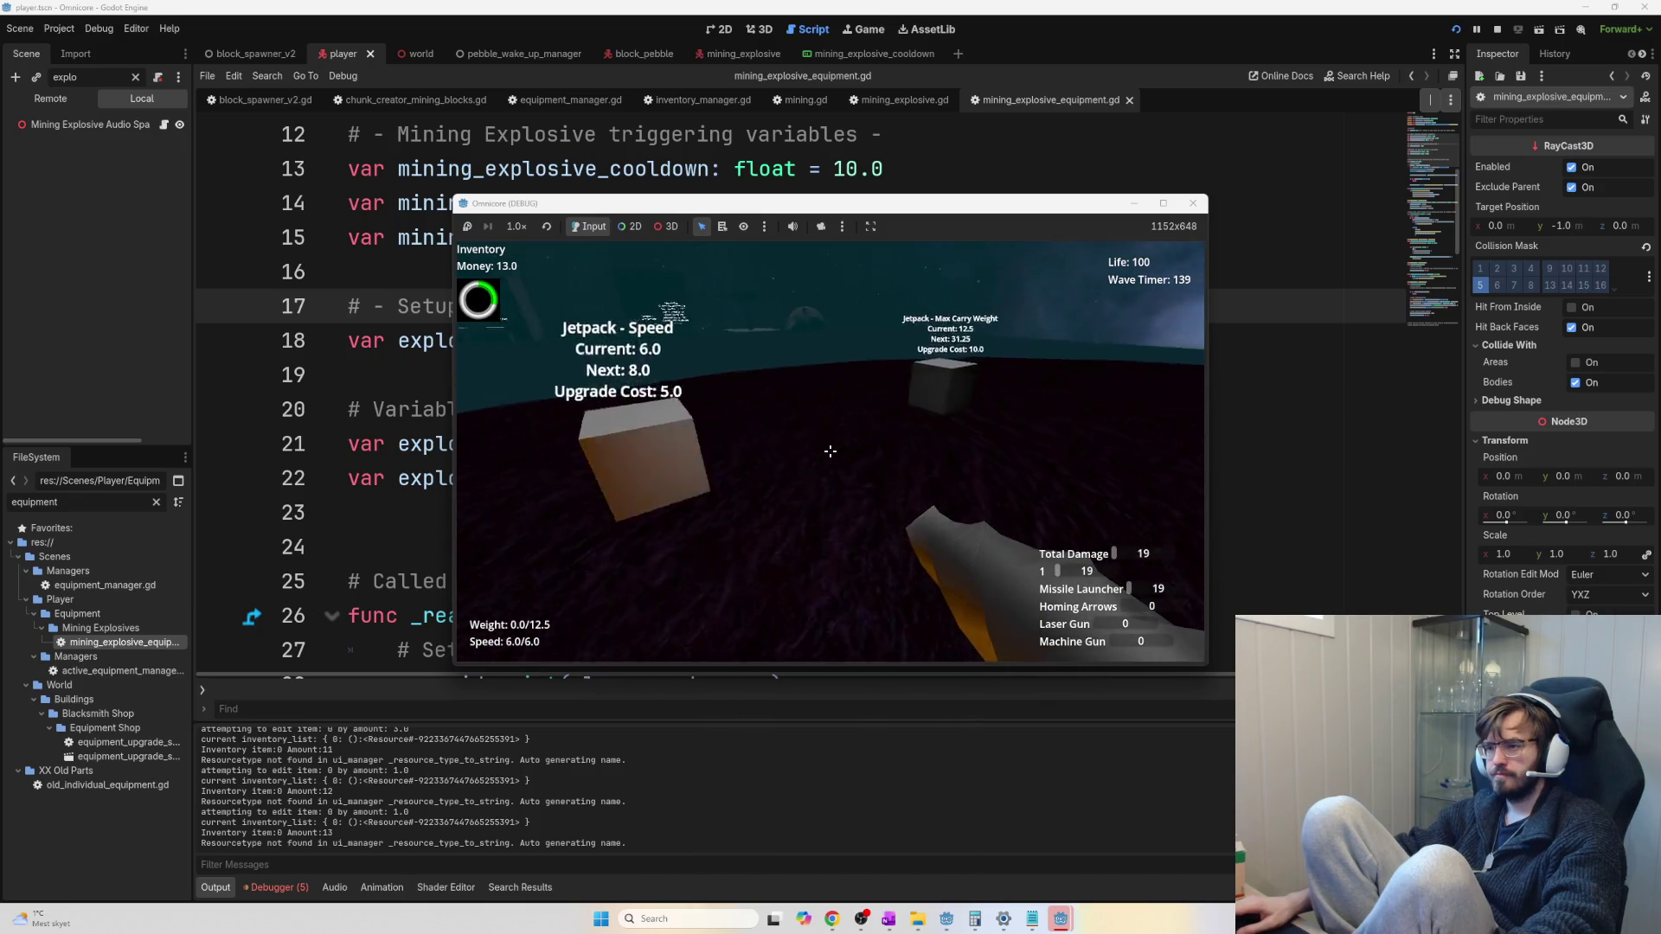
Buy the Jetpack Max Carry Weight upgrade, raising capacity to 31.25
key(e)
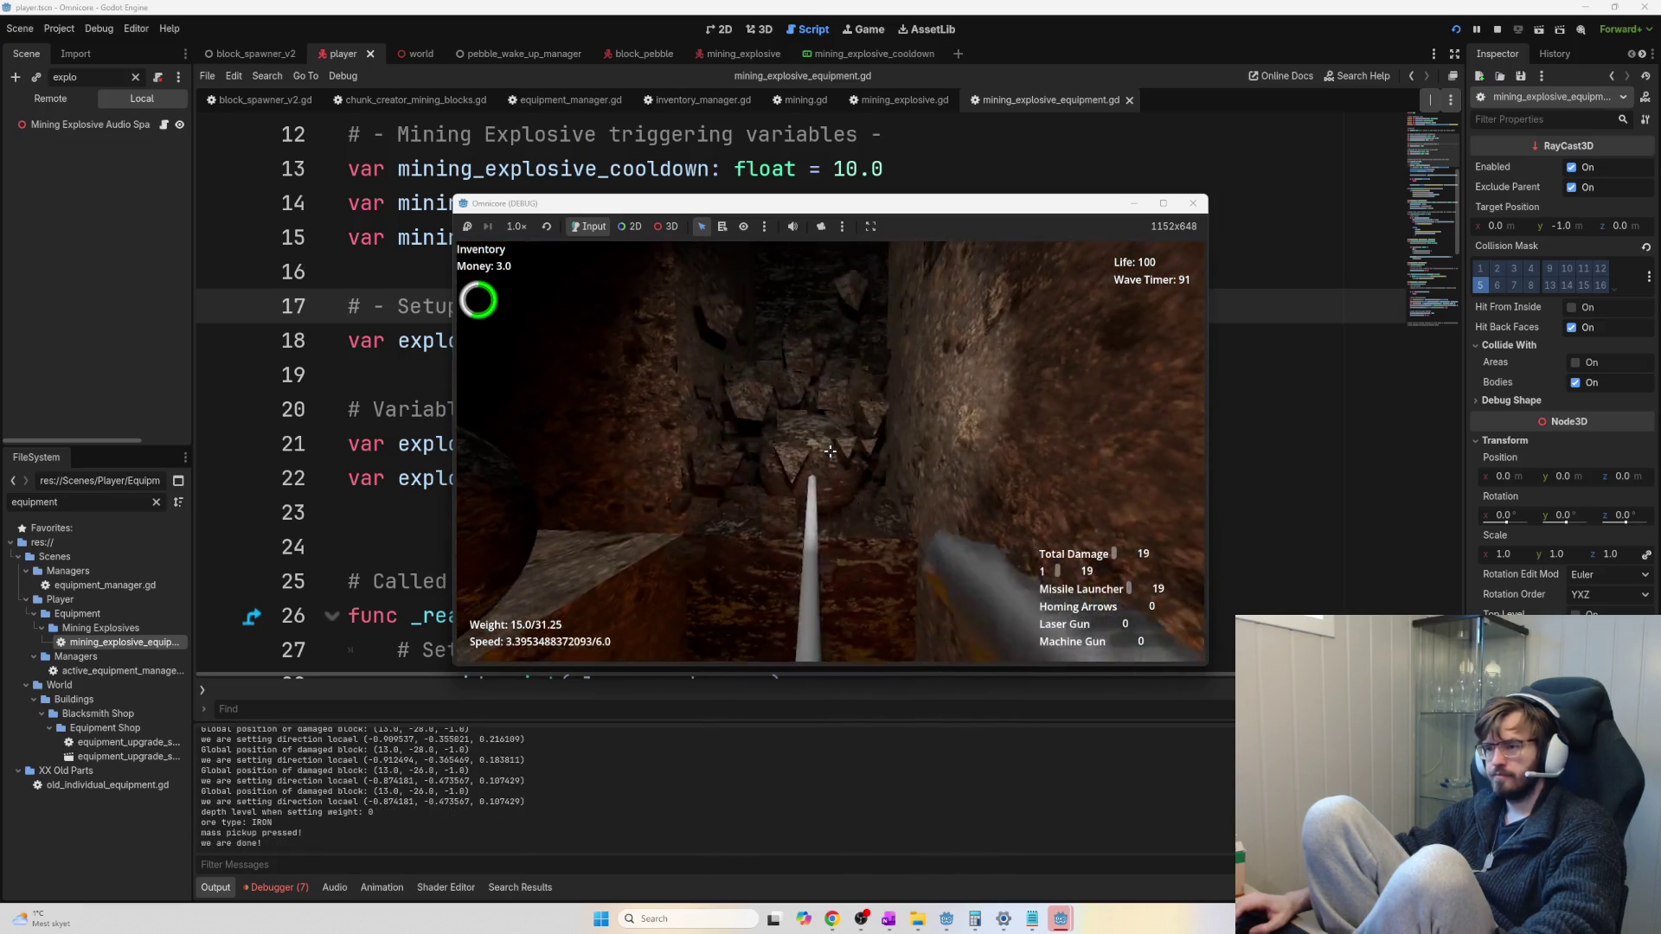
Gather the loose ore with the mass pickup beam
key(e)
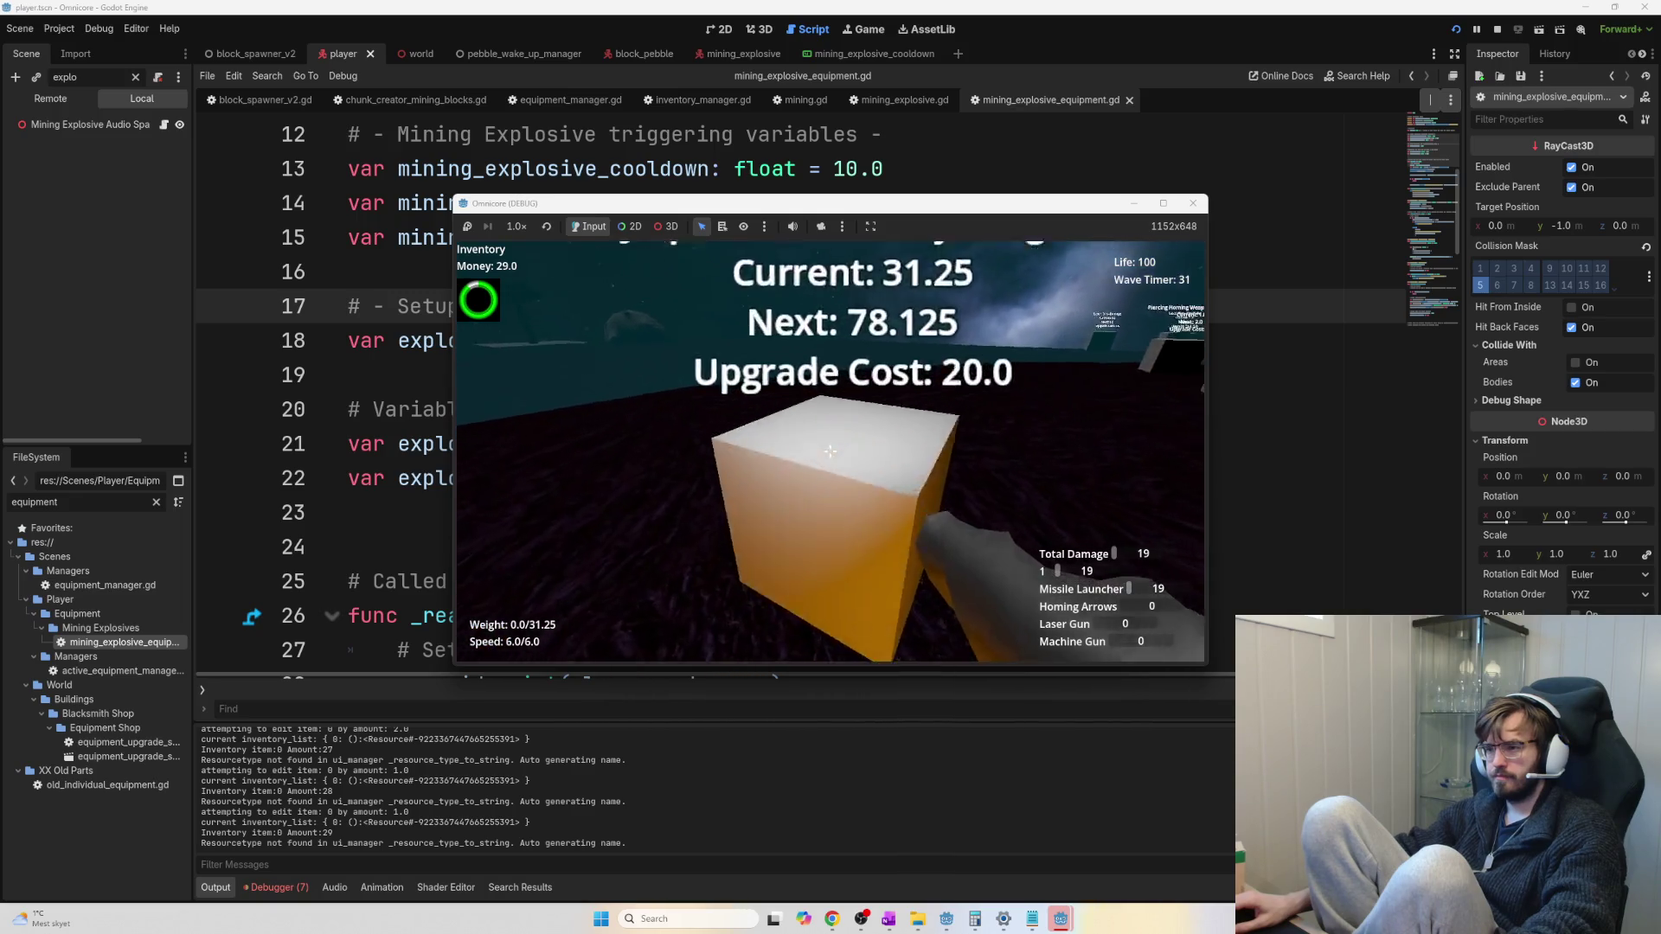
Buy the 78.125 carry-weight and speed 8 jetpack upgrades, then head back into the mine
key(e)
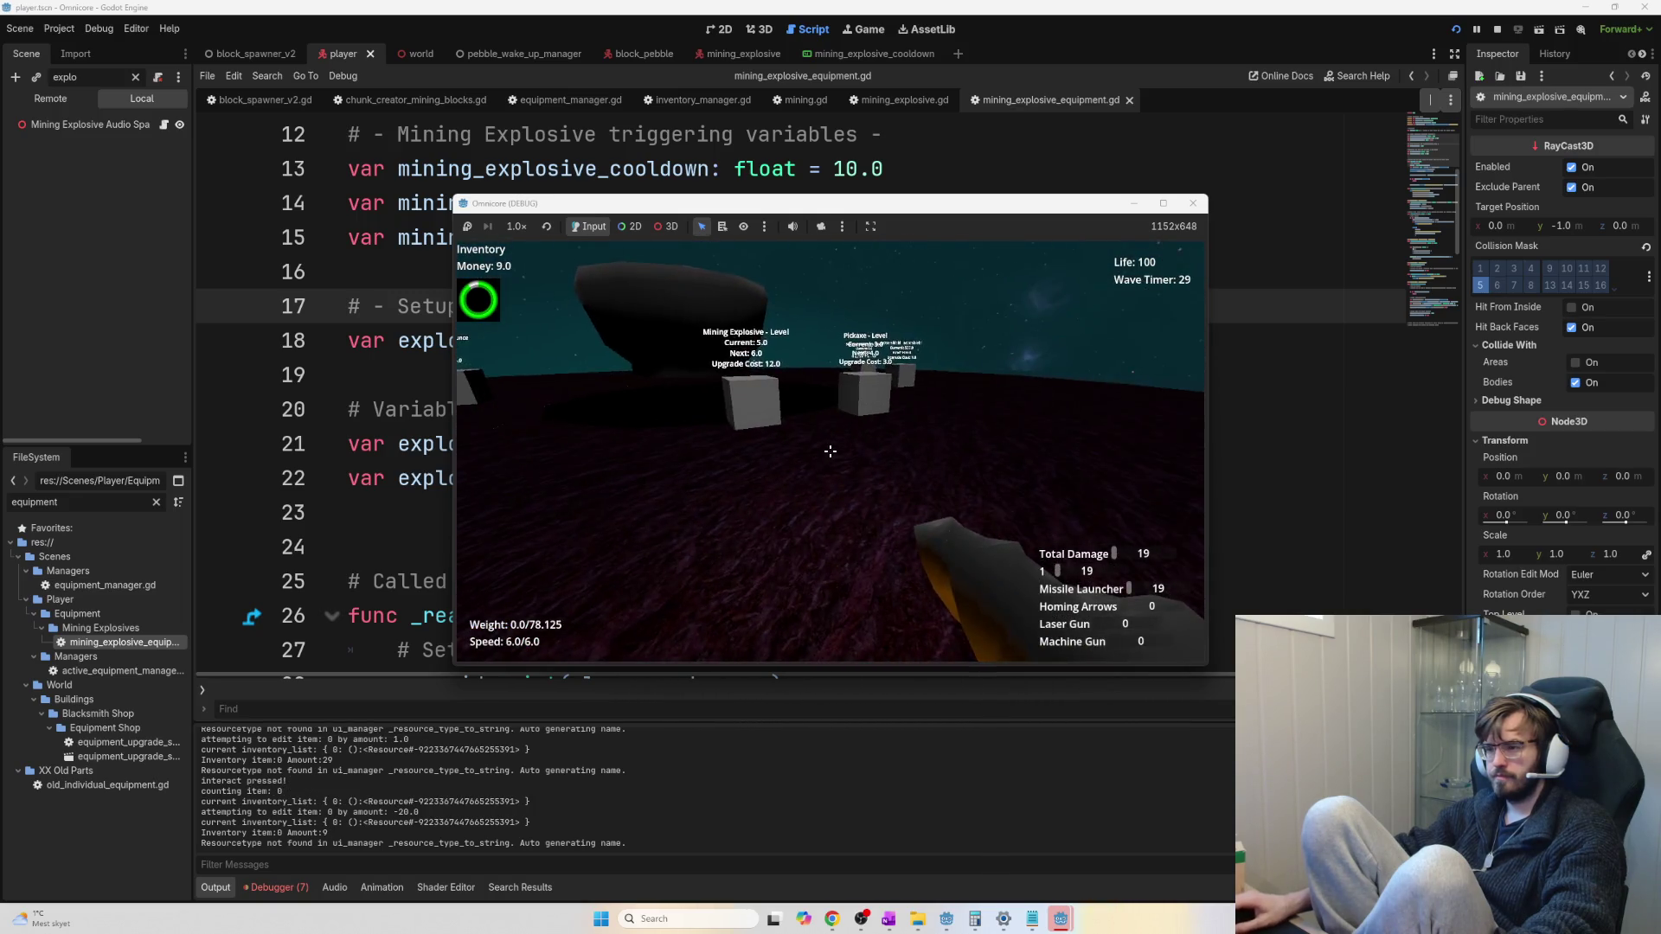
key(e)
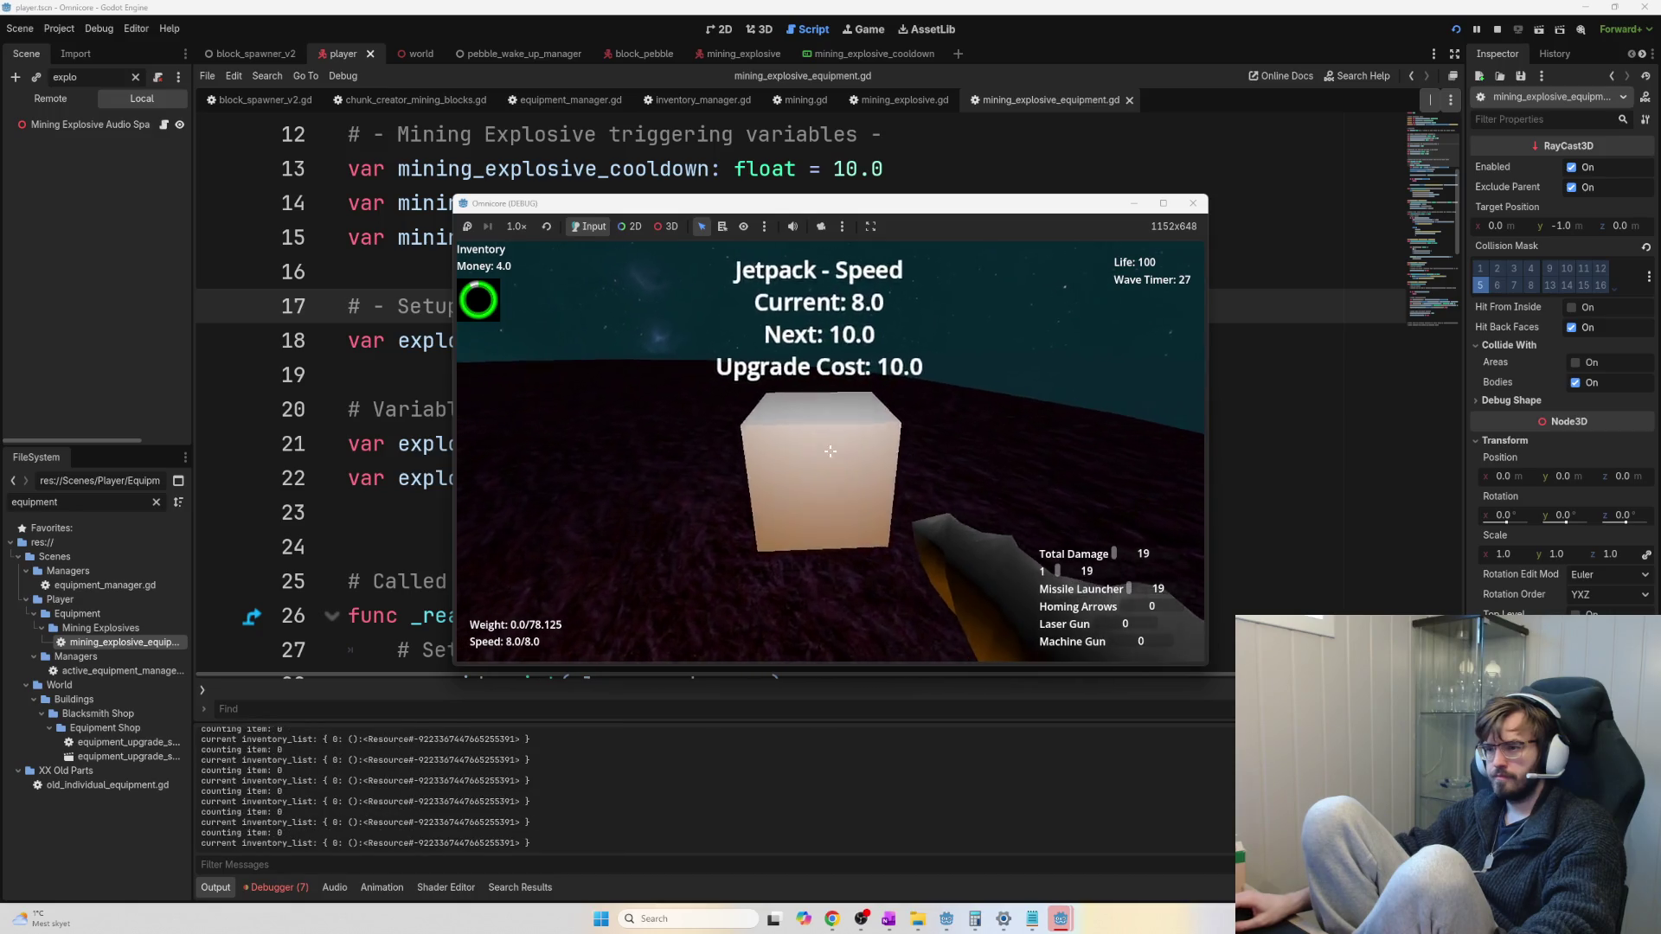
key(w)
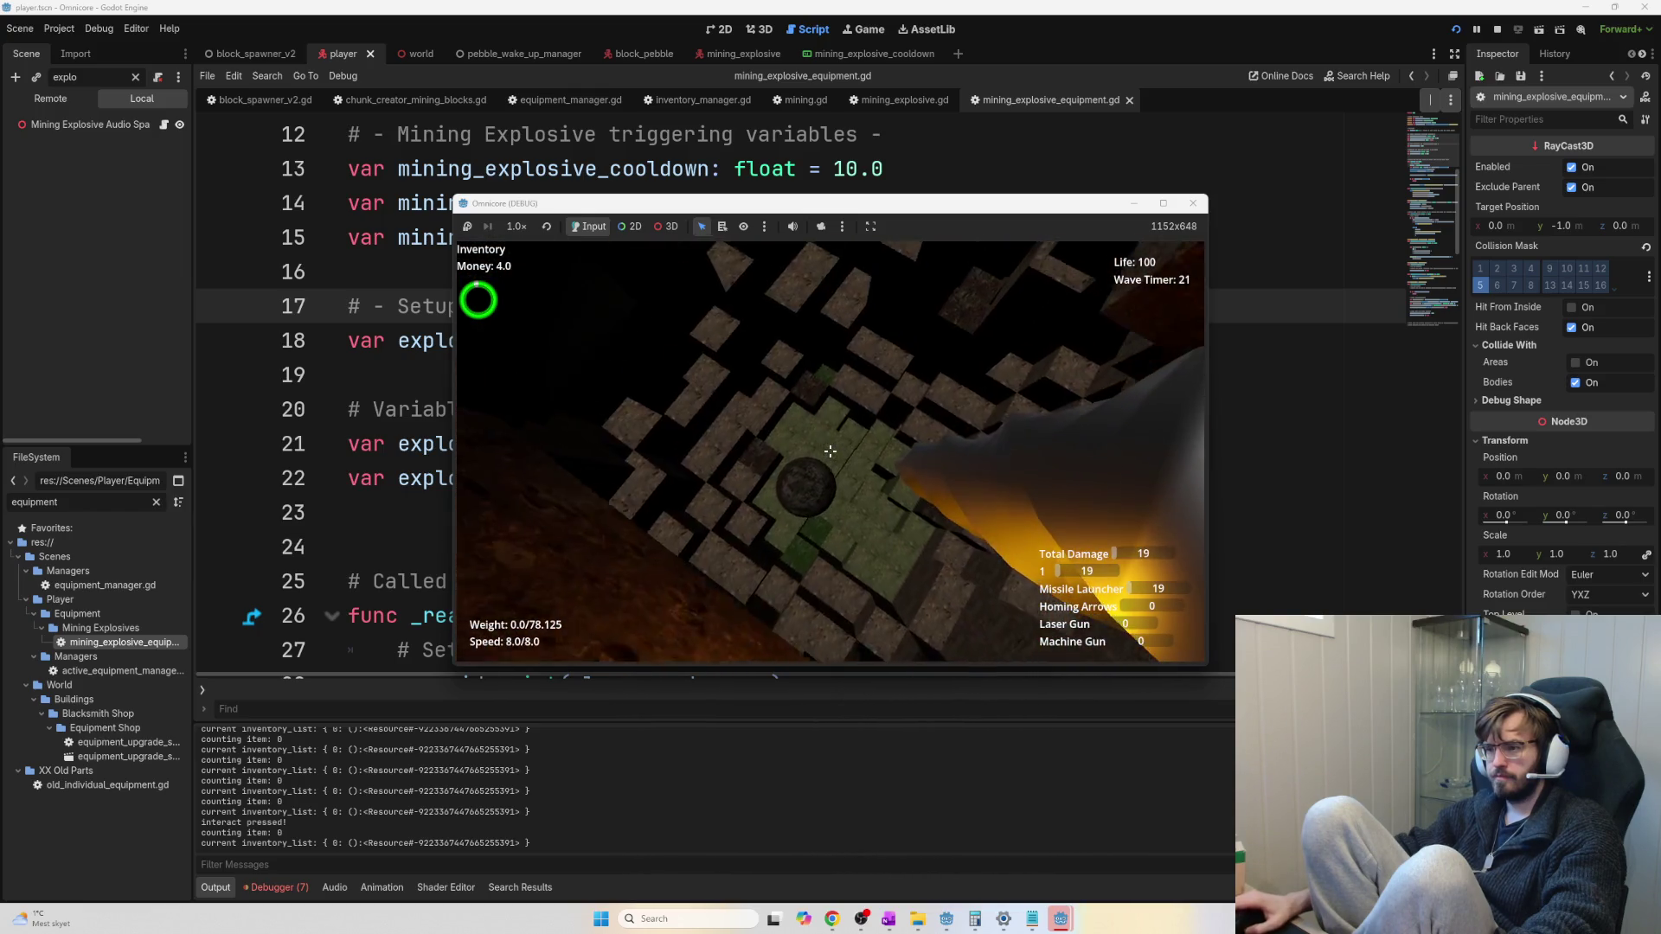
Grab the stone ball, blast the rock around it, and pull in the loose ore
key(e)
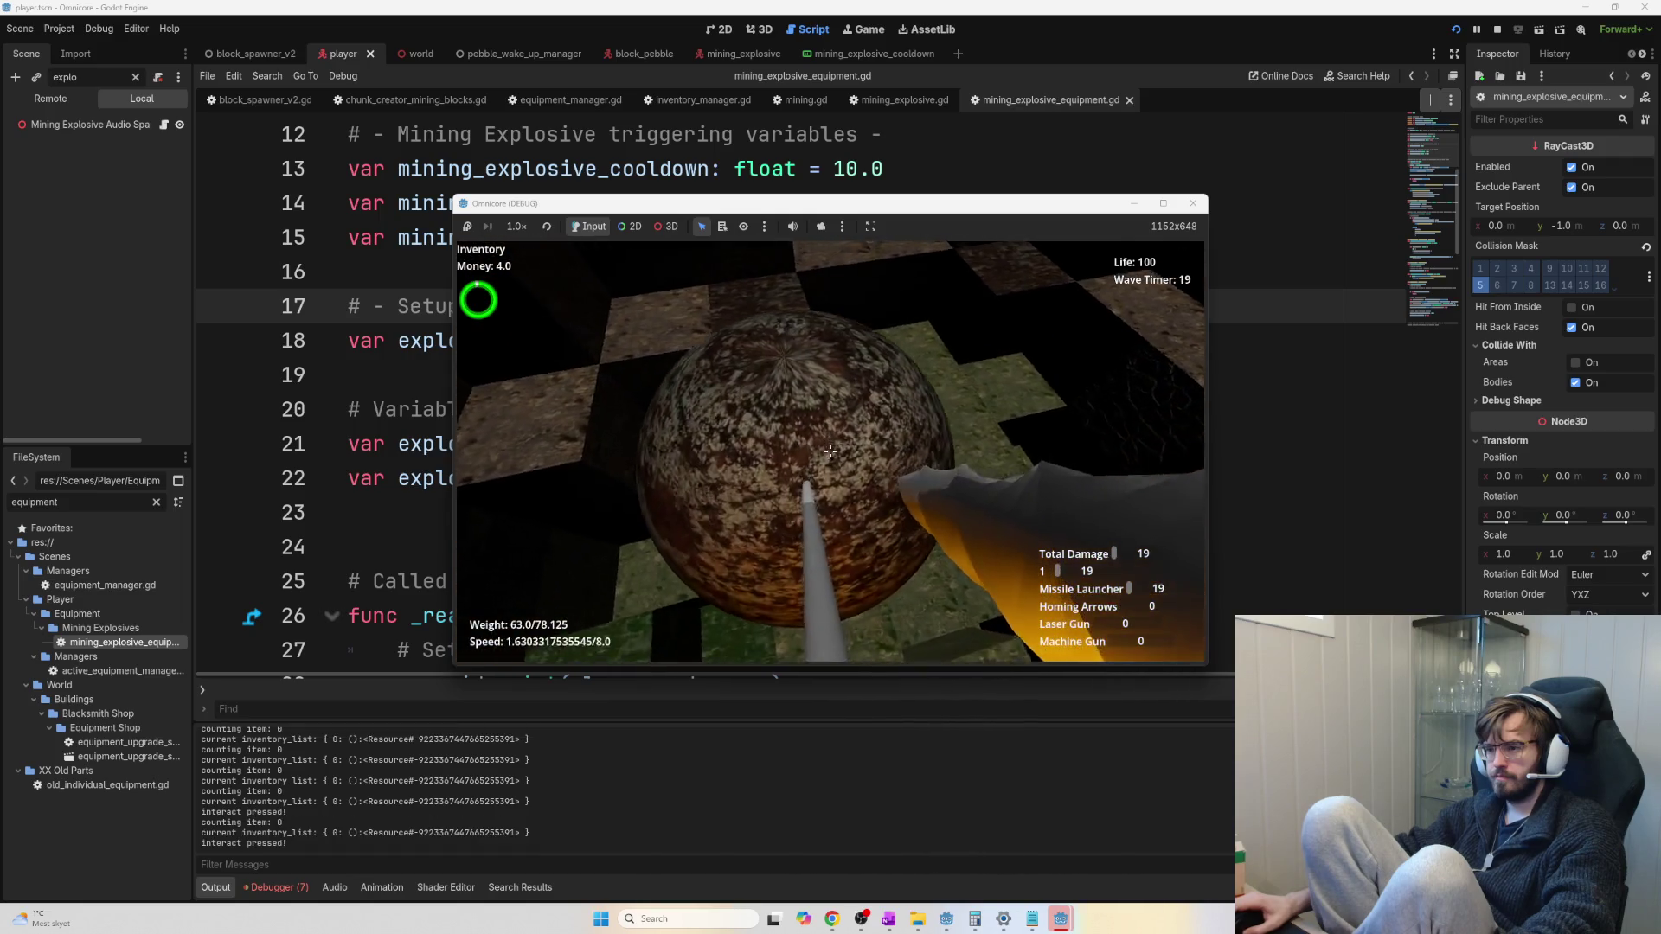
click(831, 450)
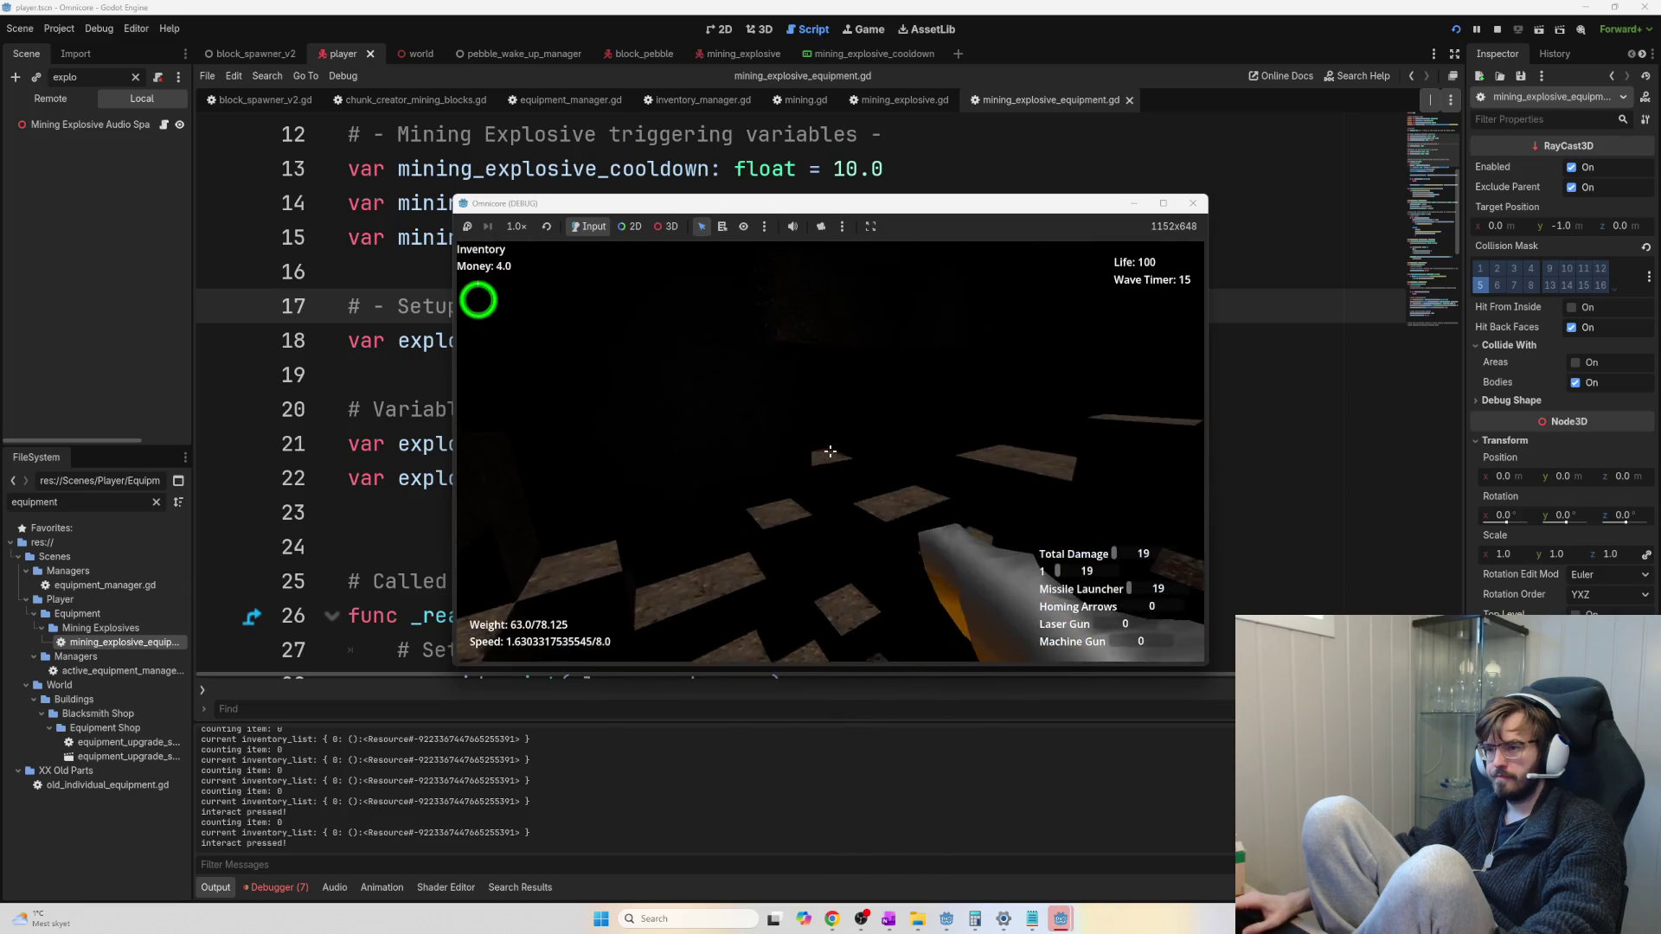
click(830, 451)
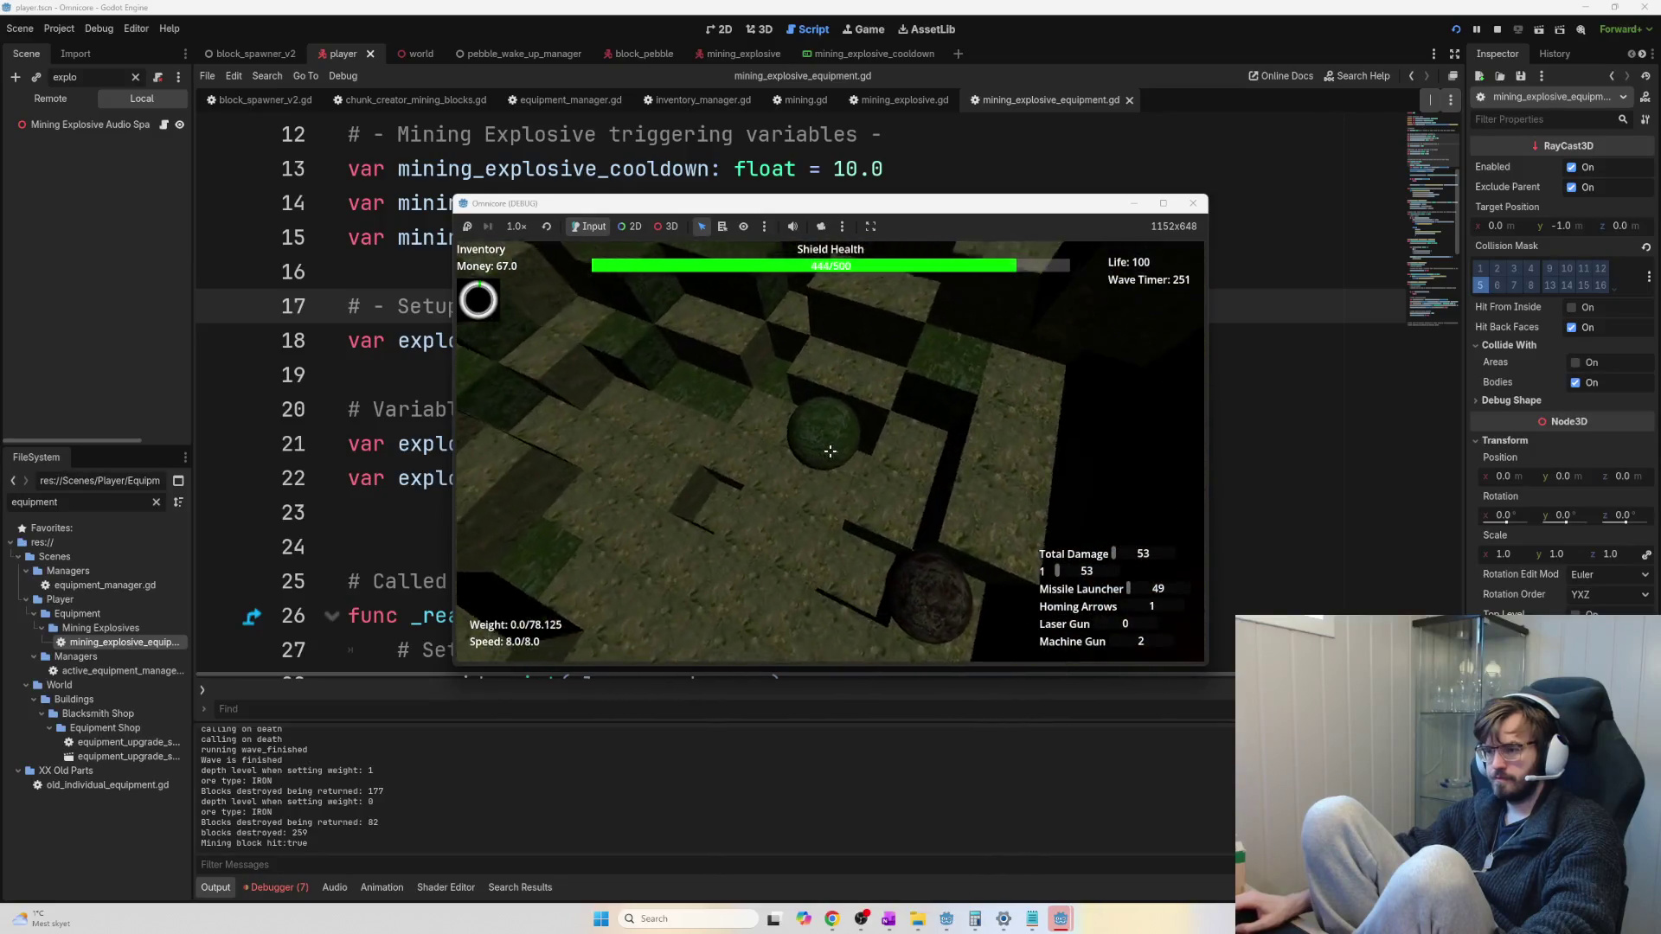
click(830, 451)
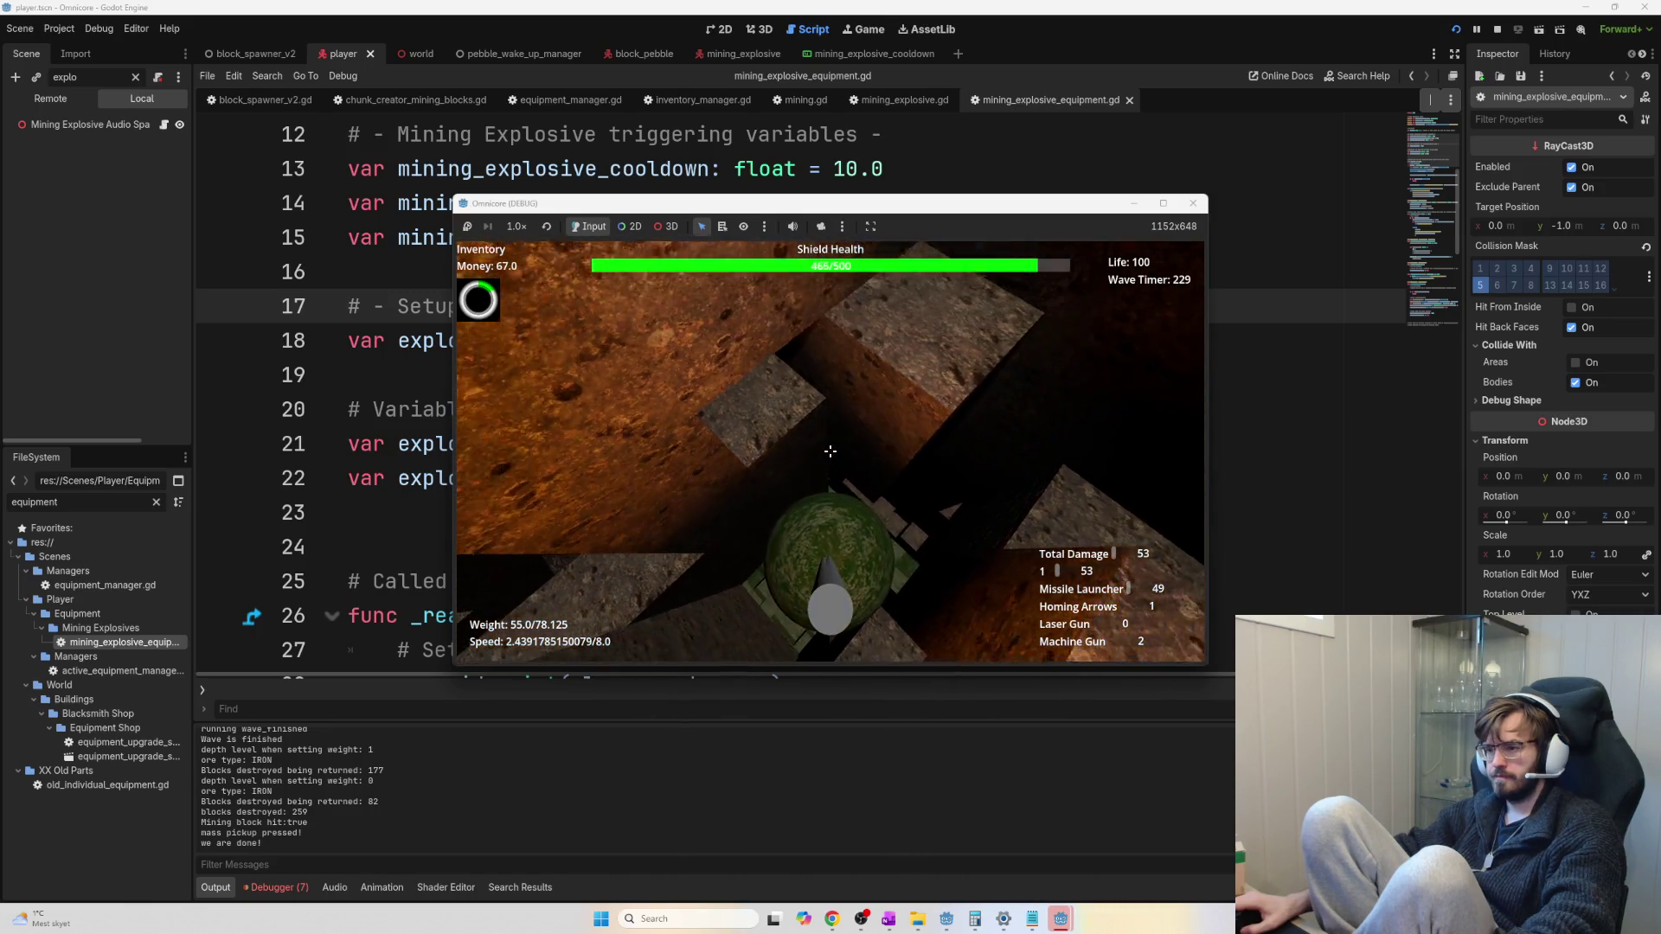
Blast the rock wall to gather the 55-weight ore load for selling
click(830, 450)
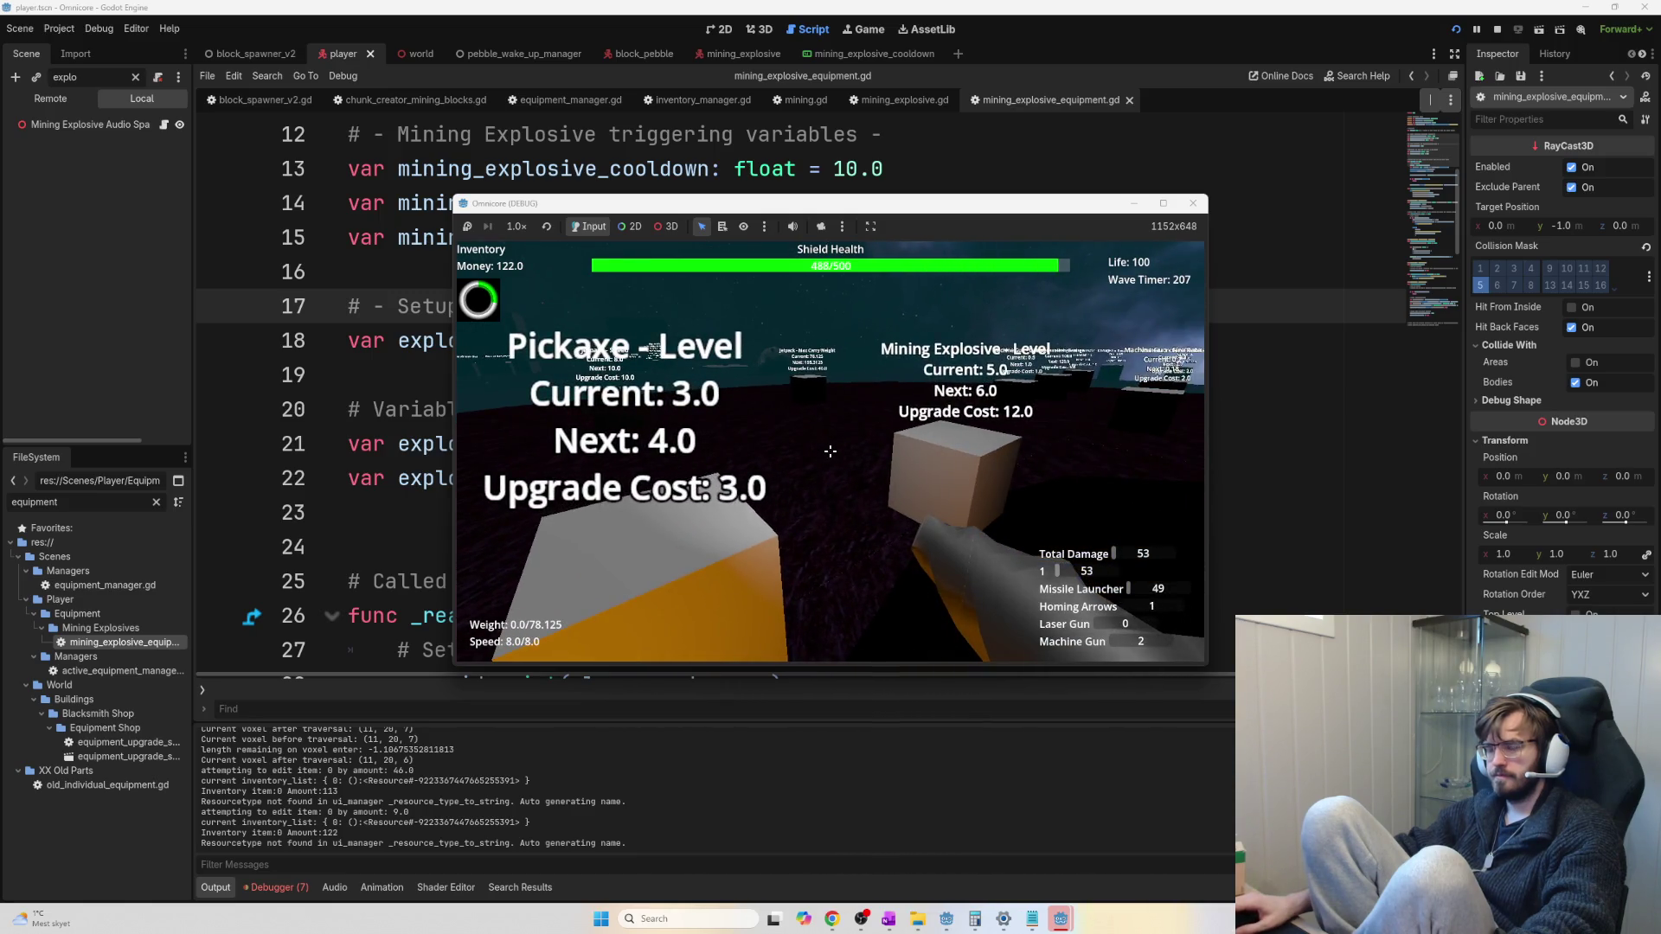
Upgrade the pickaxe twice, Mining Explosive to level 8, carry weight to 195.3125 and jetpack speed to 10
click(829, 451)
click(829, 451)
click(830, 450)
click(830, 450)
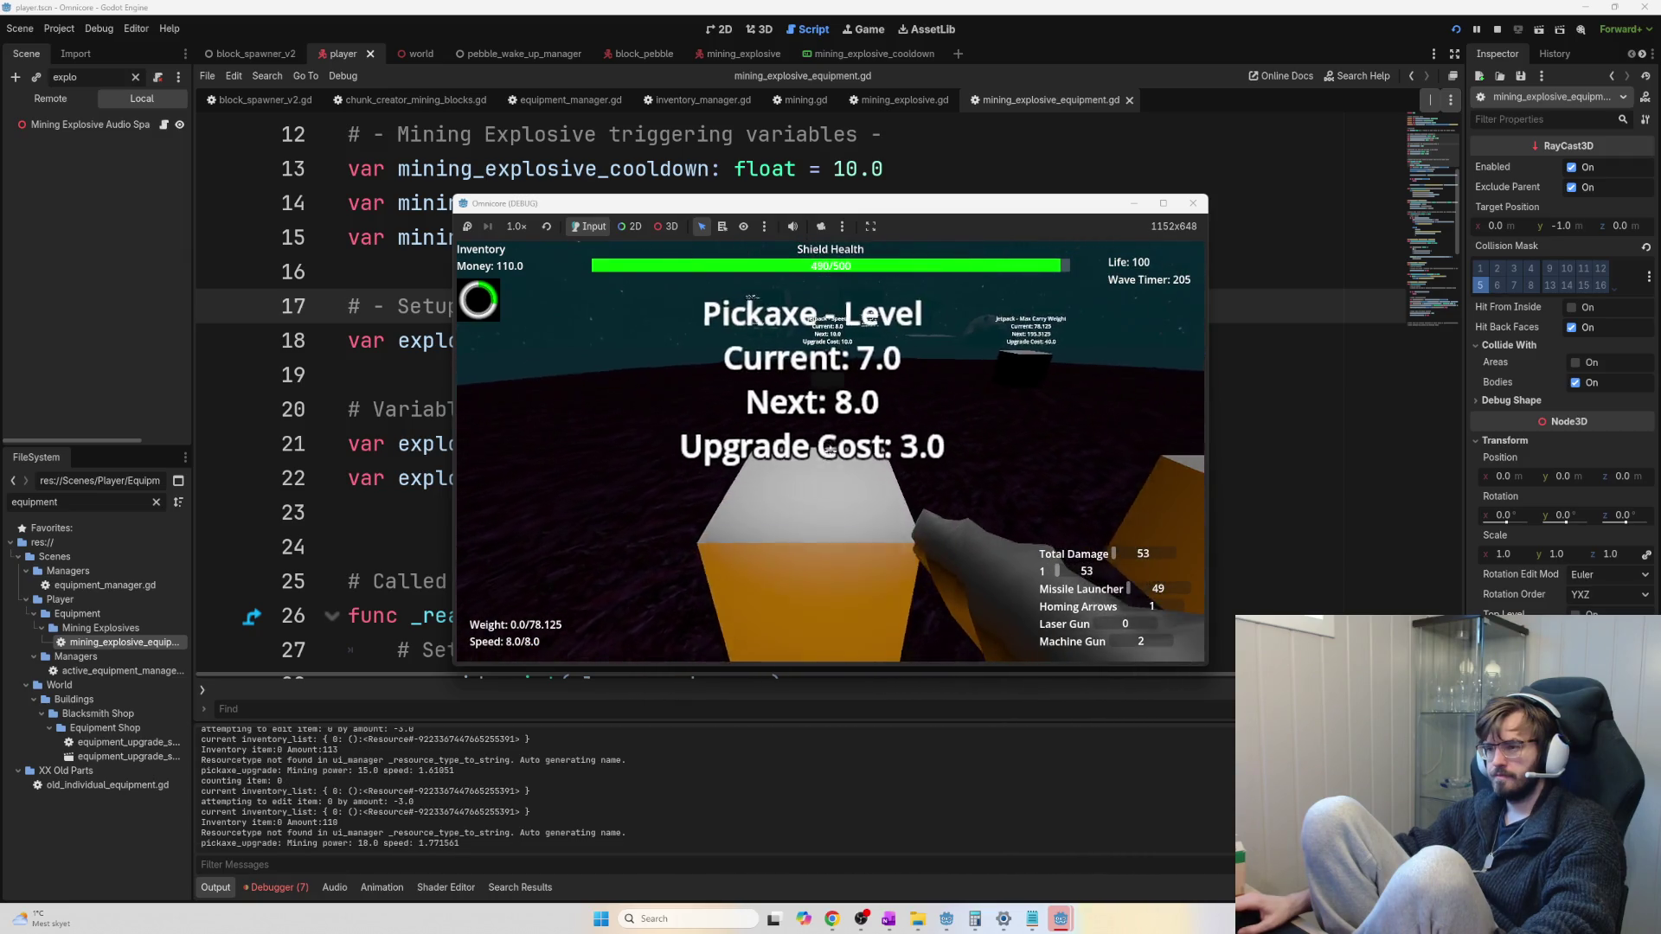
click(829, 451)
click(829, 451)
click(830, 451)
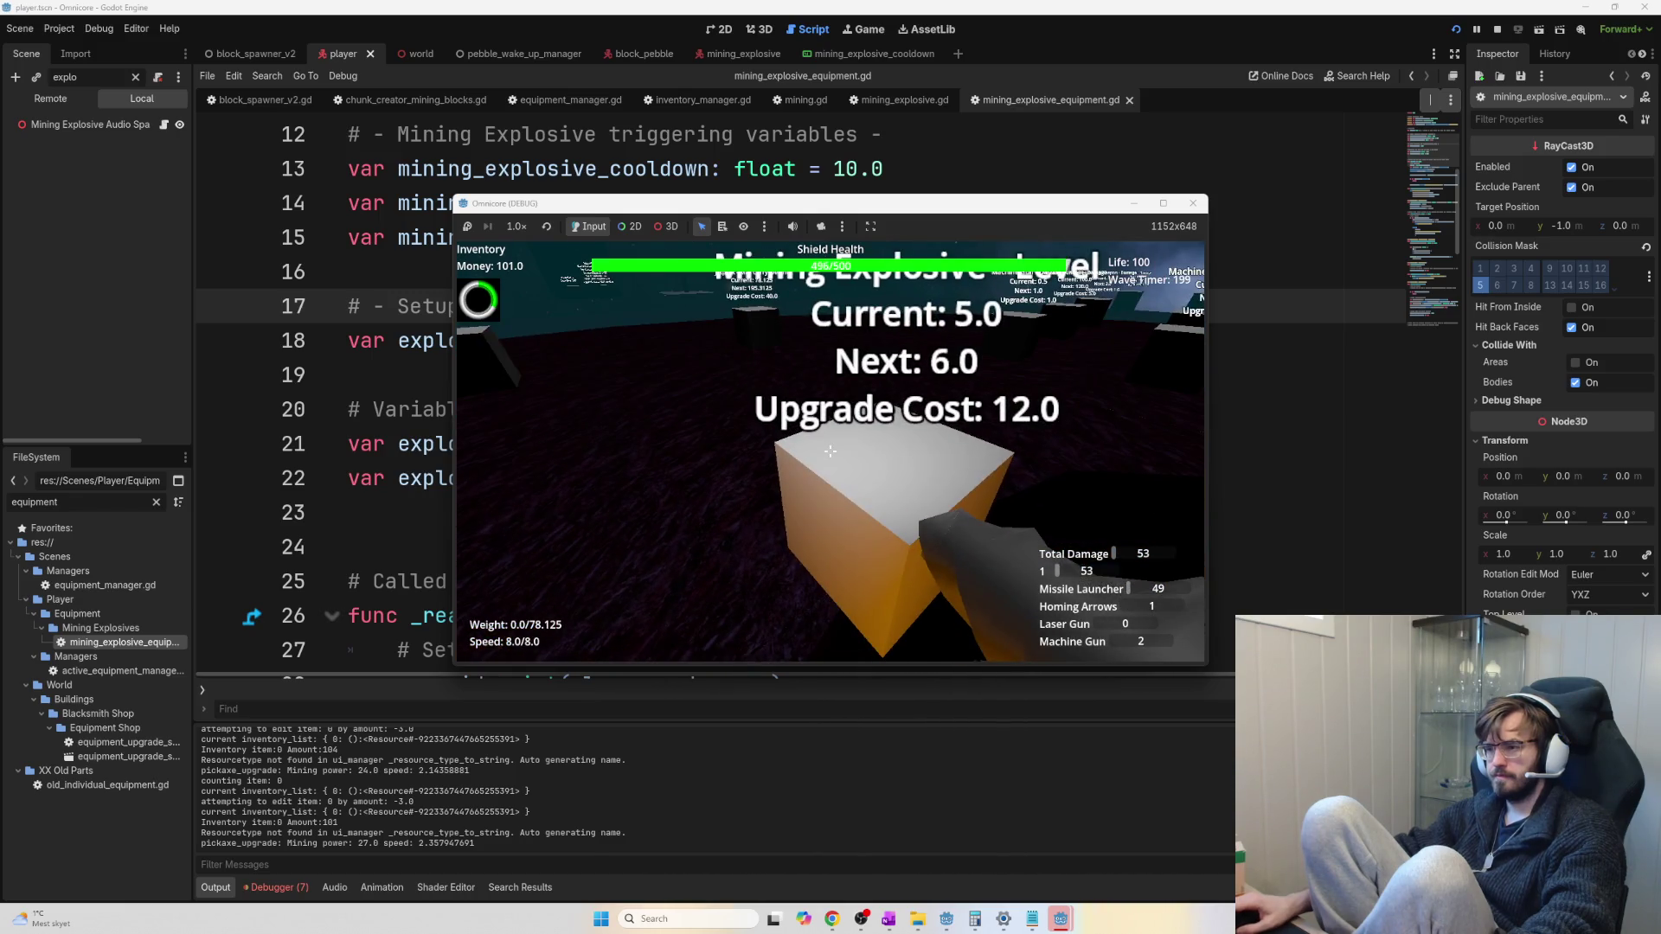
click(829, 451)
click(830, 450)
click(830, 451)
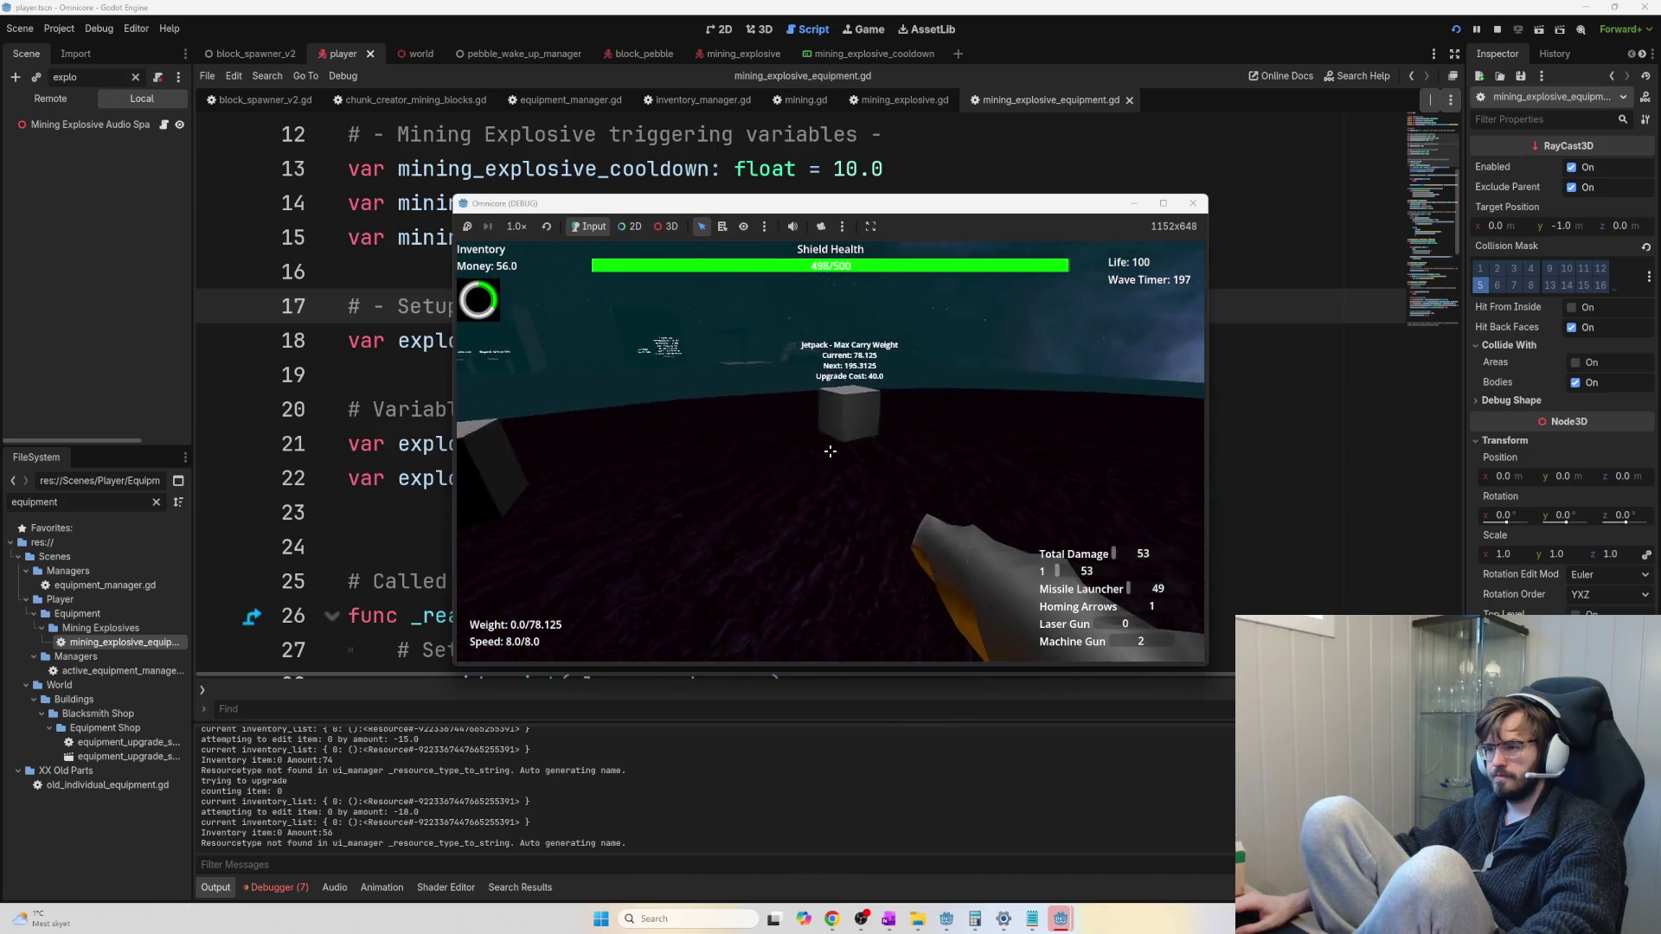
click(830, 451)
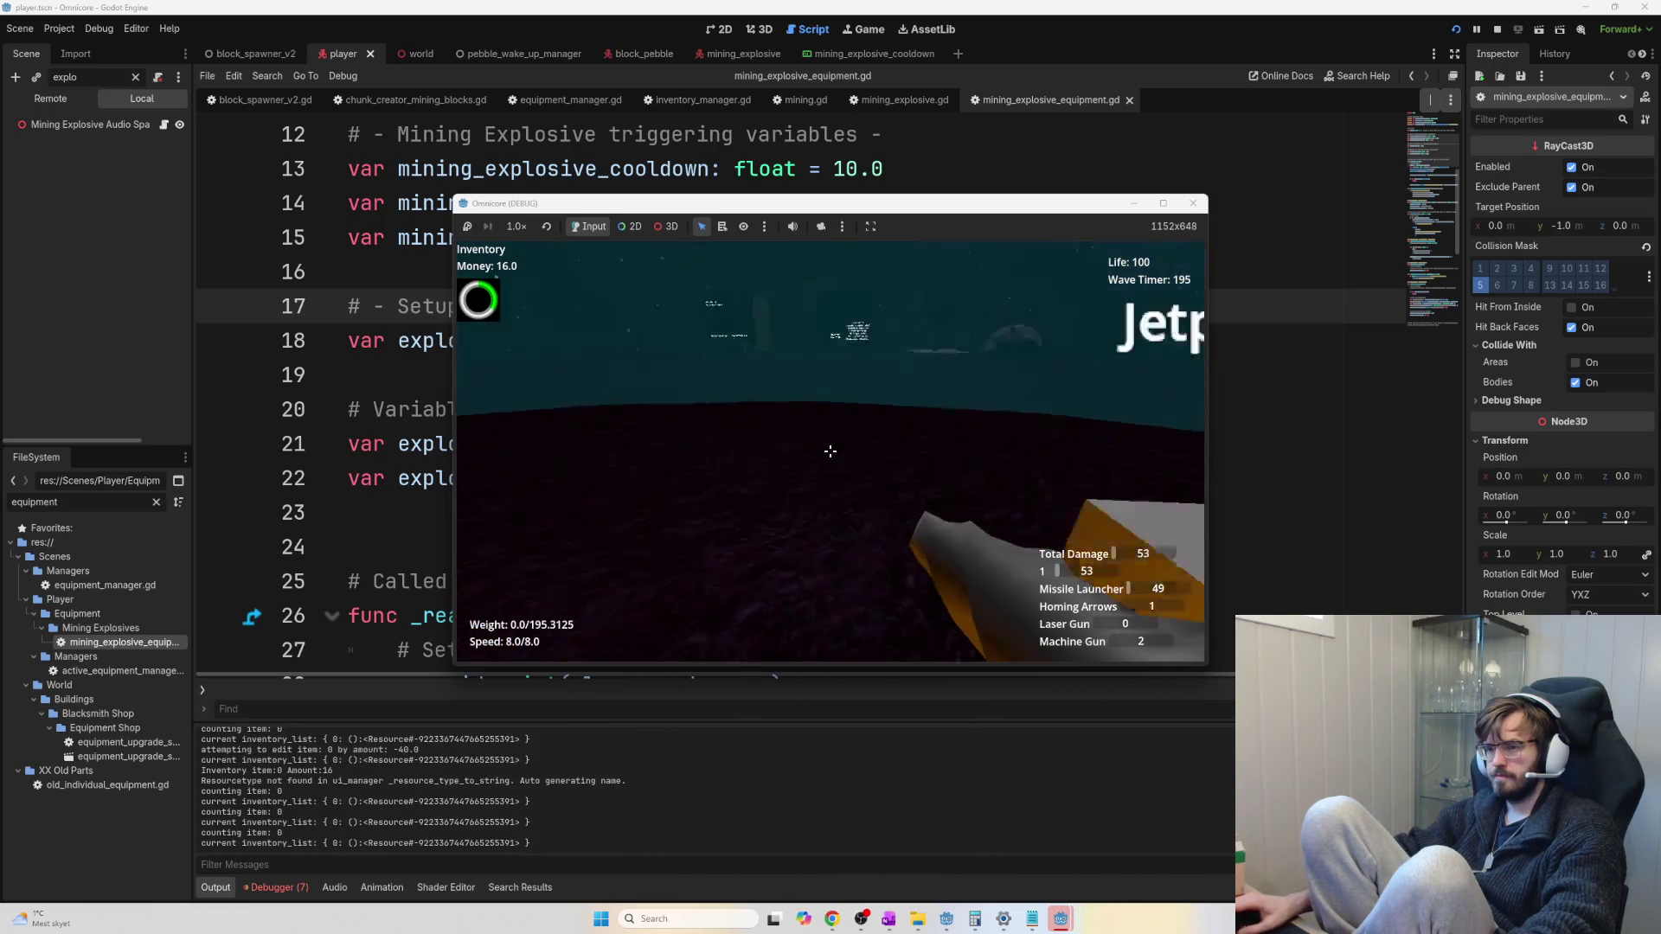
click(830, 451)
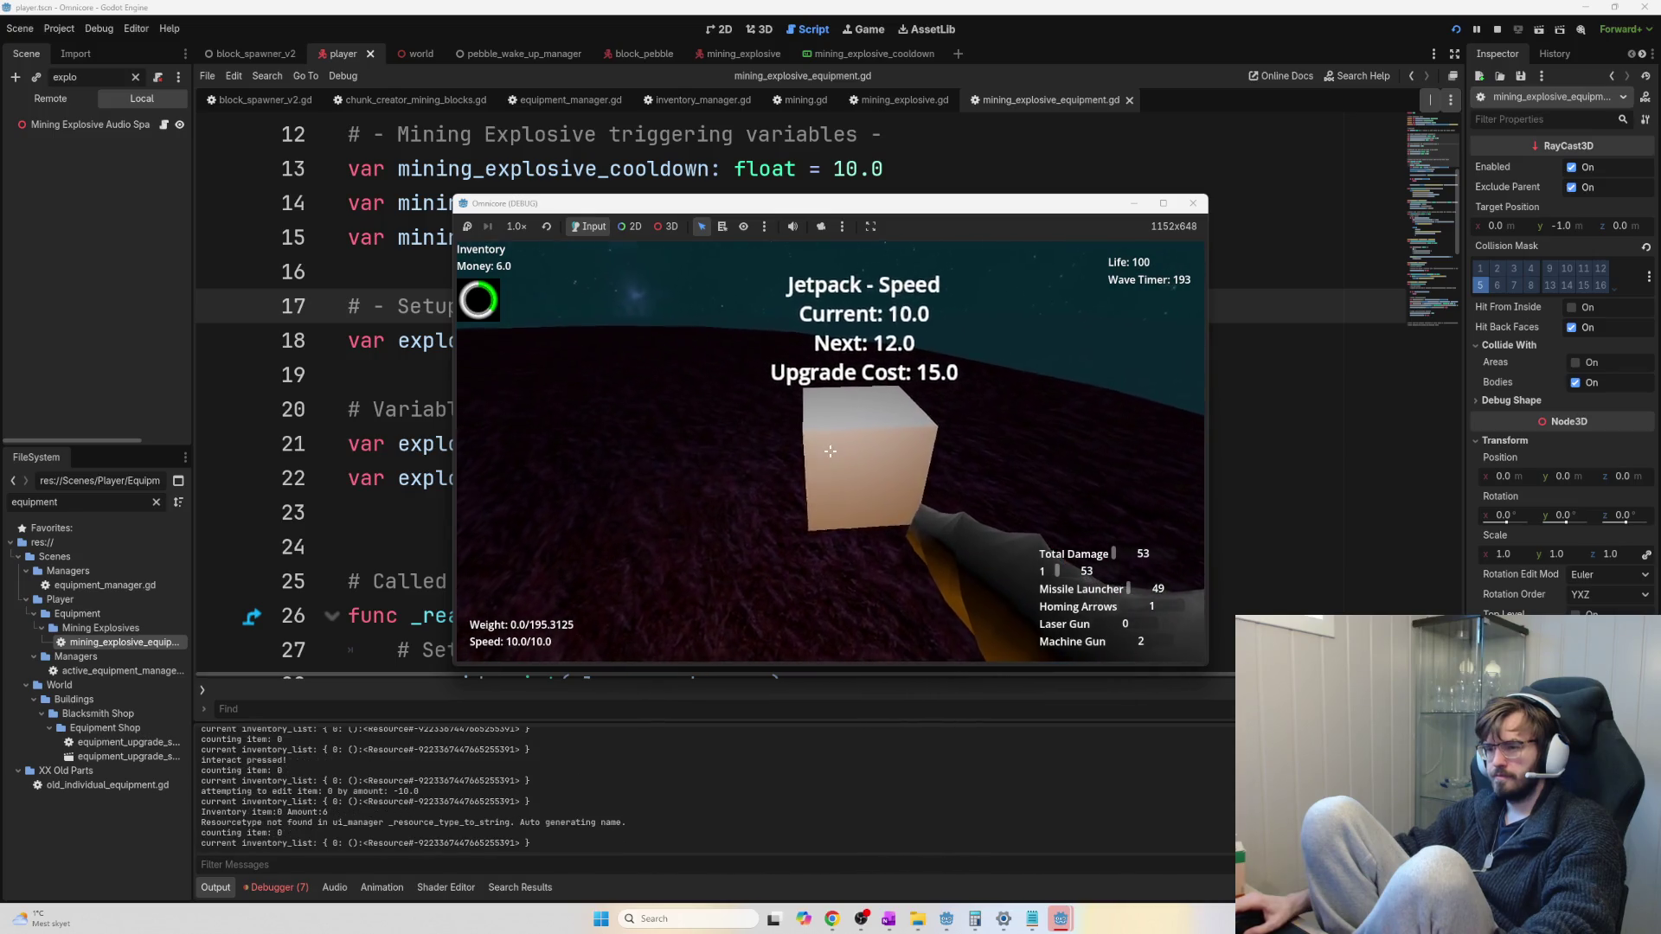
click(829, 451)
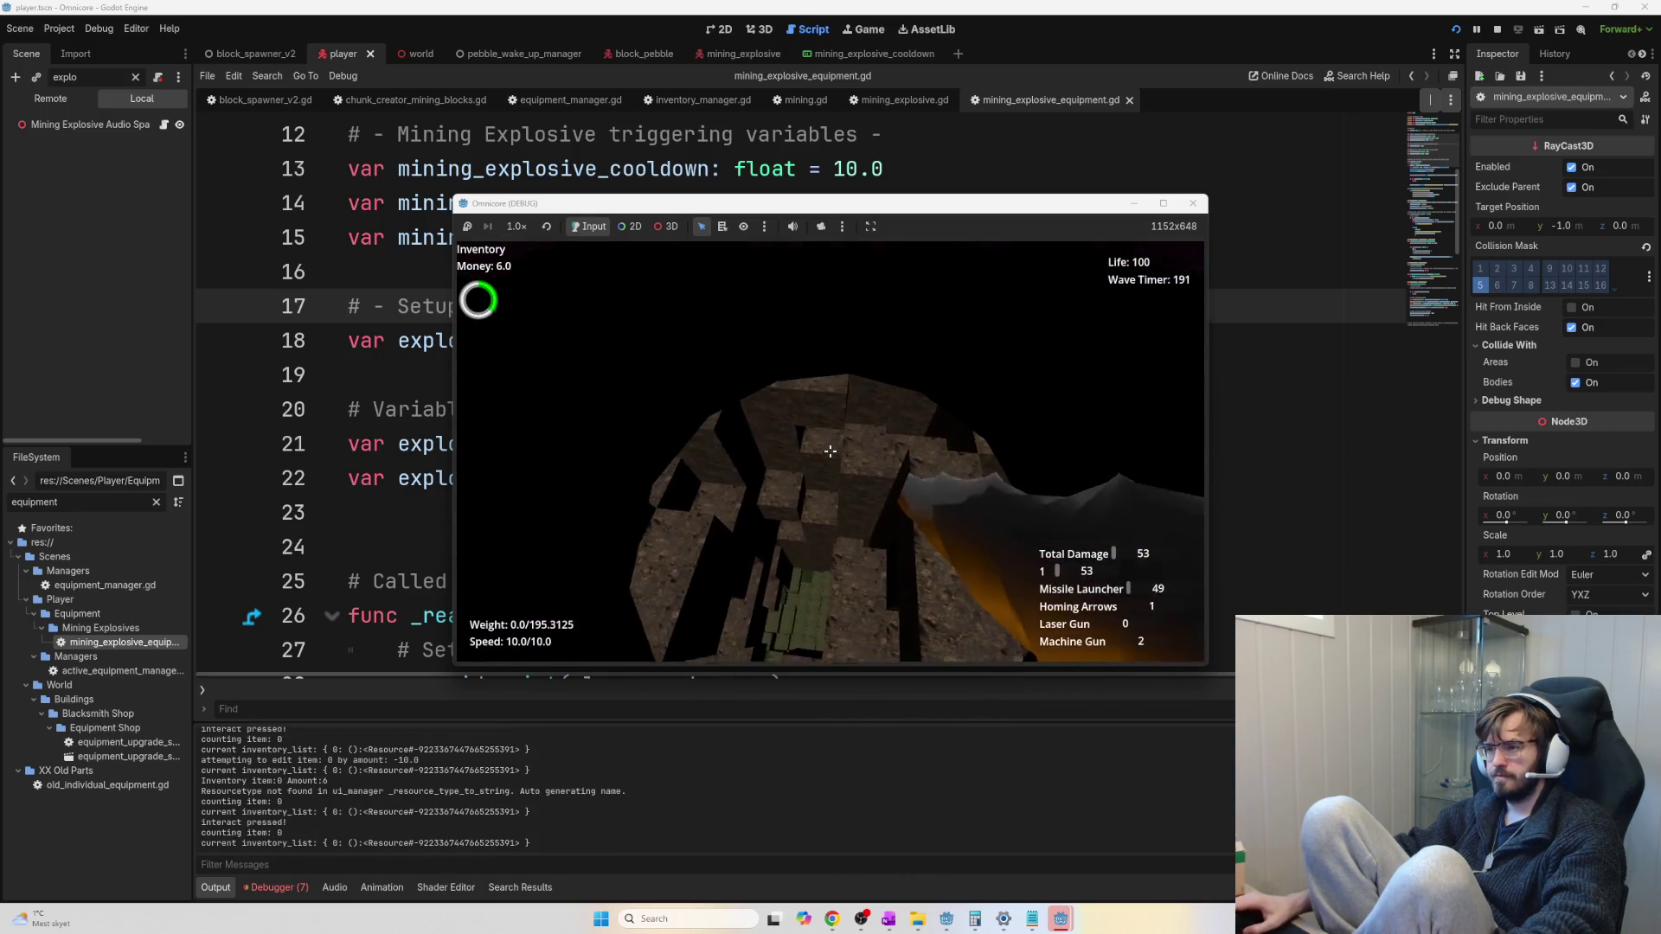
Move back under the rock into the mine, blasting blocks ahead and picking up loose ore
key(w)
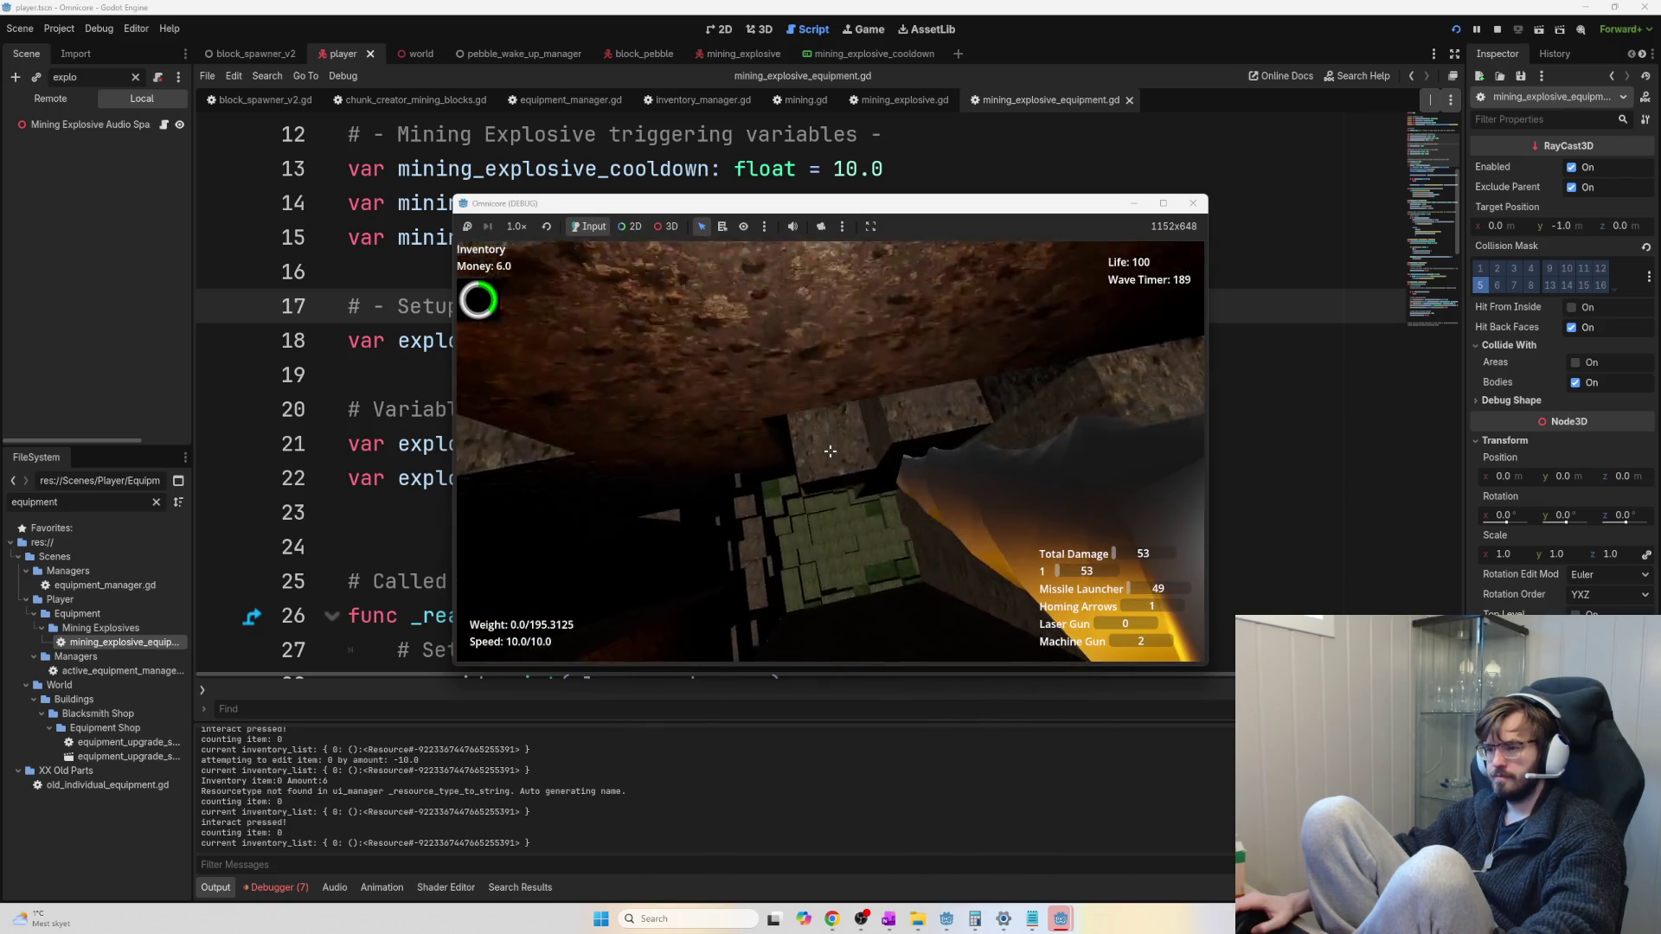
key(w)
key(w)
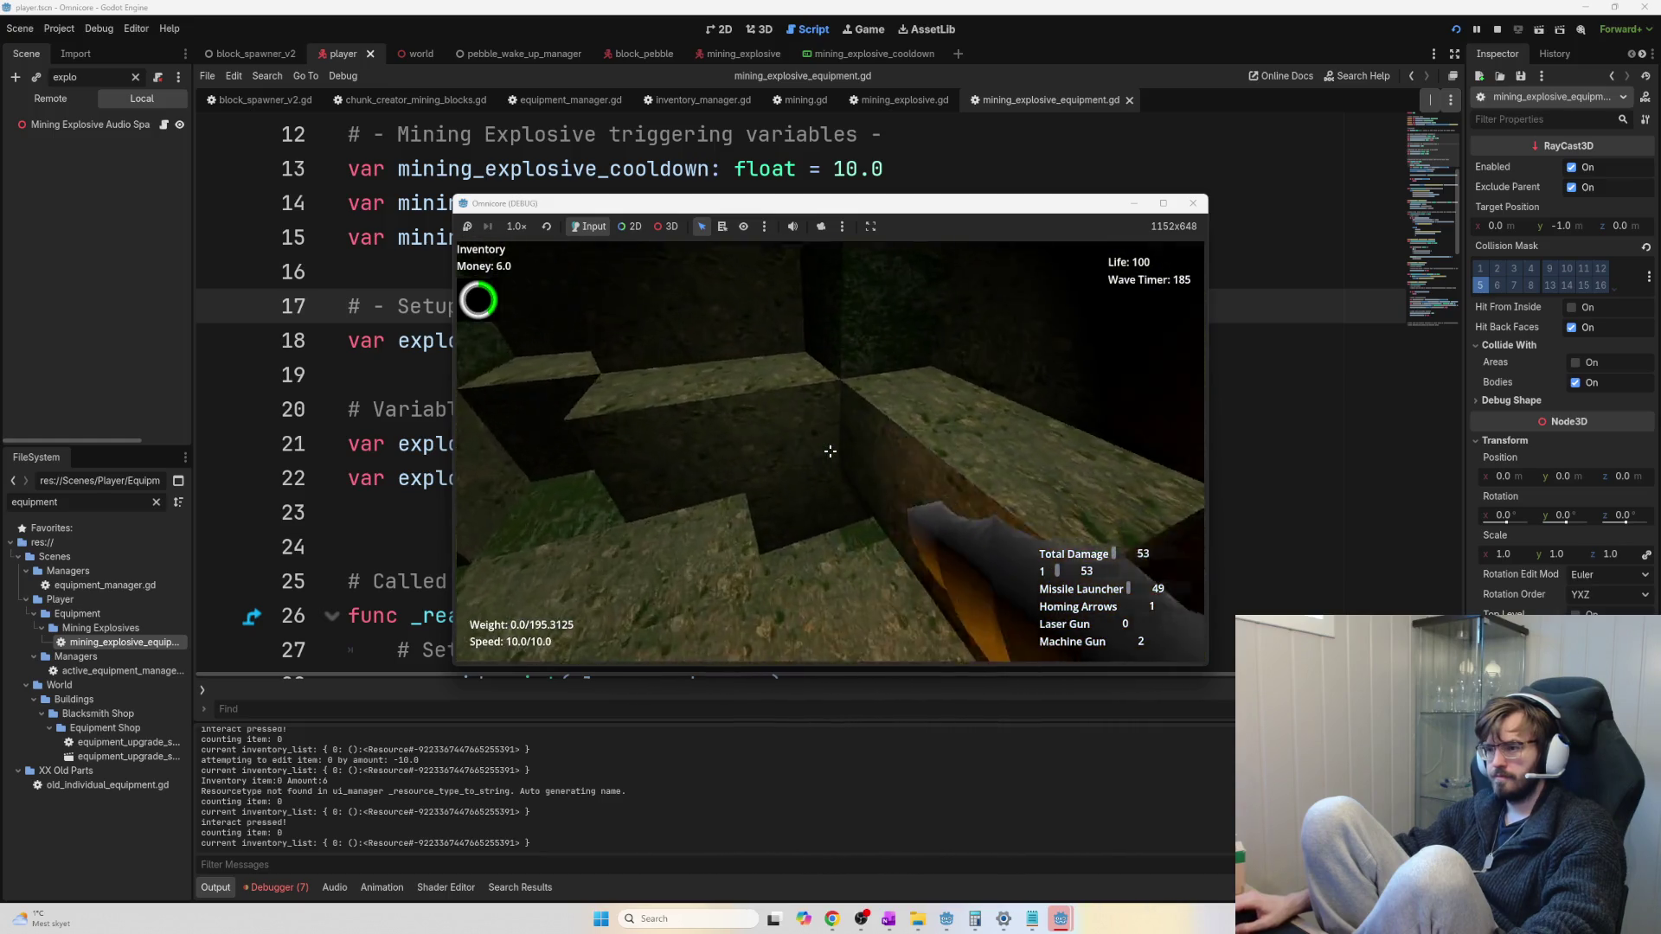
key(w)
key(w)
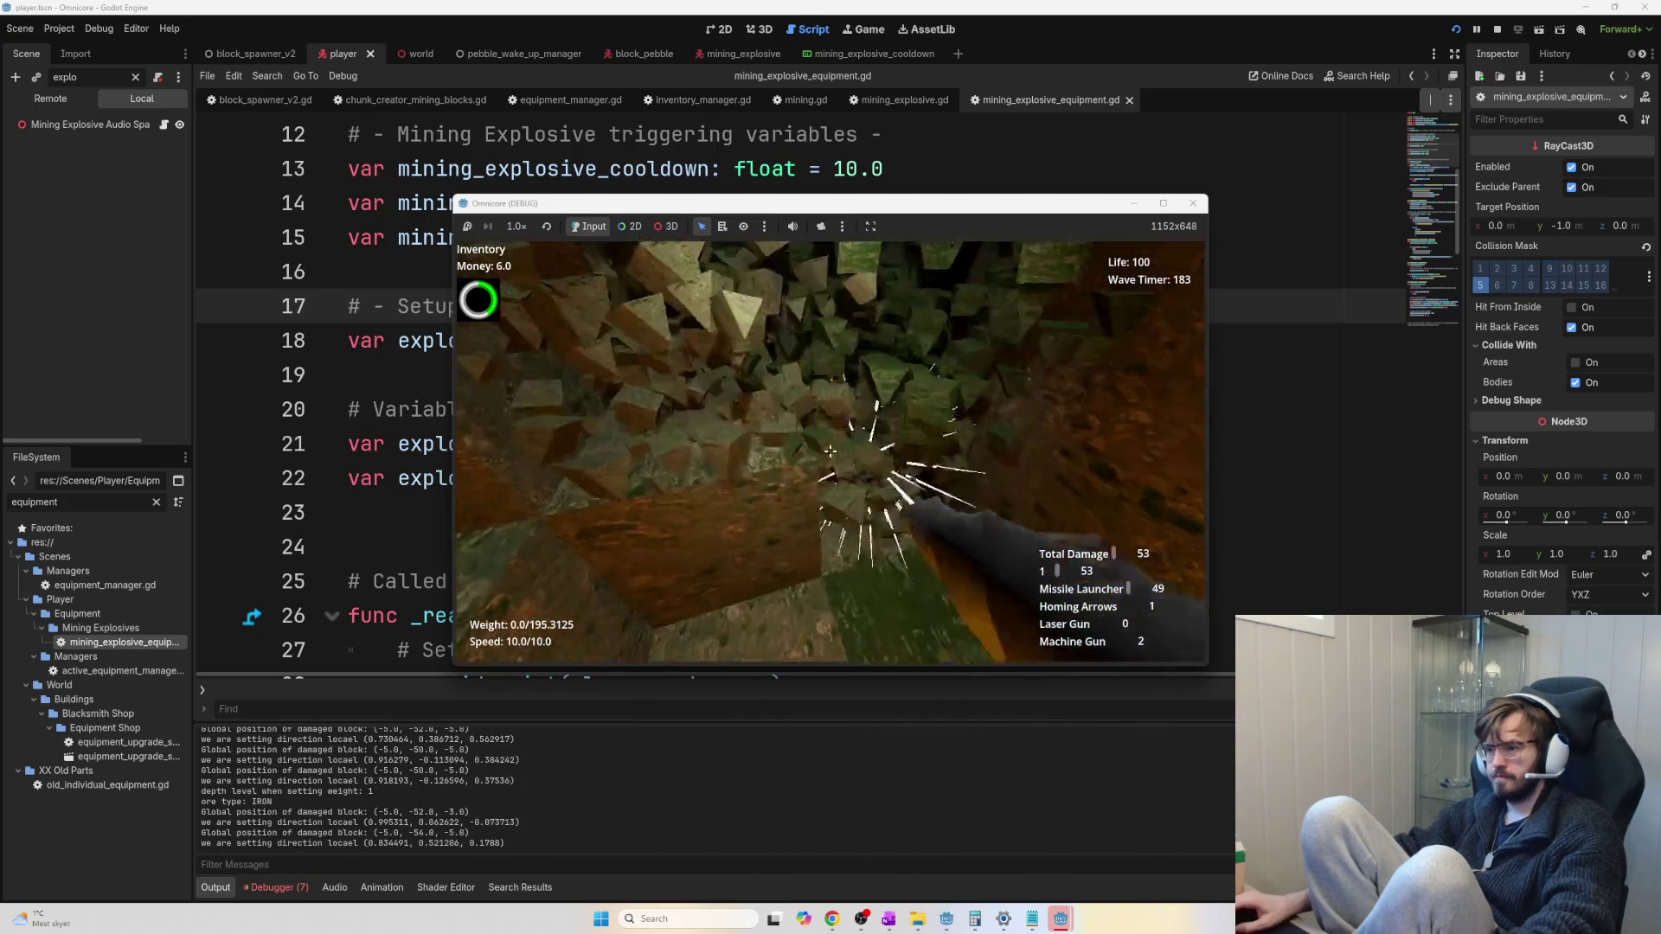
Detonate mining explosives on the pit floor and collect the ore, reaching 12 weight
key(w)
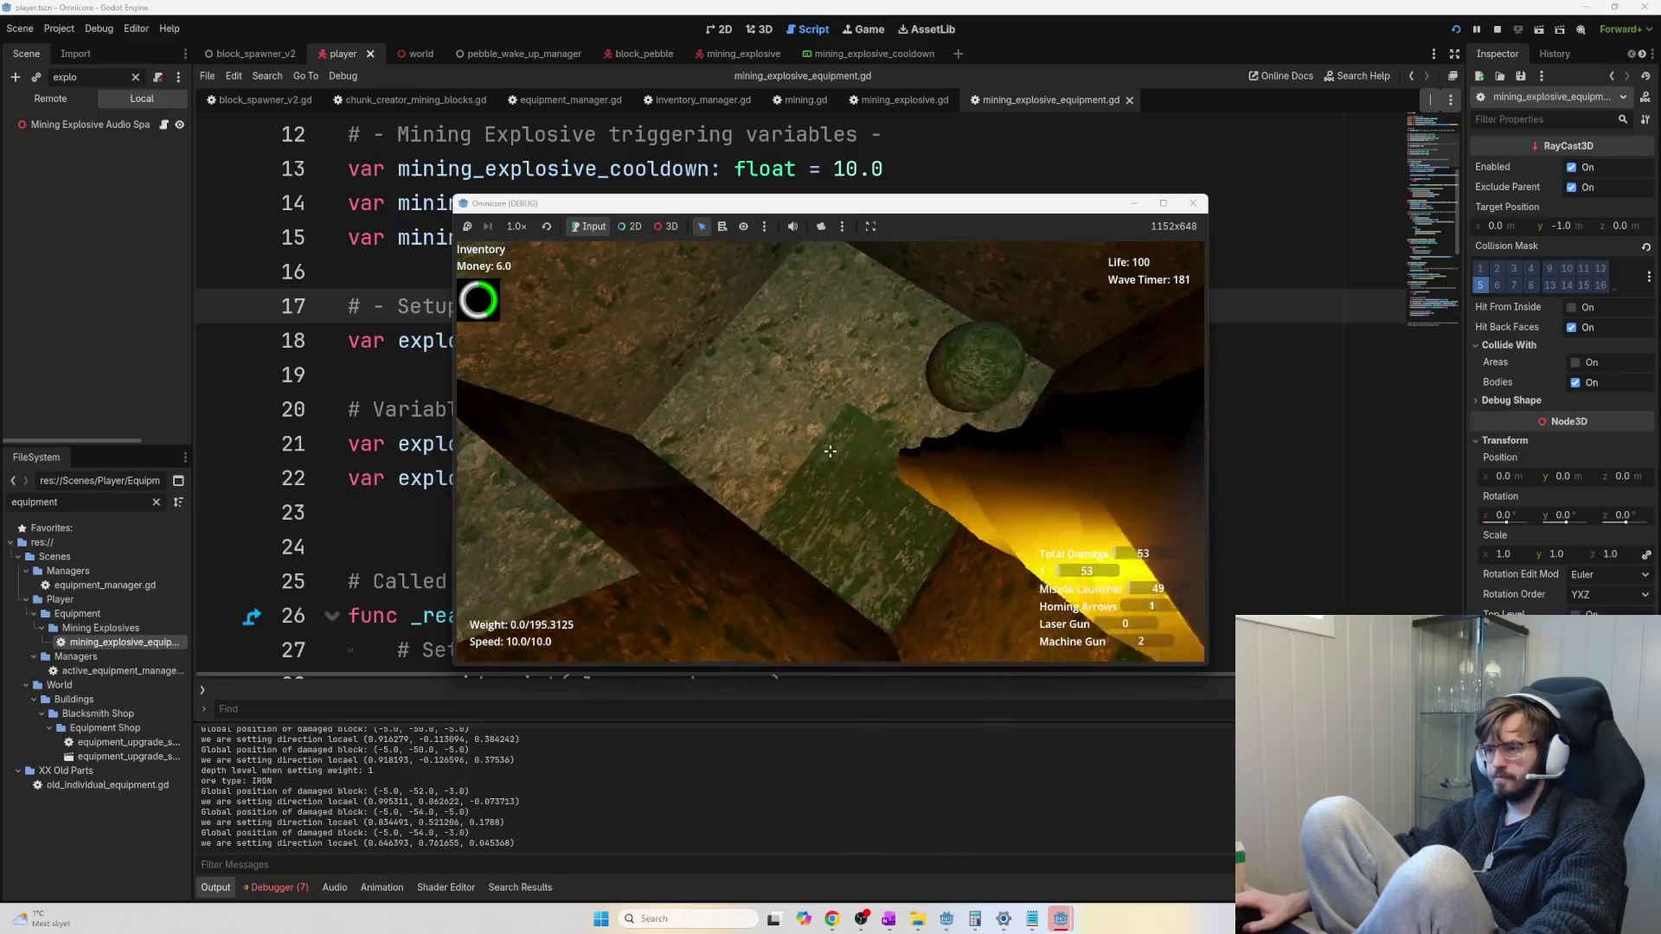
key(e)
key(w)
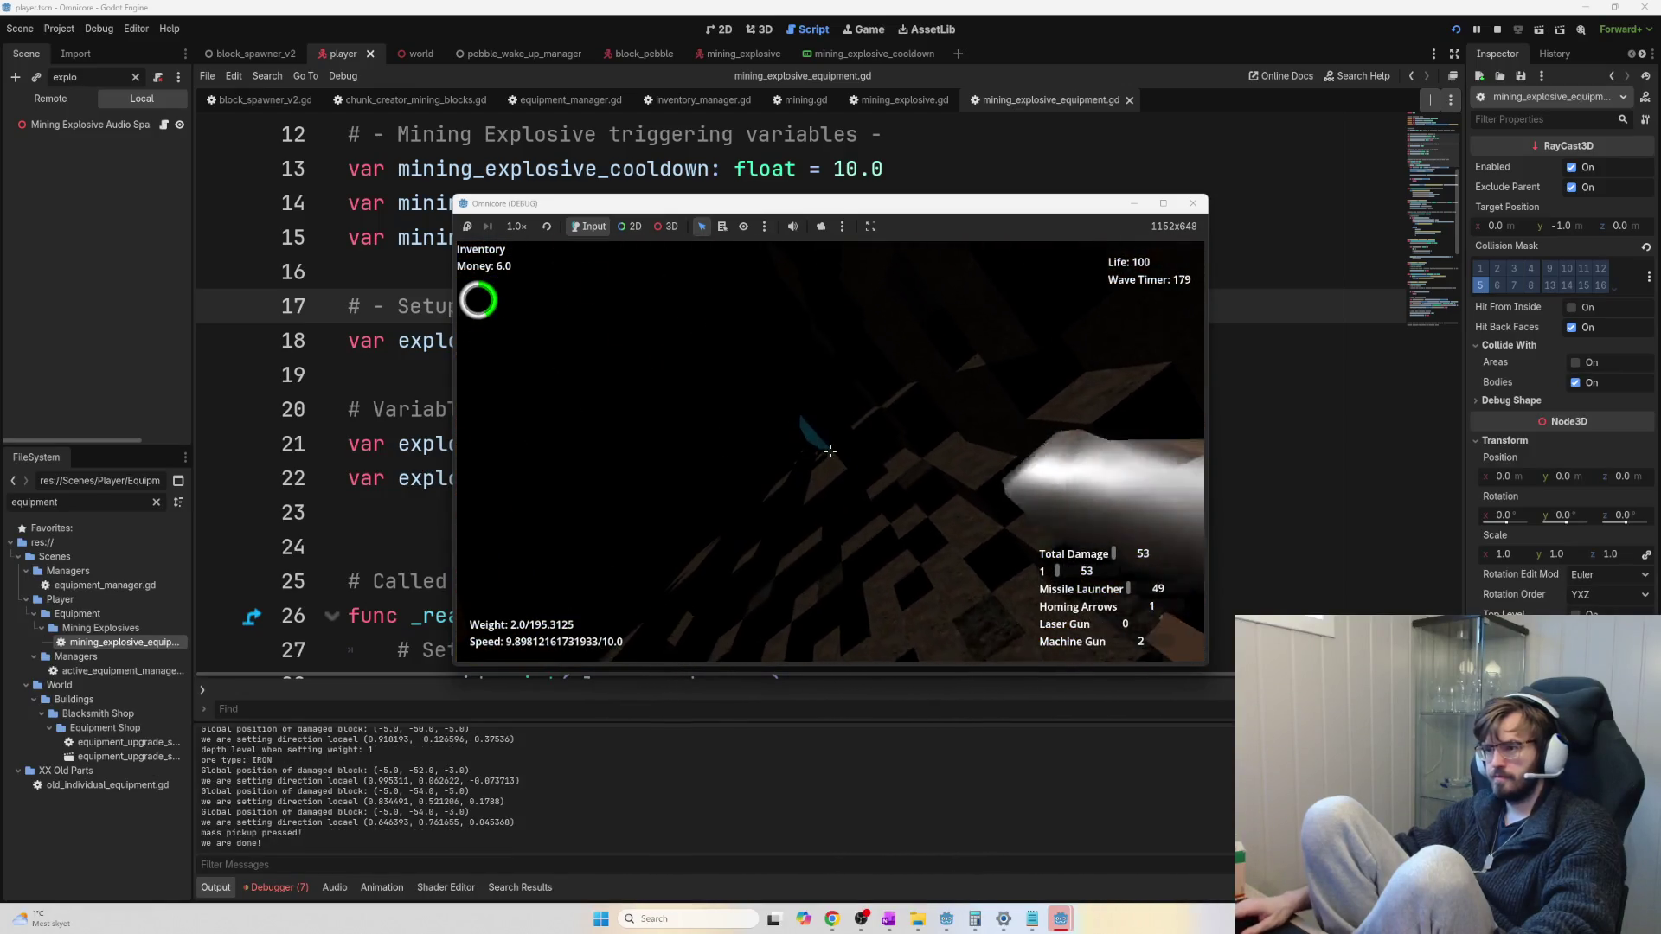
key(w)
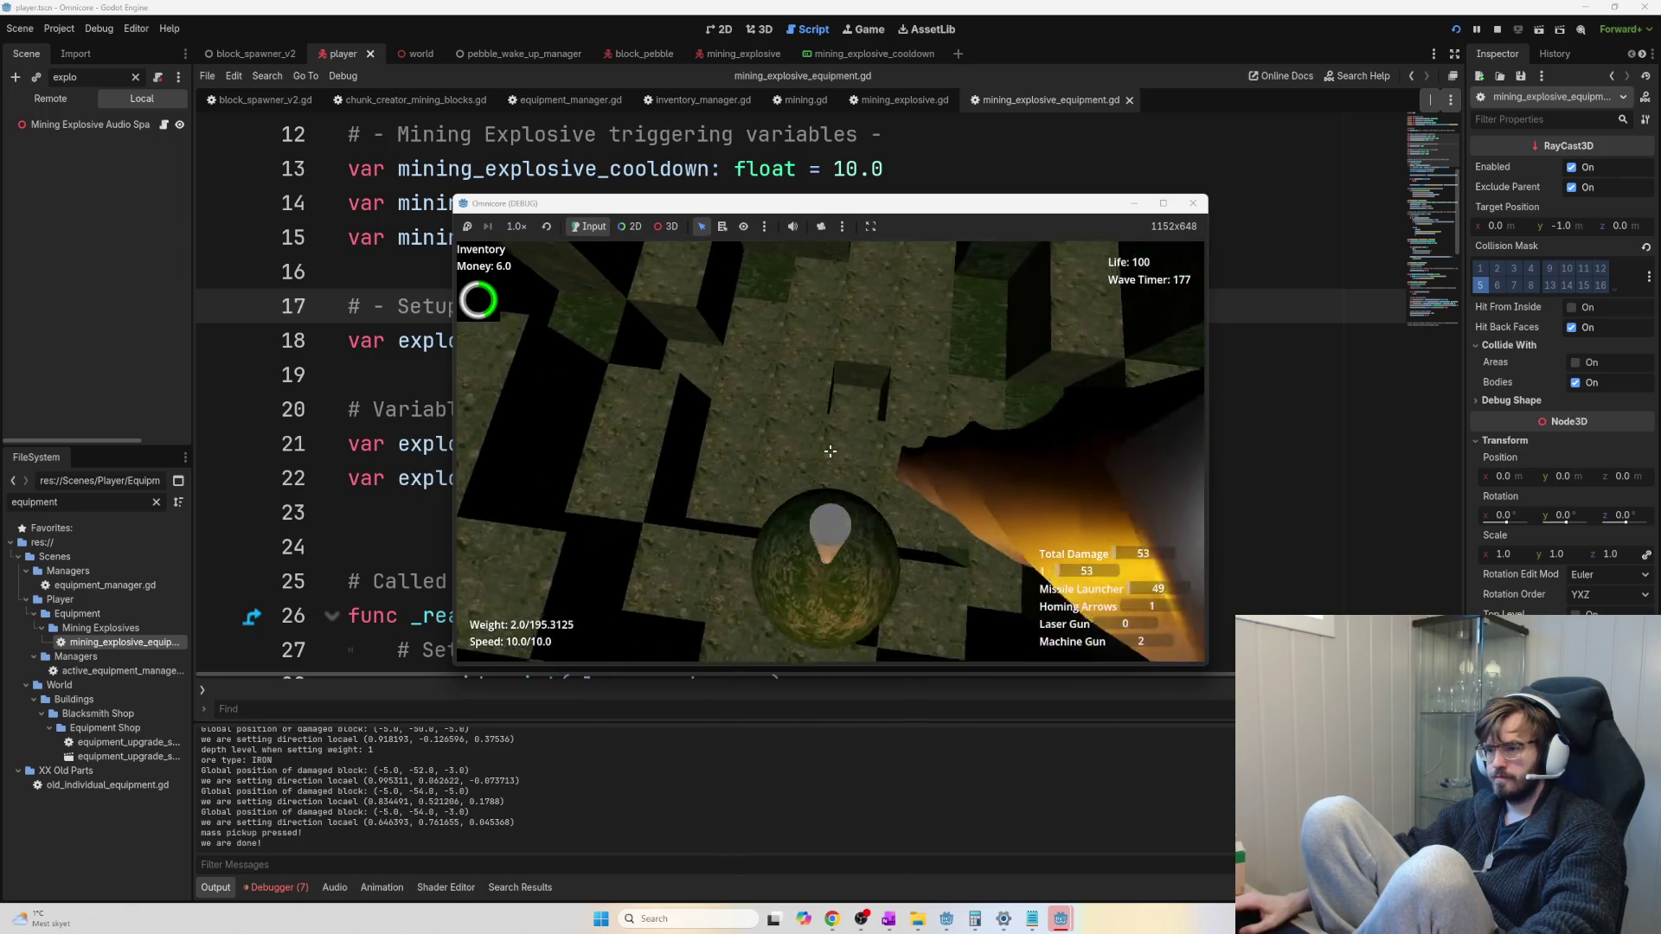
click(830, 450)
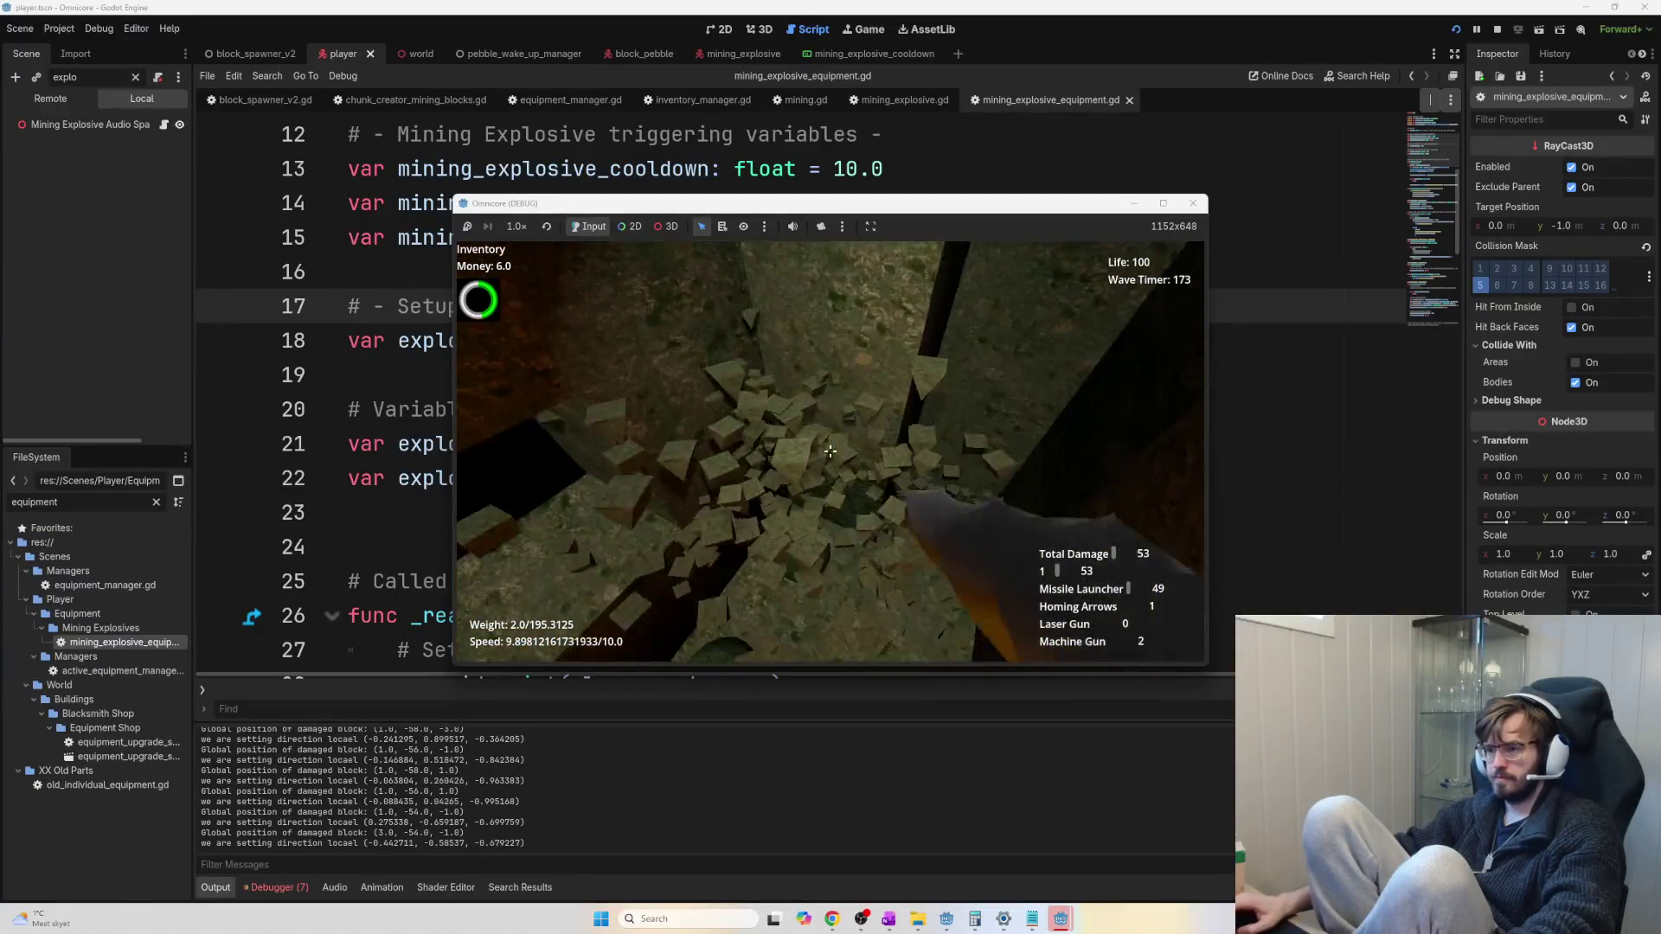
click(829, 451)
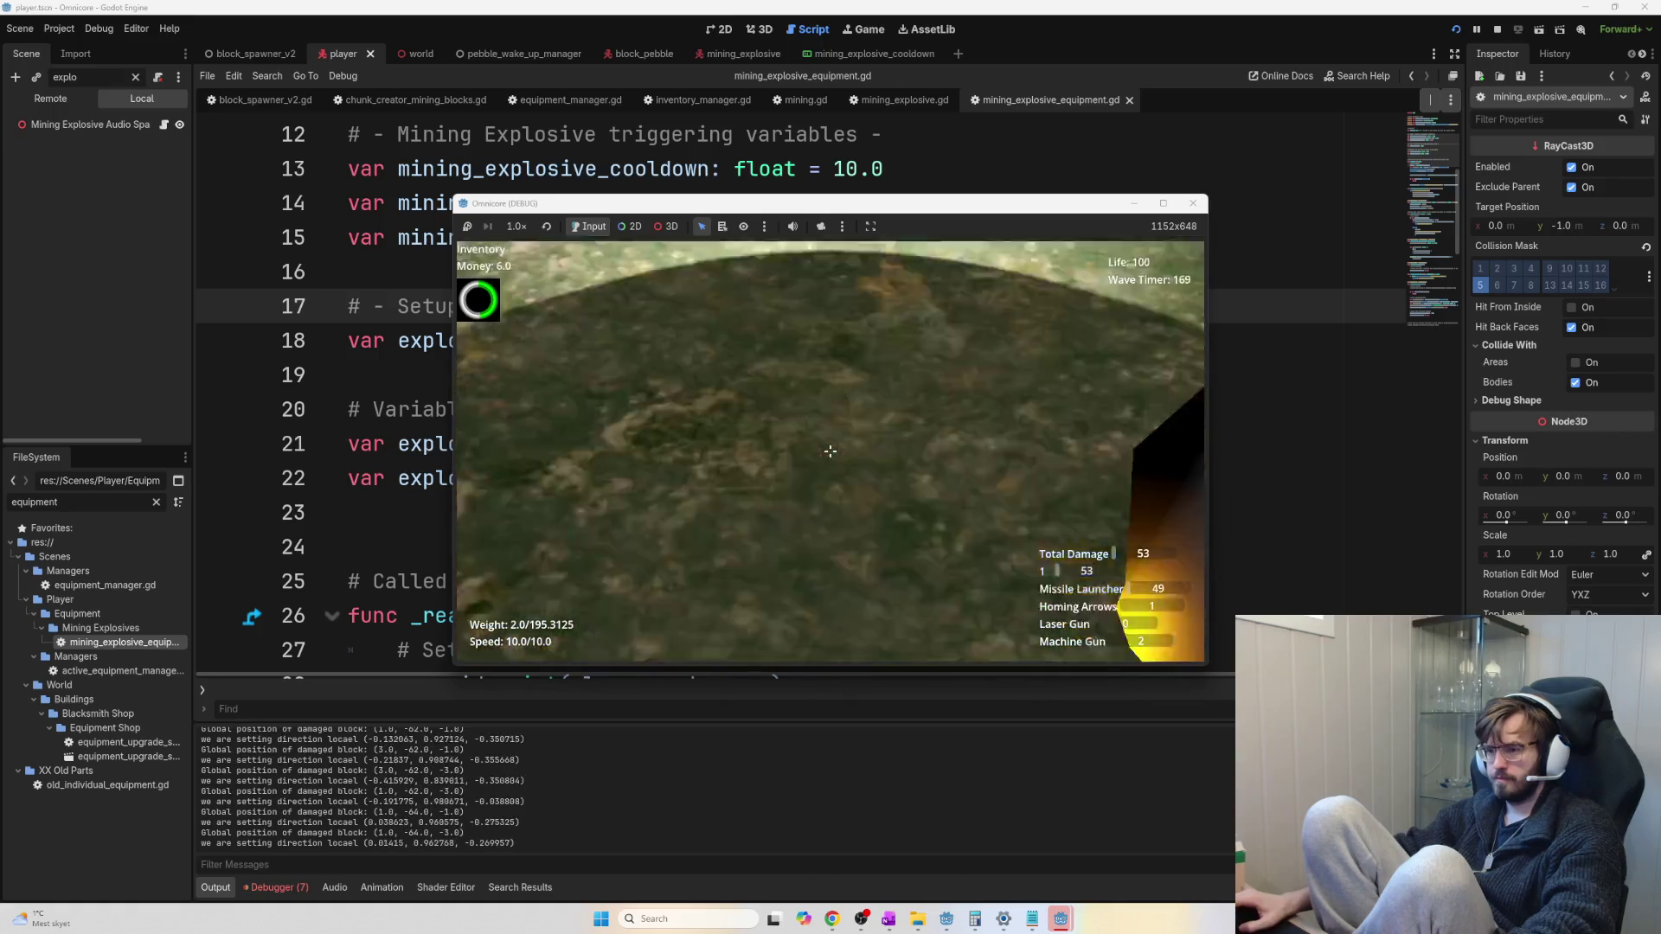
key(e)
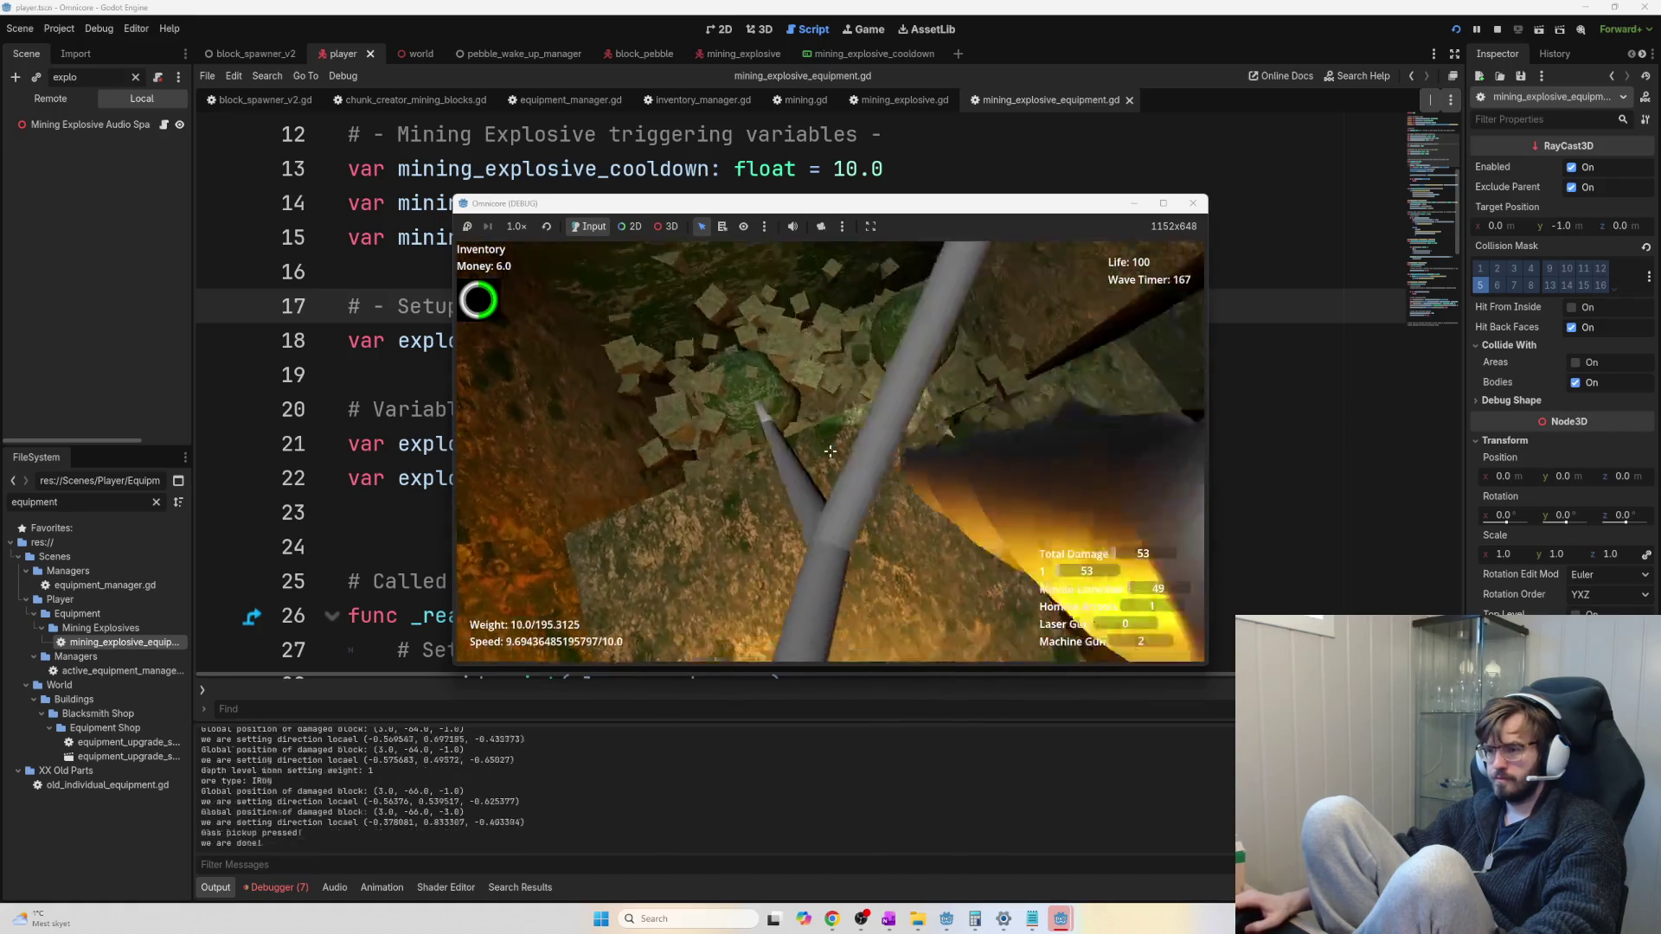
key(e)
key(e)
key(e)
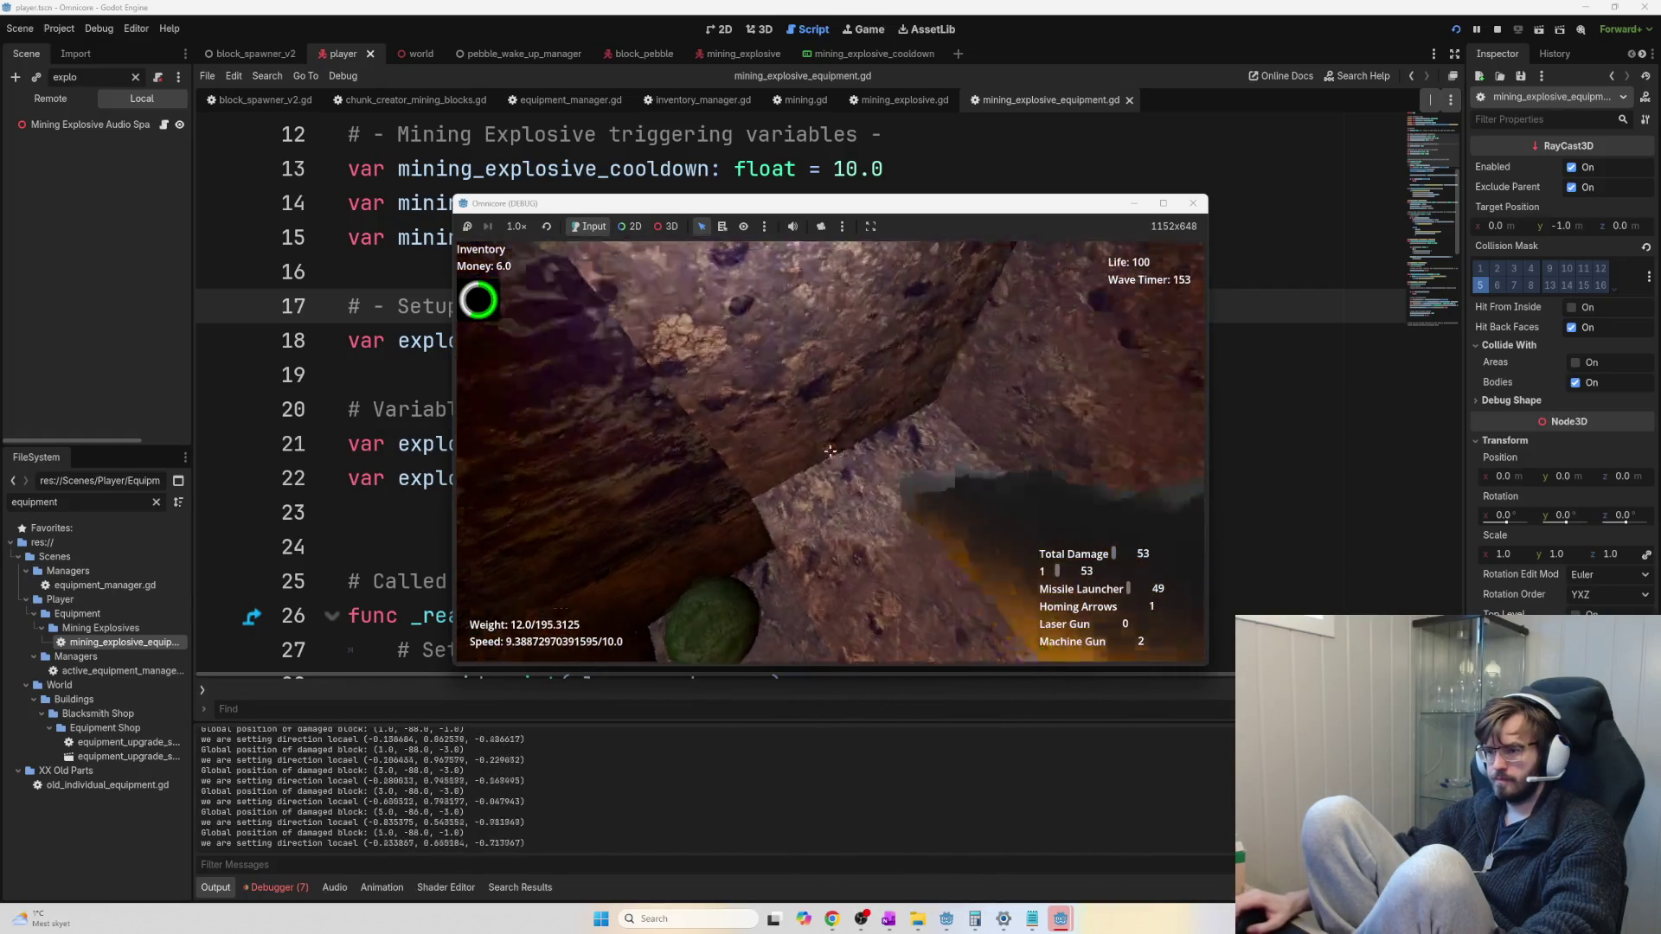
Mine blocks through the tunnels, collecting the dropped ore after each break
click(829, 451)
key(e)
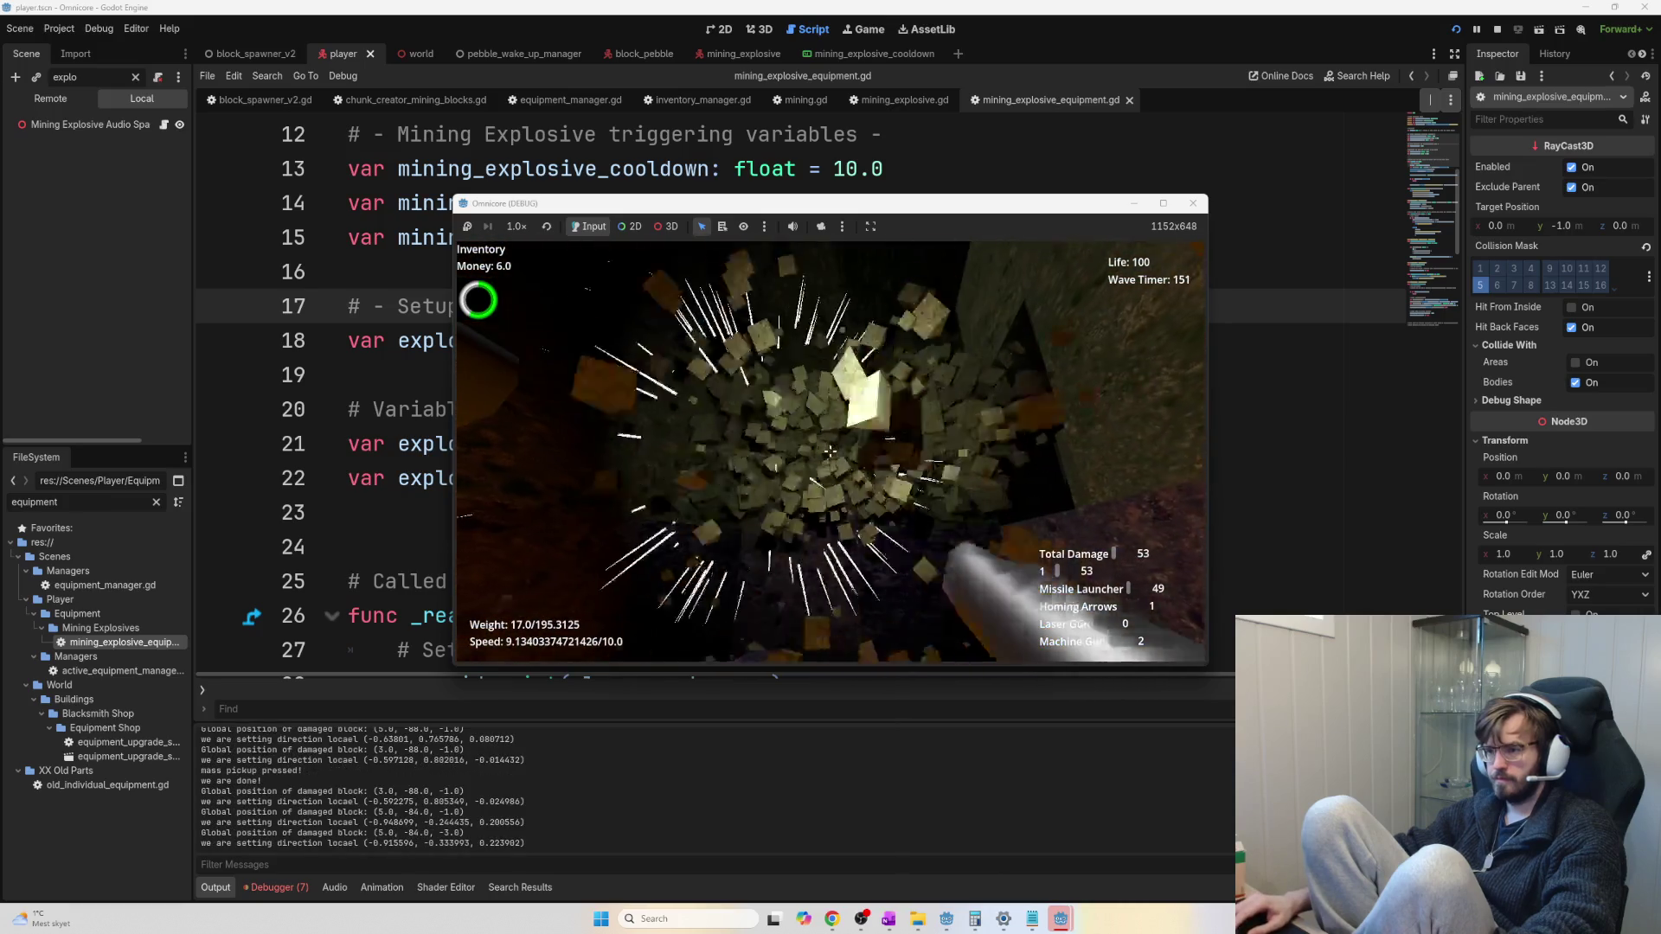
click(829, 451)
key(e)
key(e)
key(e)
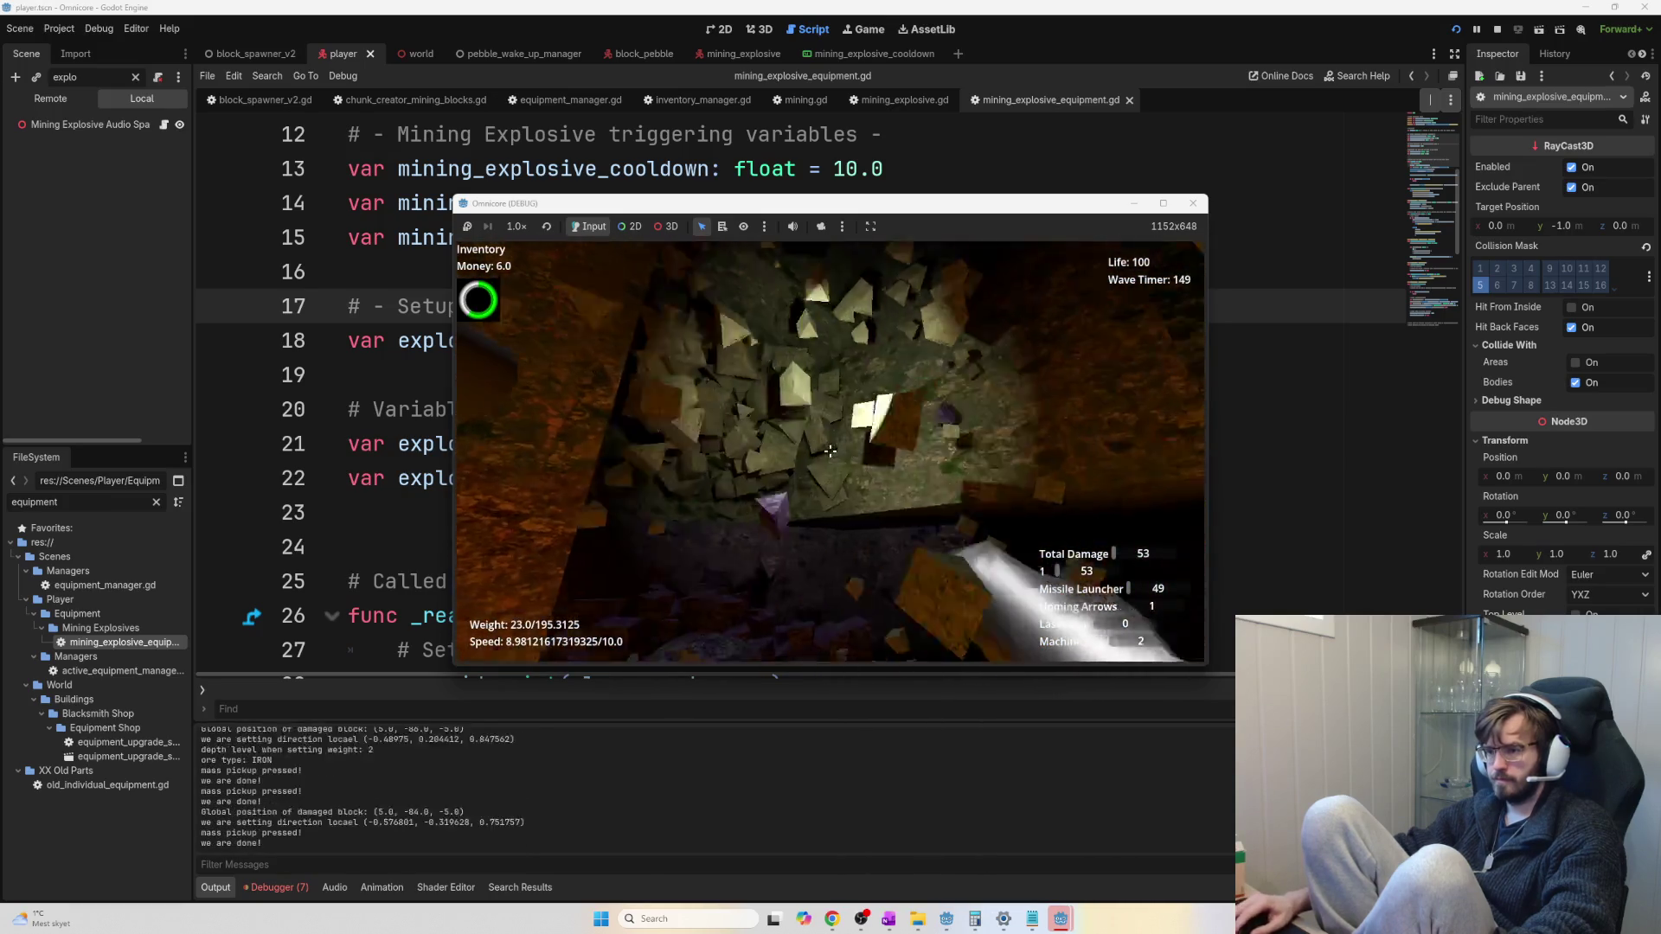
click(830, 450)
key(e)
key(e)
click(829, 451)
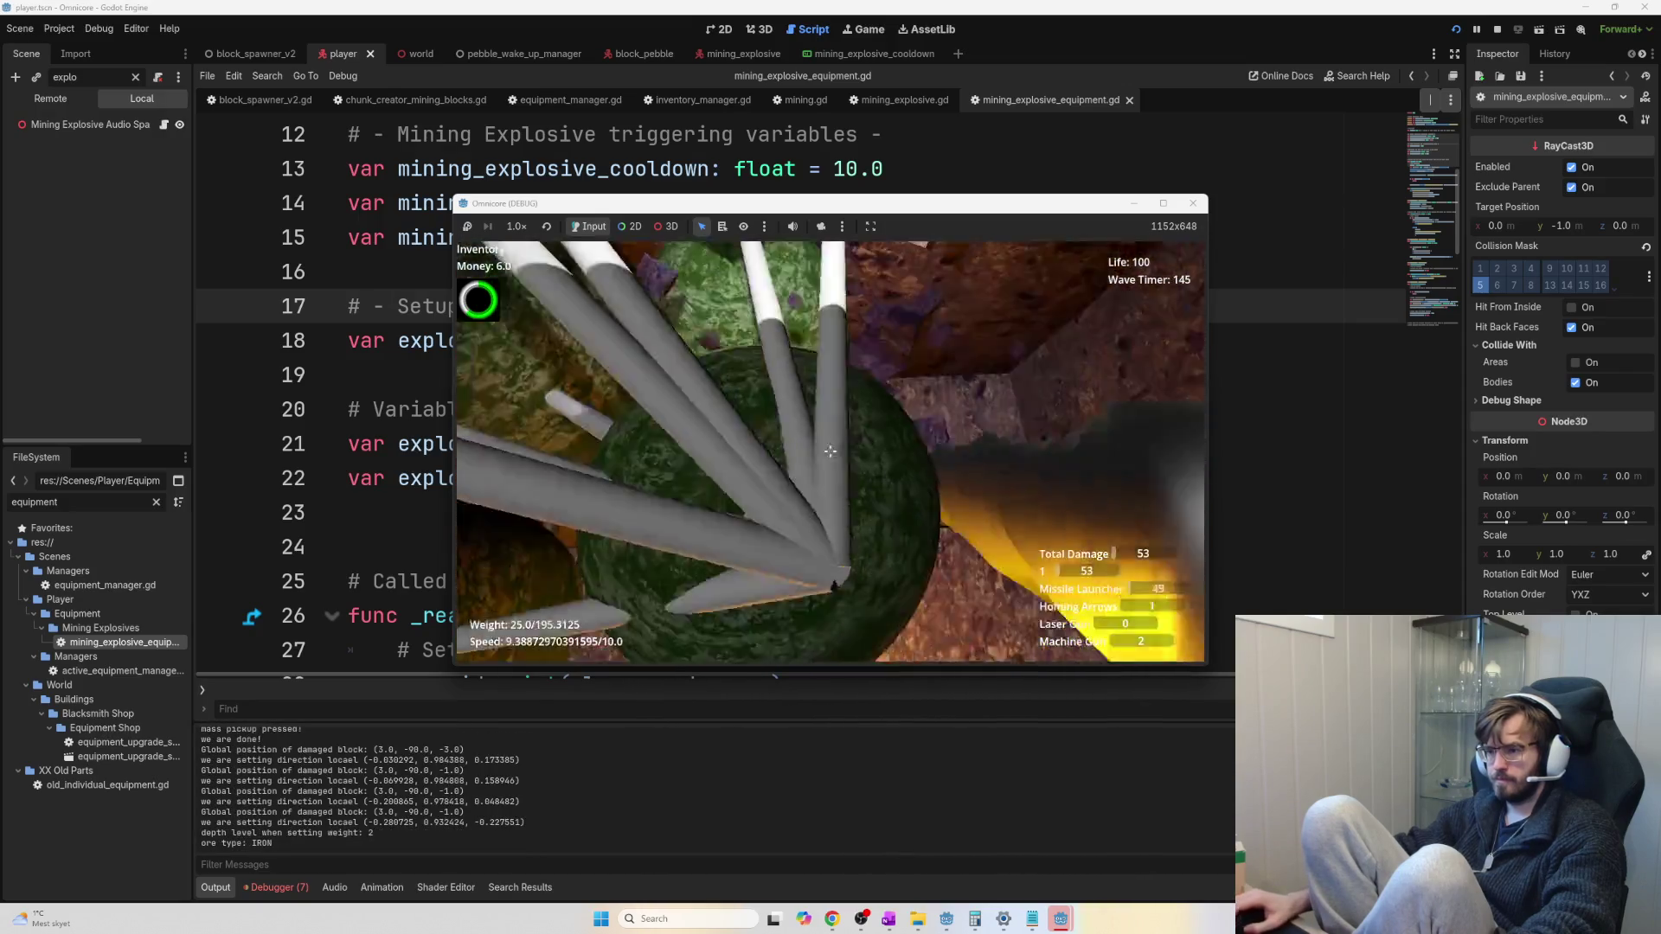
click(829, 451)
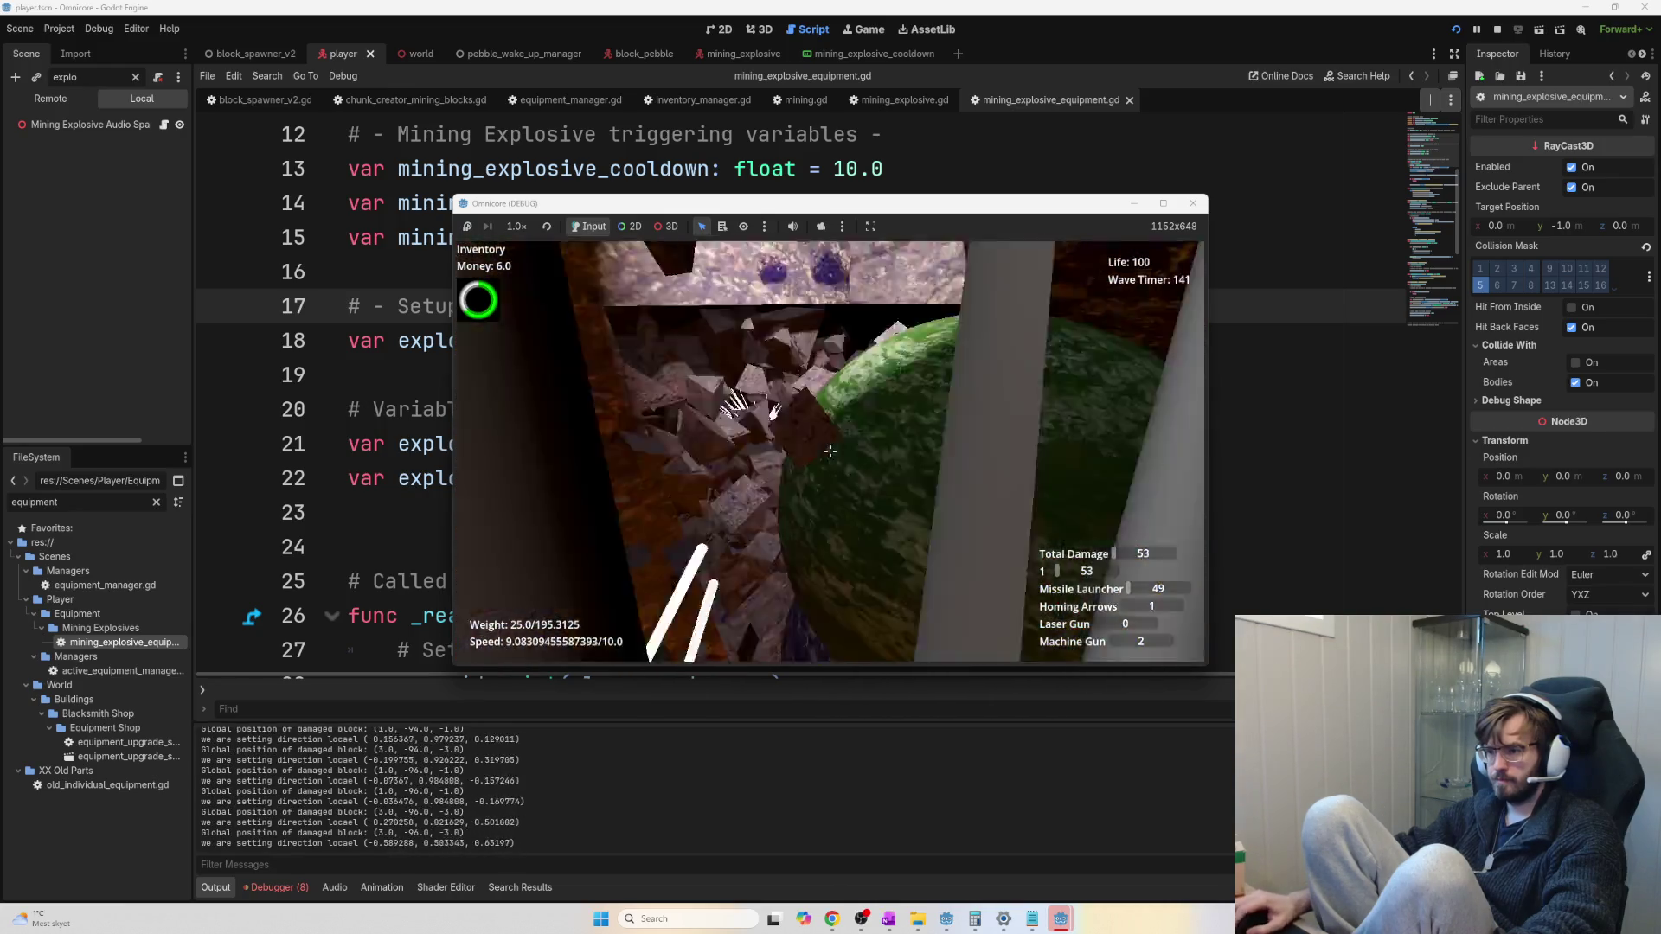
click(830, 451)
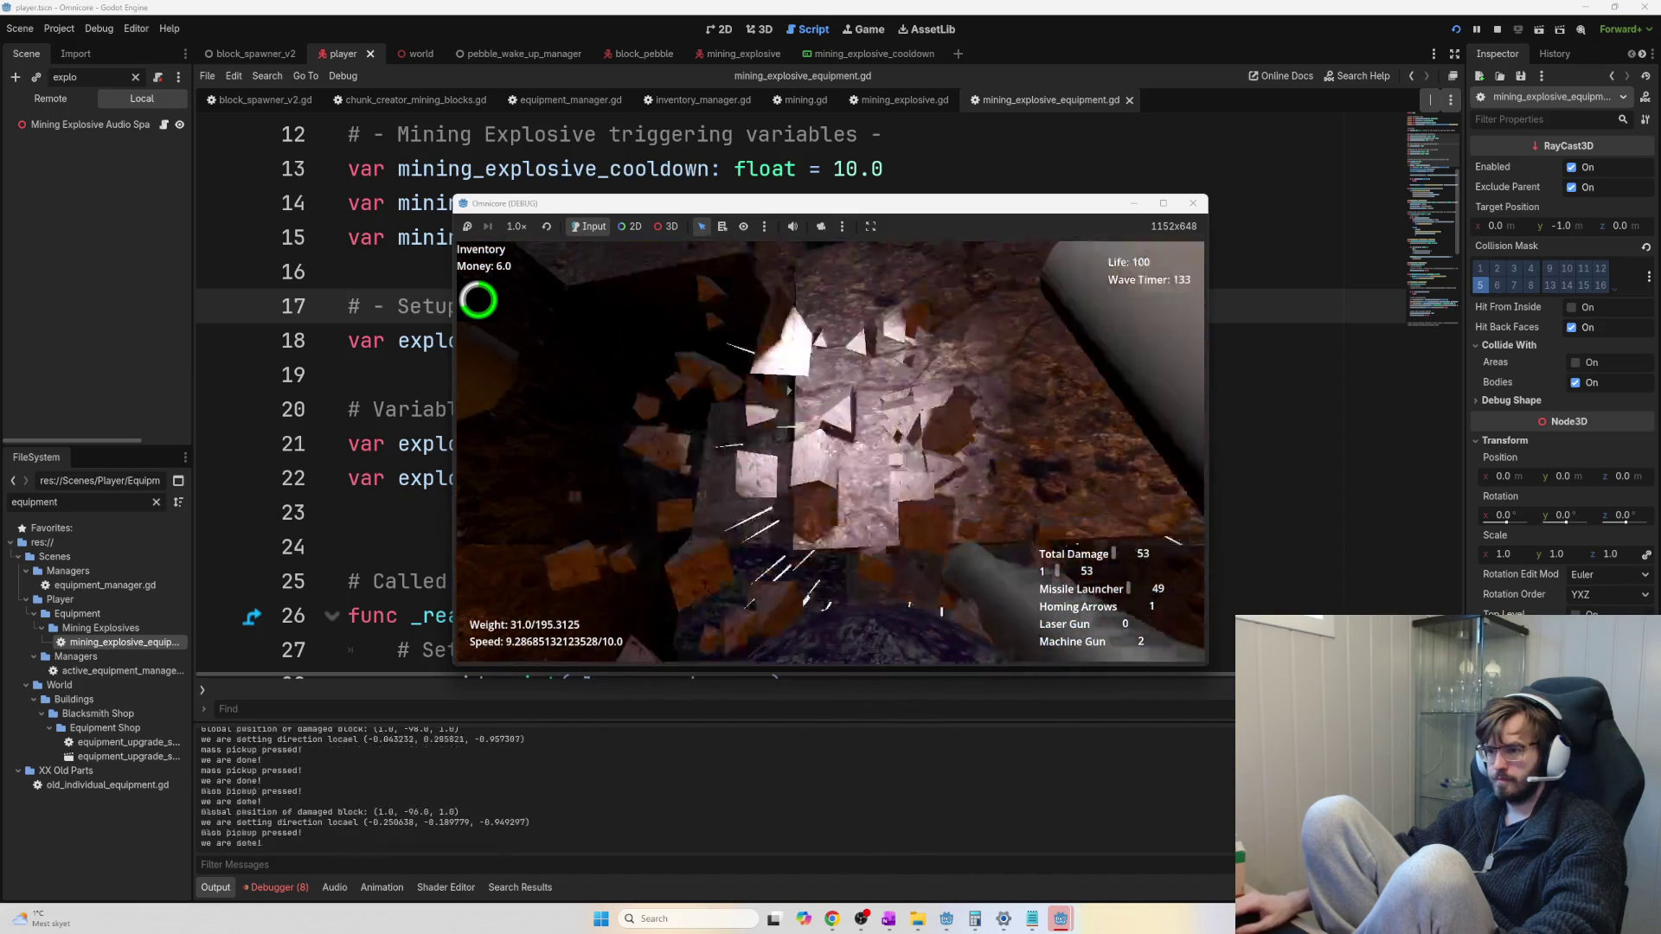
Mine purple ore spheres, rock walls and pyramid blocks deeper down until weight reaches 76
click(830, 451)
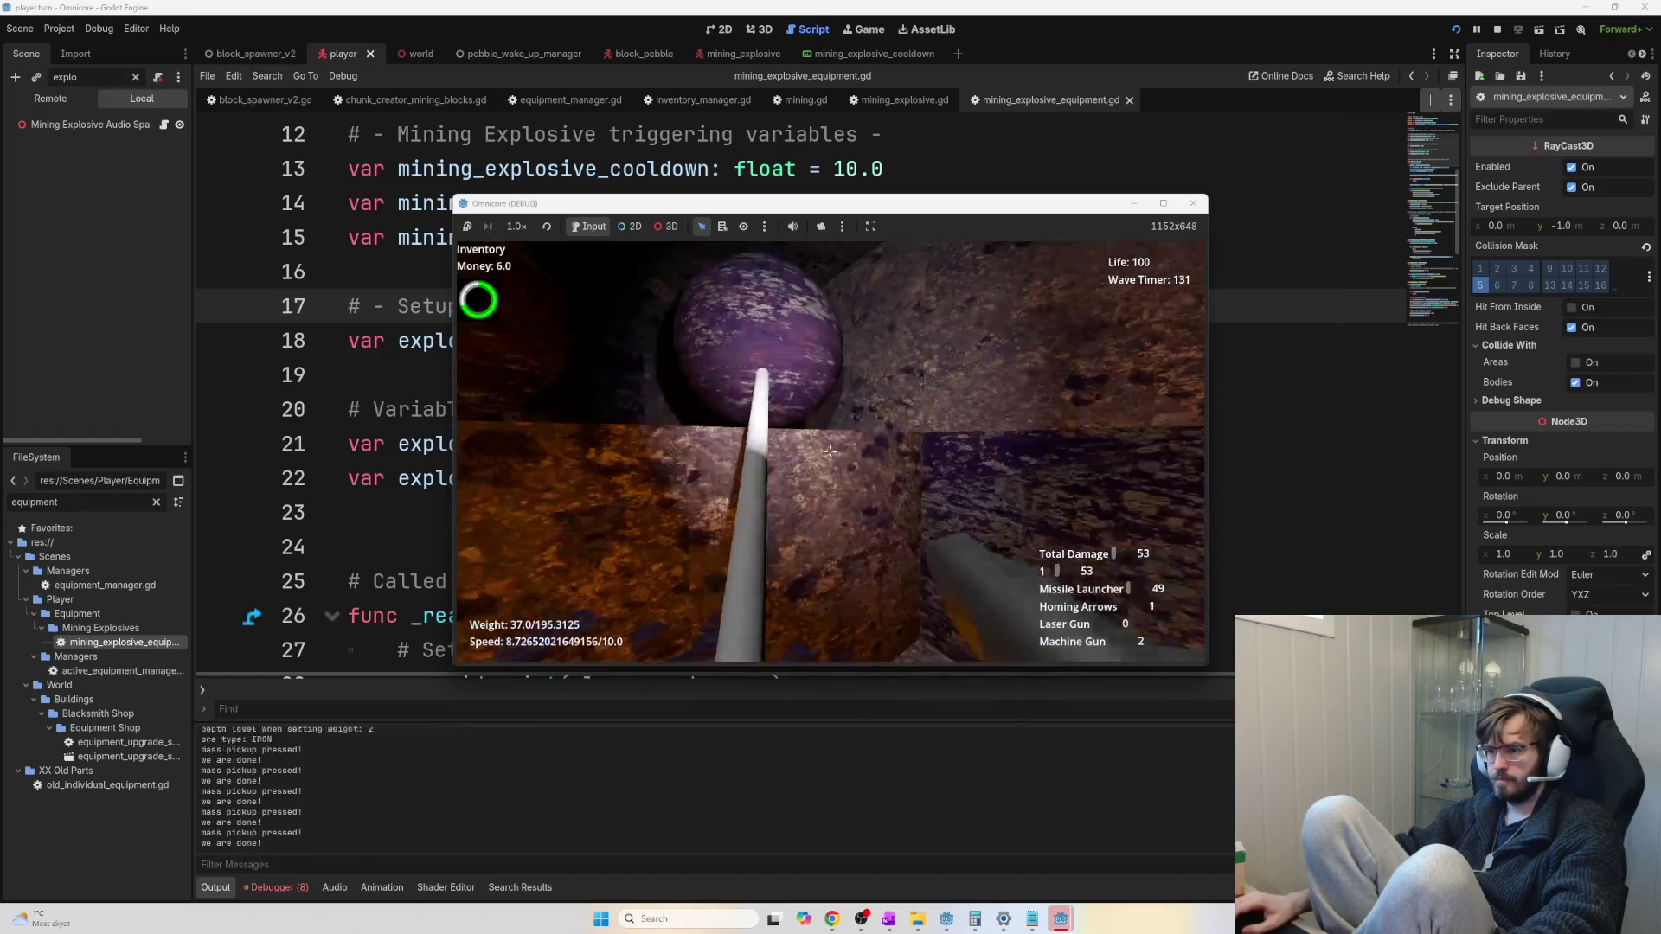
click(830, 451)
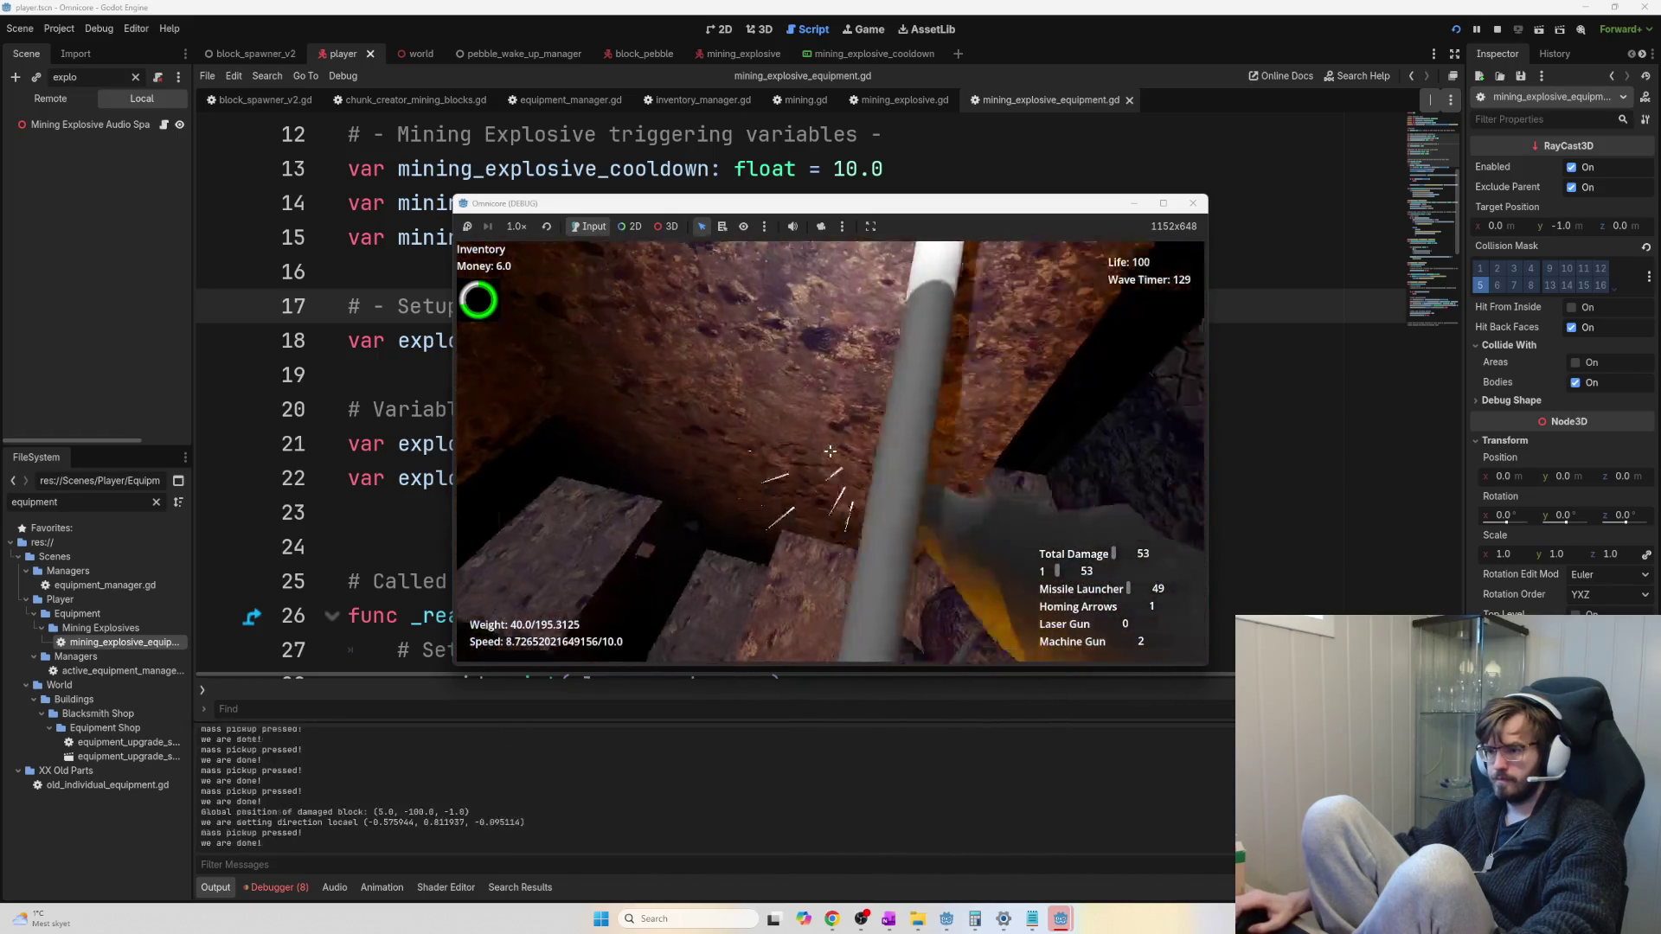
click(830, 451)
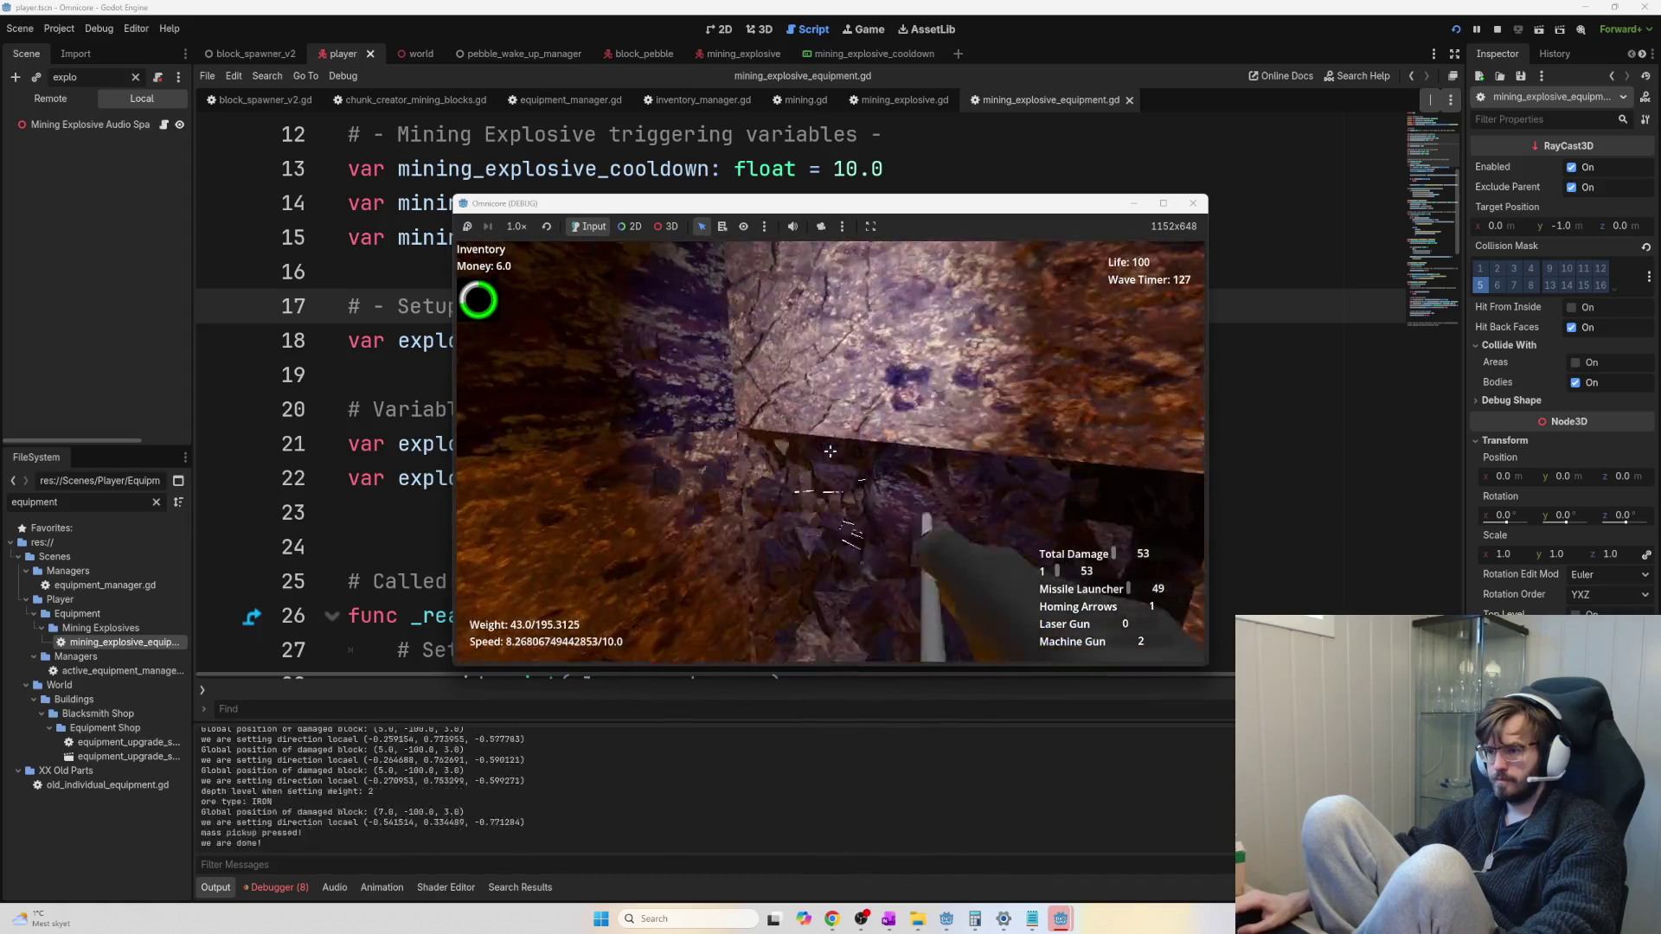
click(830, 450)
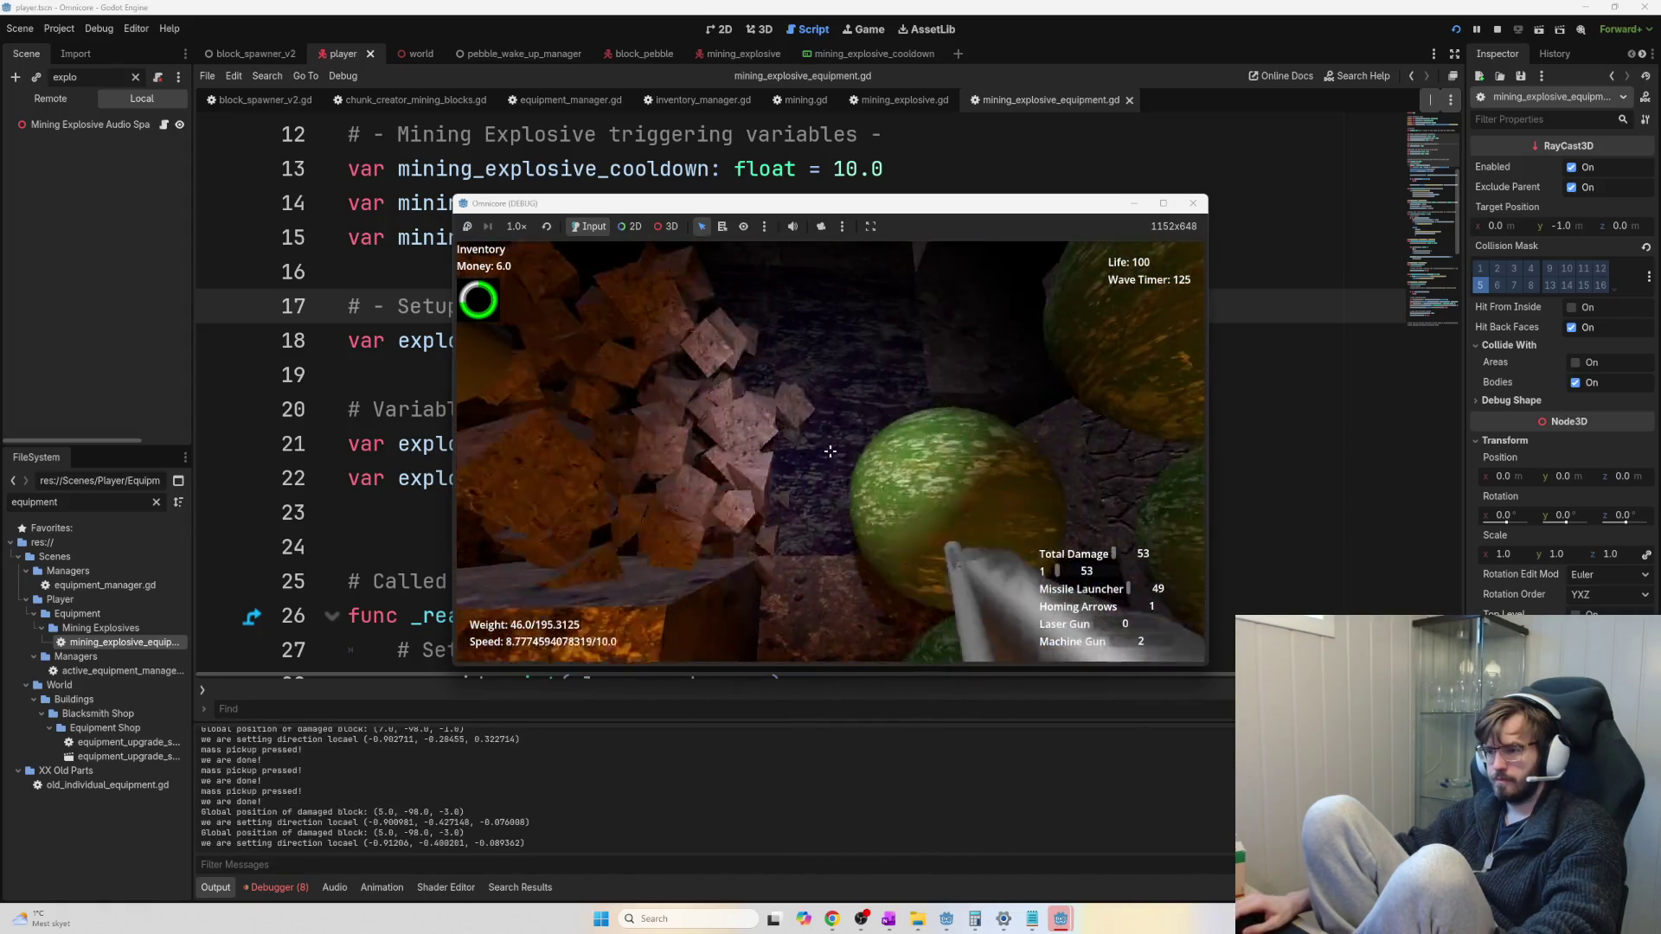
click(830, 450)
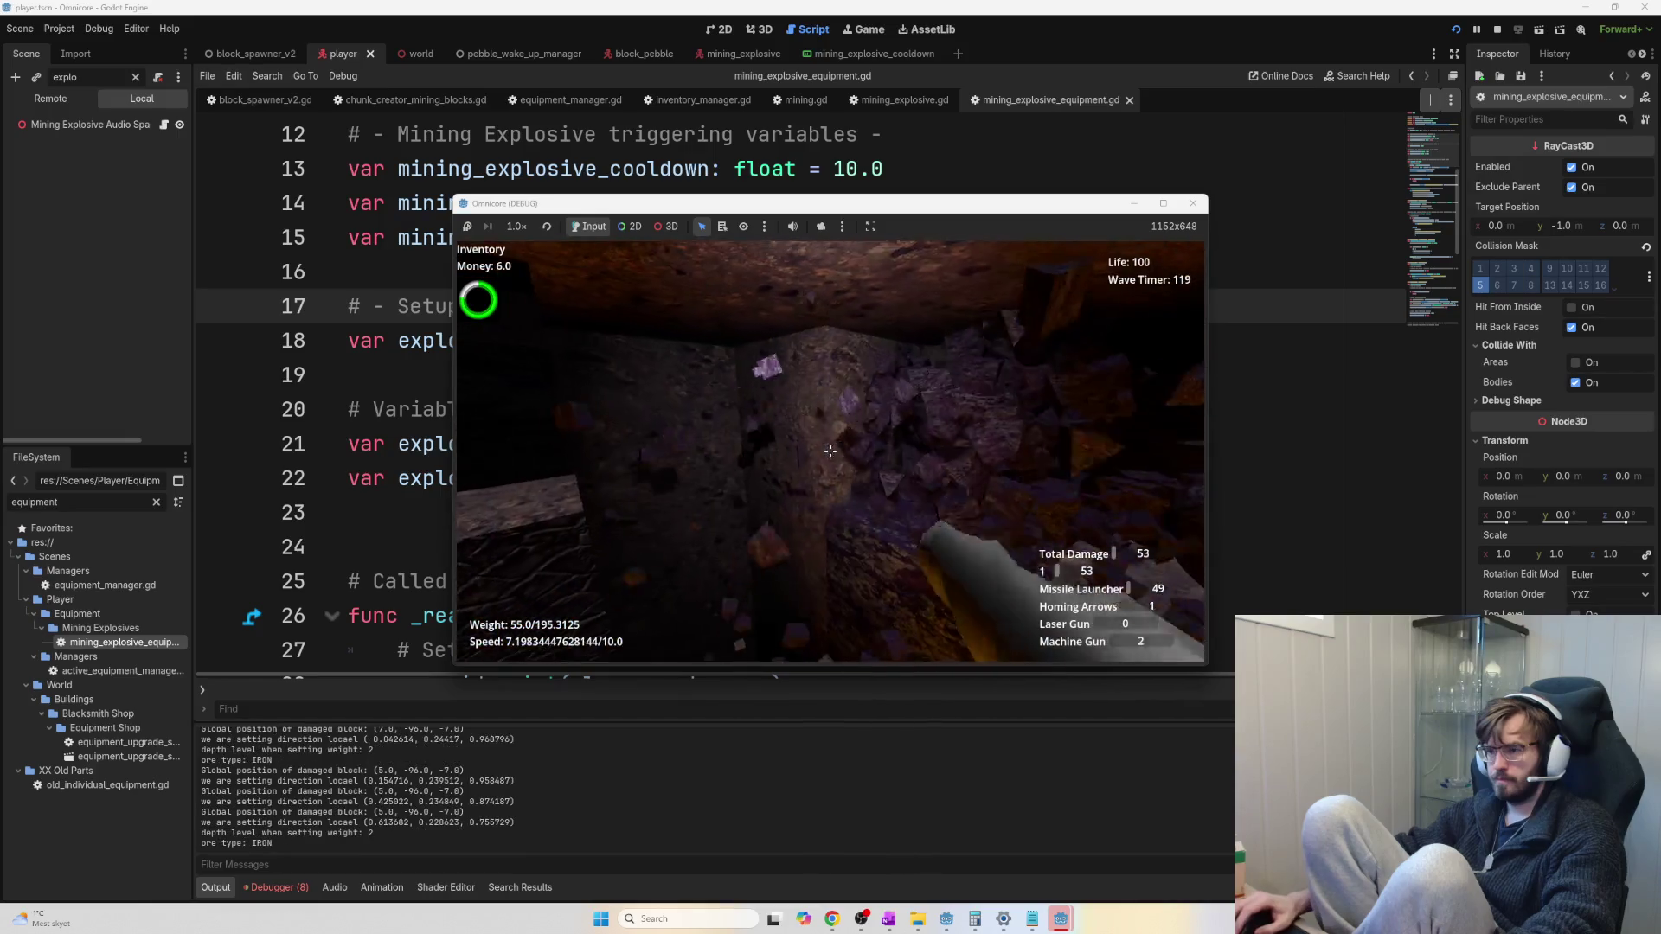
click(830, 451)
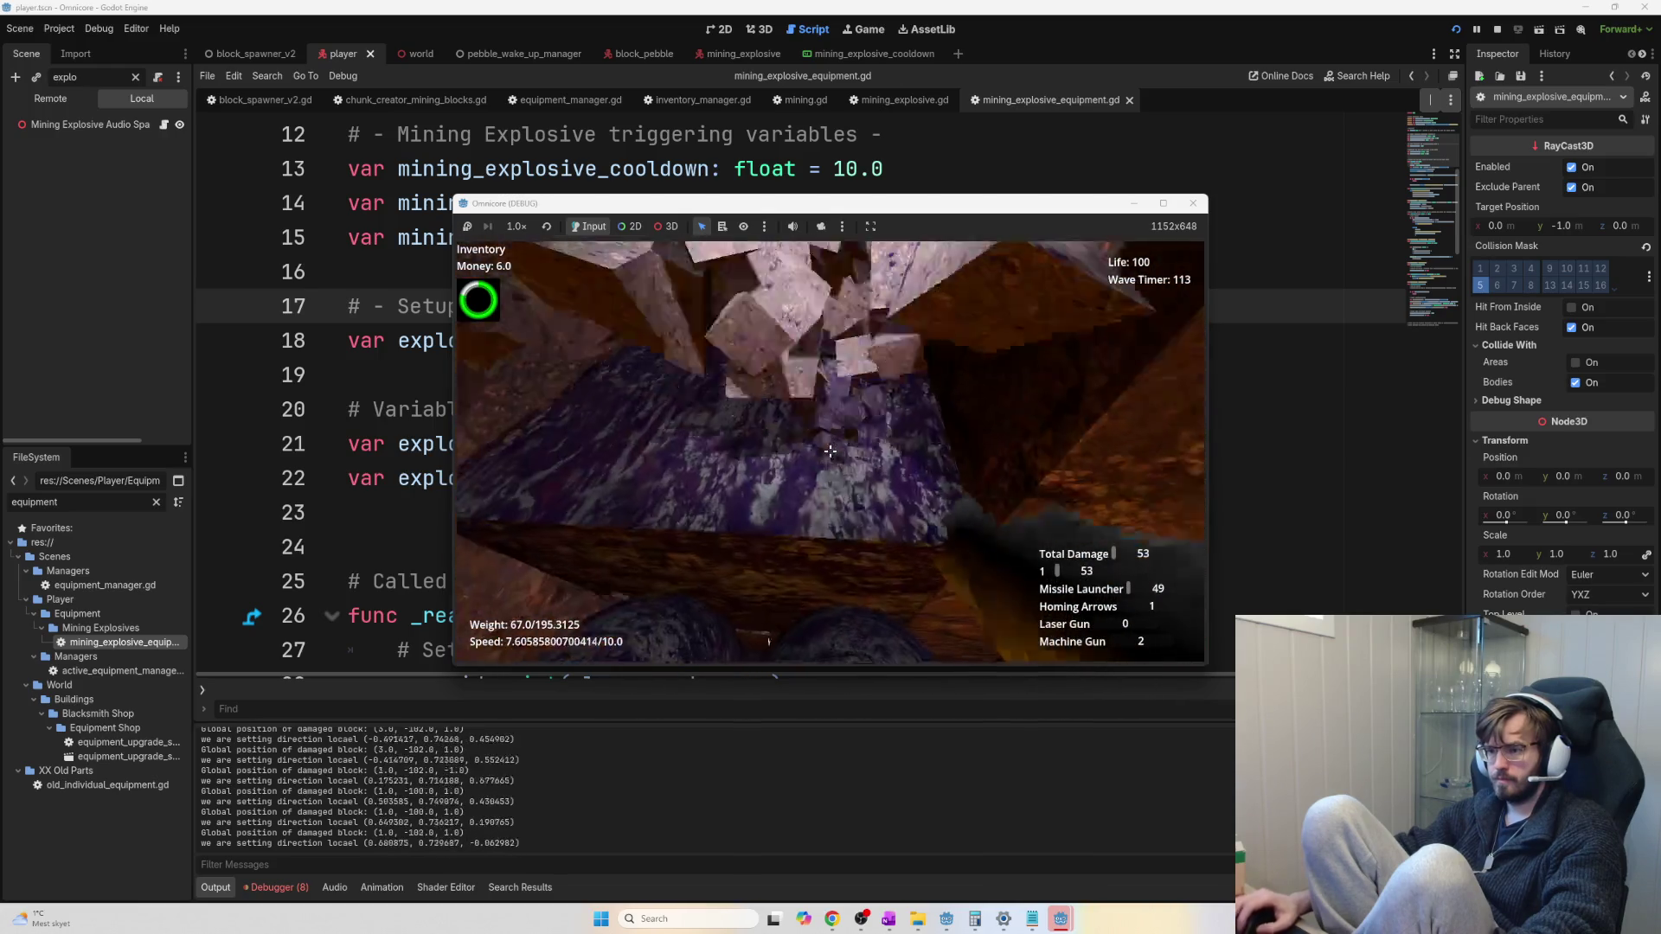
click(830, 451)
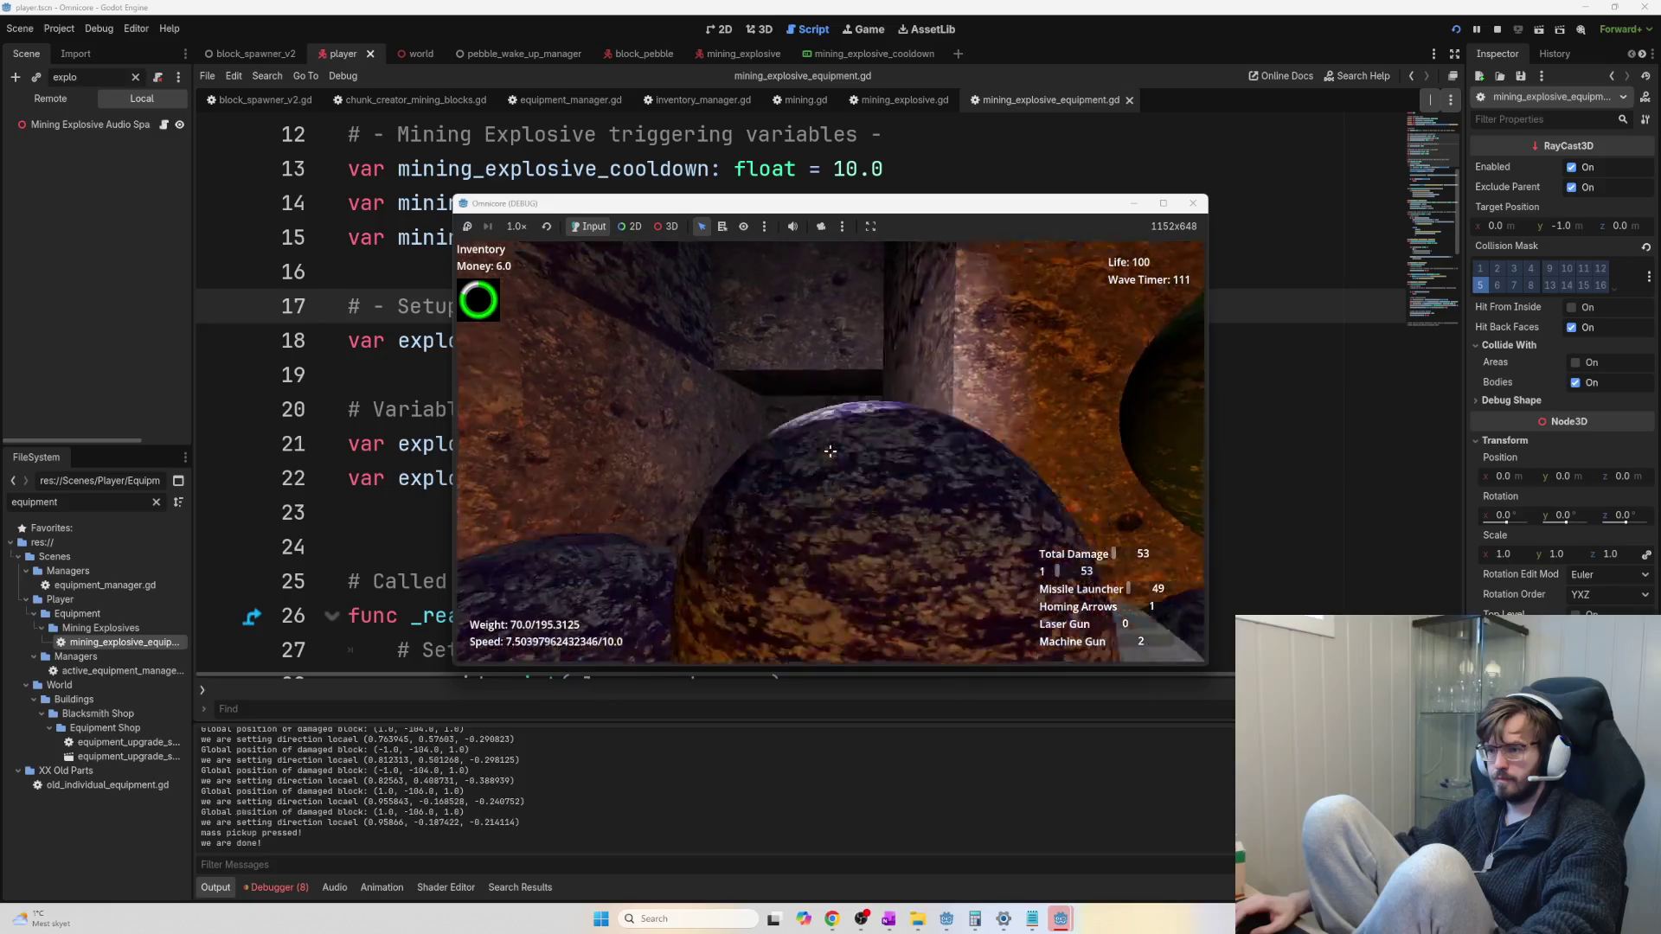
click(830, 451)
click(830, 451)
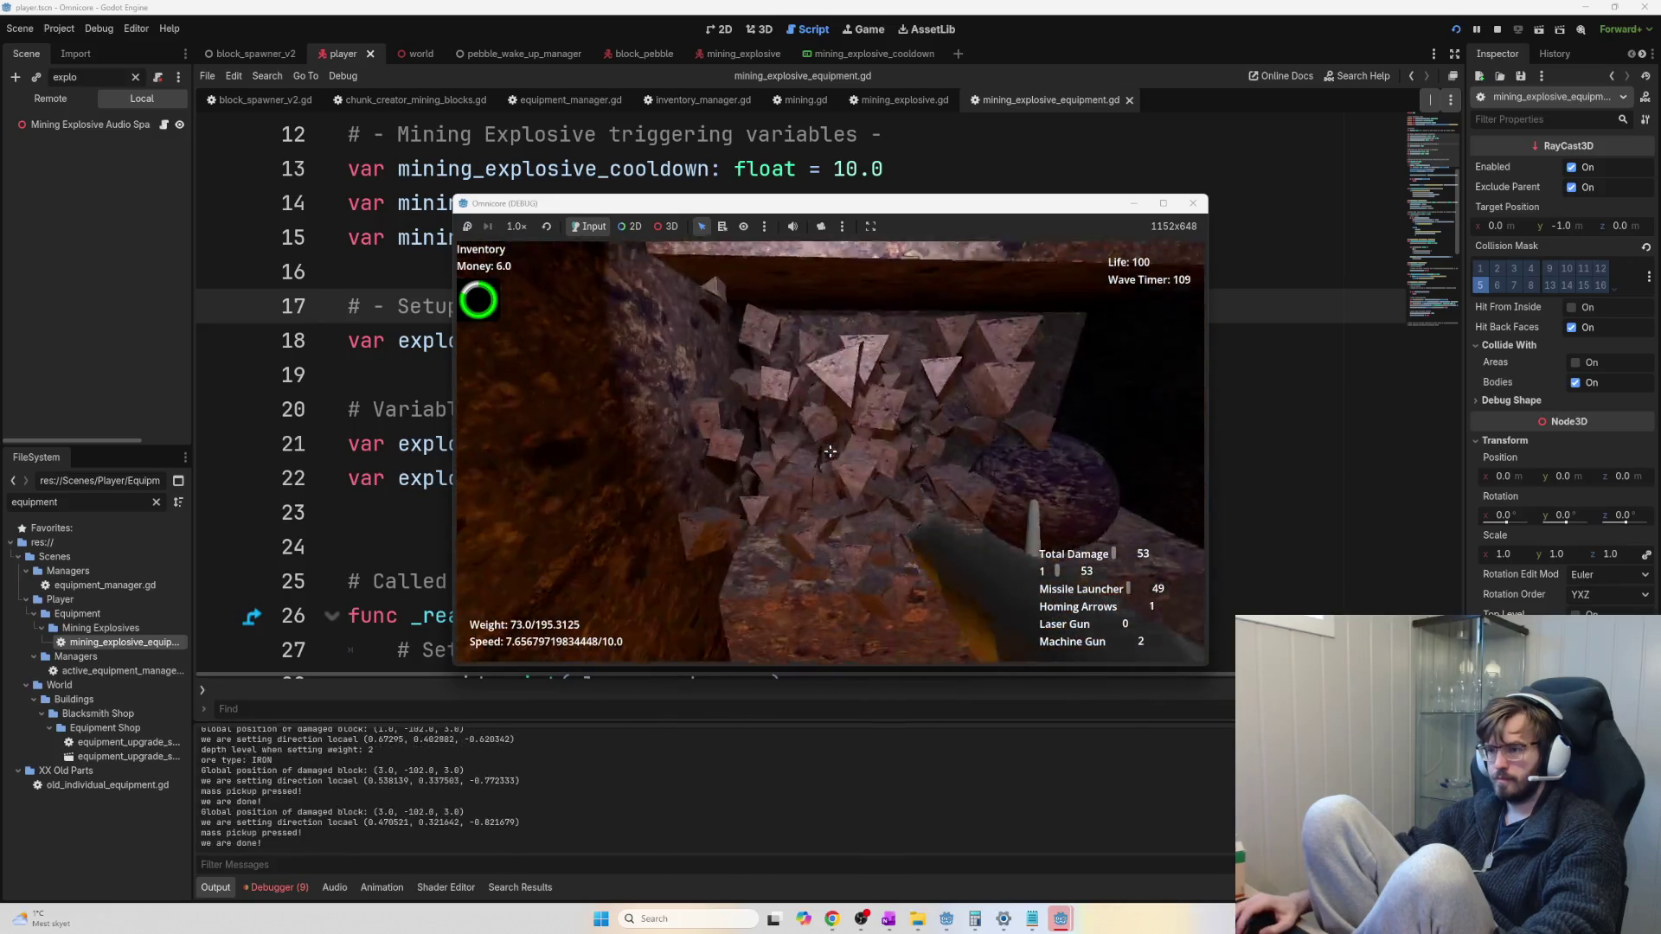
click(830, 451)
click(830, 451)
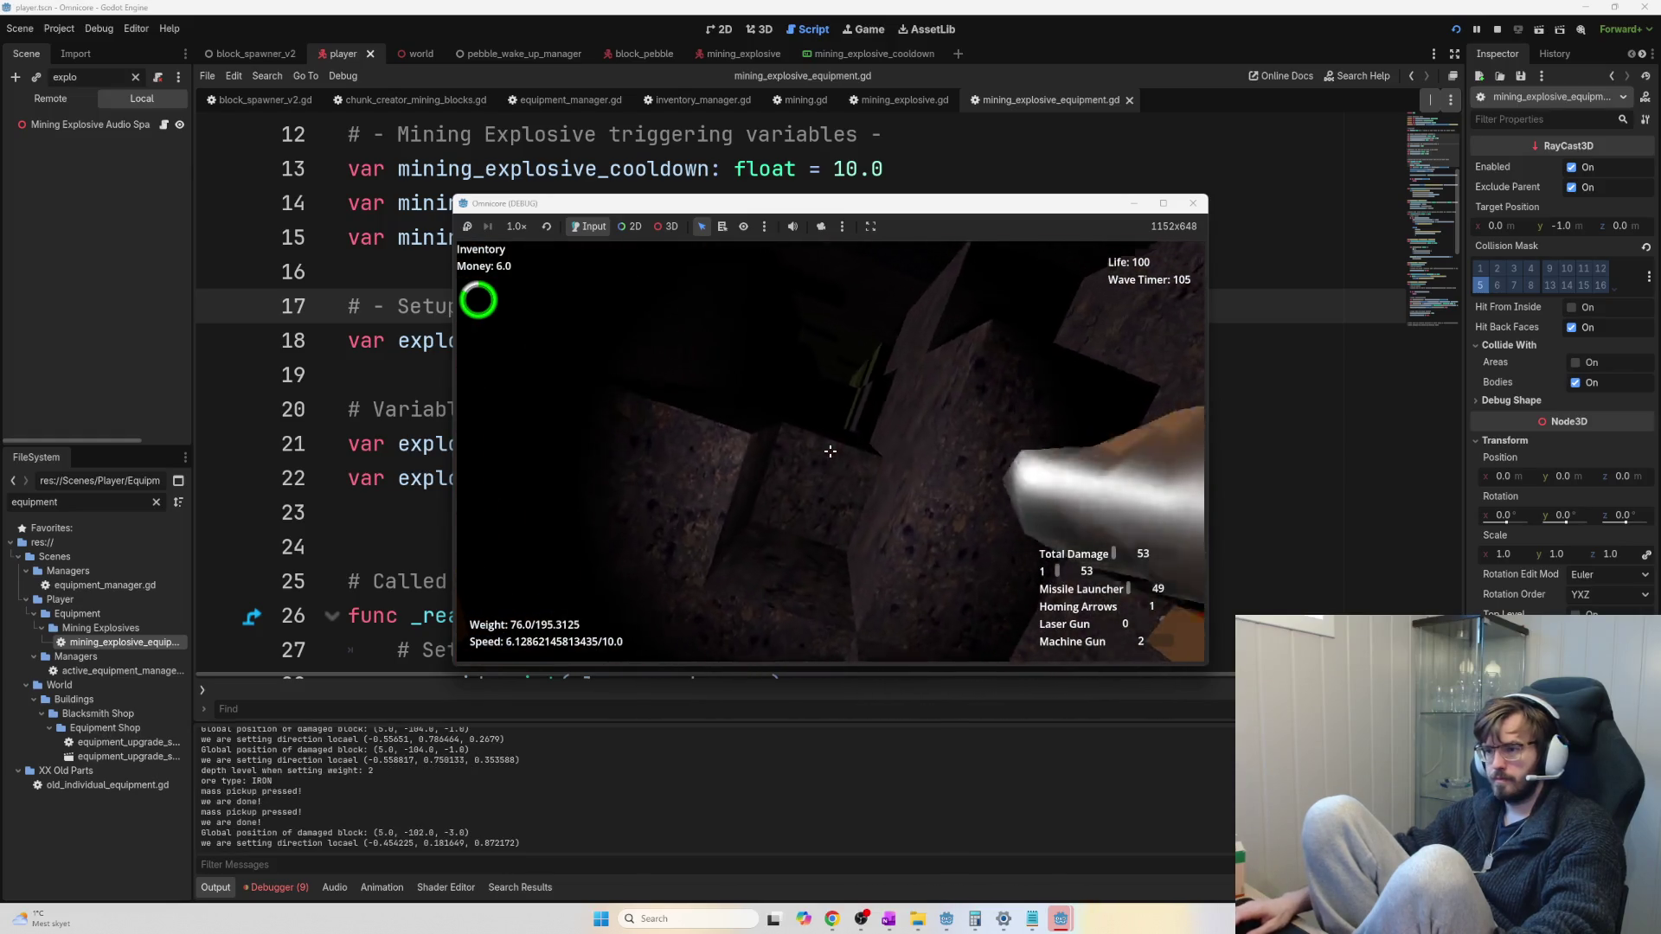
click(830, 451)
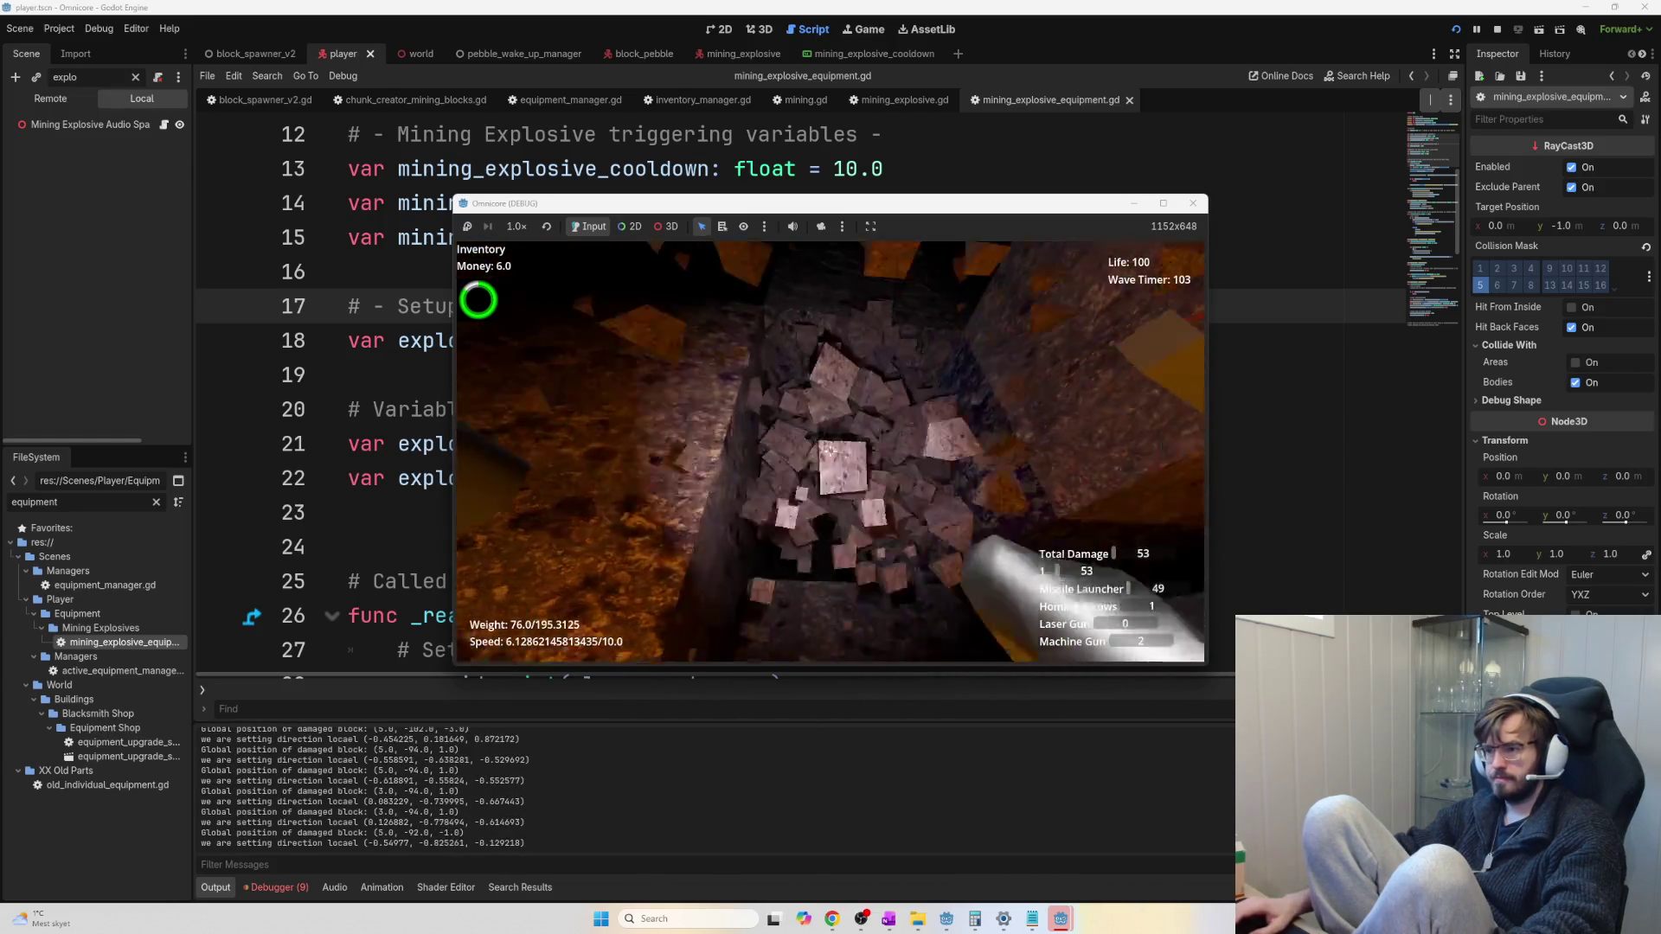
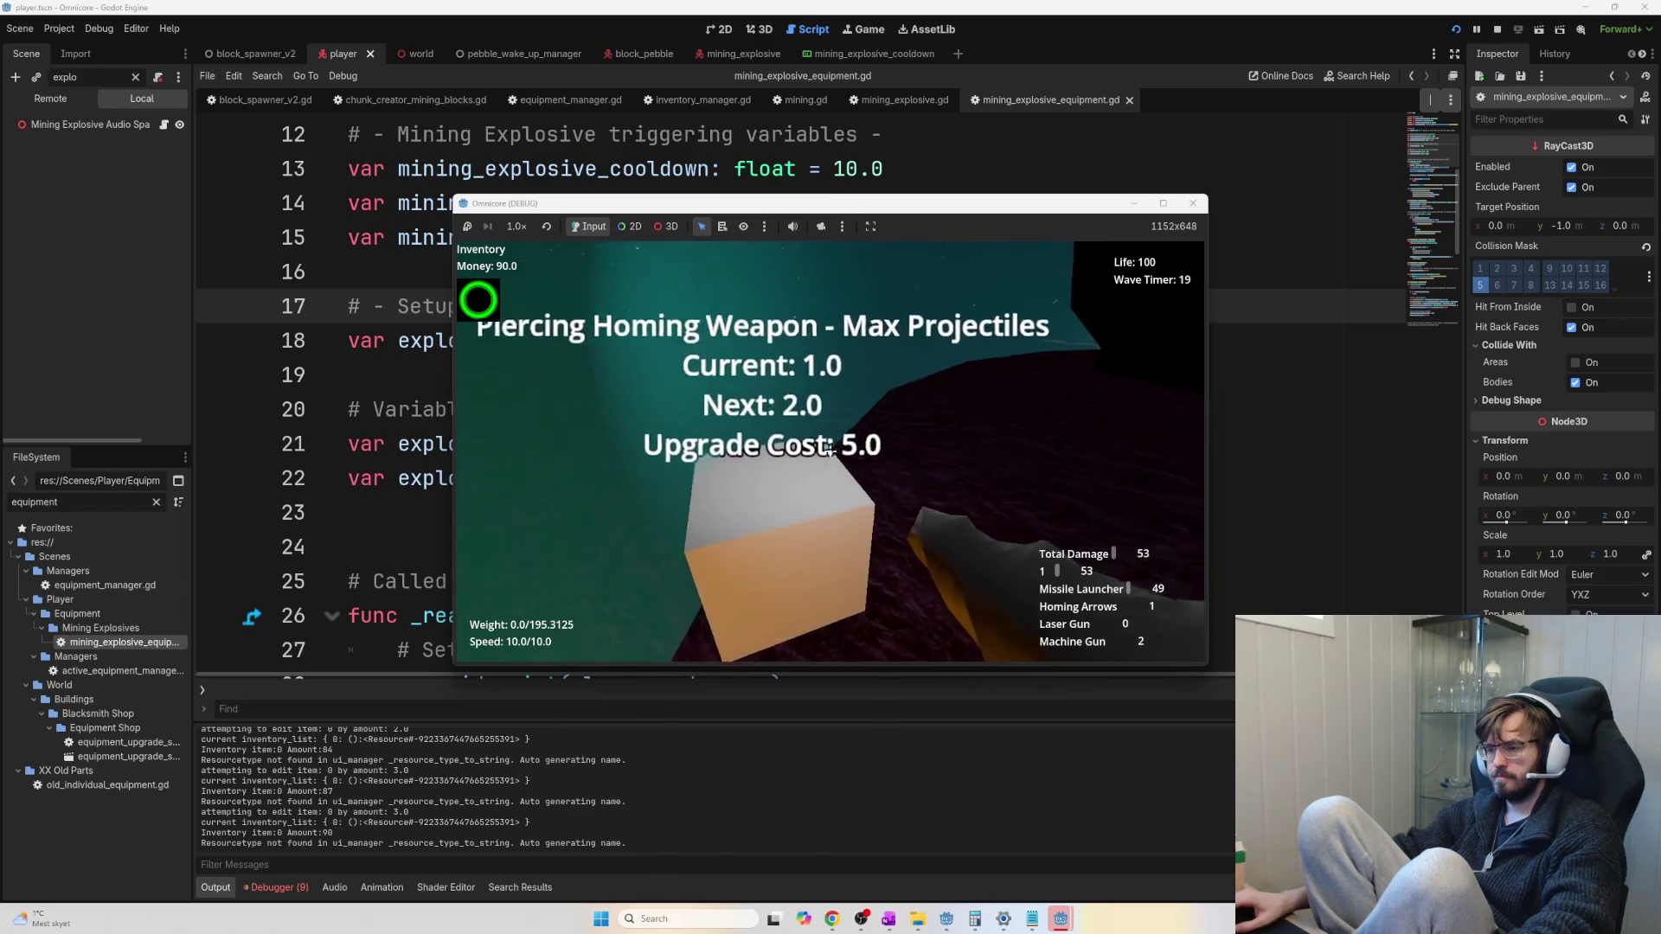
Buy two Piercing Homing Max Projectiles and two Damage upgrades, then mine blocks with the explosive
click(830, 450)
click(829, 450)
click(830, 450)
click(830, 450)
click(830, 450)
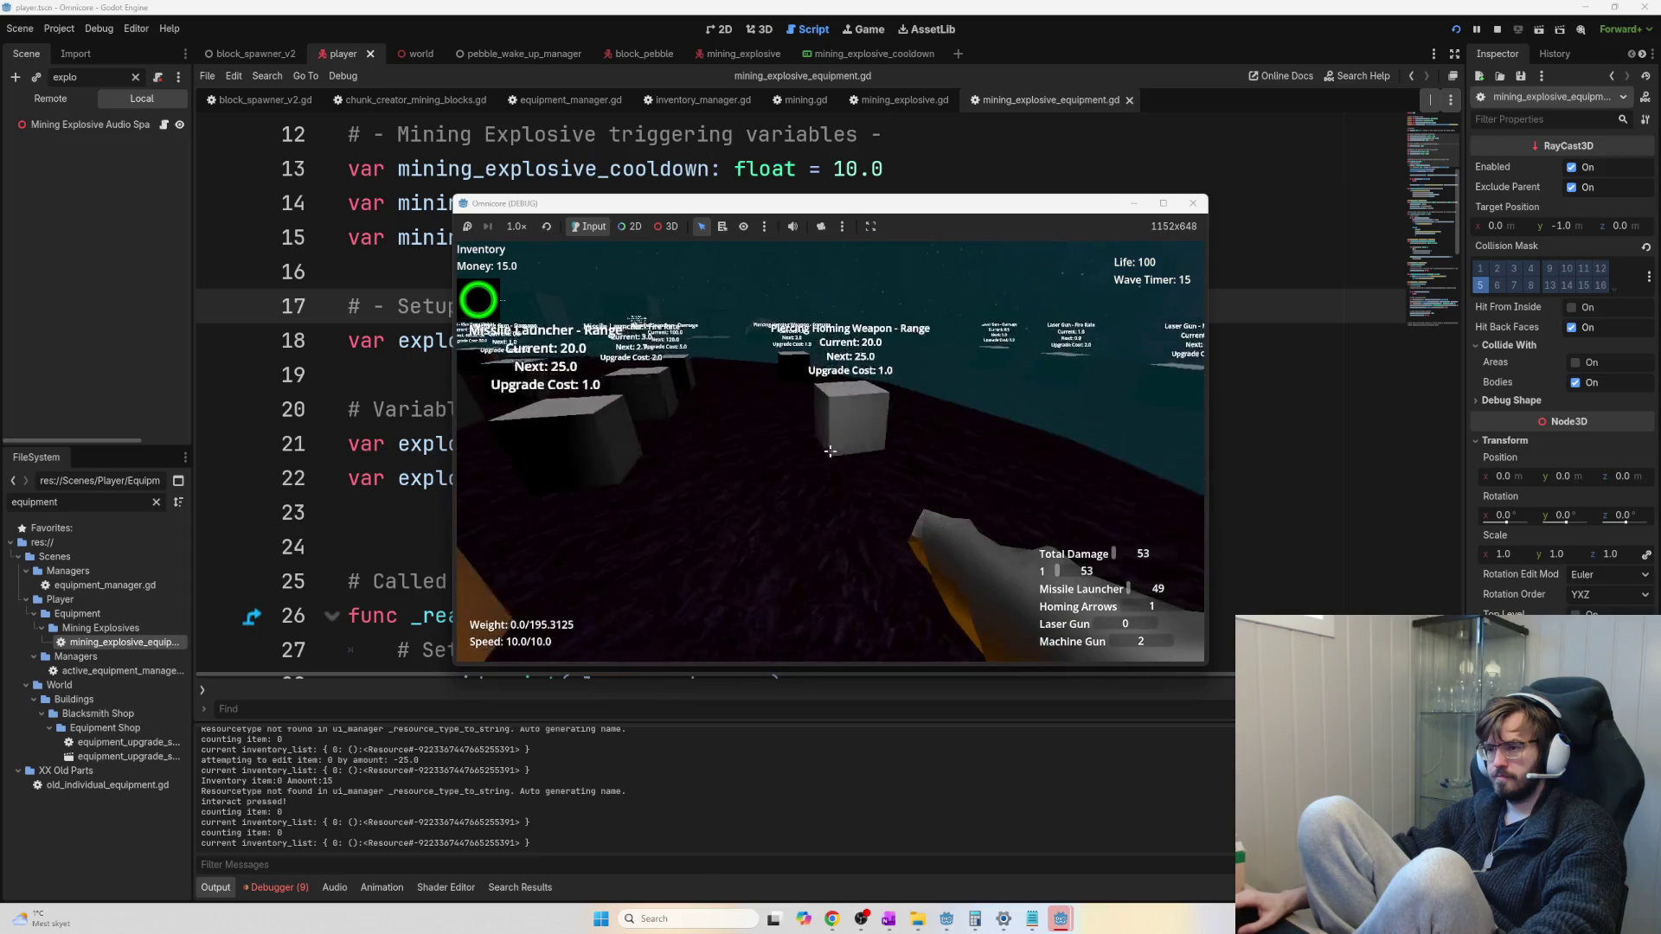
click(829, 450)
click(829, 450)
click(830, 450)
click(830, 450)
click(830, 450)
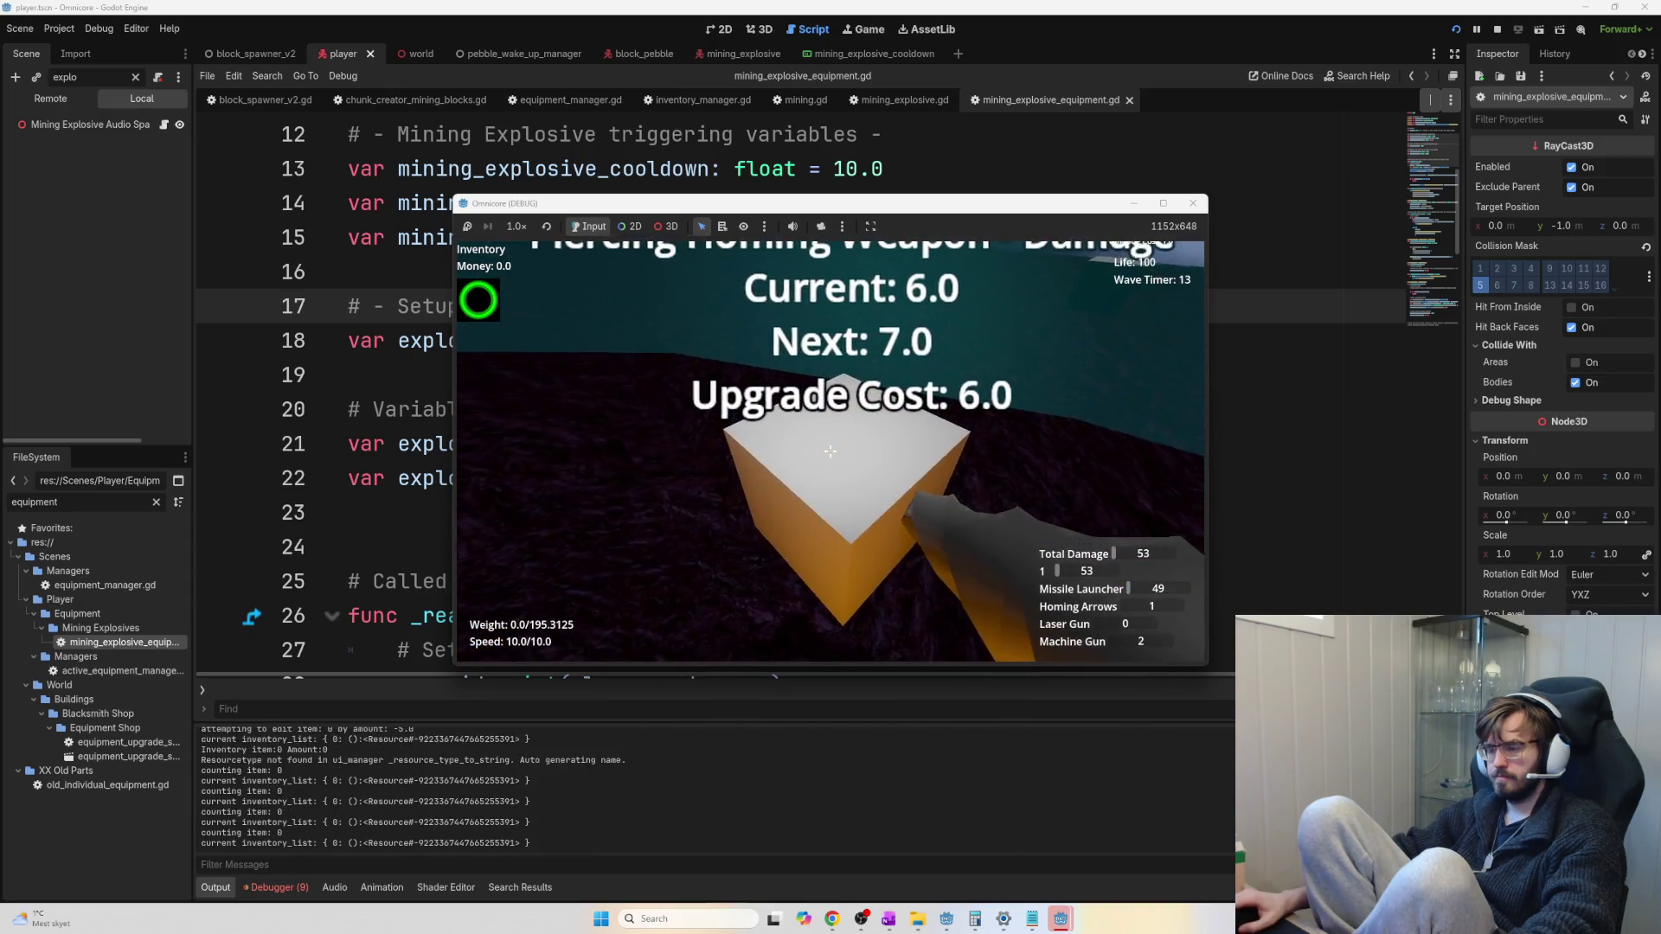
click(830, 450)
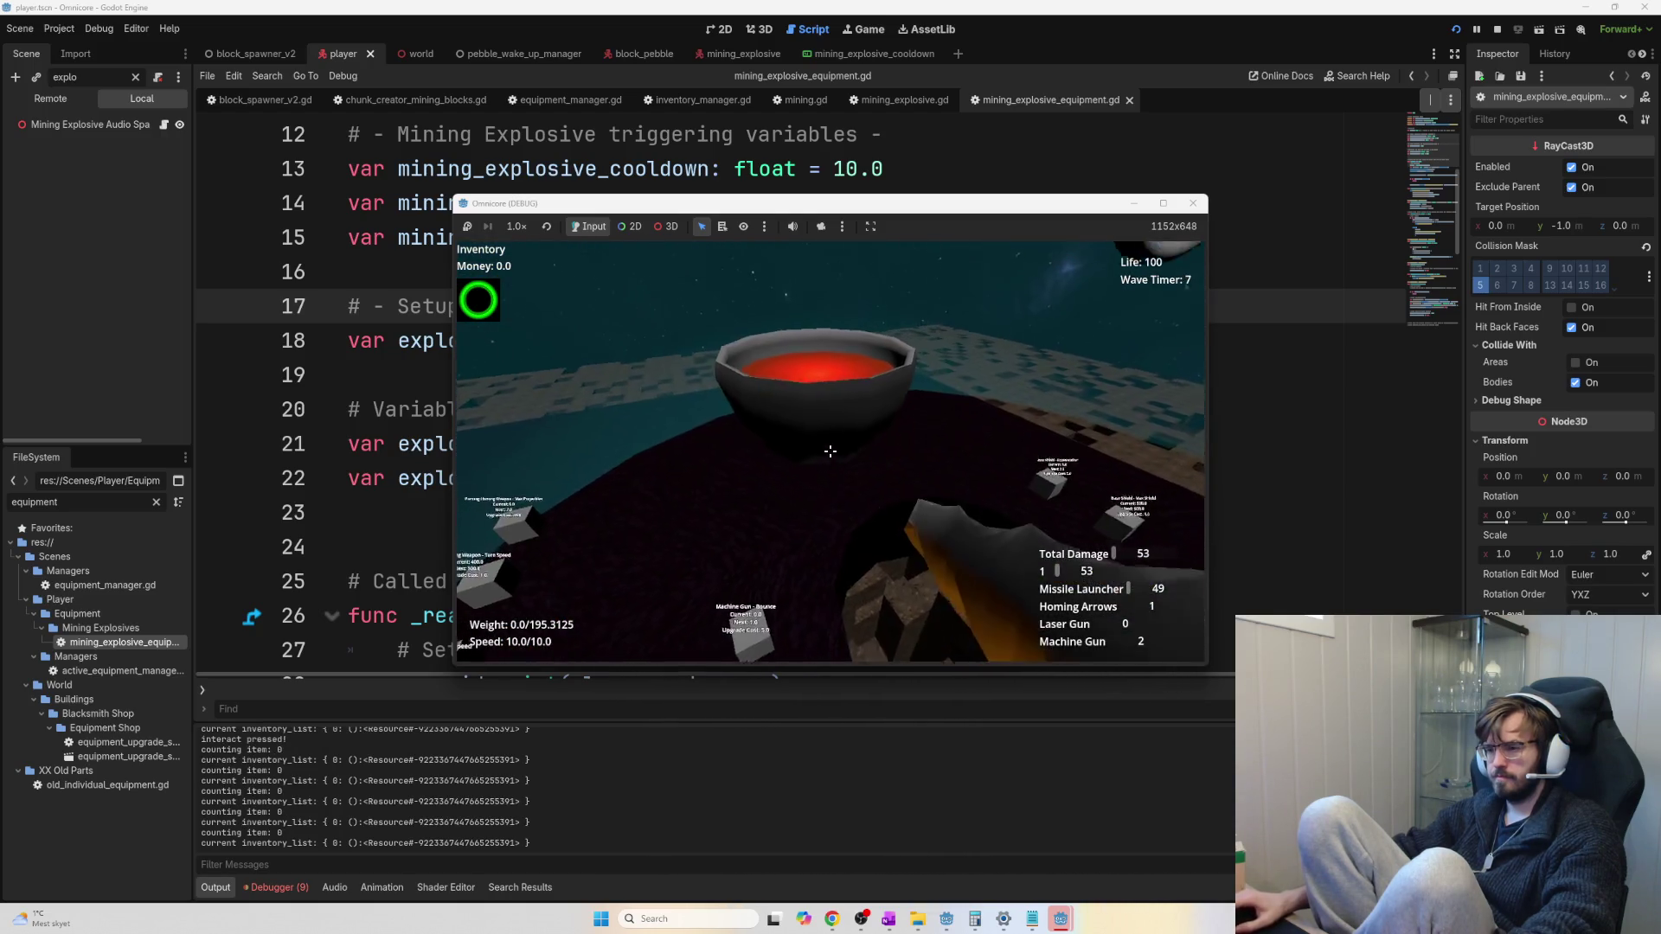
click(829, 450)
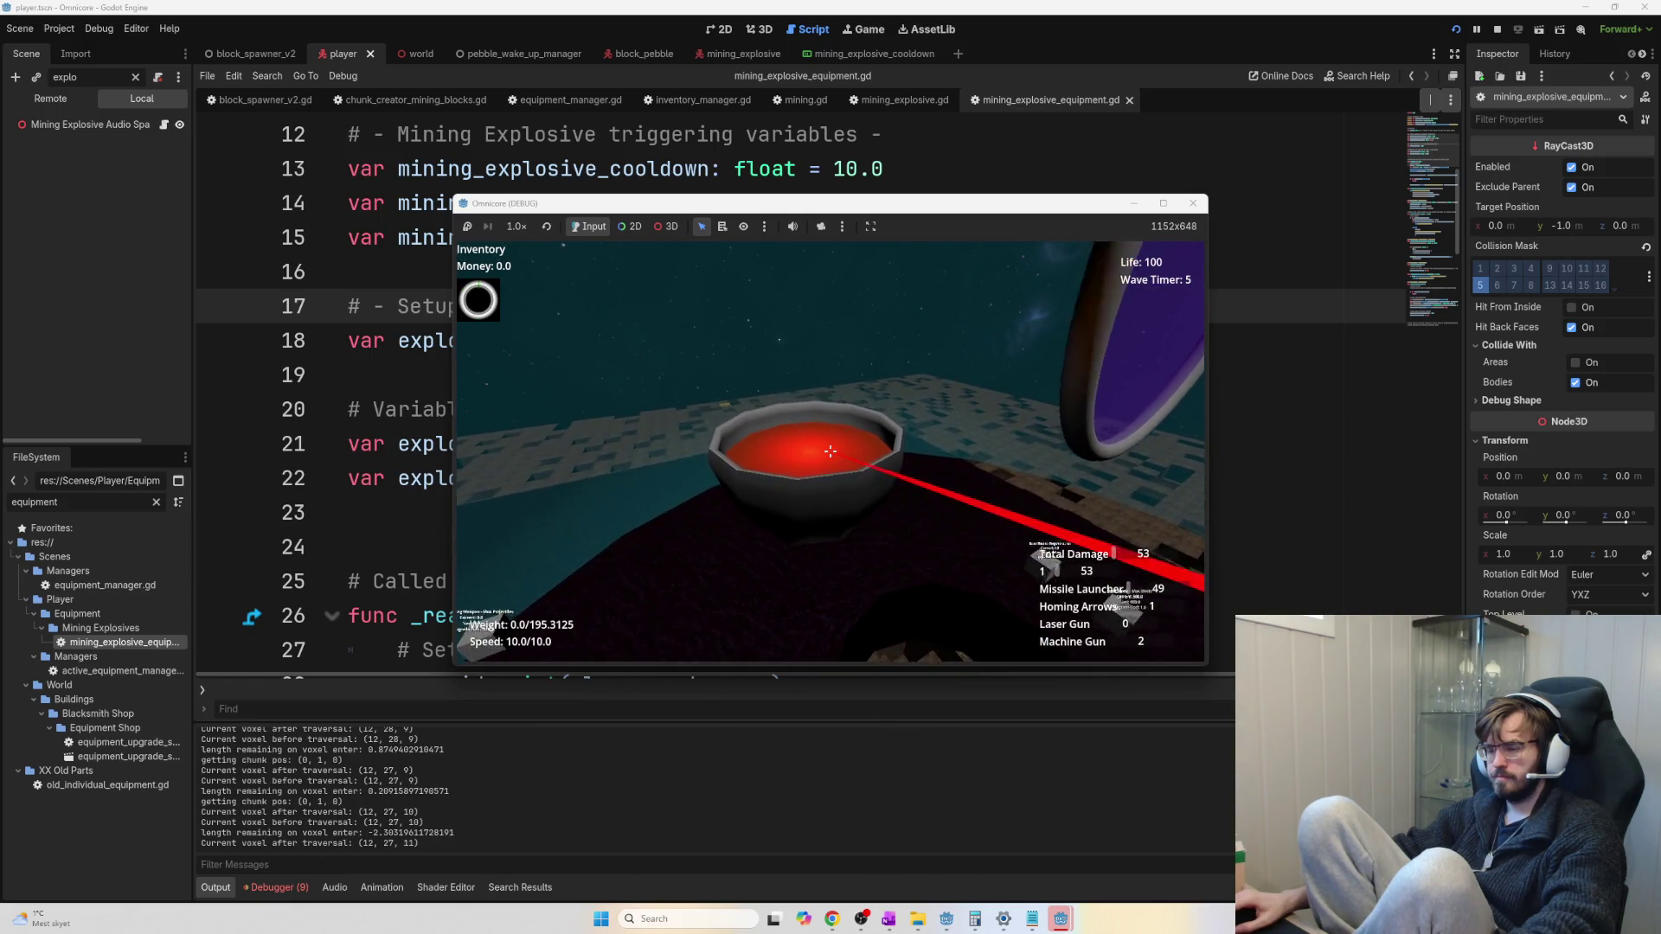
click(829, 450)
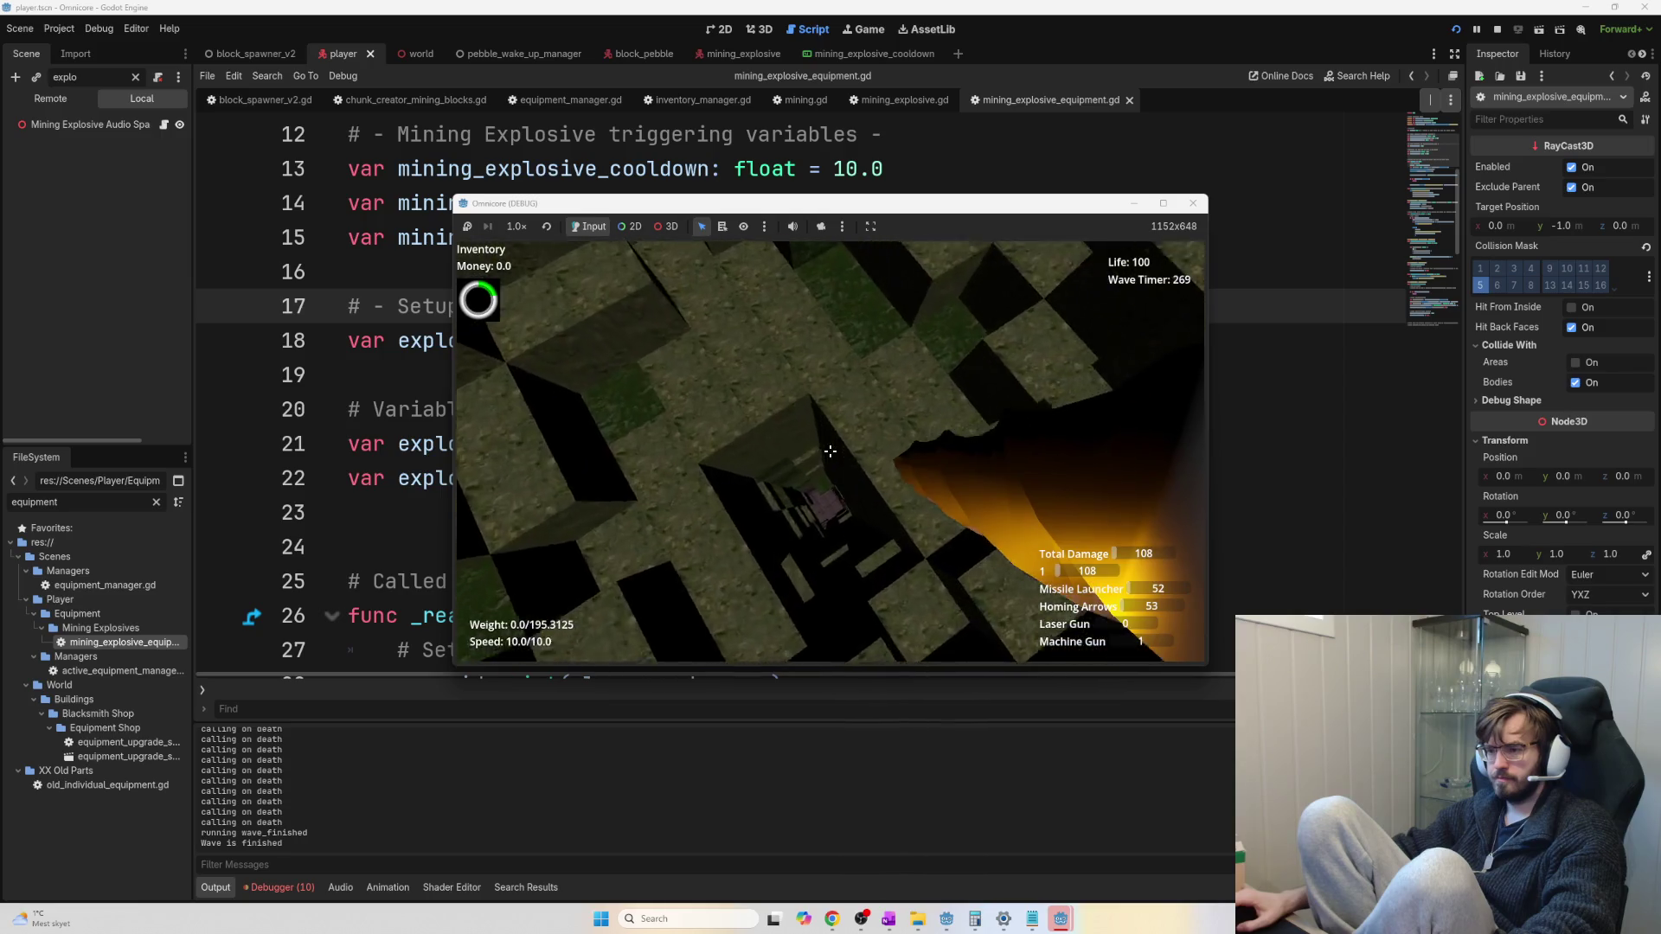
Blast a patch of blocks apart with the mining explosive
click(829, 450)
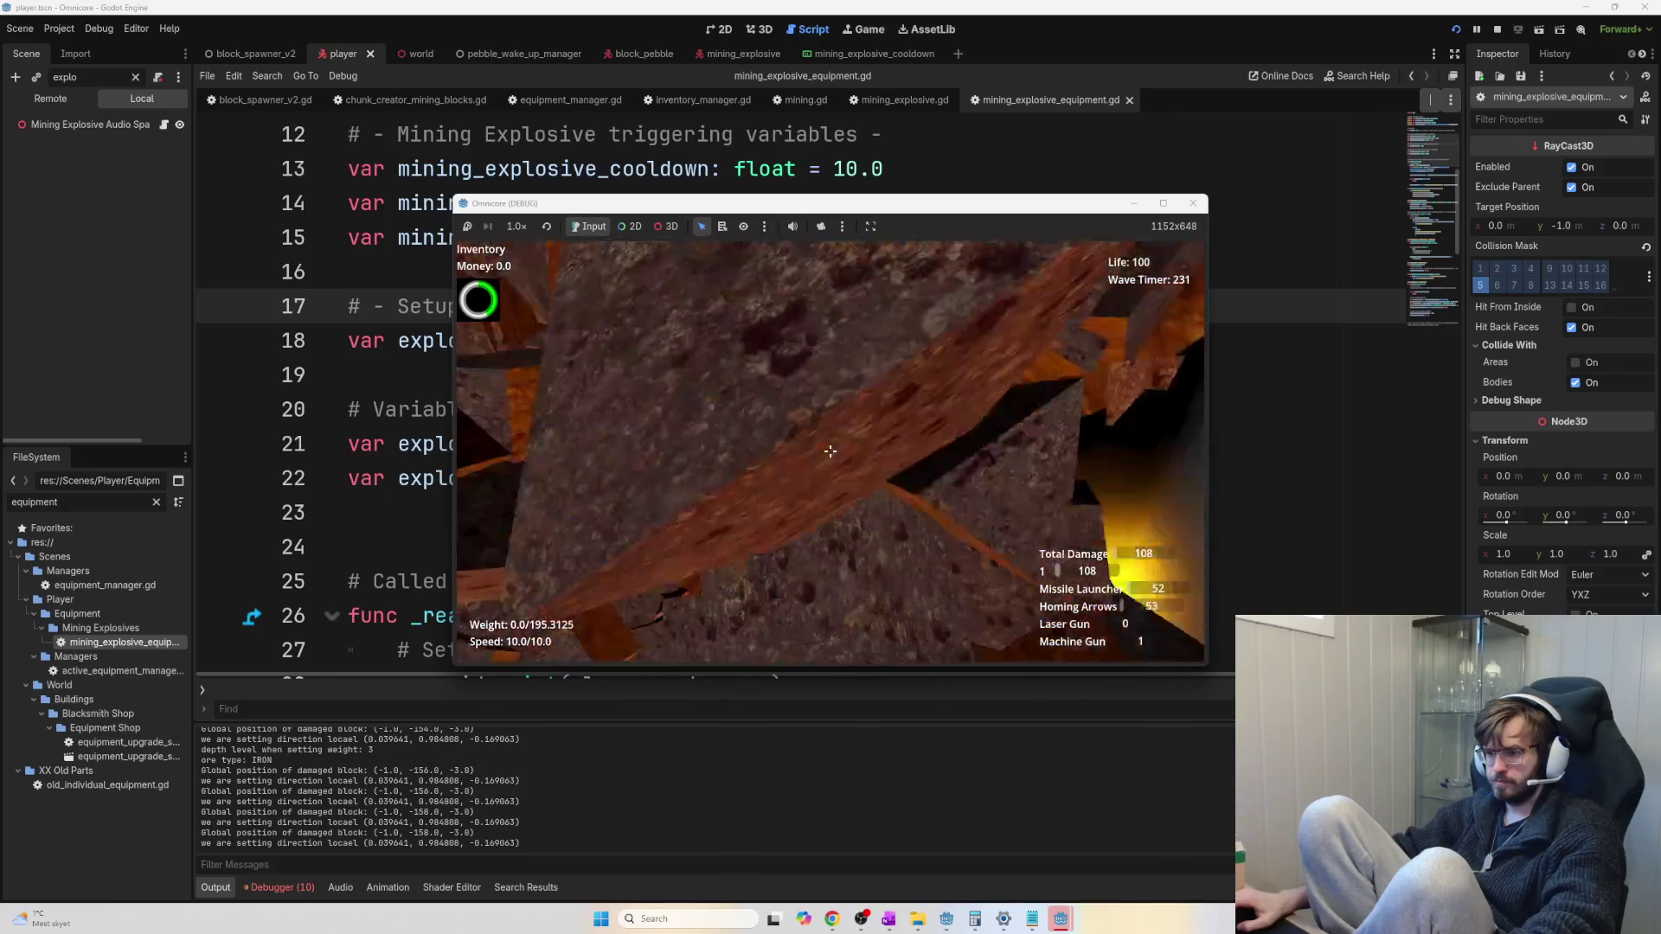
Show the Debugger panel at the bottom of the editor
click(291, 891)
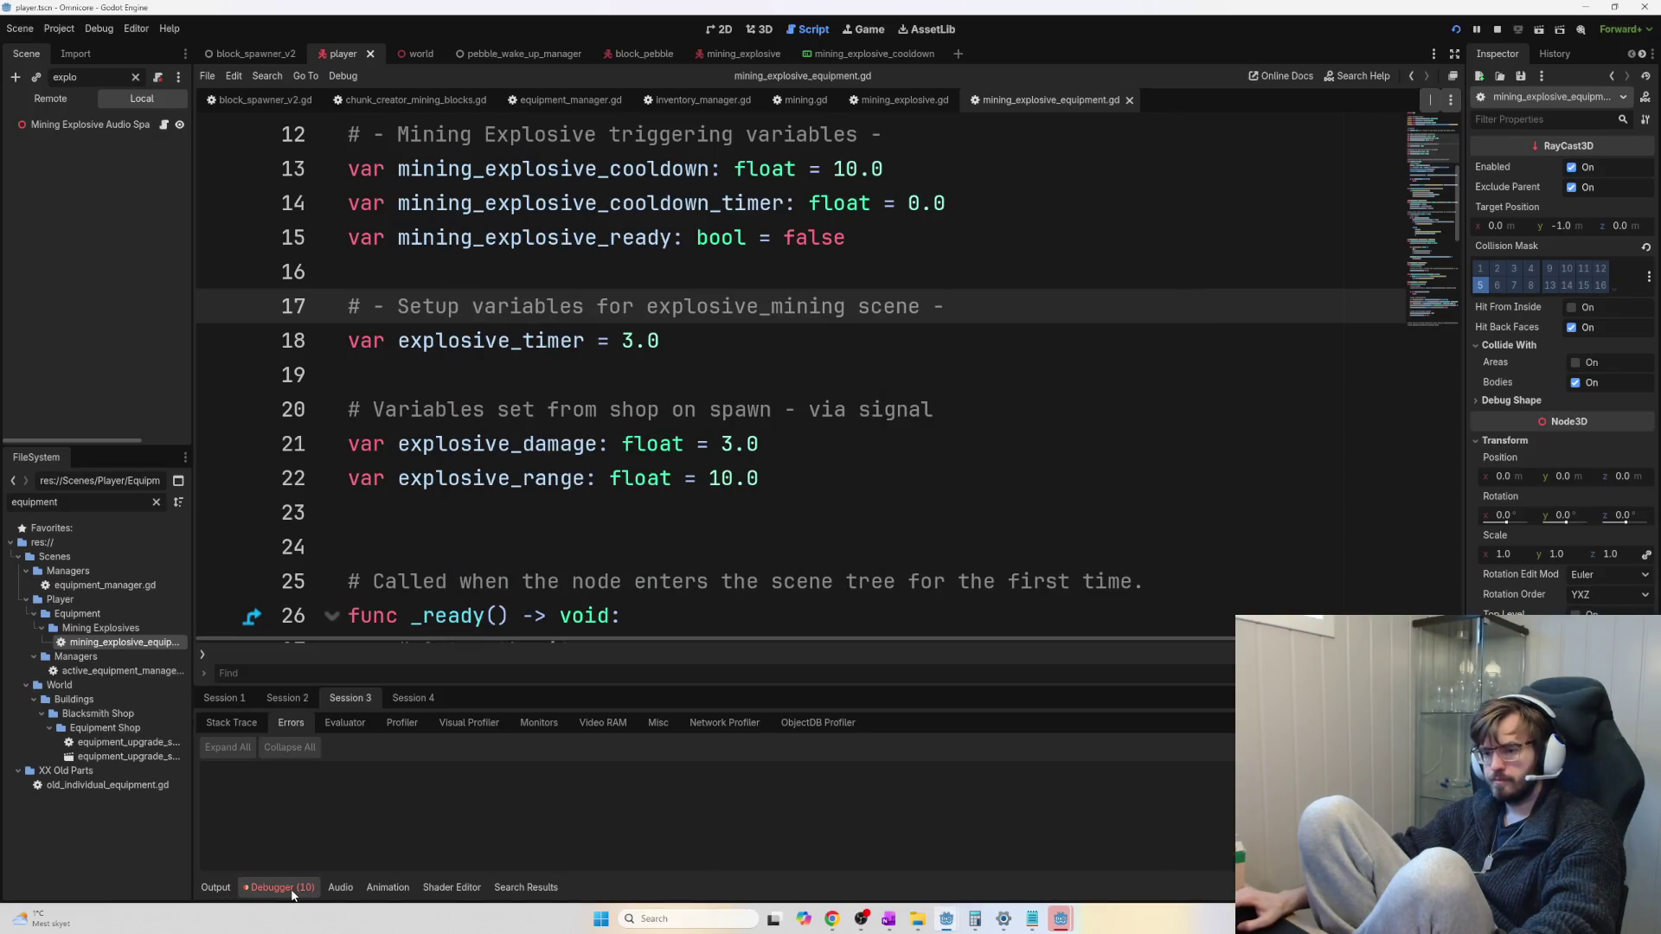
List Session 1's ten errors, including the missile.gd:101 ones, and select the 0:07:54:408 MultiMesh warning
click(287, 697)
click(224, 698)
click(298, 723)
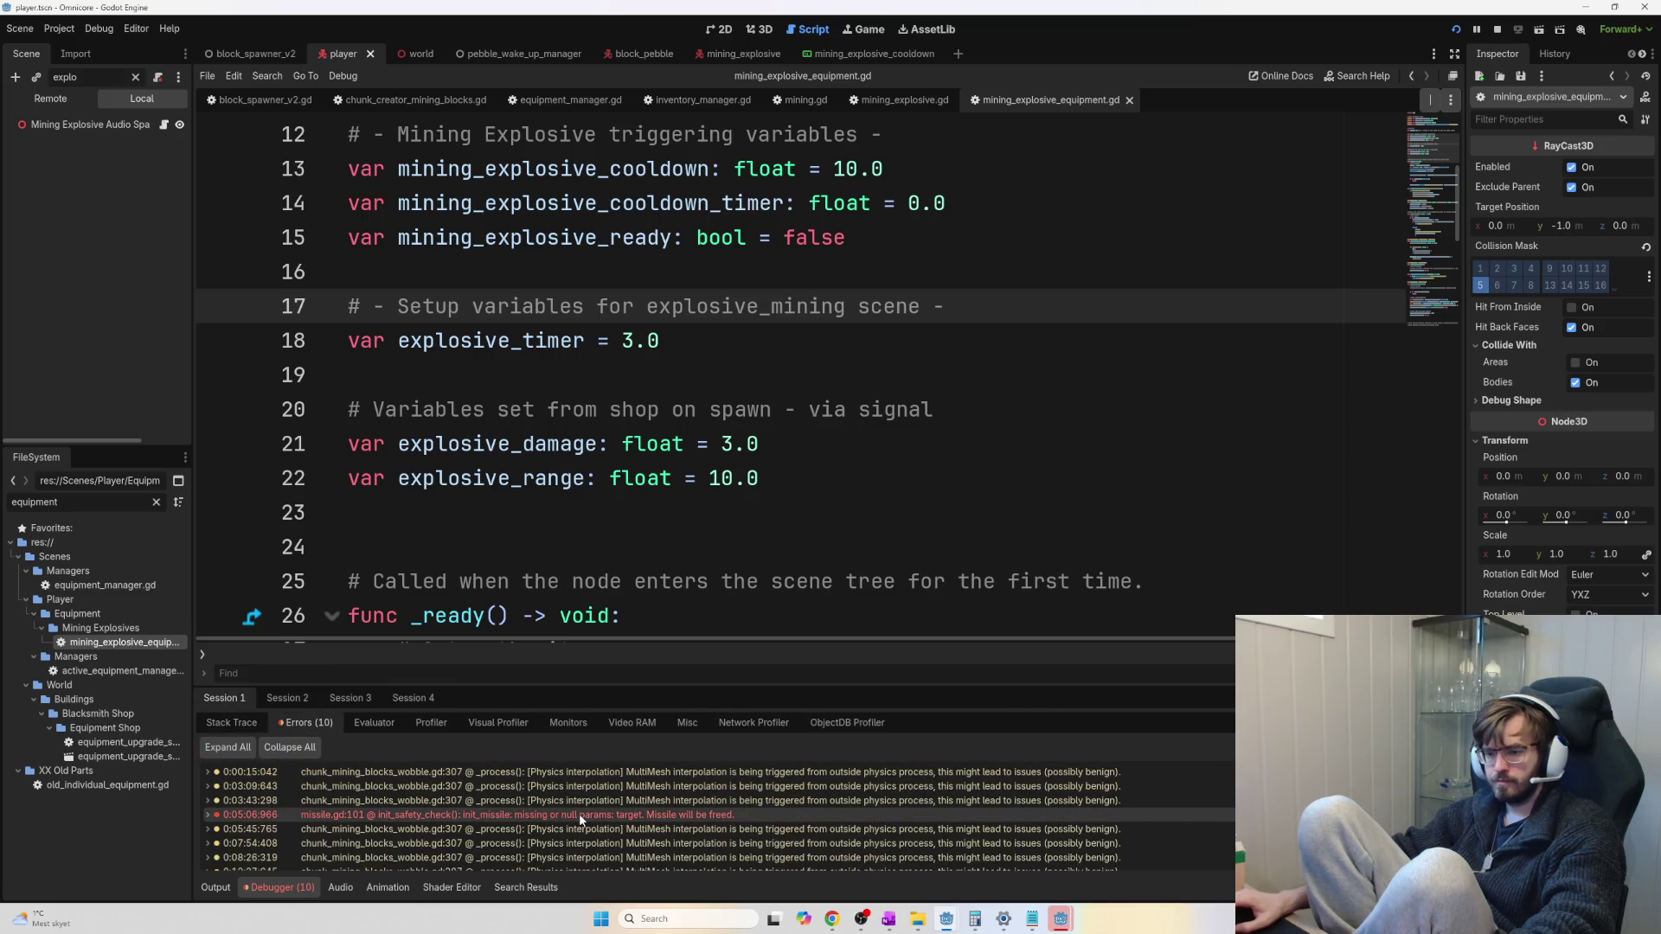
mouse_move(580, 813)
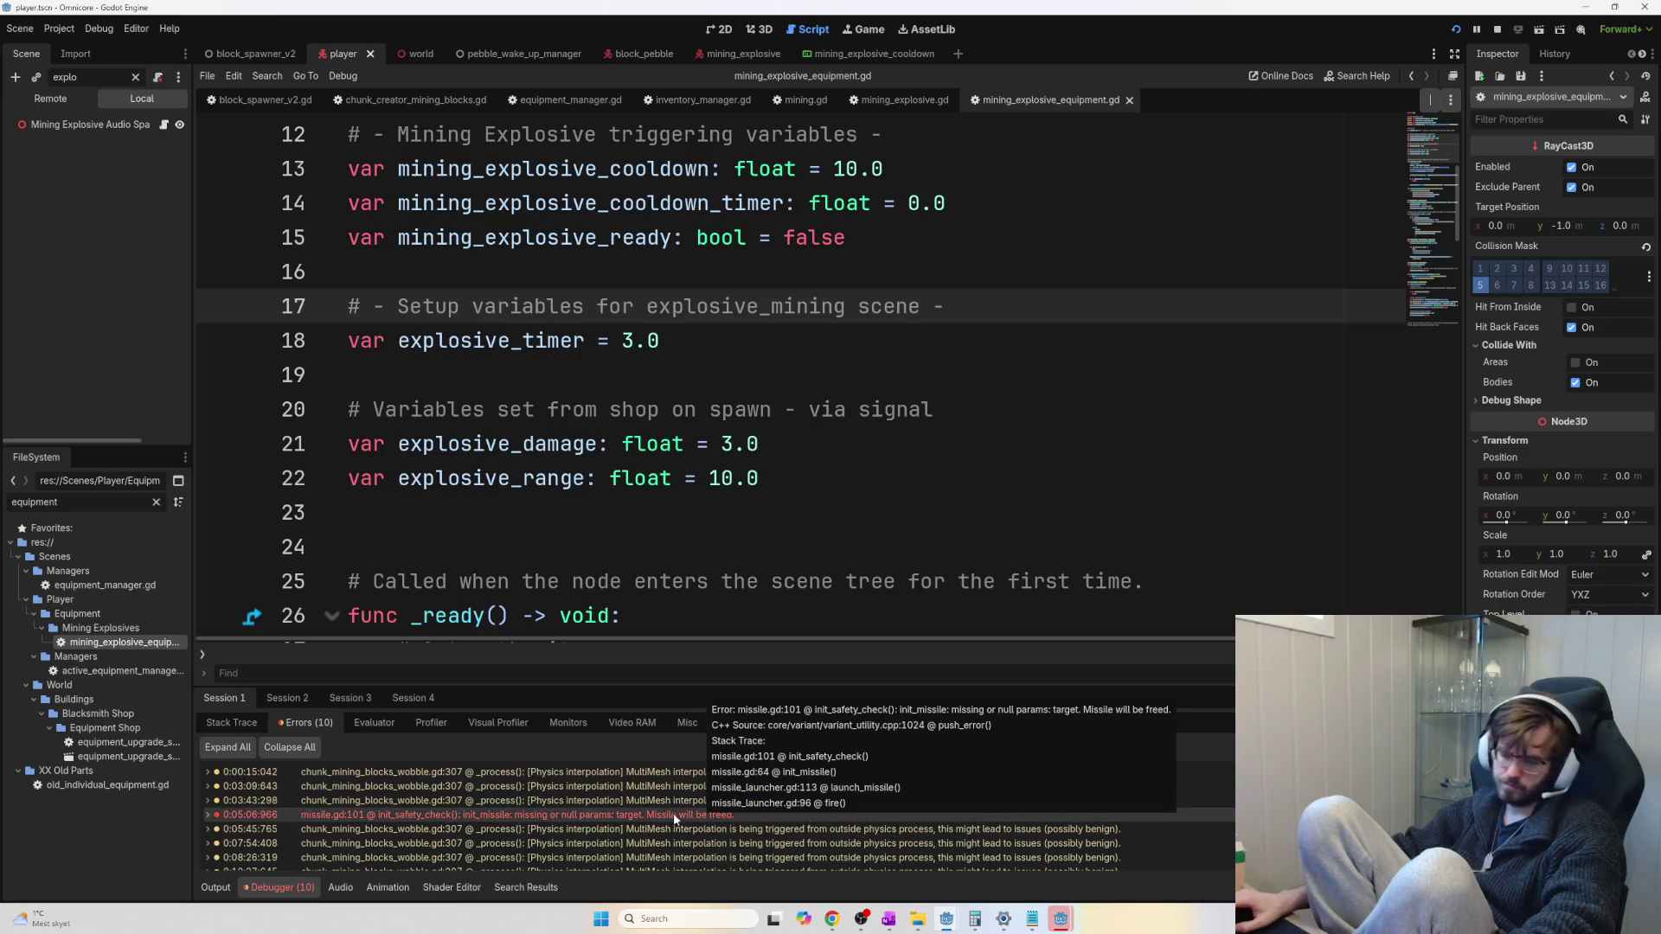
scroll(679, 824, down, 2)
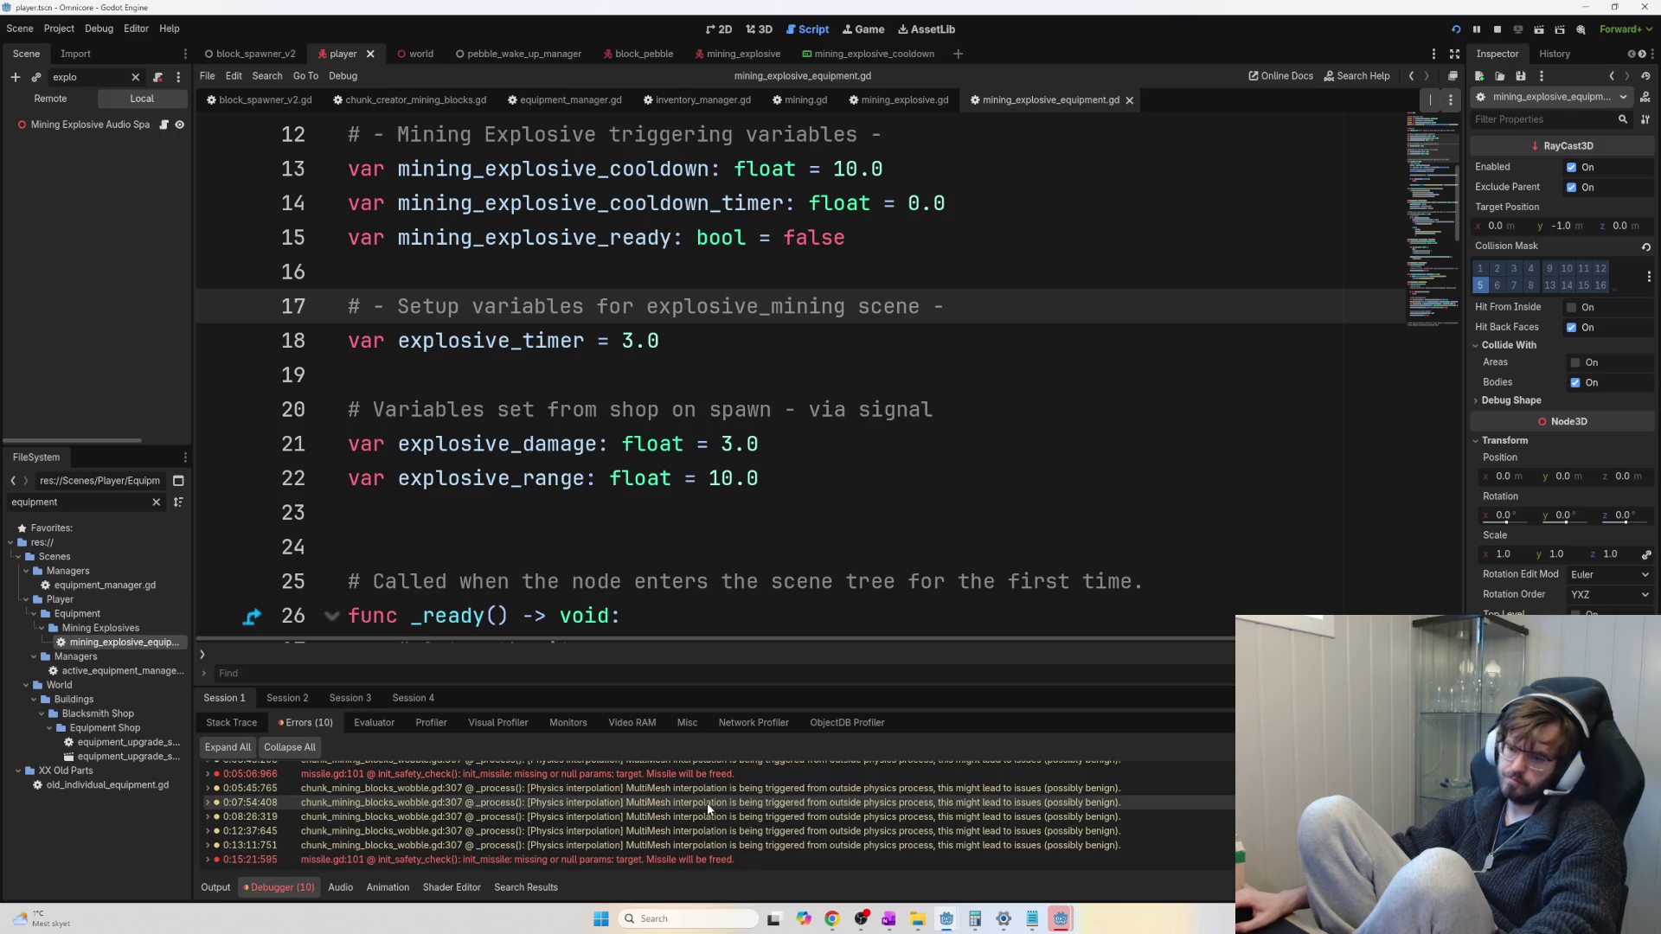
click(749, 804)
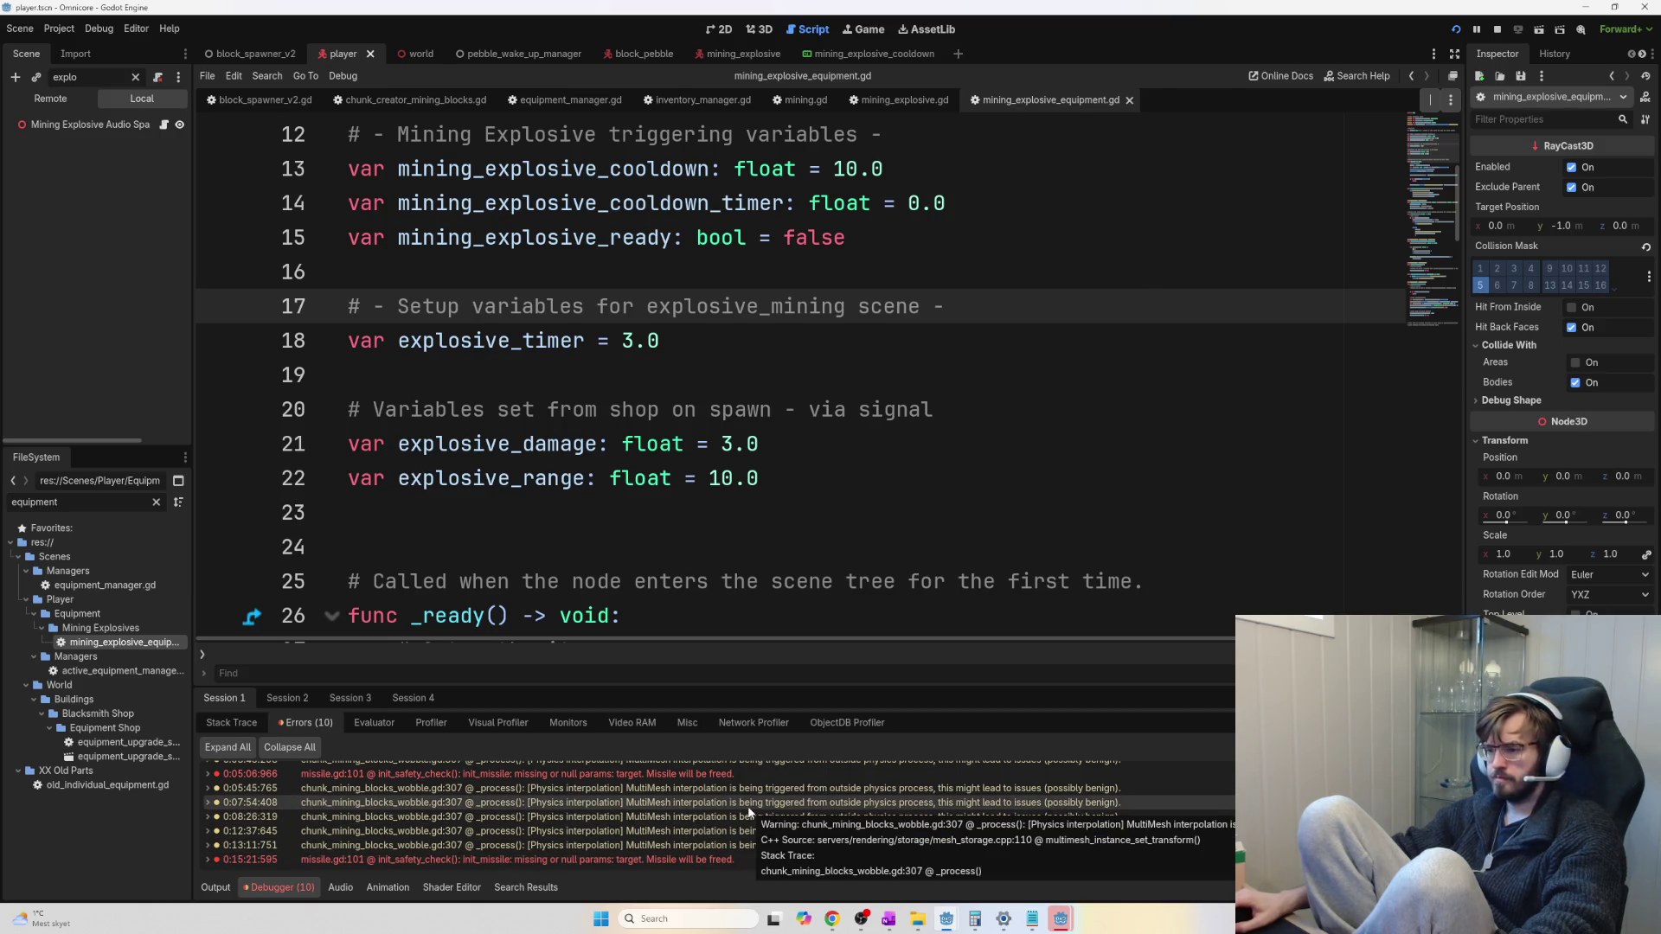
double_click(751, 804)
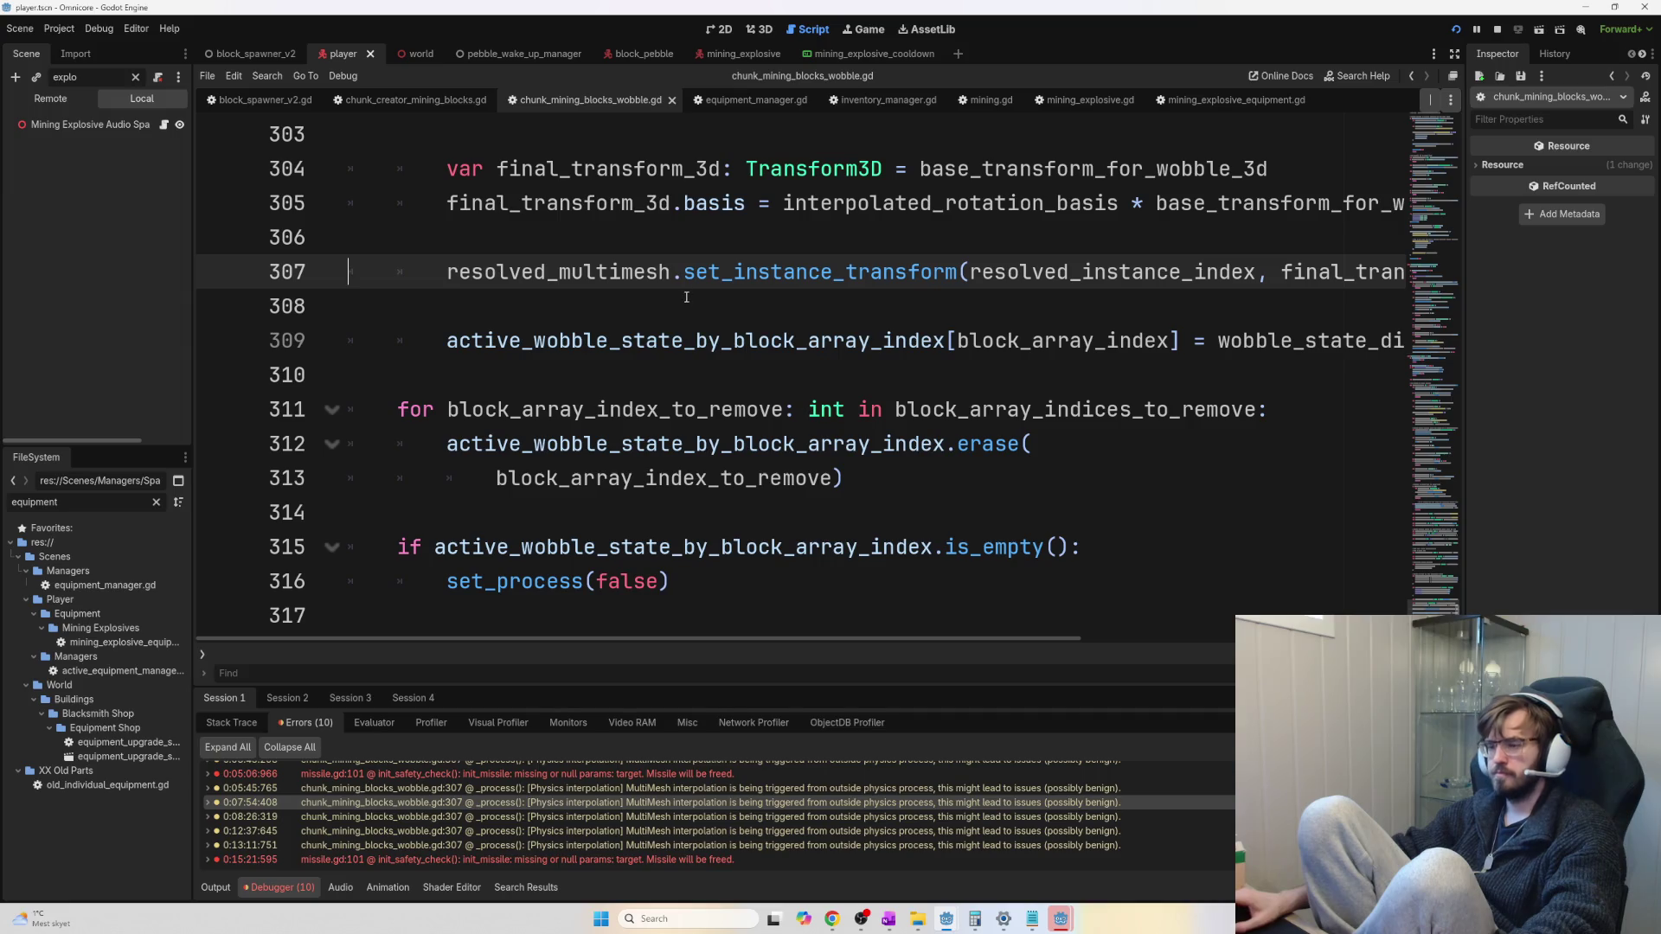
scroll(762, 346, up, 3)
scroll(865, 476, down, 1)
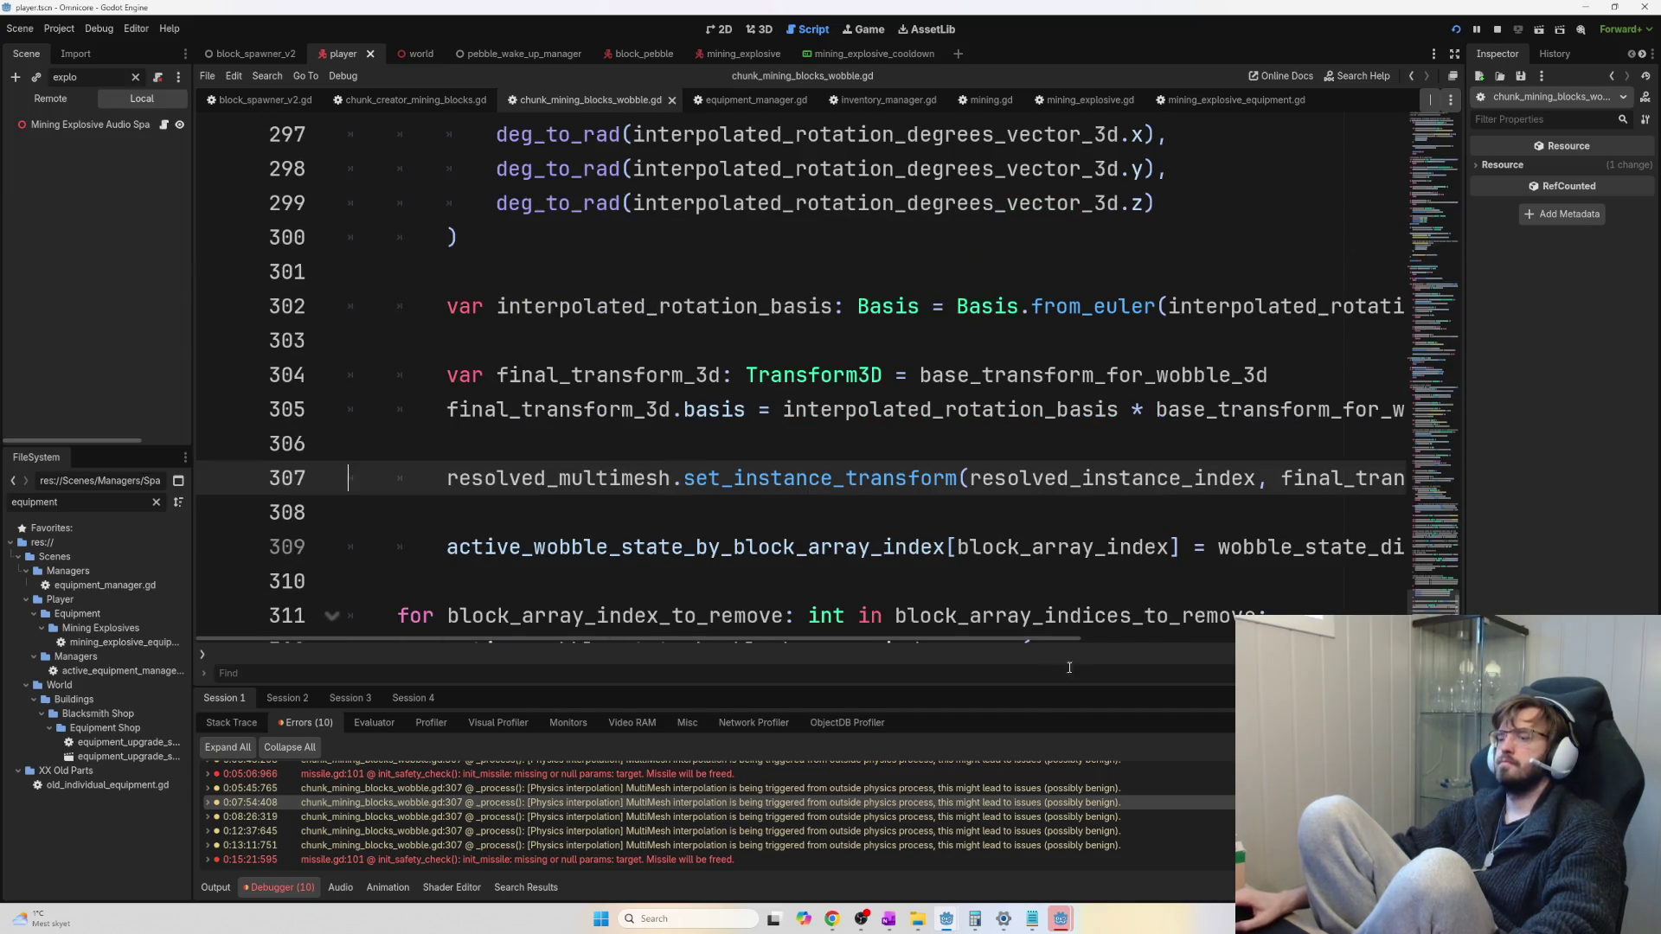
mouse_move(1029, 640)
mouse_down()
mouse_move(1170, 652)
mouse_move(853, 647)
mouse_up()
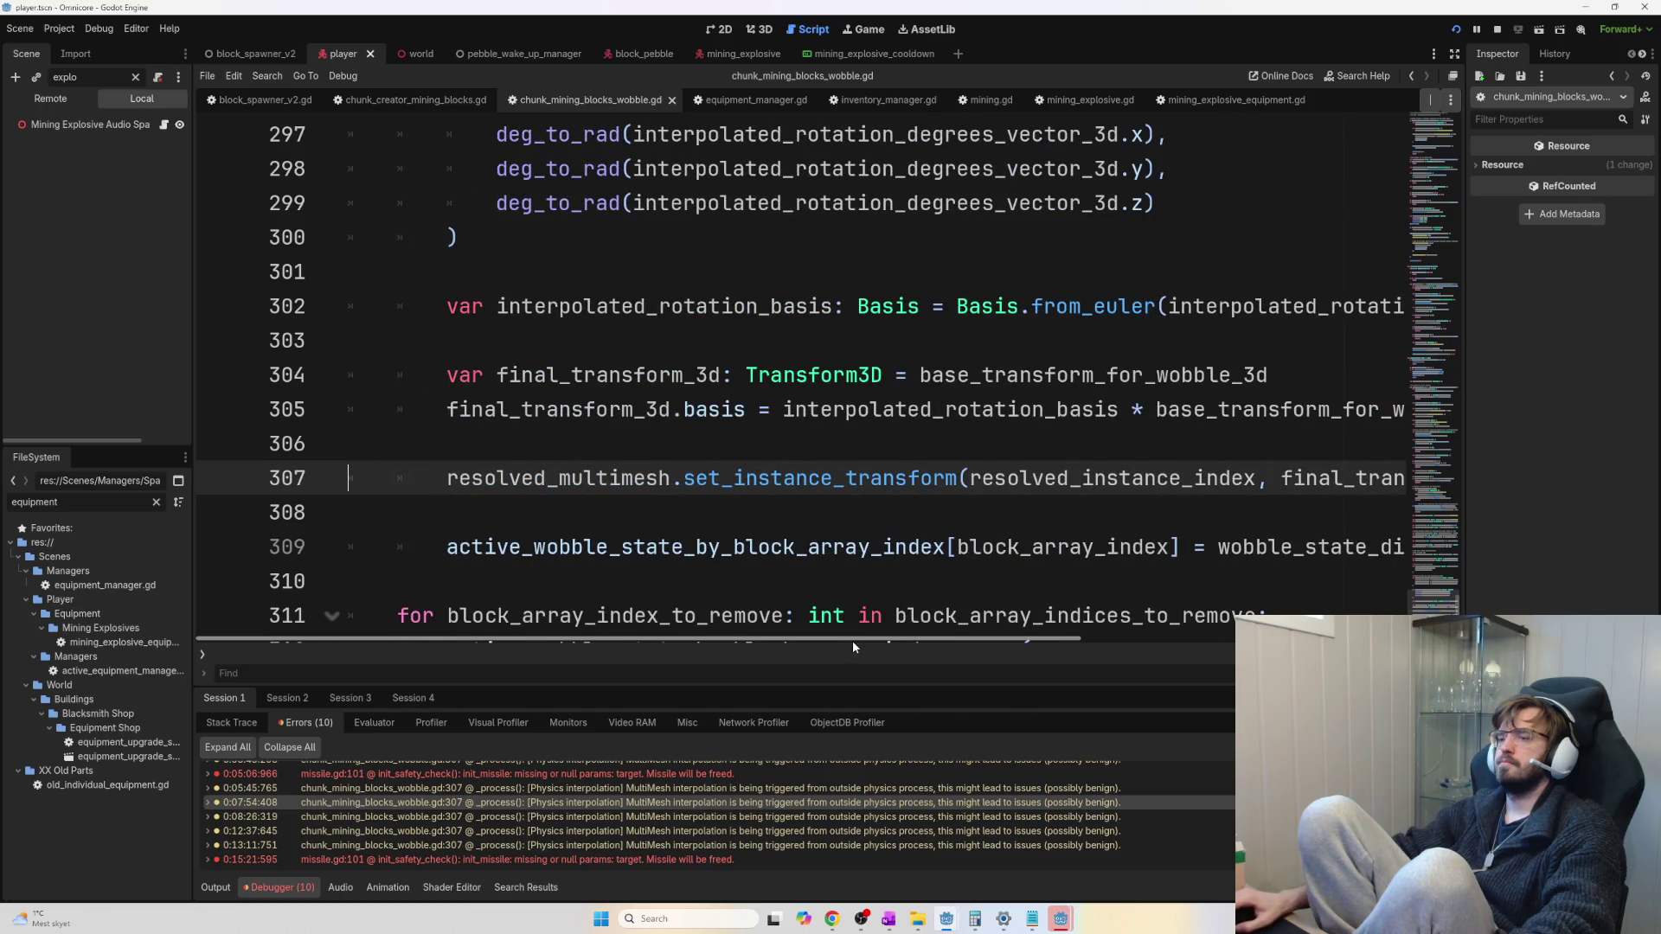
scroll(826, 507, up, 7)
scroll(826, 507, up, 4)
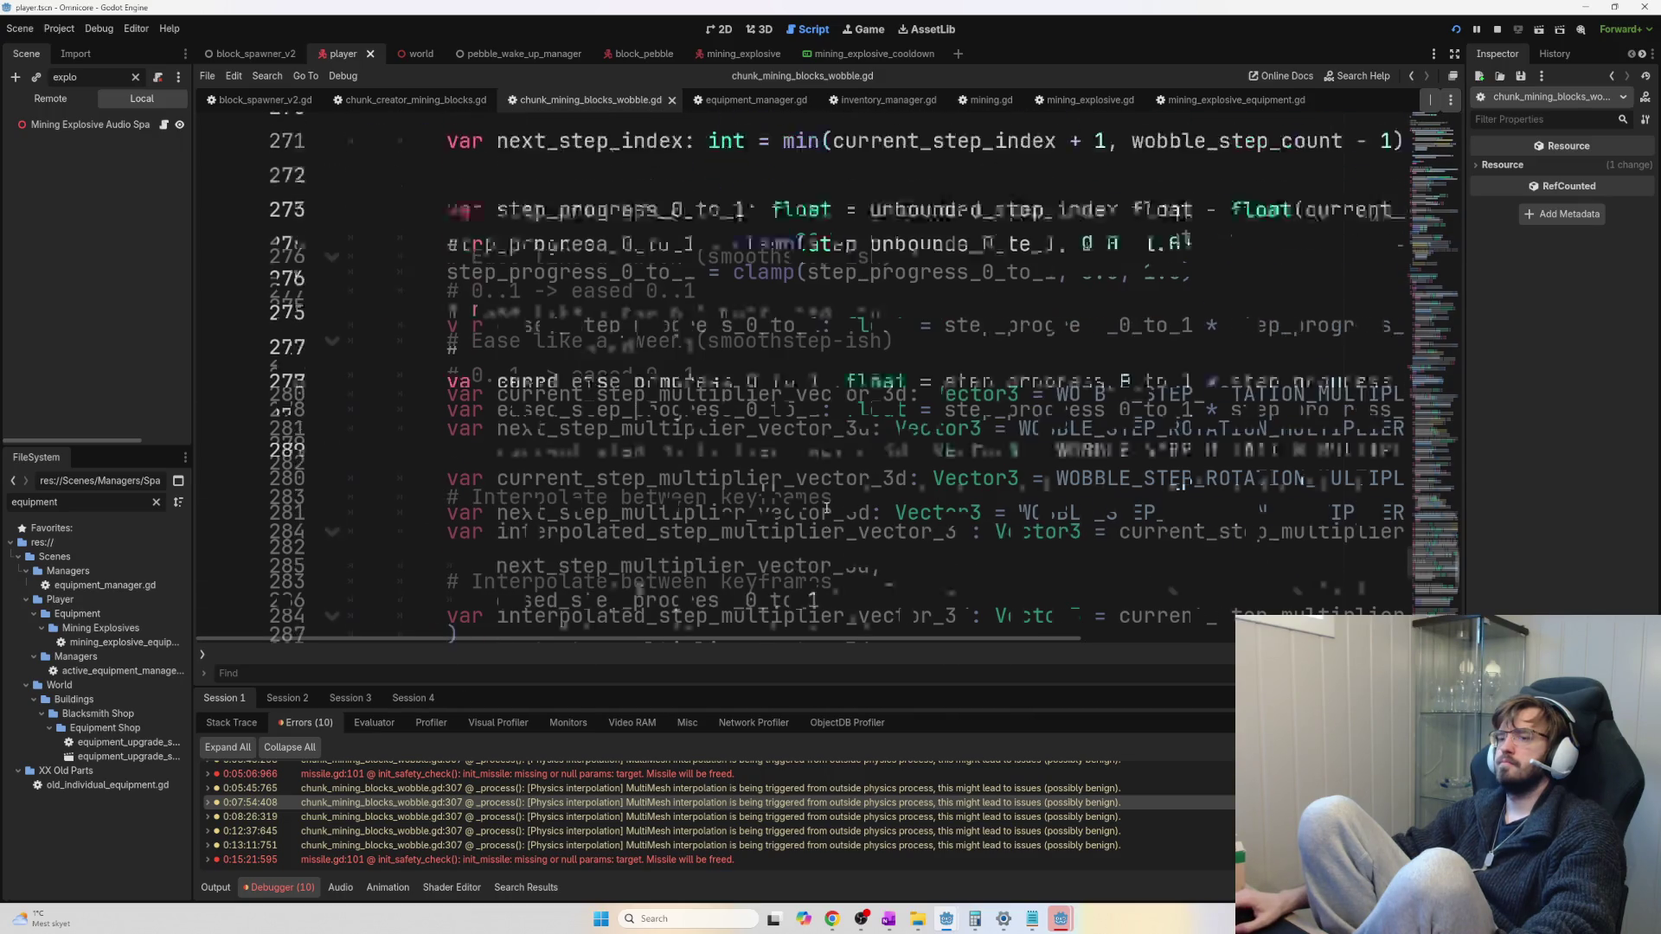
scroll(827, 509, up, 11)
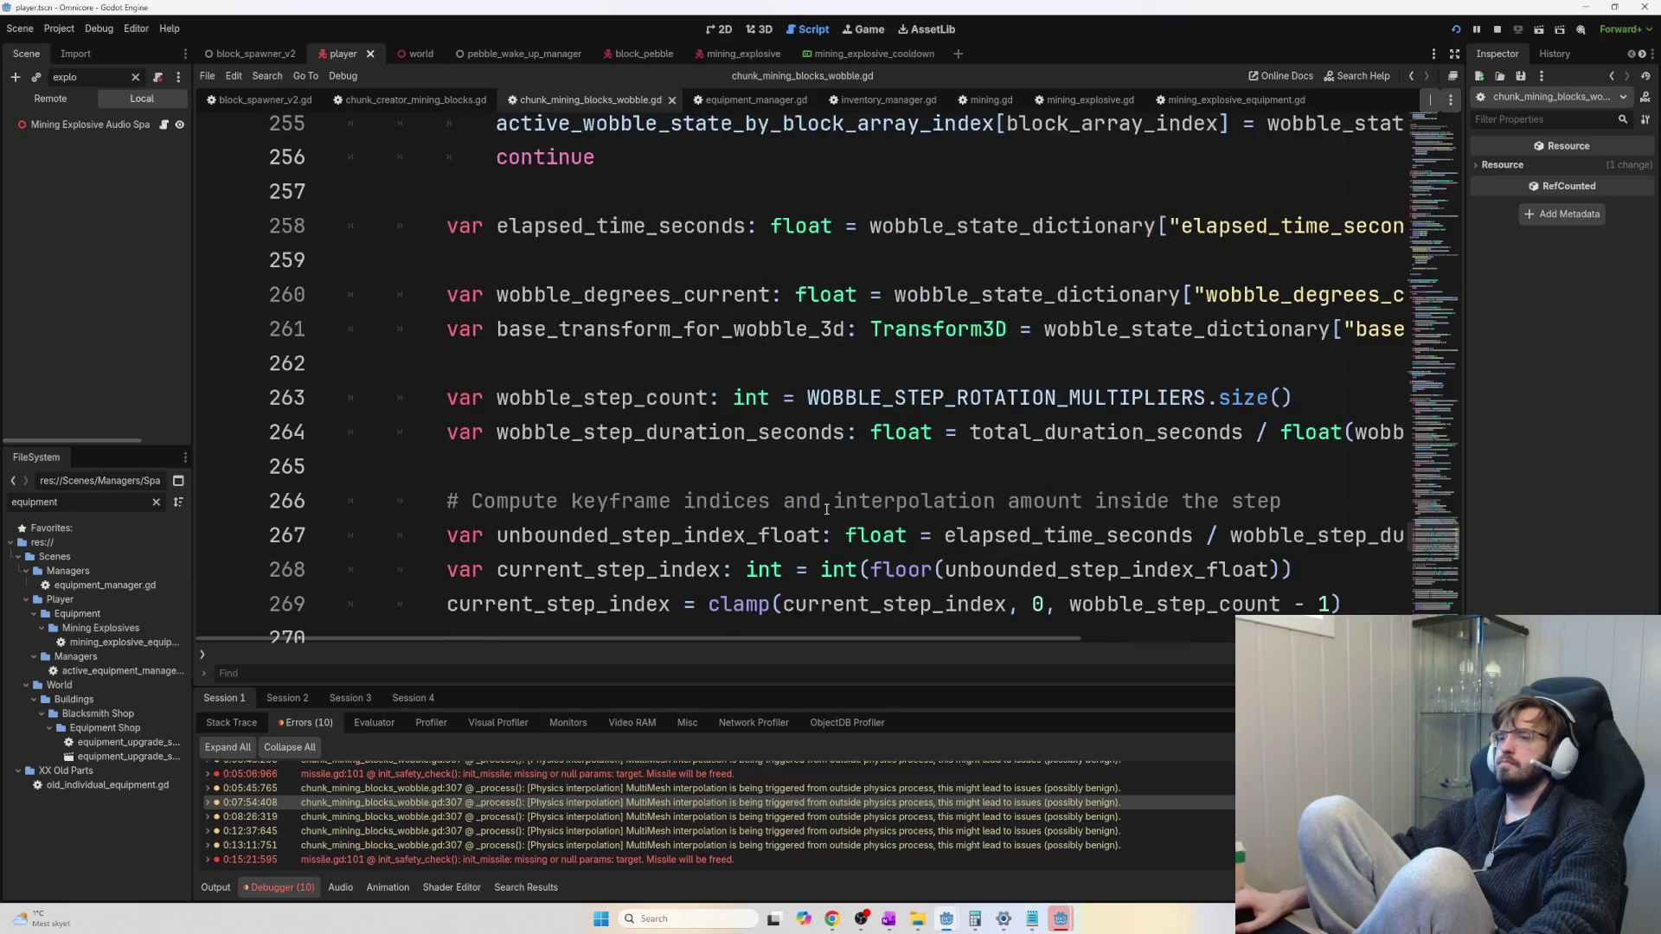
scroll(826, 510, up, 8)
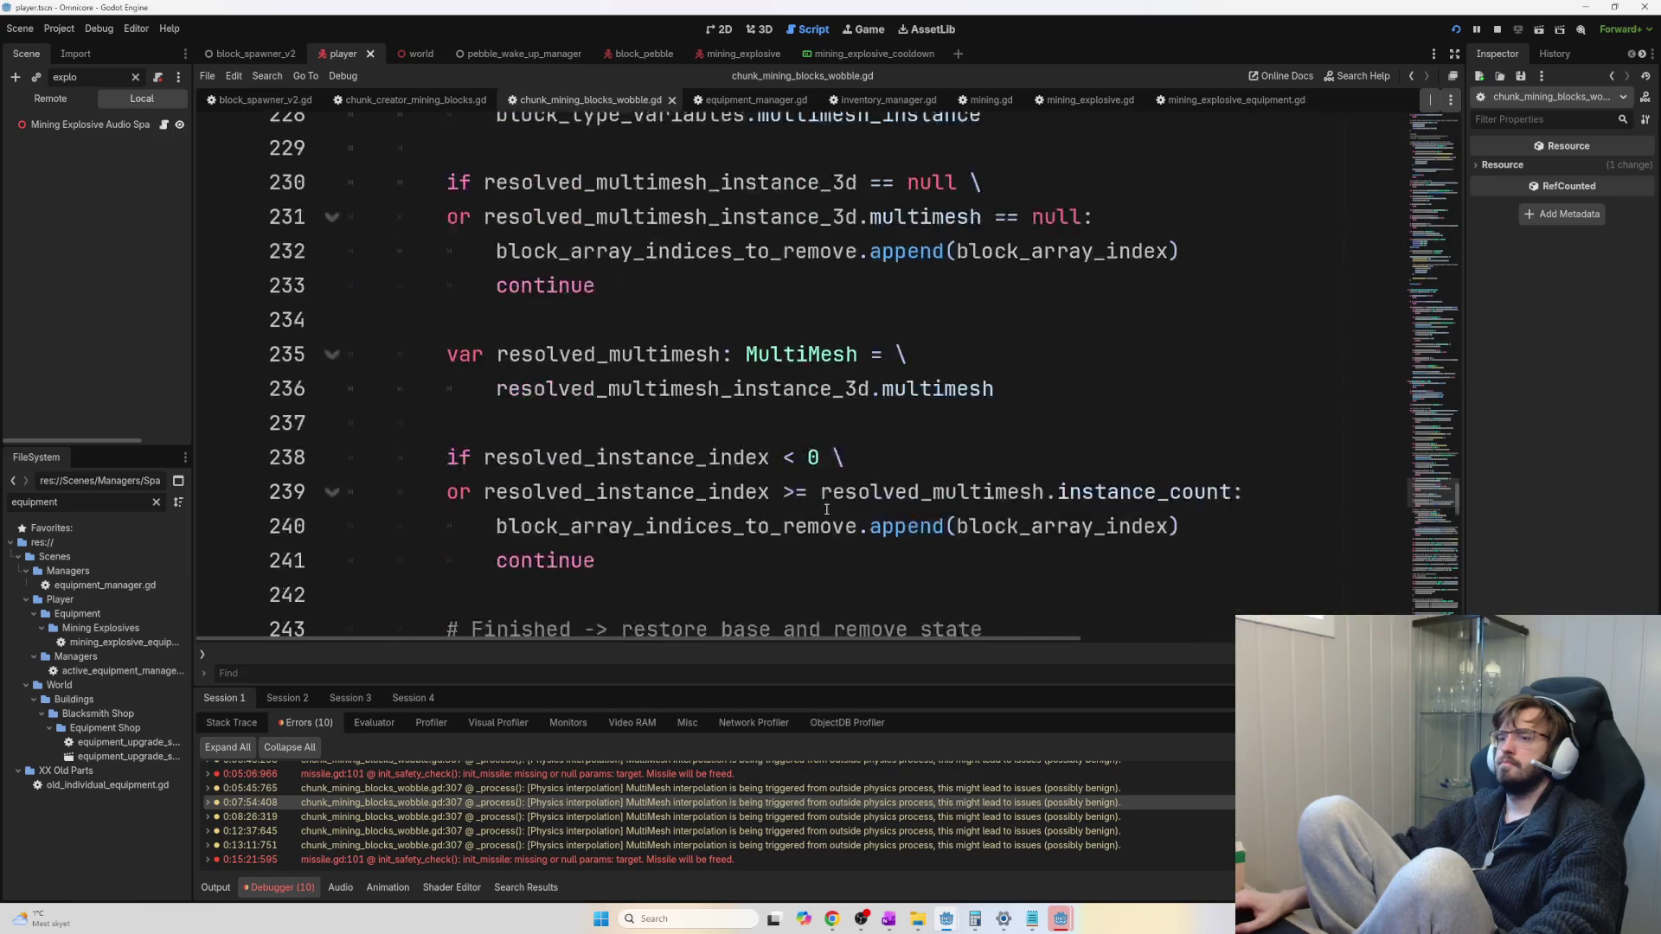
scroll(826, 511, up, 10)
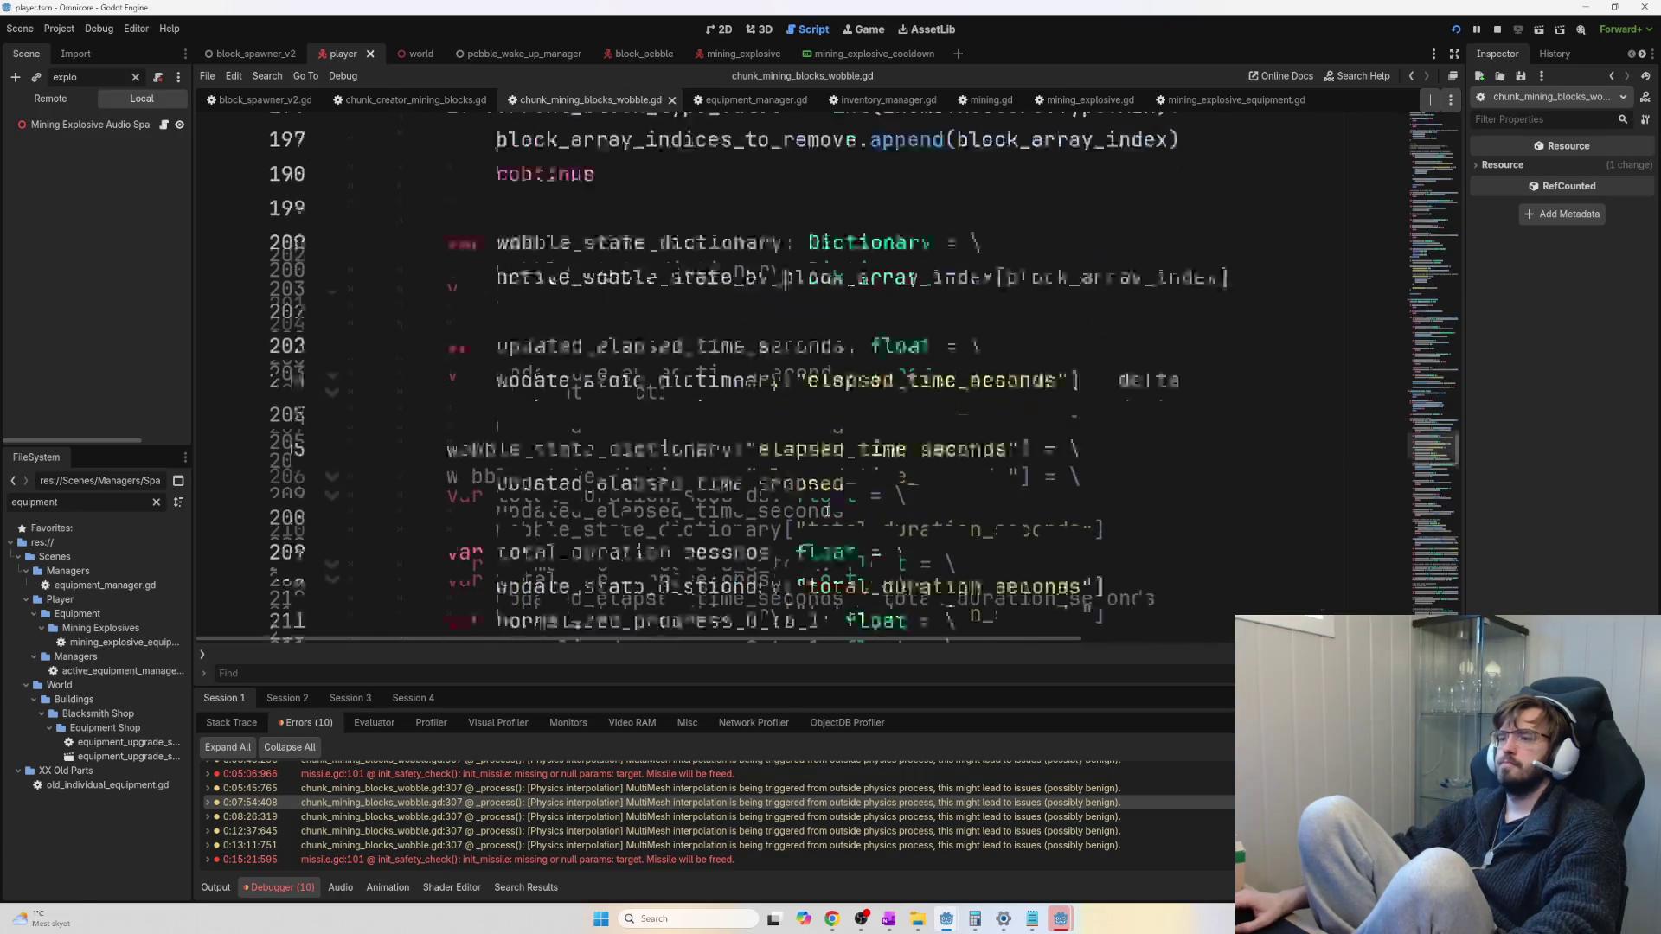
scroll(827, 511, up, 4)
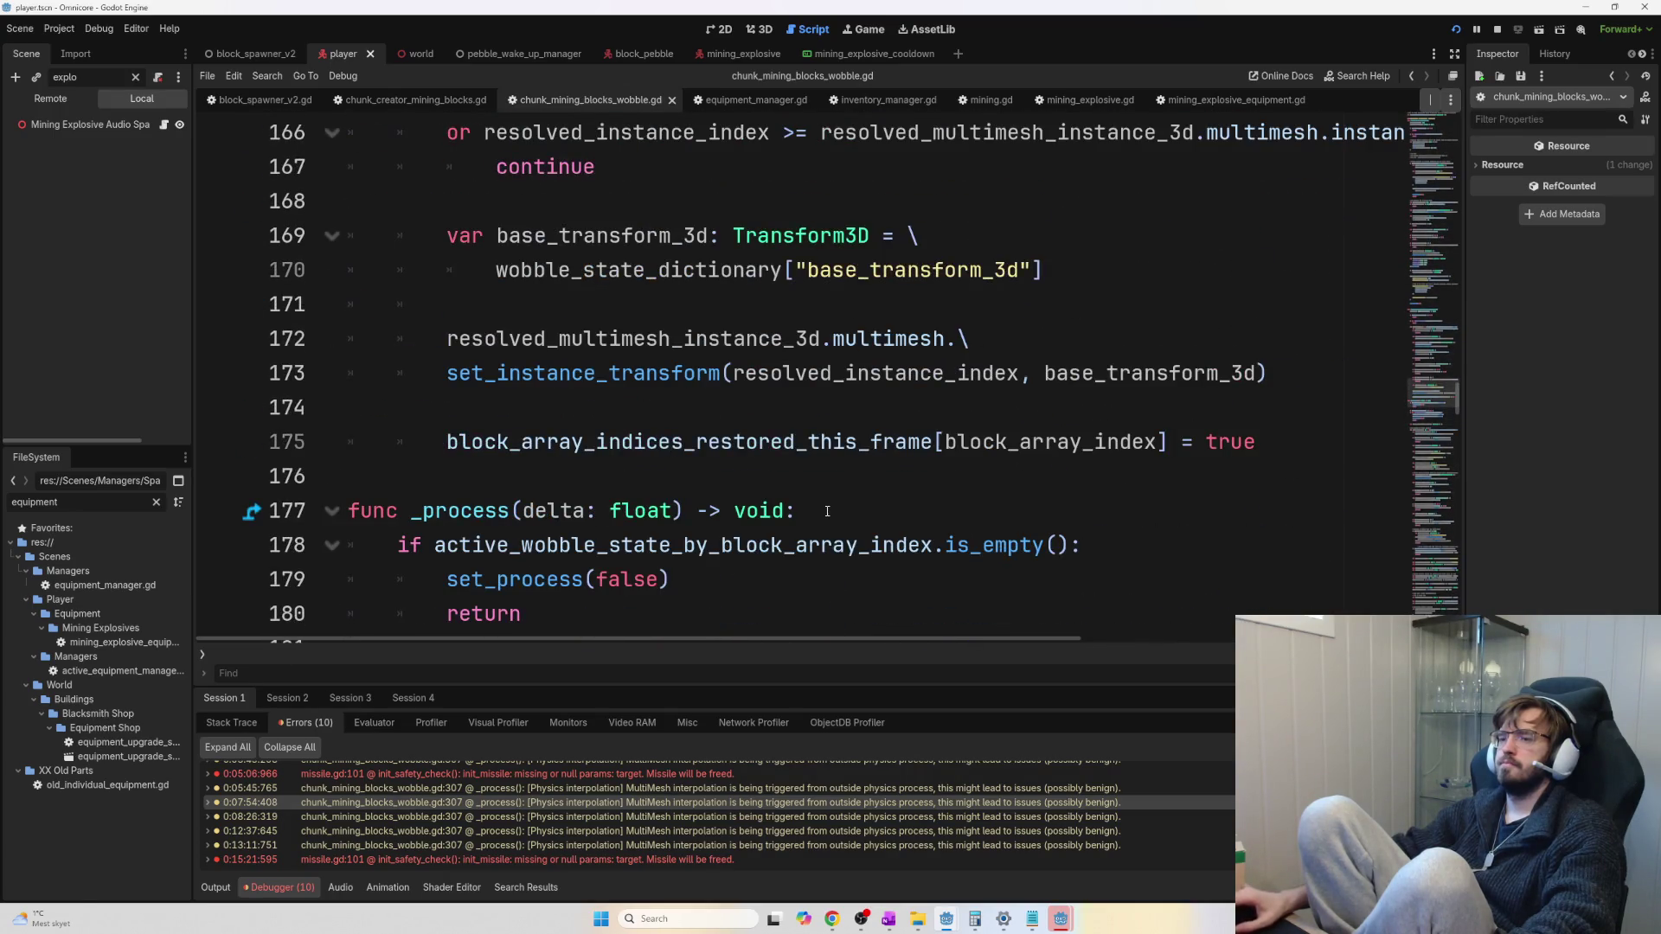
scroll(801, 519, down, 4)
scroll(660, 472, up, 2)
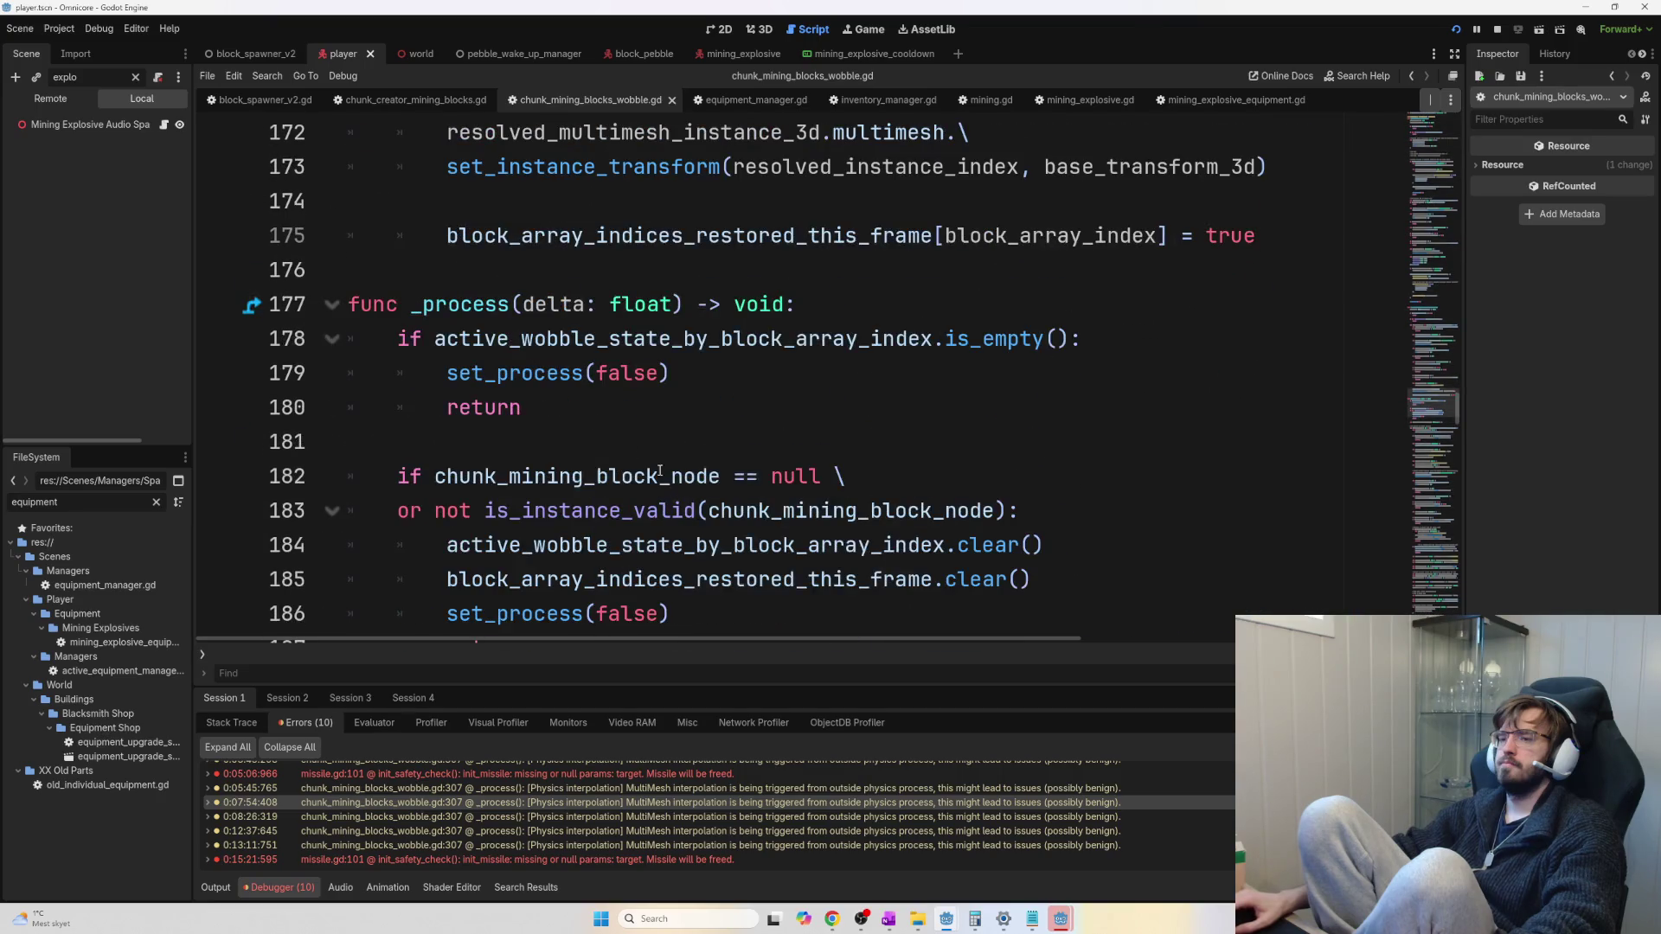
double_click(487, 302)
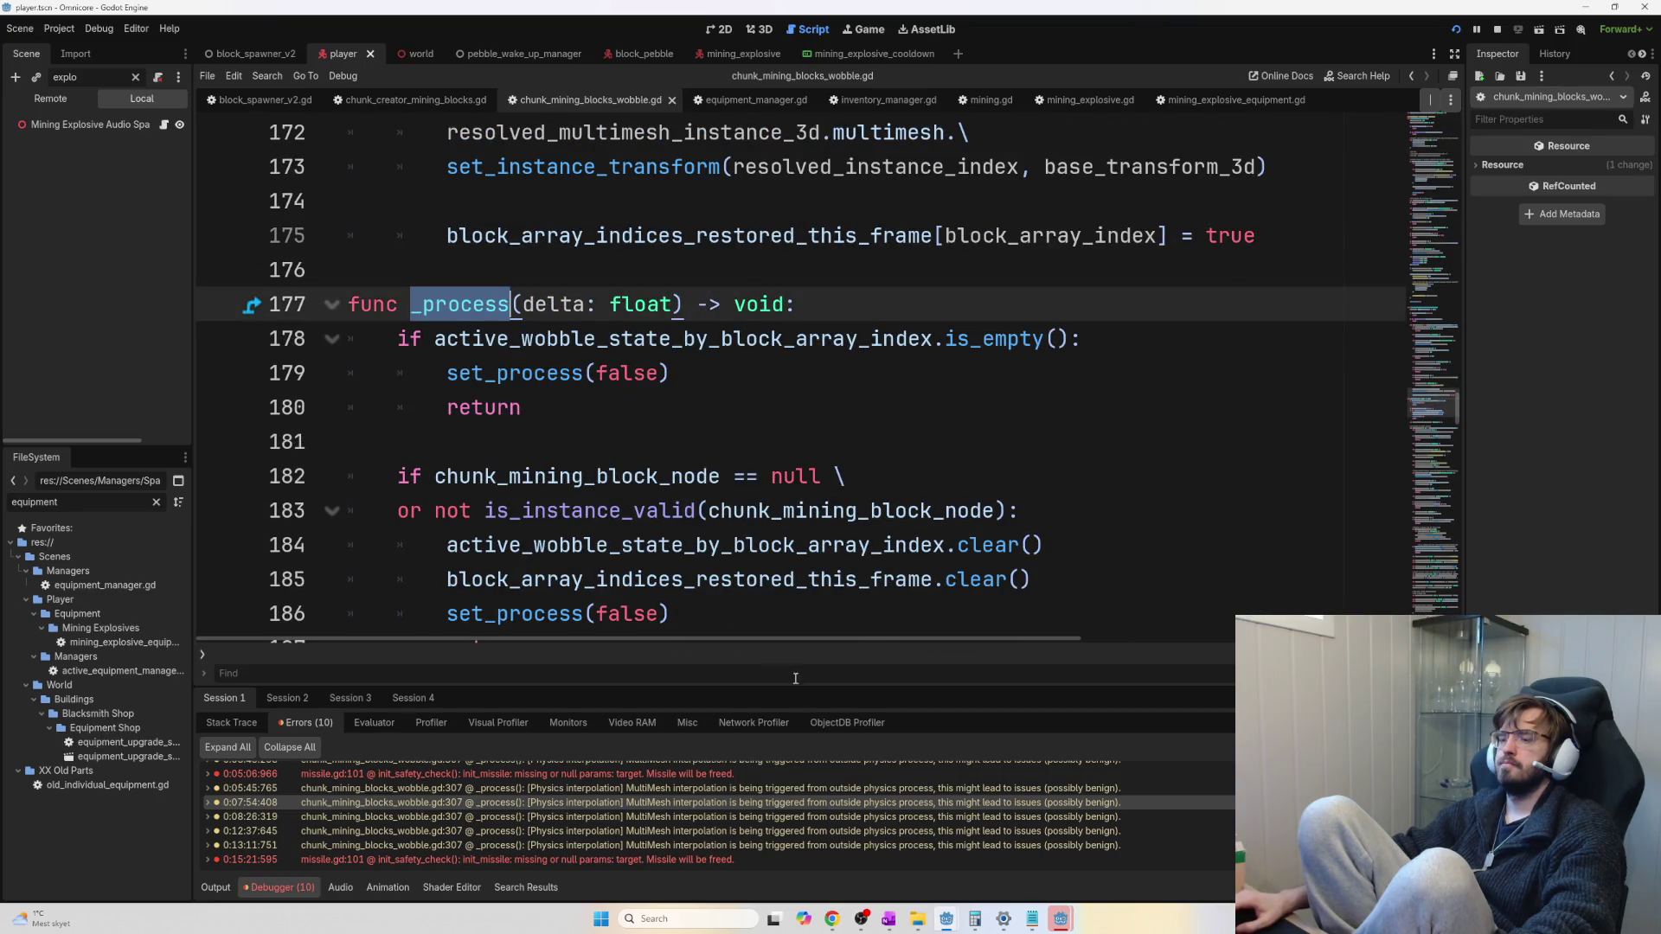
click(461, 305)
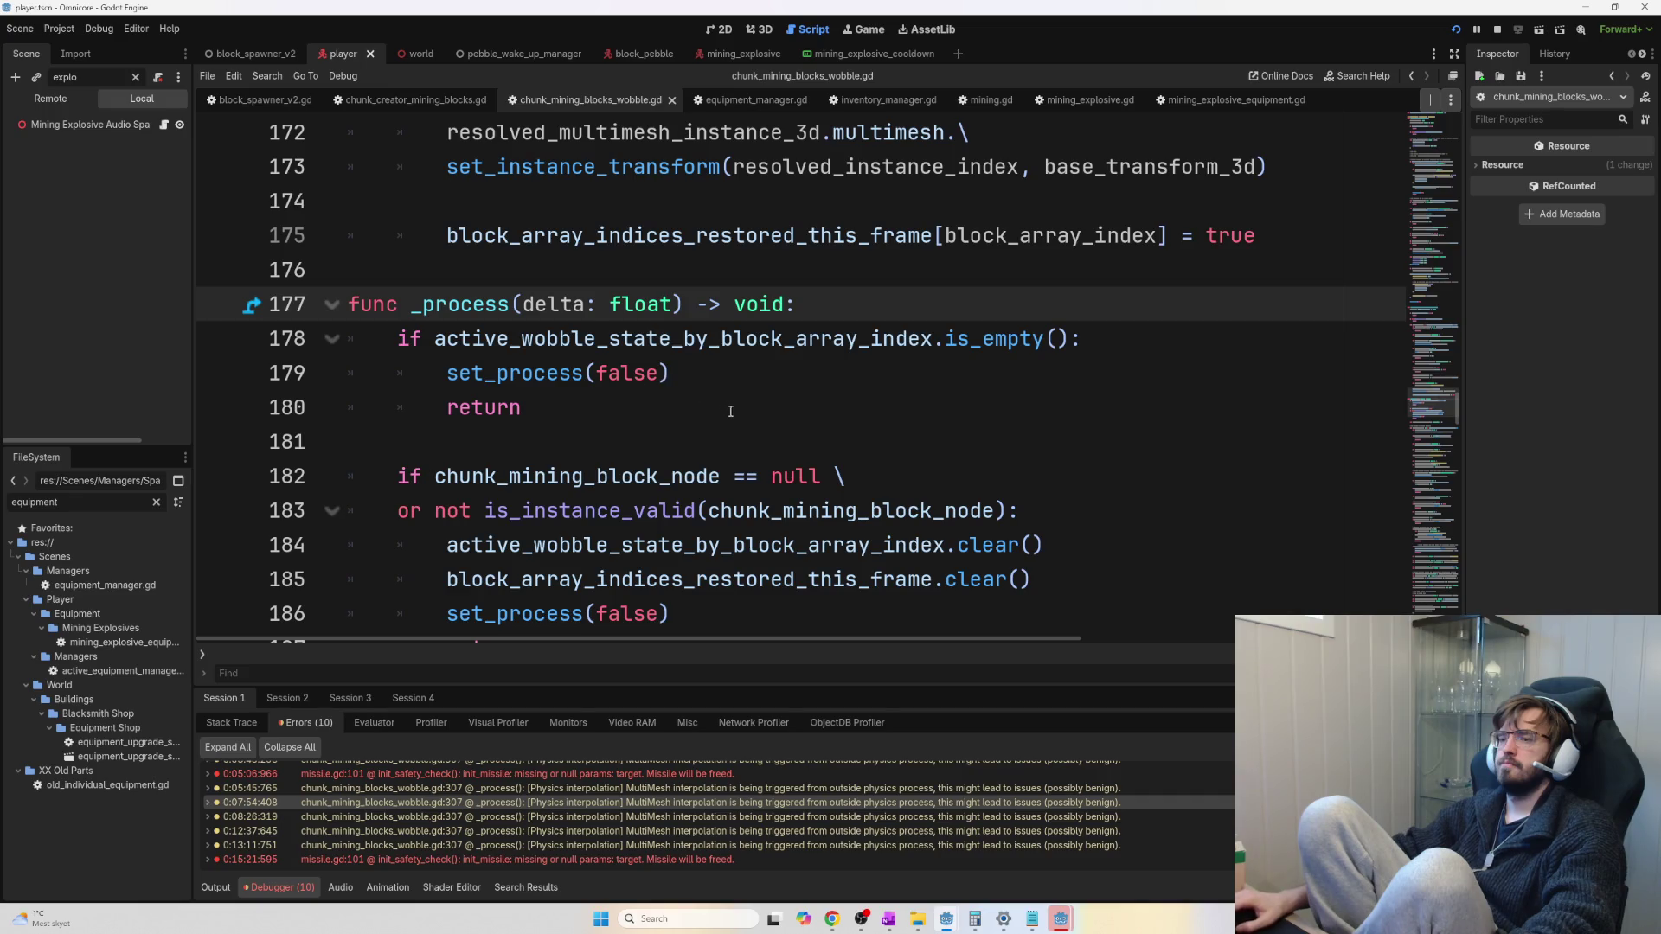
scroll(733, 413, down, 10)
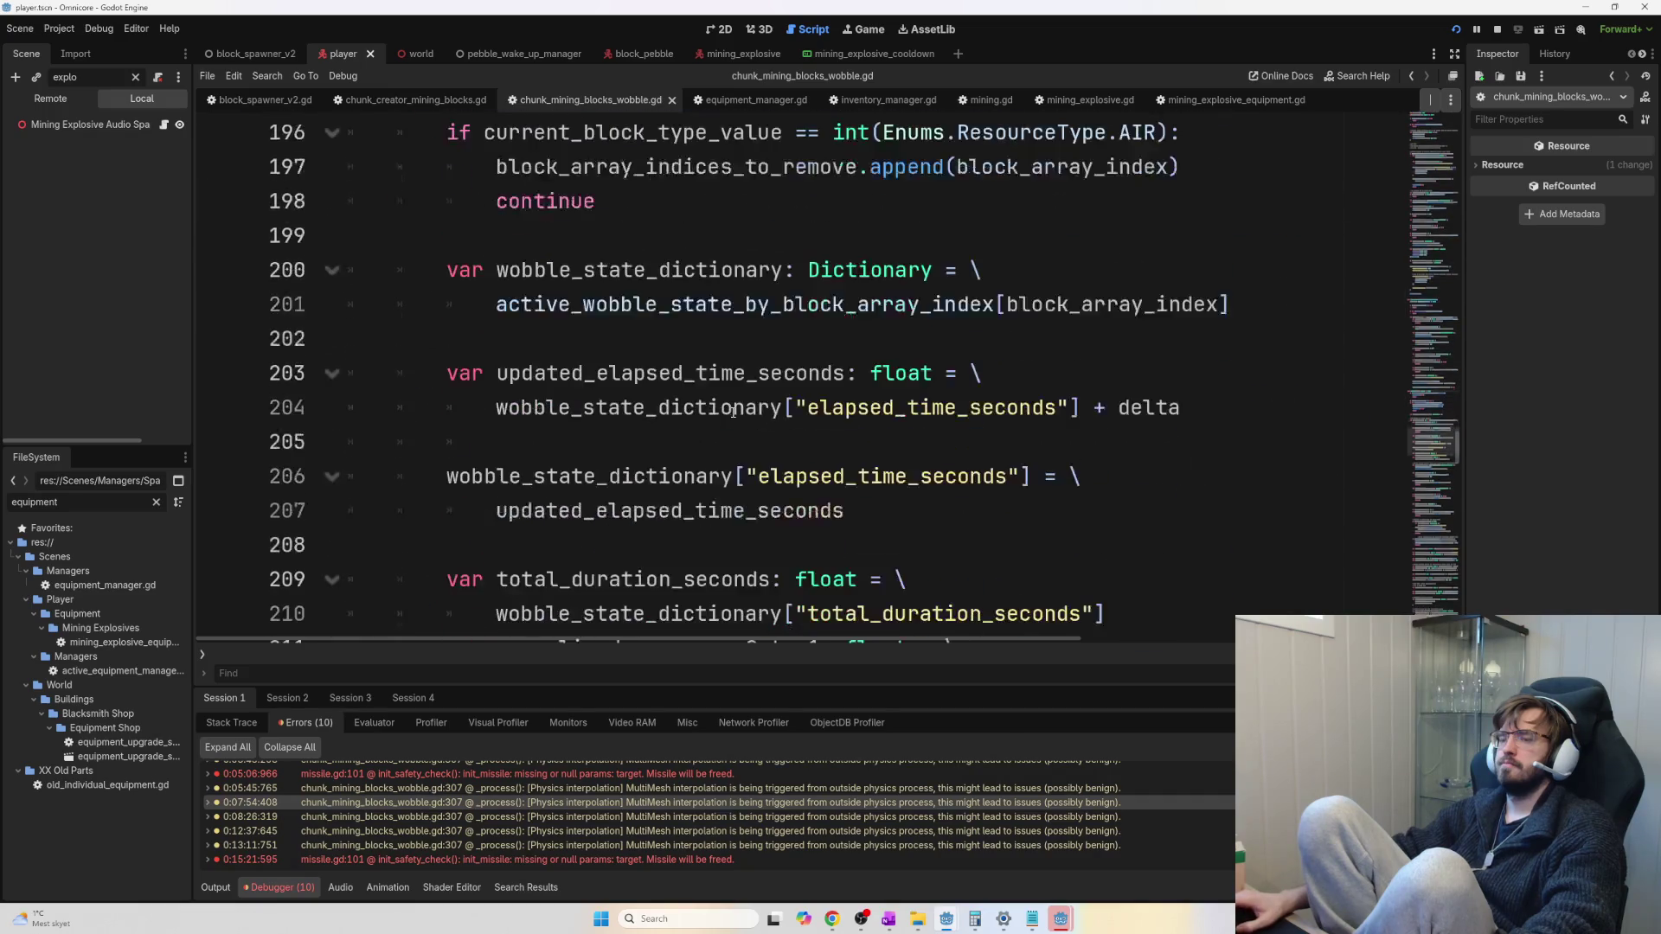
scroll(735, 411, down, 8)
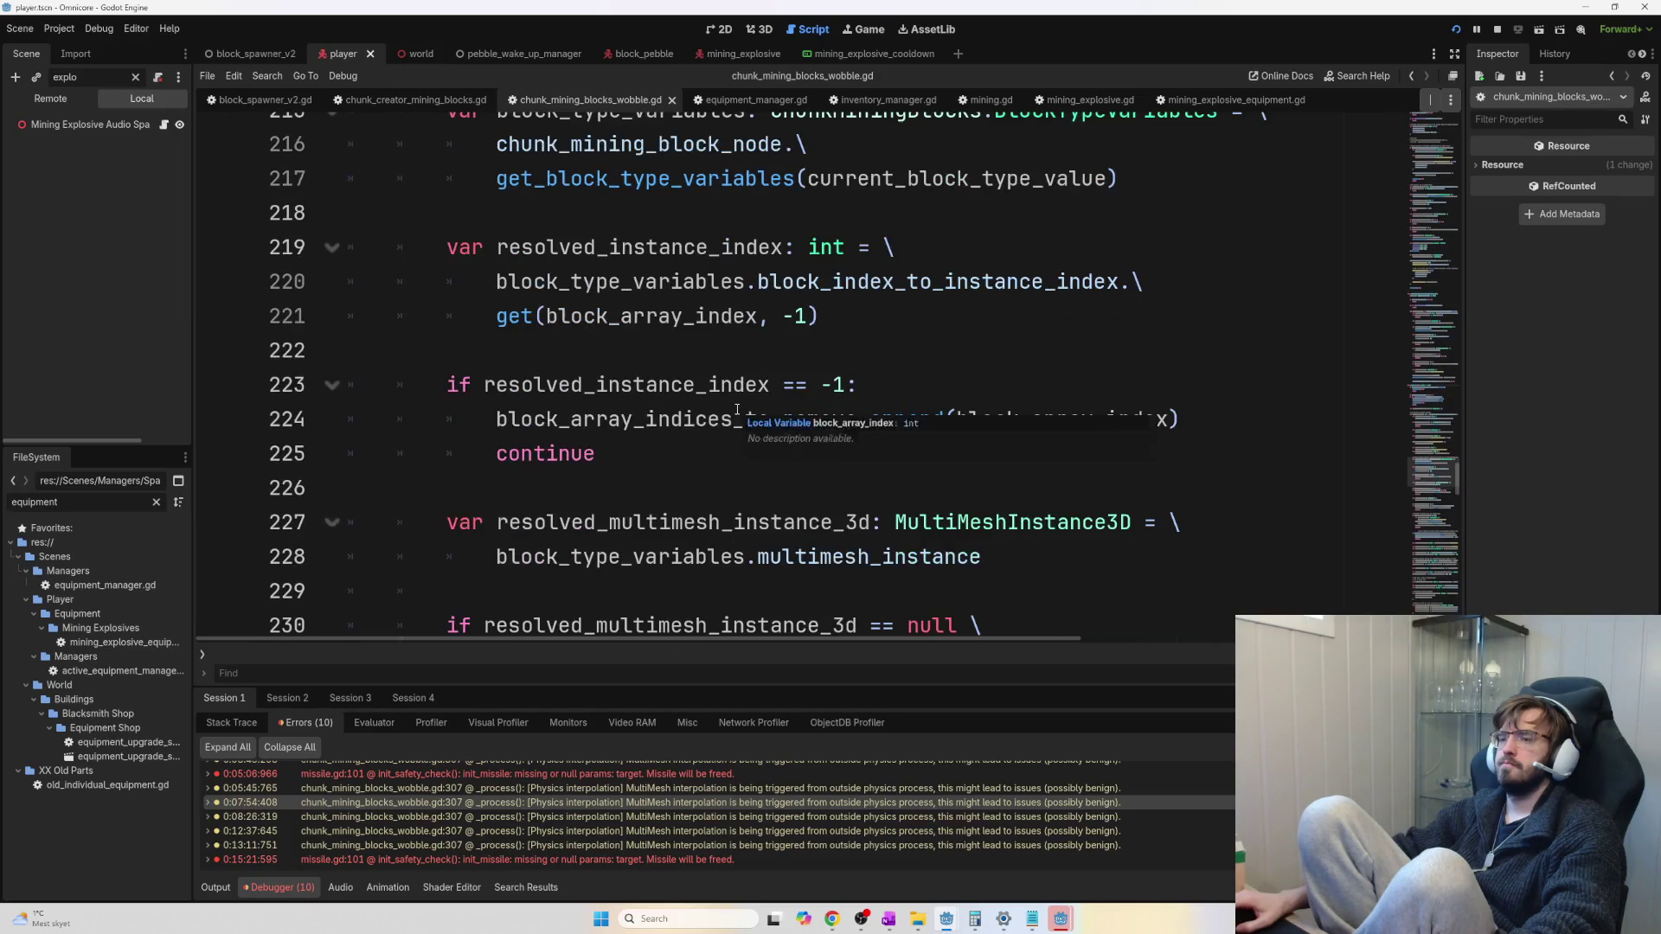
scroll(737, 408, down, 5)
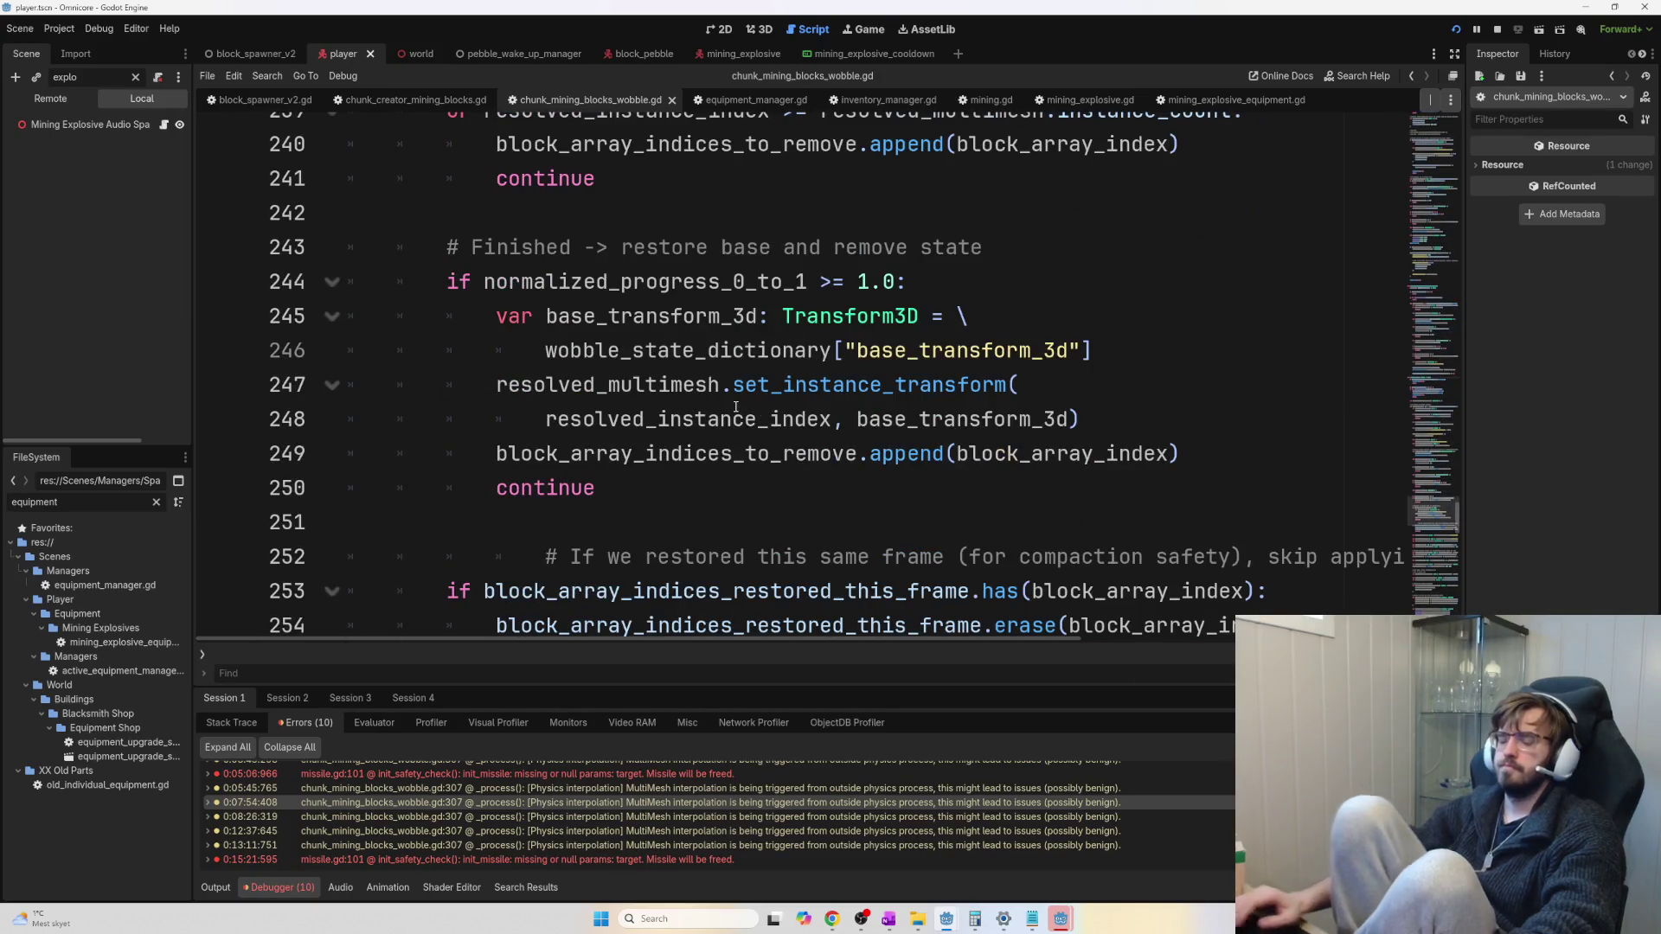
Rename line 177's function to _physics_process and change line 179 to set_physics_process(false)
text(ph)
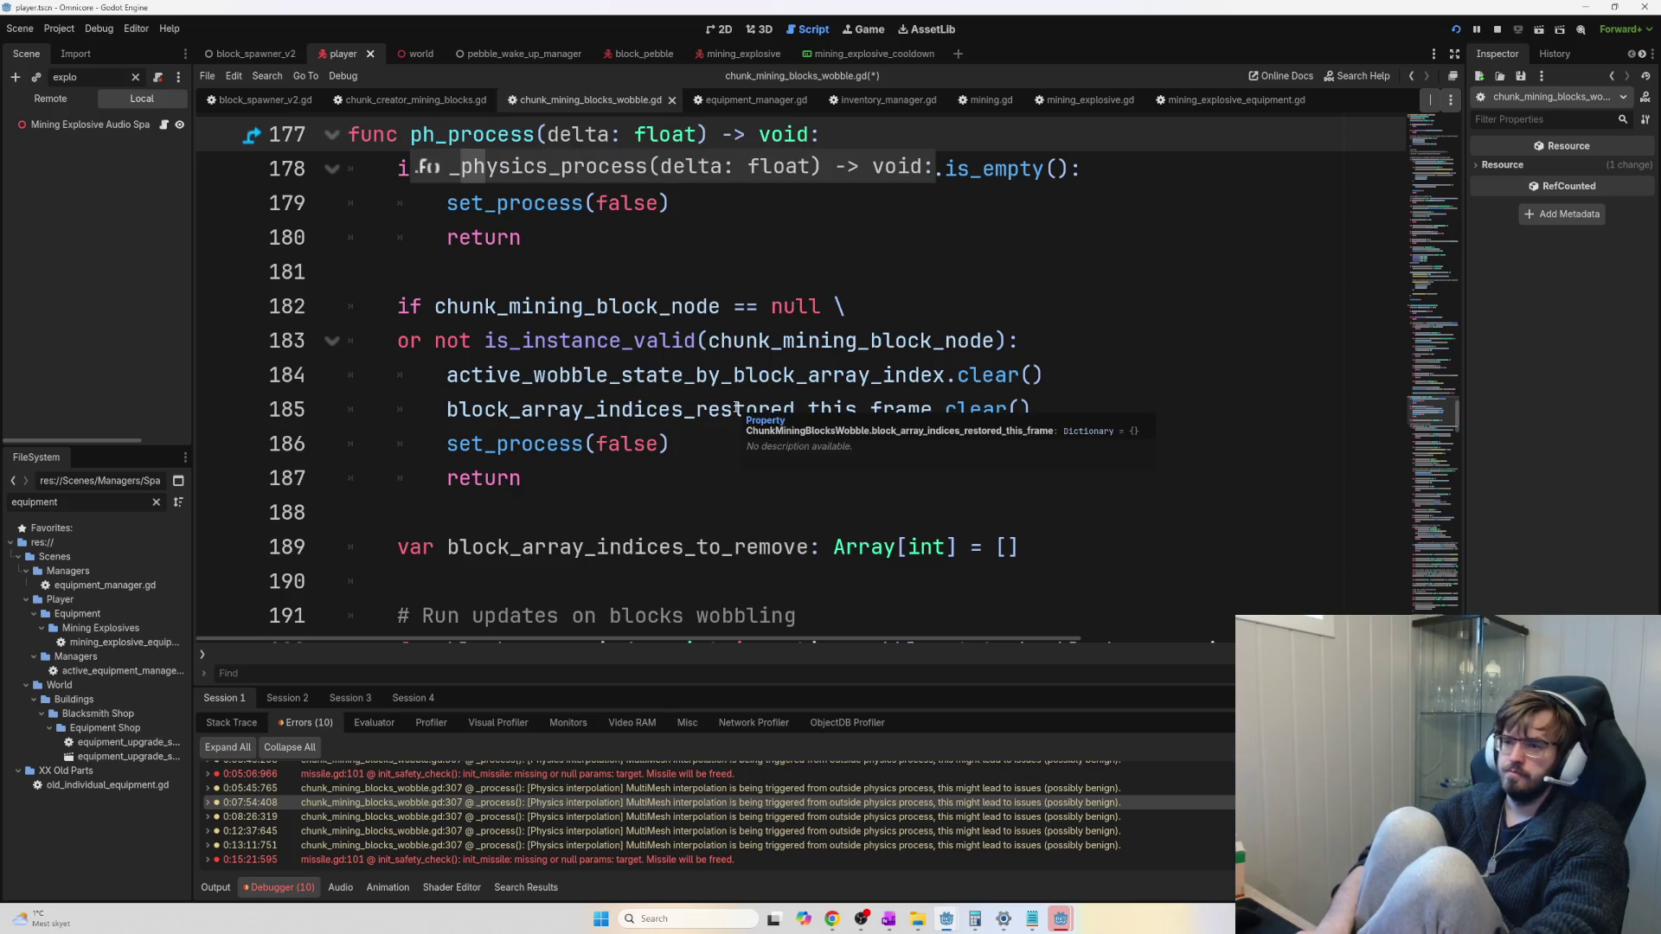
key(Return)
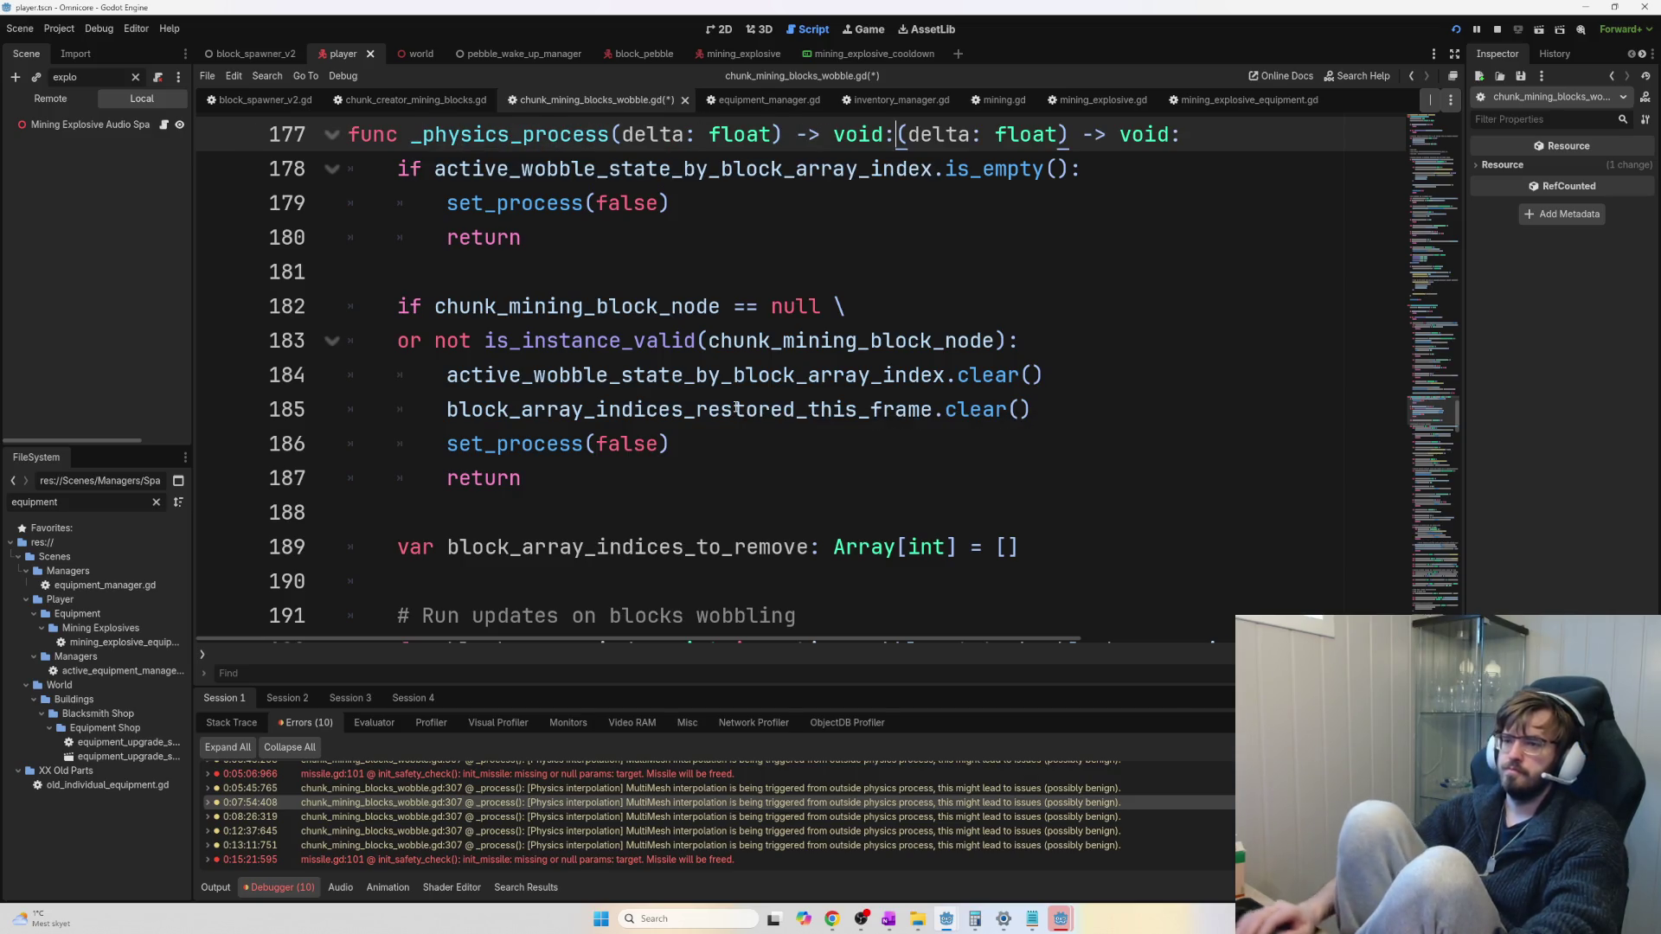
scroll(798, 412, up, 3)
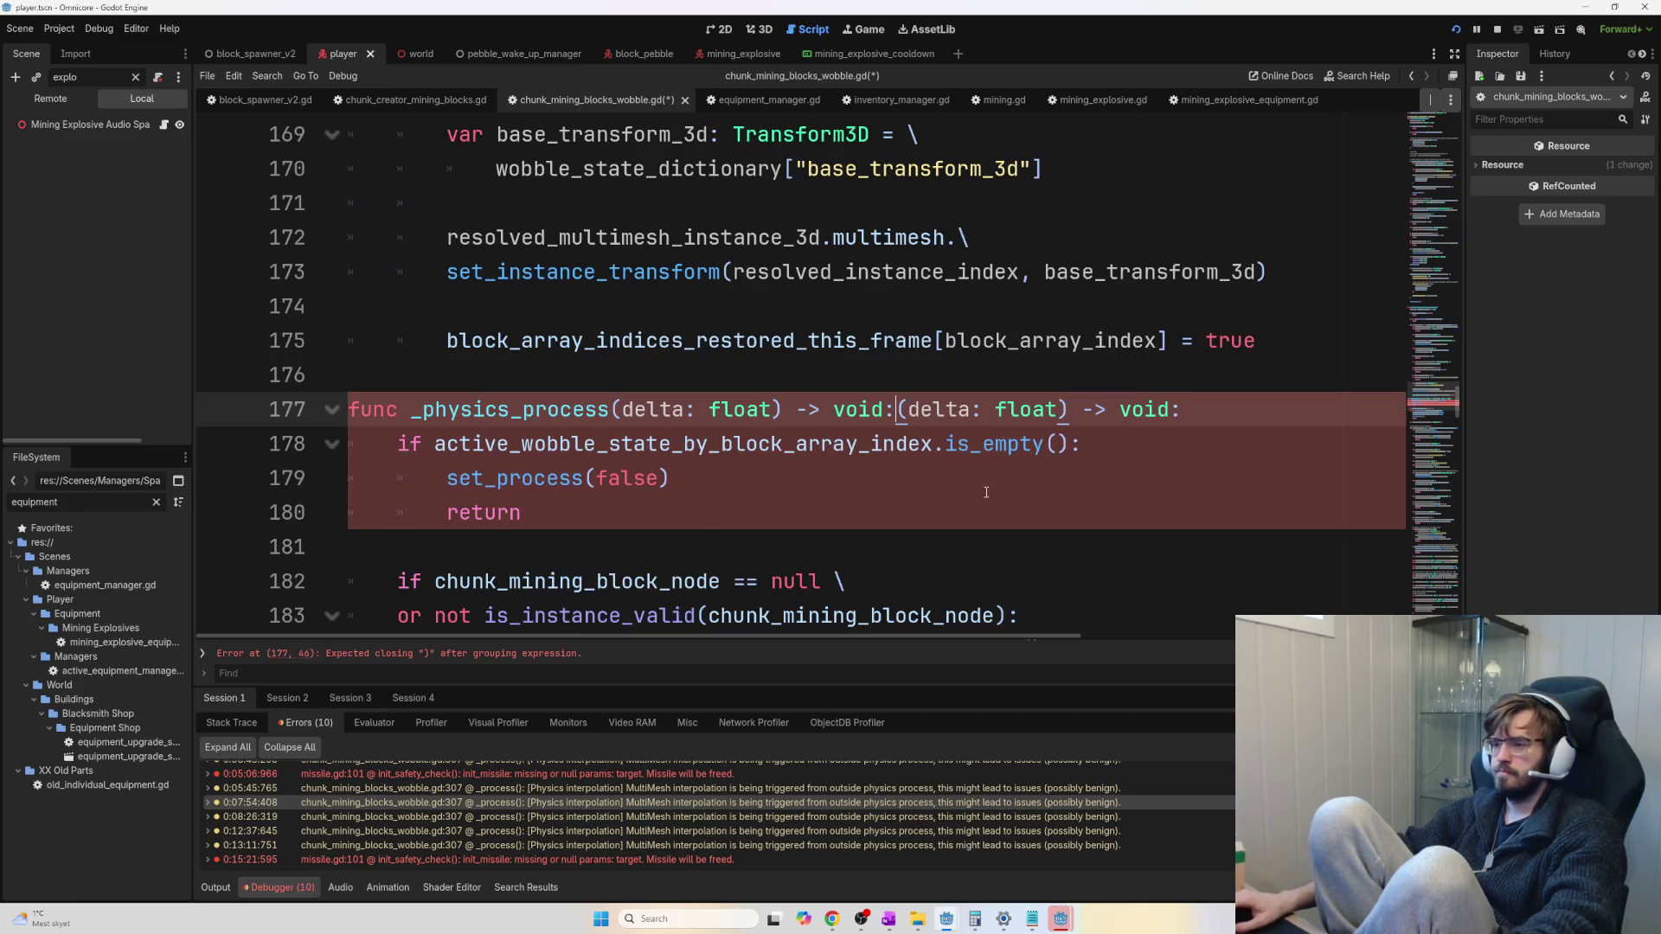
click(497, 479)
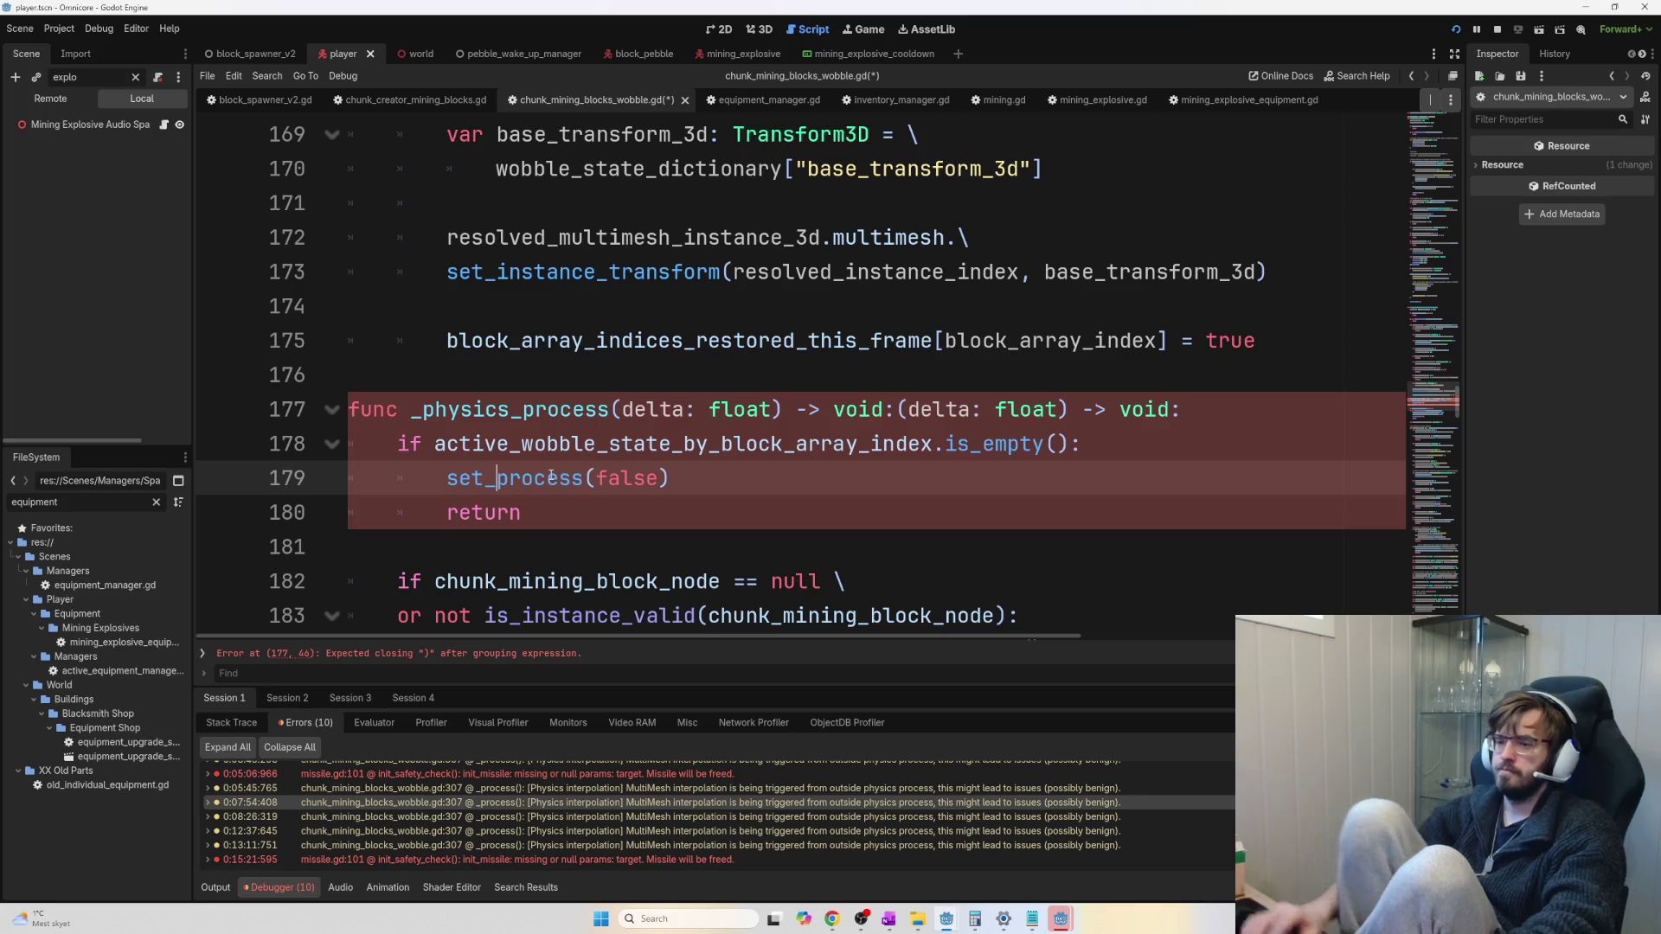
text([physics)
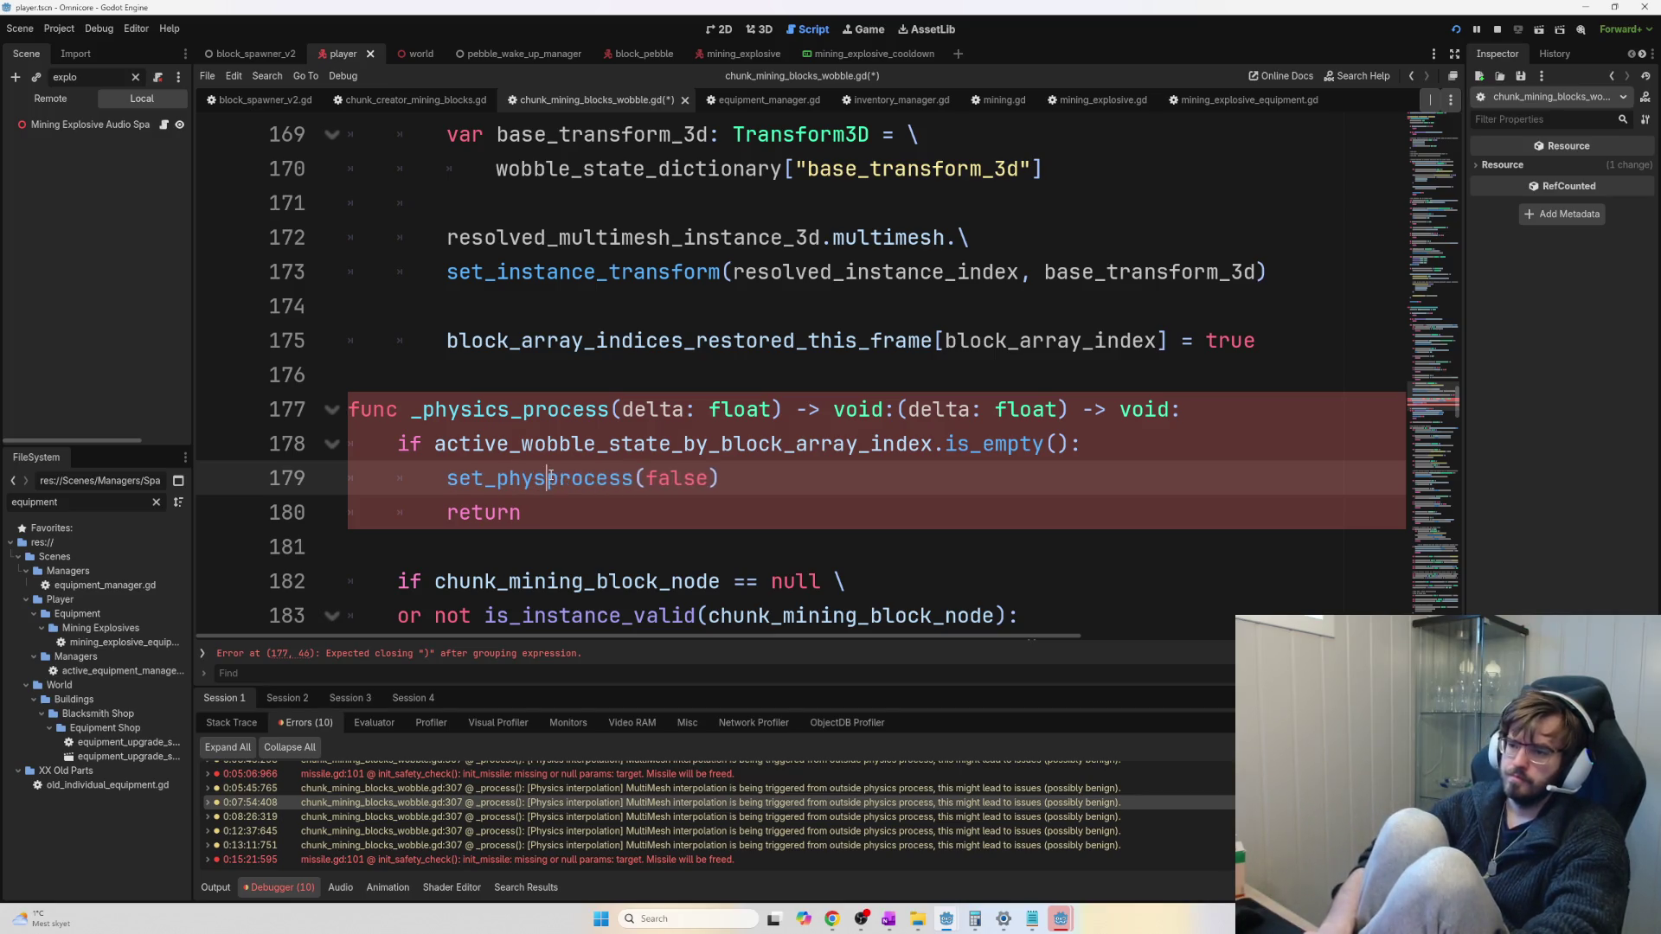
text(_)
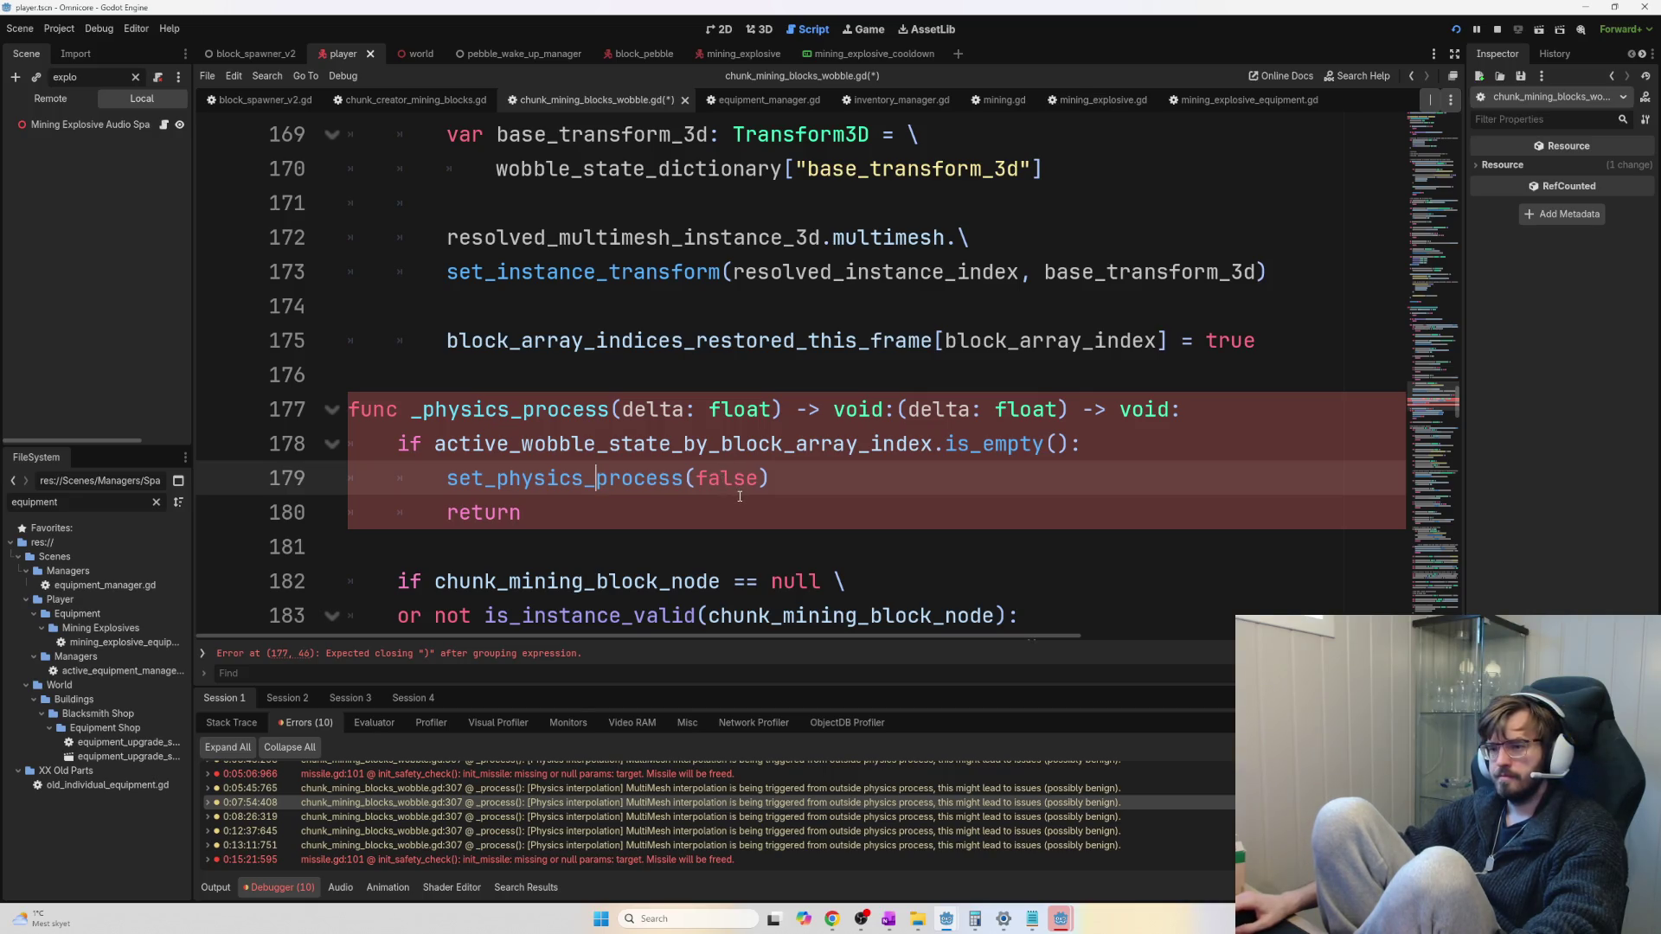
scroll(708, 492, up, 11)
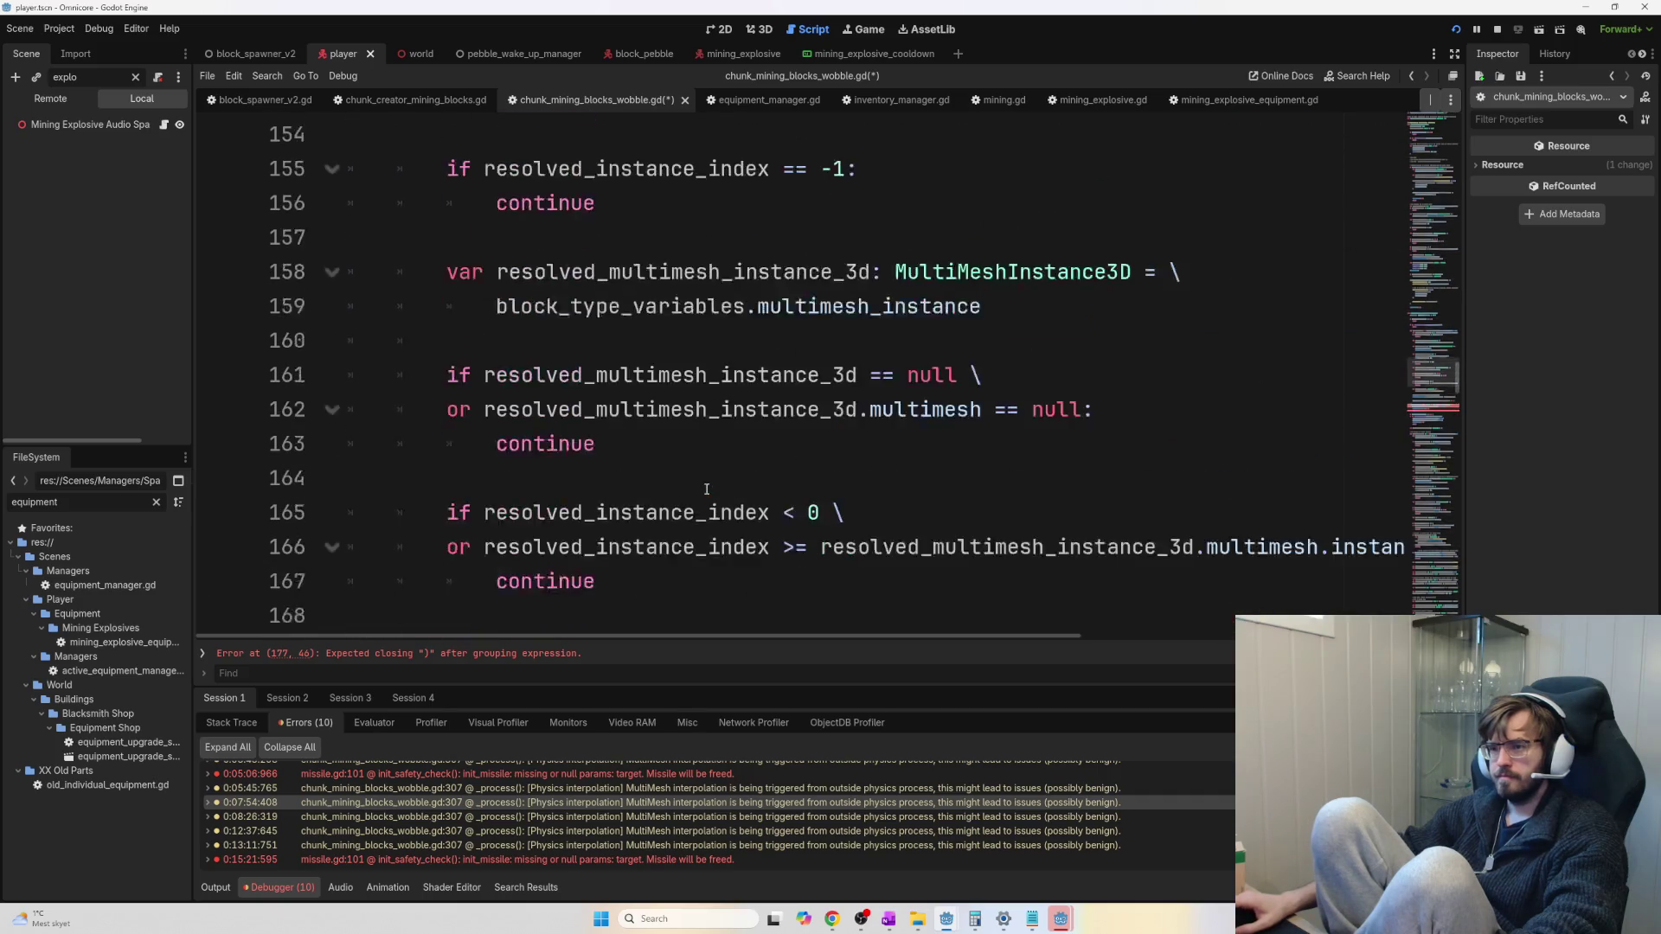
scroll(707, 489, up, 4)
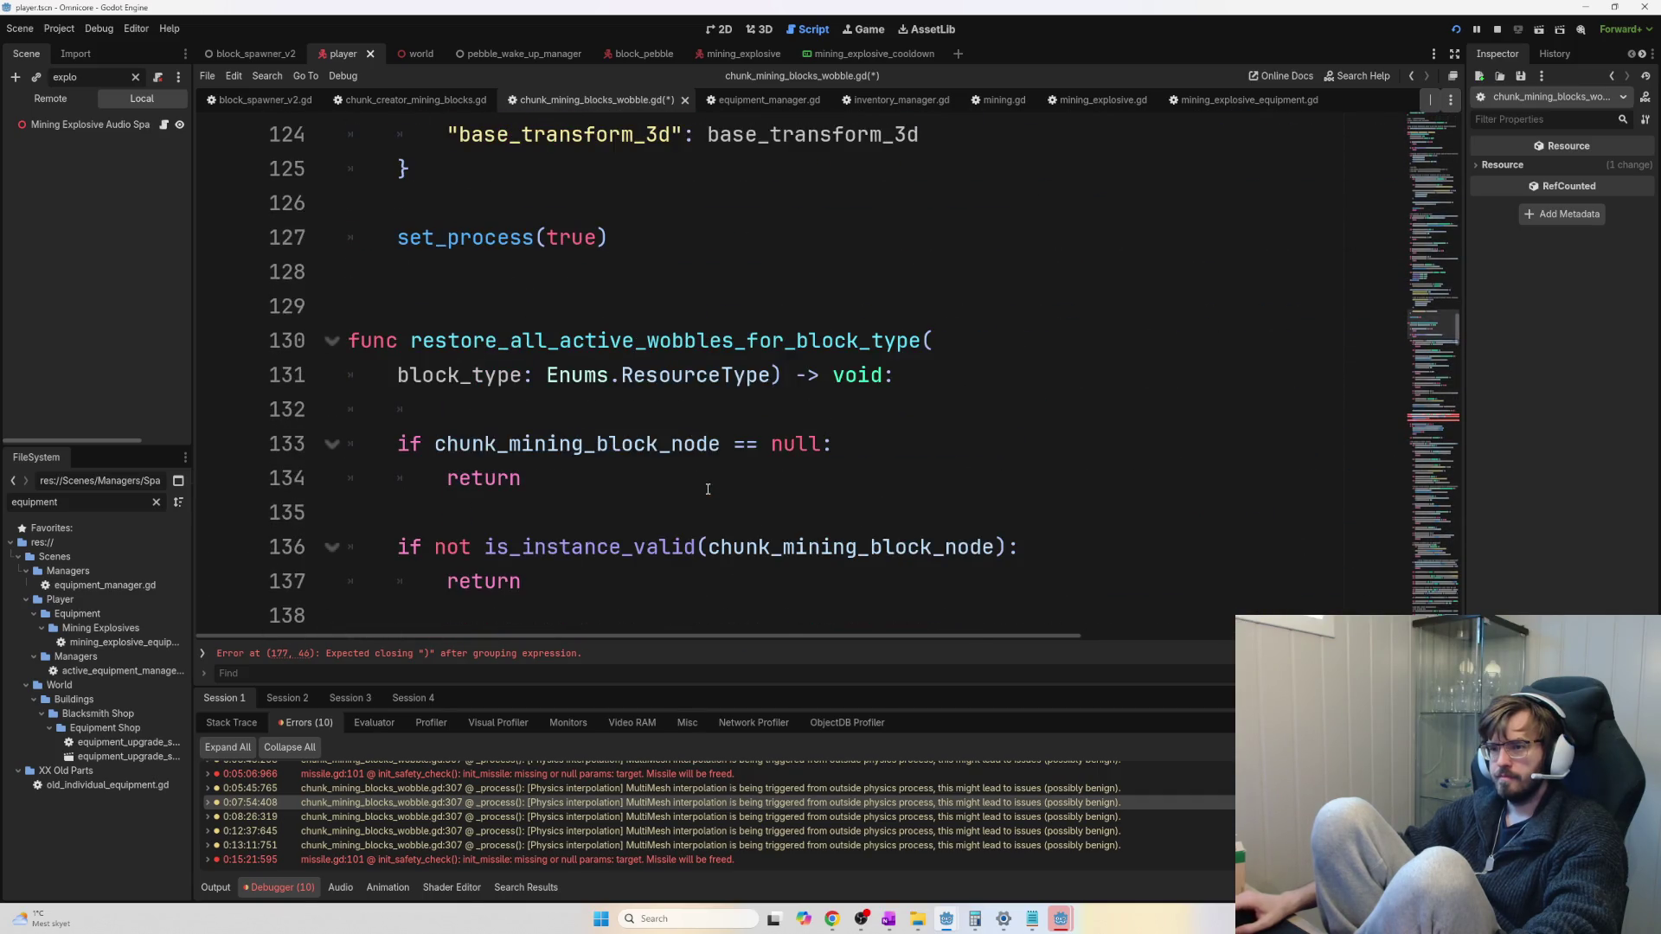
scroll(707, 486, up, 6)
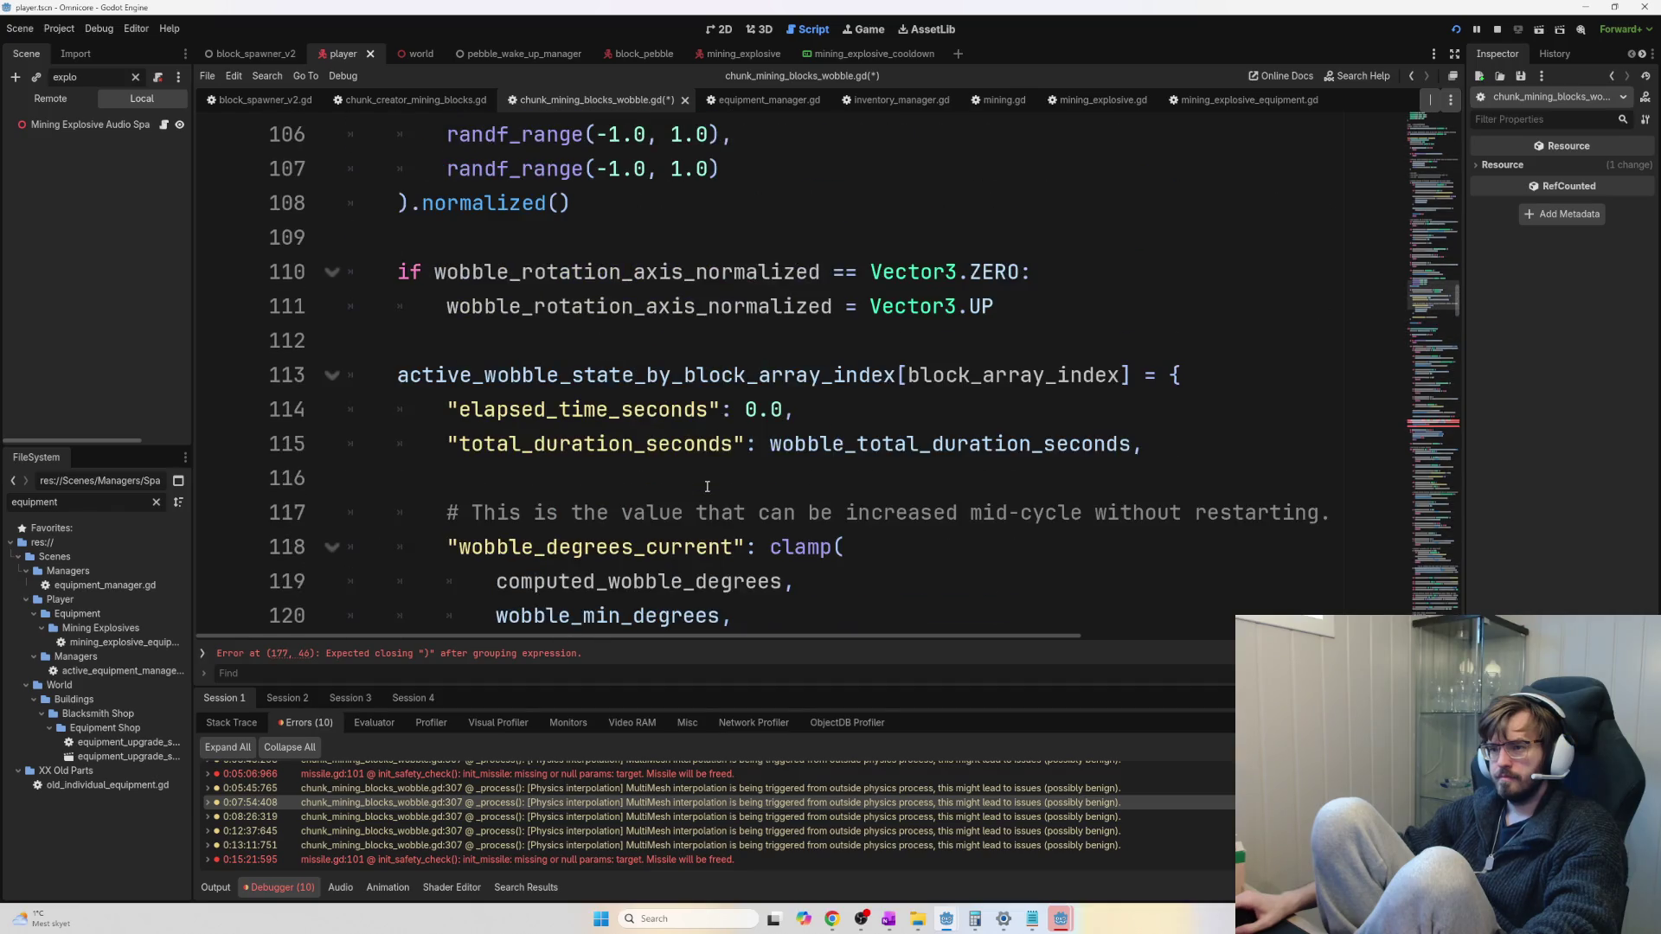
Undo the physics-process edits, save the wobble script, and search it for 'physics'
key(ctrl+z)
key(ctrl+z)
key(ctrl+z)
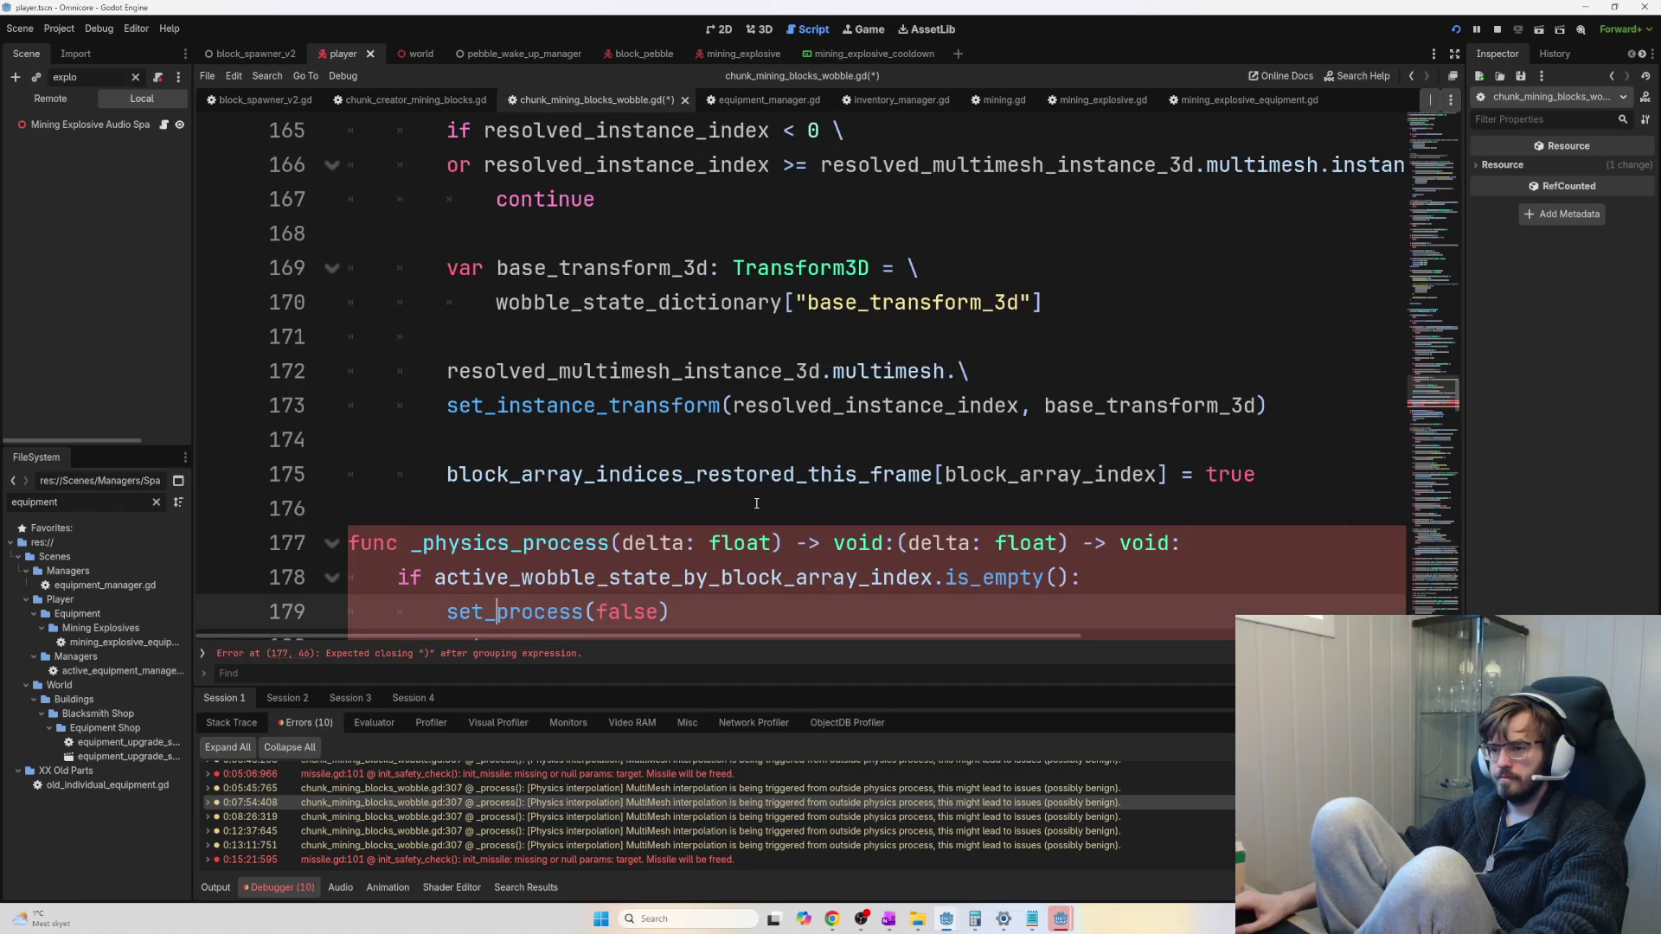
key(ctrl+z)
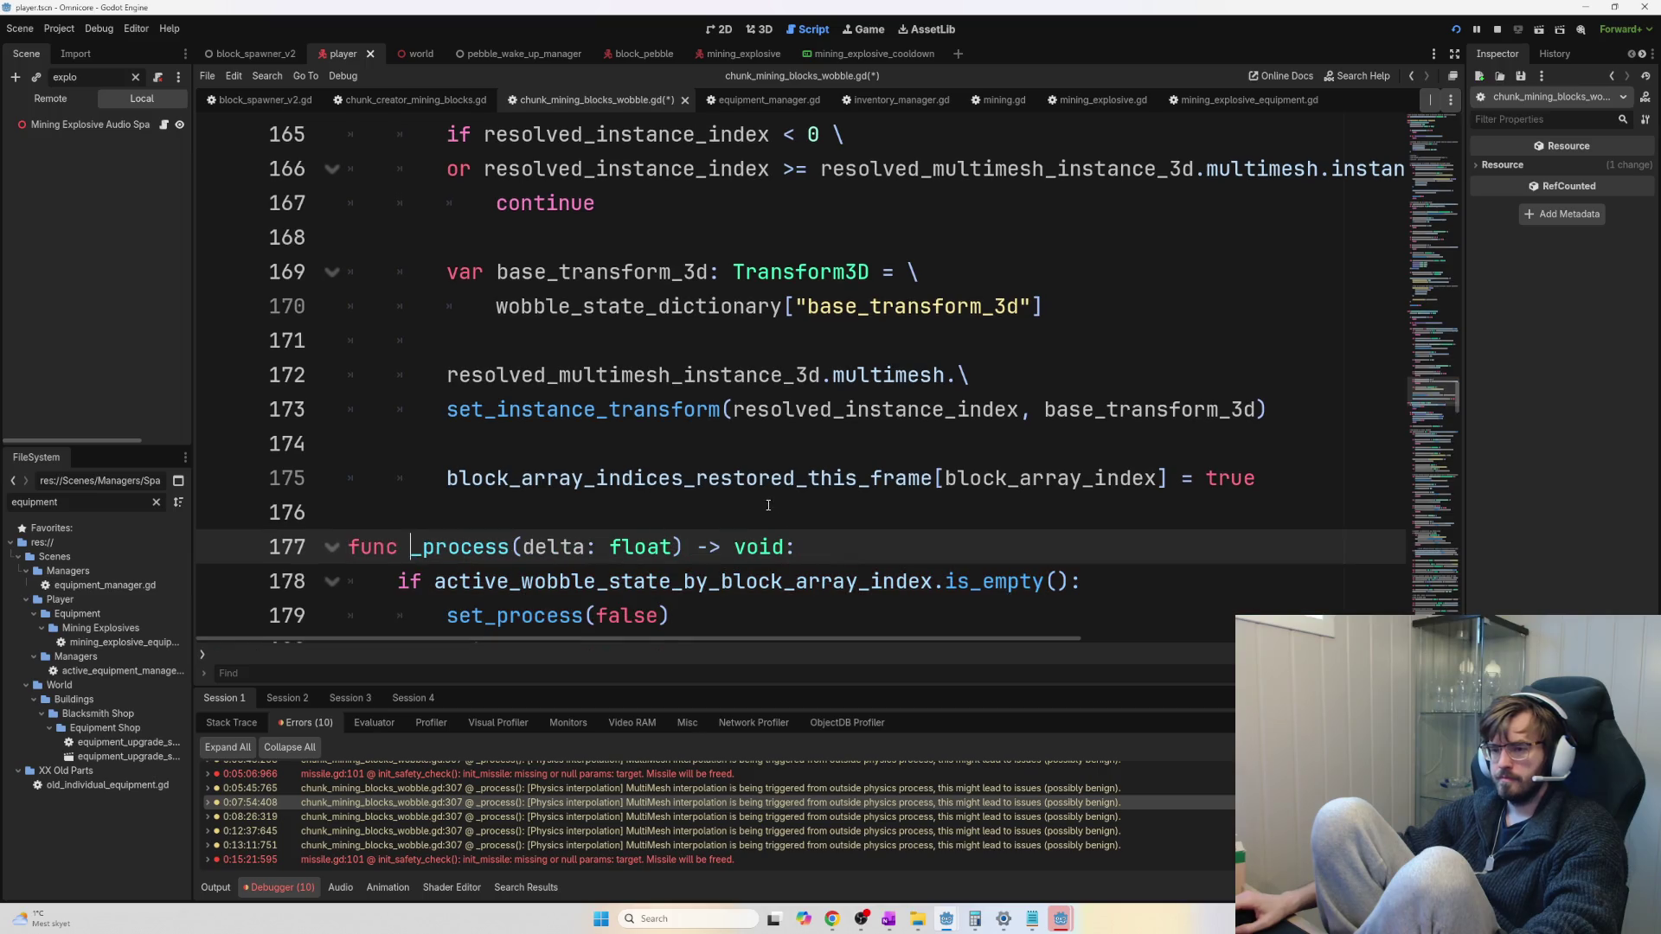
key(ctrl+s)
key(ctrl+f)
text(physics)
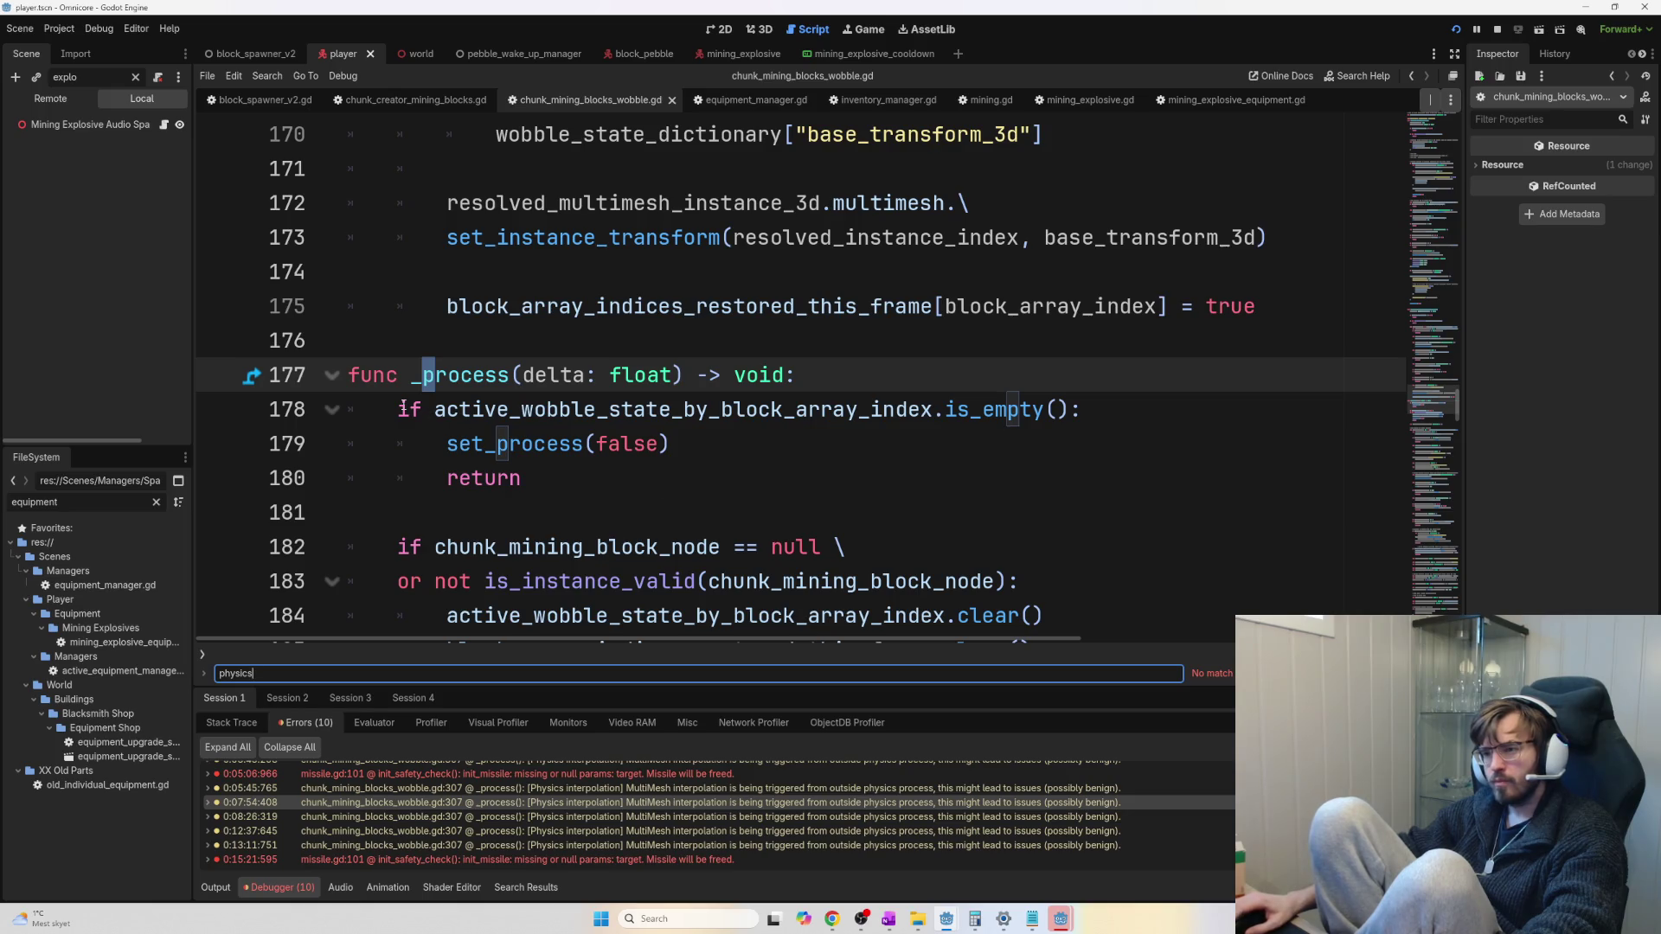
Dedent the comment on line 252 and save the wobble script
scroll(674, 479, down, 1)
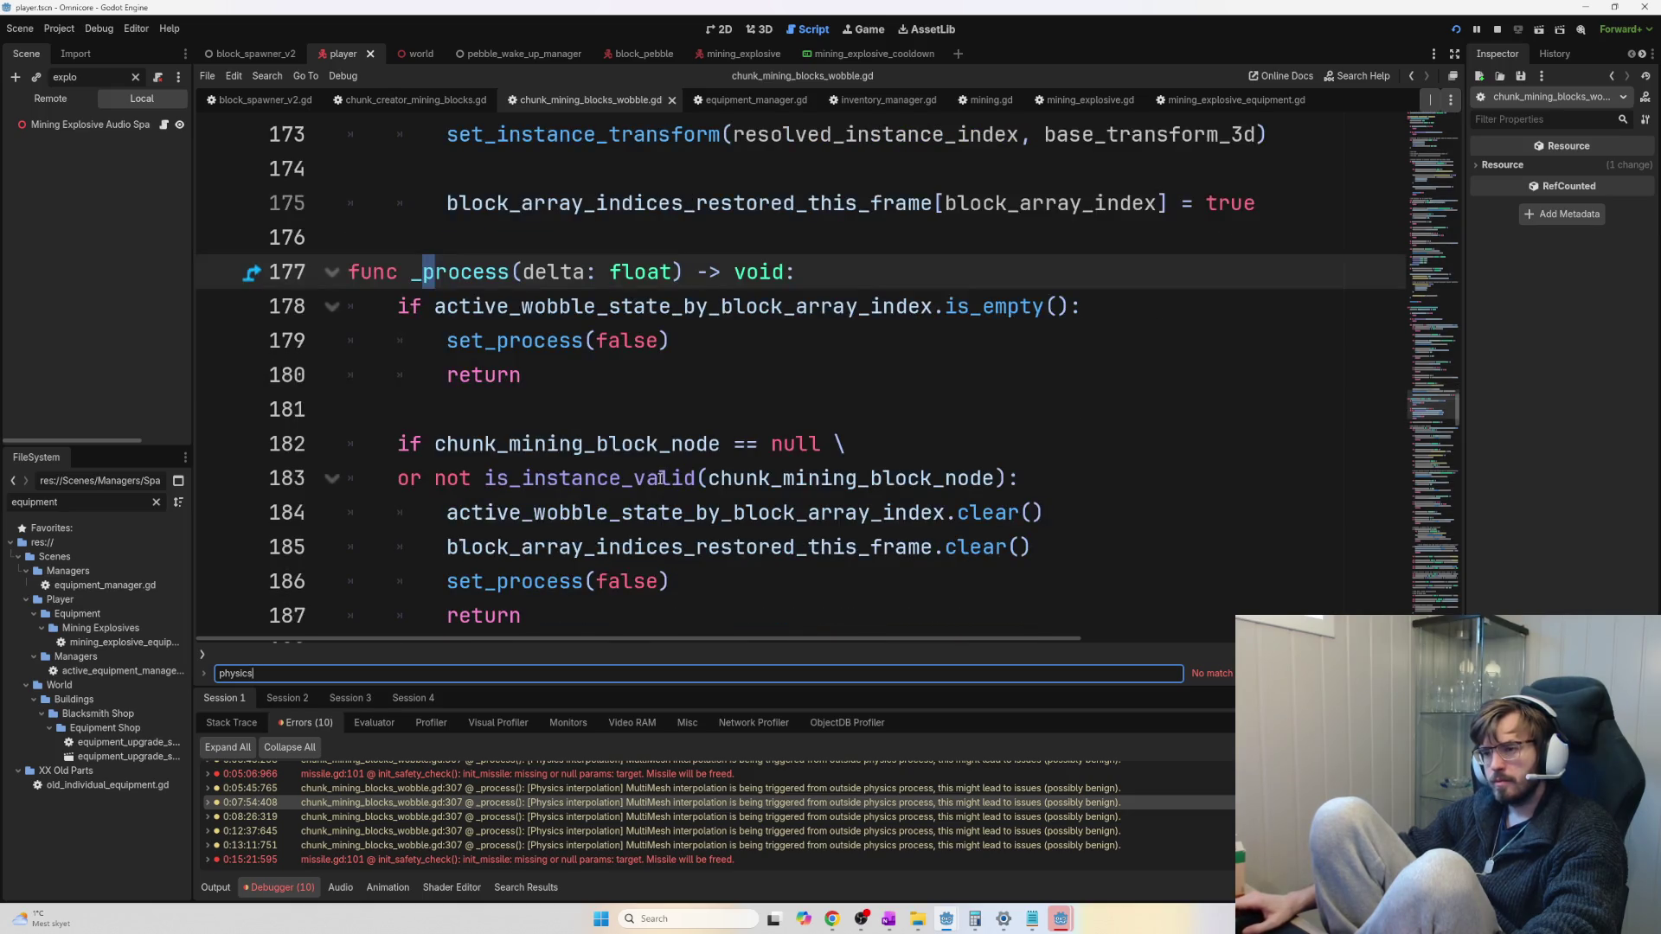
scroll(661, 467, down, 4)
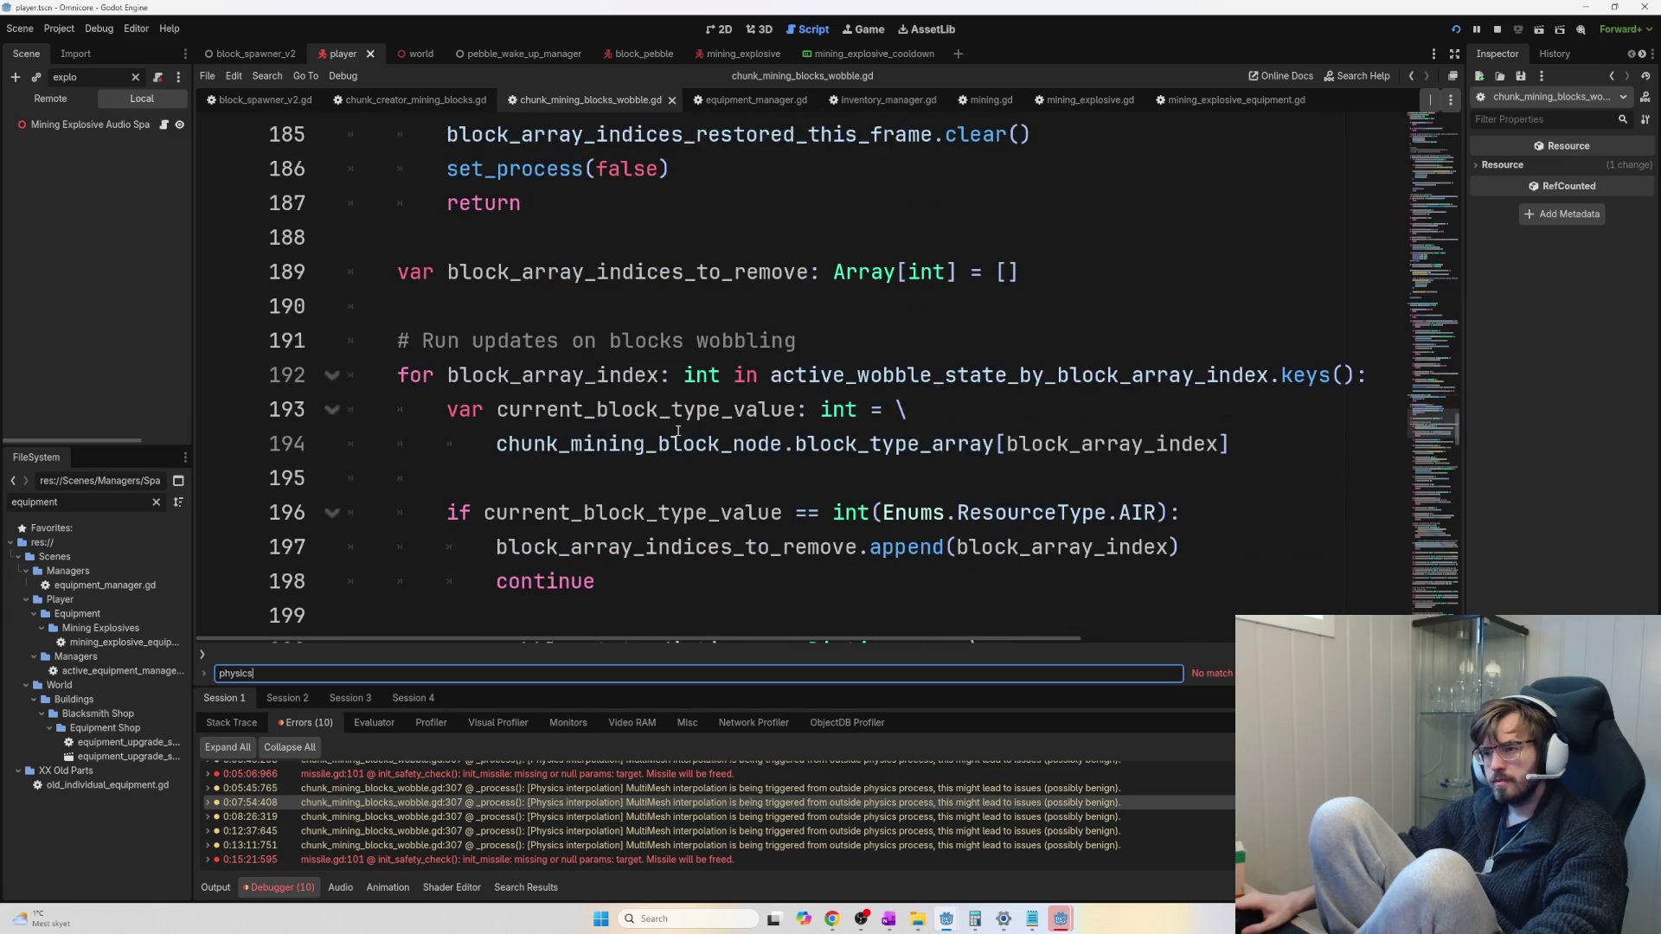
scroll(678, 430, down, 11)
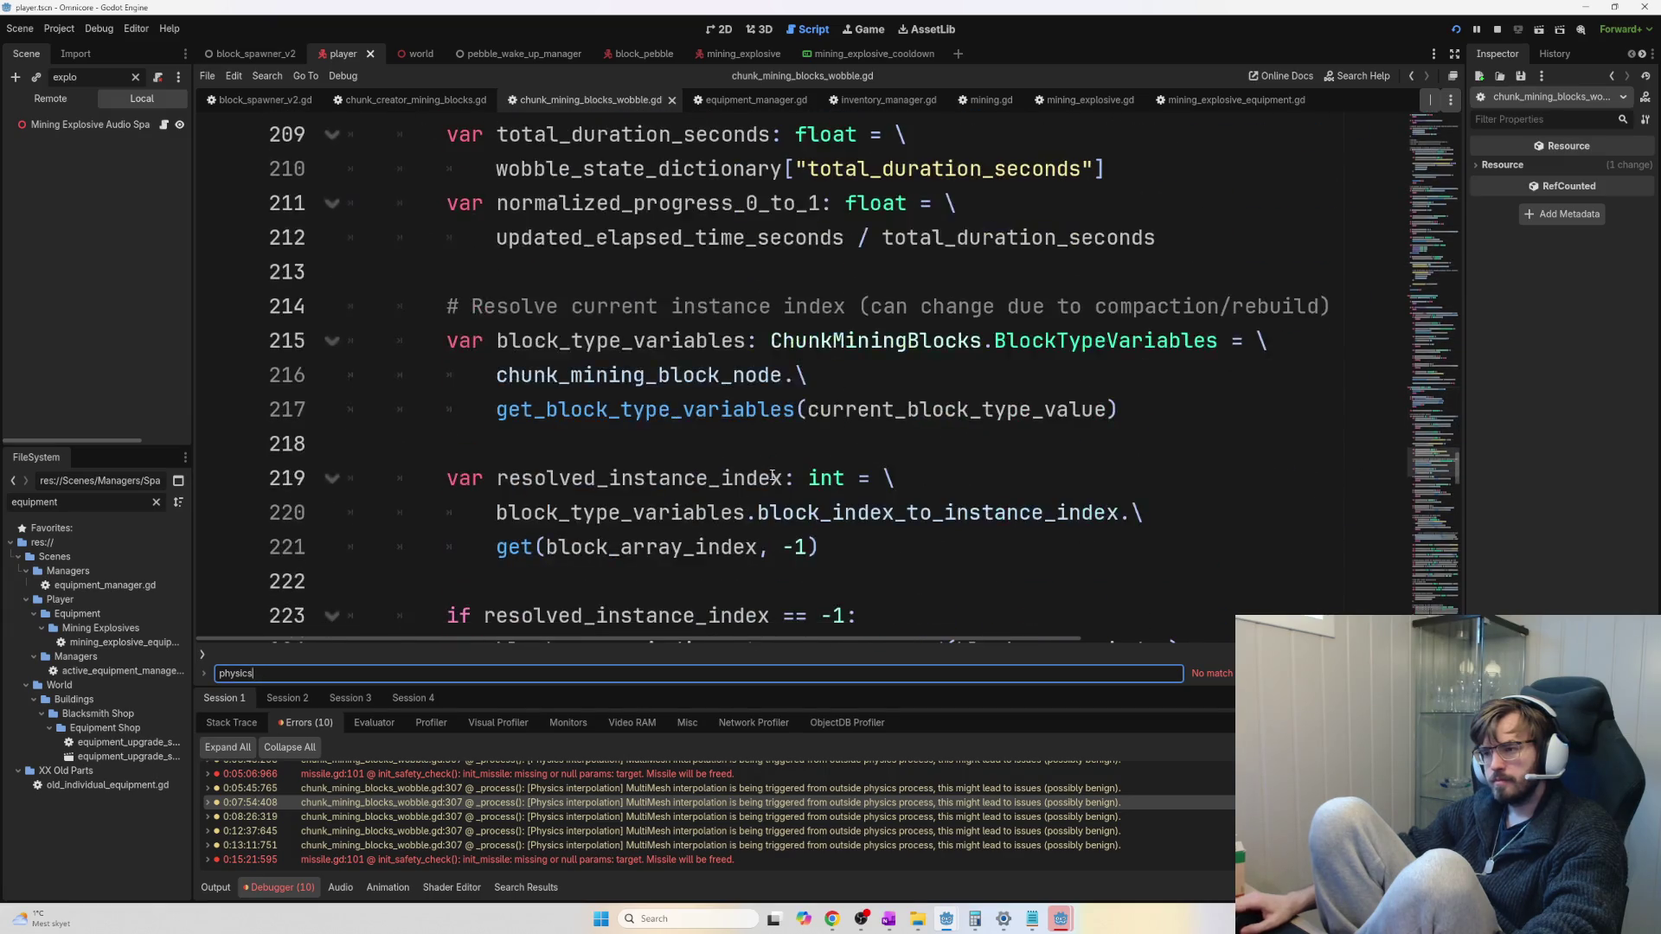
scroll(772, 477, down, 9)
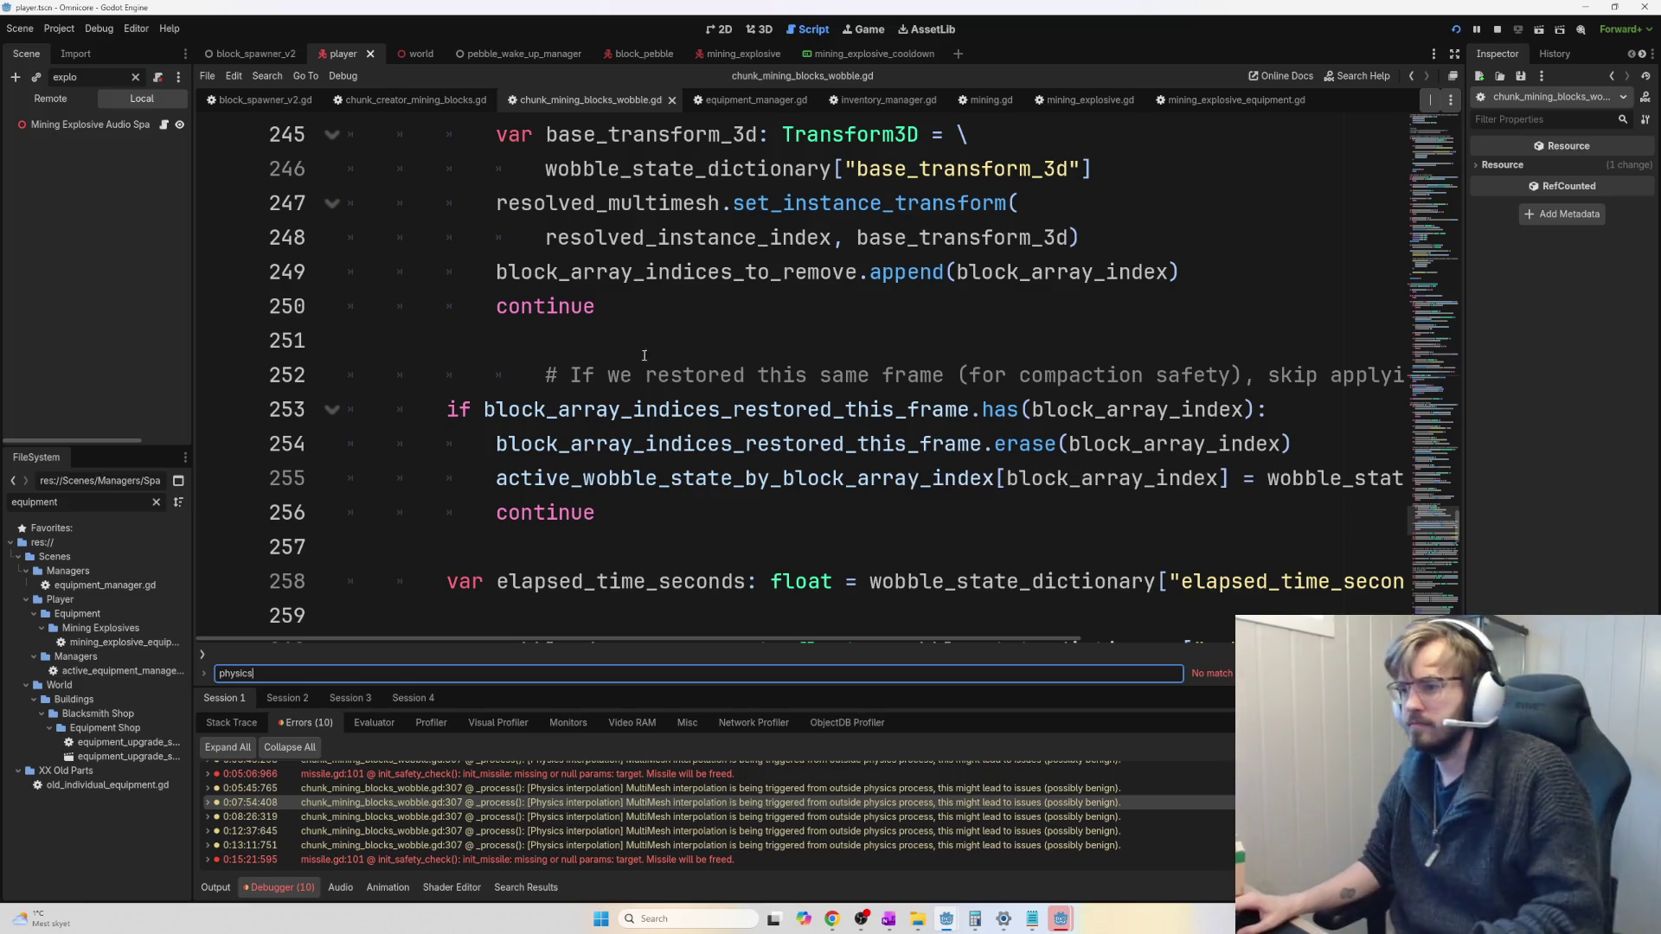
click(537, 385)
key(BackSpace)
key(BackSpace)
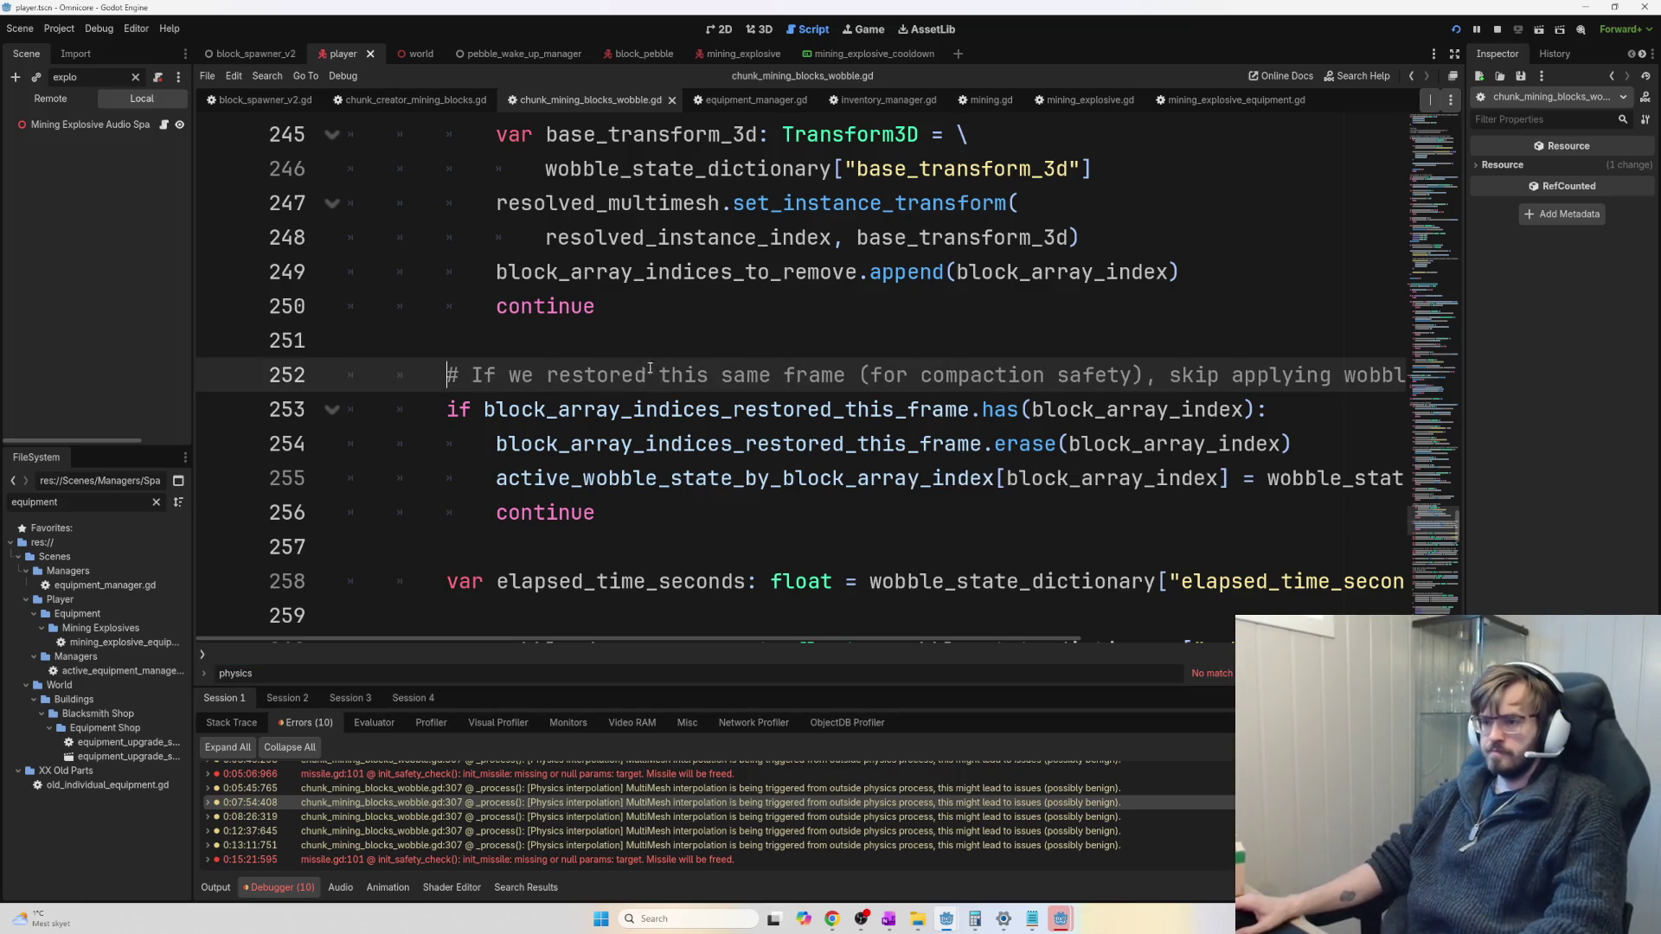
scroll(692, 415, down, 7)
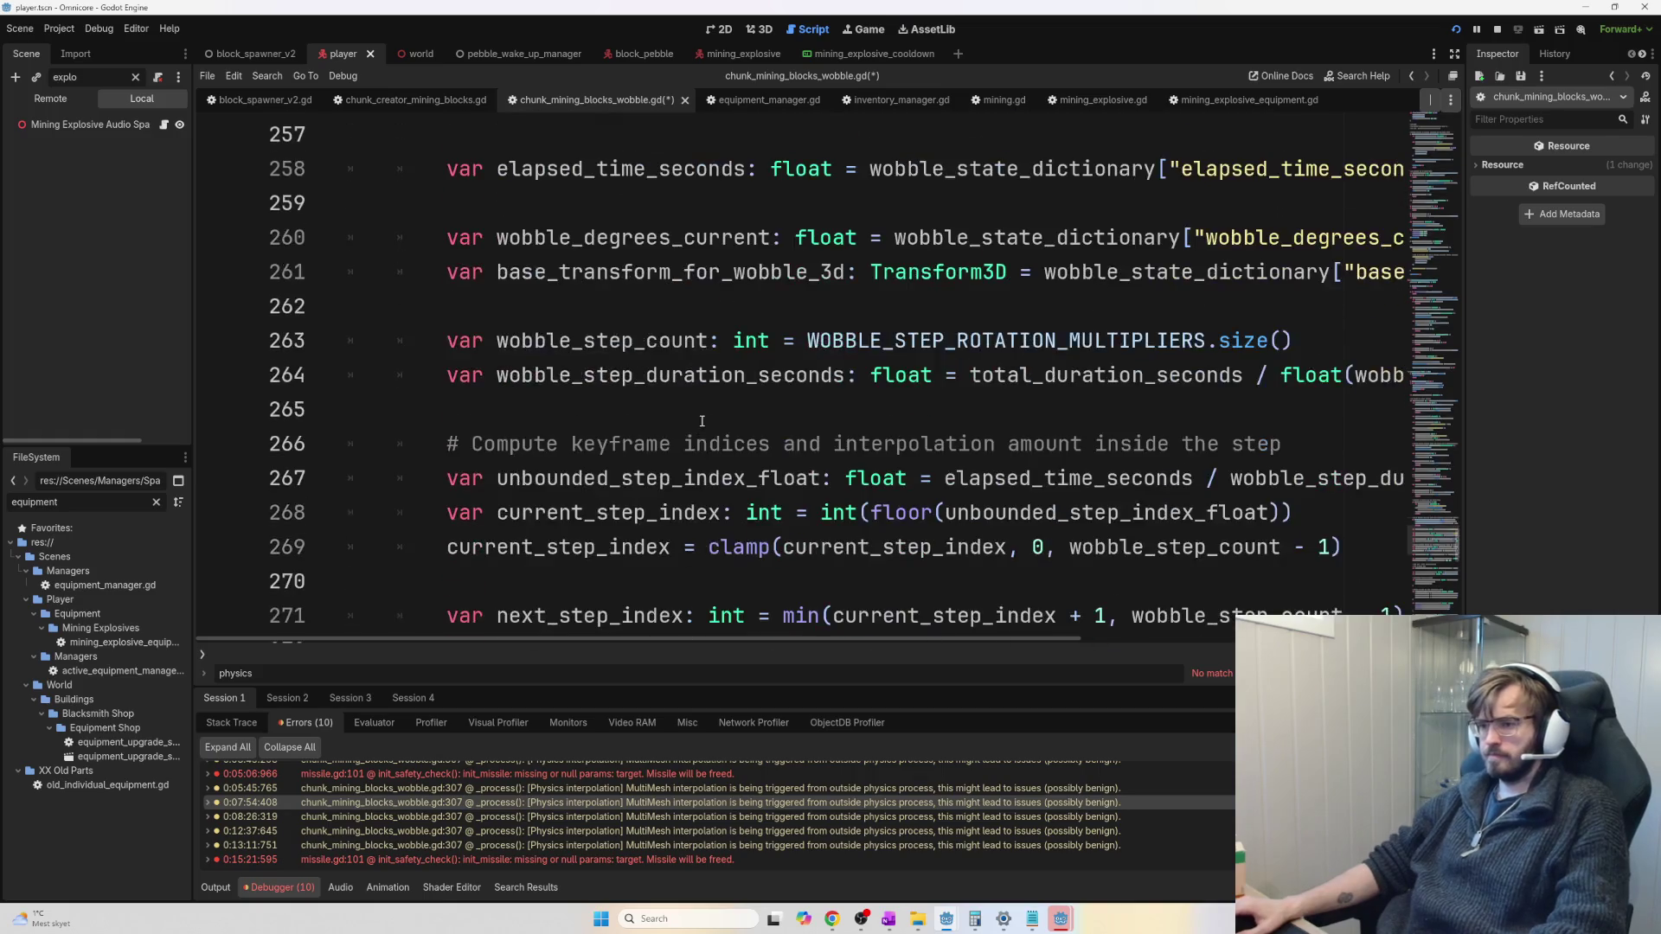
key(ctrl+s)
Run the project with F5 and bring the game window forward
scroll(716, 421, up, 1)
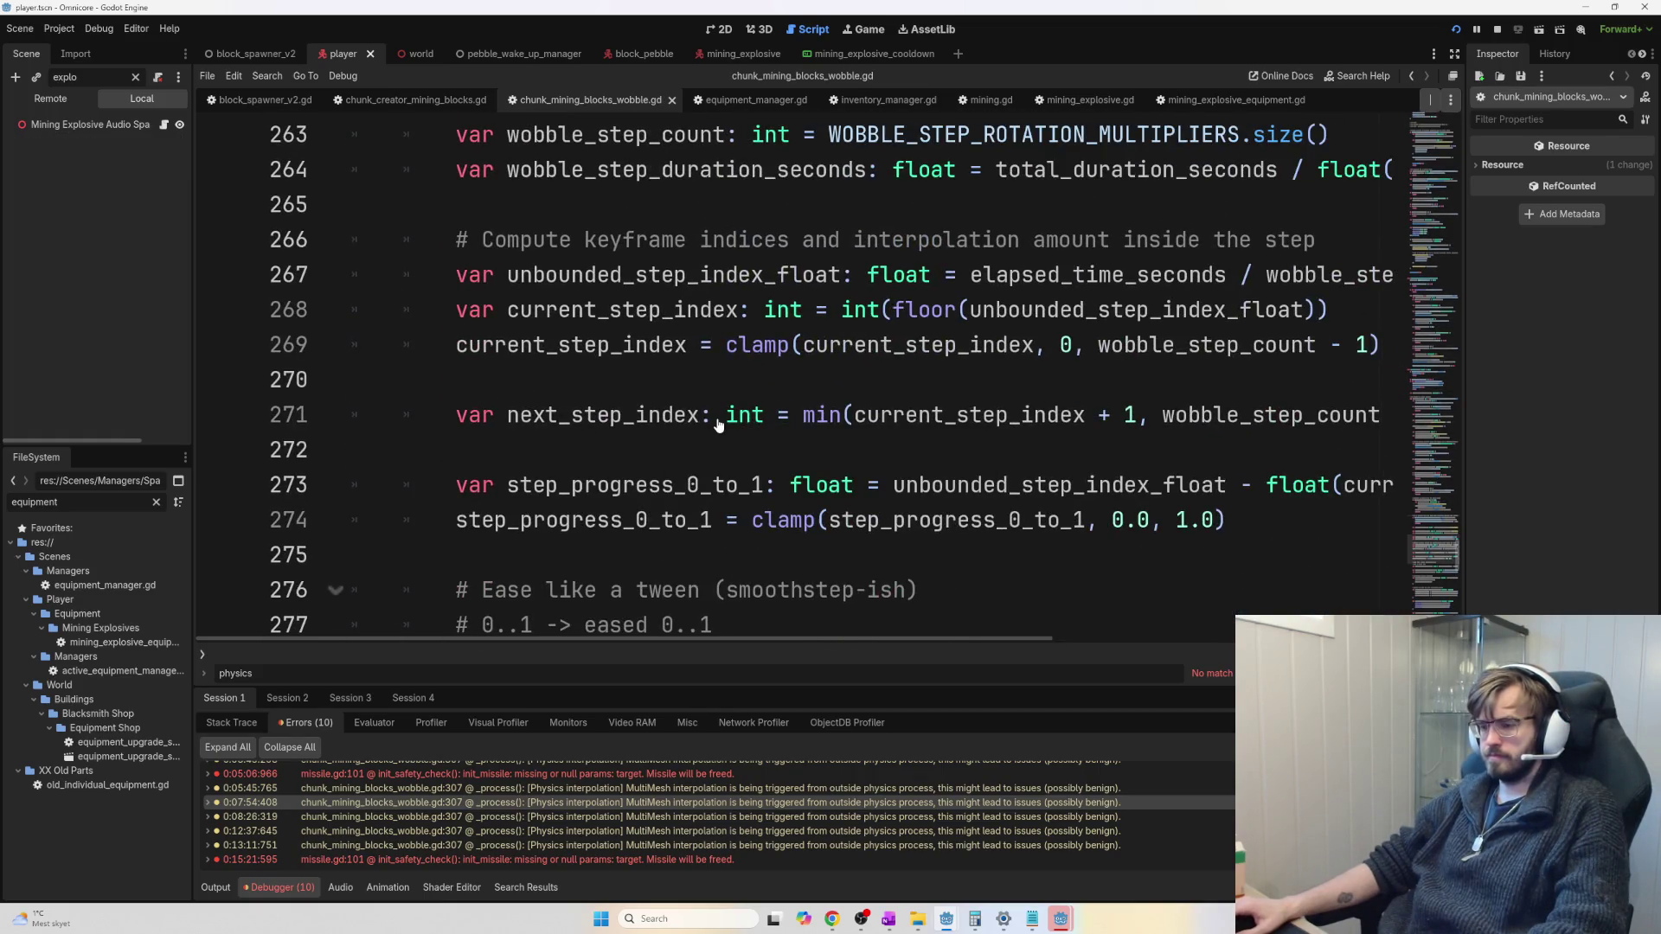
scroll(716, 424, down, 1)
key(F5)
key(alt+Tab)
key(alt+Tab)
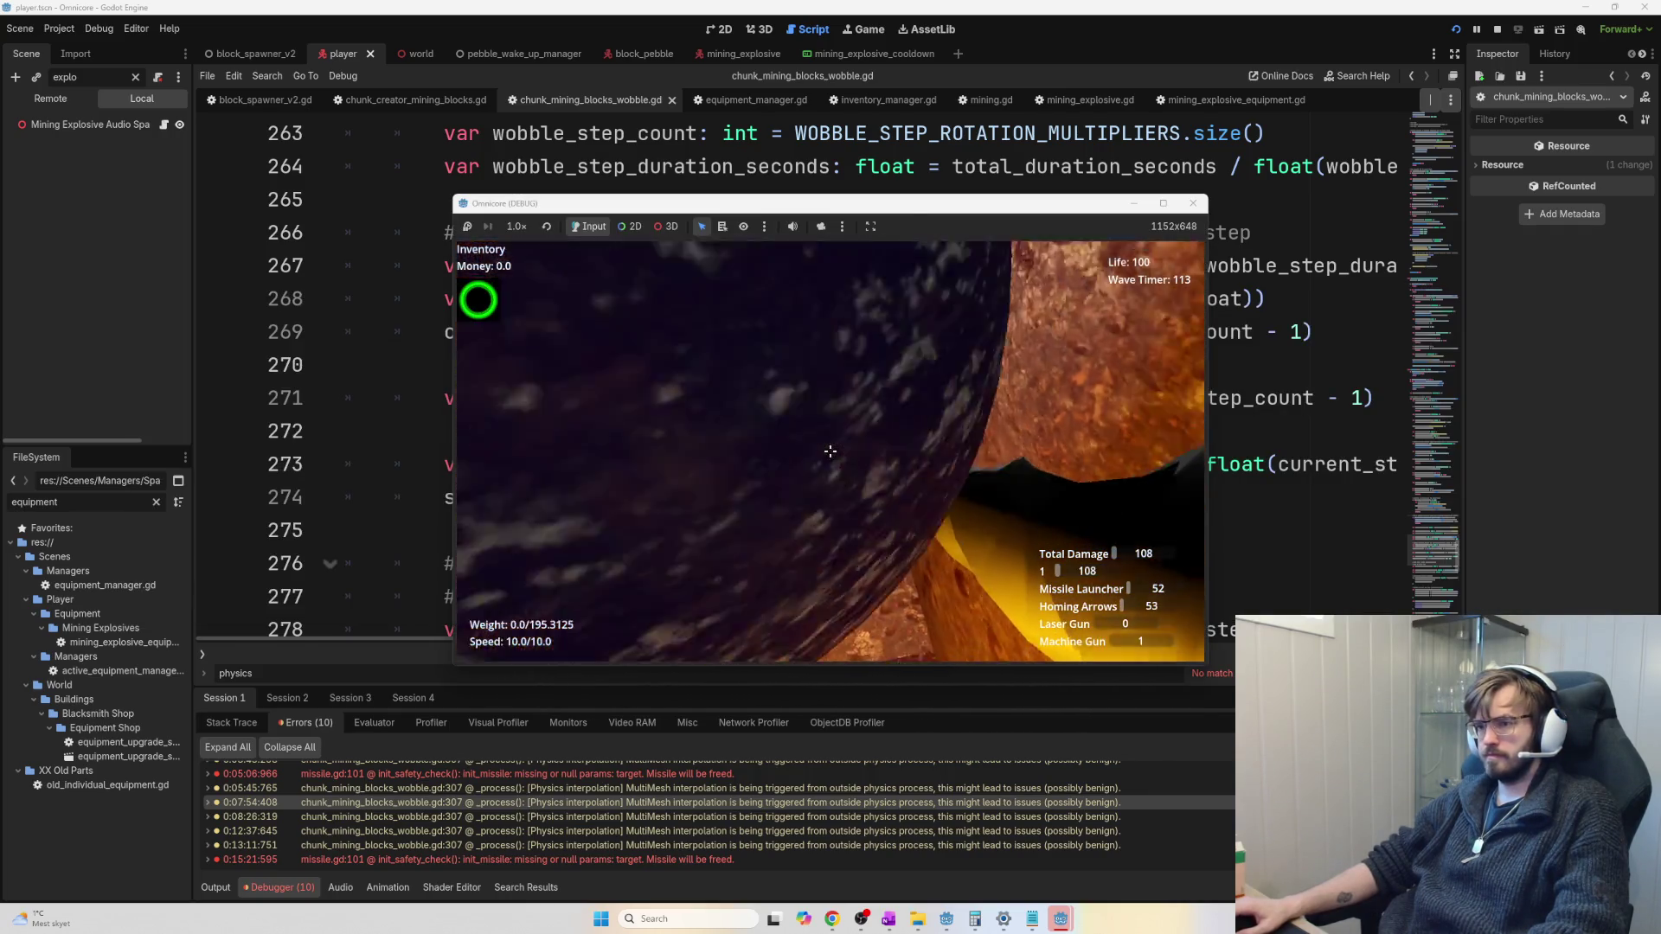
Dig deeper through the rock tunnels, mining walls and firing at debris down to the pit bottom
click(831, 451)
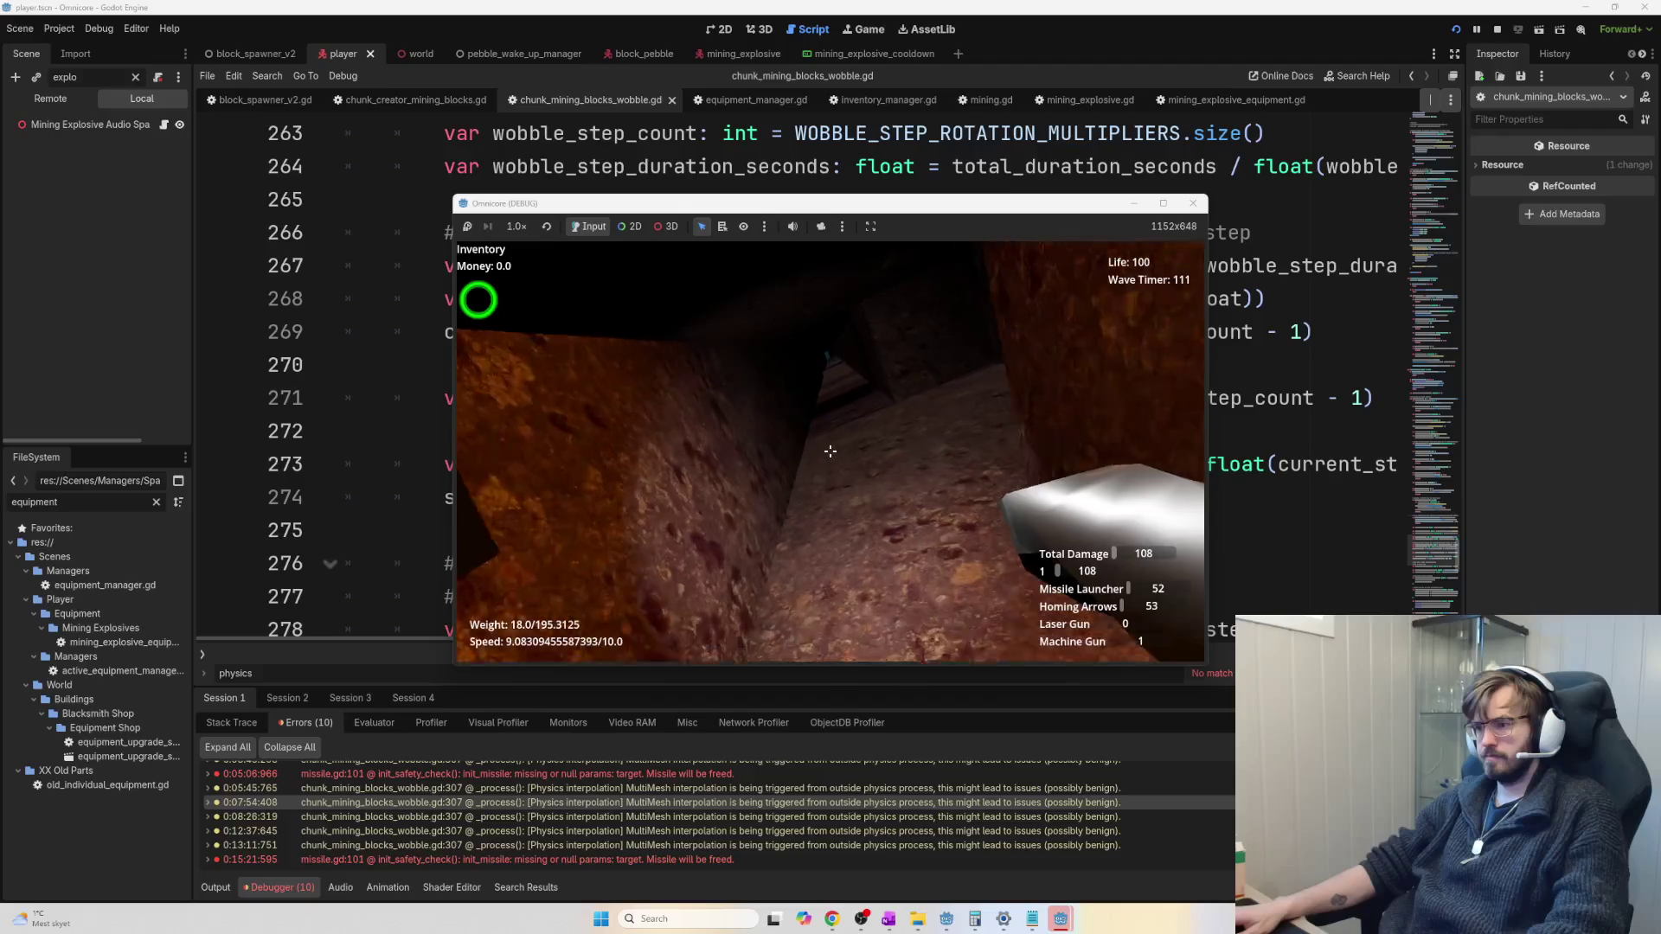
click(830, 451)
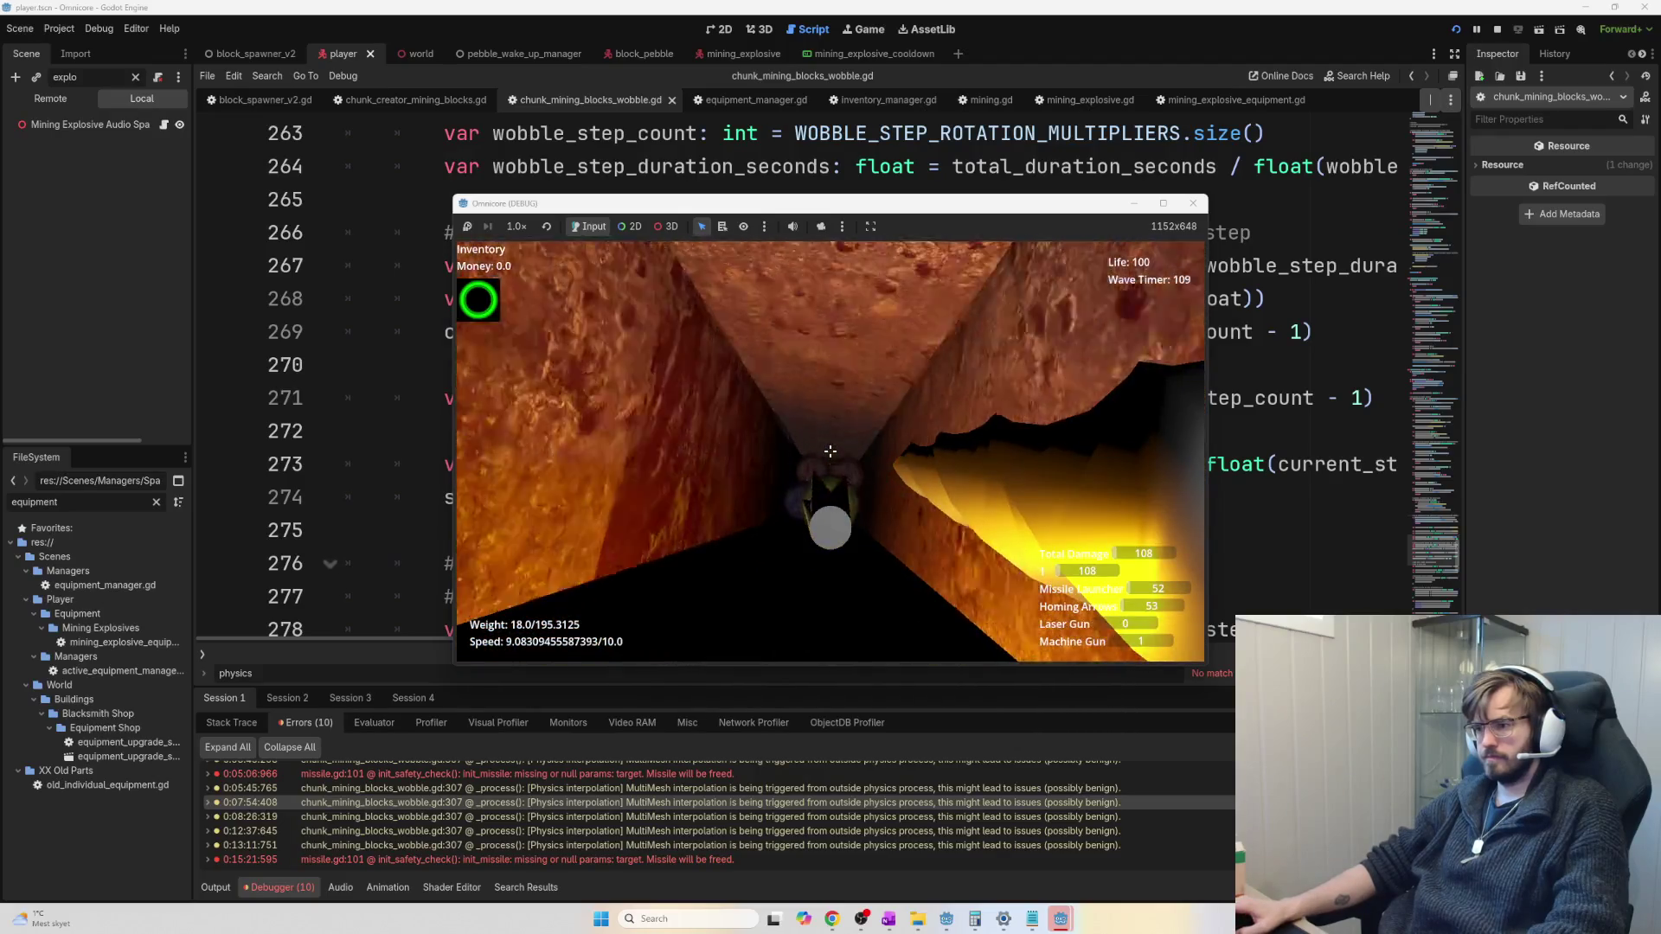
key(w)
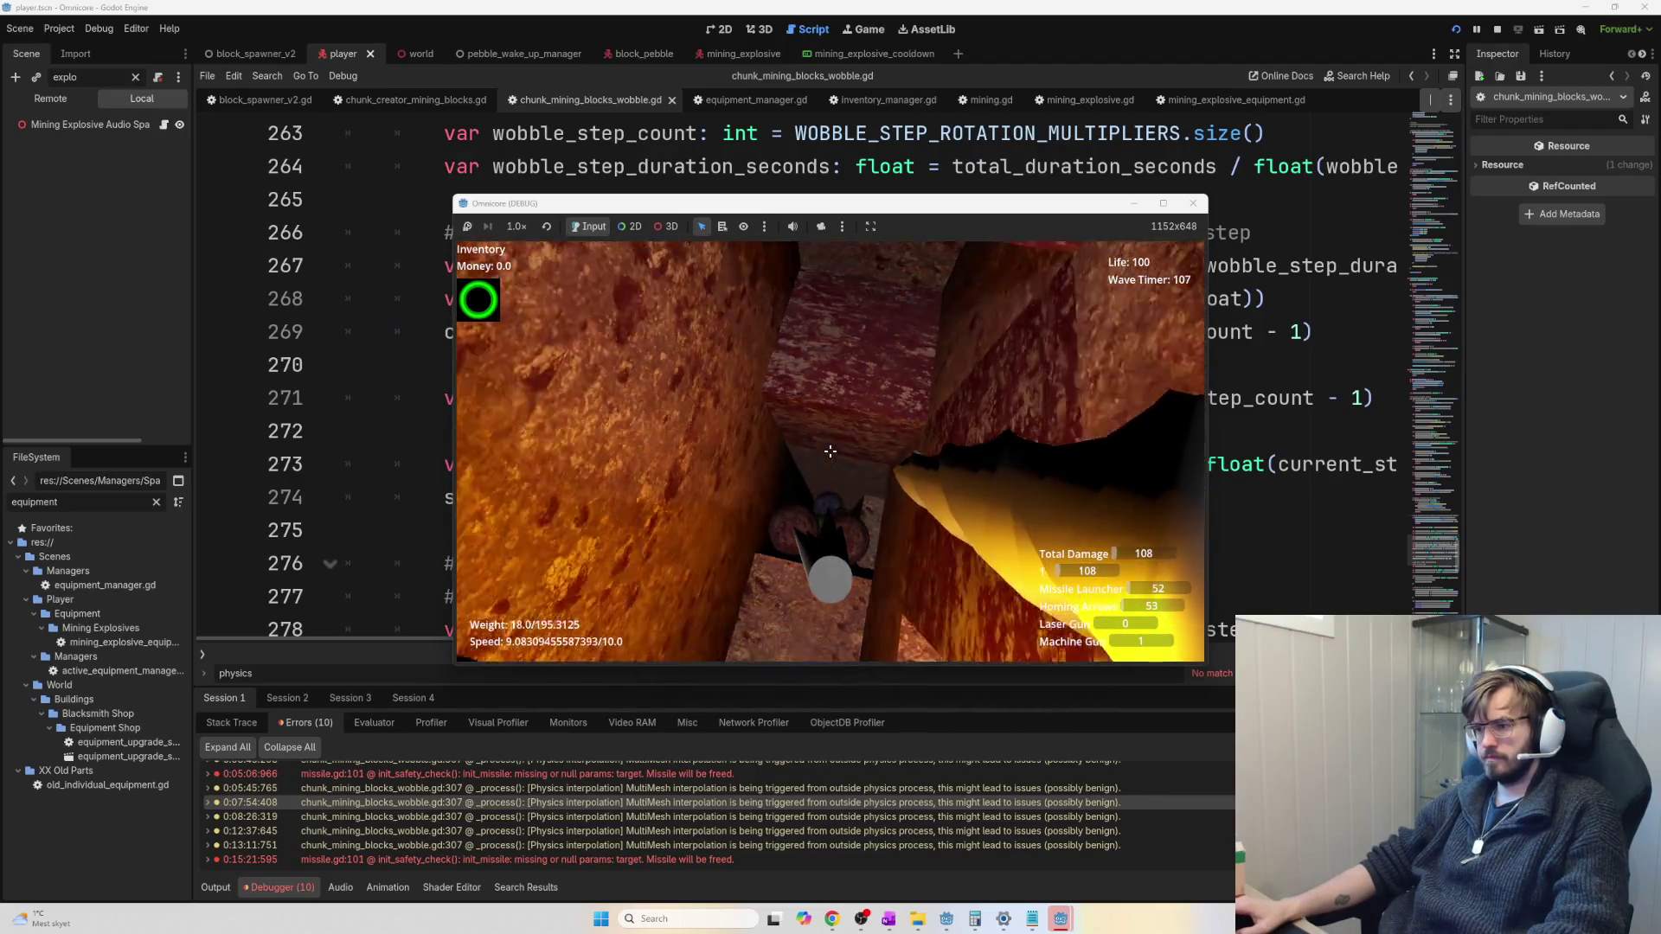
key(w)
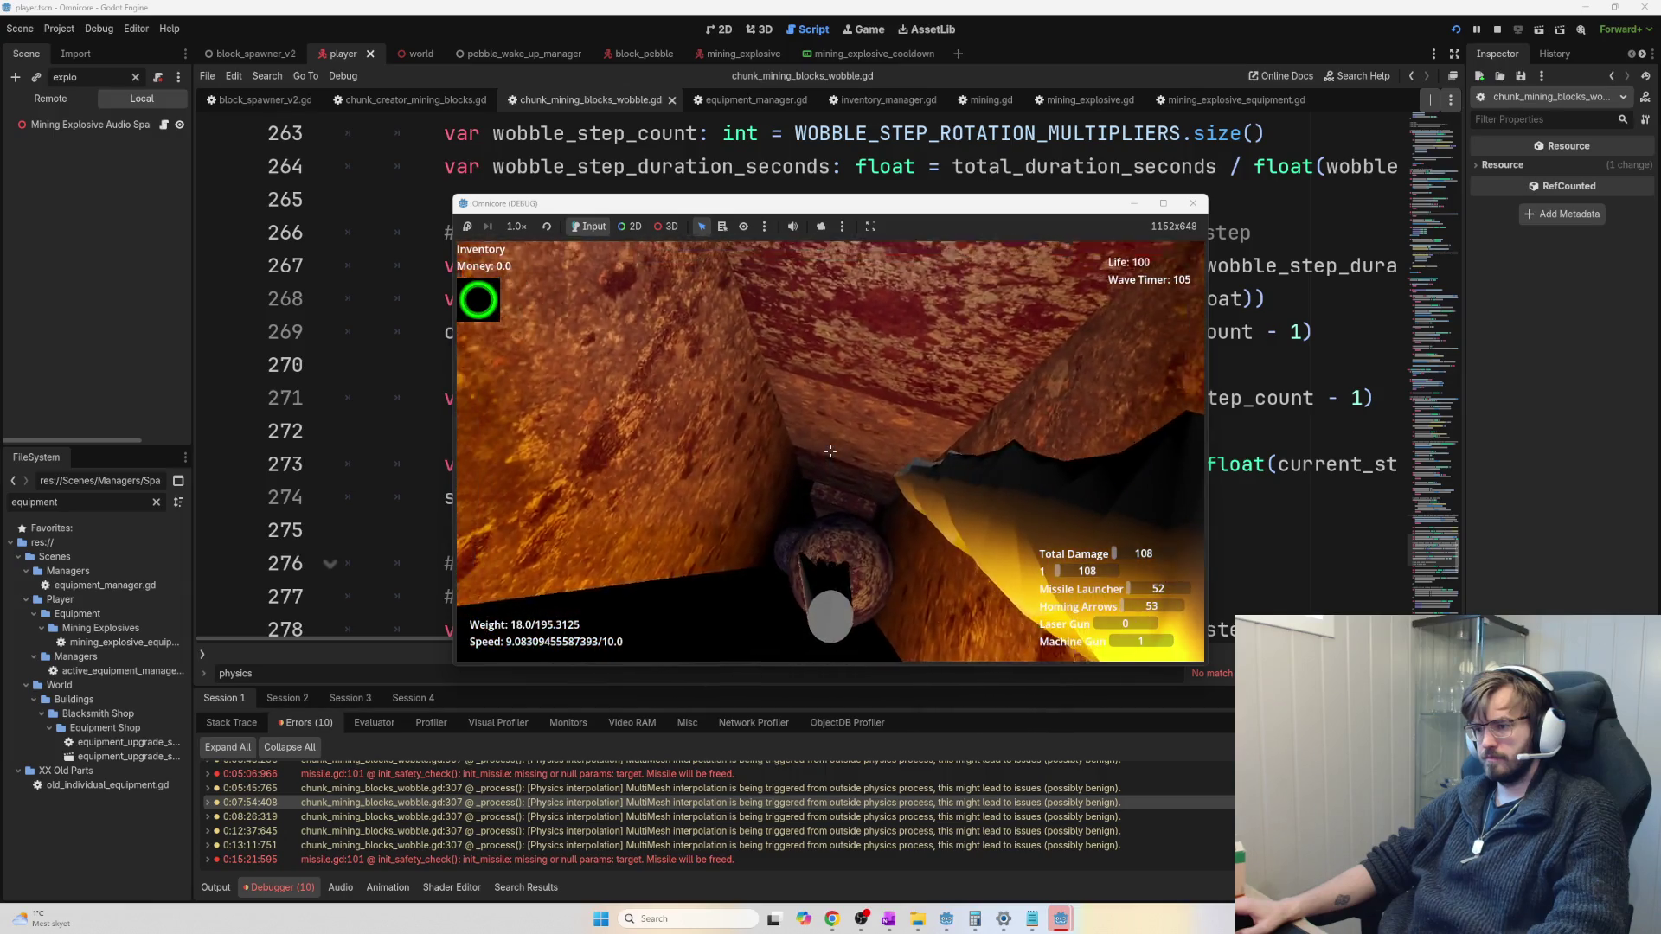
click(830, 450)
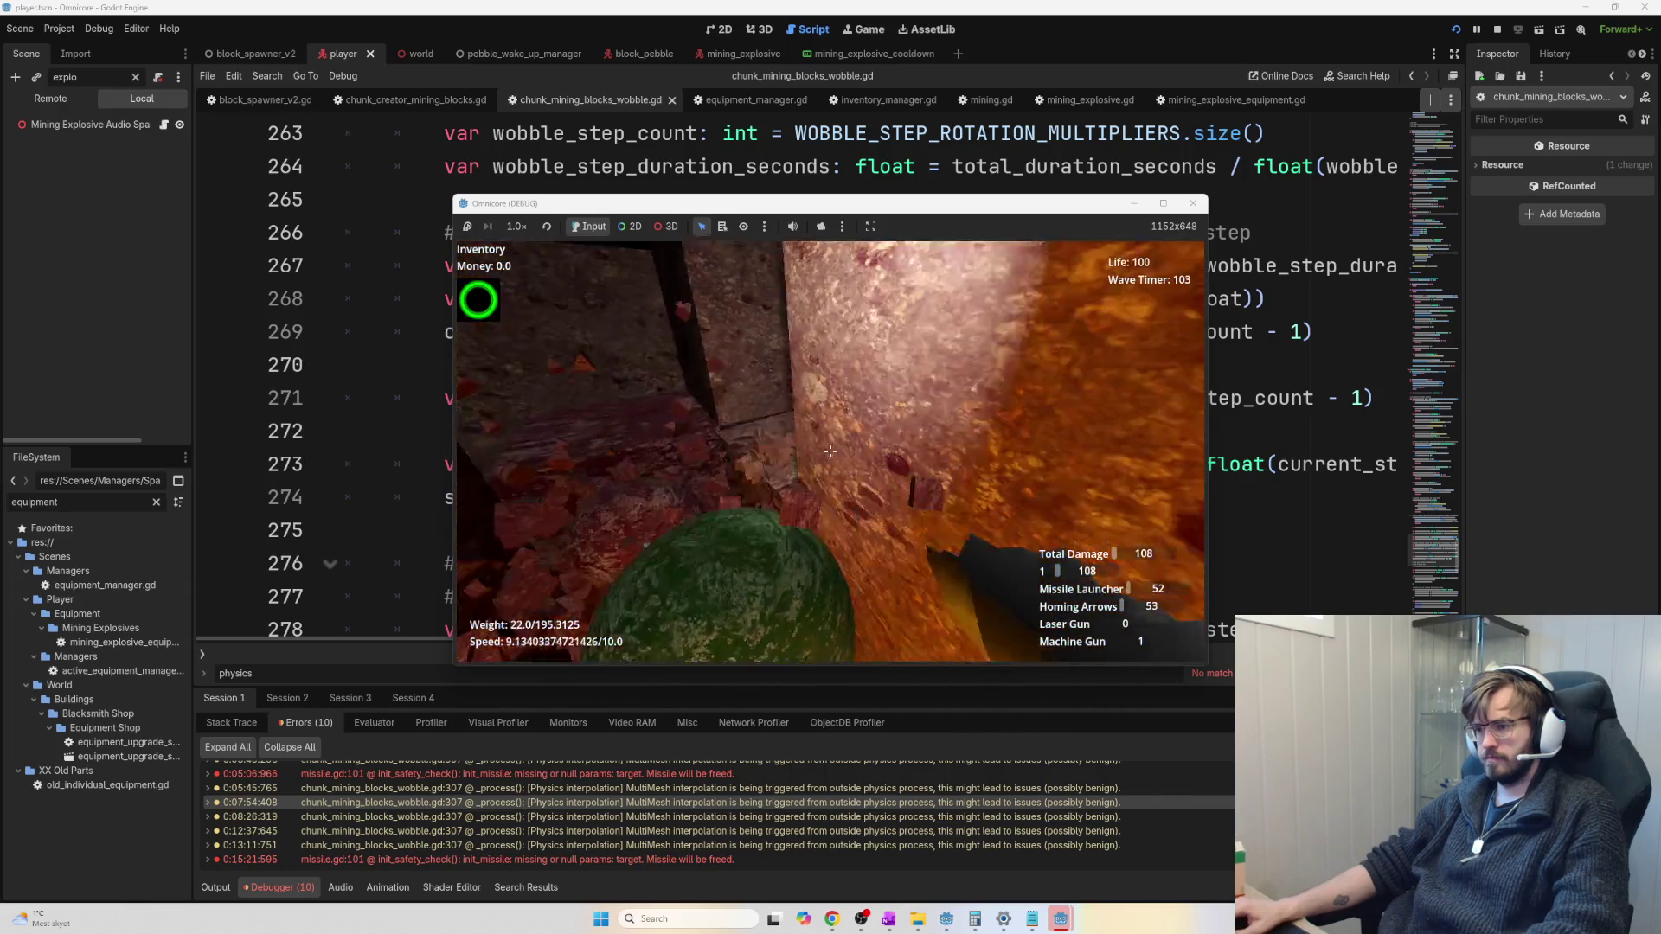
click(830, 450)
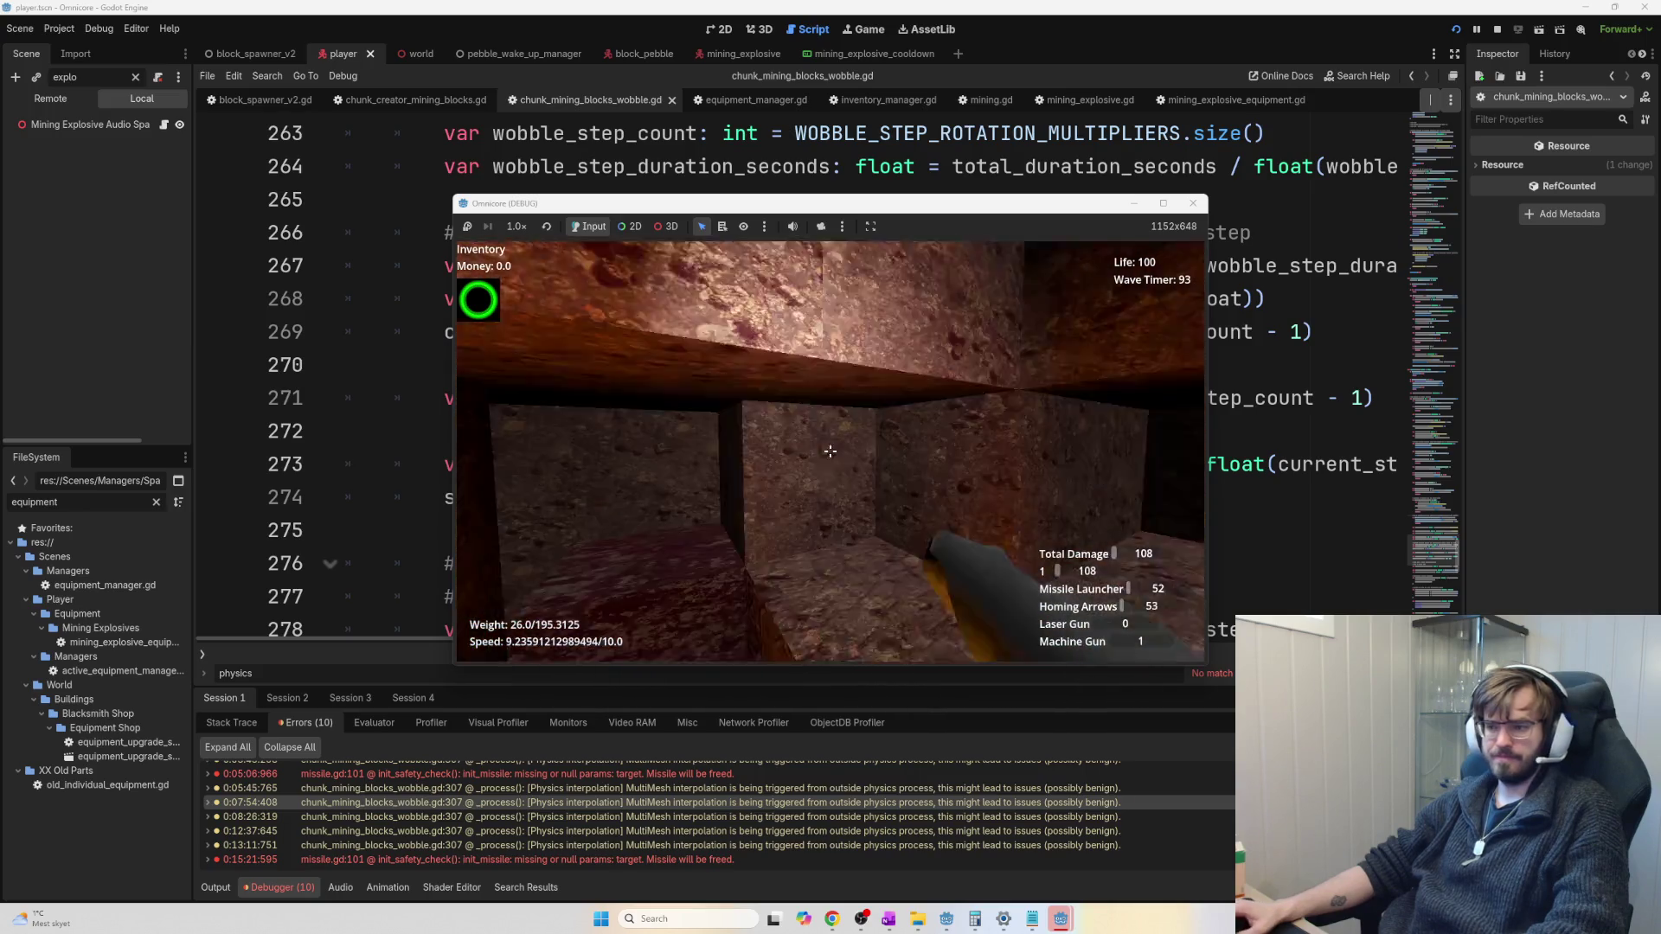
click(830, 451)
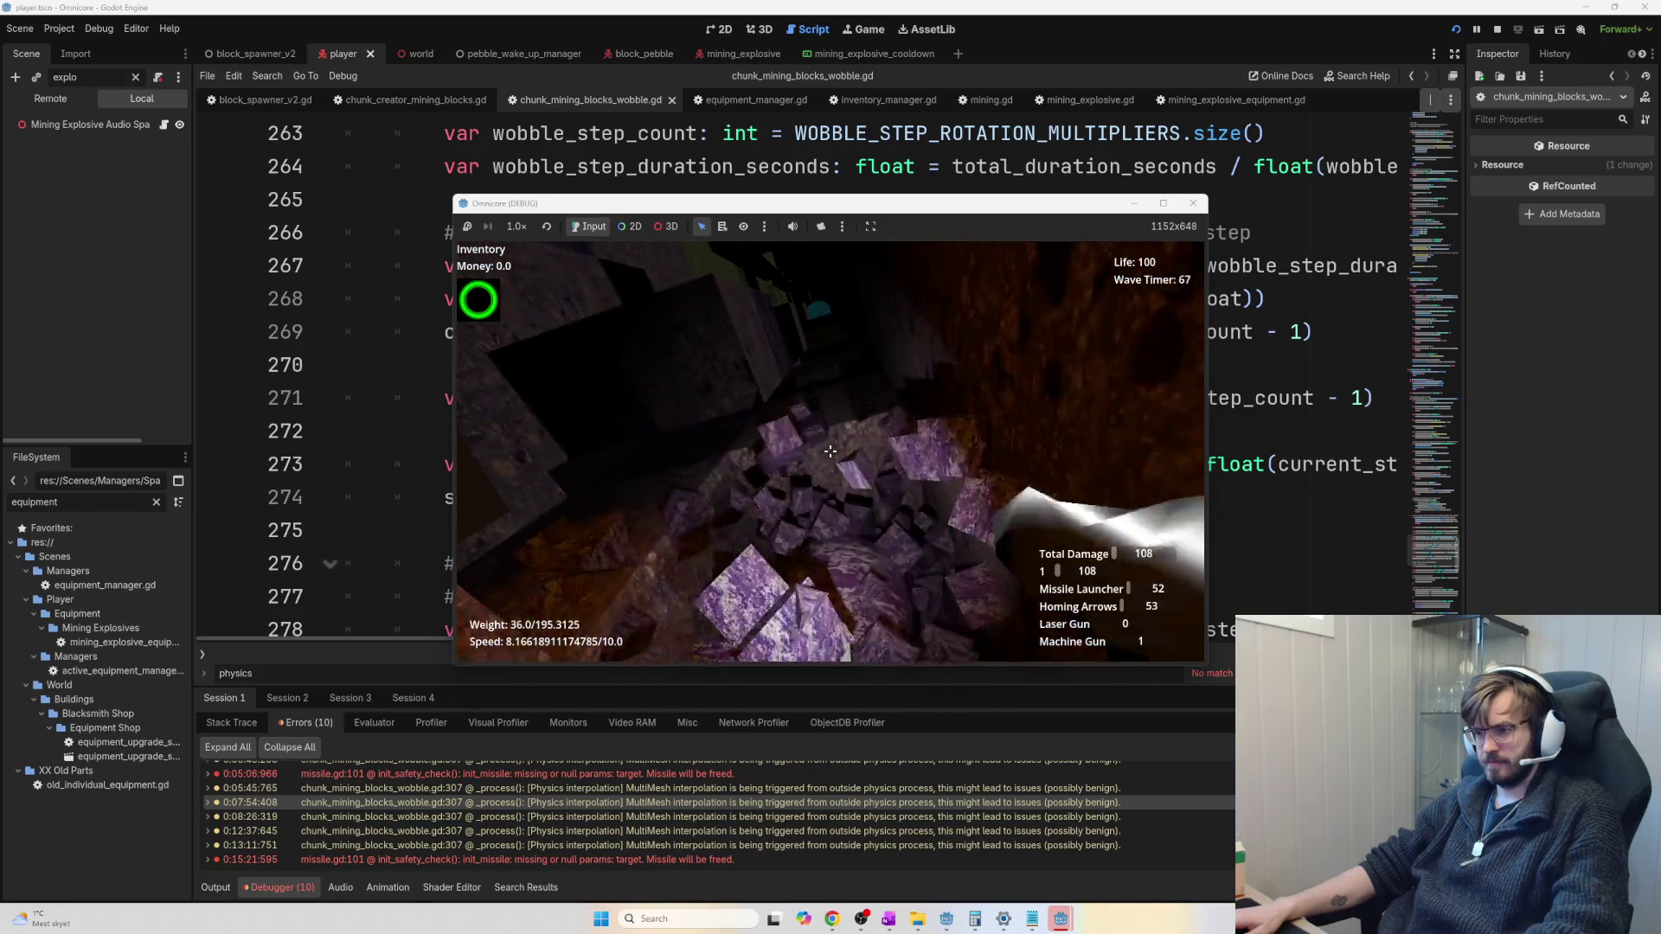
click(831, 451)
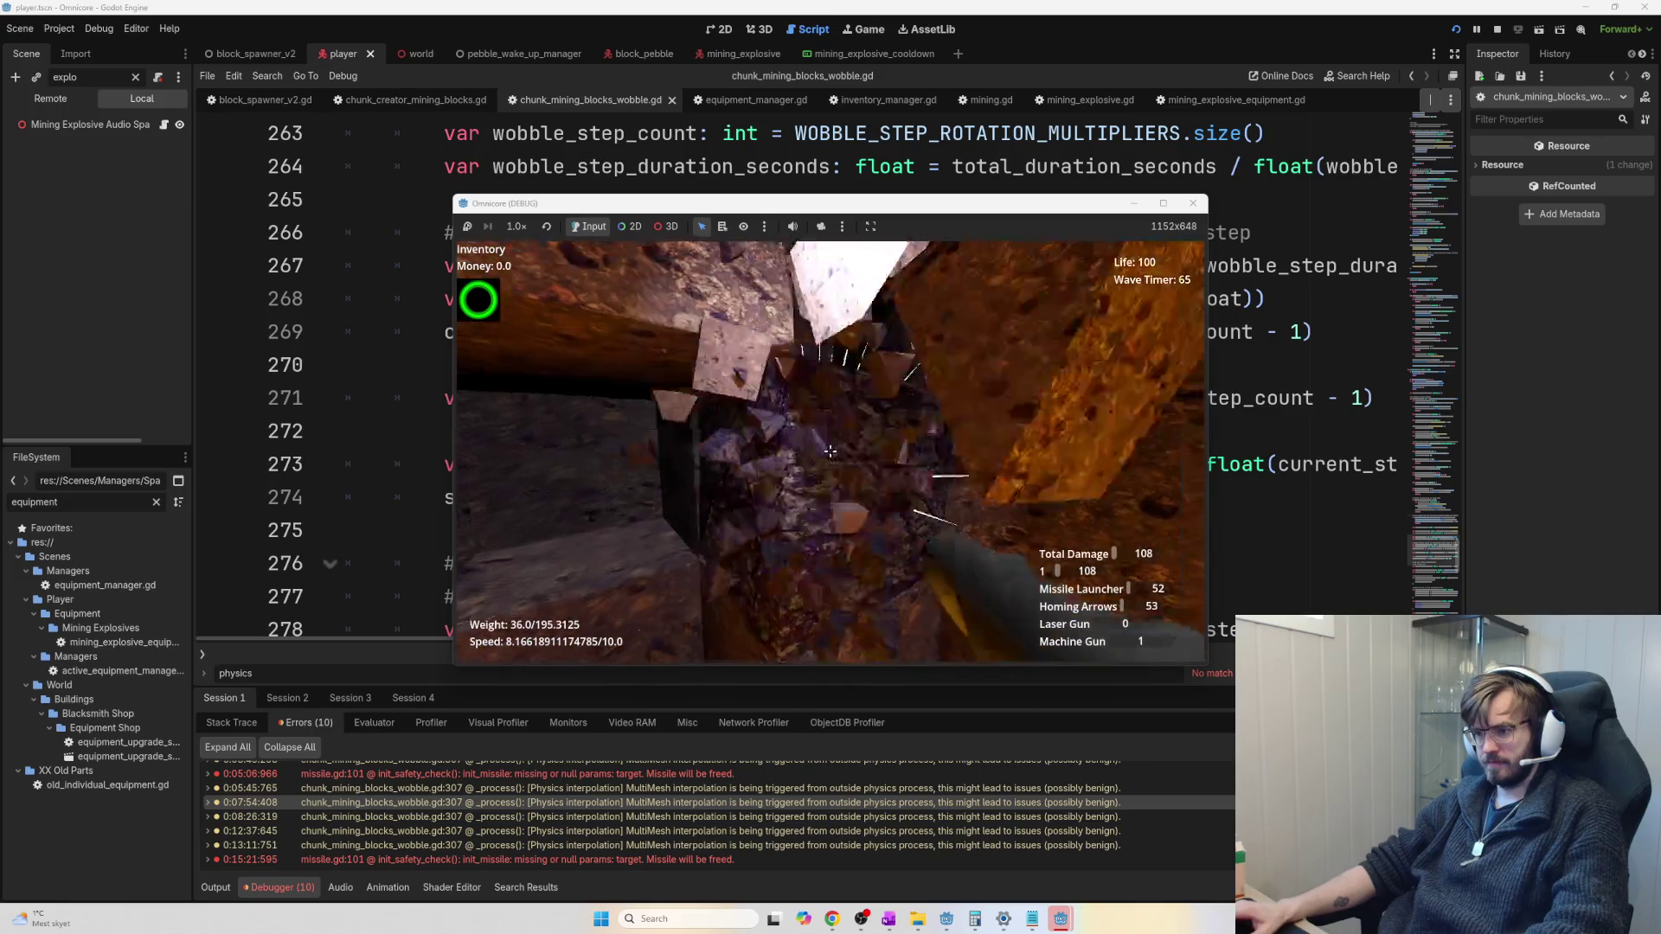
click(831, 450)
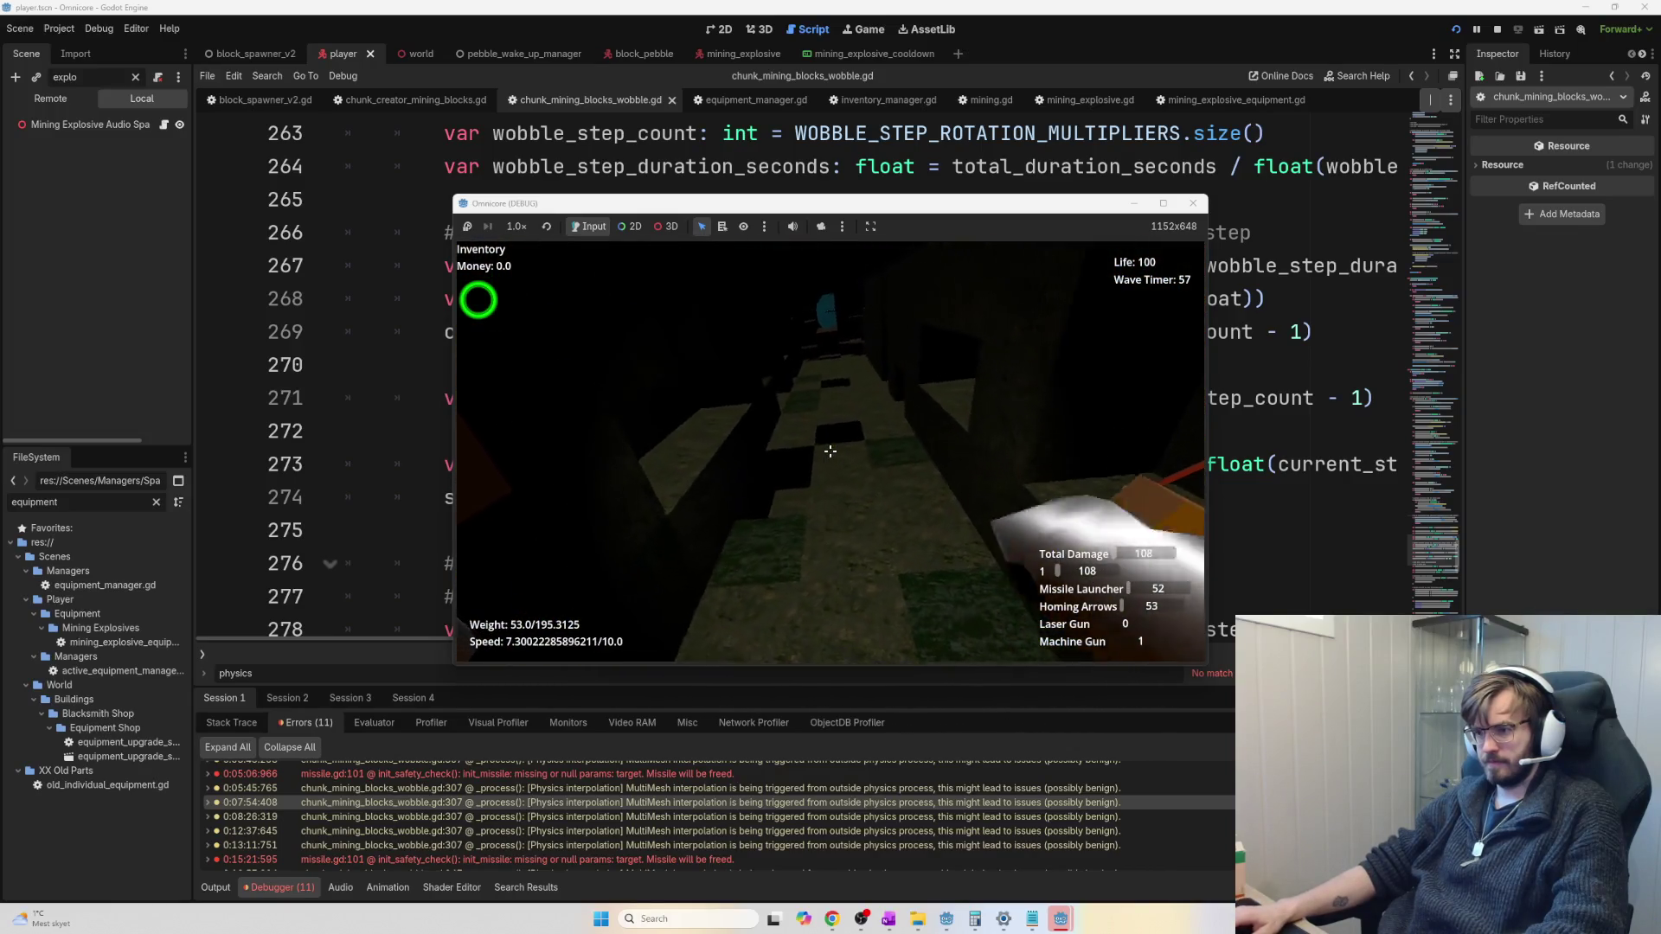
click(831, 451)
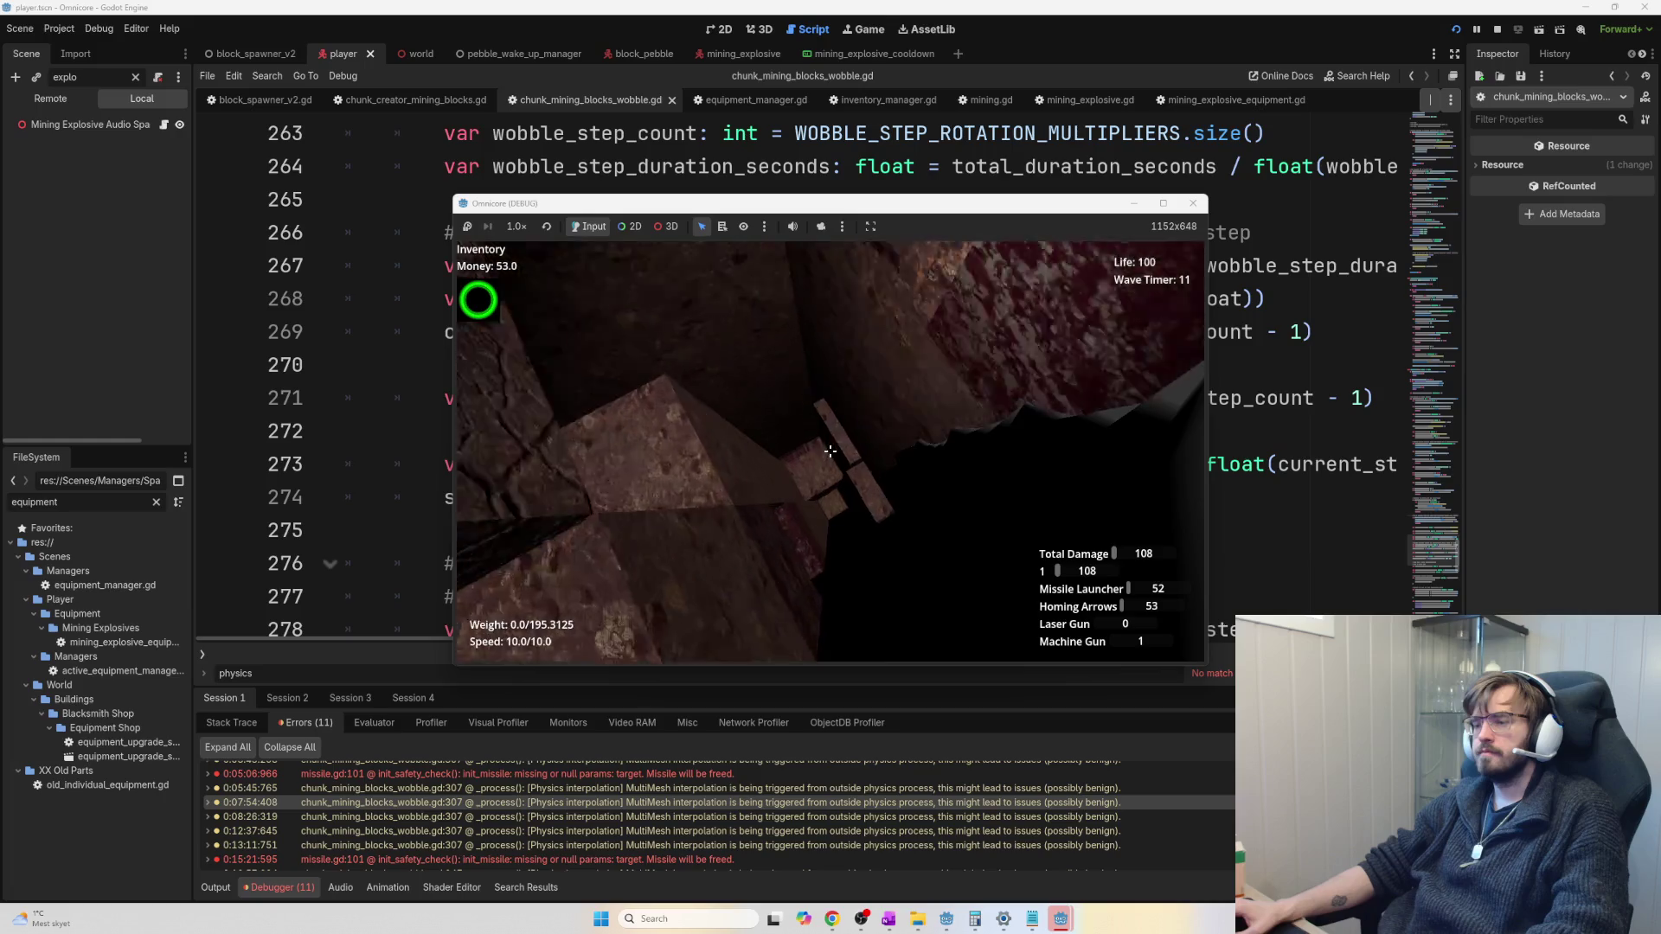
Mine the rock wall, the ore sphere and the gold cube
click(830, 450)
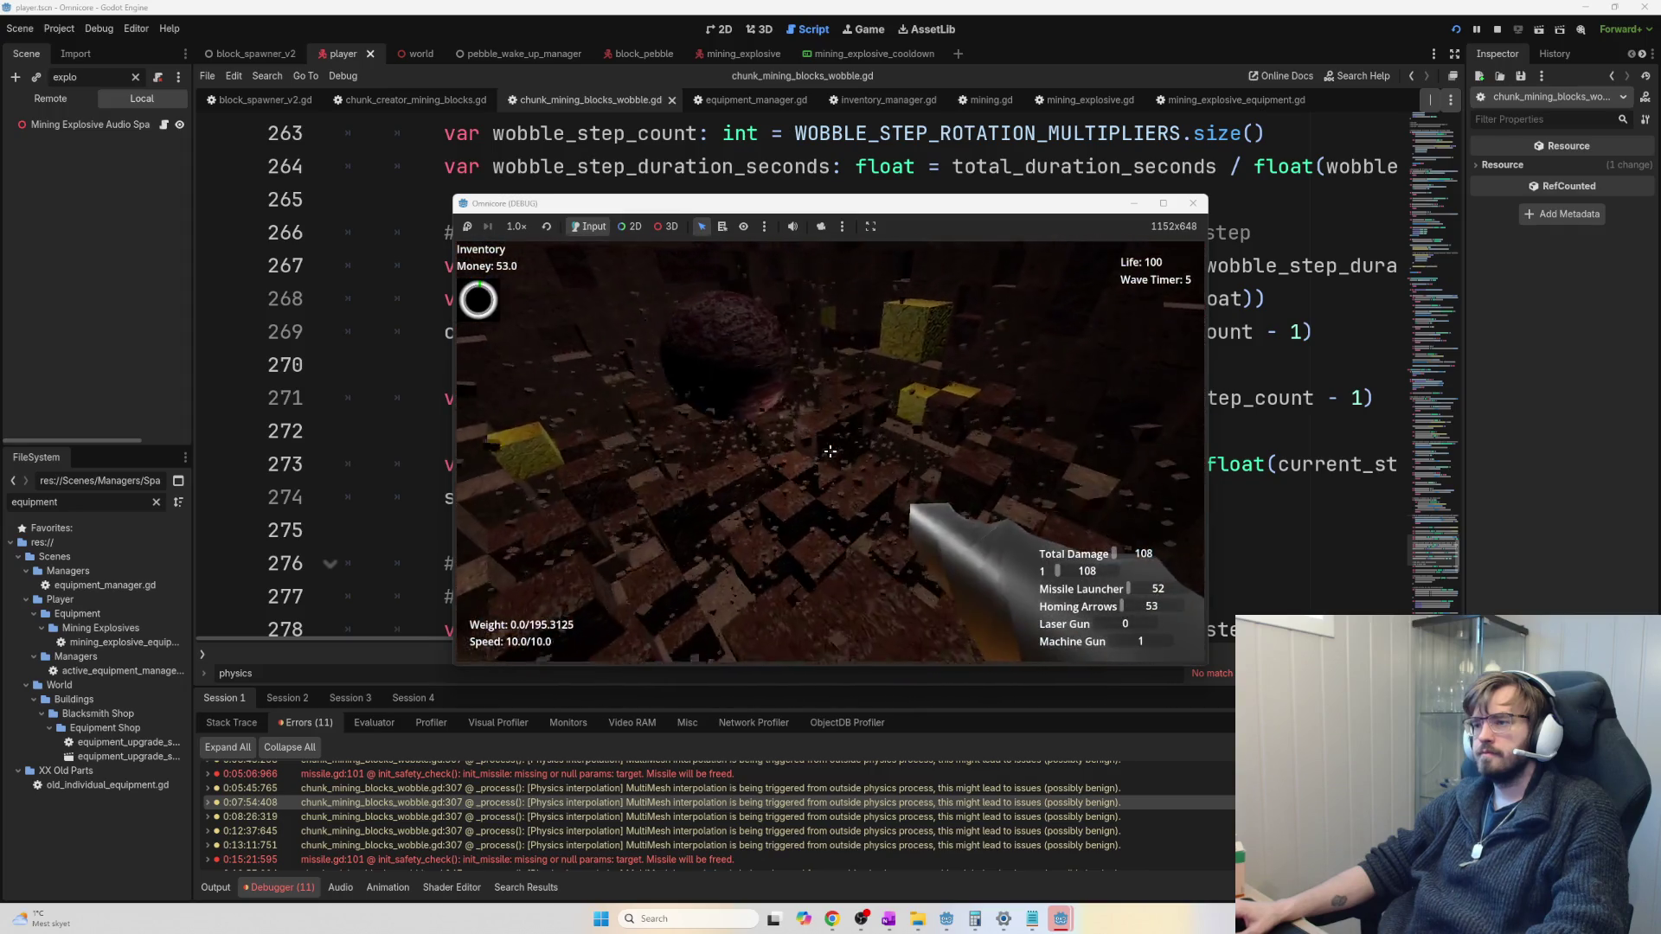
key(w)
click(830, 451)
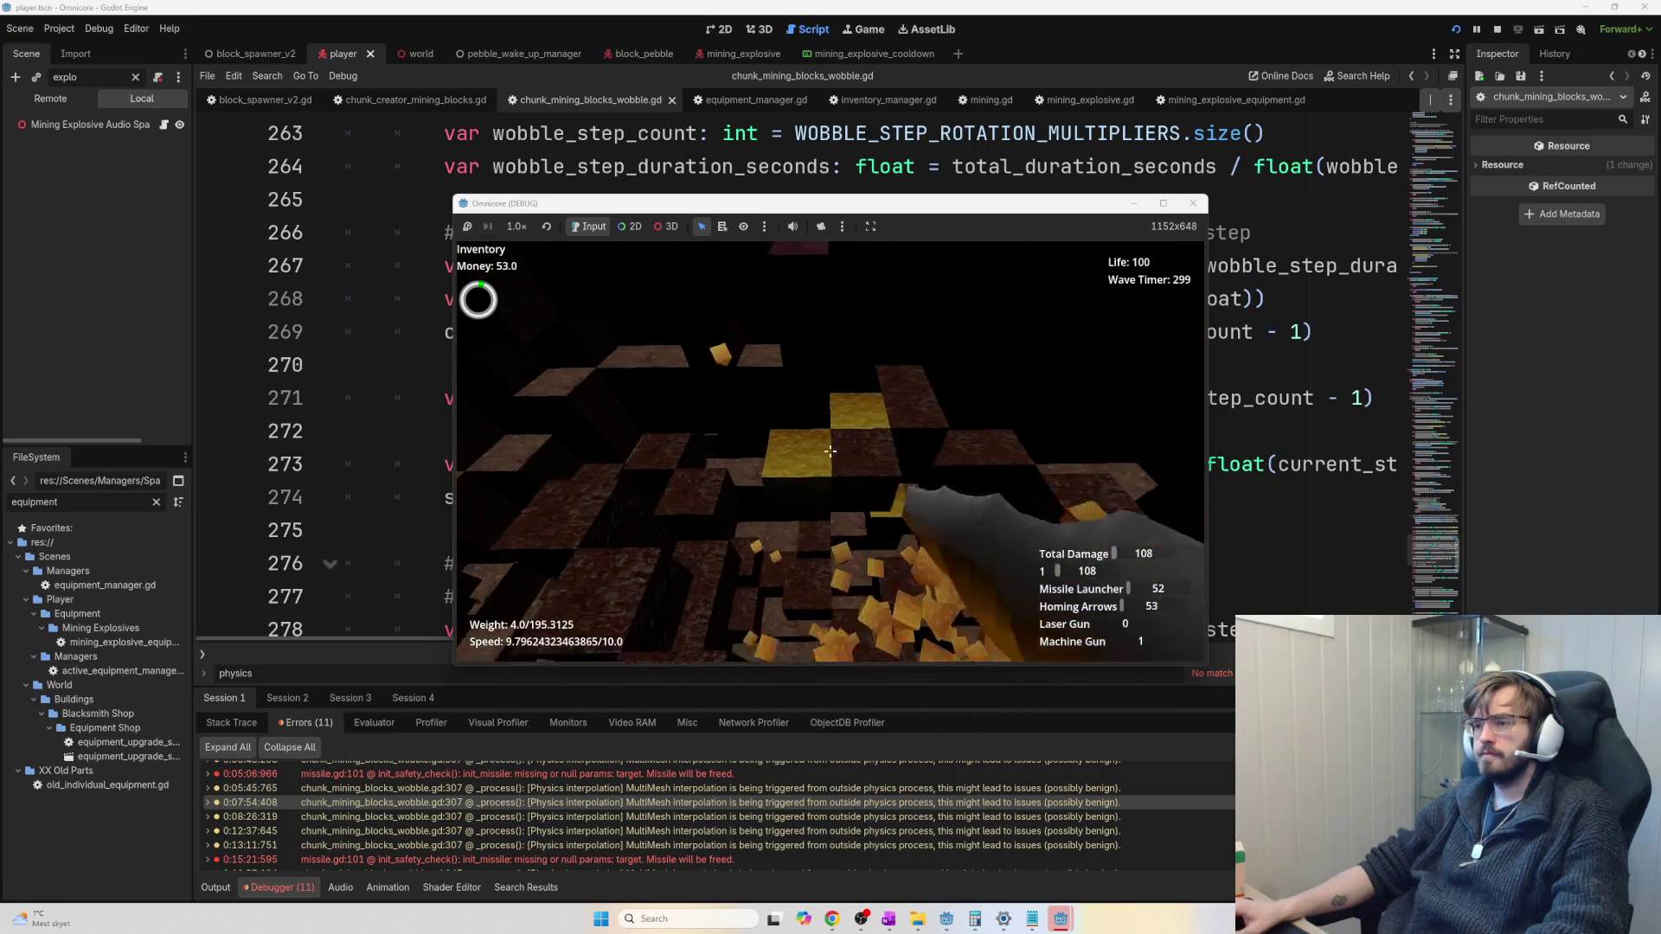
click(829, 451)
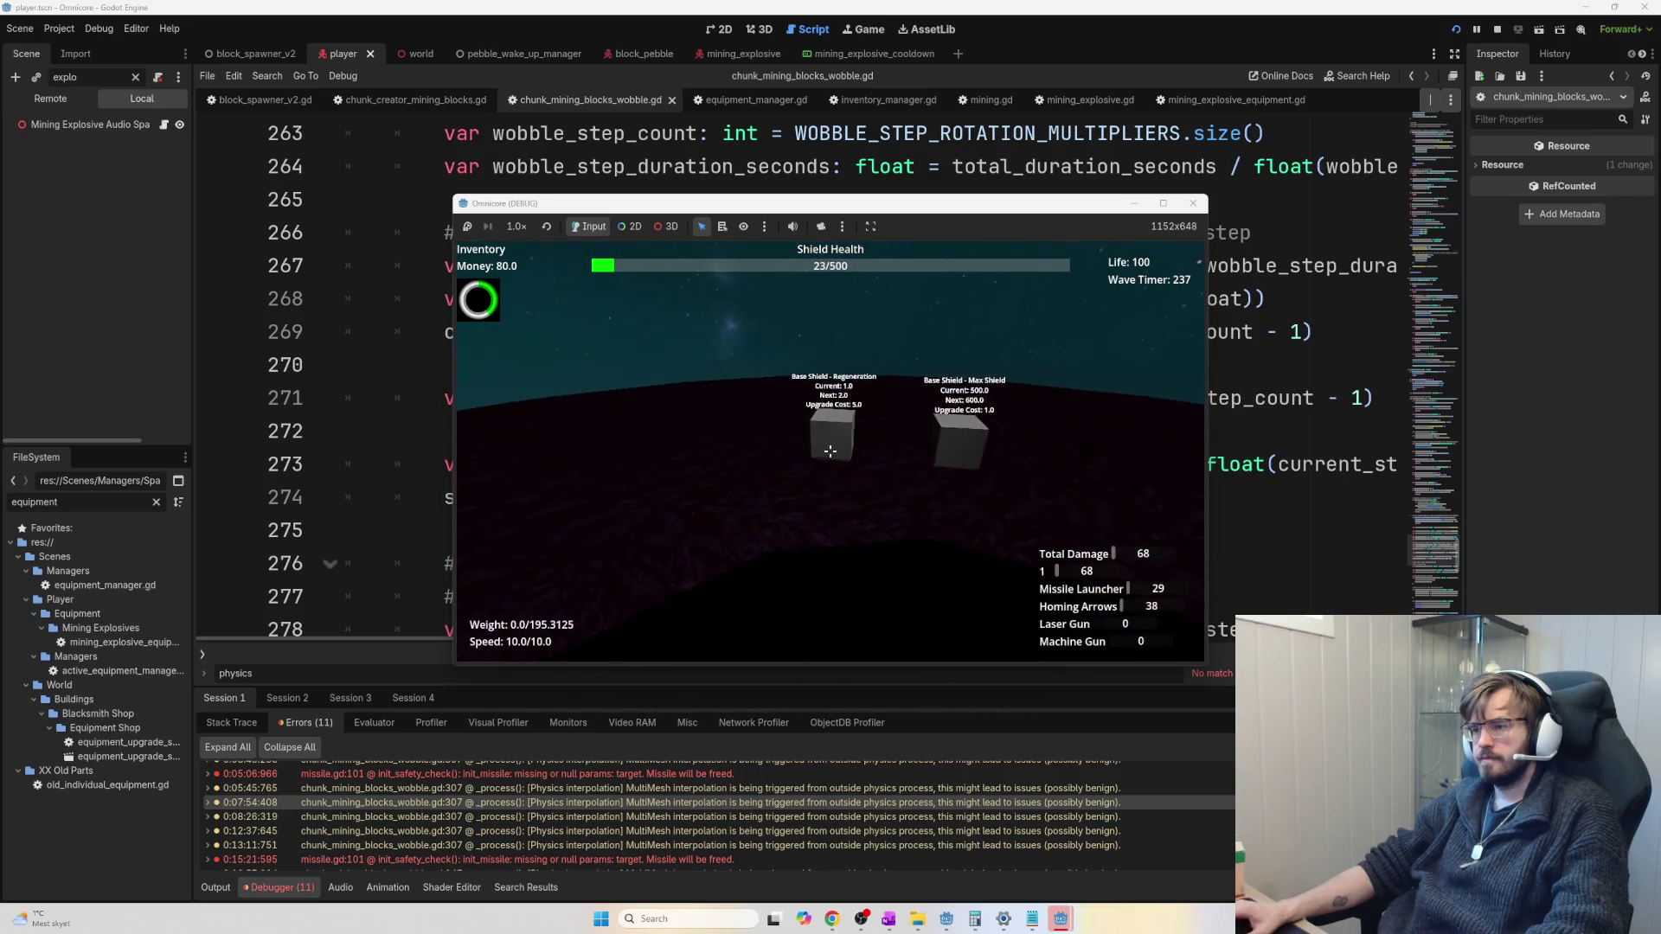
Buy four Base Shield Regeneration upgrades and one Max Shield upgrade
click(831, 451)
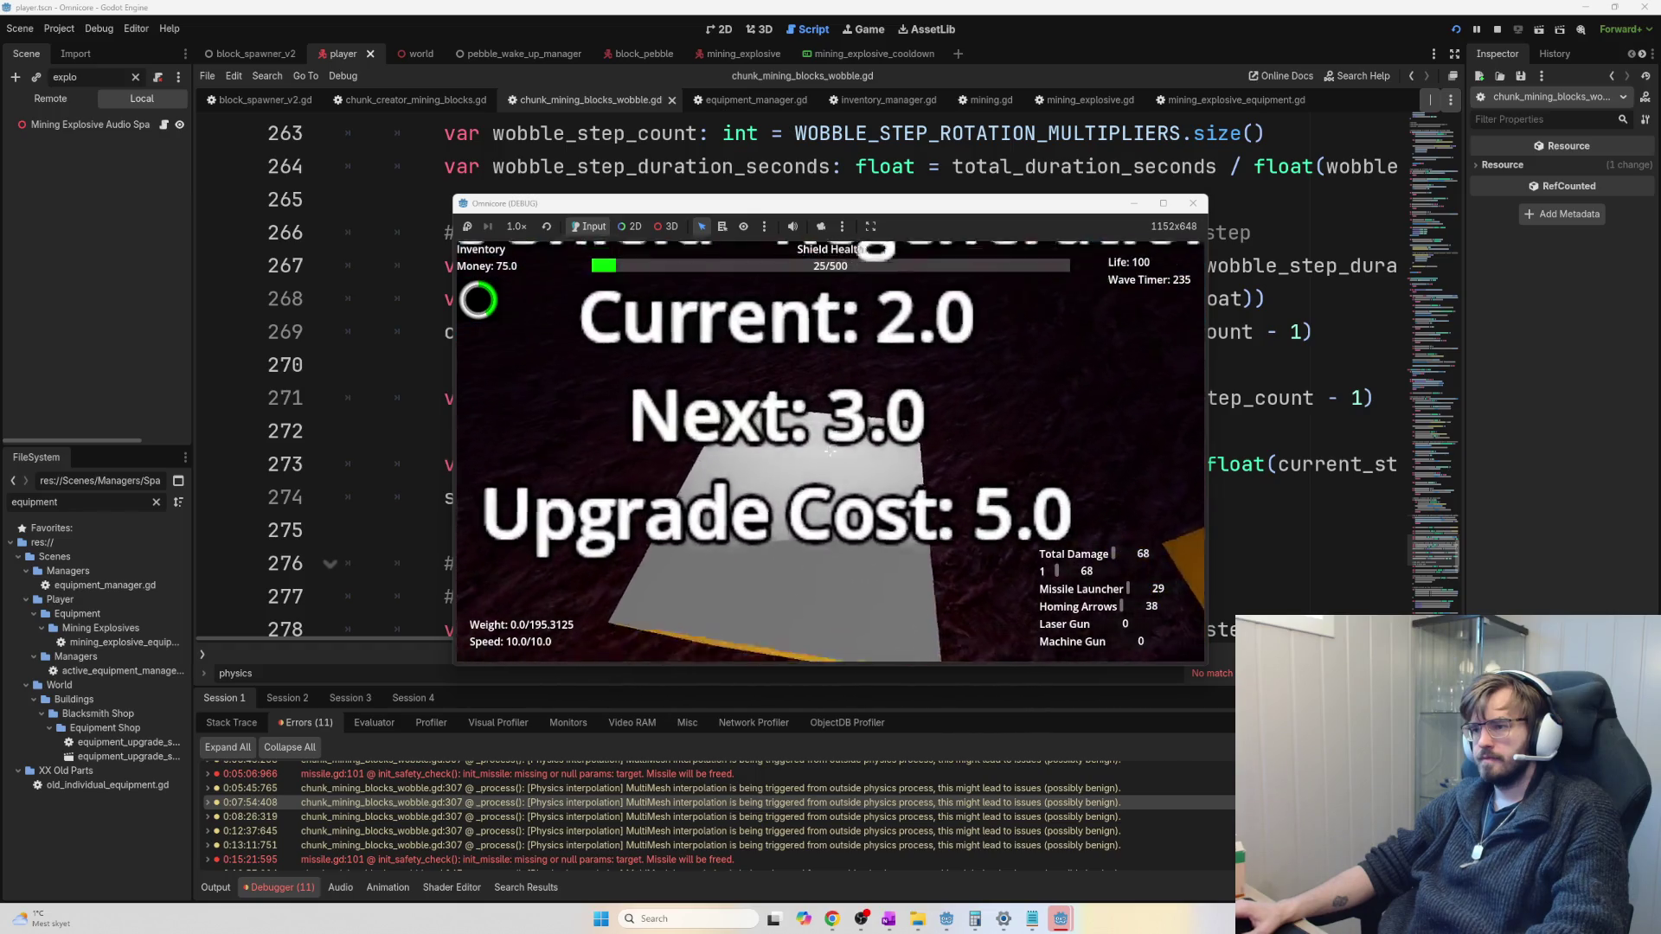
click(831, 450)
click(831, 451)
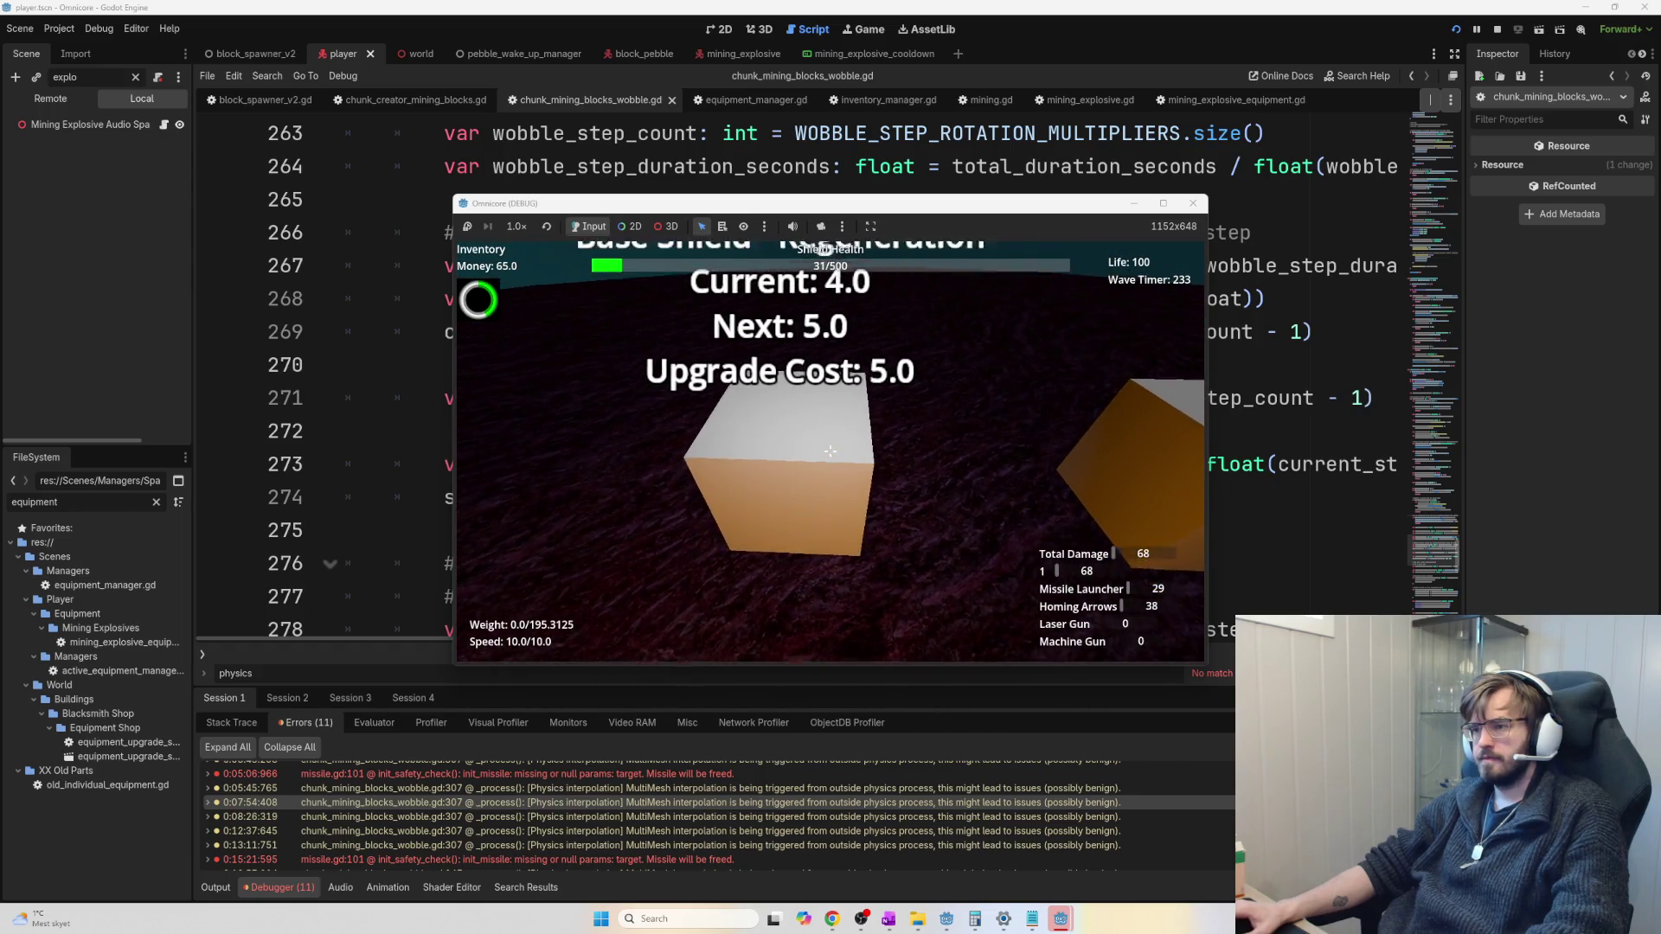
click(830, 450)
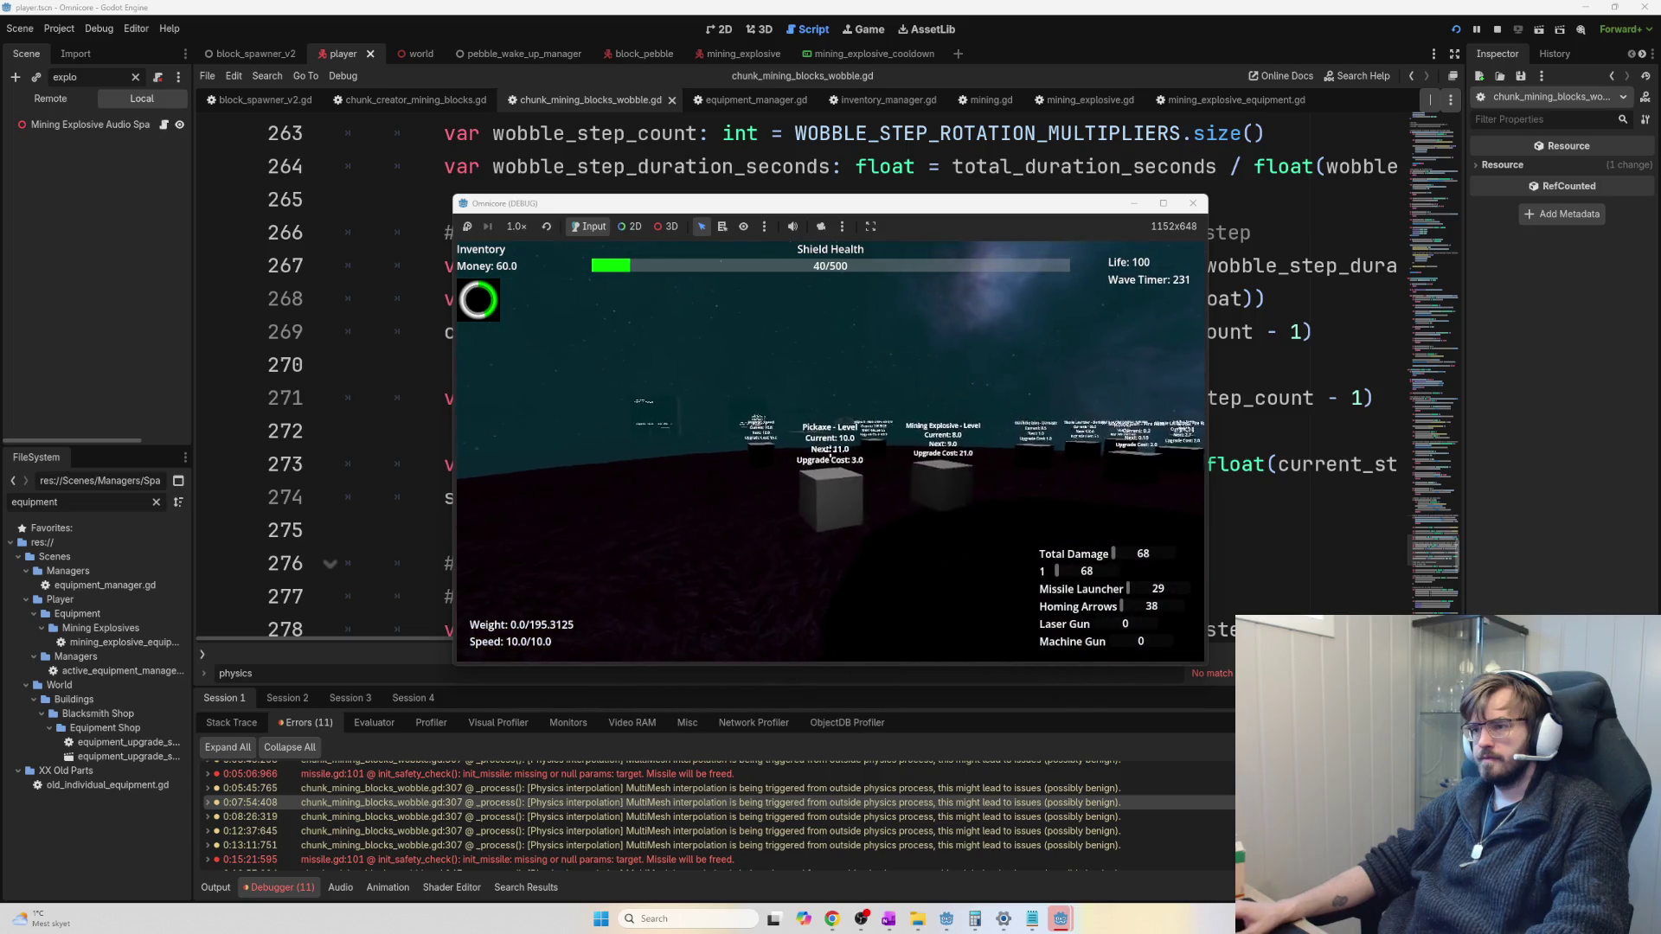
click(830, 451)
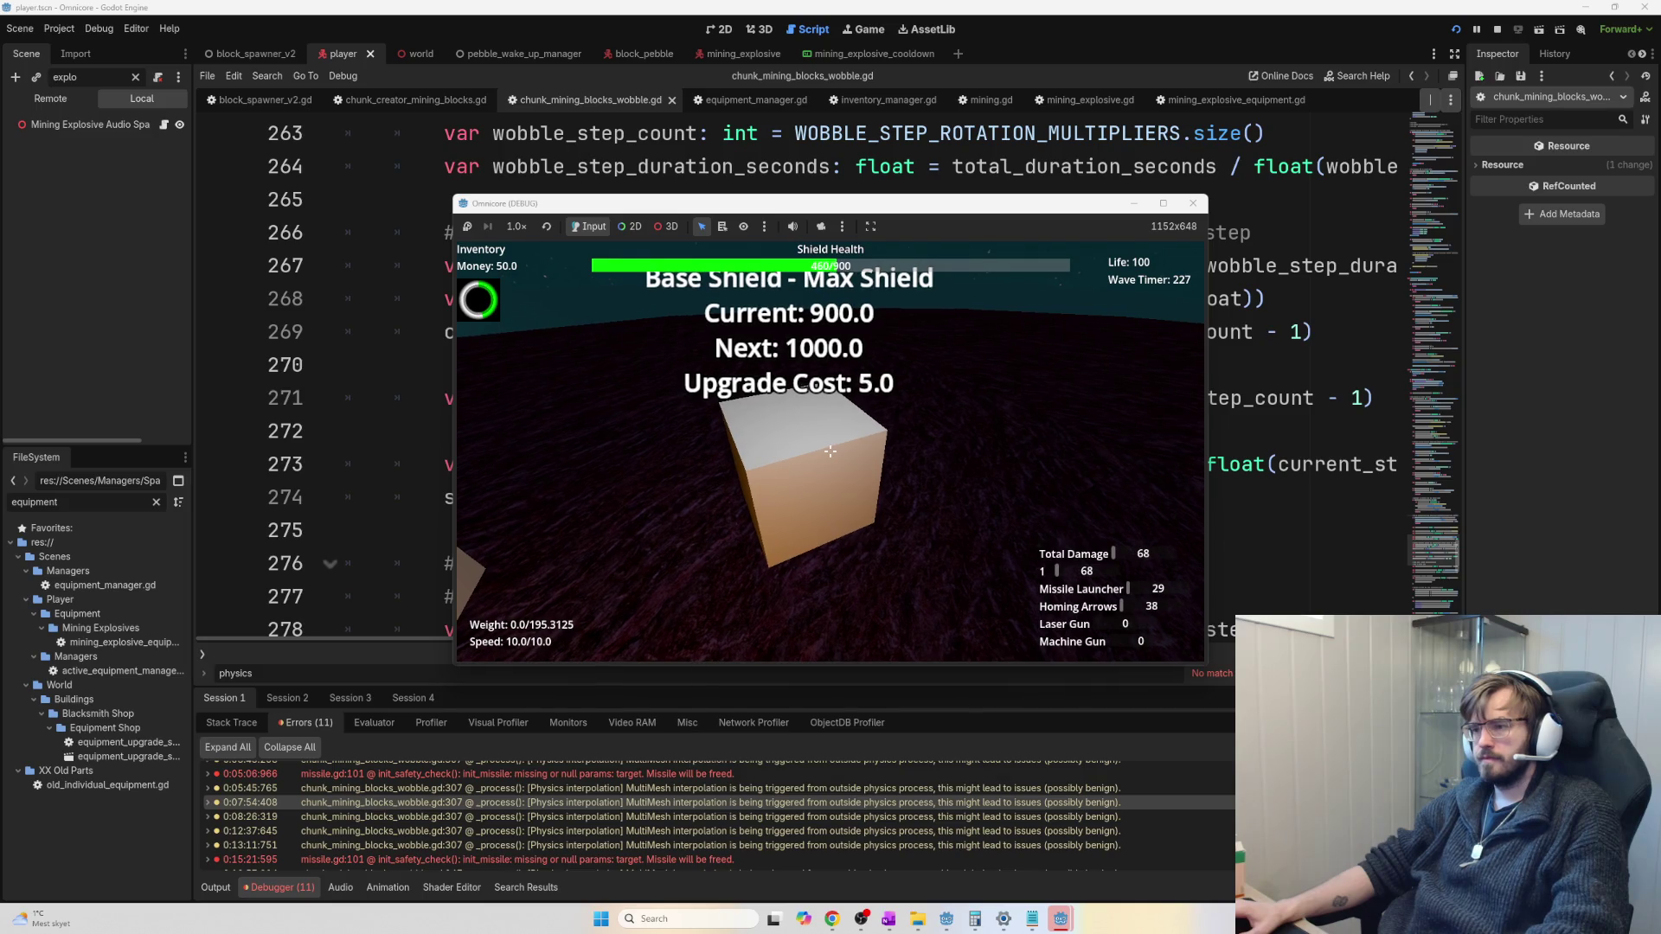
Walk past the Mining Explosive upgrade toward the Jetpack upgrade cubes
key(s)
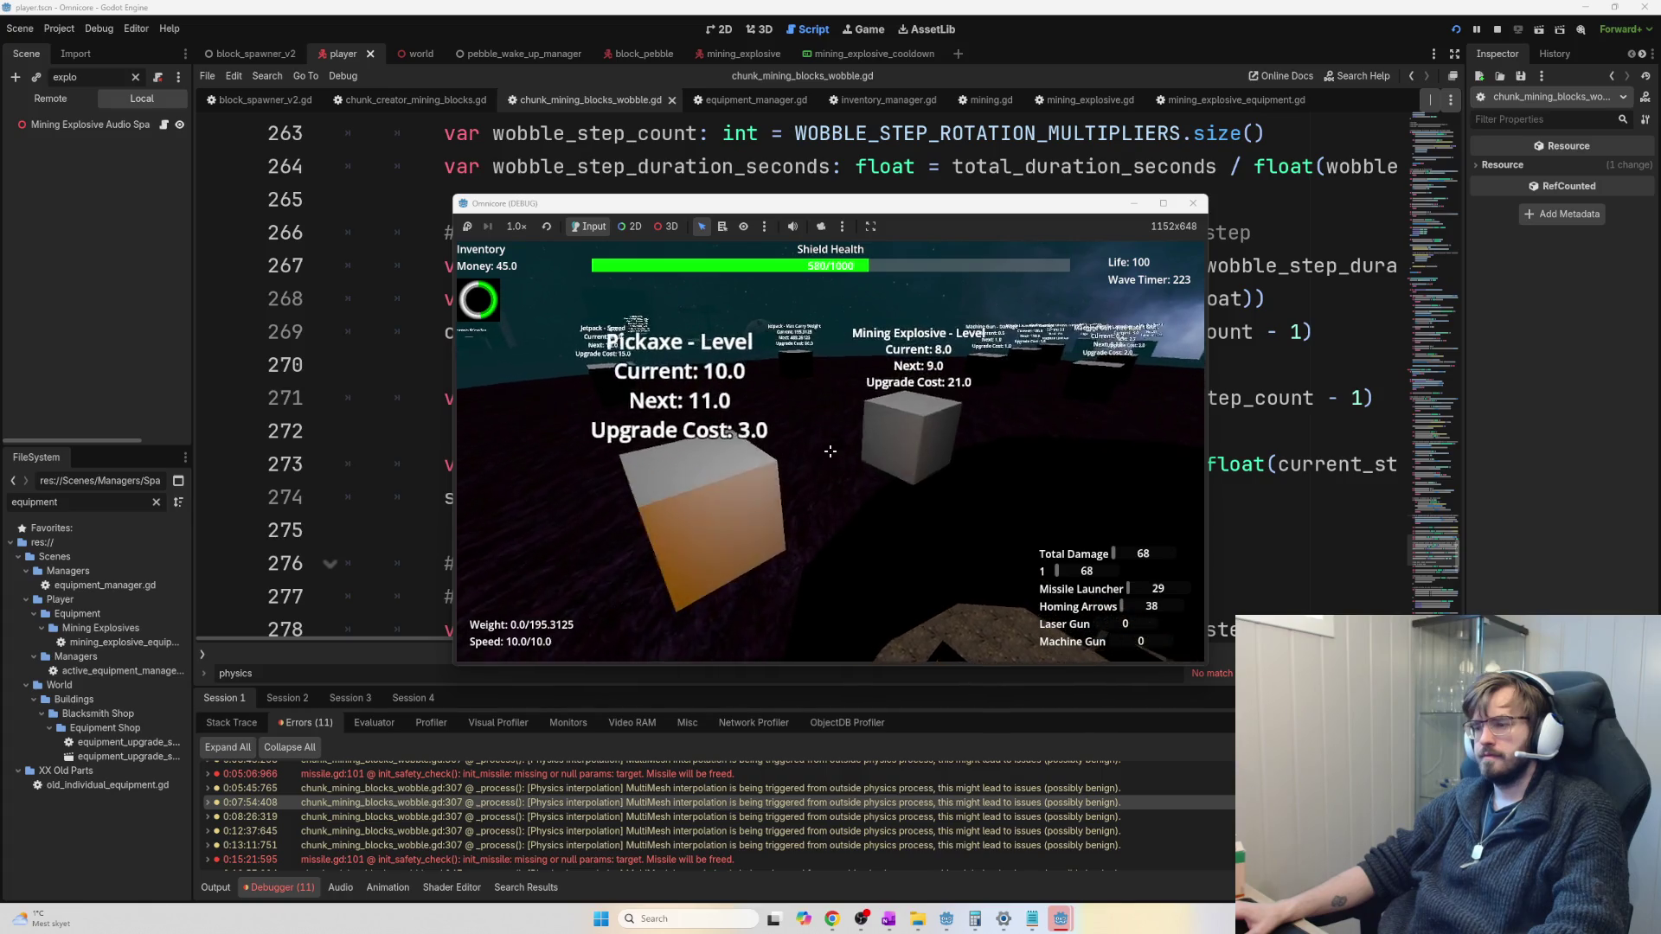
key(w)
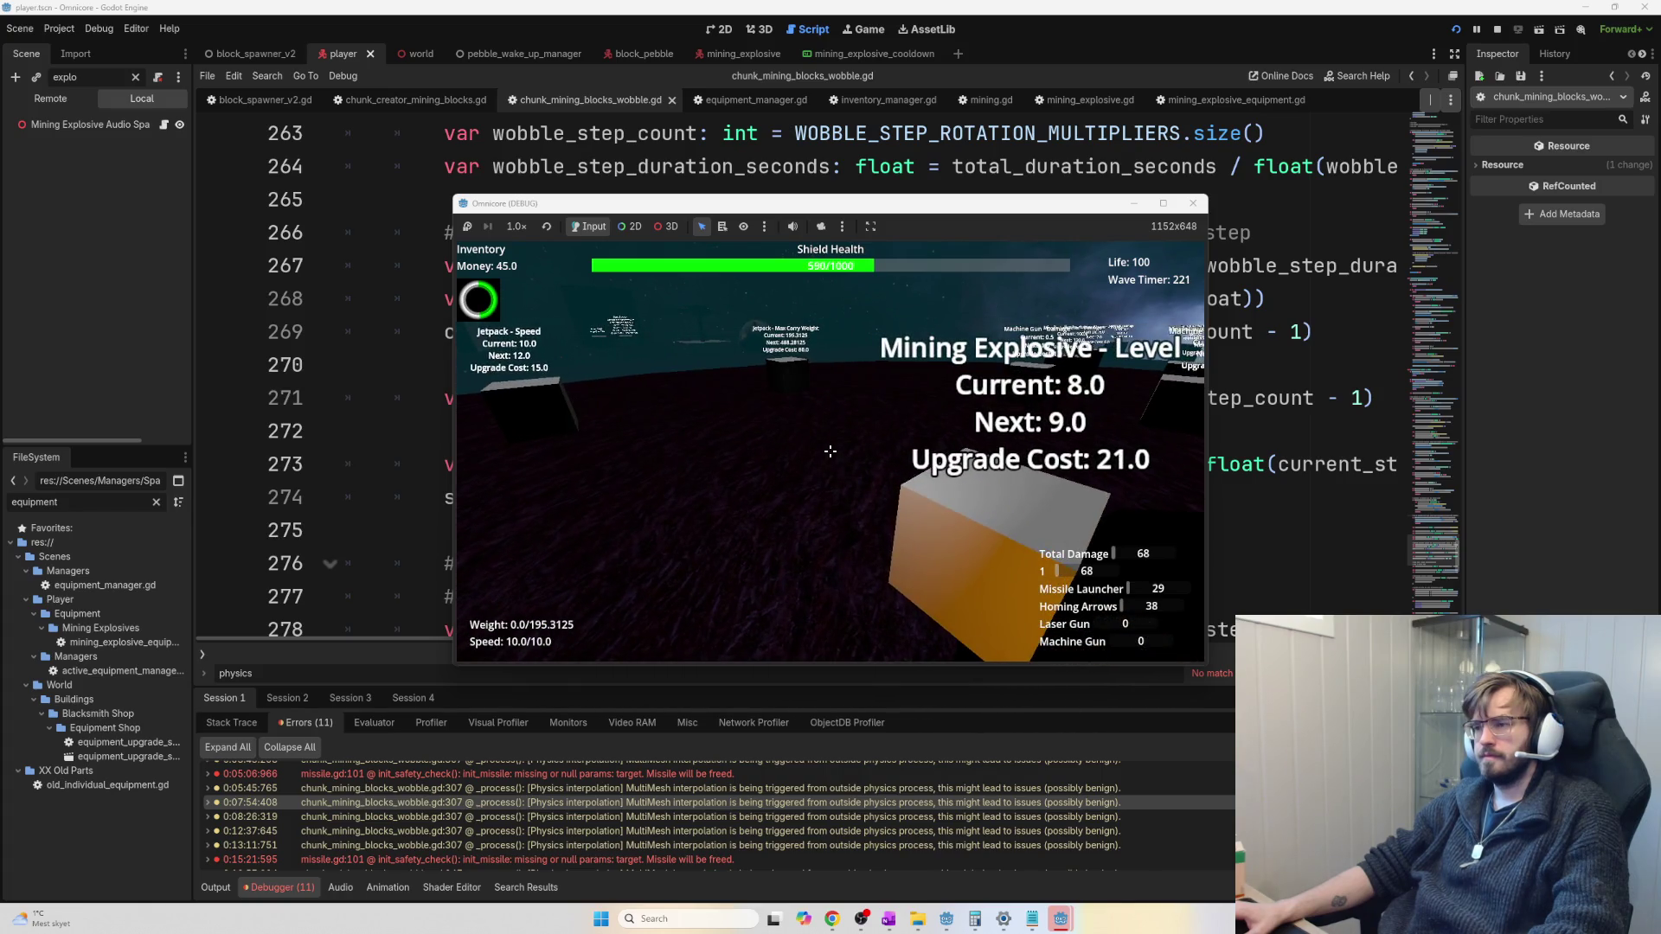
key(s)
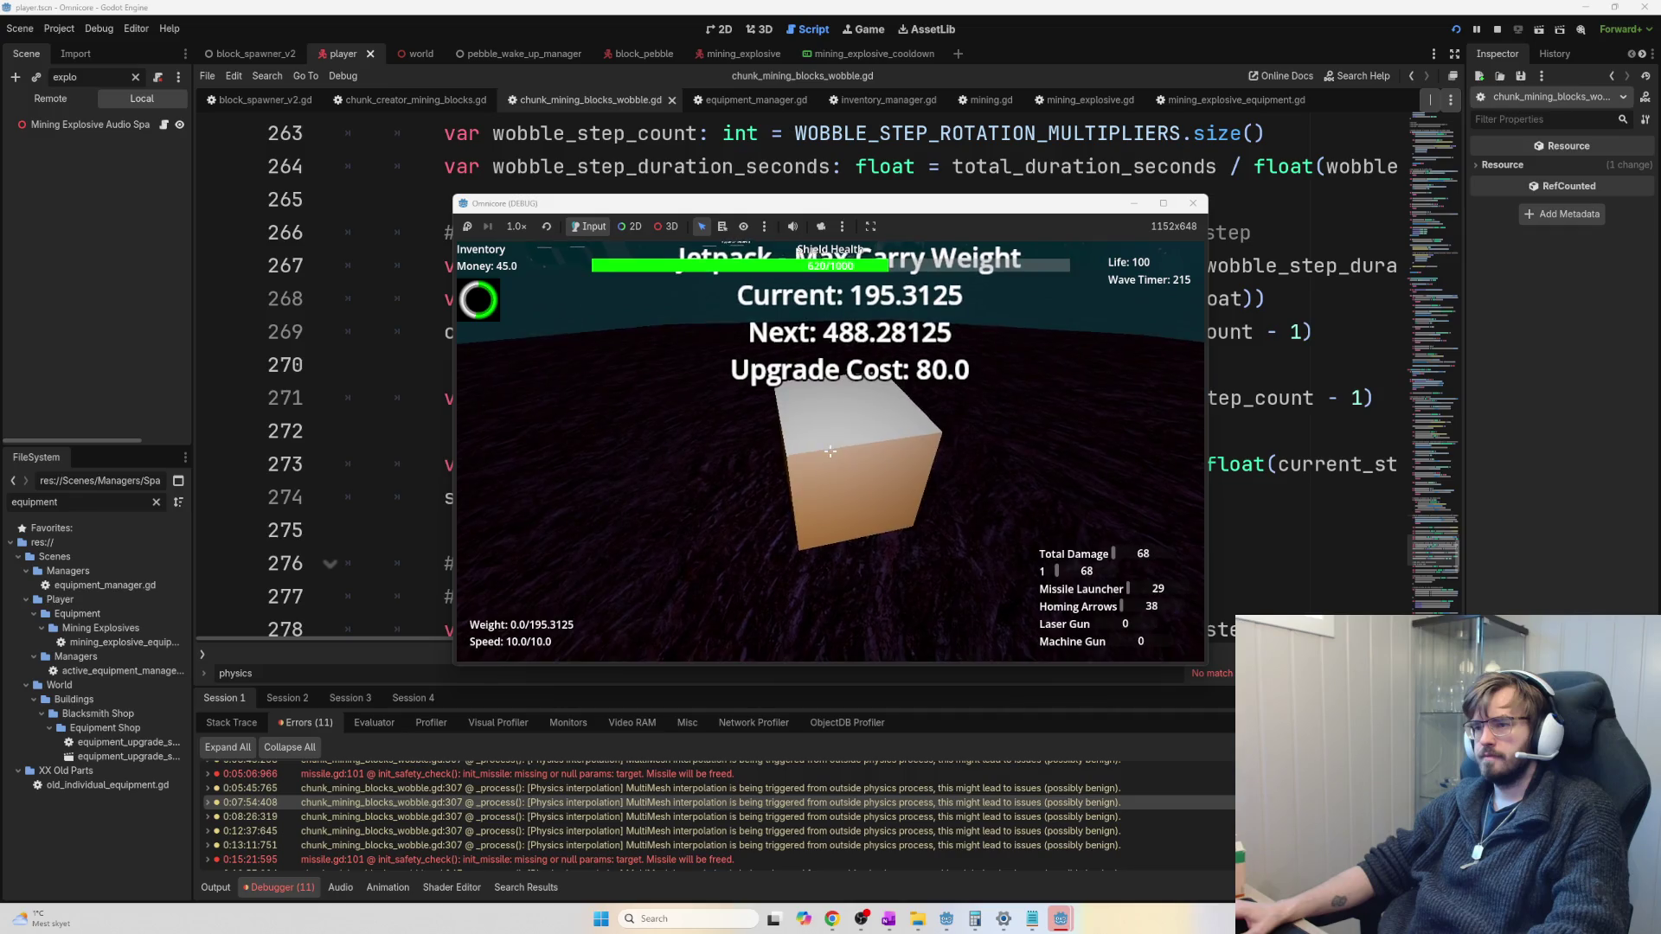
Descend from the upgrade area into the rocky chunk and mine its rock wall
key(w)
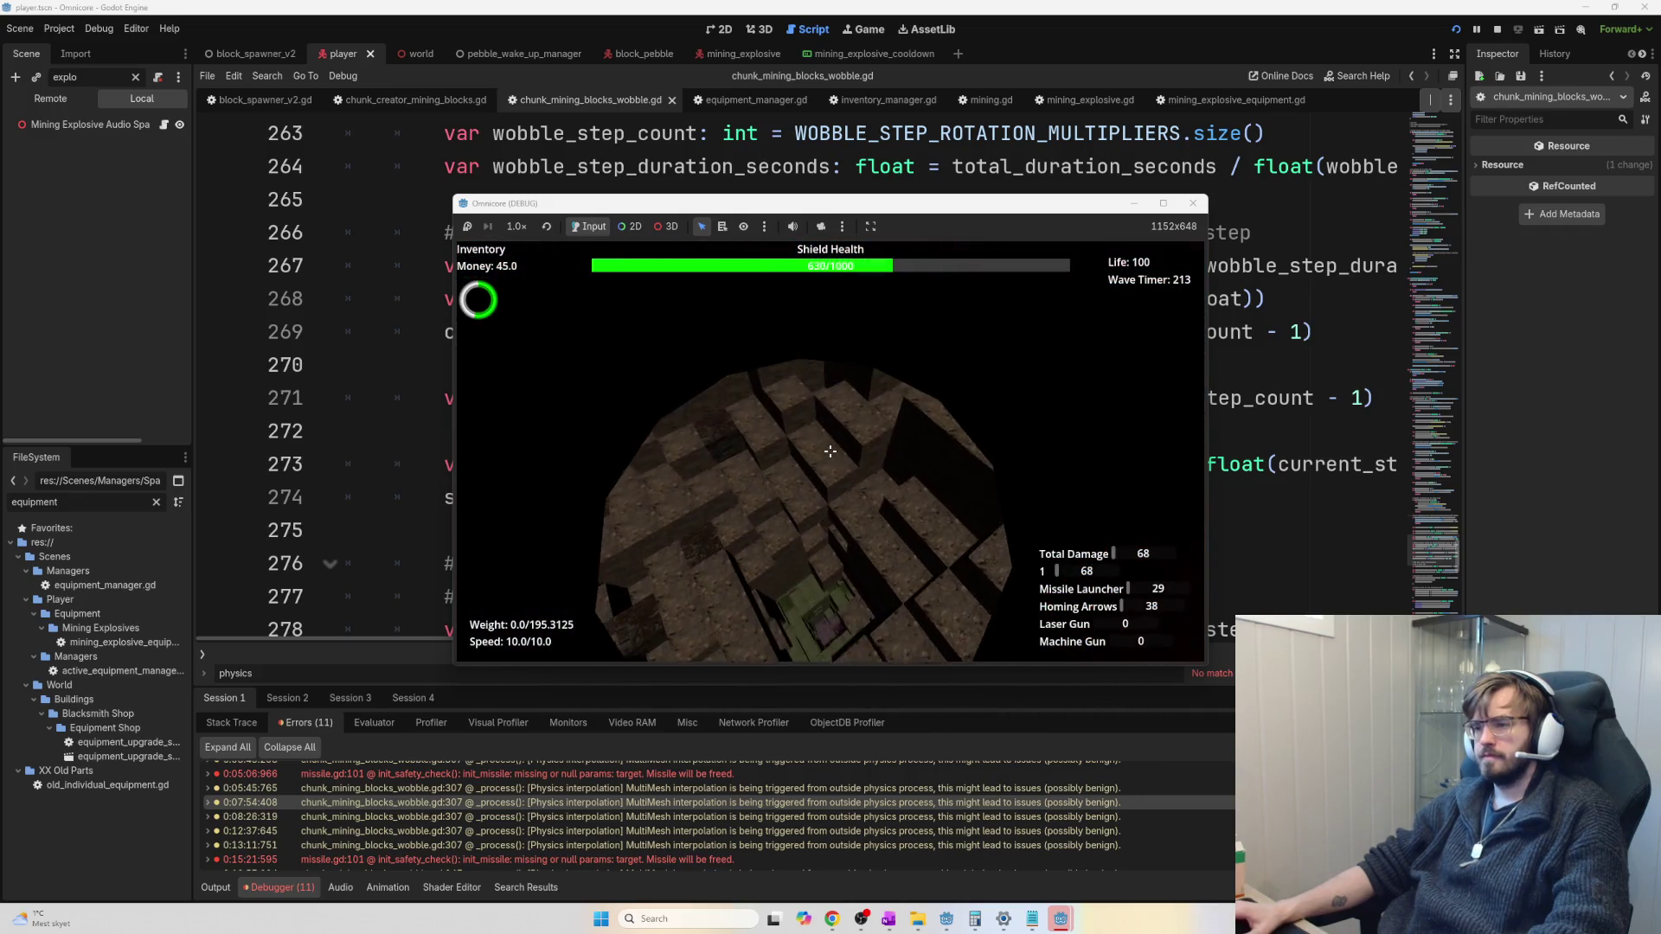
key(w)
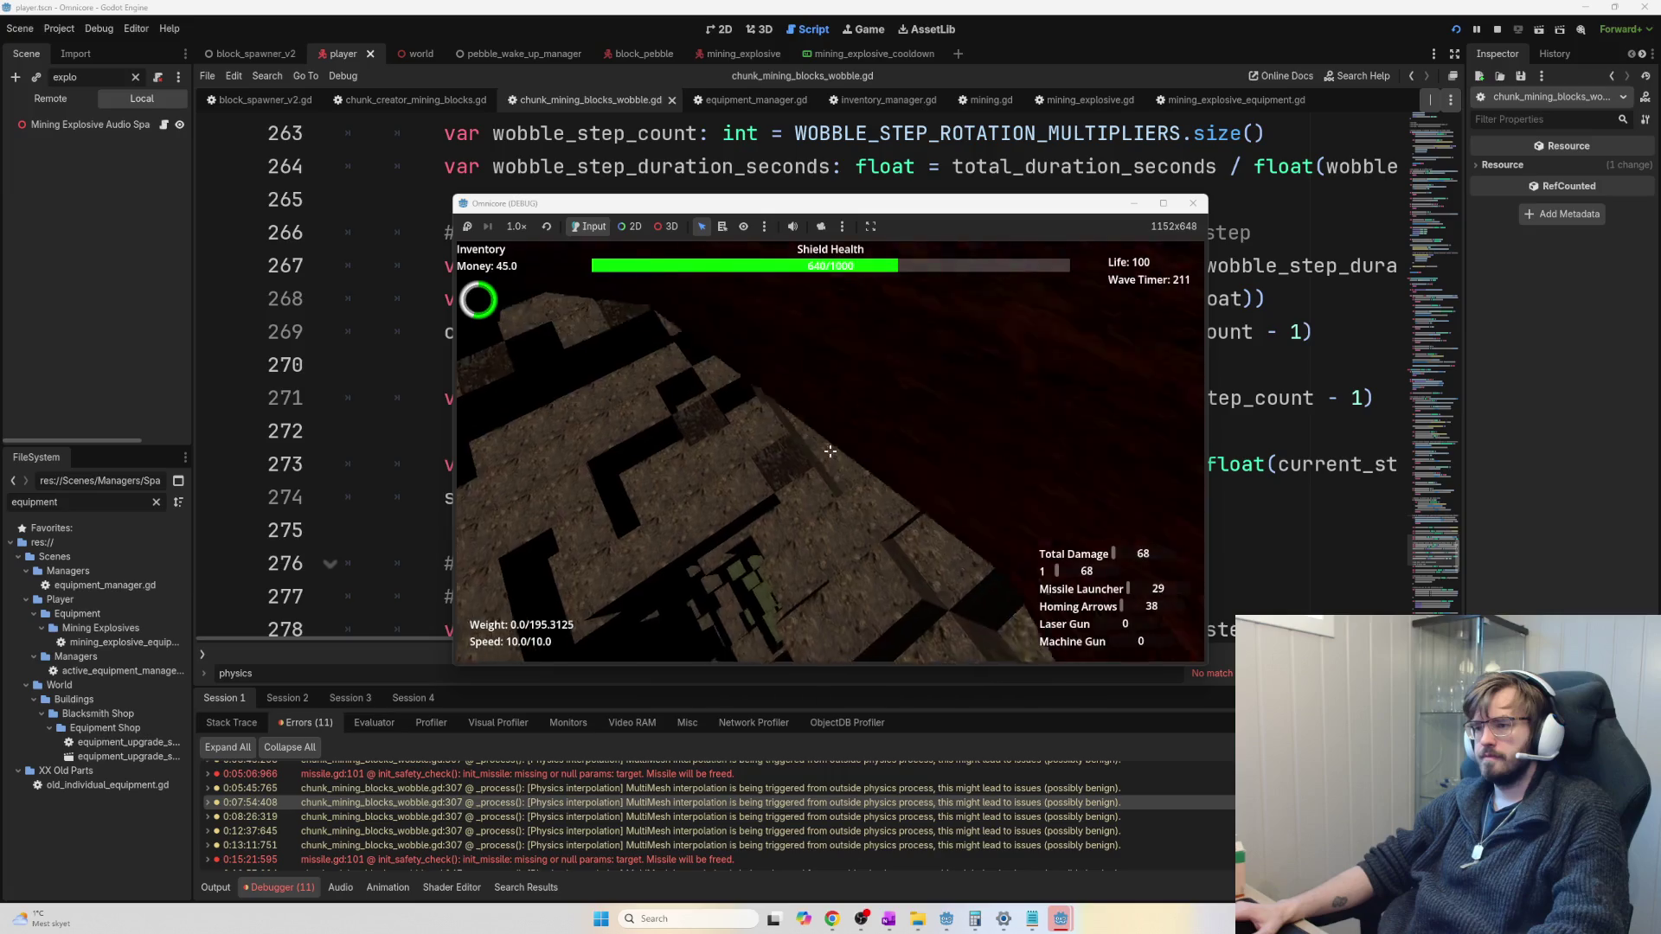
key(w)
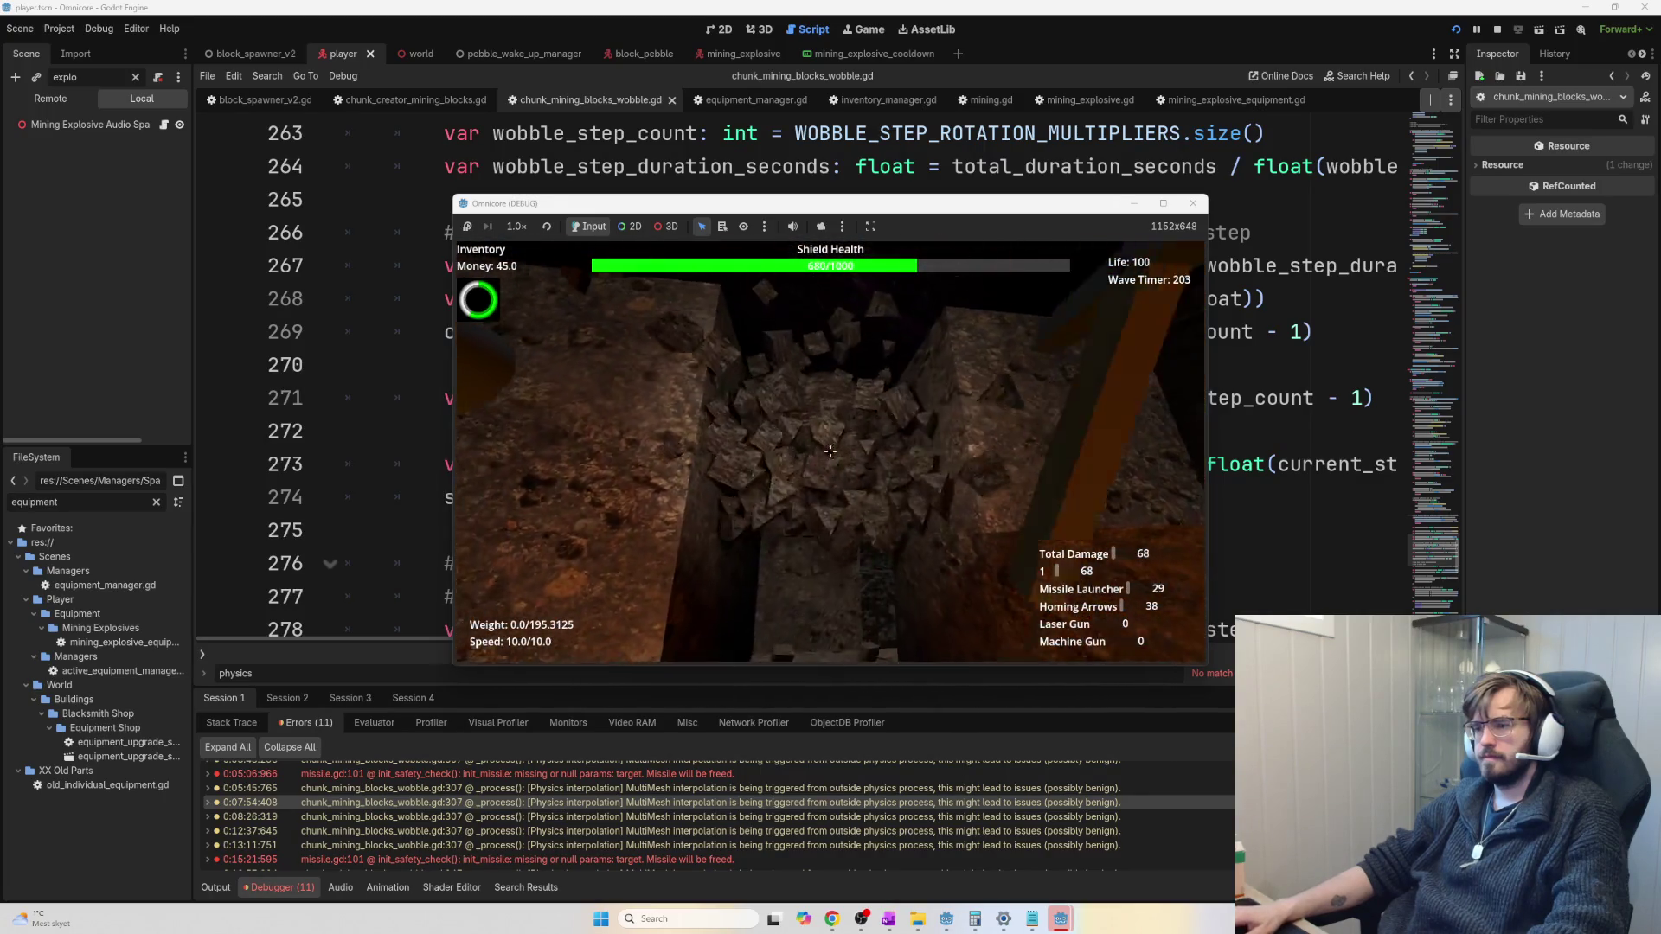
click(830, 451)
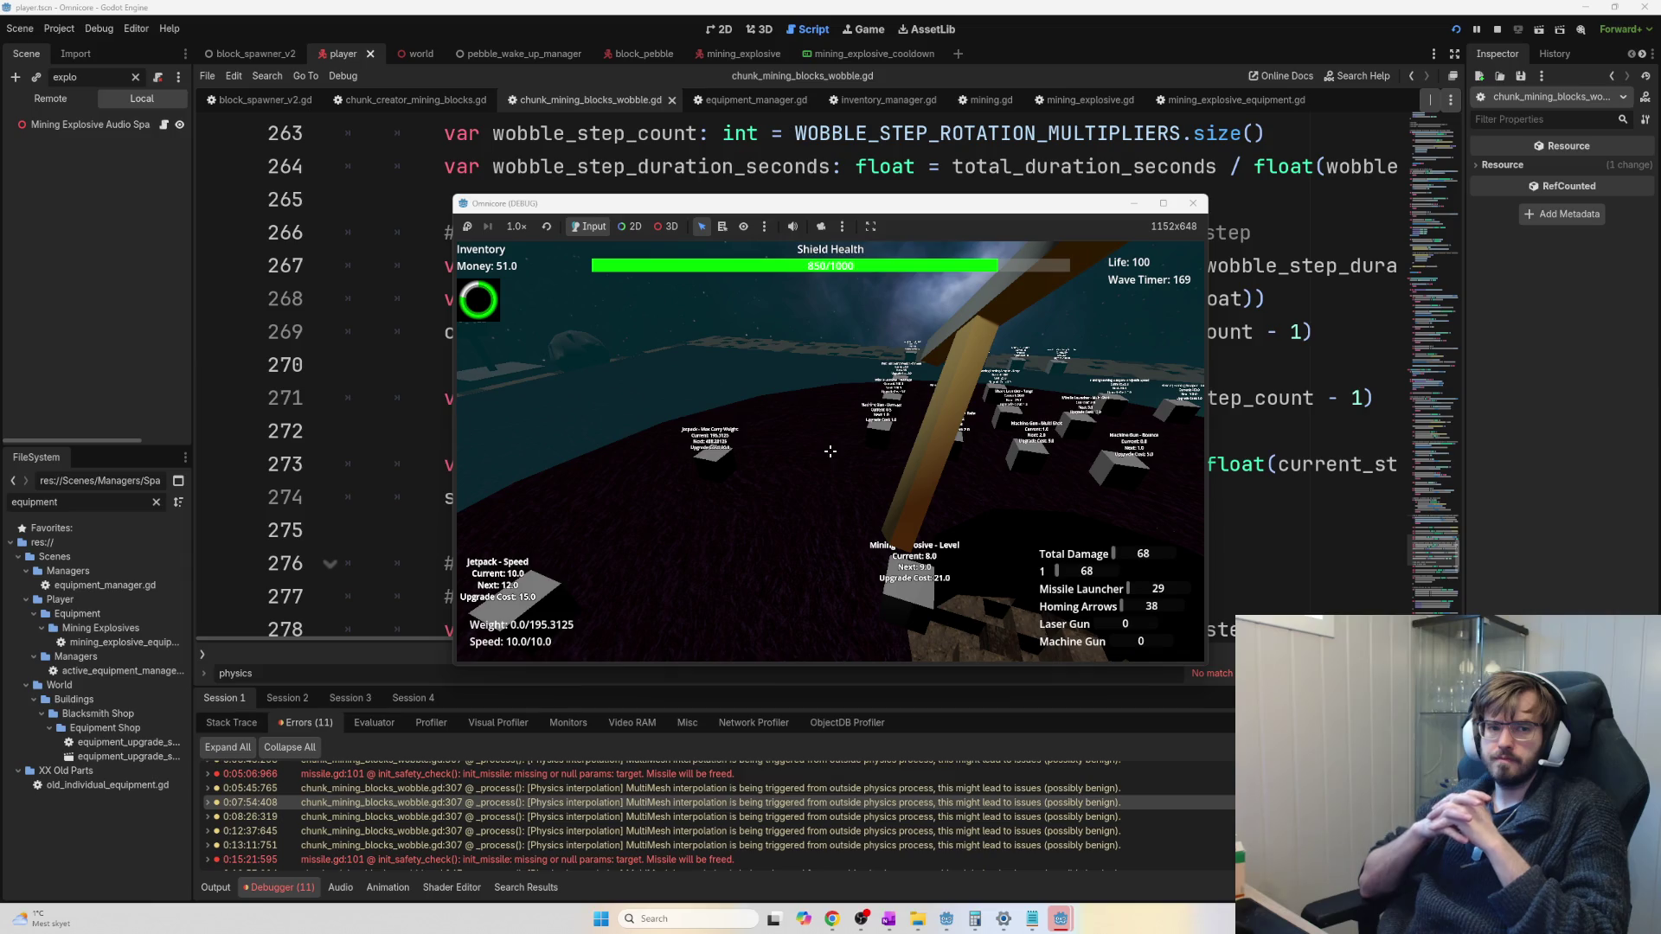
Walk back from the Mining Explosive and Pickaxe upgrade blocks, past Base Shield toward the mine
key(w)
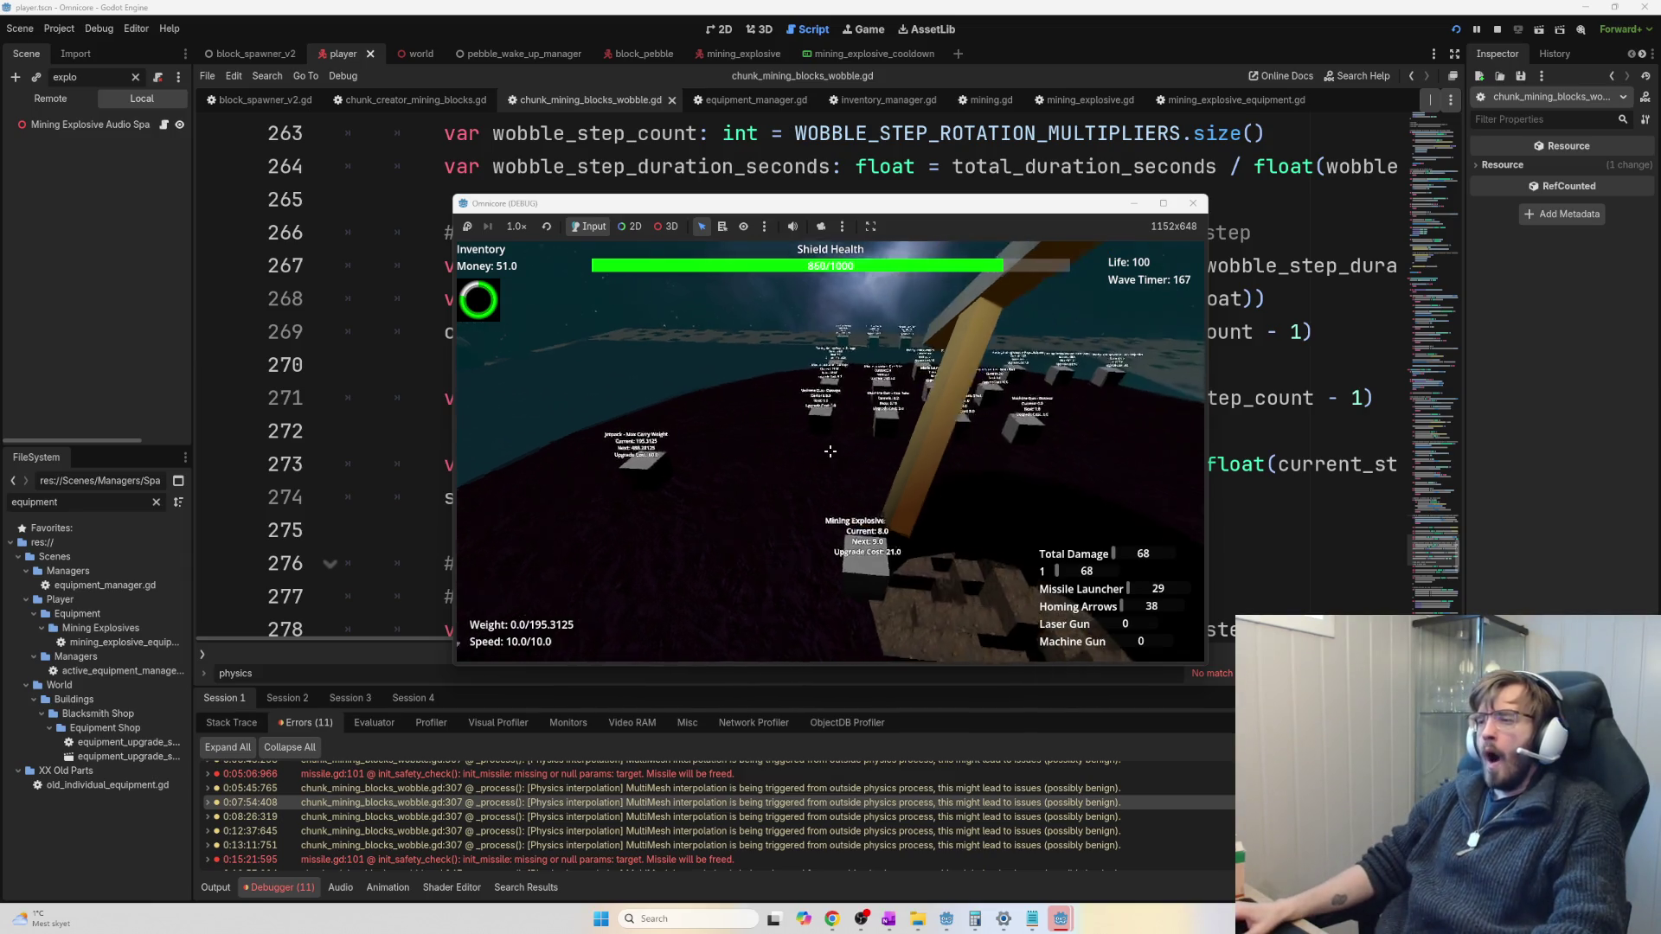
key(w)
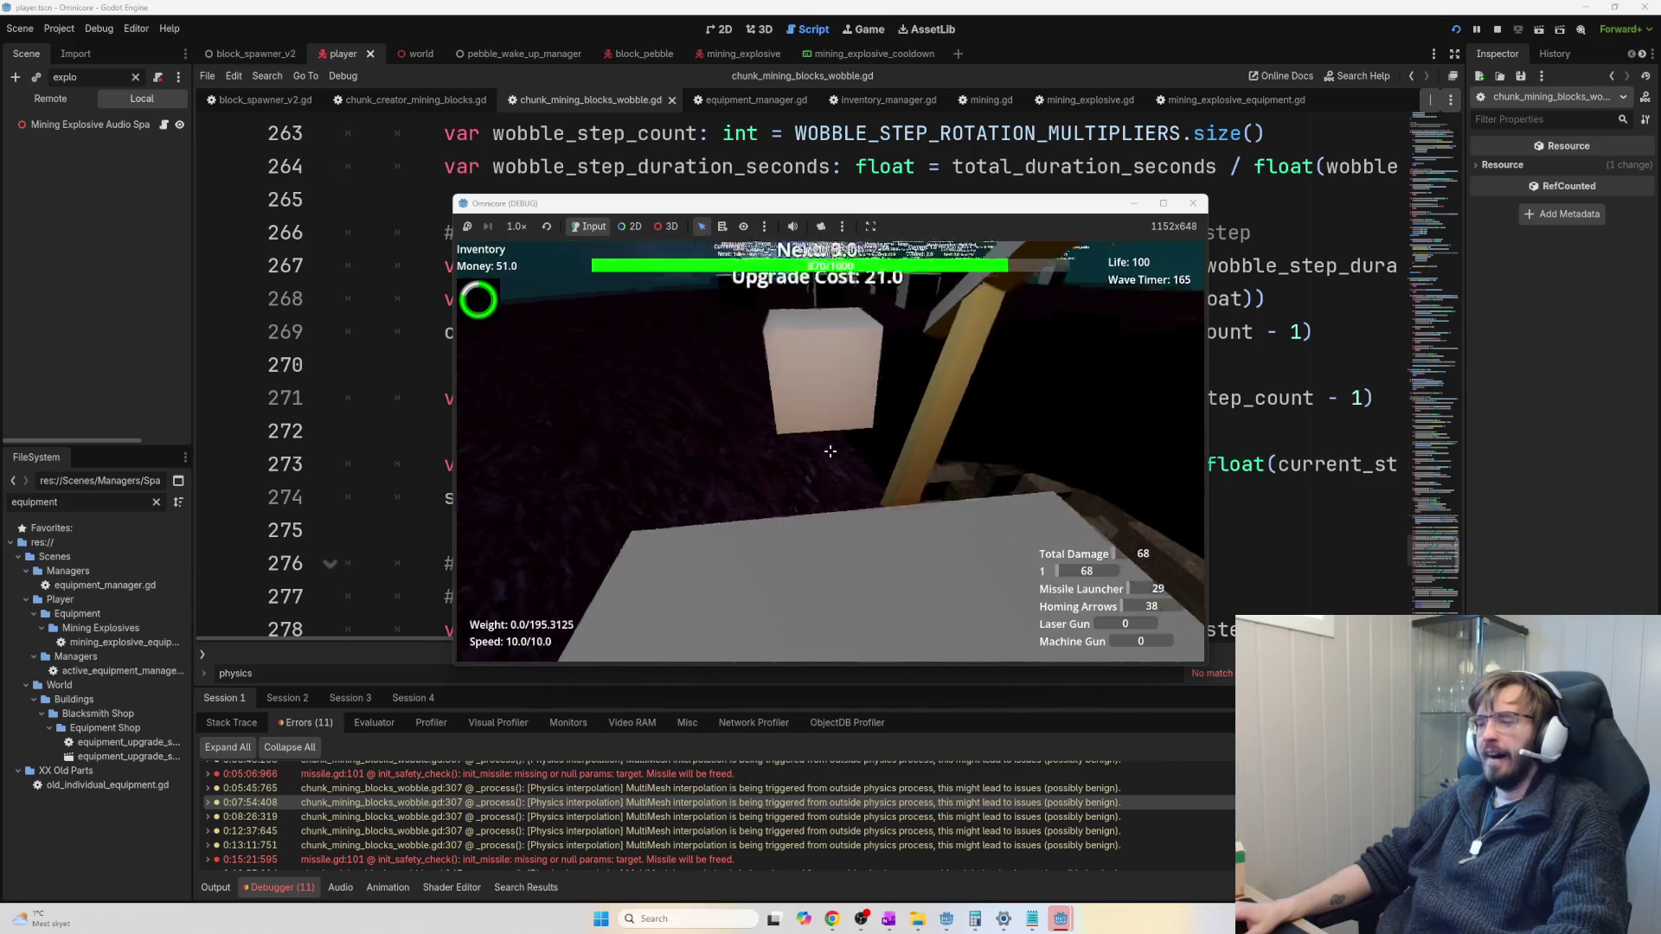
key(s)
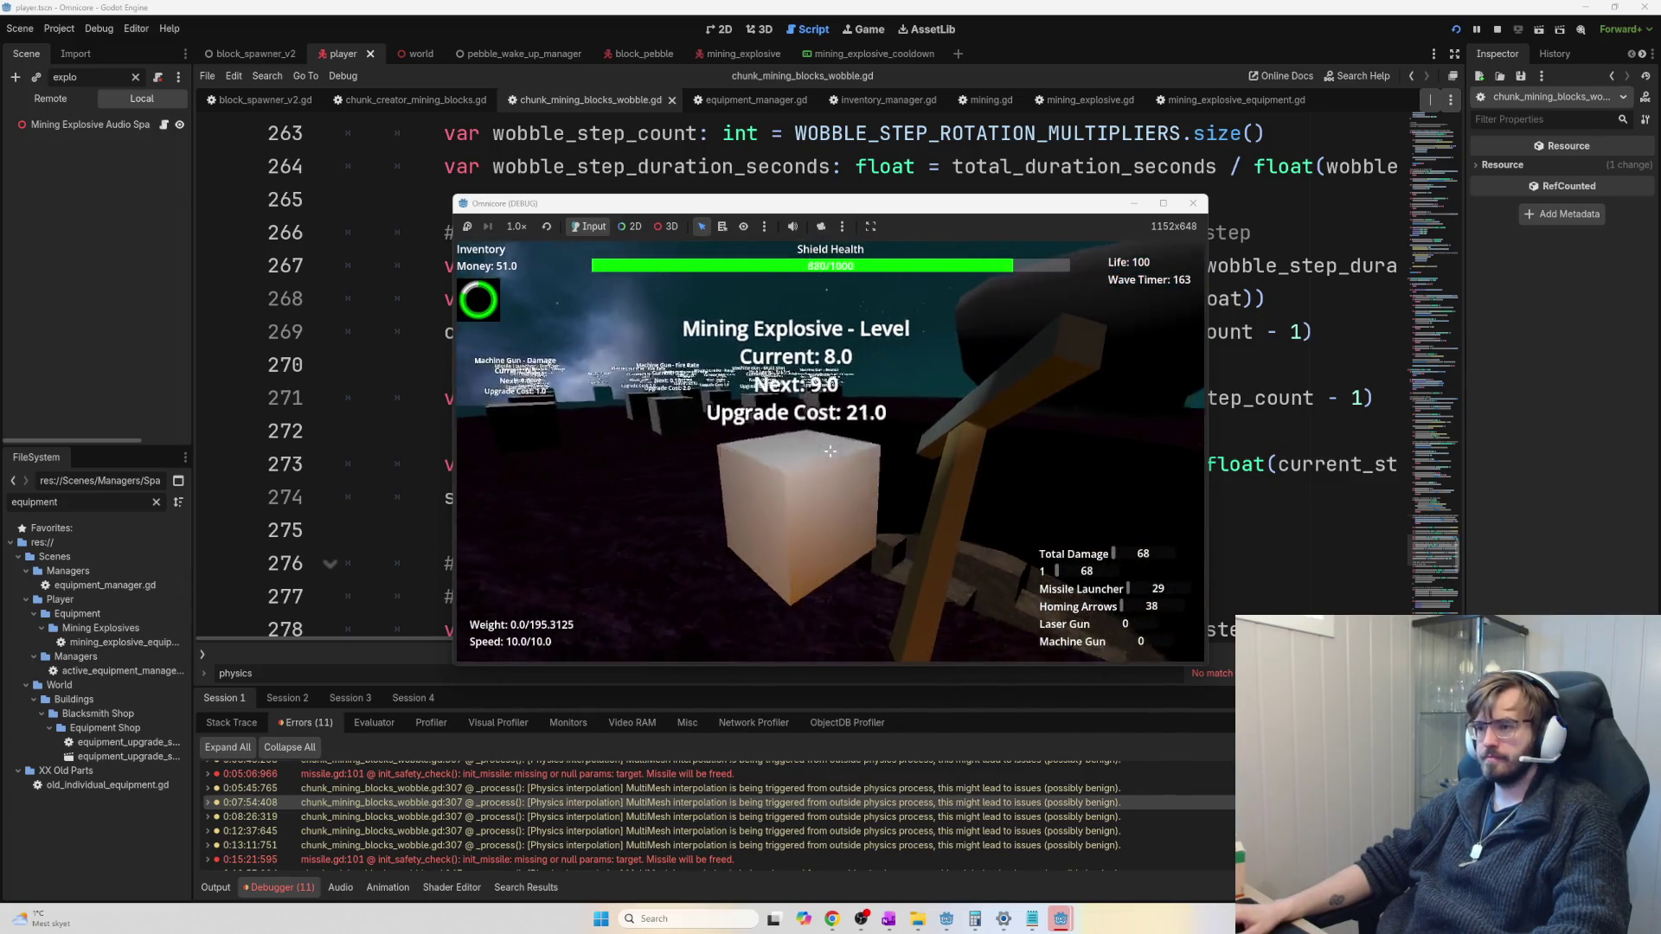
key(s)
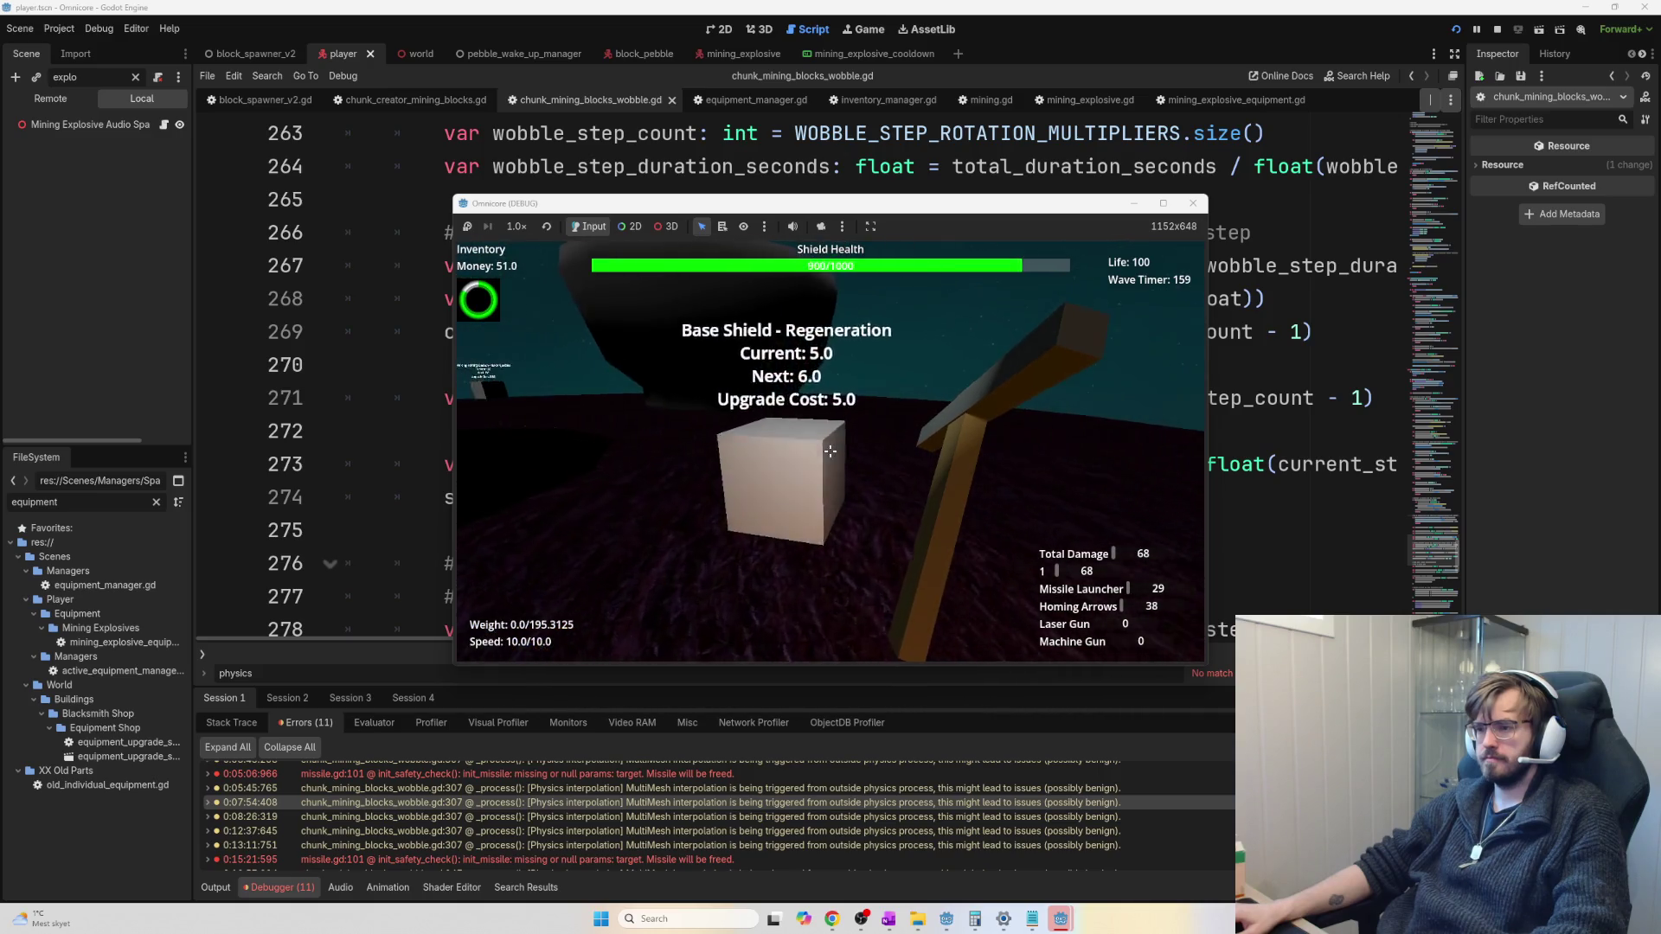
key(a)
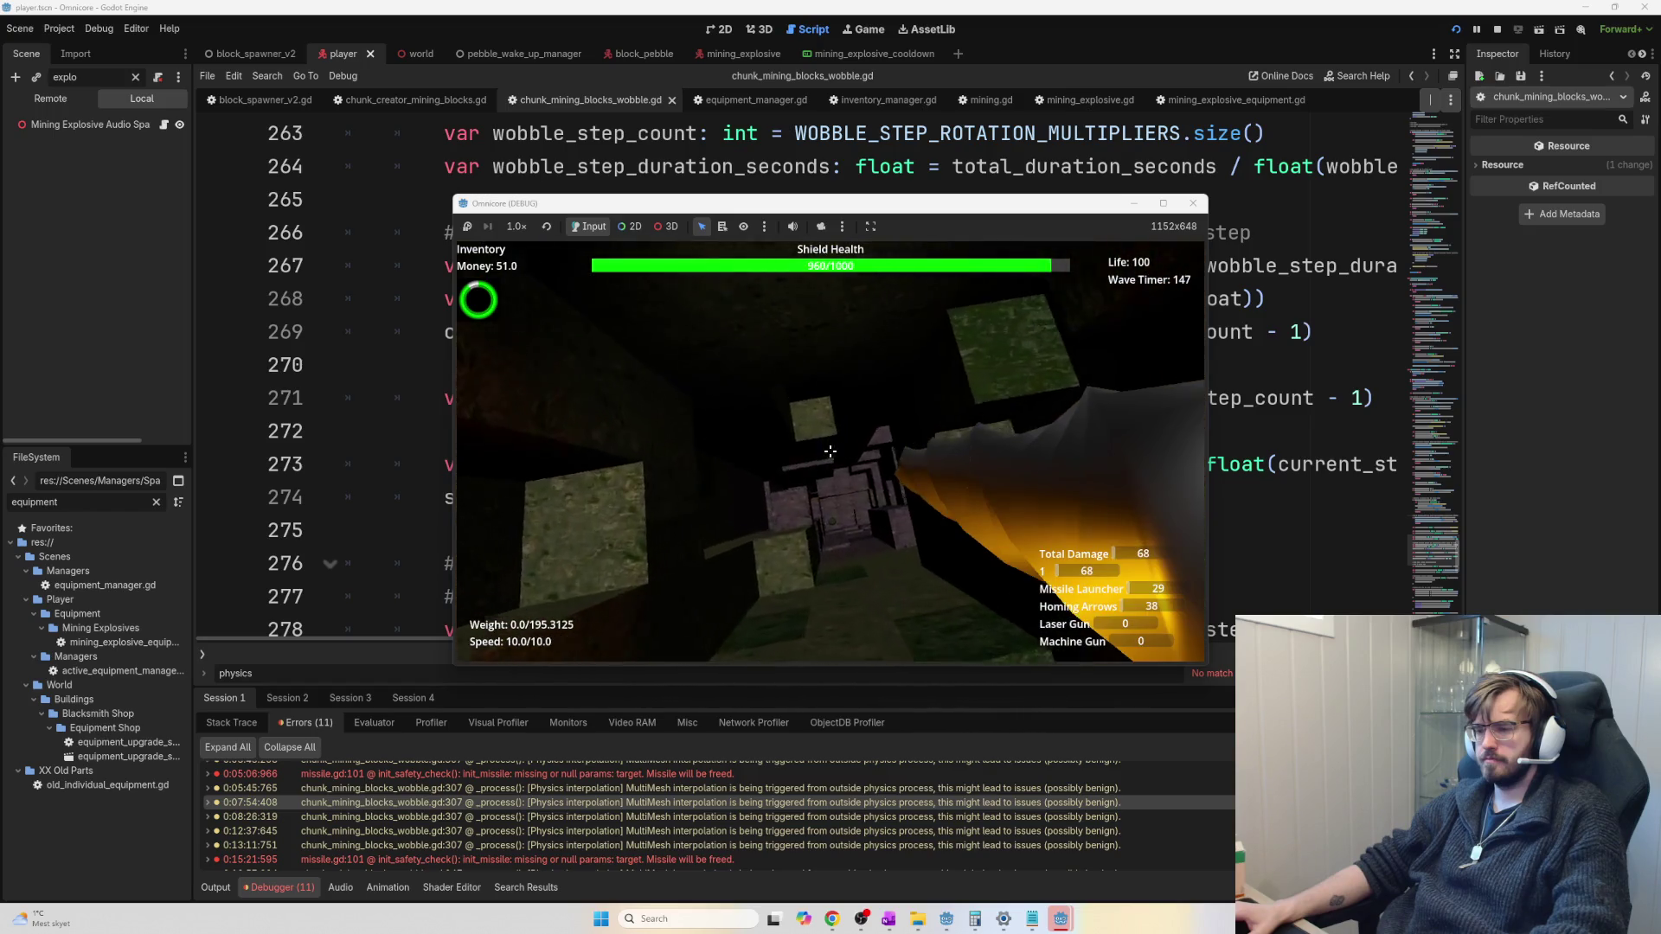
Mine five rock blocks in the tunnels for ore, bringing money up to 113.0
click(830, 451)
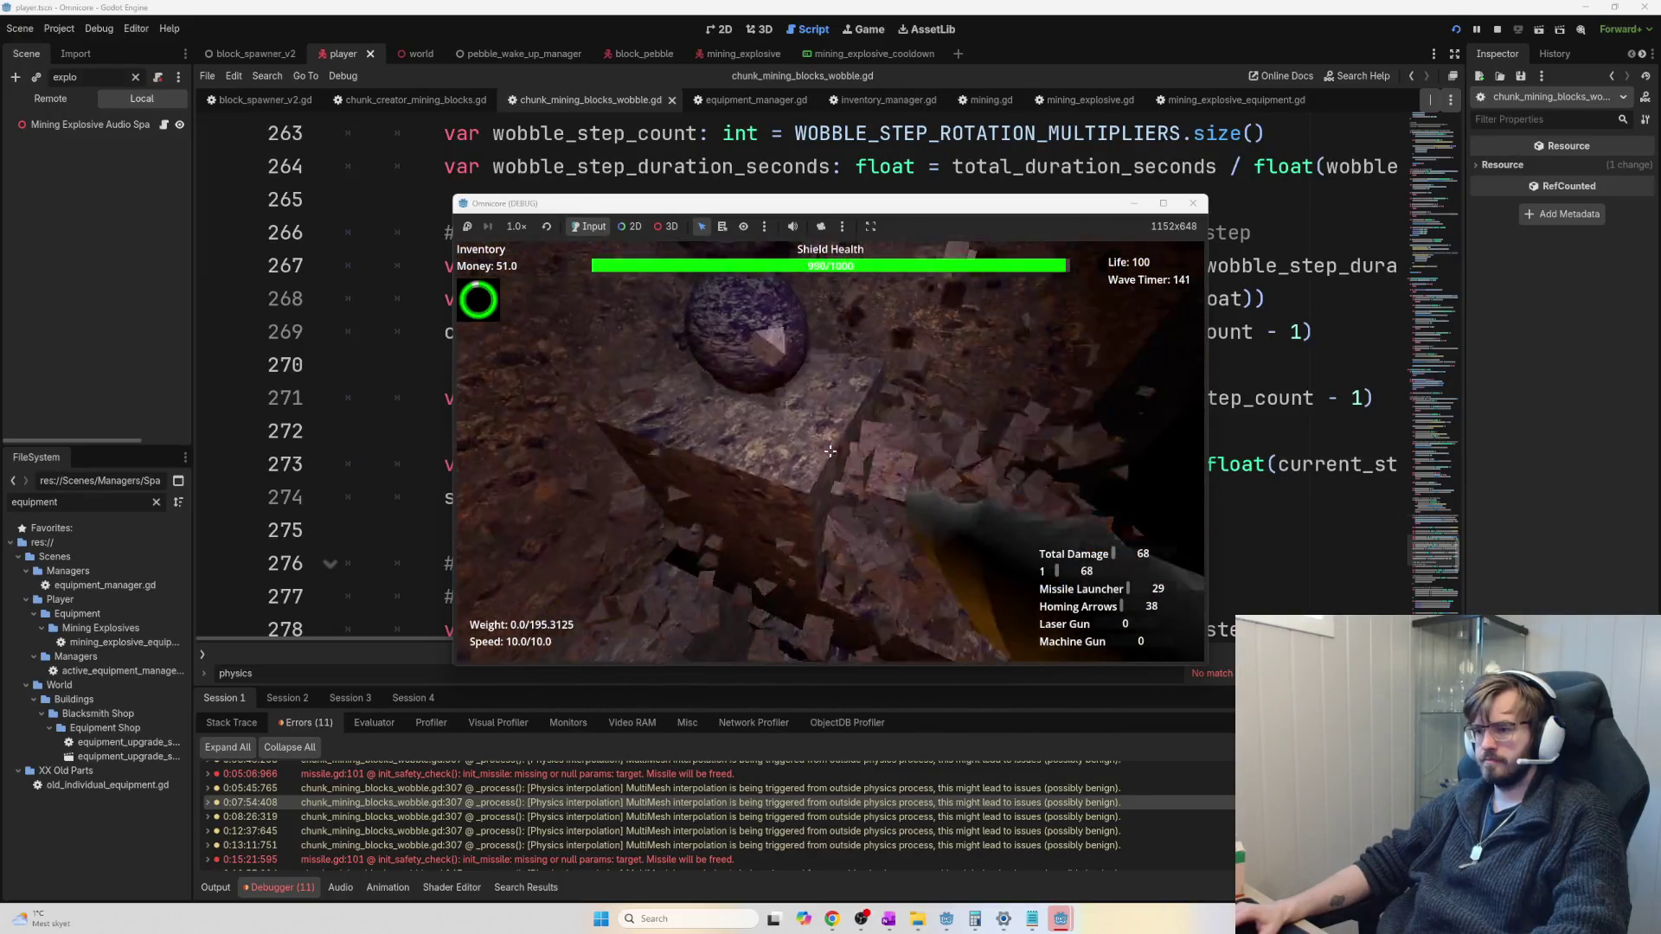
click(830, 451)
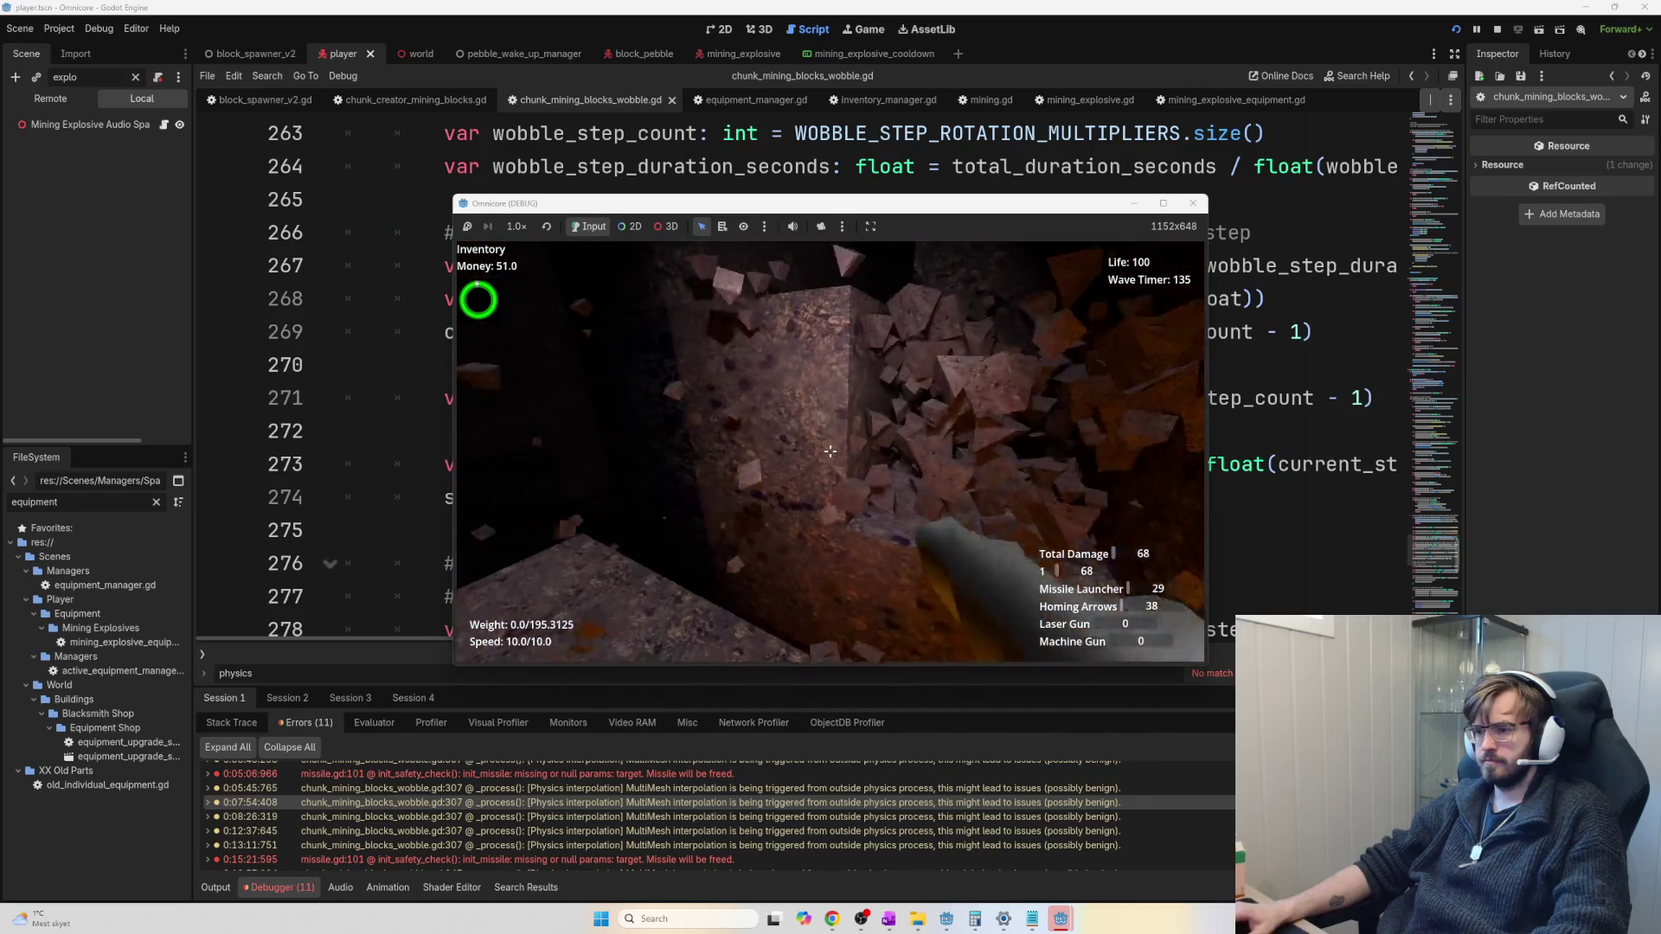
click(830, 451)
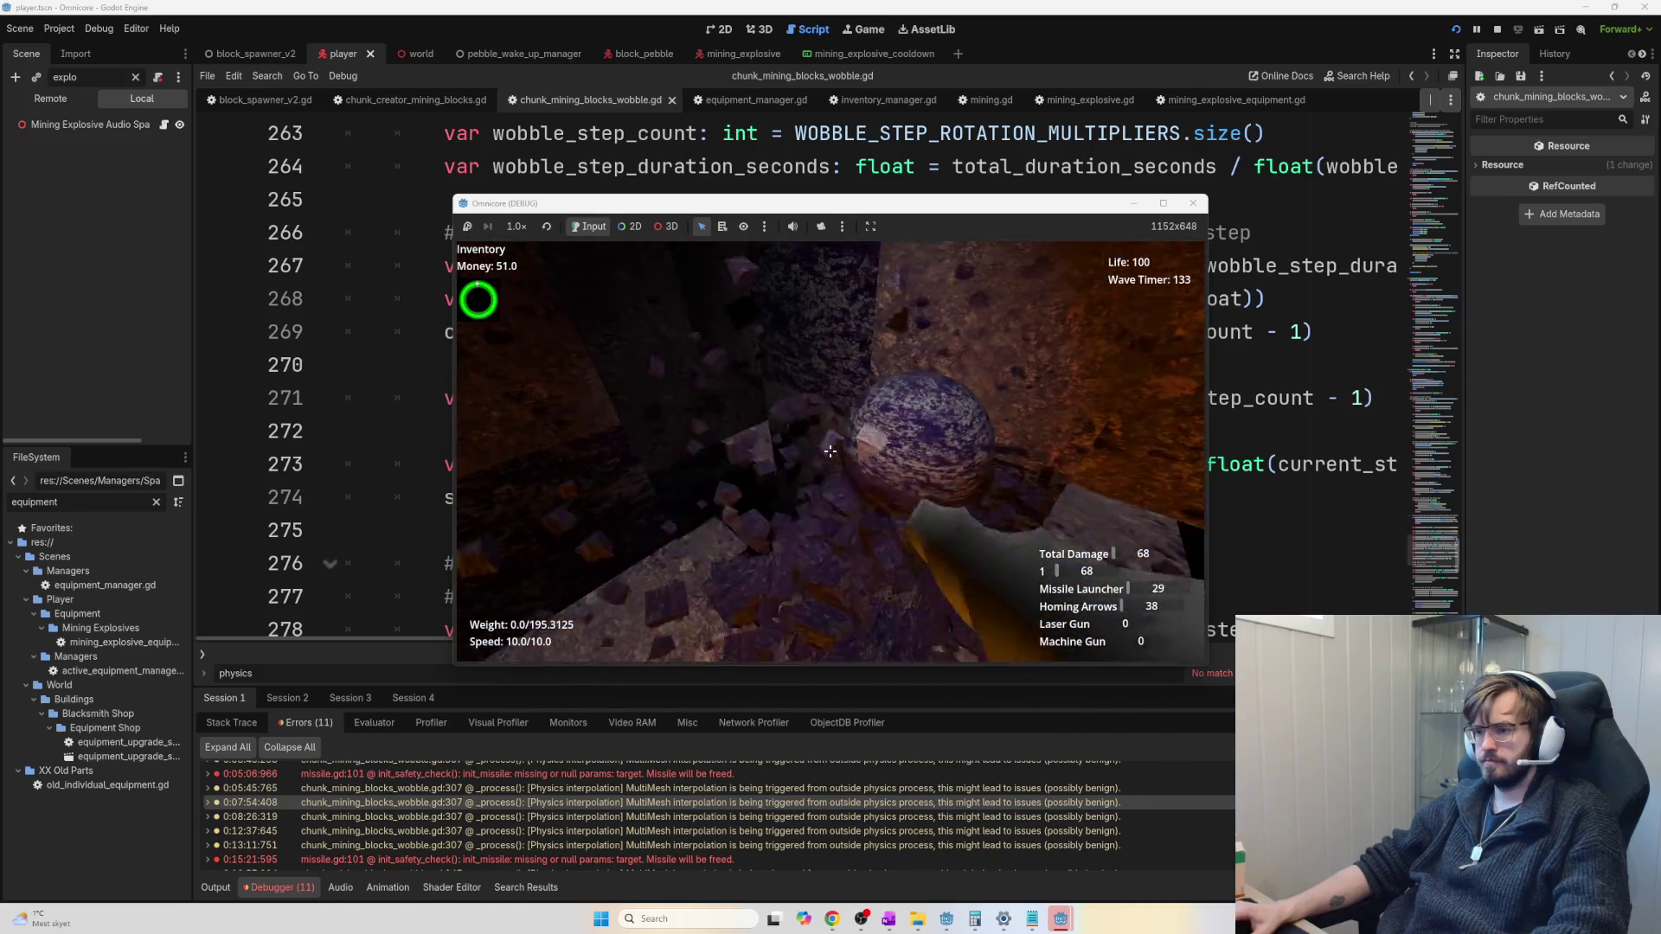
click(830, 450)
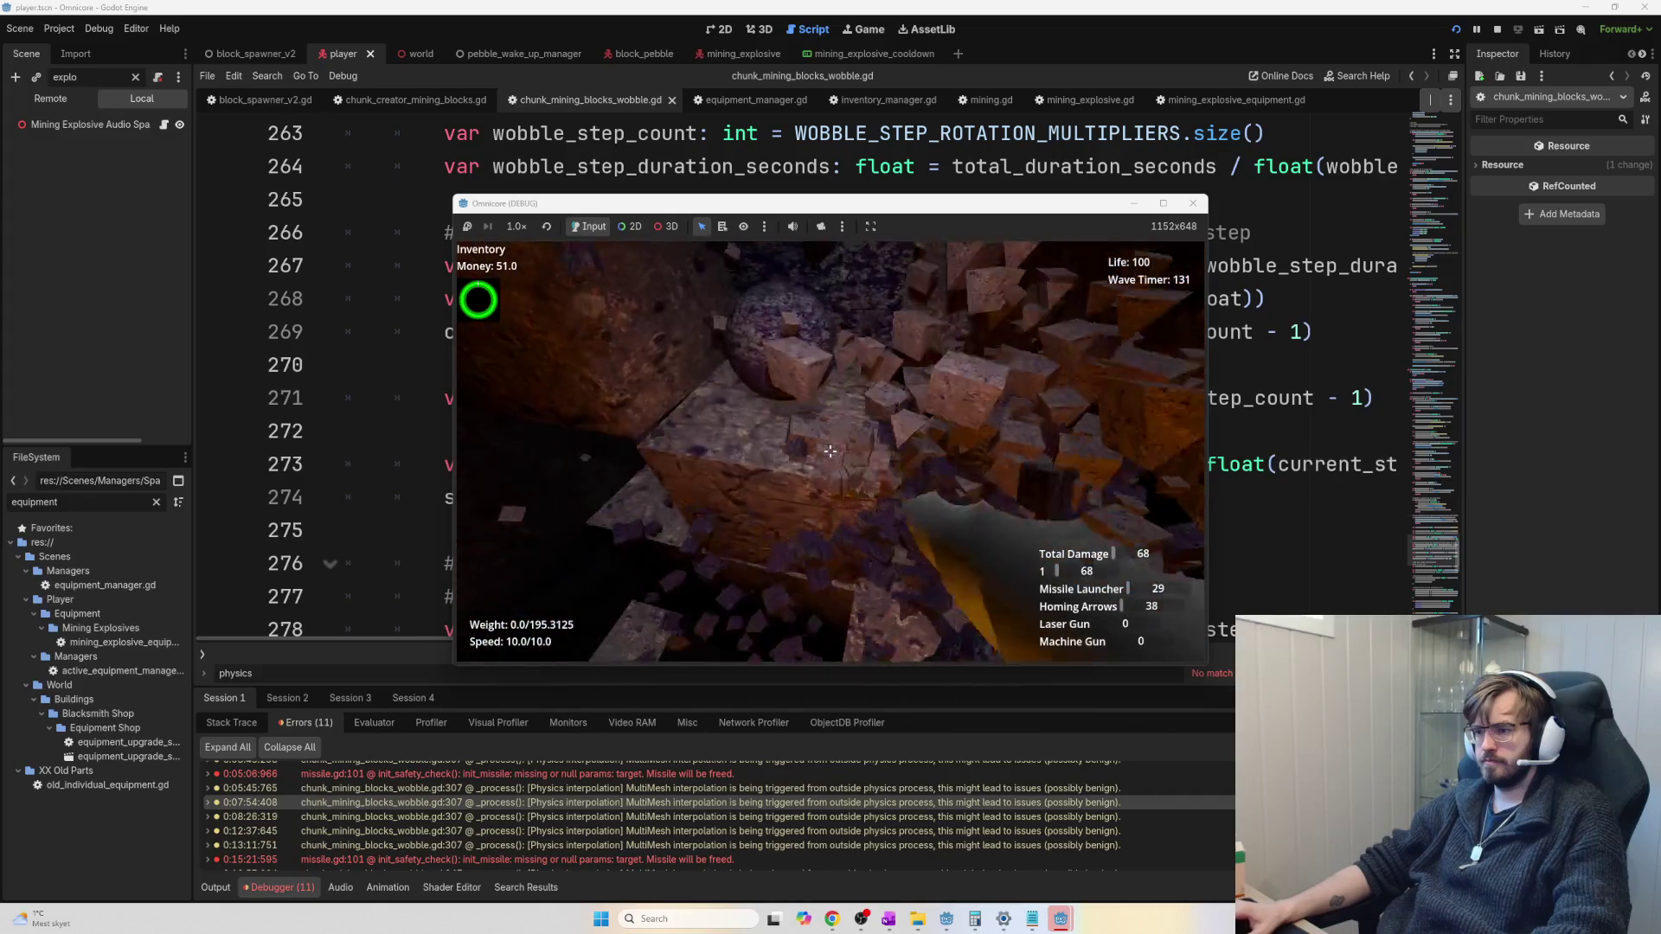
click(830, 451)
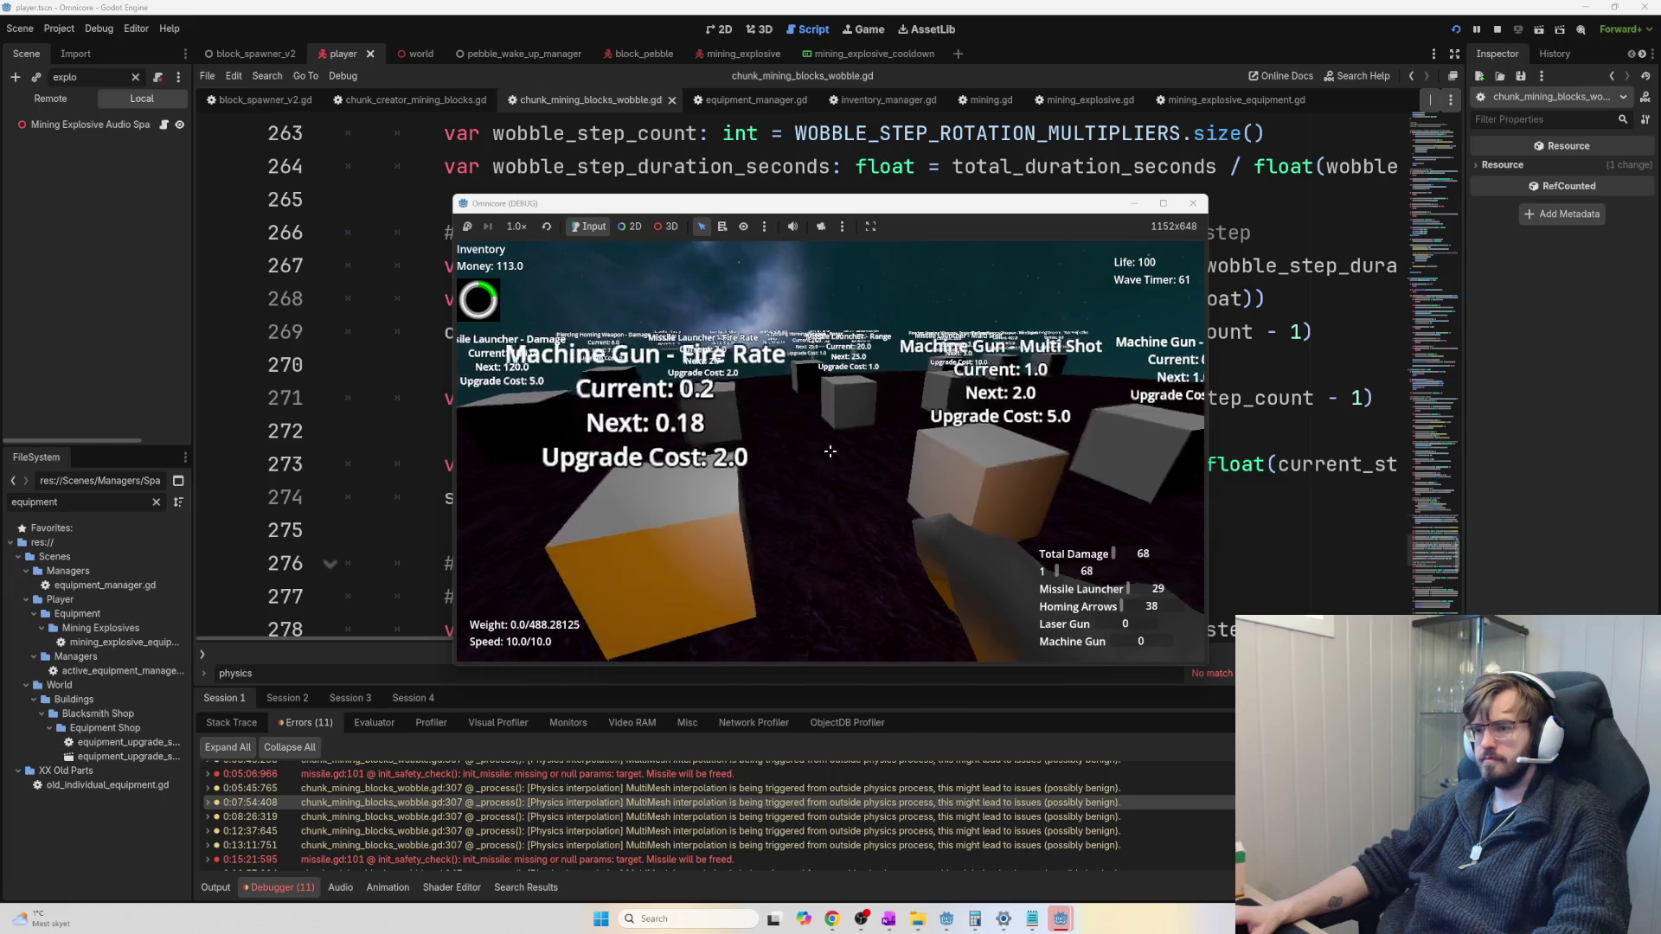
Buy one Machine Gun Damage, three Fire Rate and two Multi Shot upgrades, leaving 50.0 money
click(831, 451)
triple_click(831, 450)
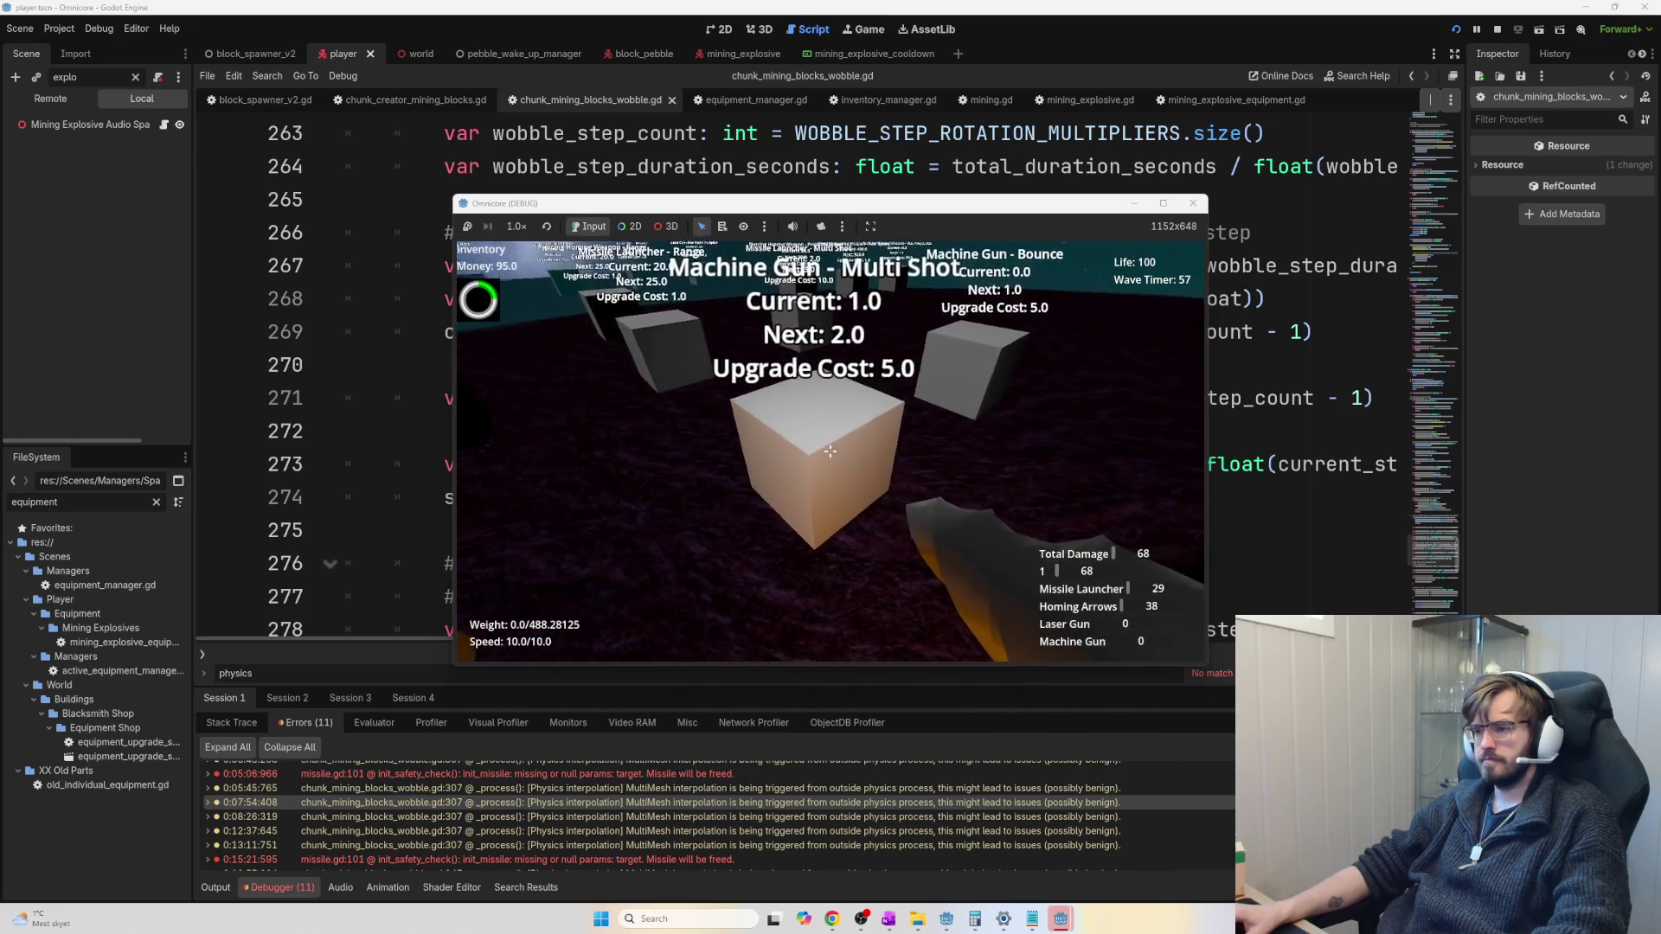
double_click(830, 451)
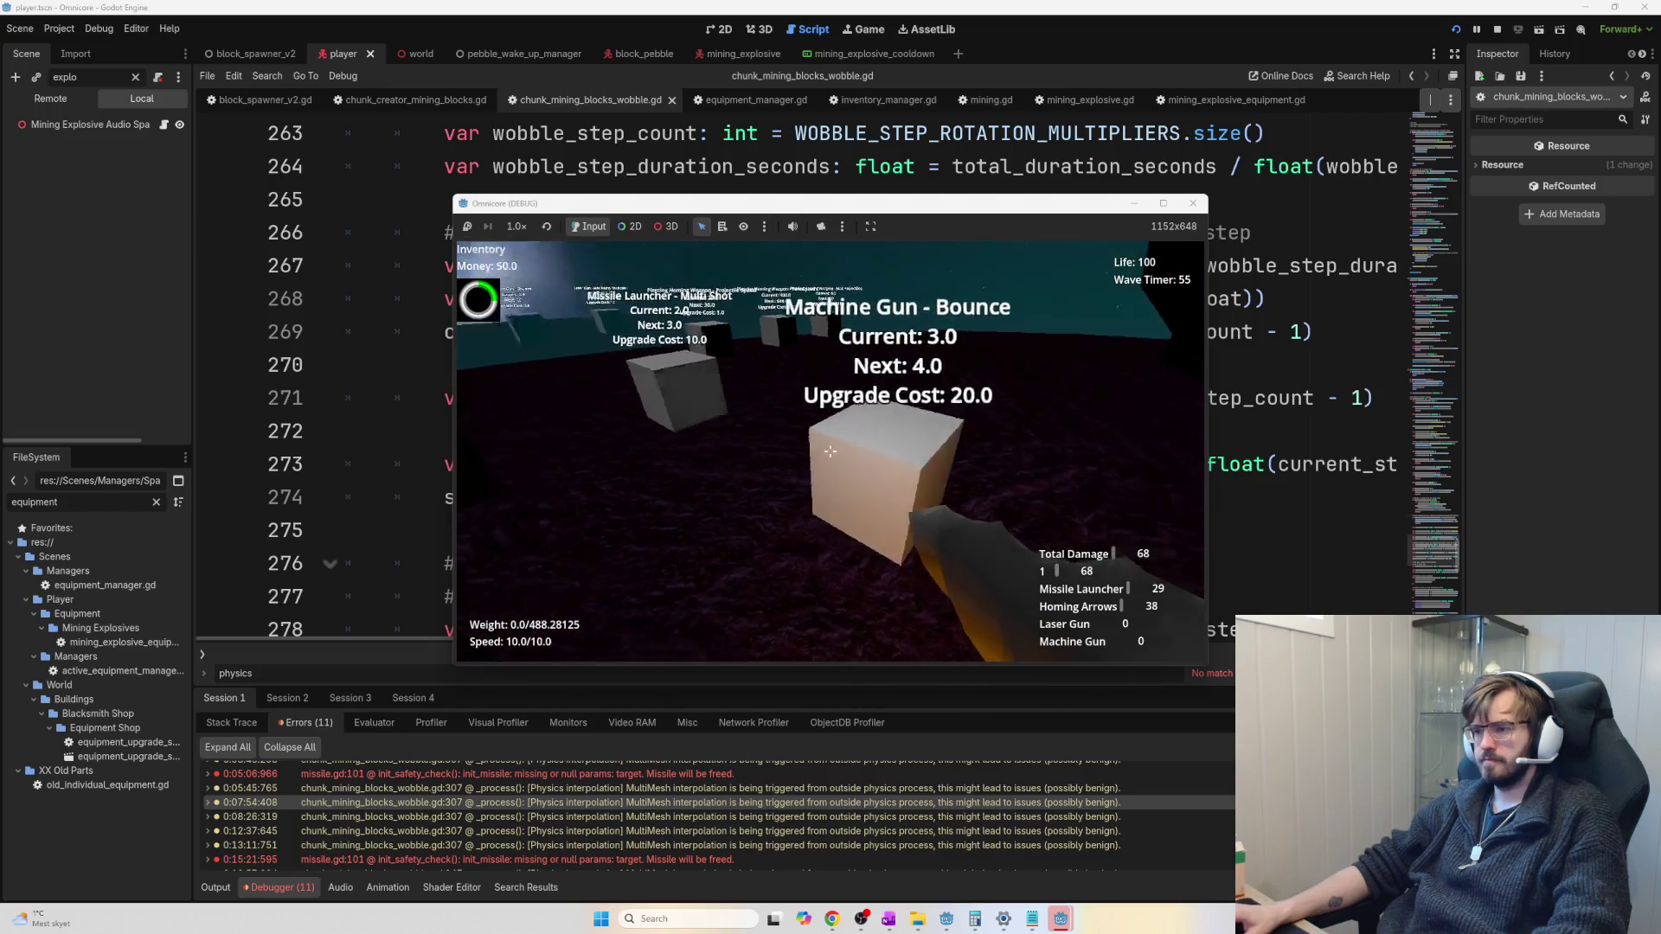
click(829, 451)
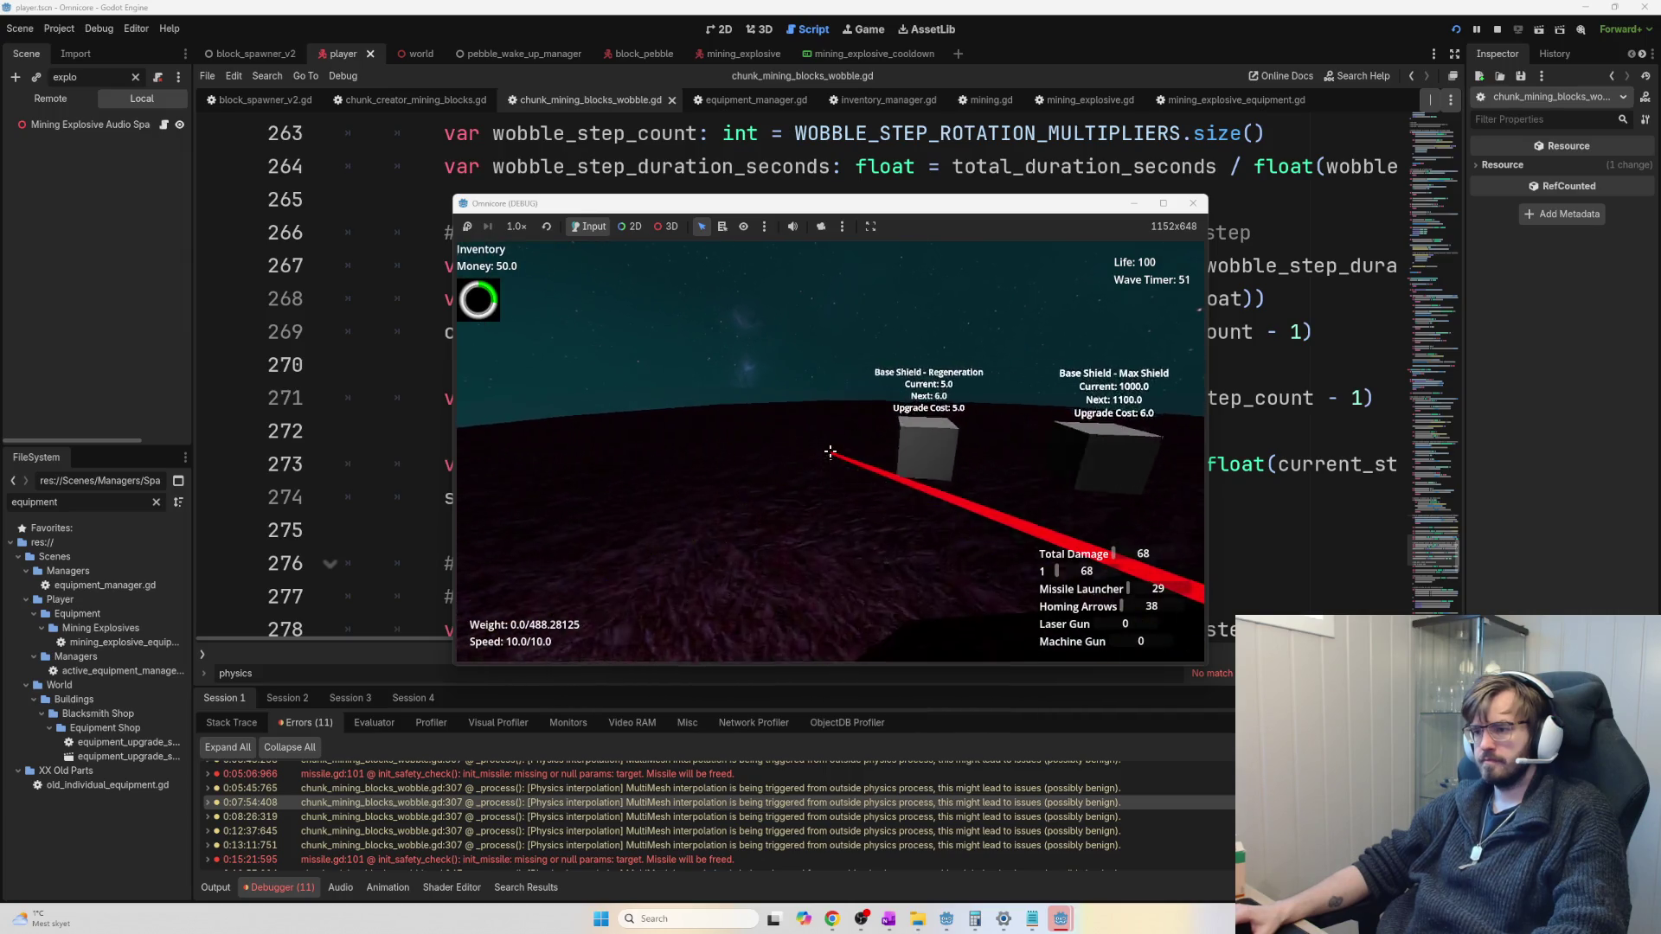
key(w)
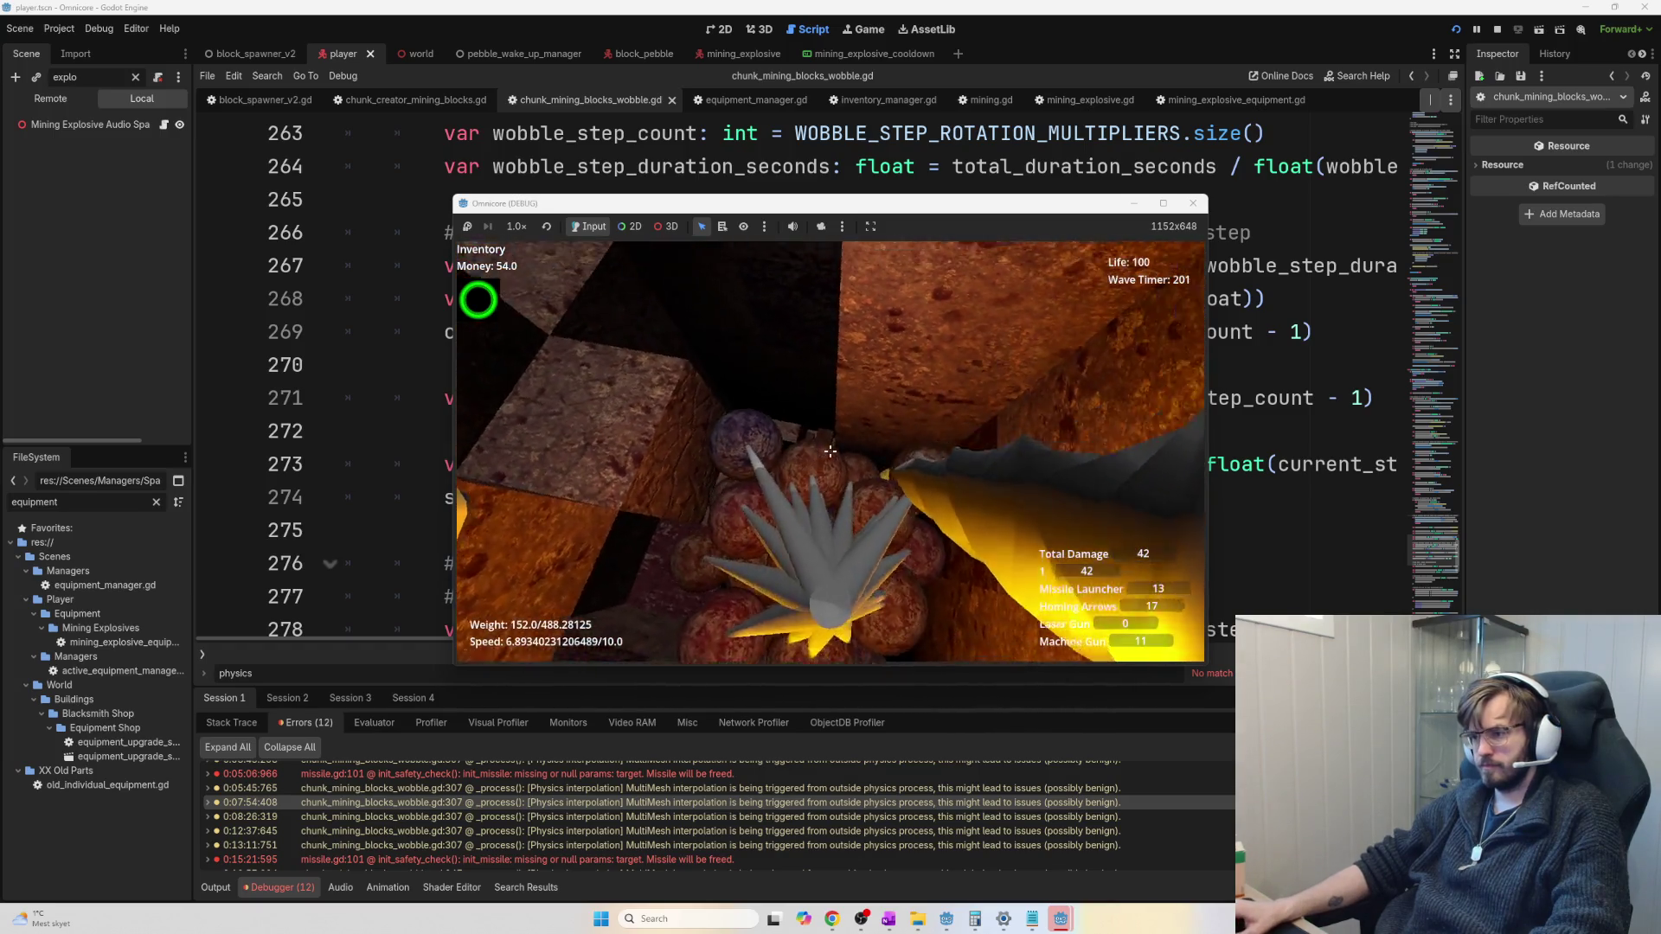
Blast and break cave rock and red ore blocks until money reaches 691.0
click(830, 451)
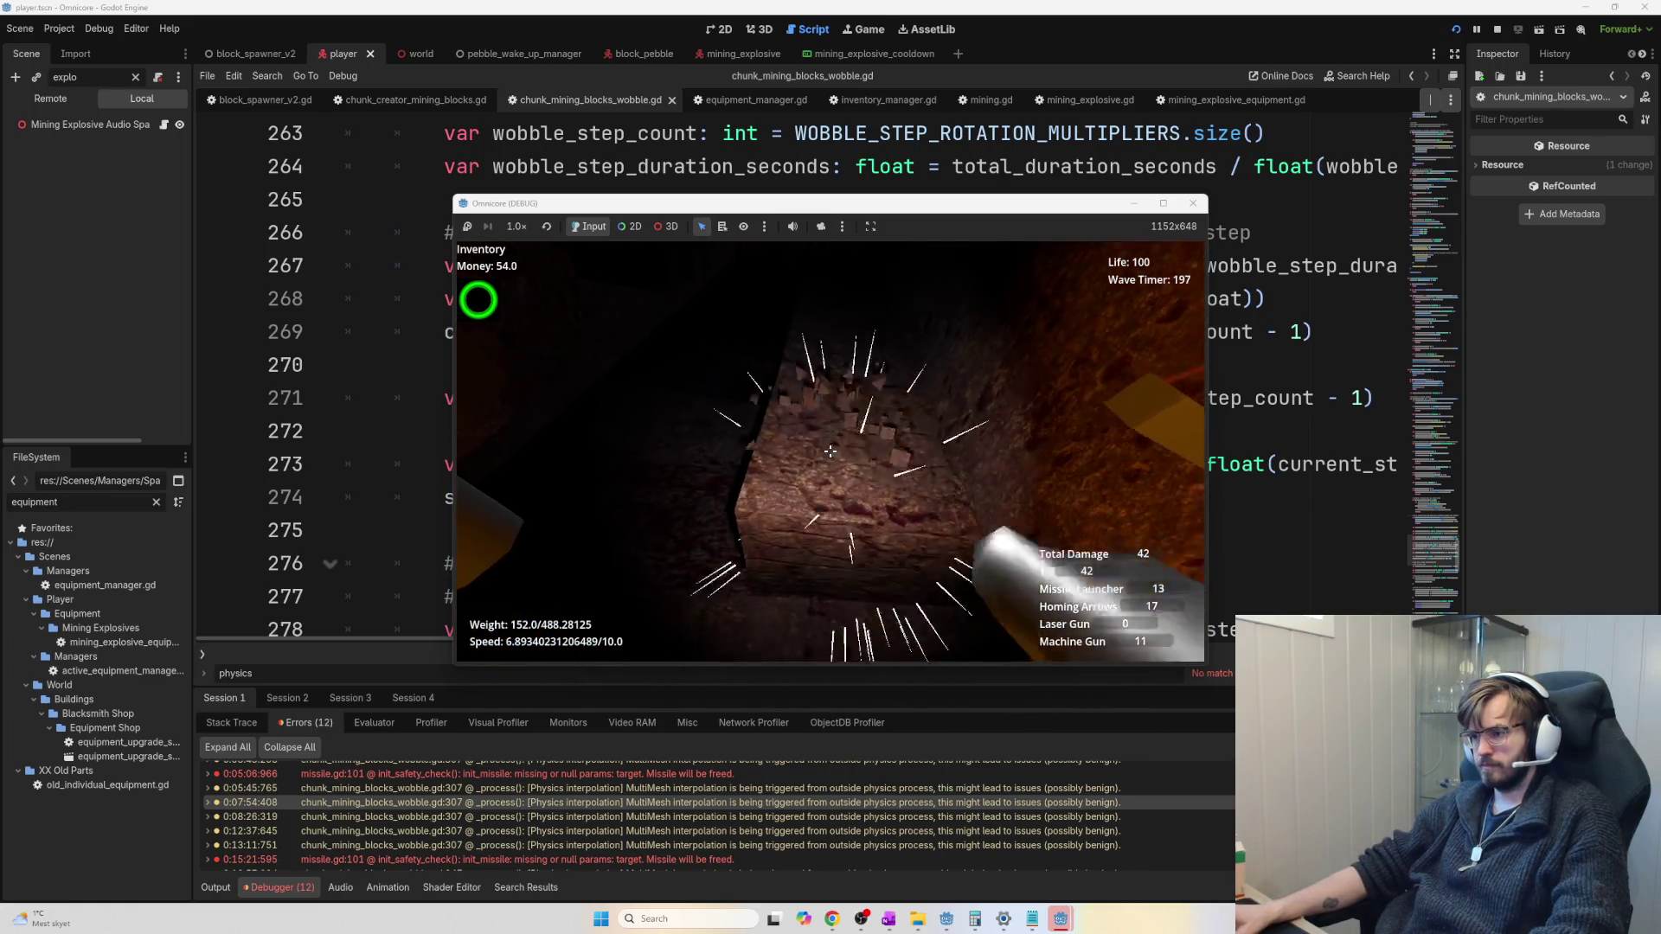
click(829, 451)
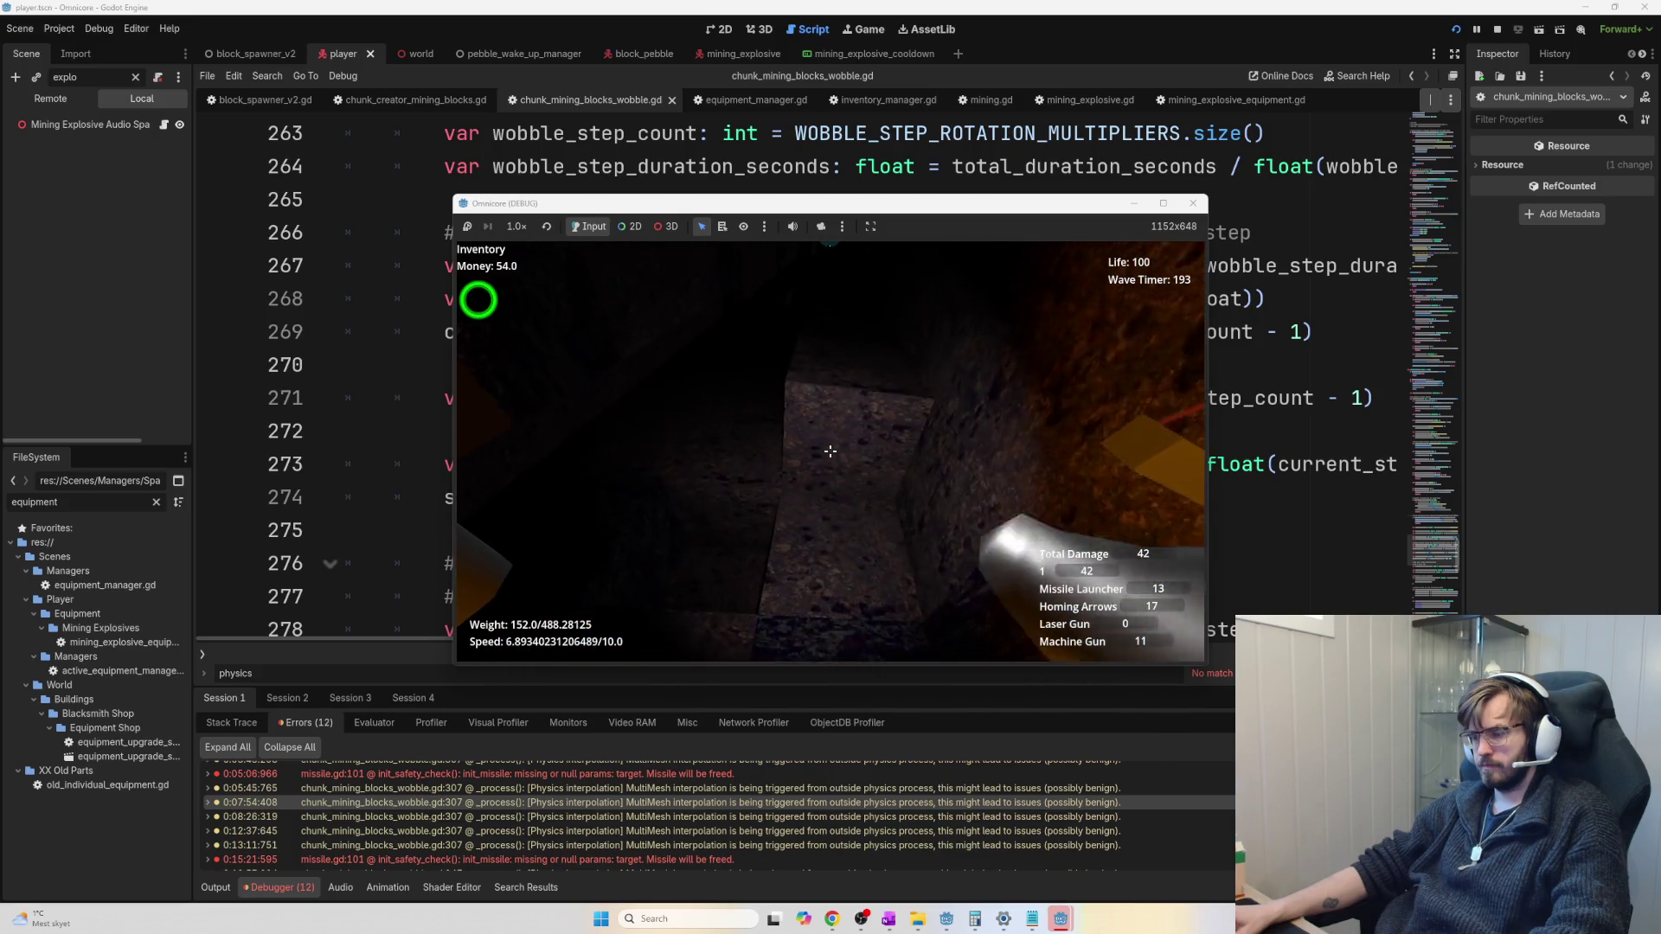
click(829, 450)
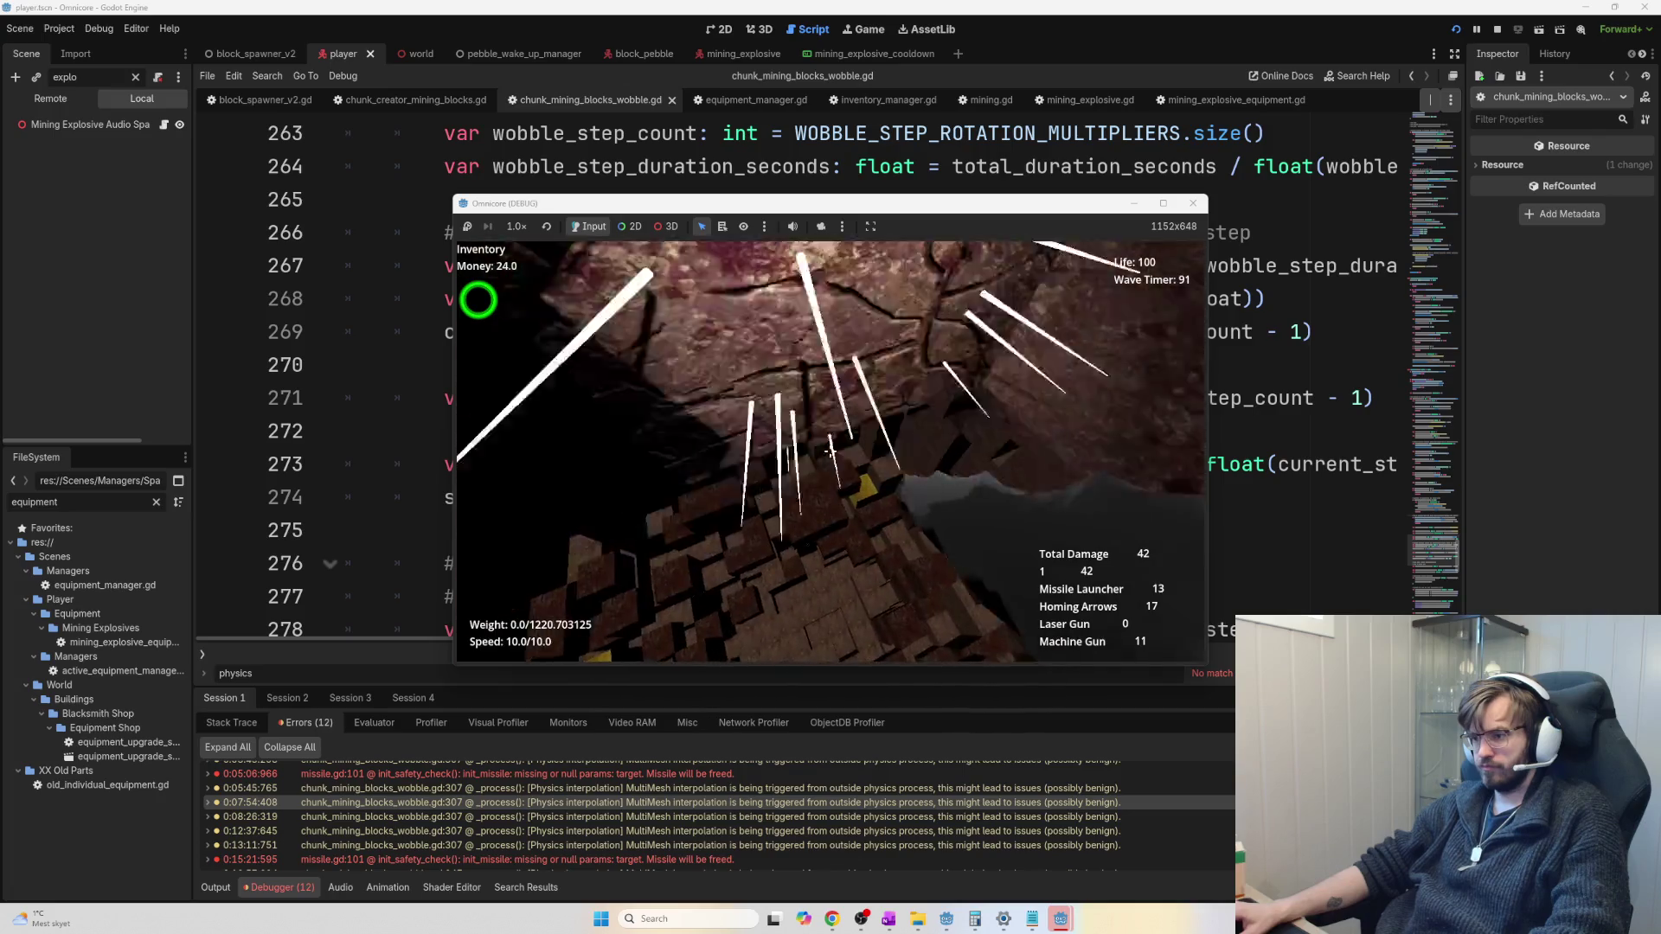
mouse_move(830, 451)
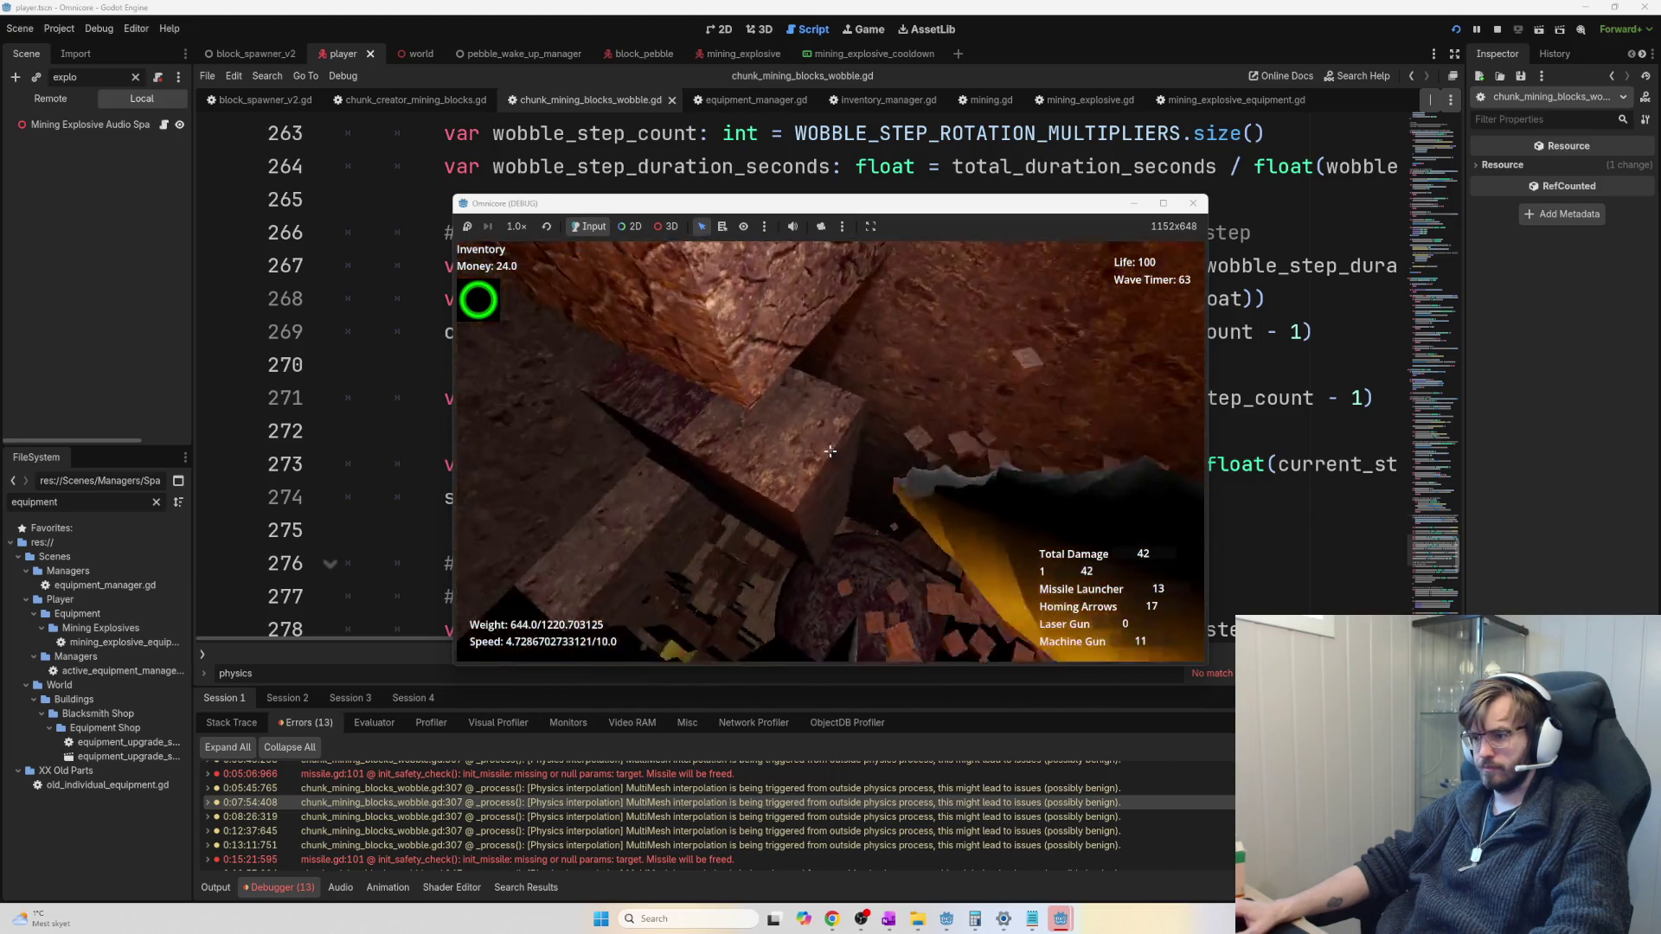
click(830, 451)
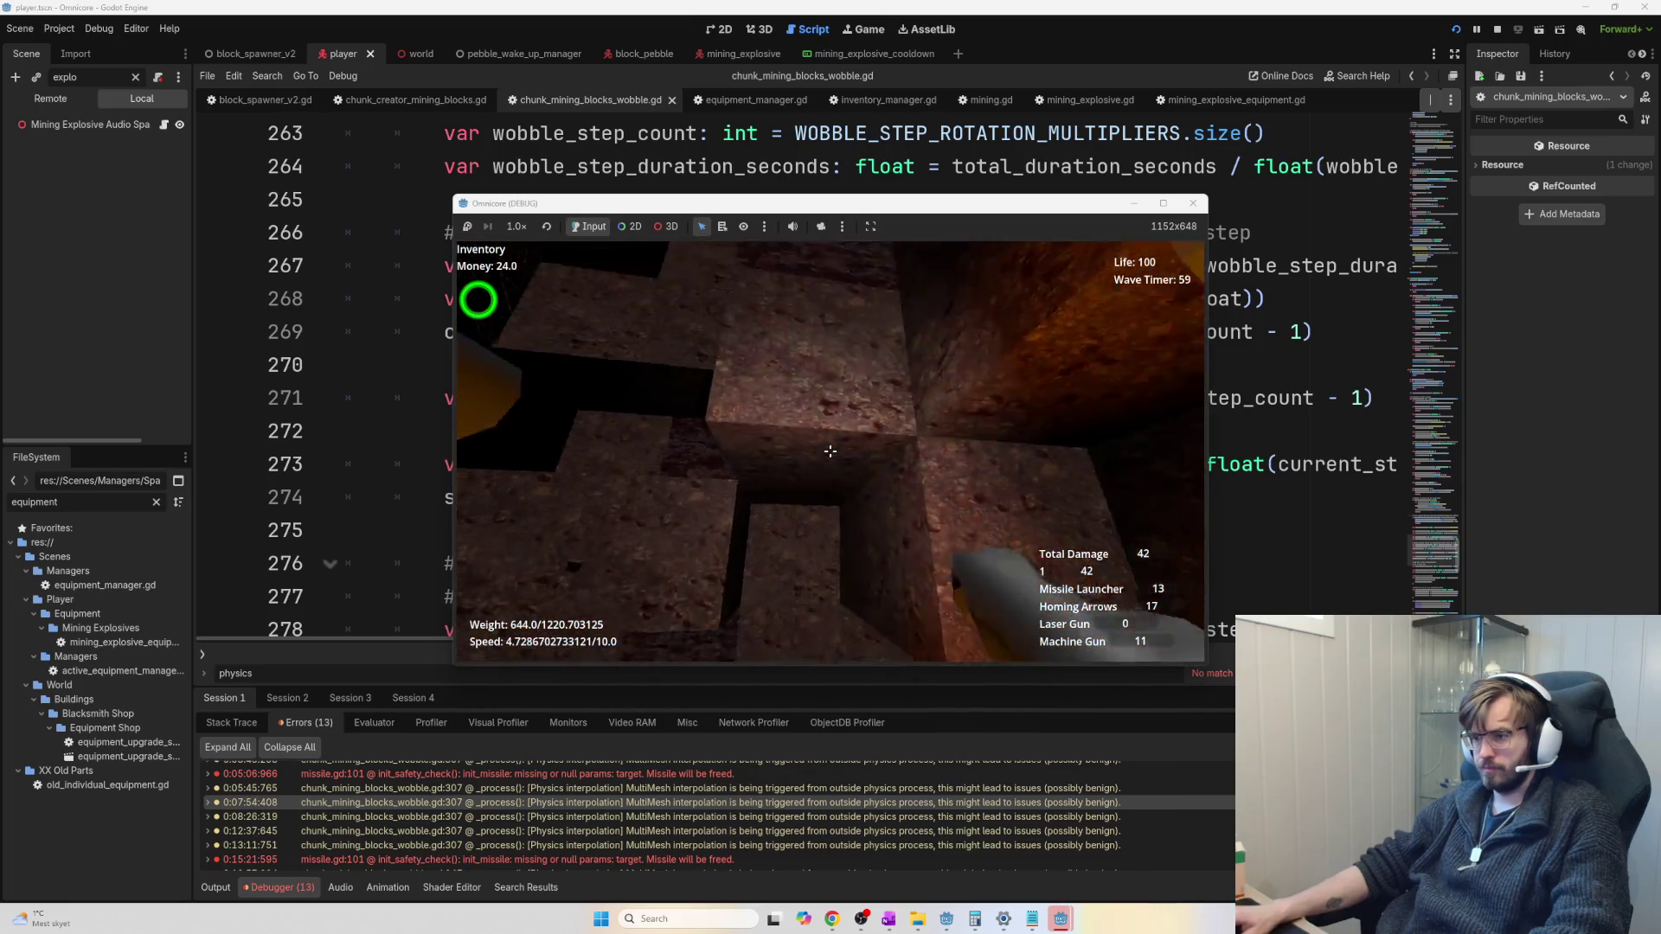
click(830, 451)
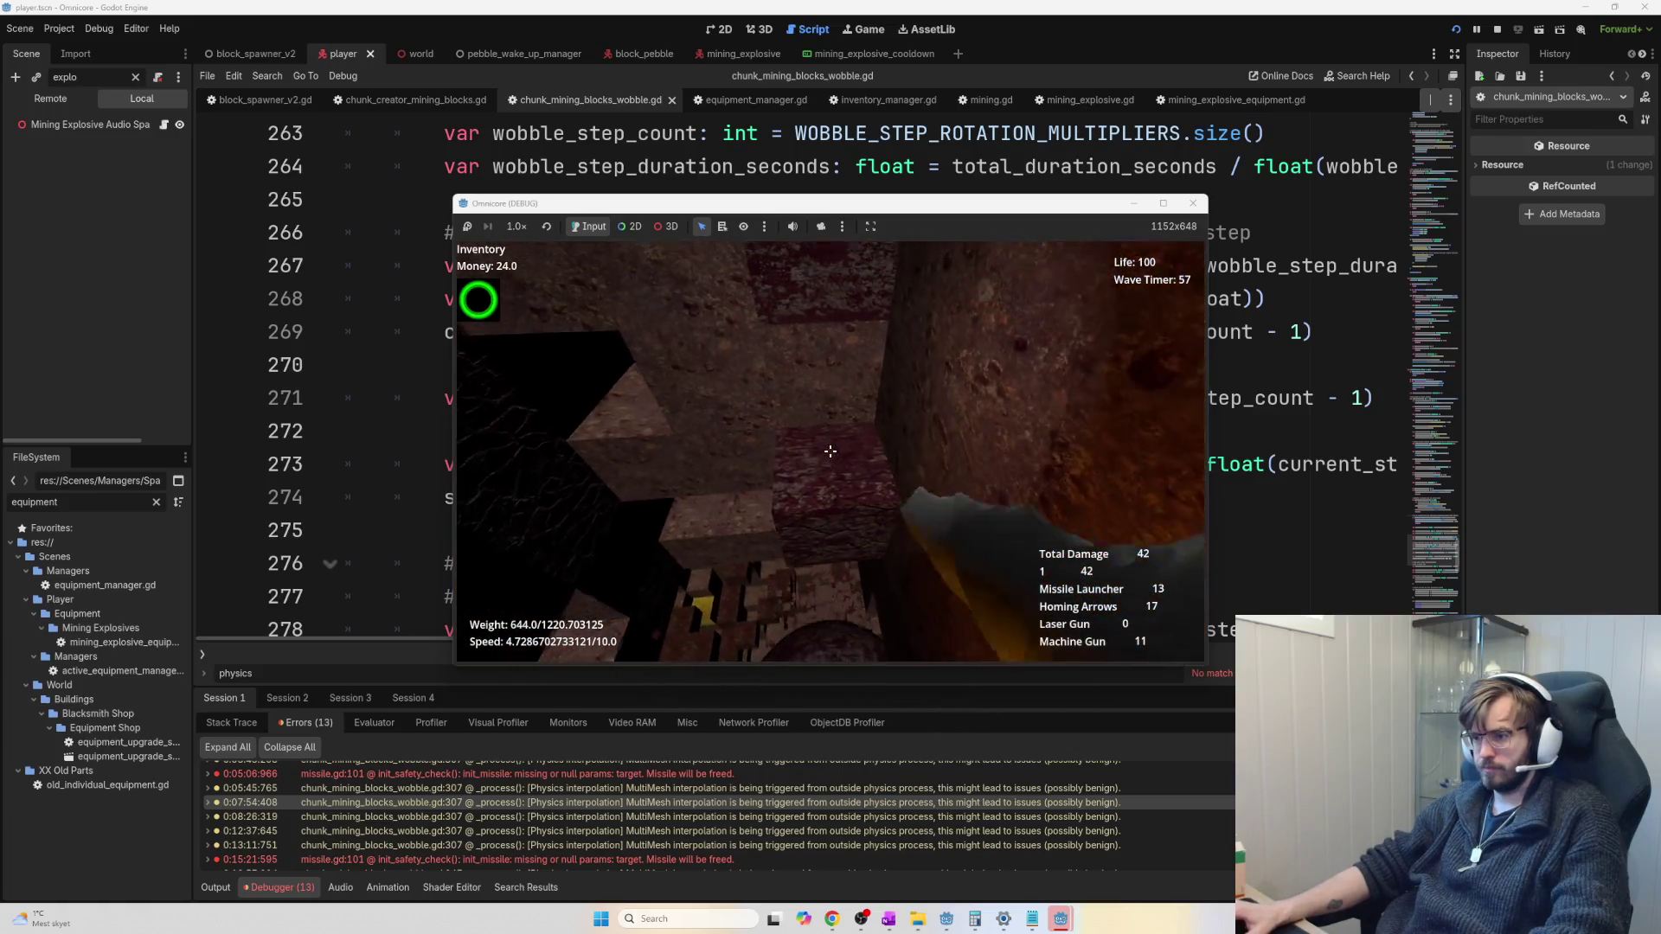
click(830, 451)
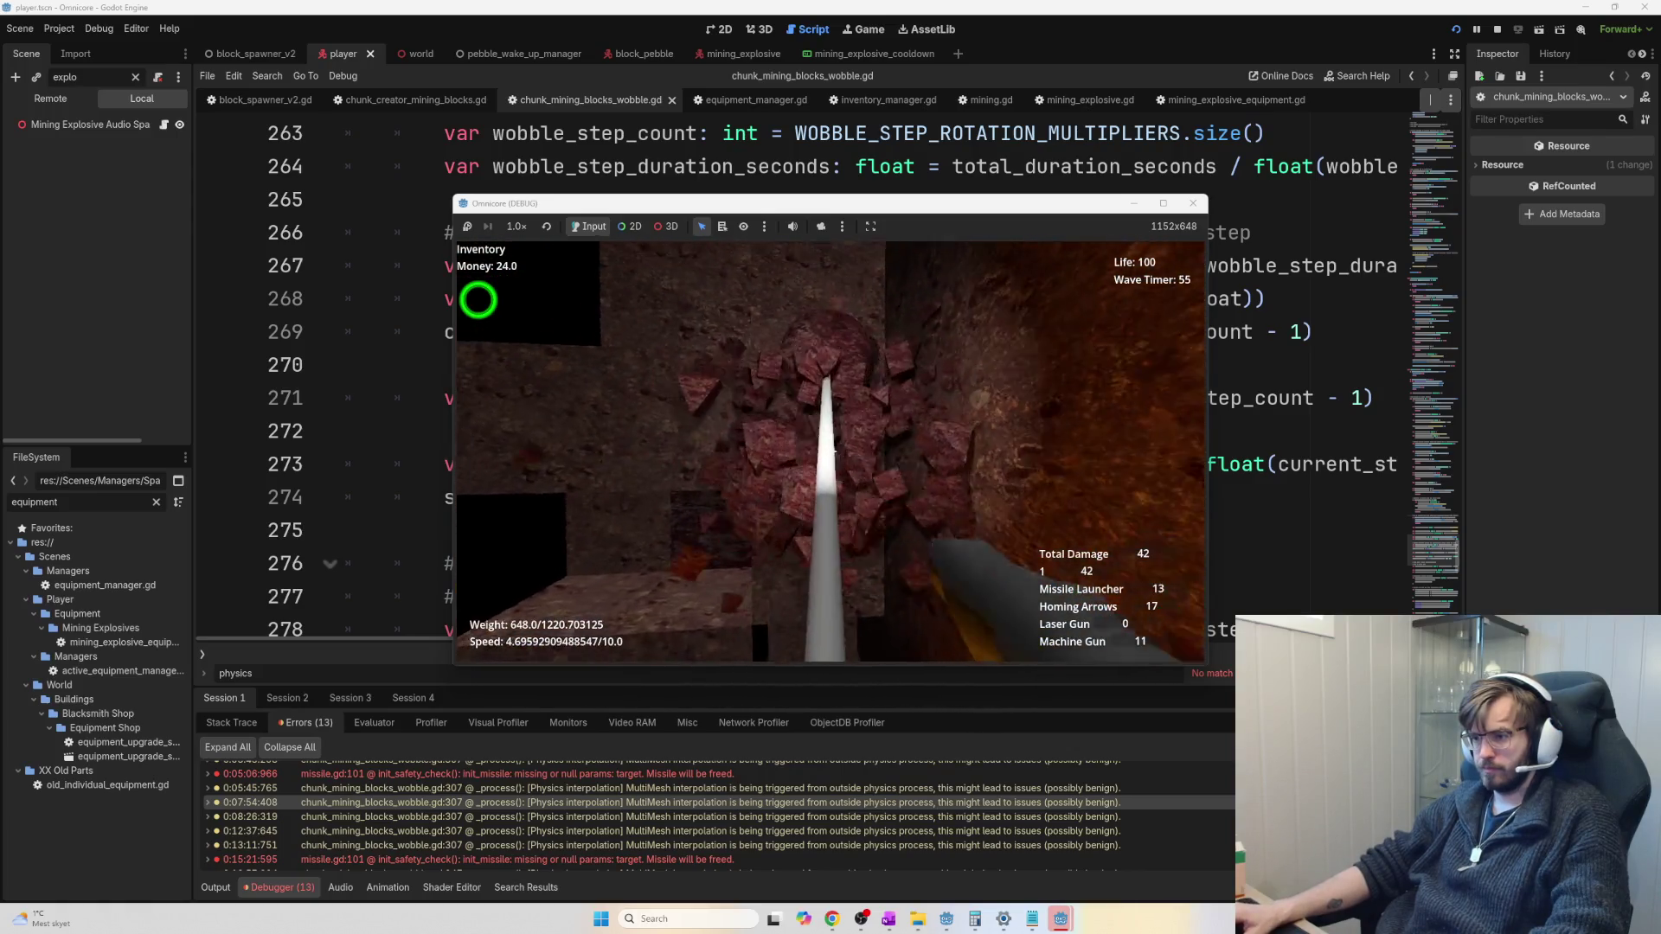
mouse_move(830, 450)
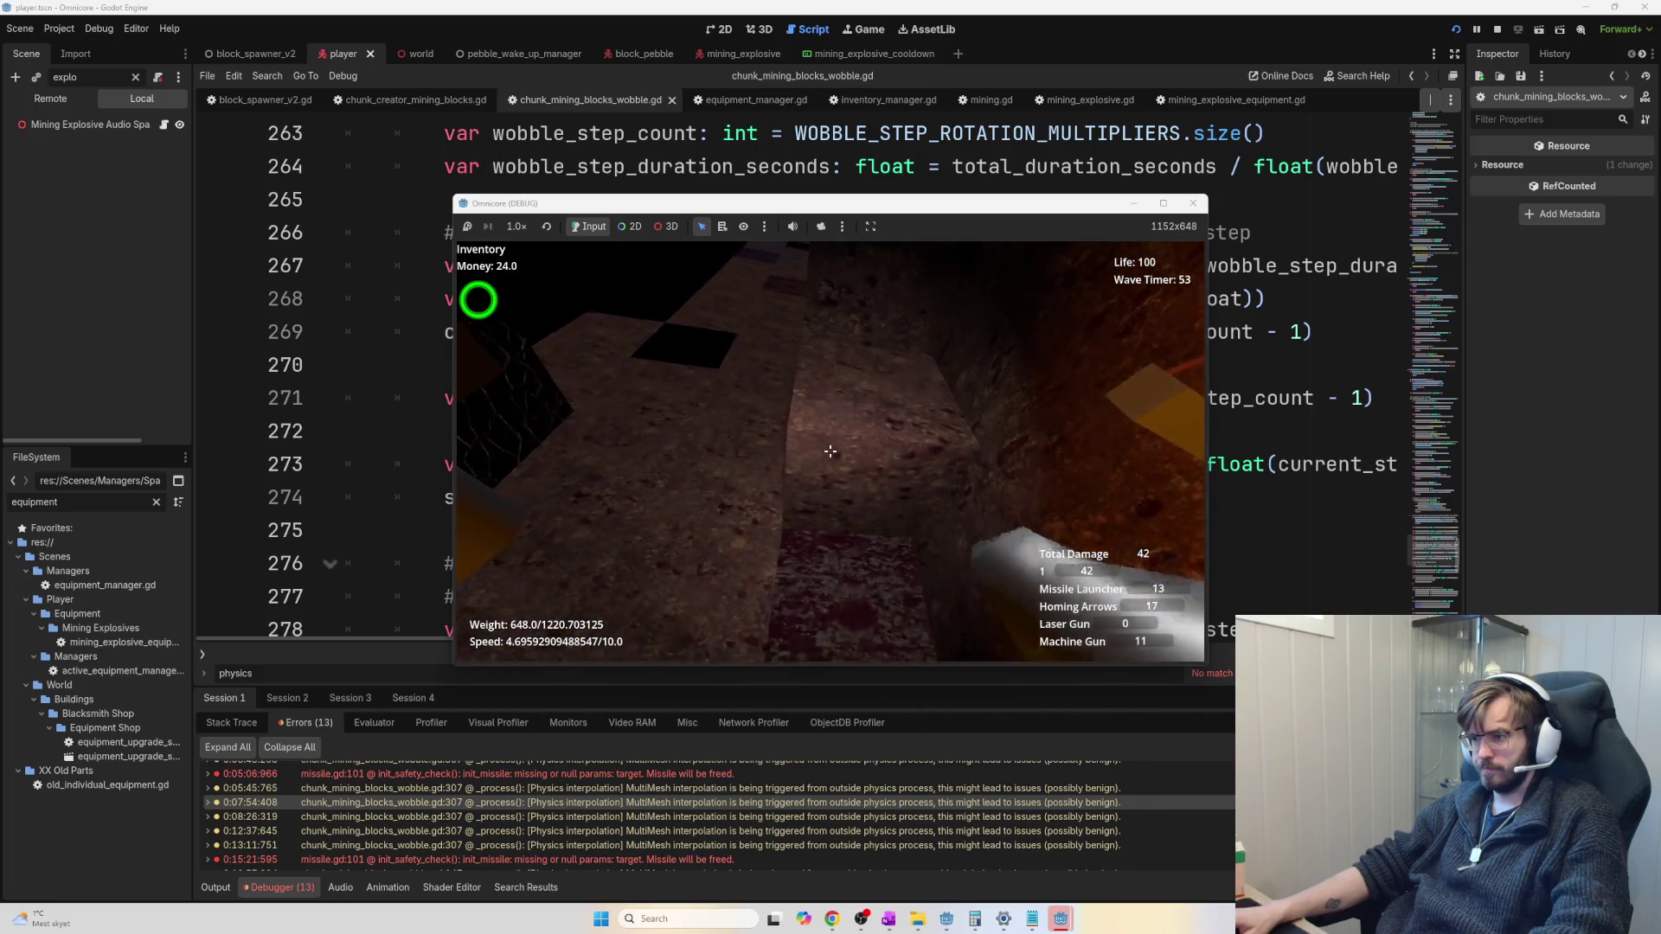
click(829, 451)
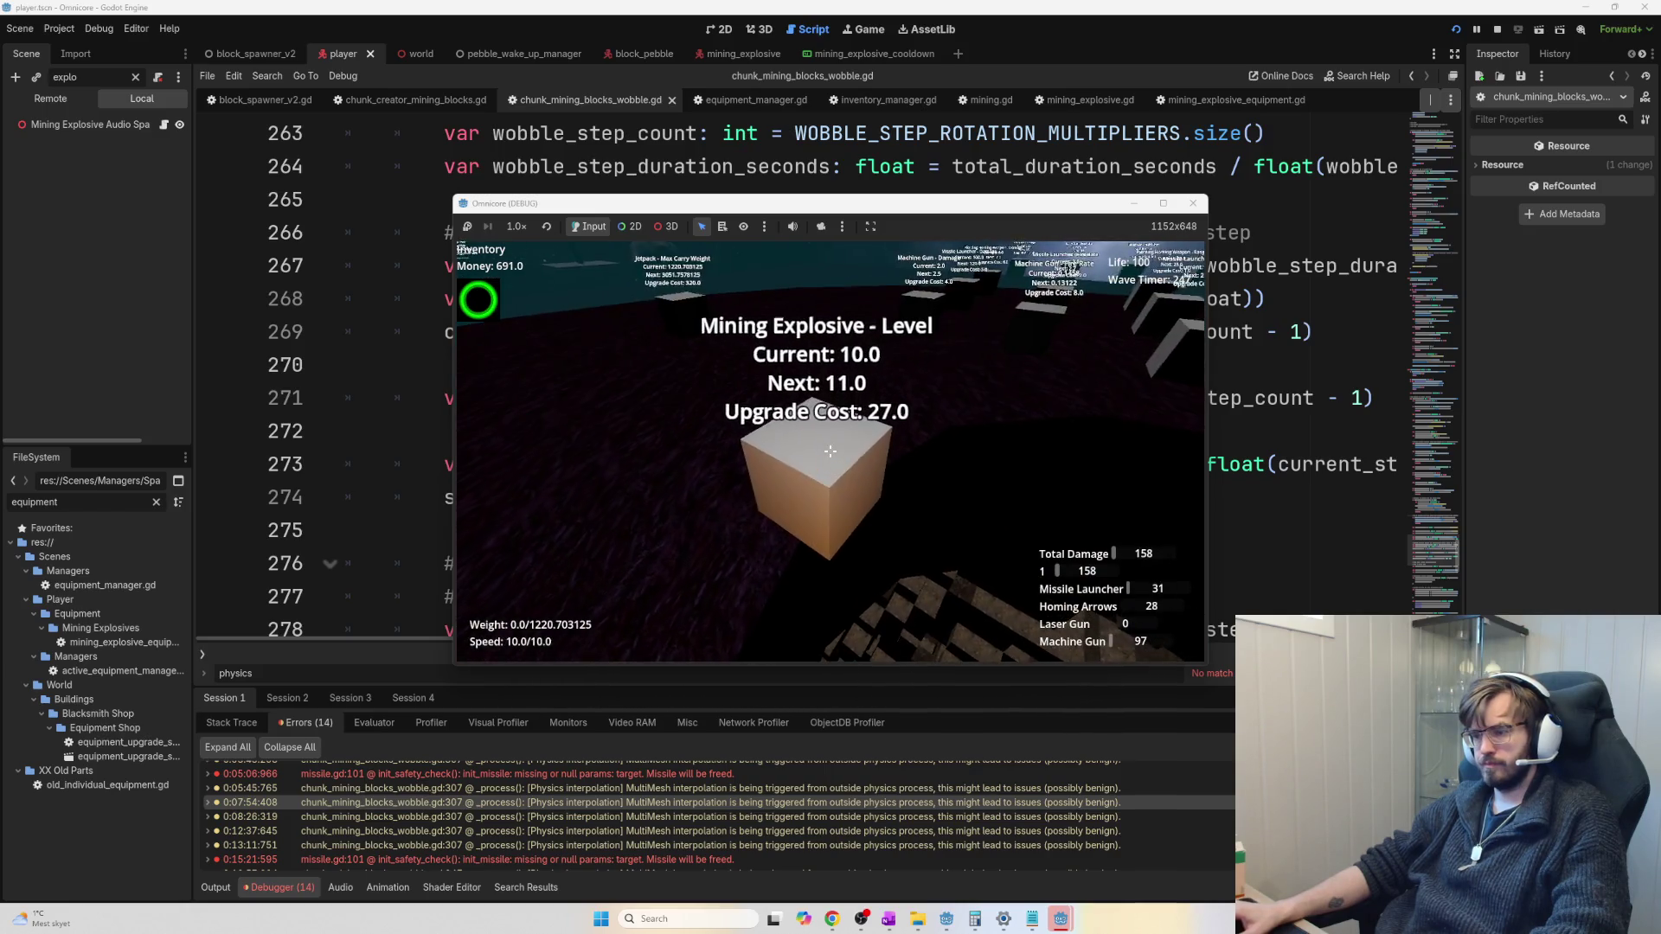
Buy several Mining Explosive levels and Jetpack Speed upgrades, dropping money to 12.0
click(830, 451)
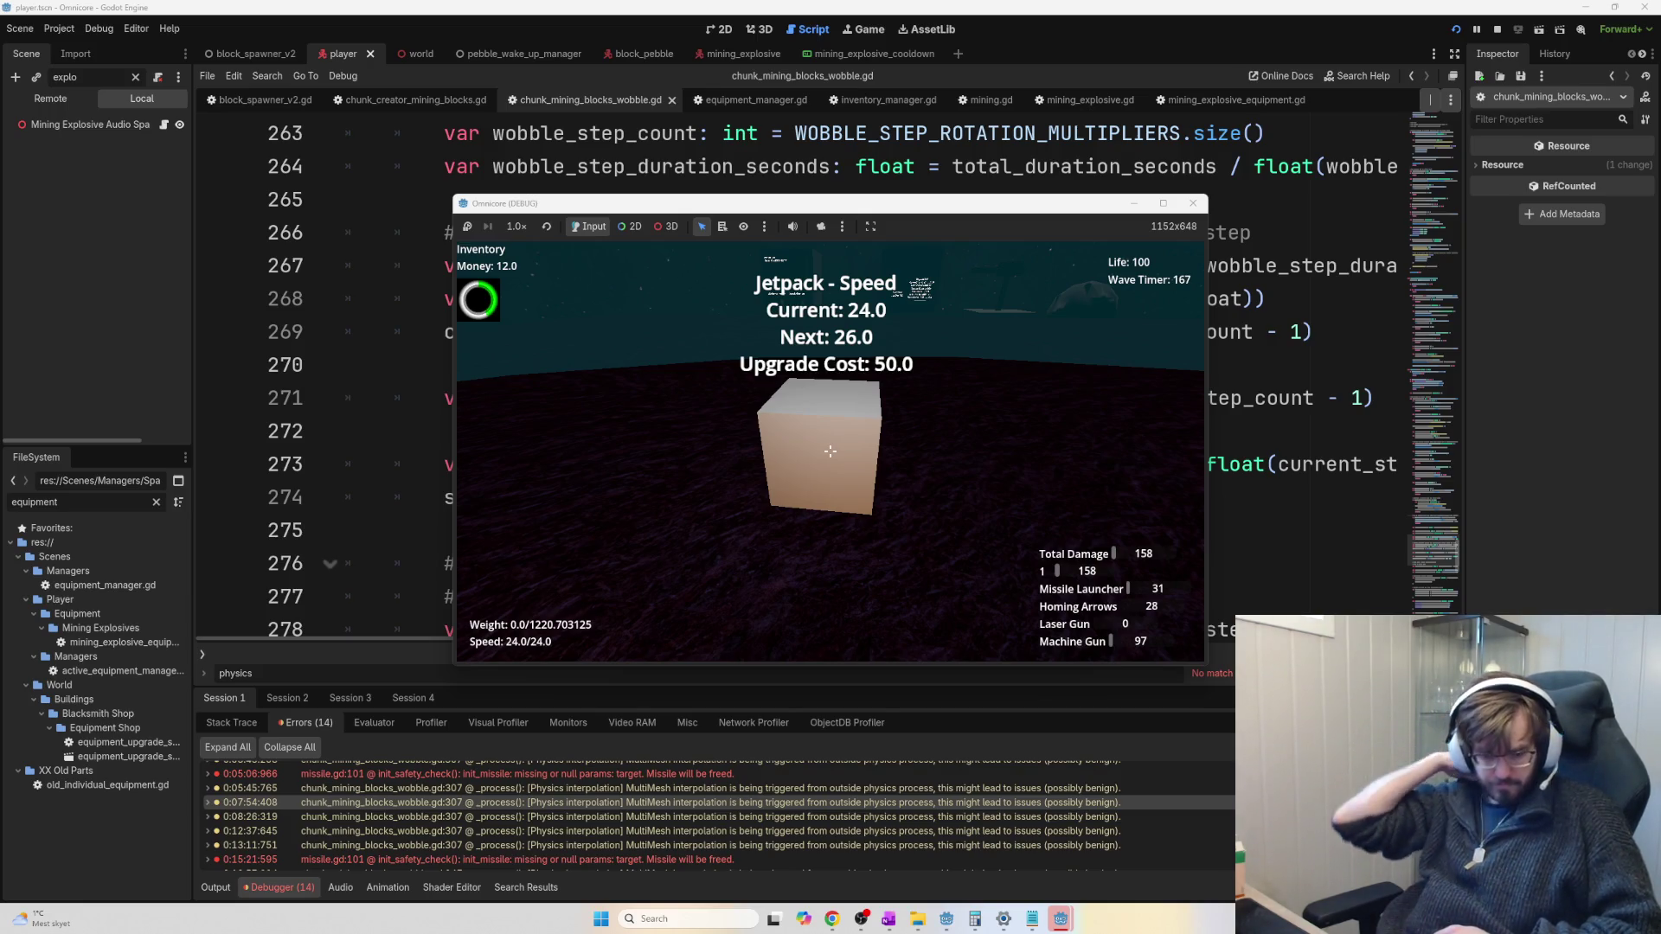
mouse_move(829, 450)
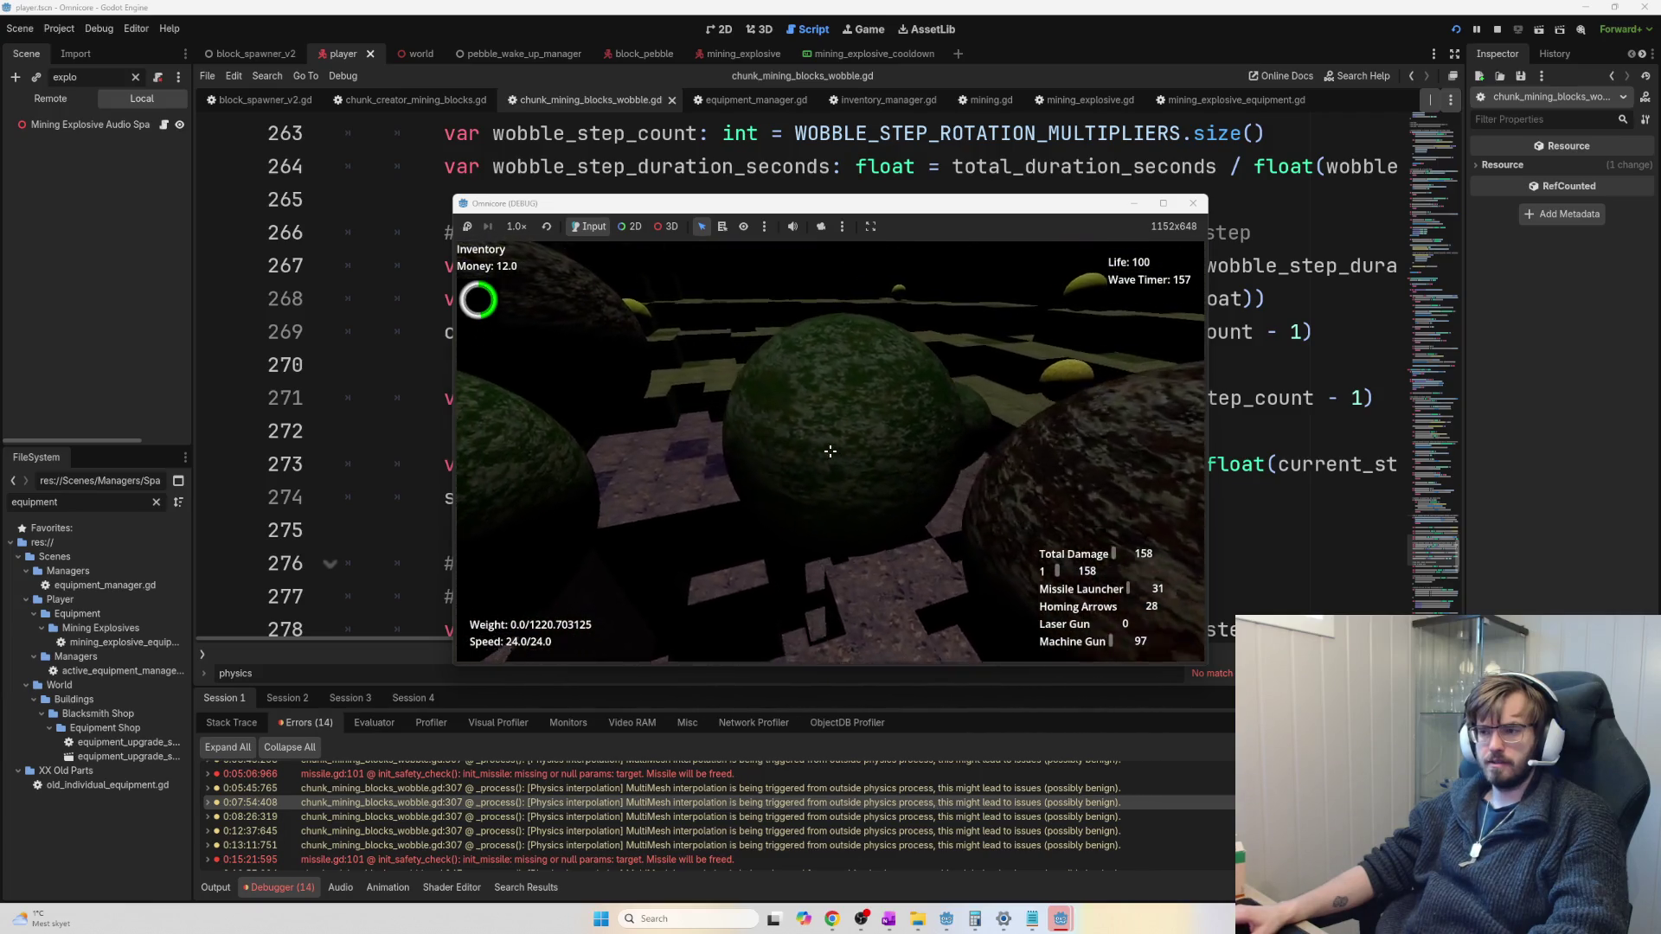
Mine the green pebble, fly up the shaft, and drill the red ore sphere below
drag(830, 451, 830, 450)
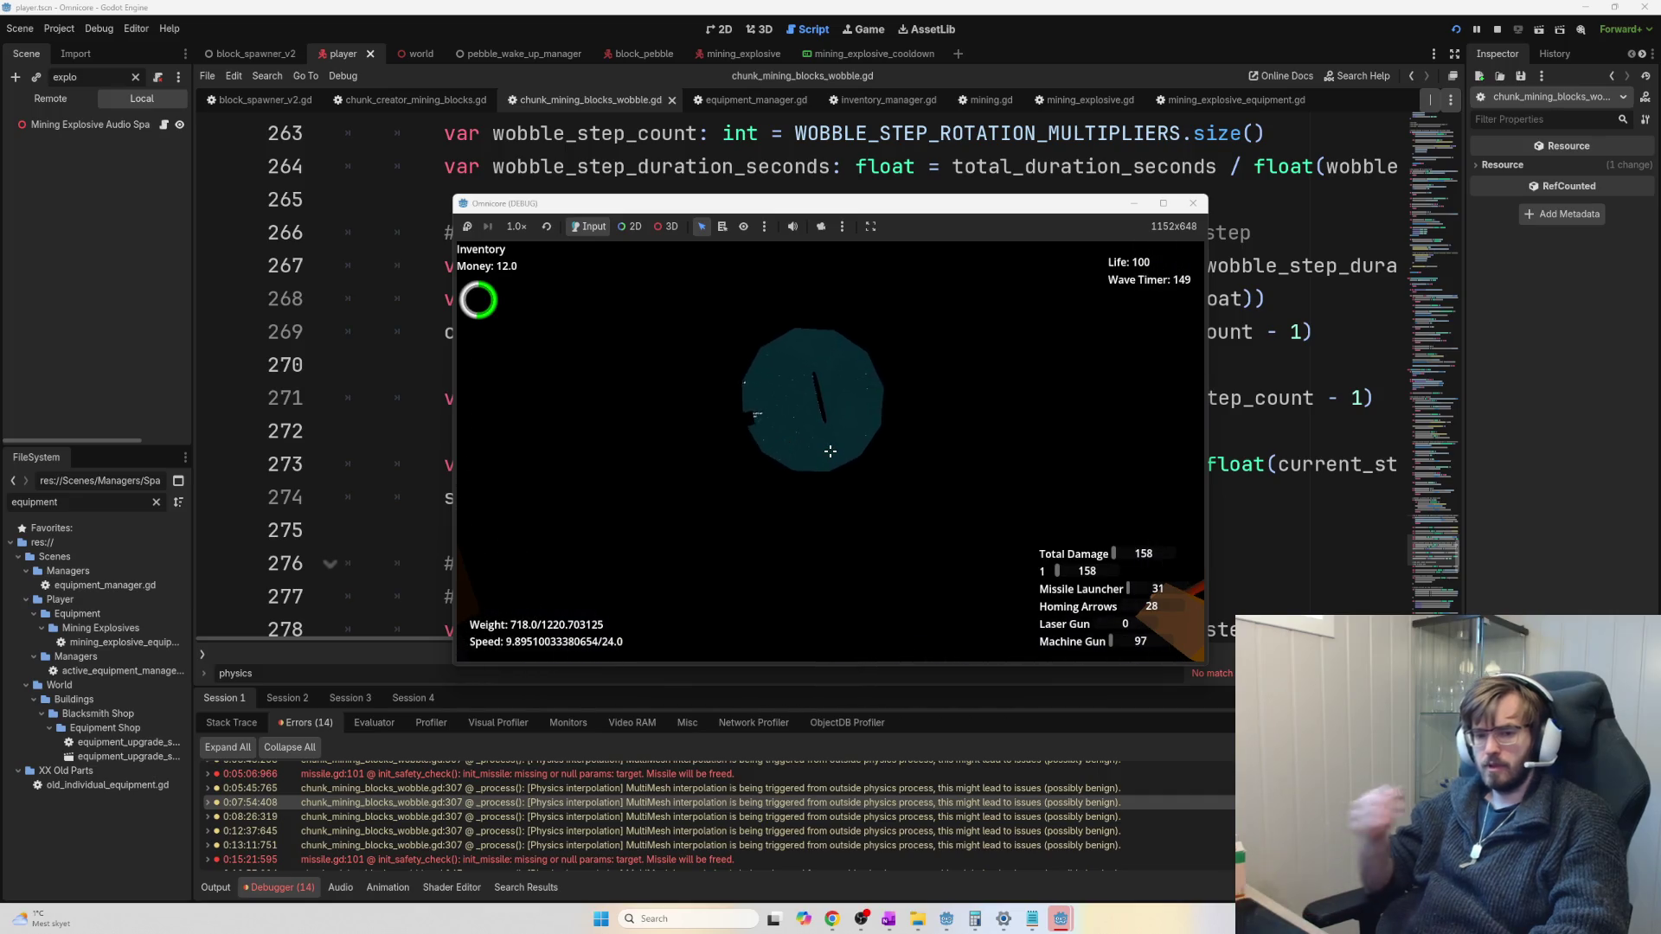
key(space)
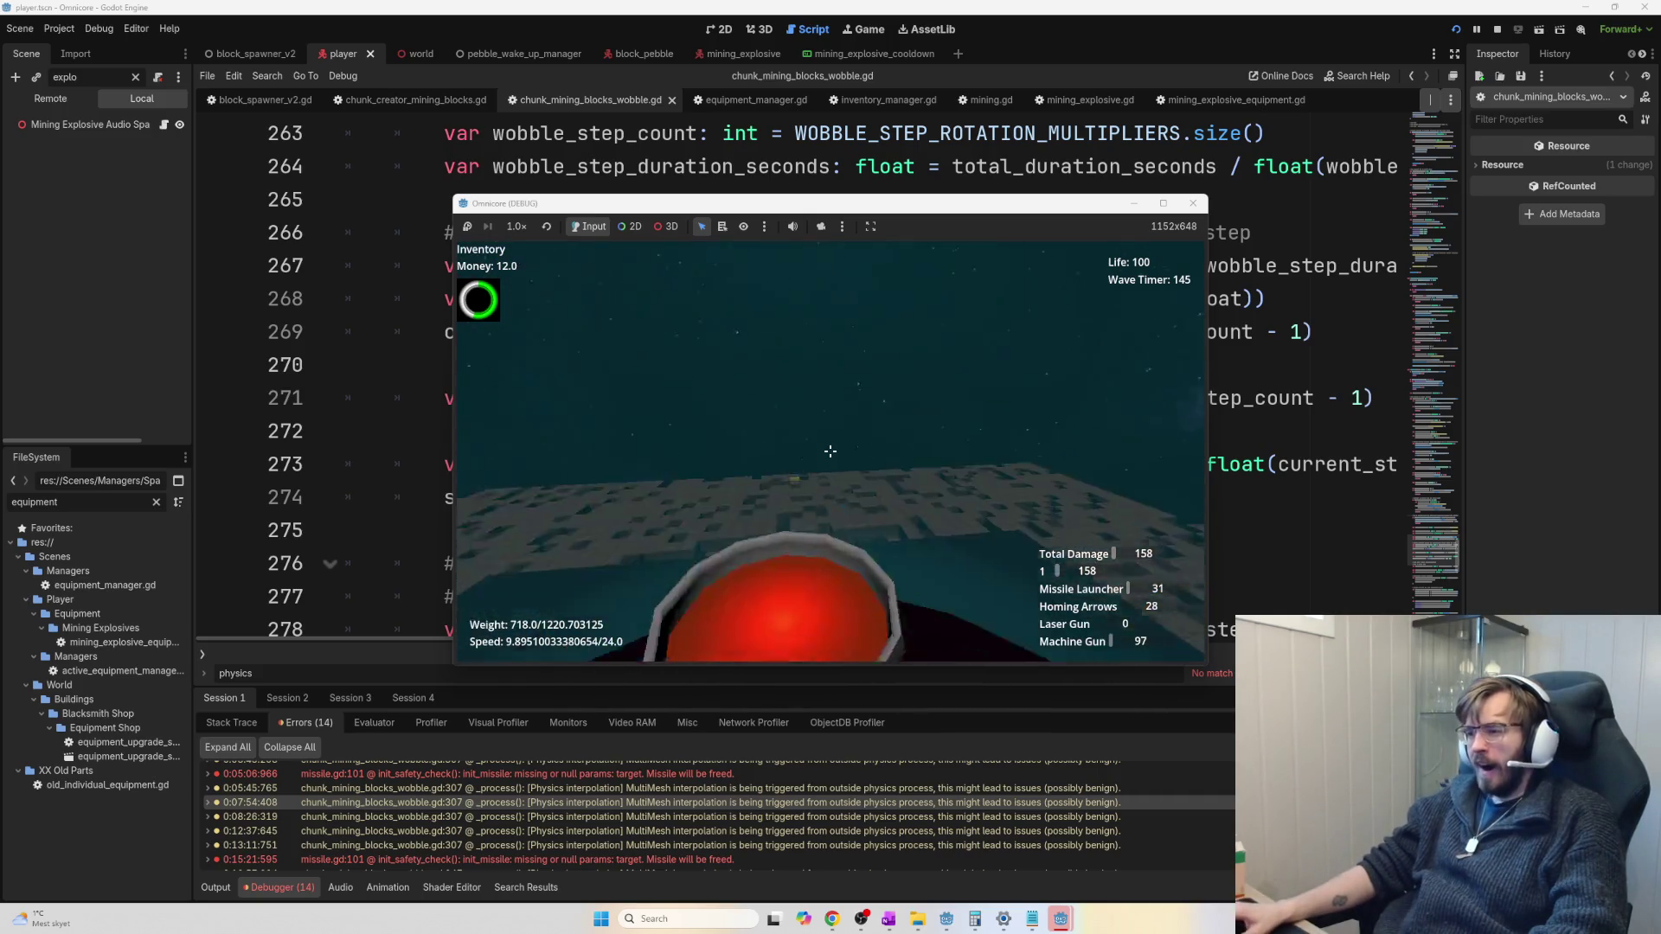
click(829, 451)
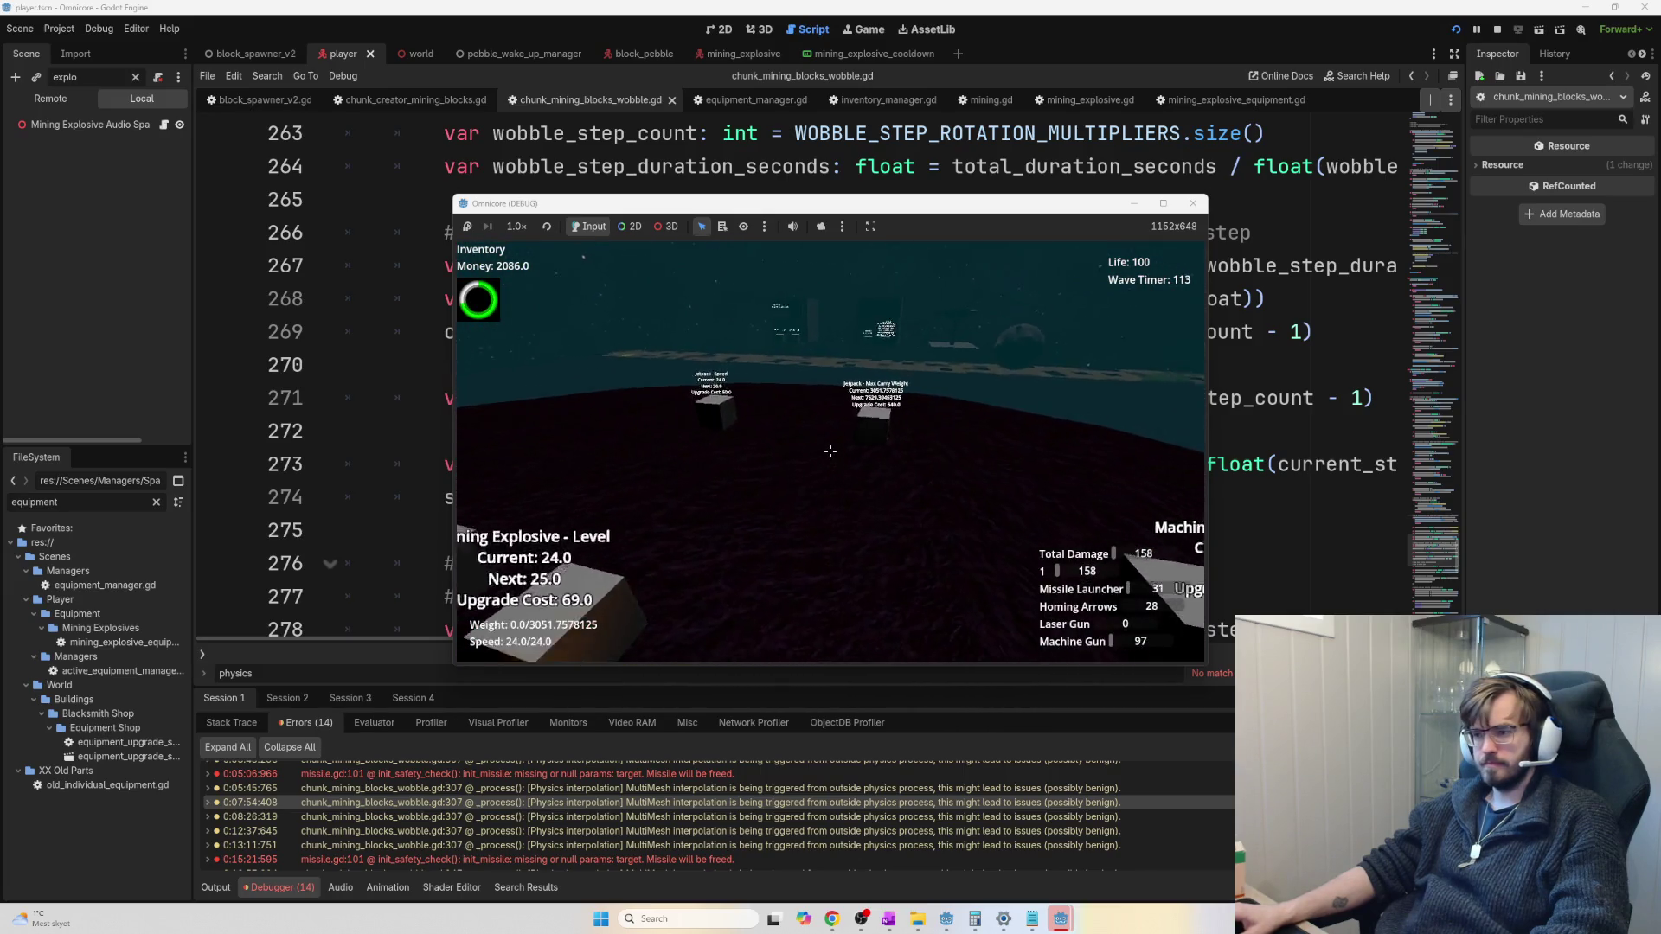
Buy one jetpack Max Carry Weight upgrade and three Jetpack Speed upgrades
click(830, 451)
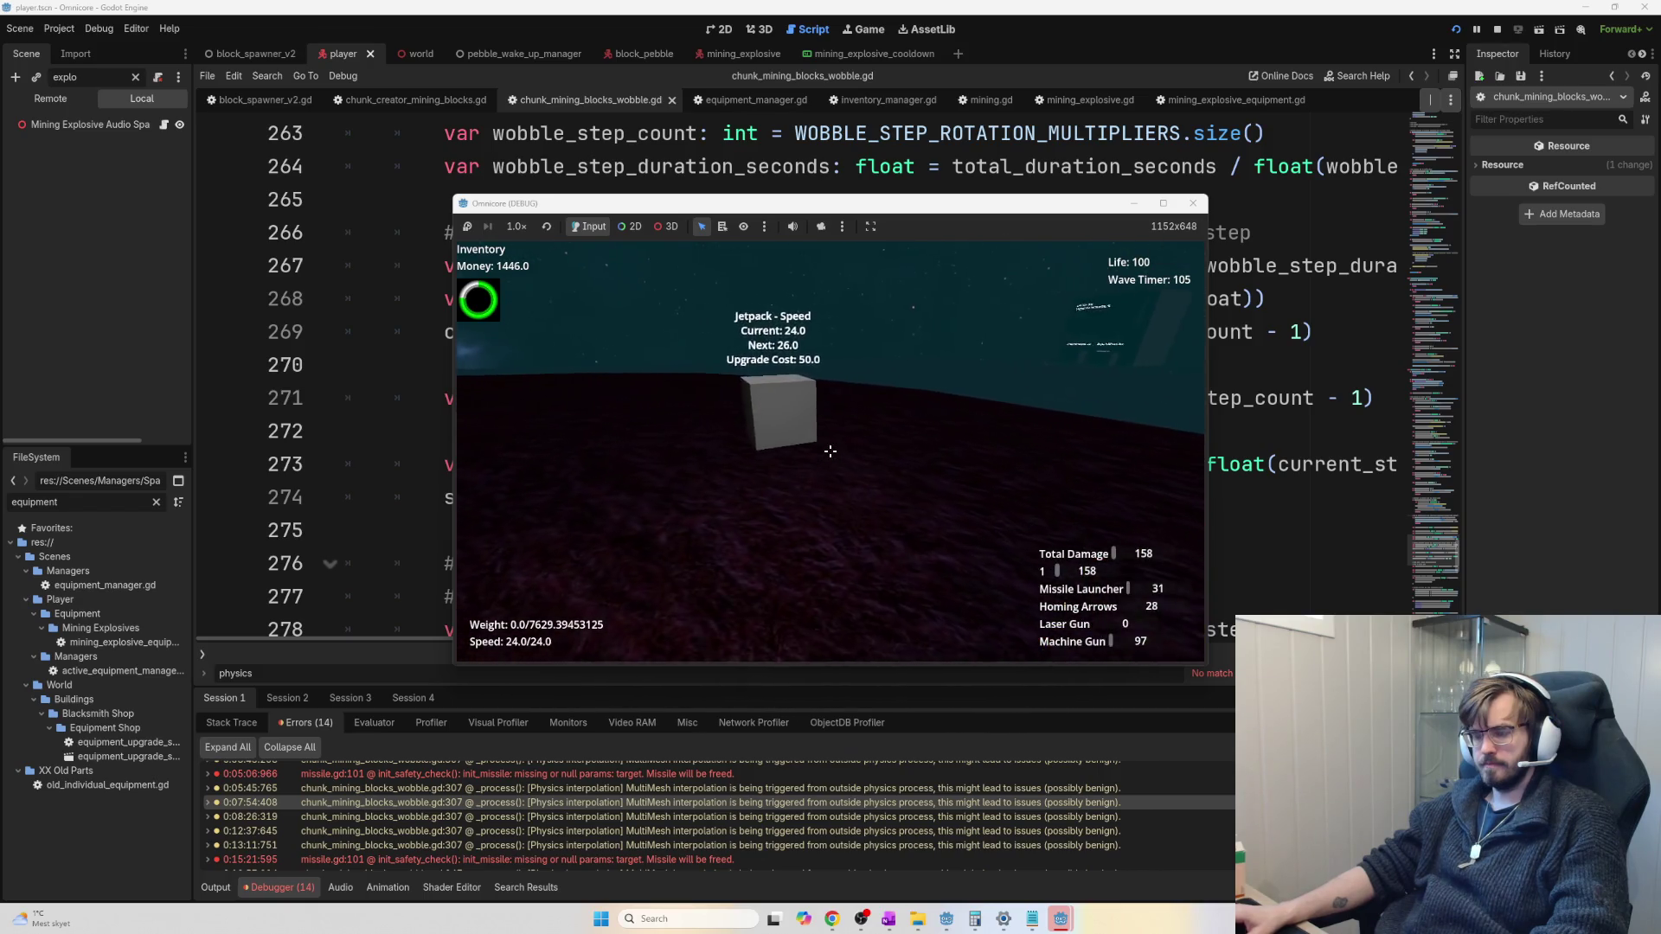
click(829, 451)
click(830, 451)
click(829, 451)
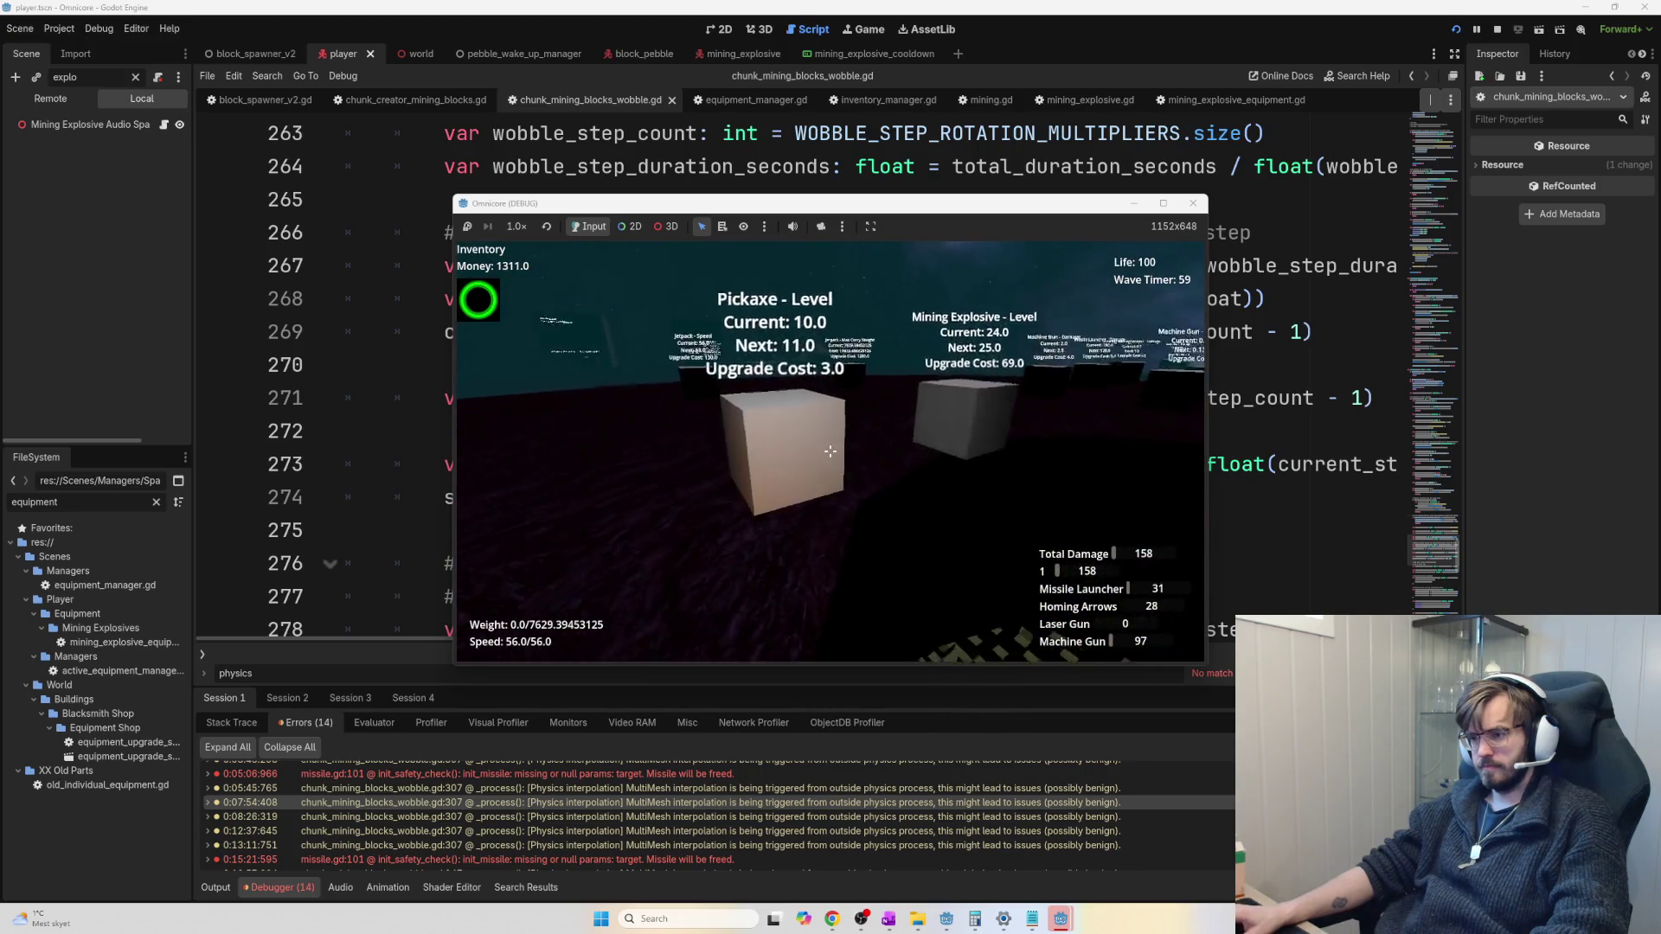
Raise the Mining Explosive level and upgrade base shield regeneration to reach max shield 1400
click(830, 451)
click(830, 451)
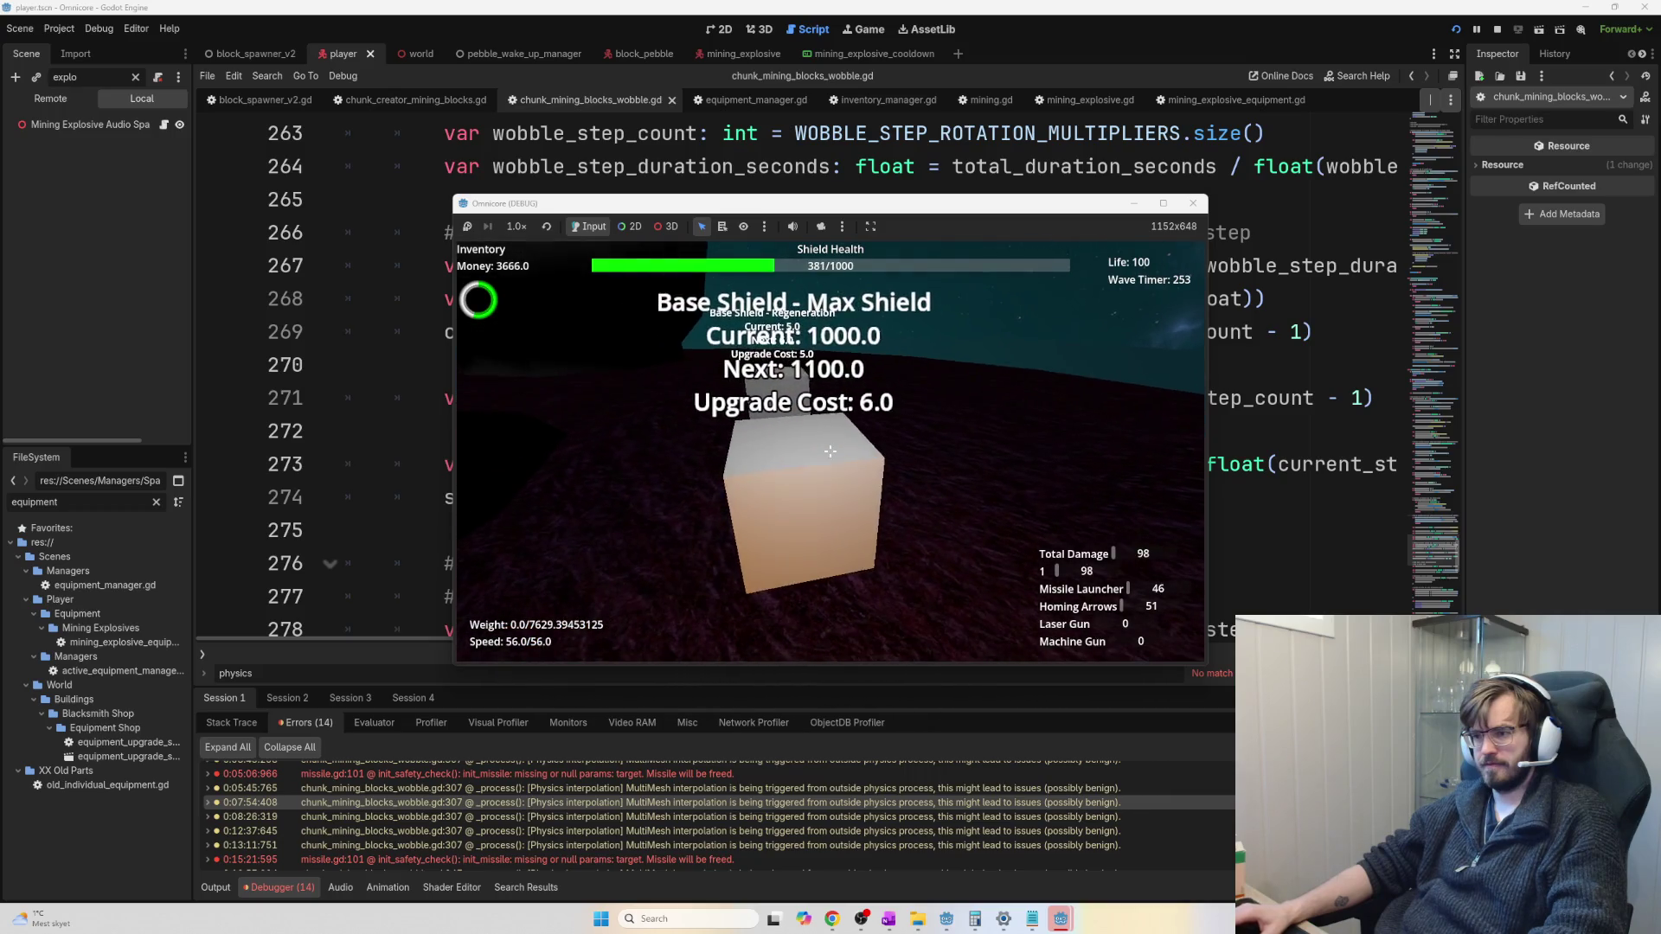
click(831, 451)
click(831, 451)
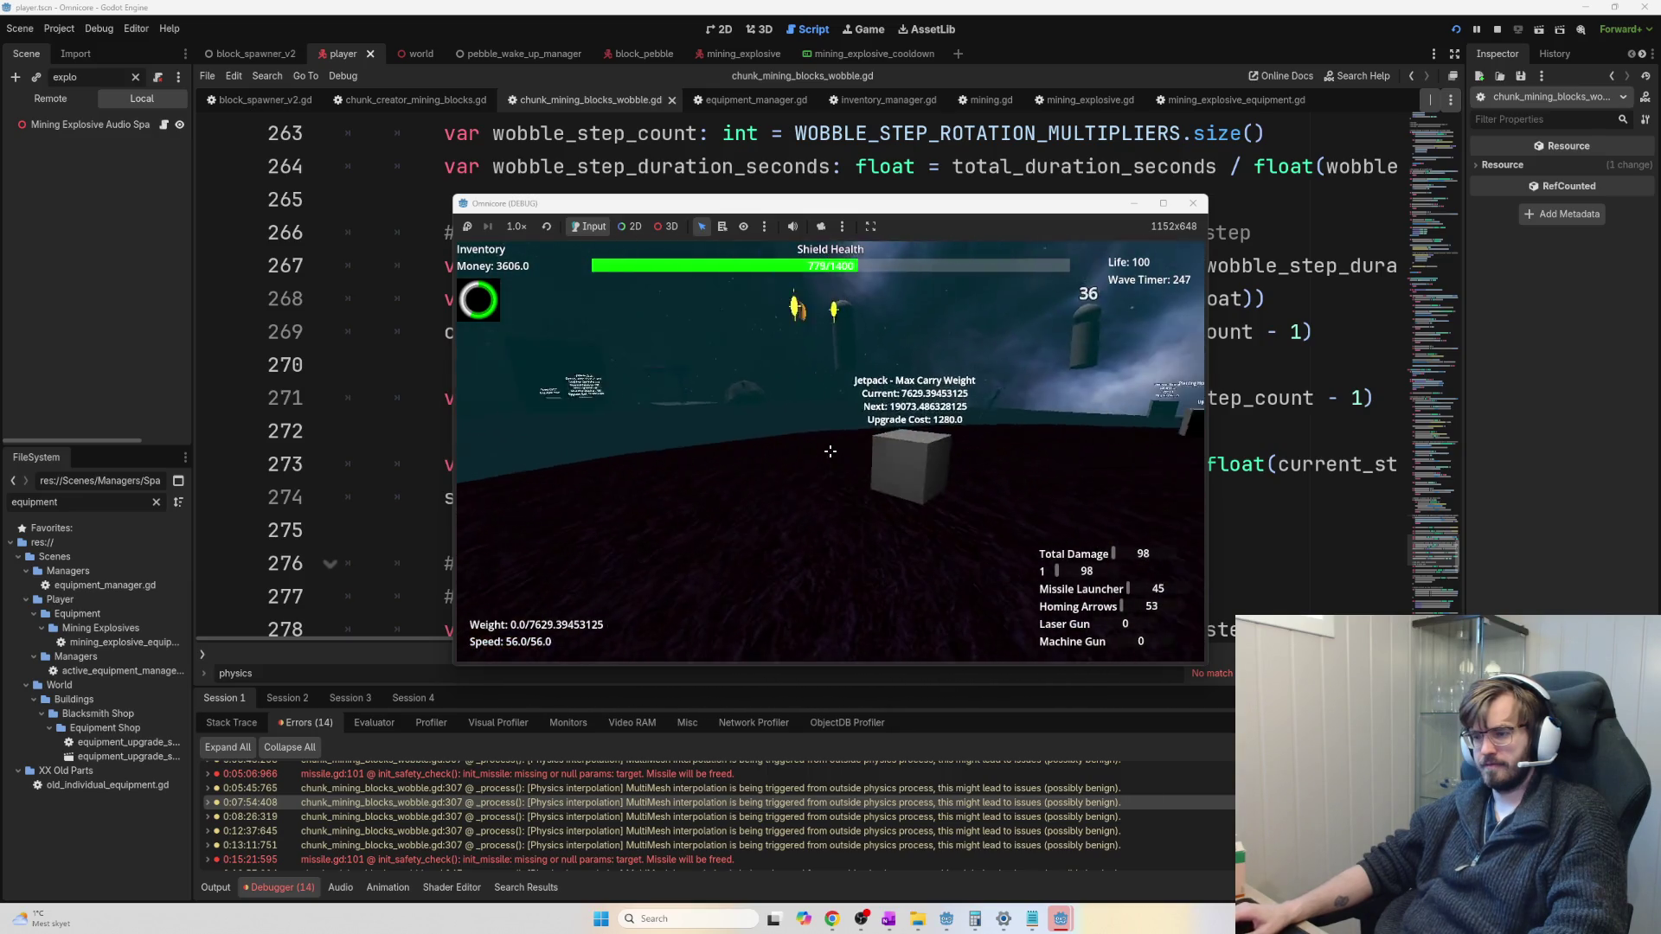
key(w)
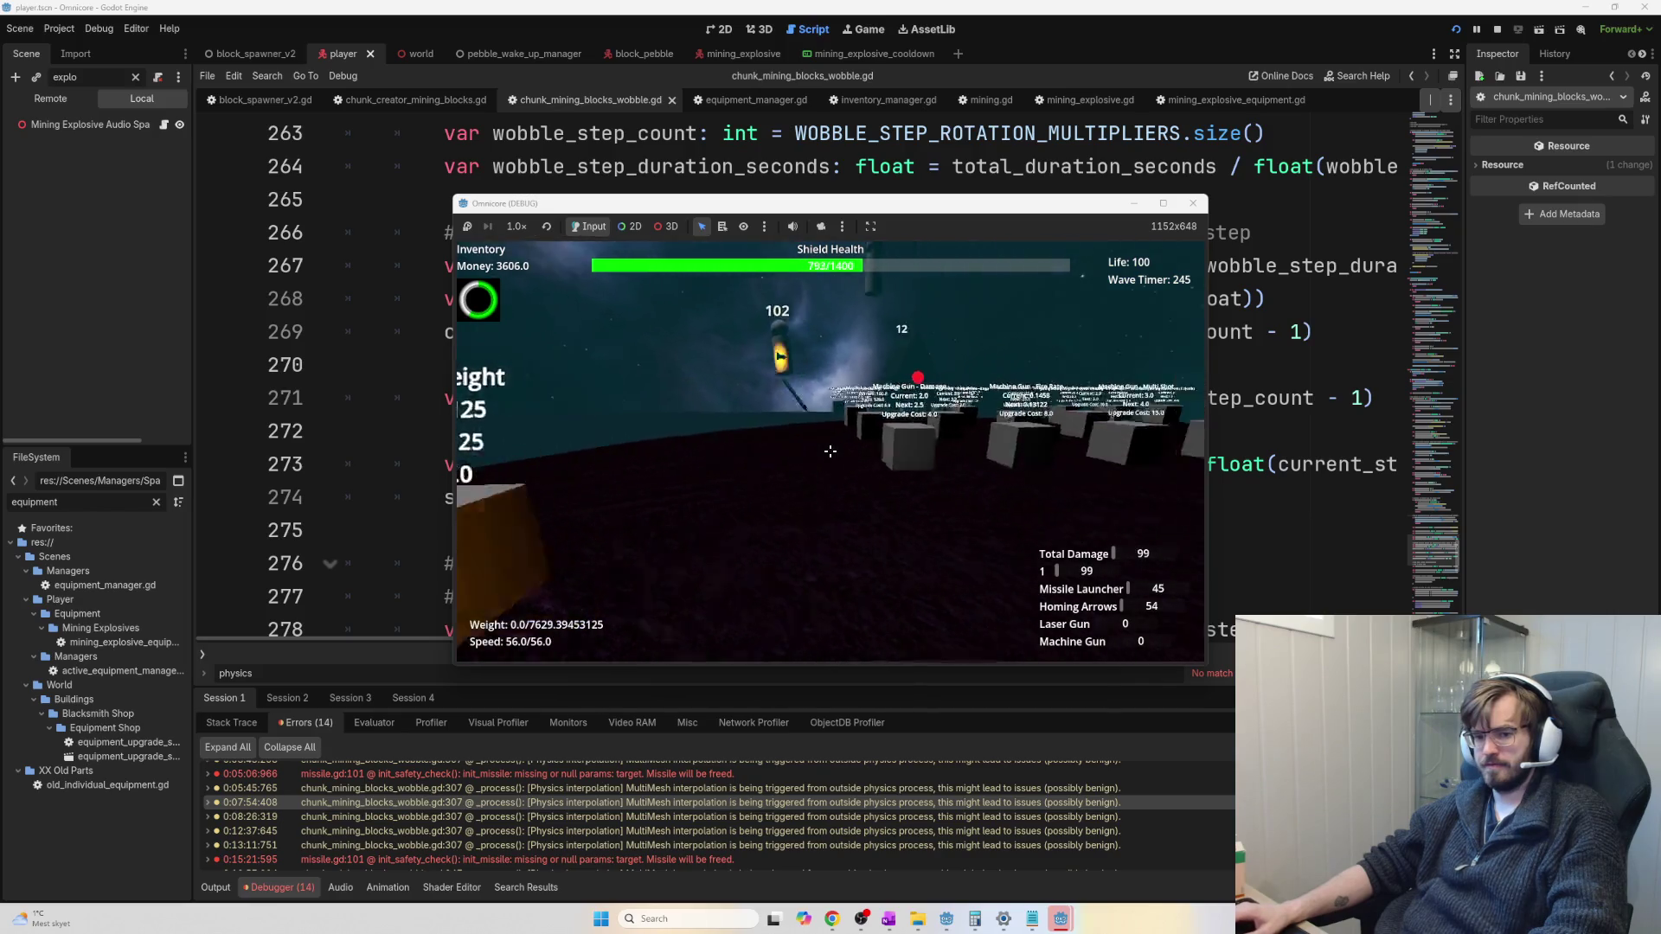
Buy Piercing Homing Weapon Max Projectiles upgrades and several Turn Speed upgrades
key(w)
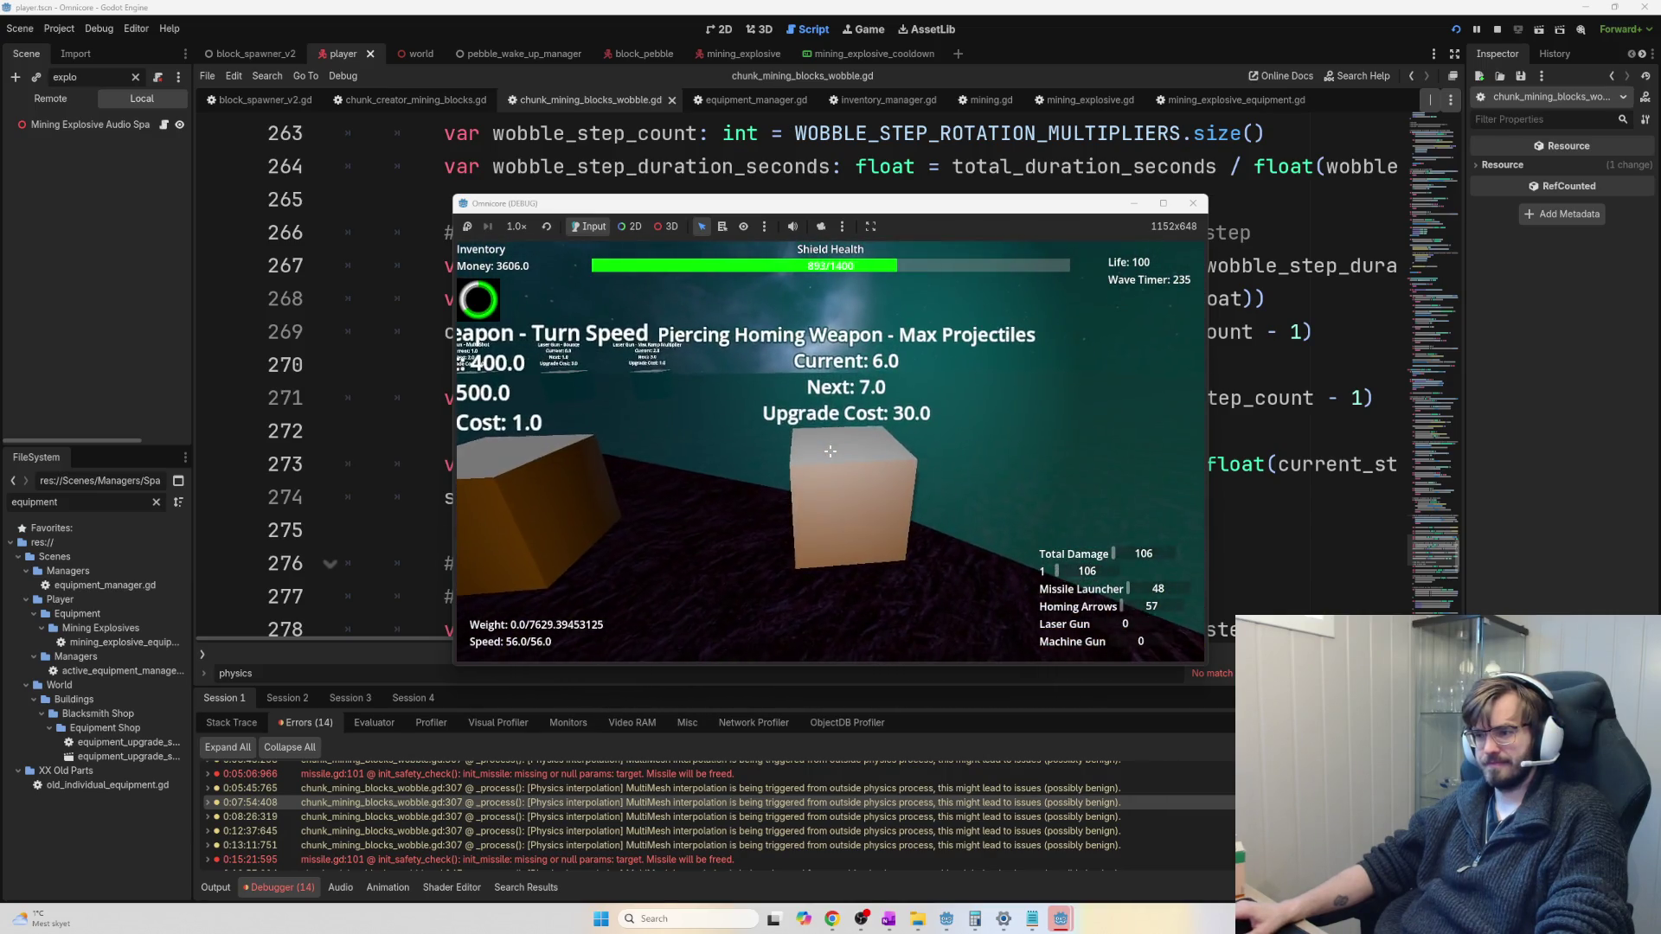
click(829, 451)
click(830, 451)
click(830, 451)
click(830, 451)
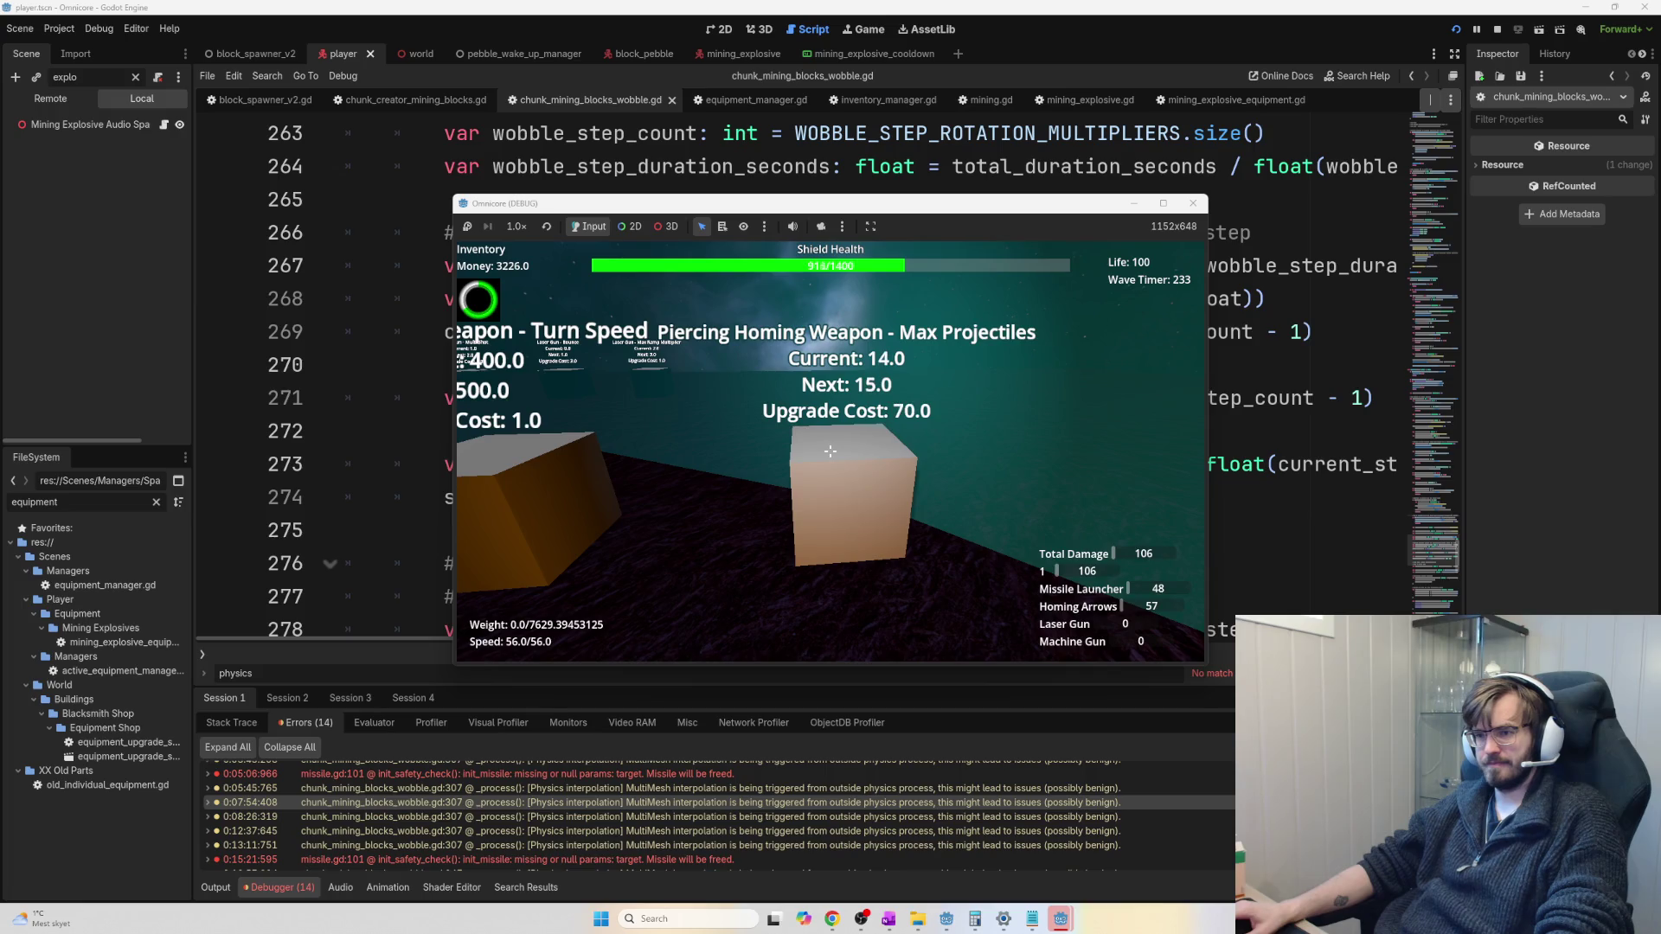
click(830, 451)
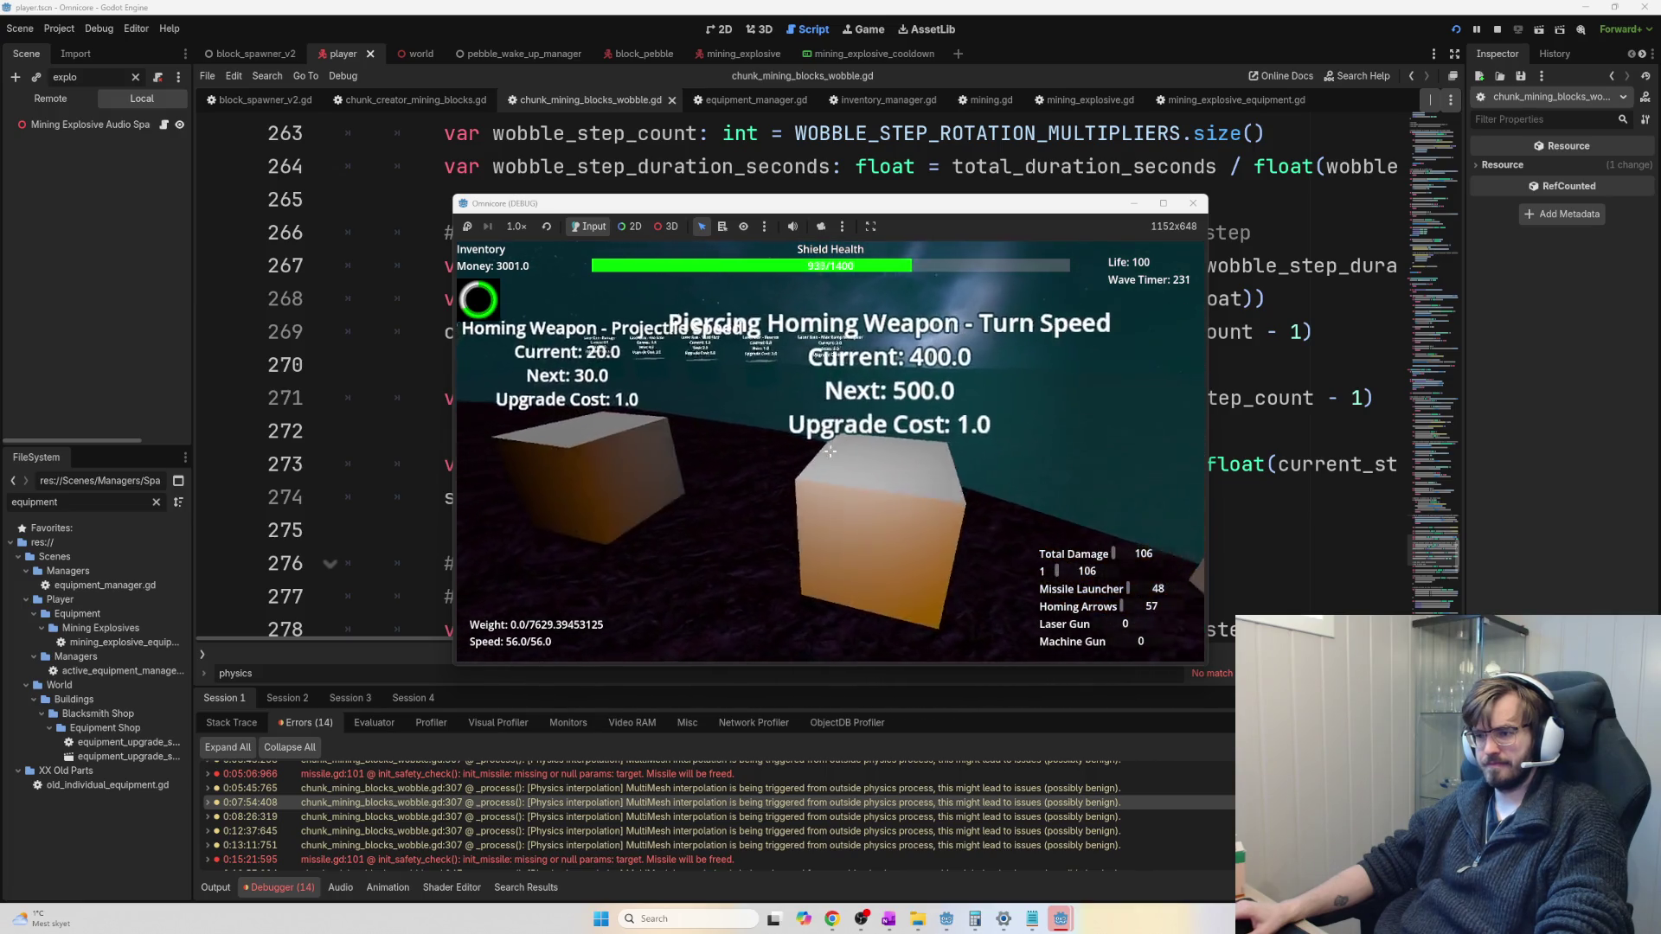
click(830, 451)
click(830, 451)
click(830, 451)
click(830, 450)
click(829, 450)
click(830, 450)
click(830, 450)
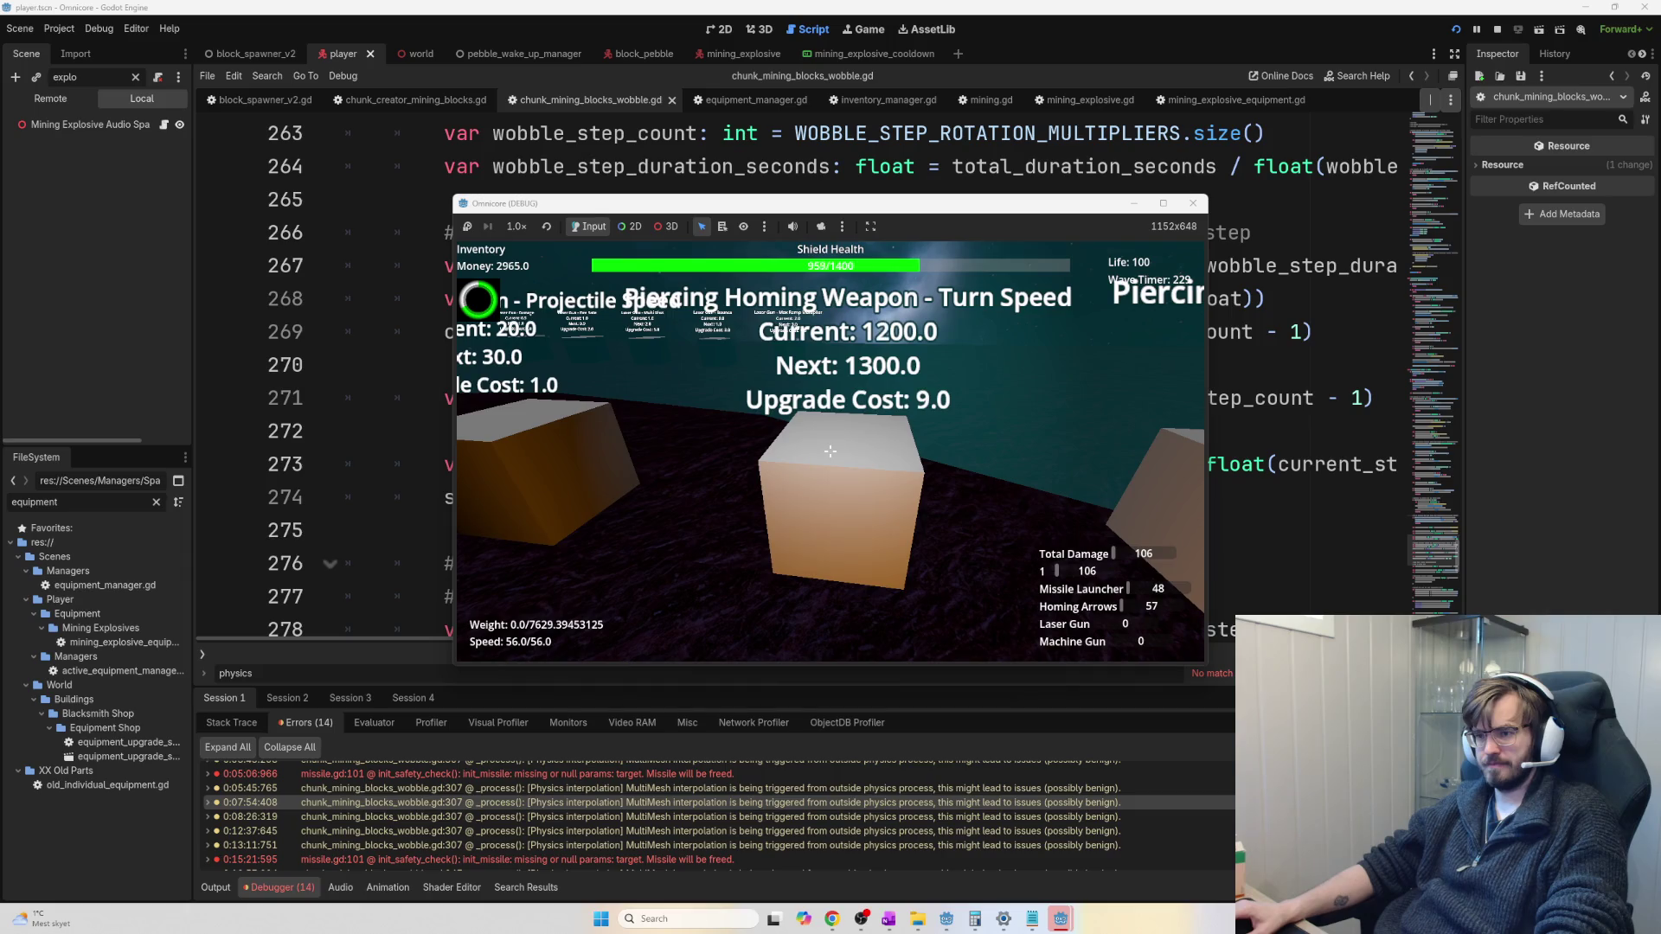
click(830, 450)
click(829, 451)
click(829, 450)
click(829, 451)
click(829, 451)
click(829, 450)
click(830, 450)
click(830, 451)
click(830, 451)
click(830, 450)
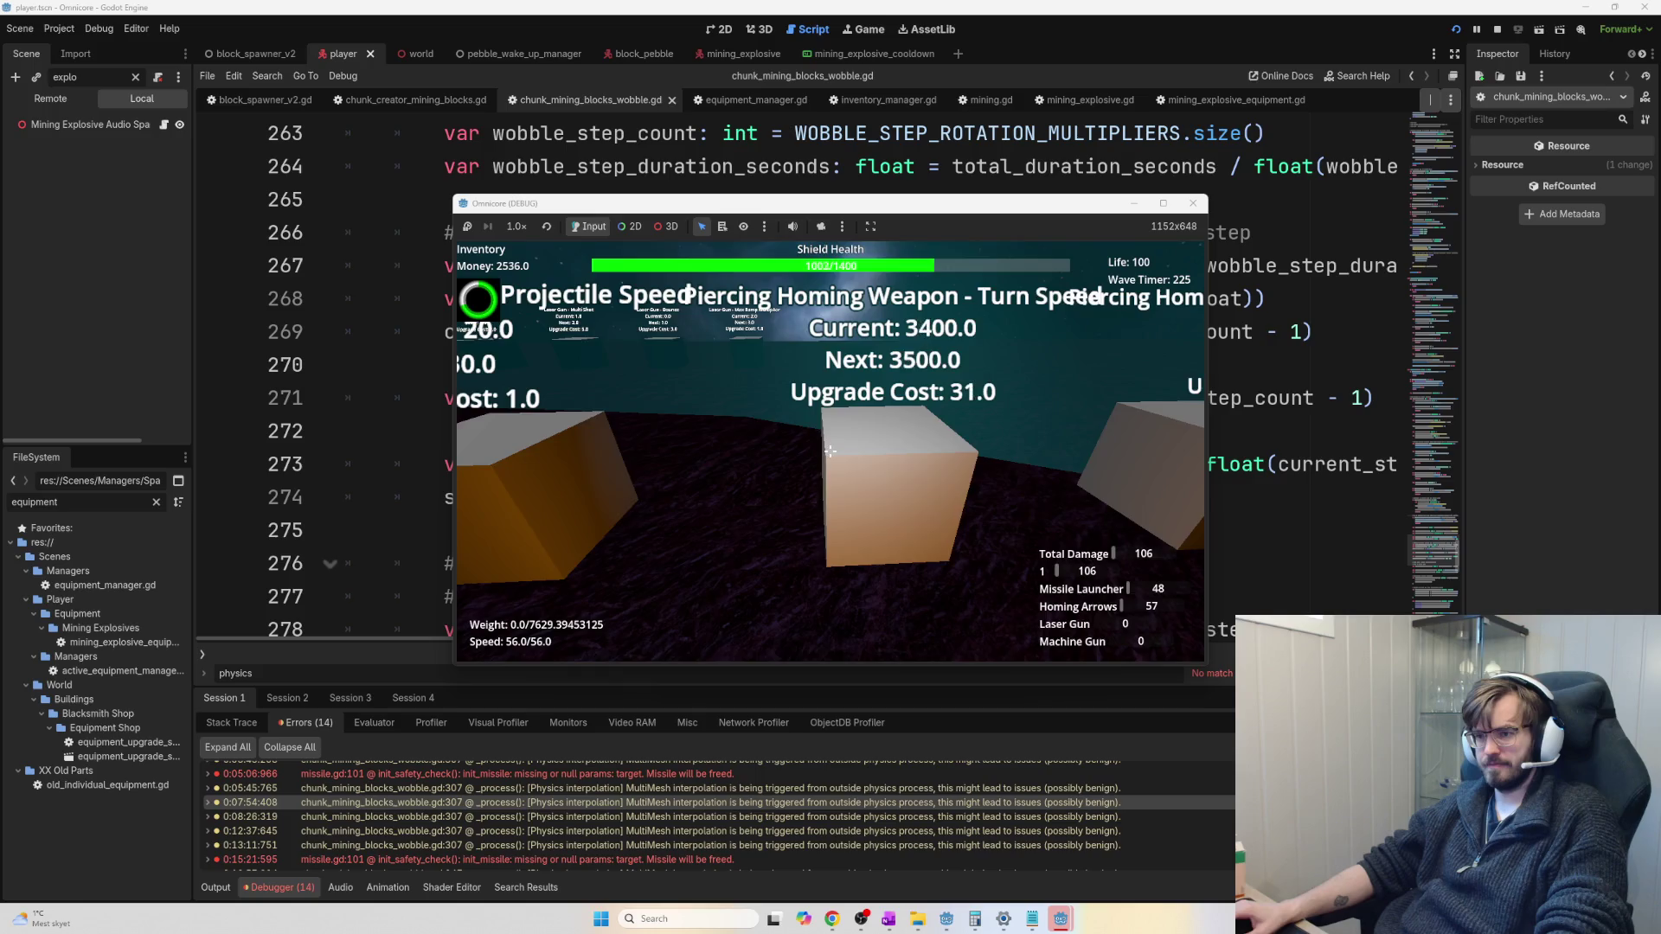
Upgrade the homing weapon's Projectile Speed three times and Range four times
click(829, 451)
click(830, 451)
click(830, 450)
click(829, 451)
click(829, 451)
click(830, 450)
click(830, 450)
click(830, 450)
click(829, 451)
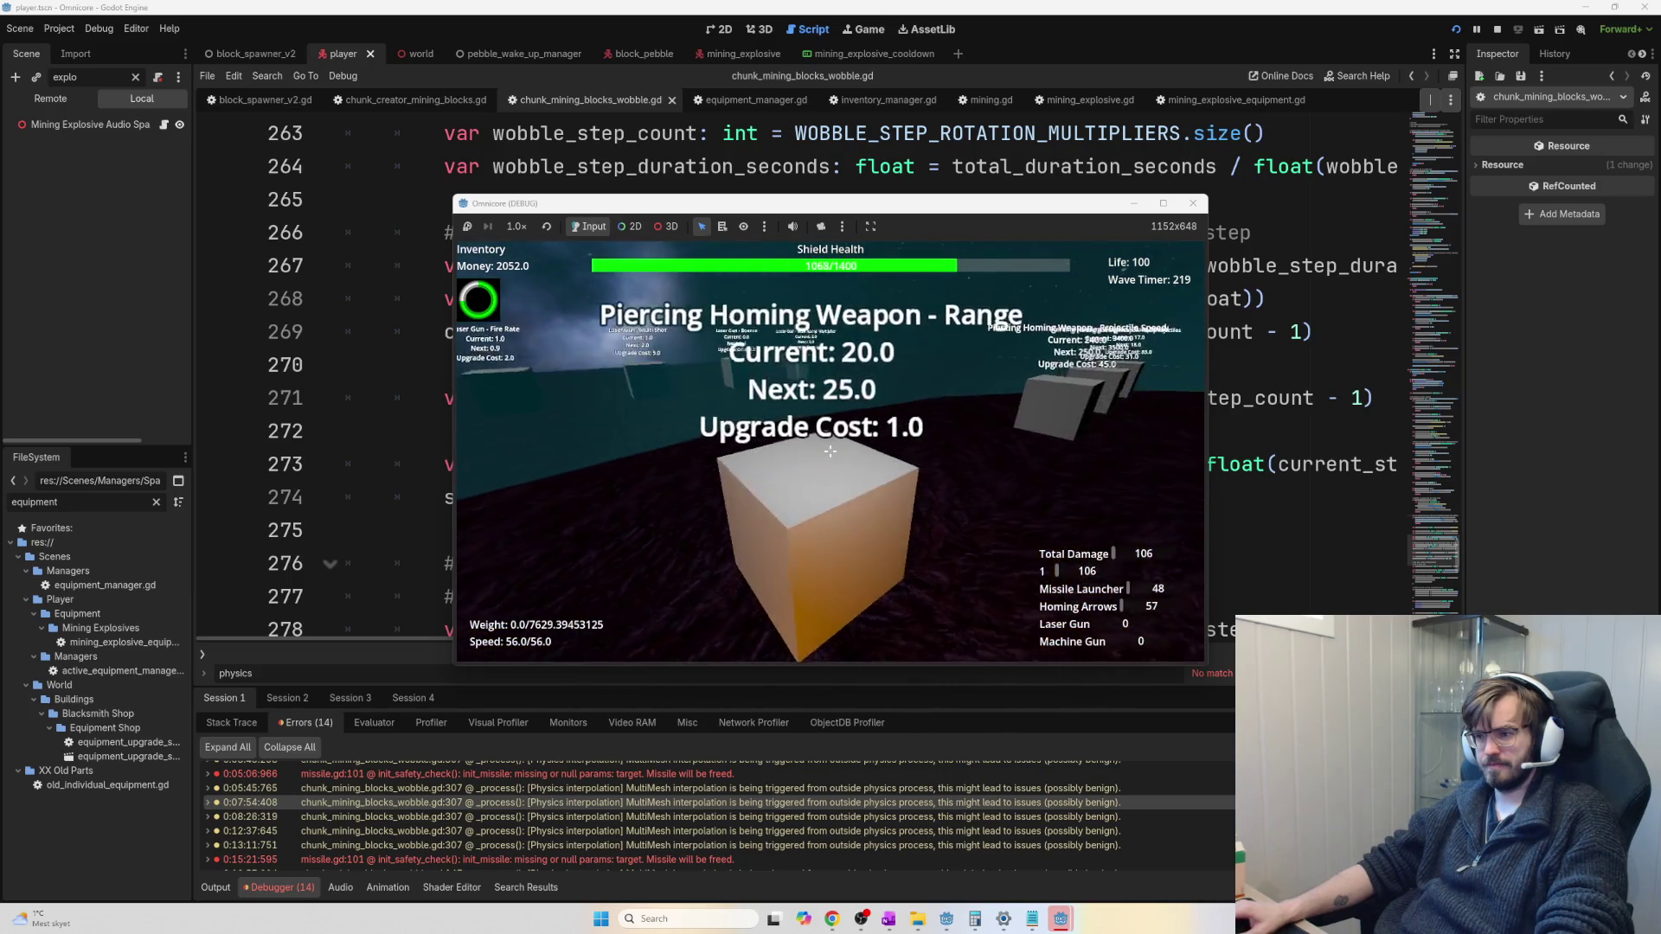
click(830, 451)
click(830, 451)
click(830, 451)
click(829, 451)
click(829, 451)
click(829, 451)
click(829, 451)
click(830, 451)
Spend the remaining money on homing weapon Damage, reaching 63.0 with 14.0 left
click(829, 450)
click(829, 451)
click(830, 451)
click(830, 450)
click(830, 451)
click(829, 451)
click(829, 451)
click(830, 451)
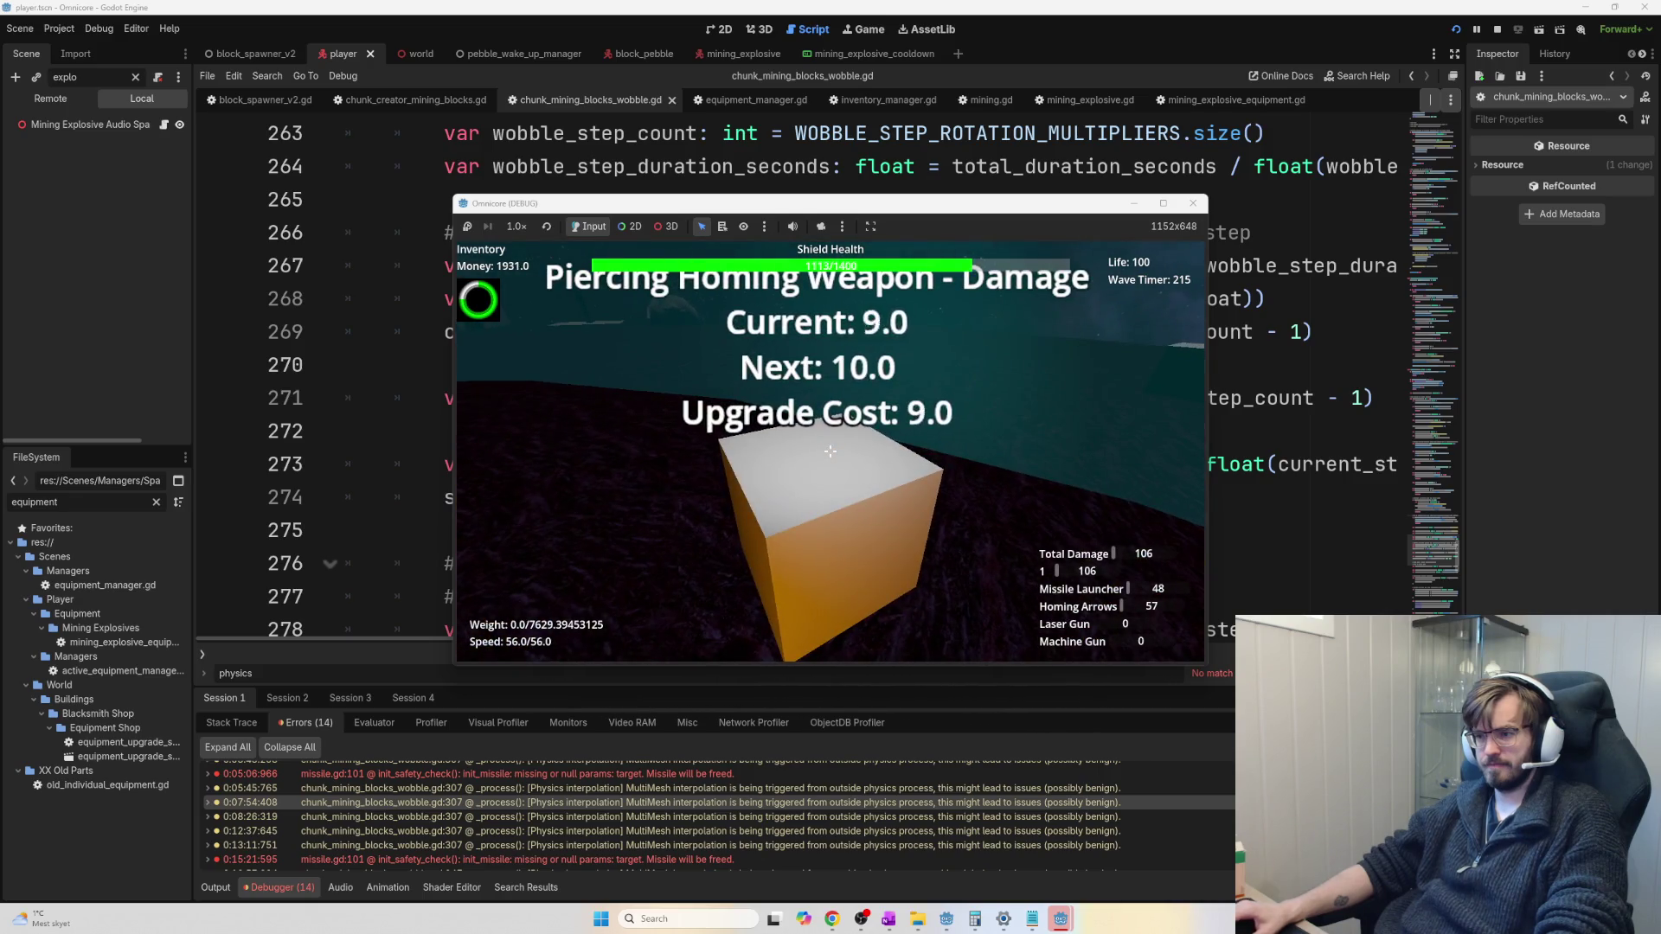
click(830, 450)
click(830, 450)
click(829, 451)
click(830, 451)
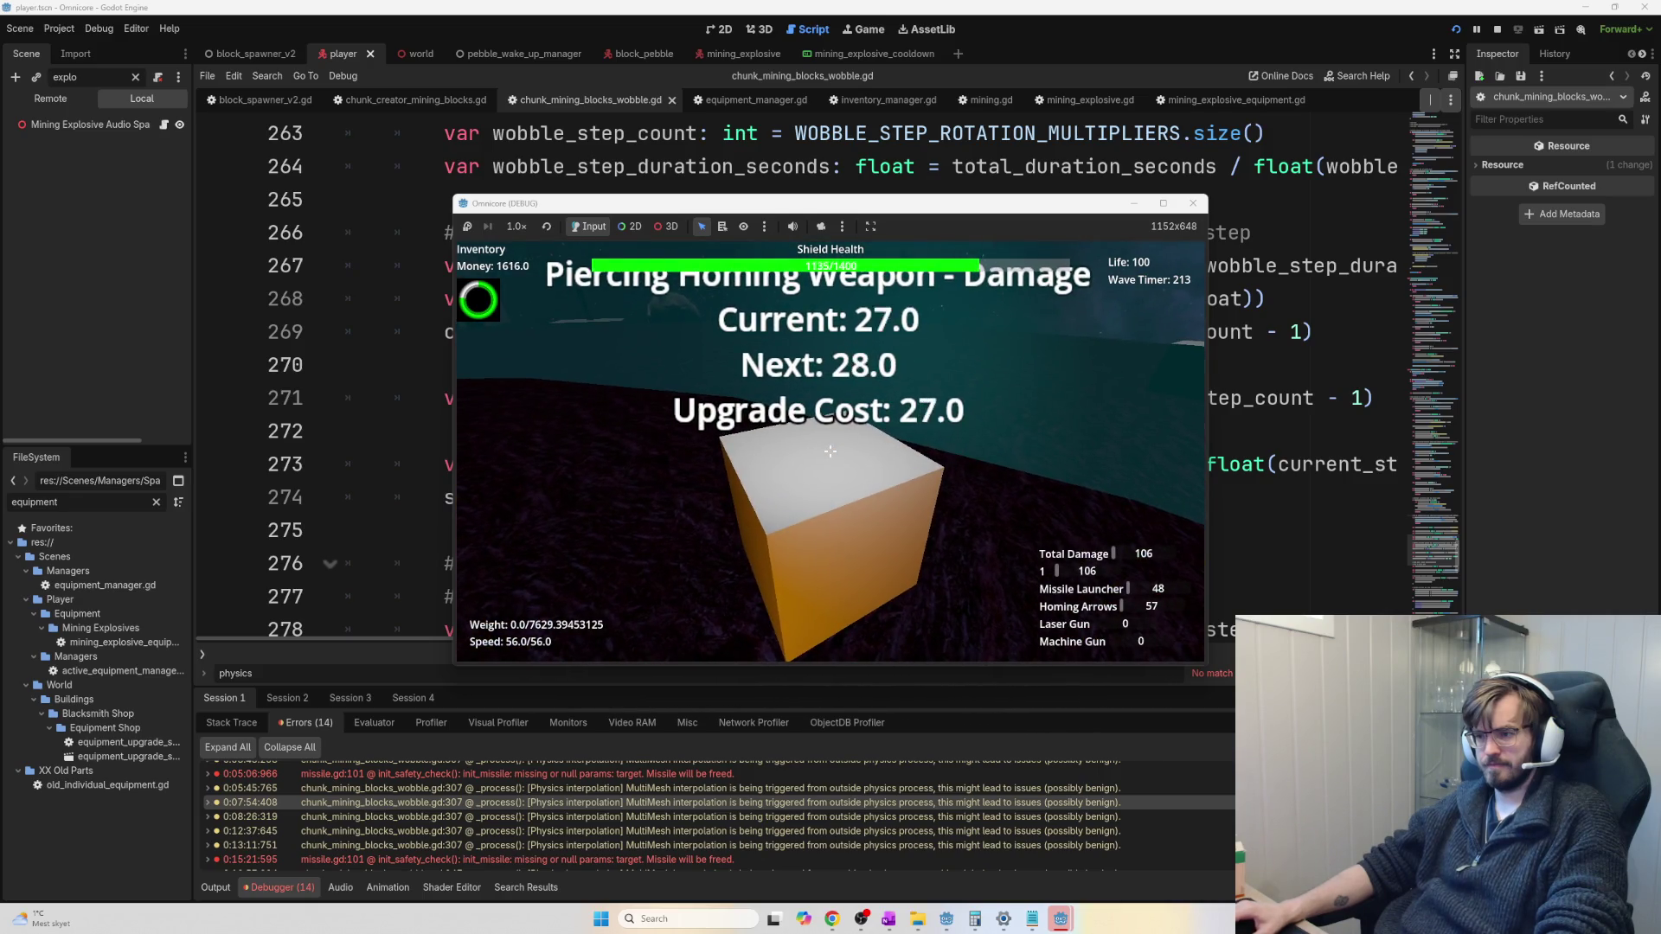
click(830, 451)
click(830, 451)
click(829, 451)
click(830, 451)
click(830, 451)
click(829, 450)
click(829, 451)
click(830, 451)
click(830, 451)
click(830, 451)
click(829, 451)
click(830, 451)
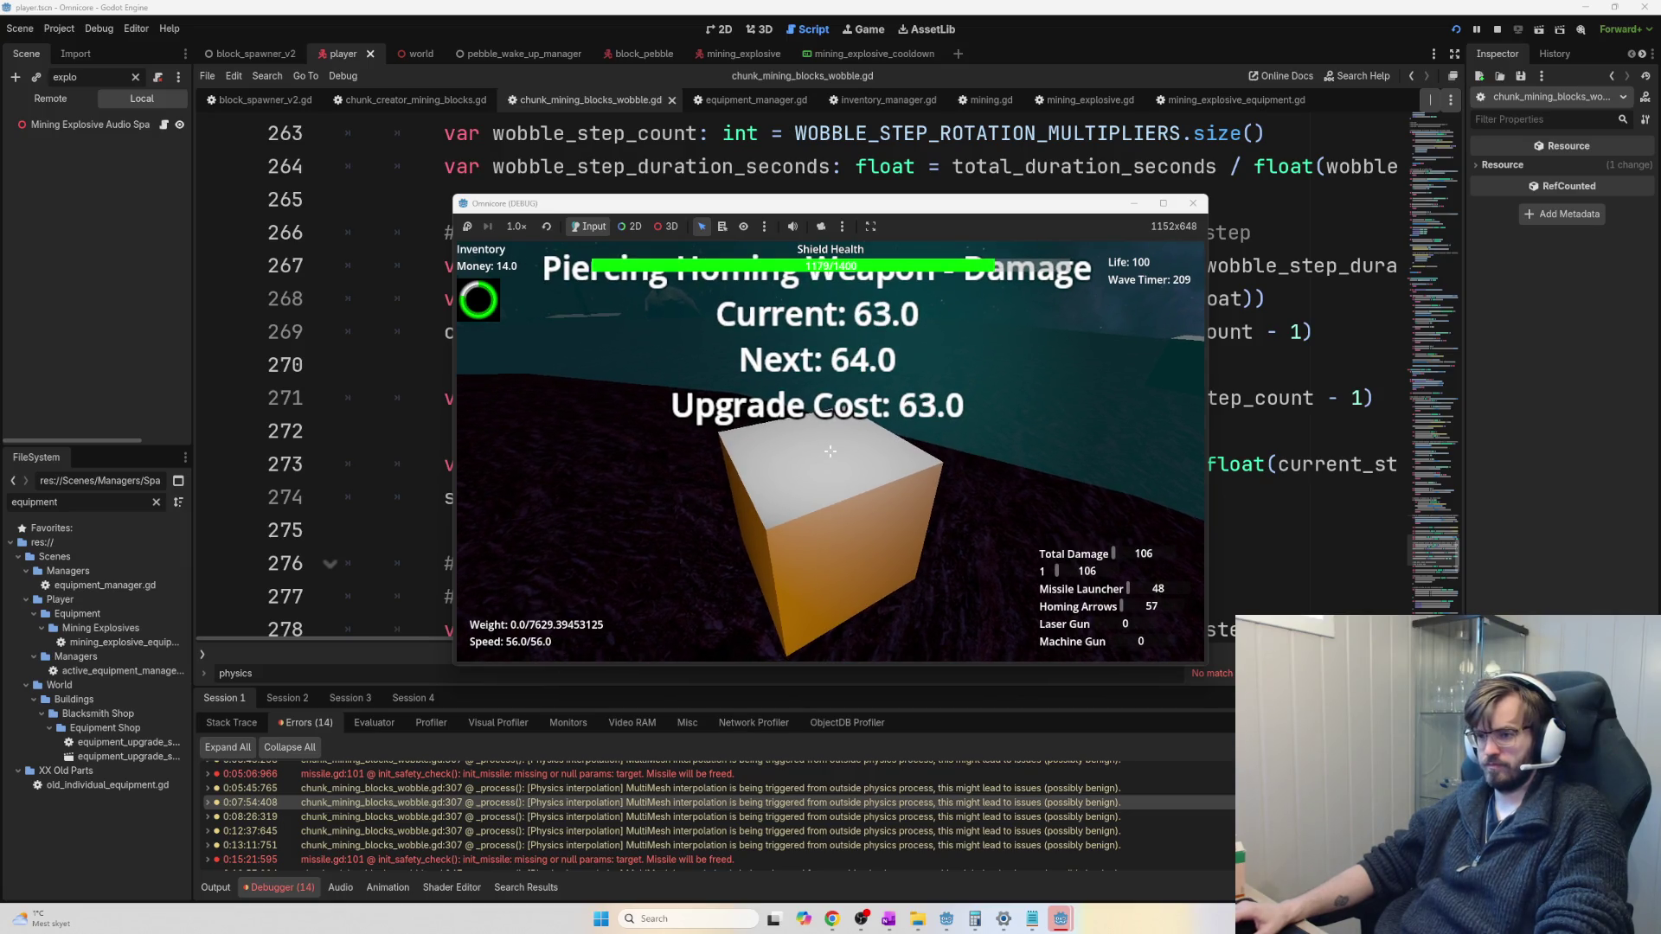
key(s)
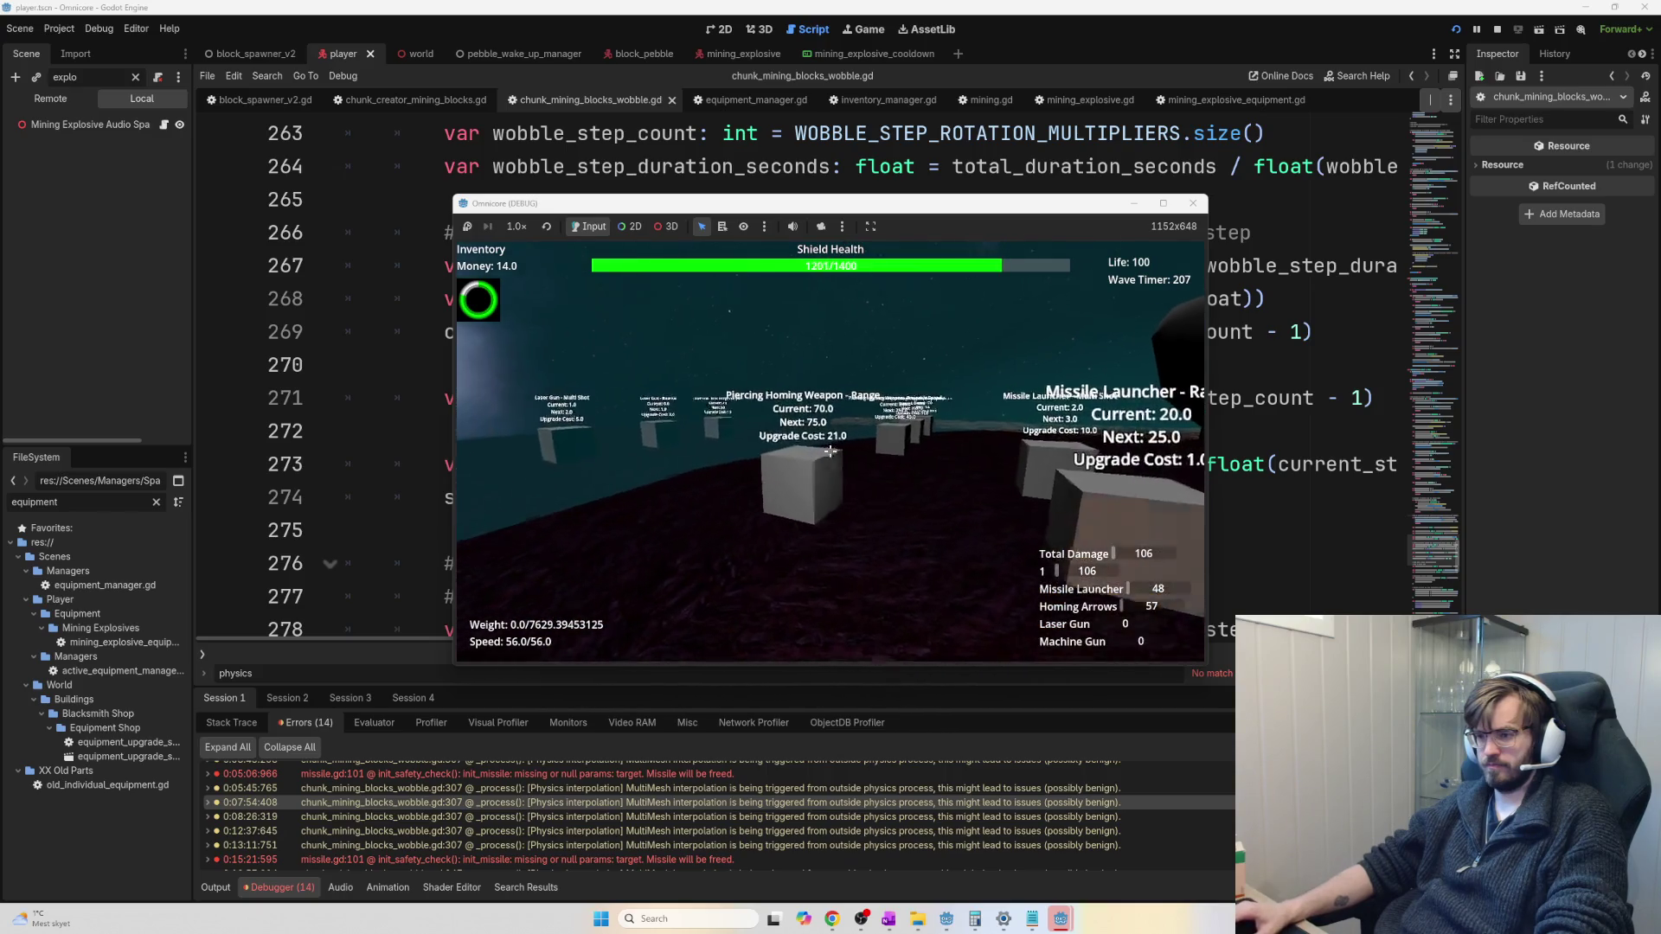
key(w)
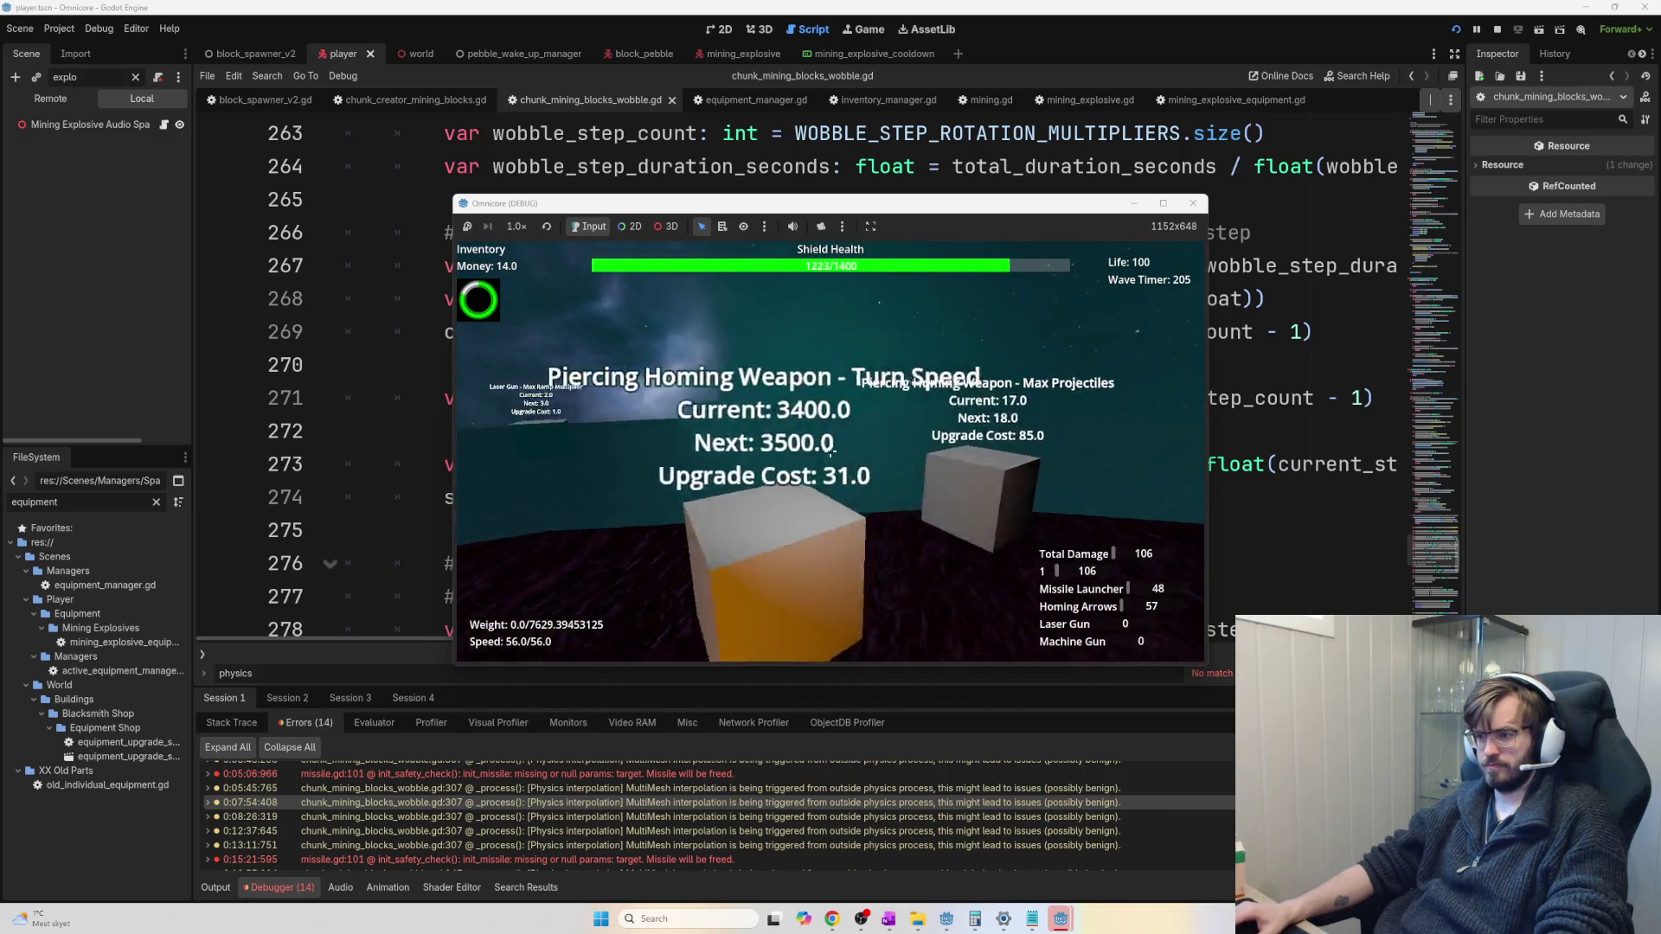
key(s)
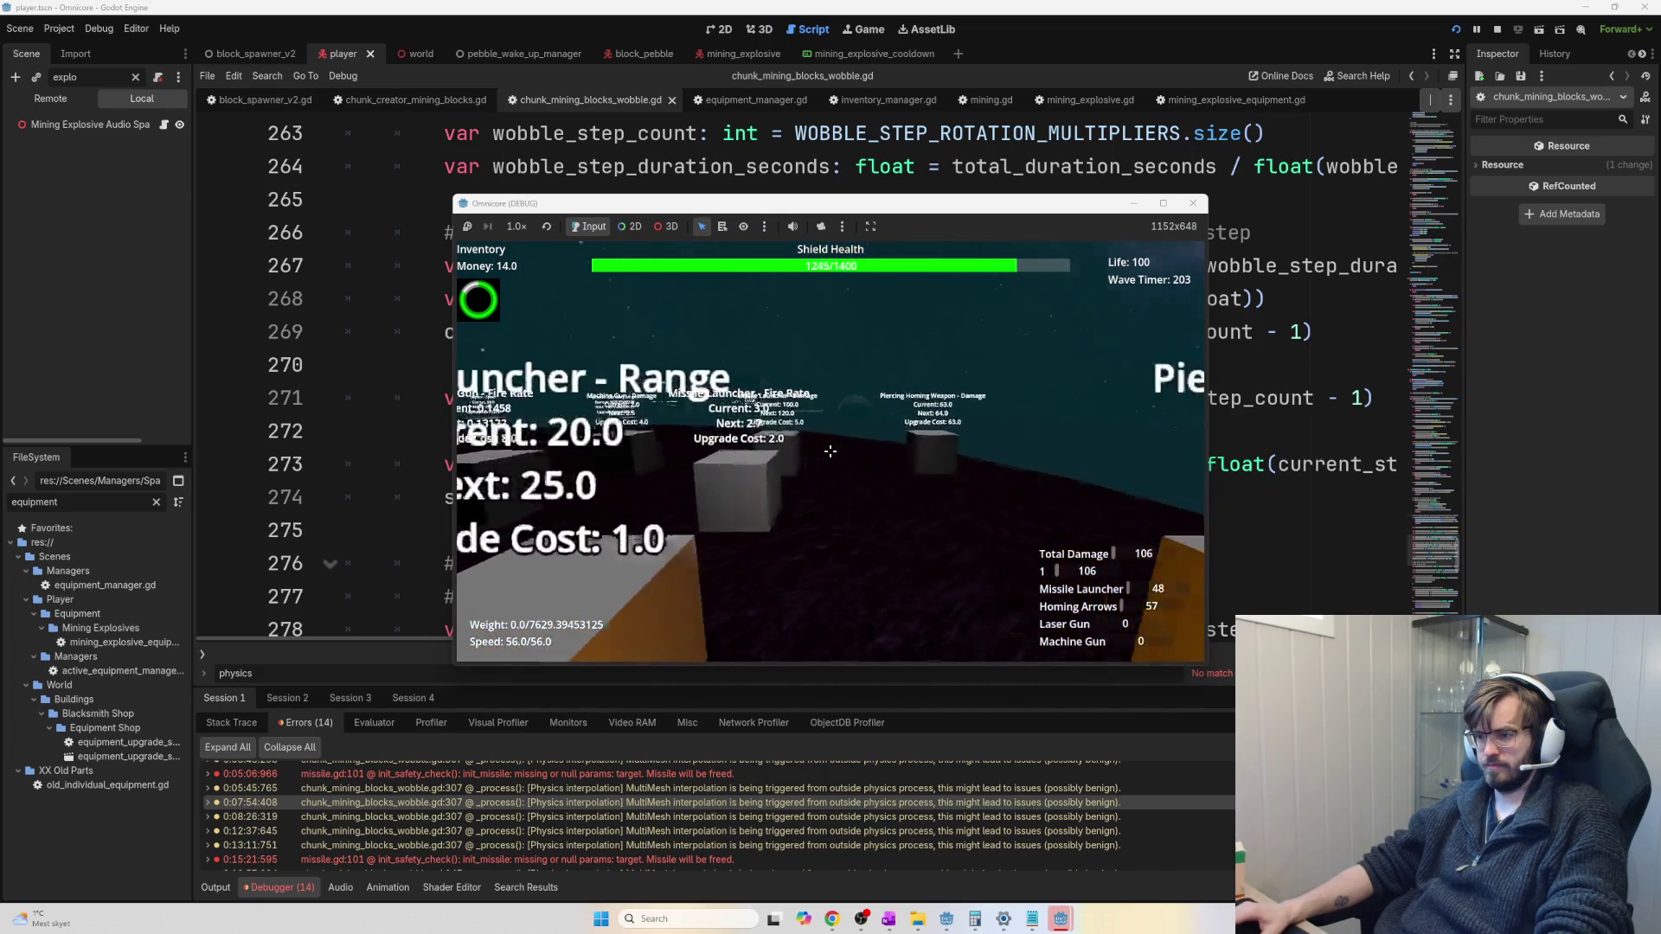
key(s)
key(w)
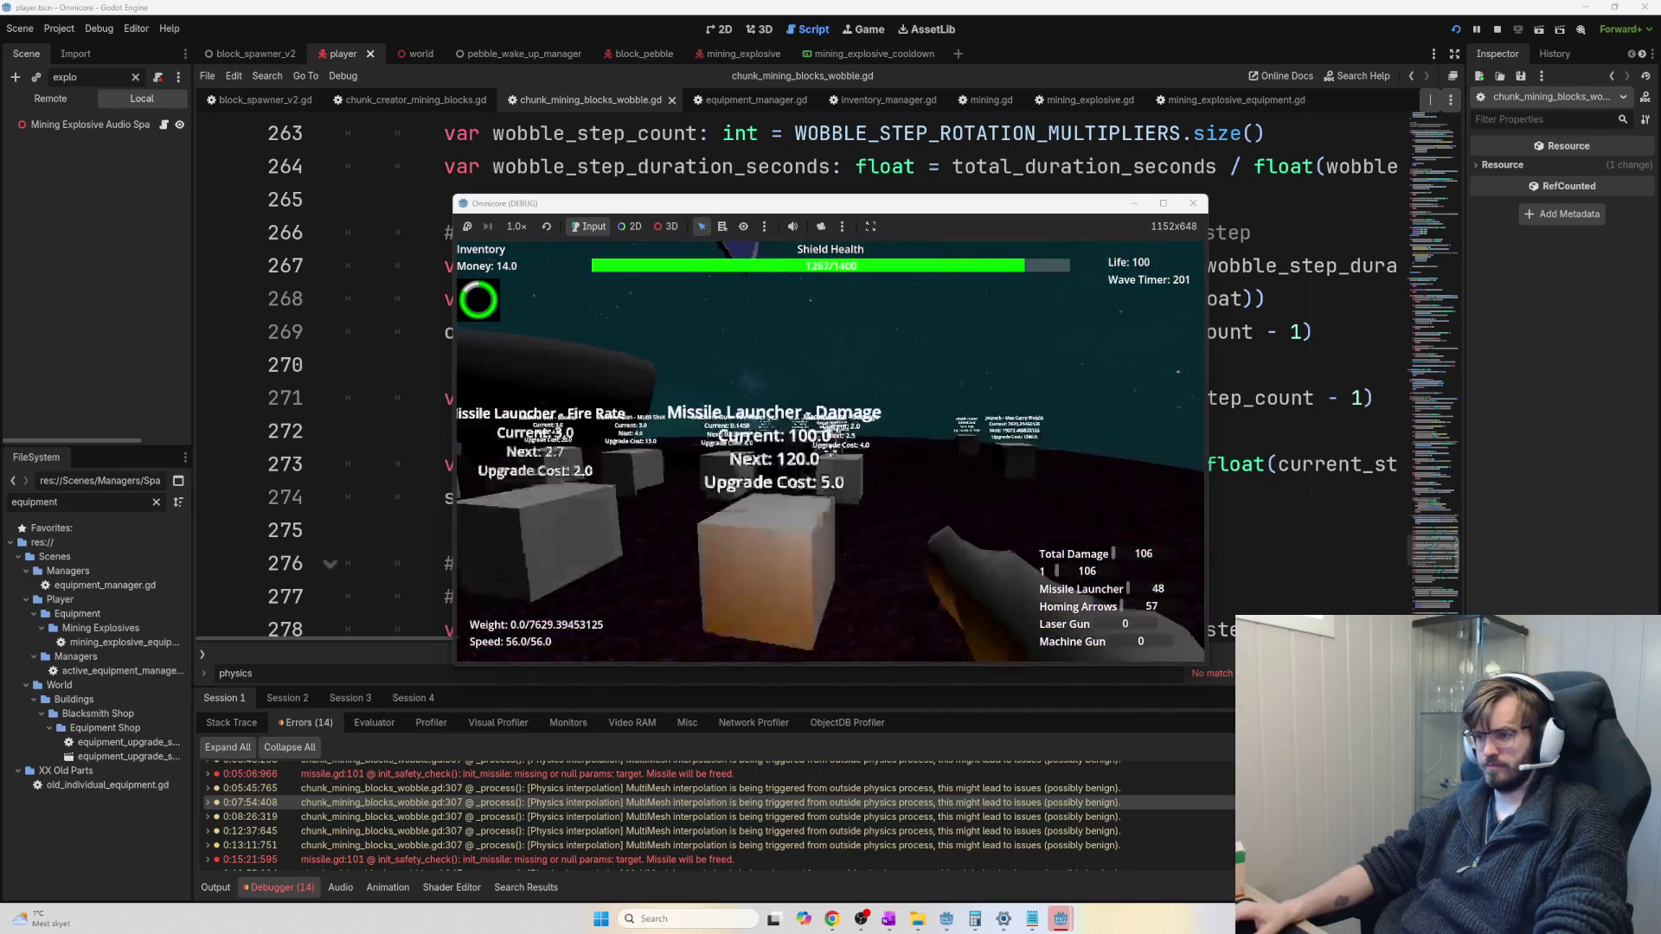
key(w)
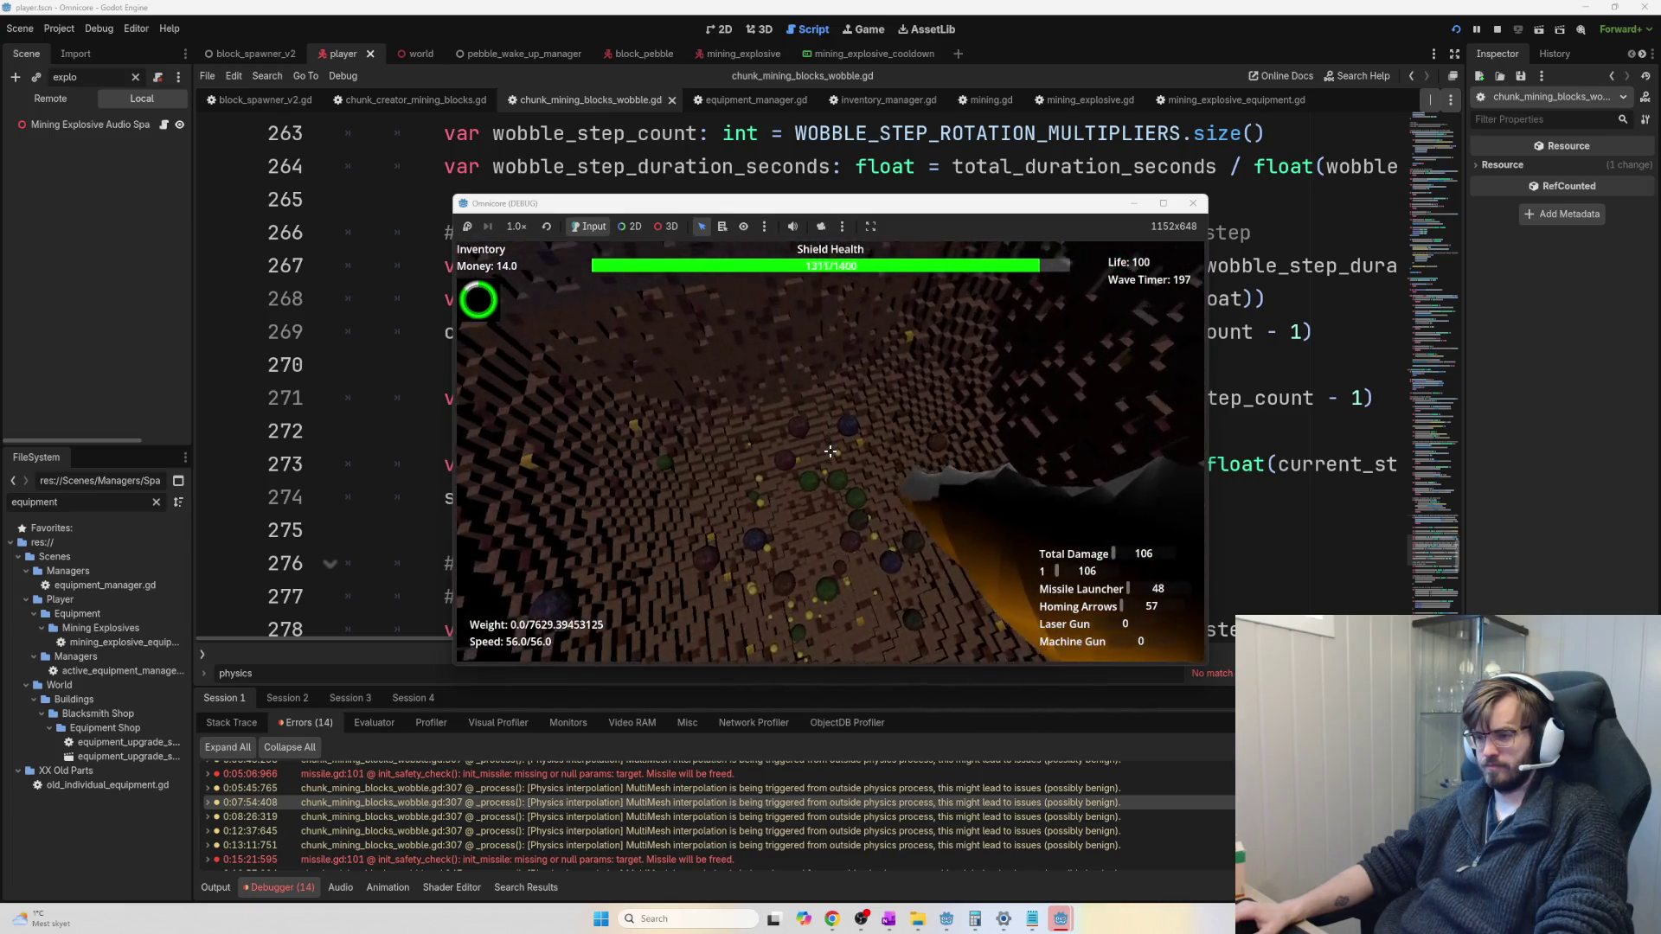
Fly across the voxel floor and blast into the floor and block walls to dig down
key(w)
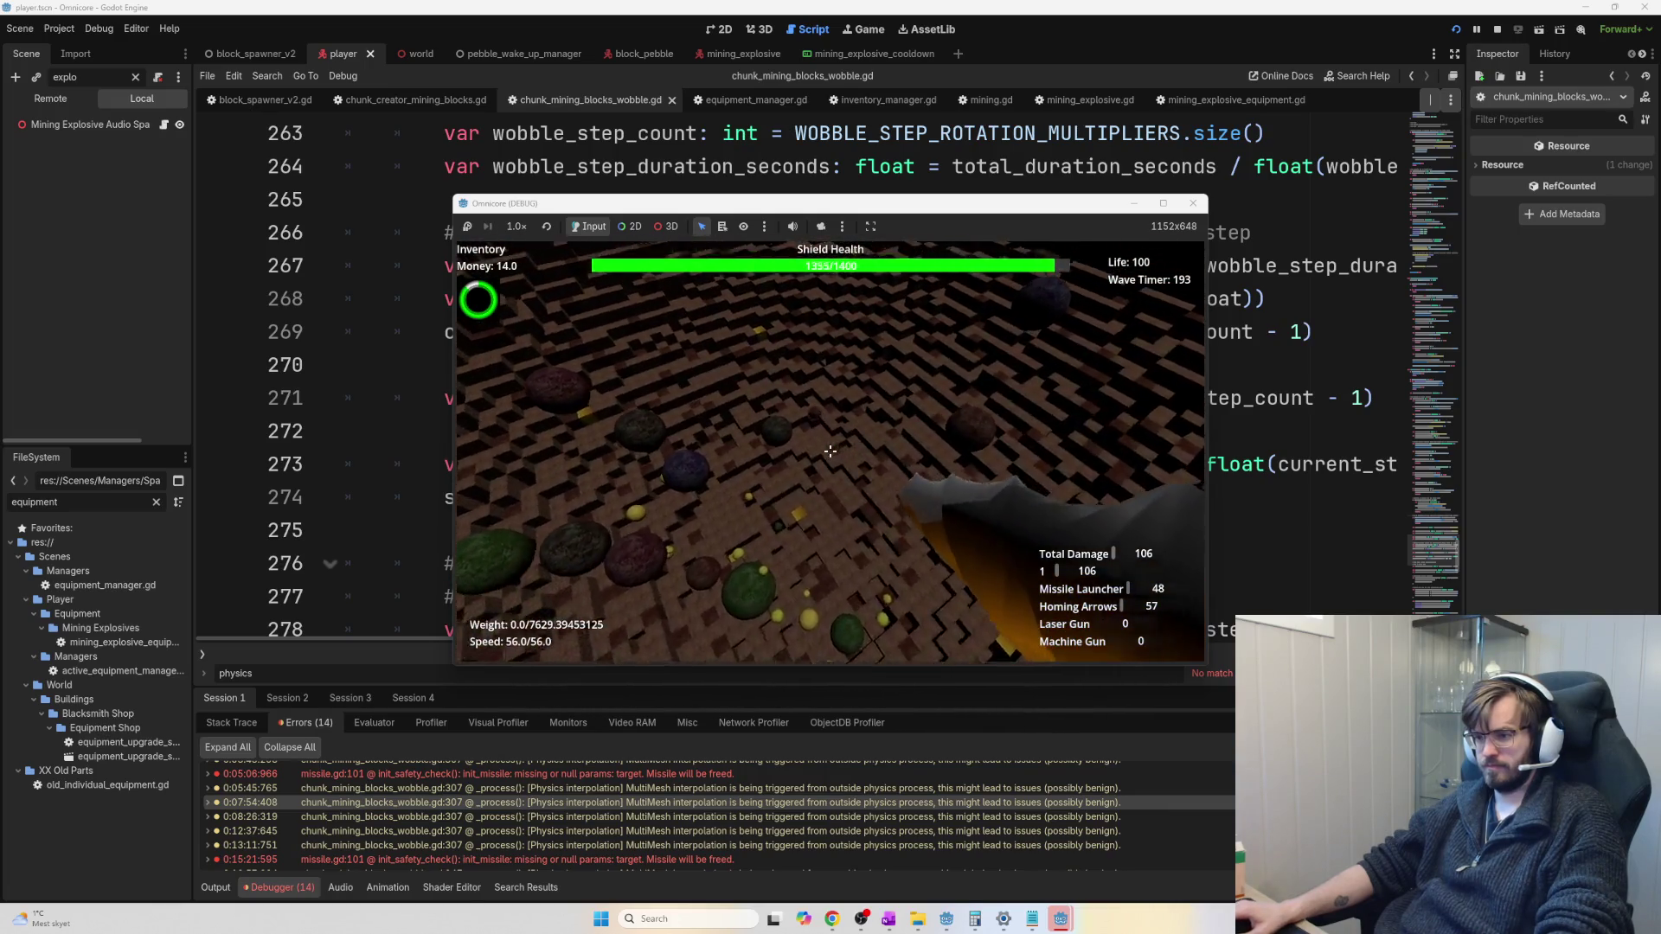
click(829, 451)
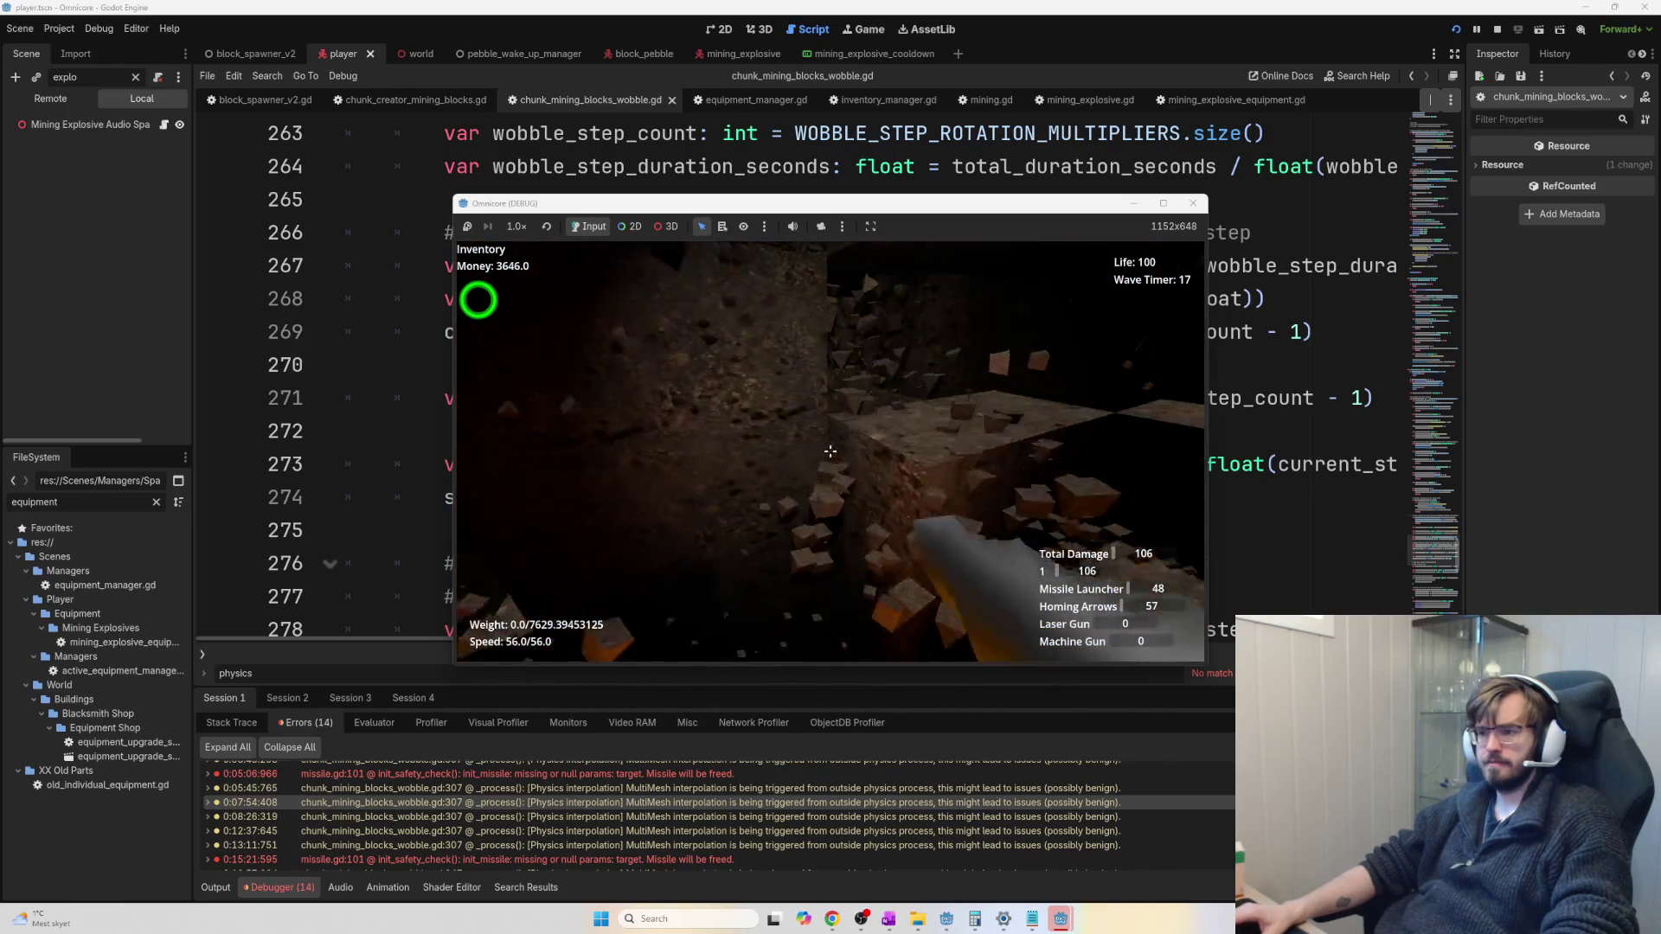
click(829, 450)
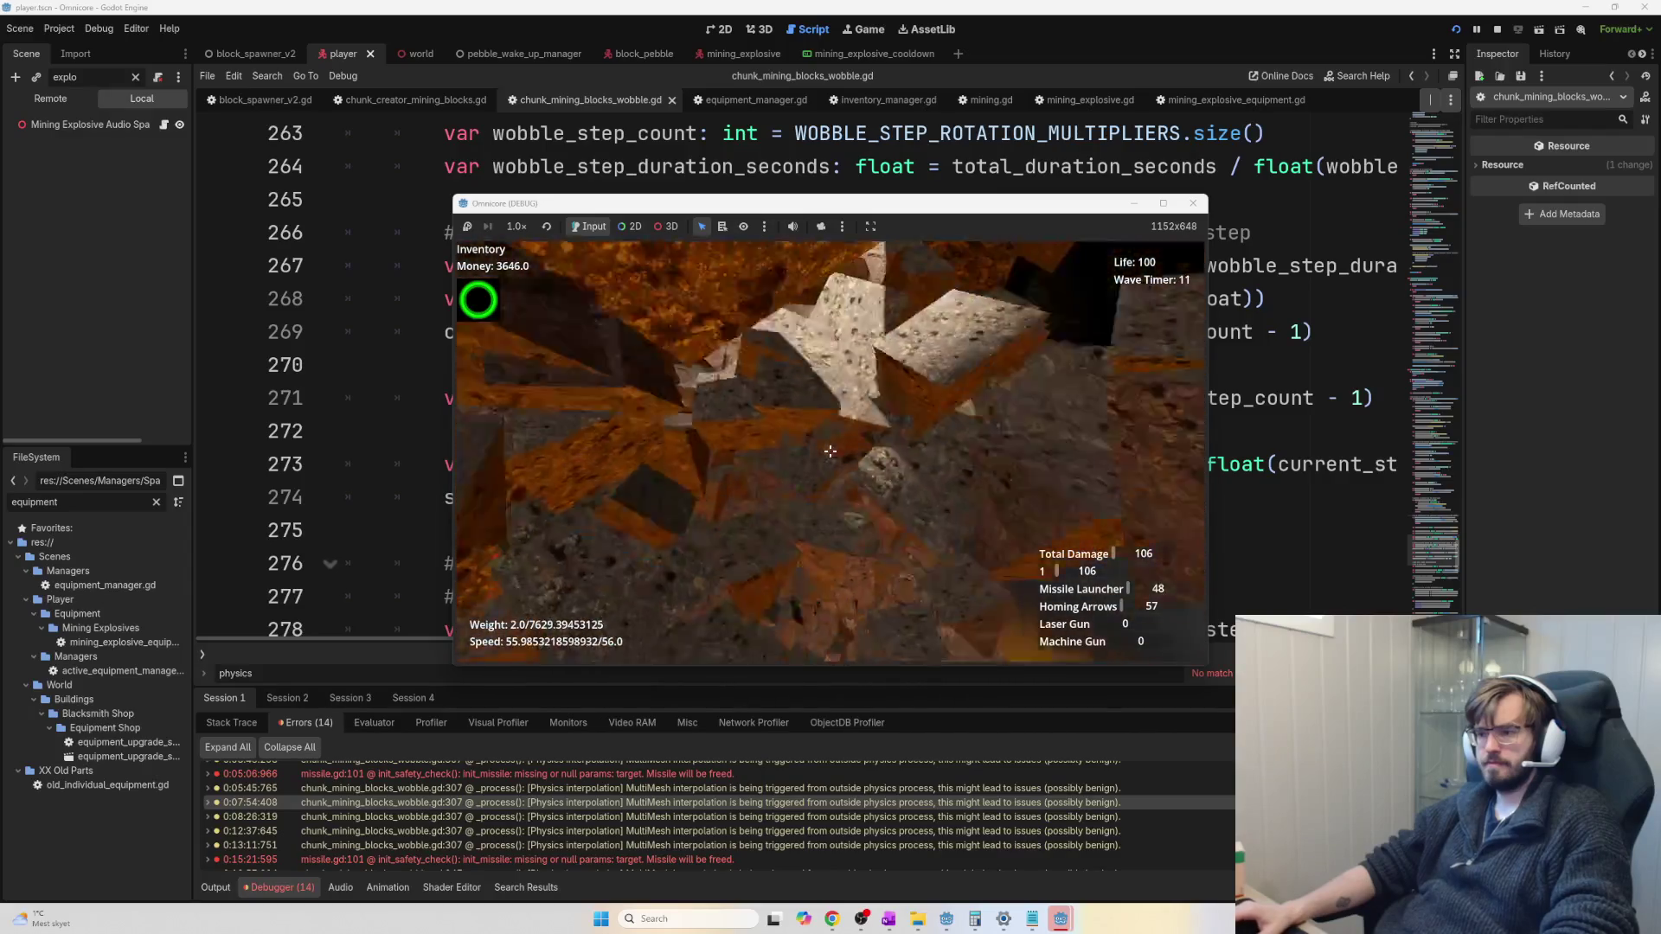
Blast the block wall ahead, selling the ore to lift money to 3652.0
click(830, 451)
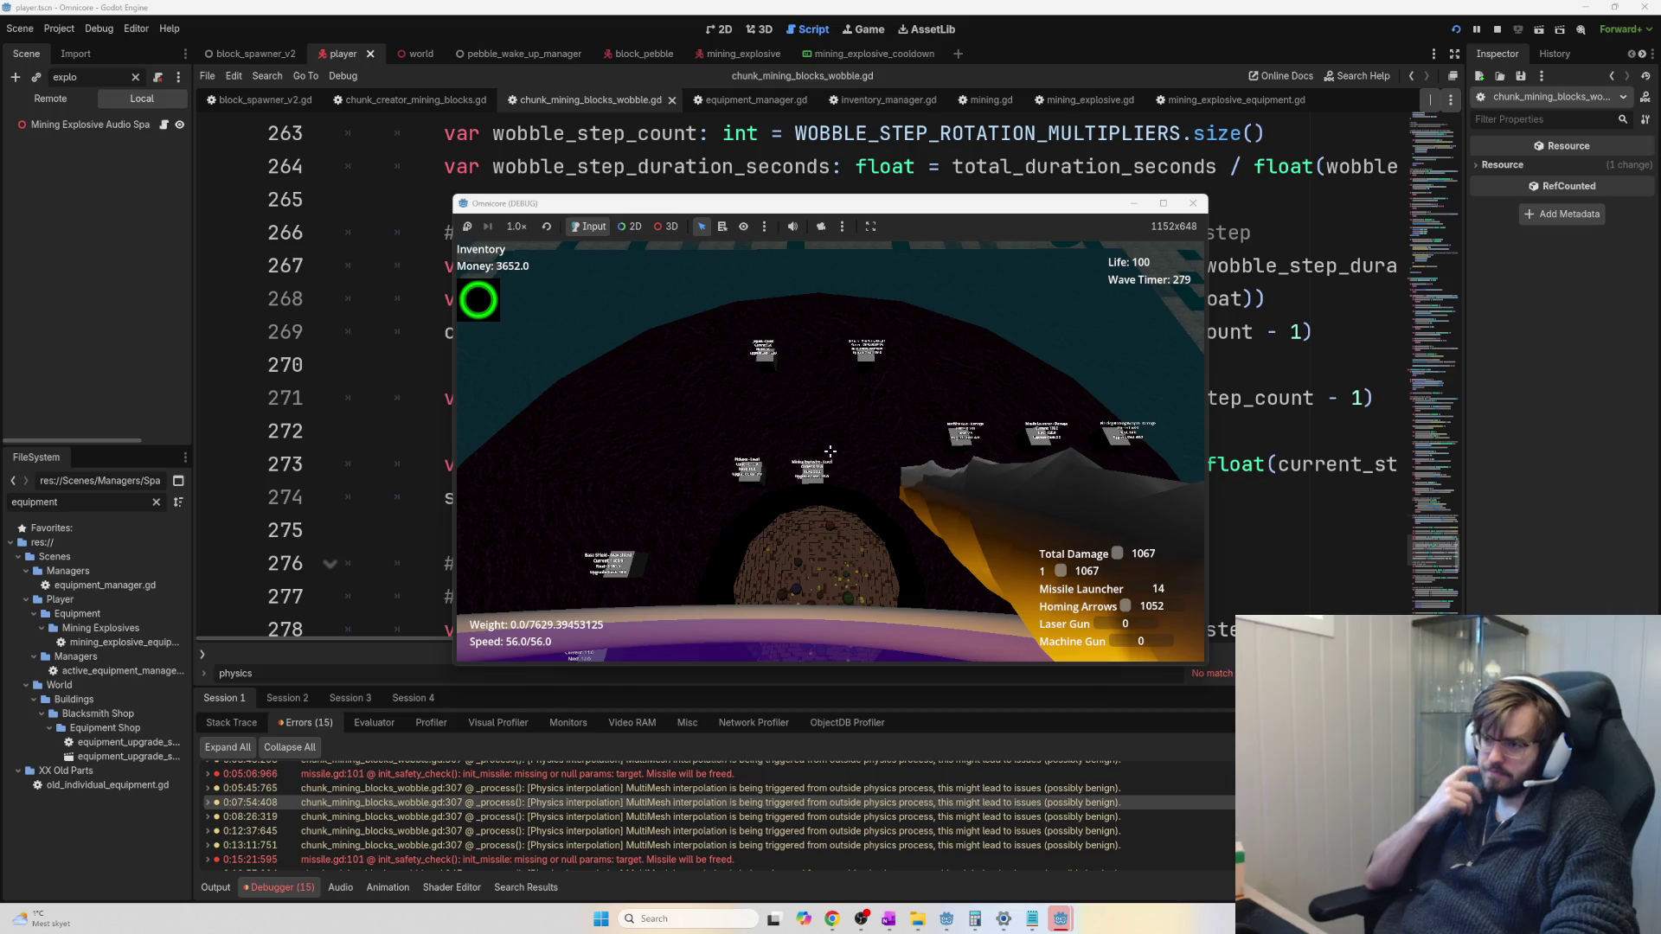
Walk to the Piercing Homing Weapon signs and buy Max Projectiles upgrades up to 41, leaving 27.0 money
key(w)
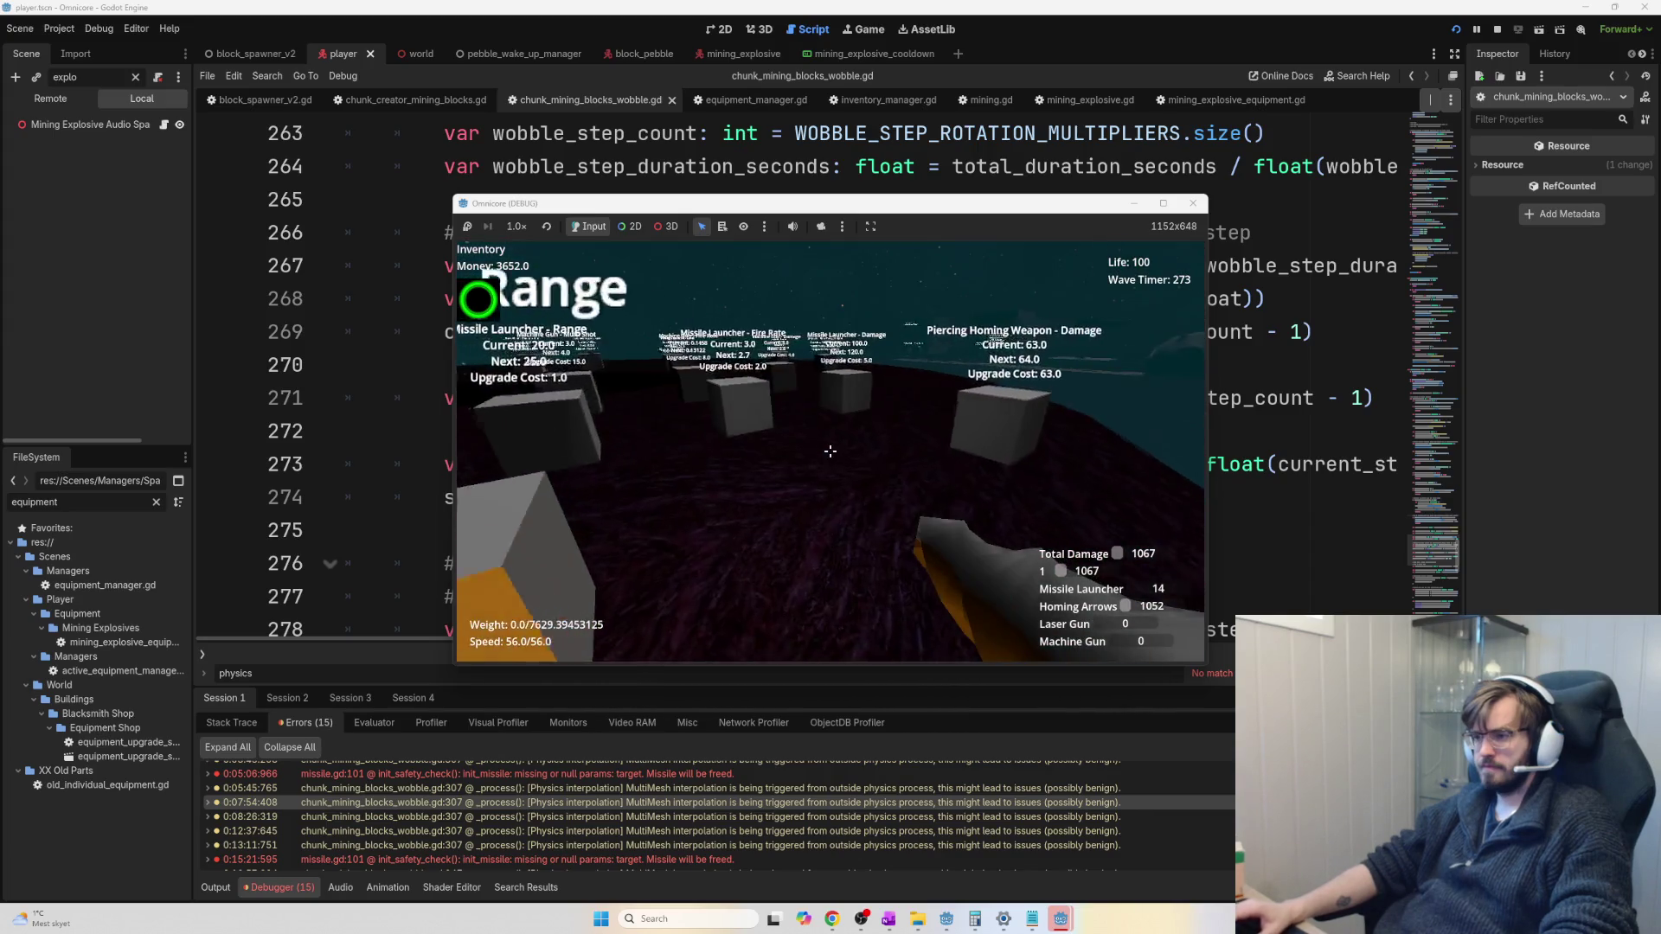
key(w)
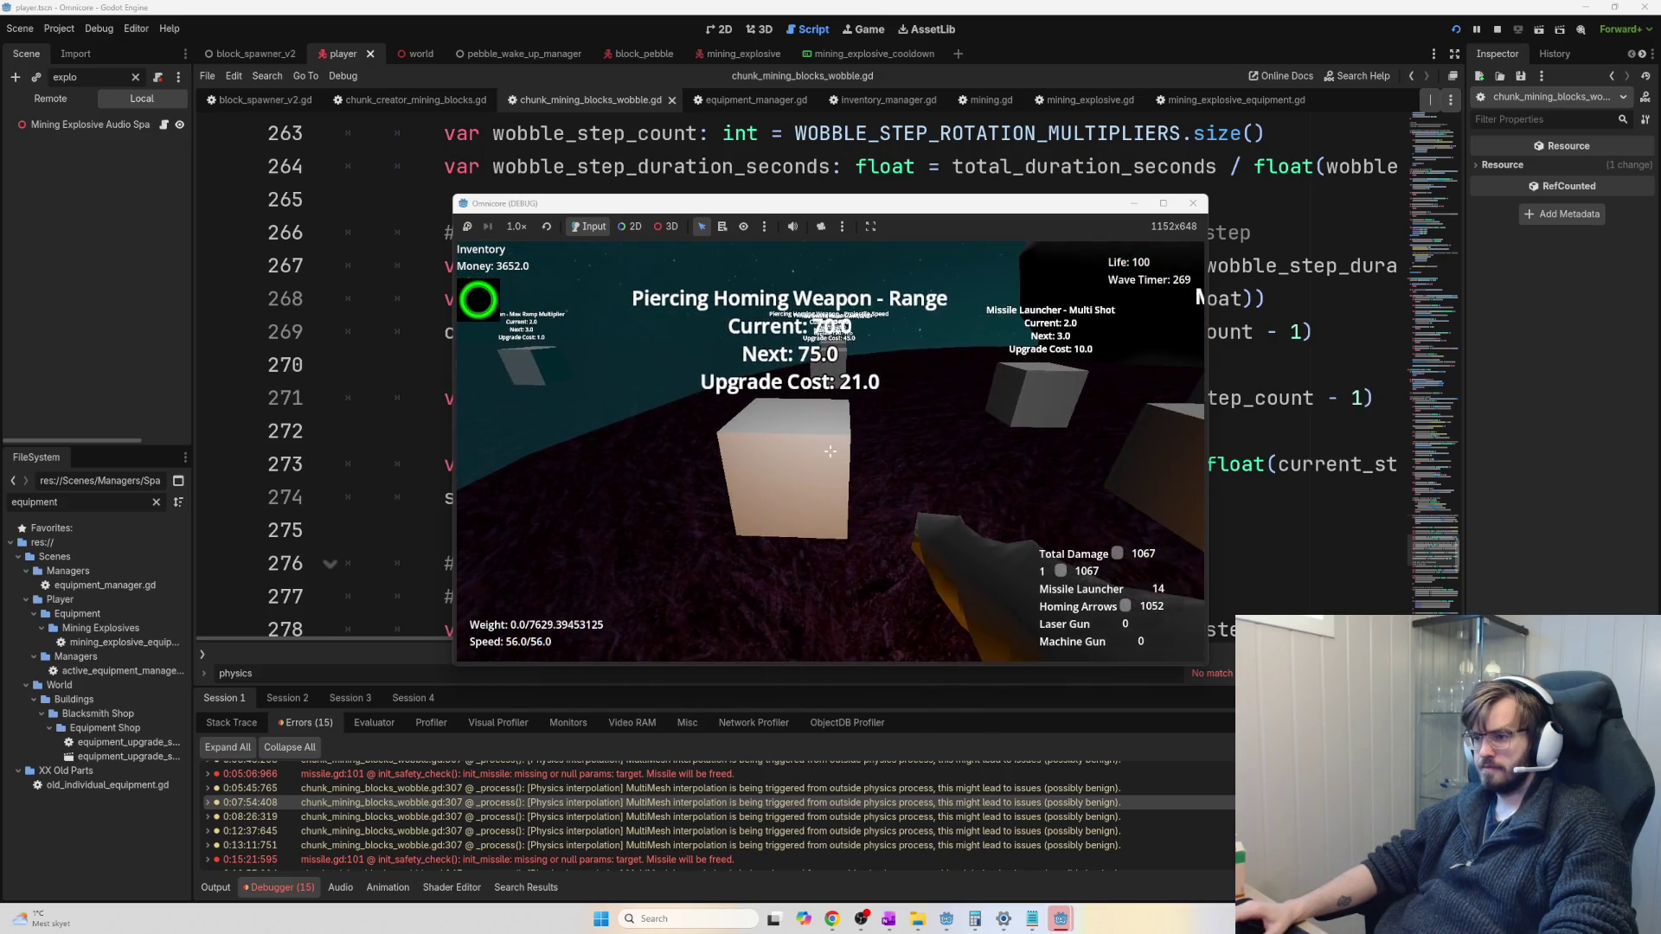
key(w)
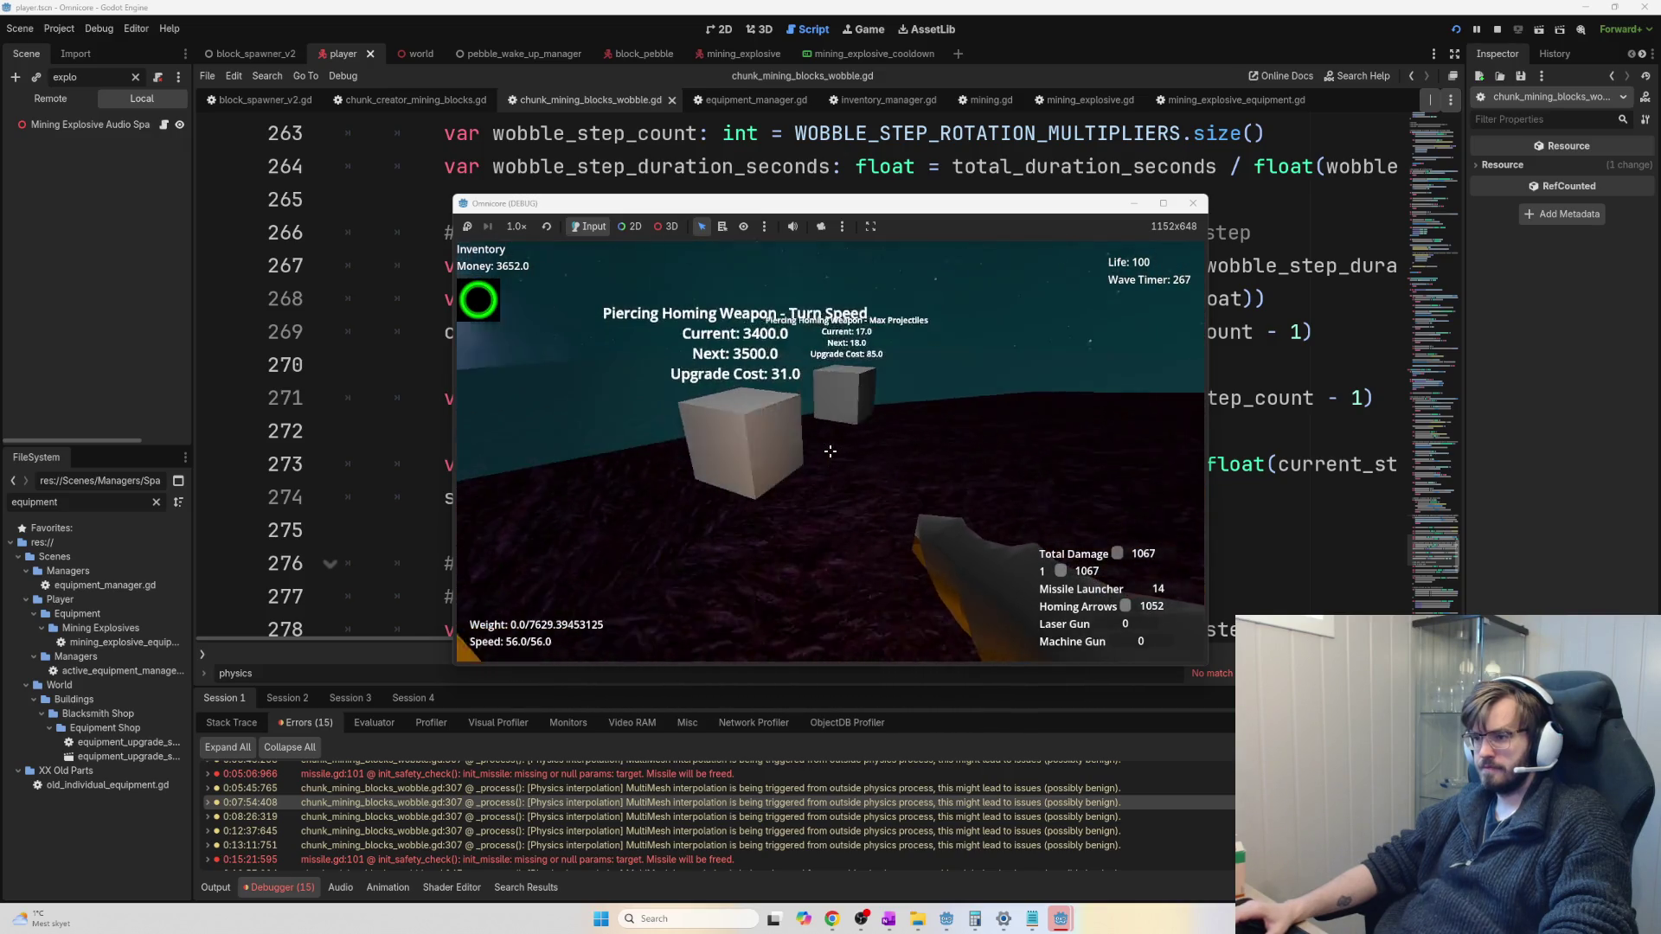
key(w)
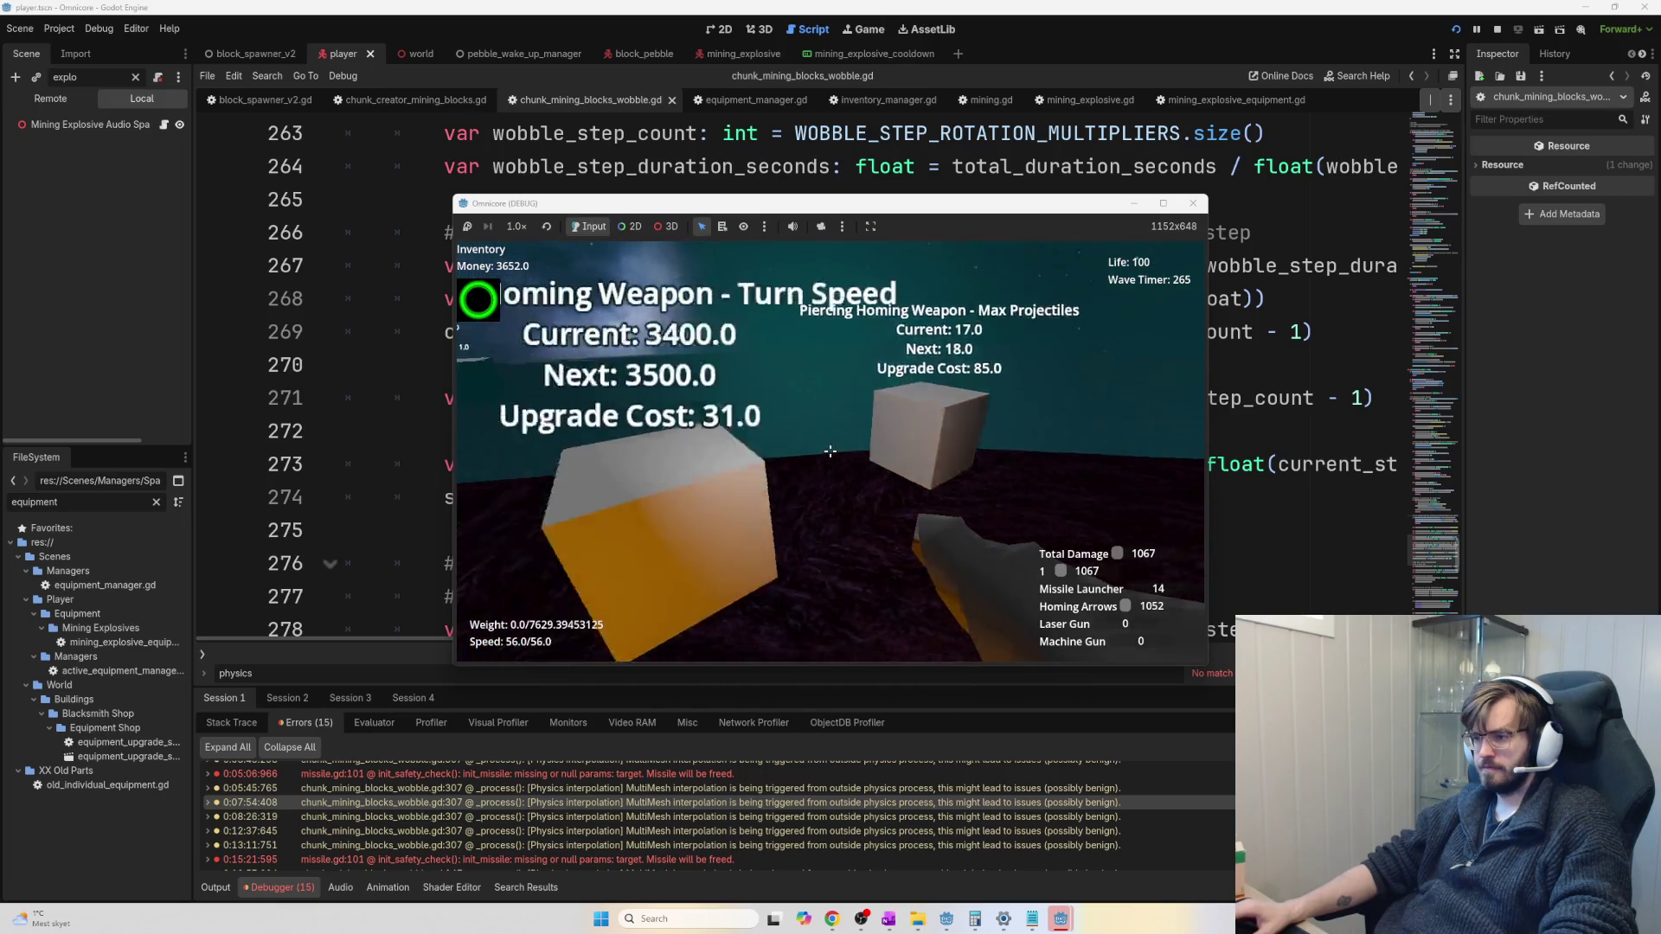
key(w)
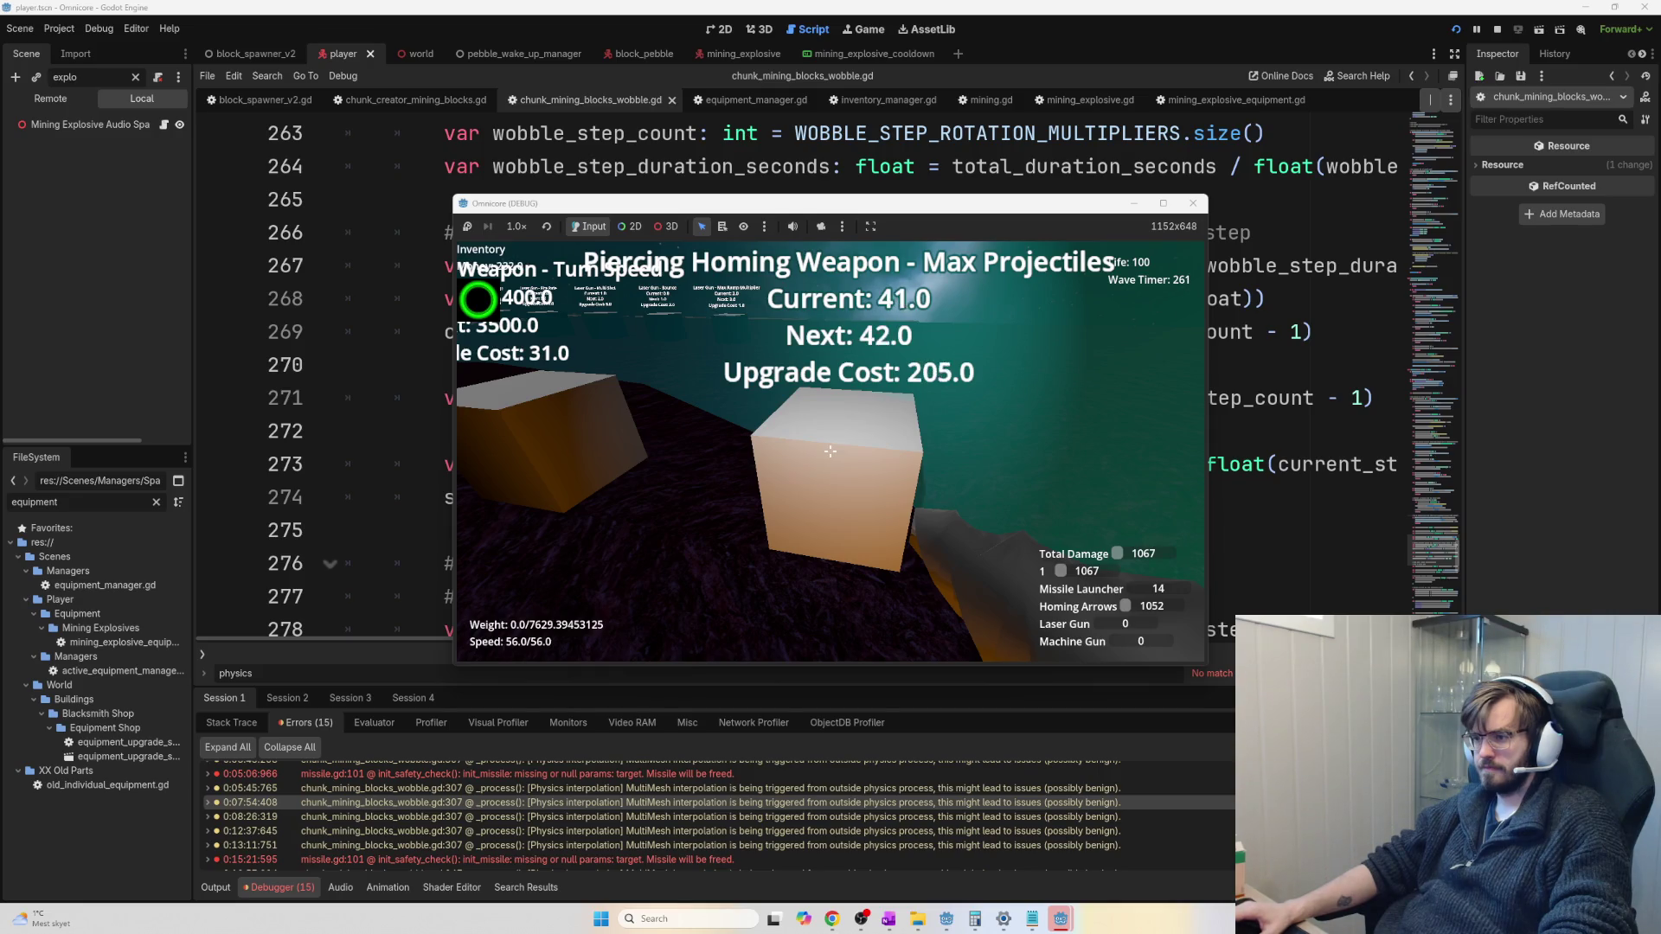
Jetpack from the shop past the red cauldron and over the cyan dome toward the buildings
key(s)
key(w)
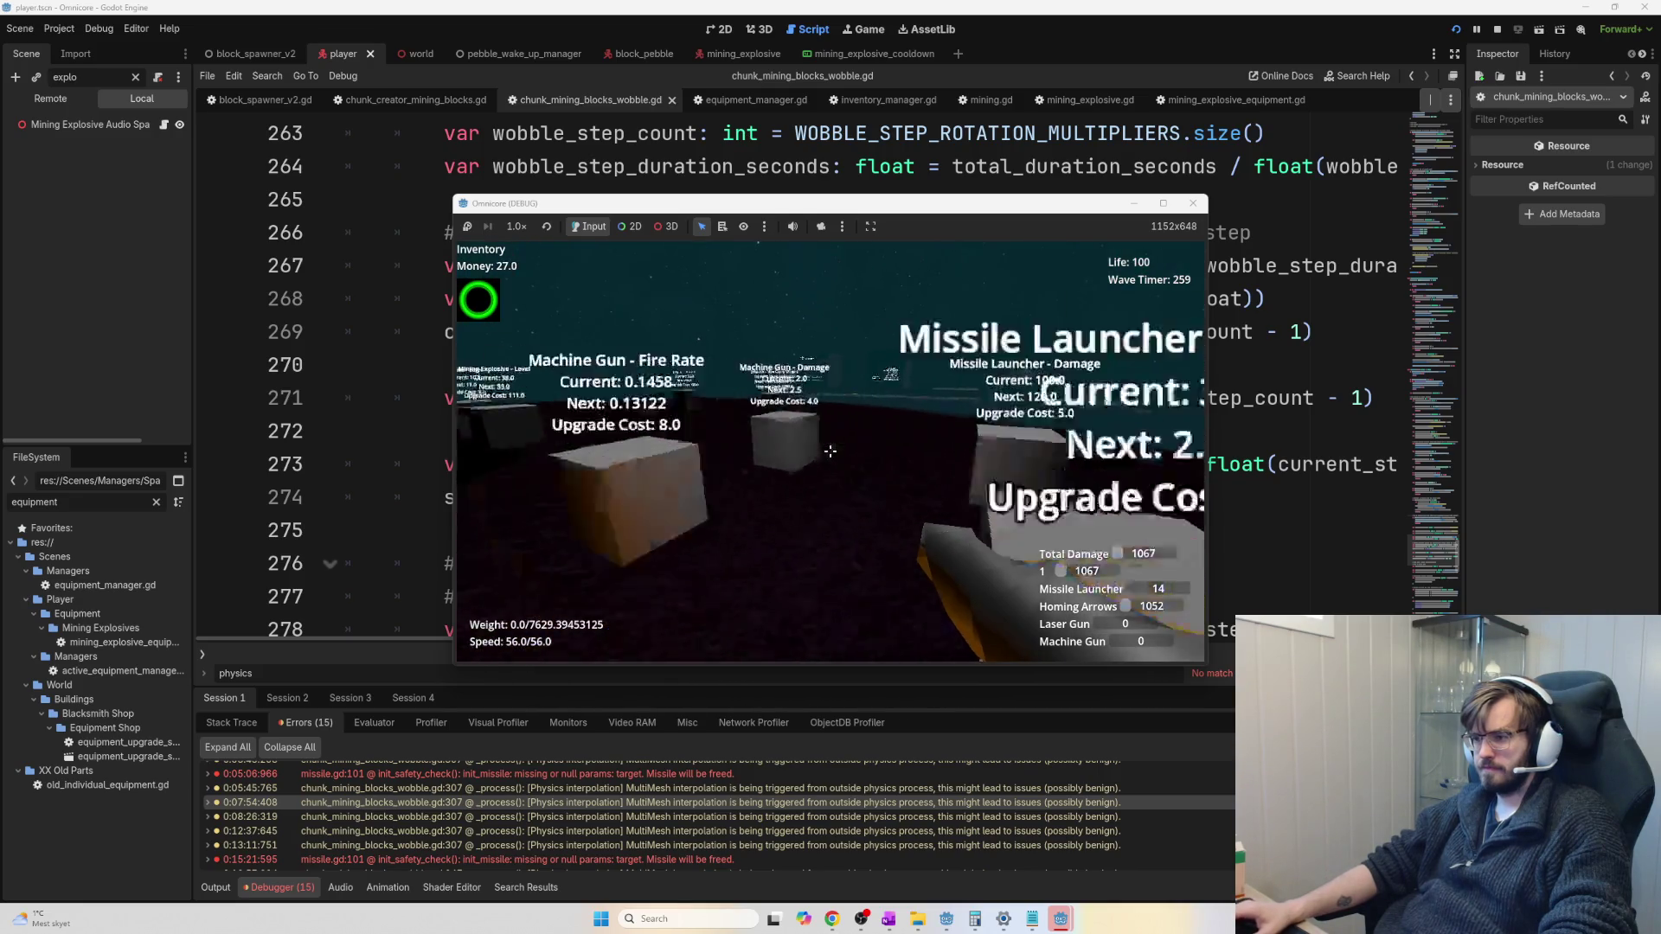
key(w)
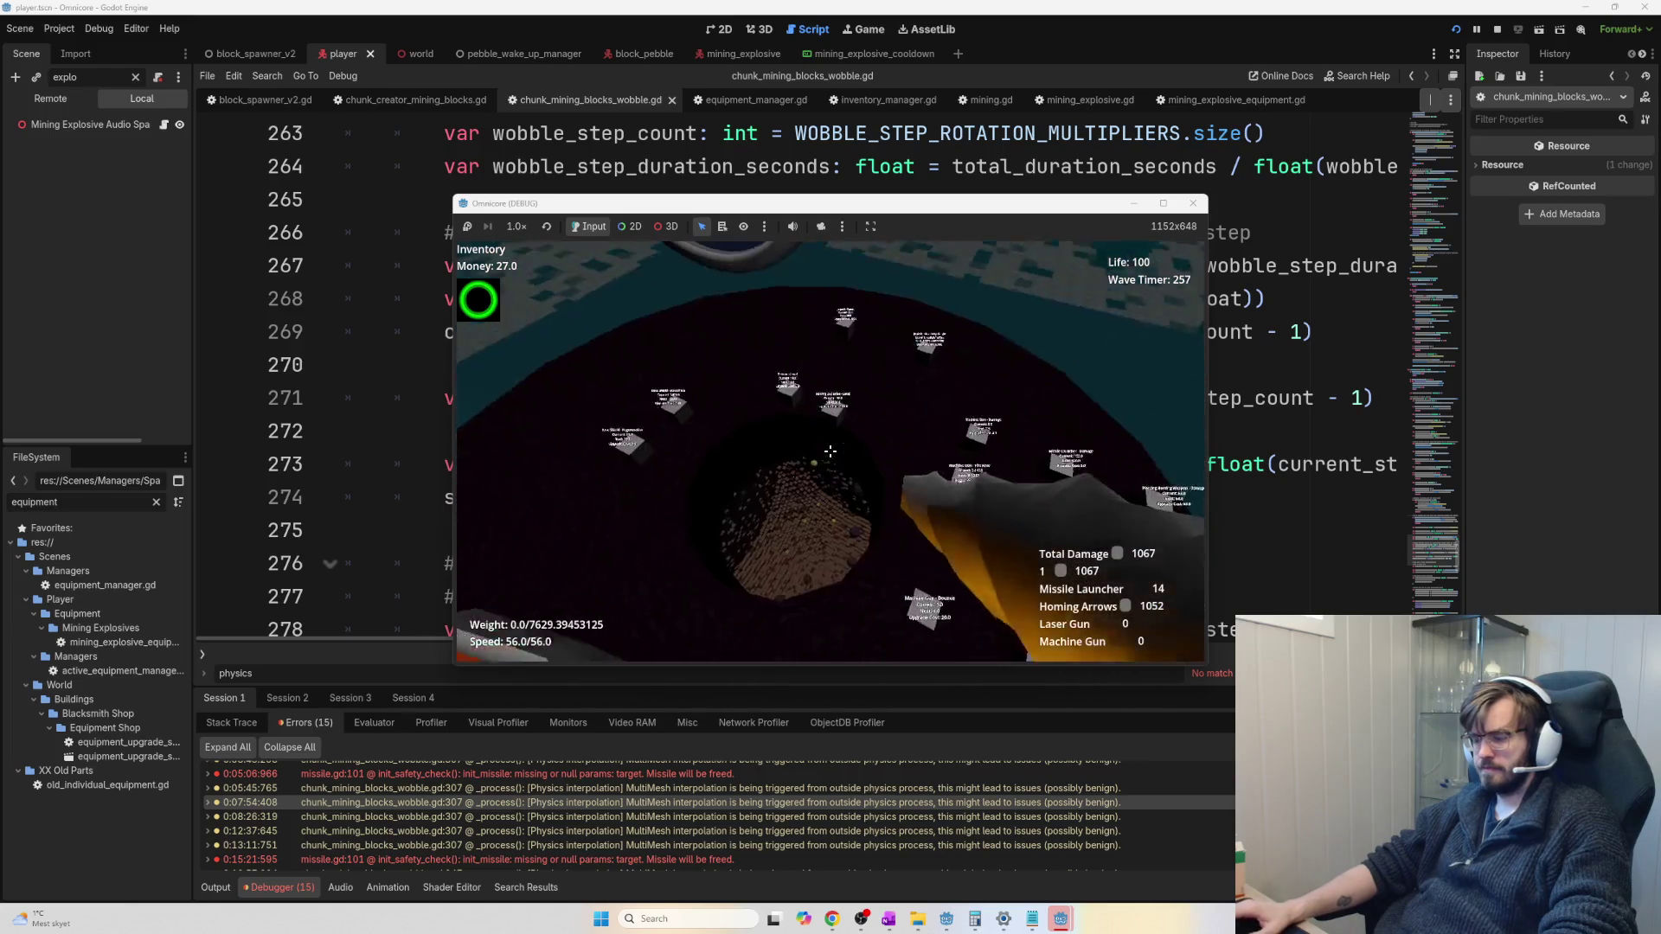
key(w)
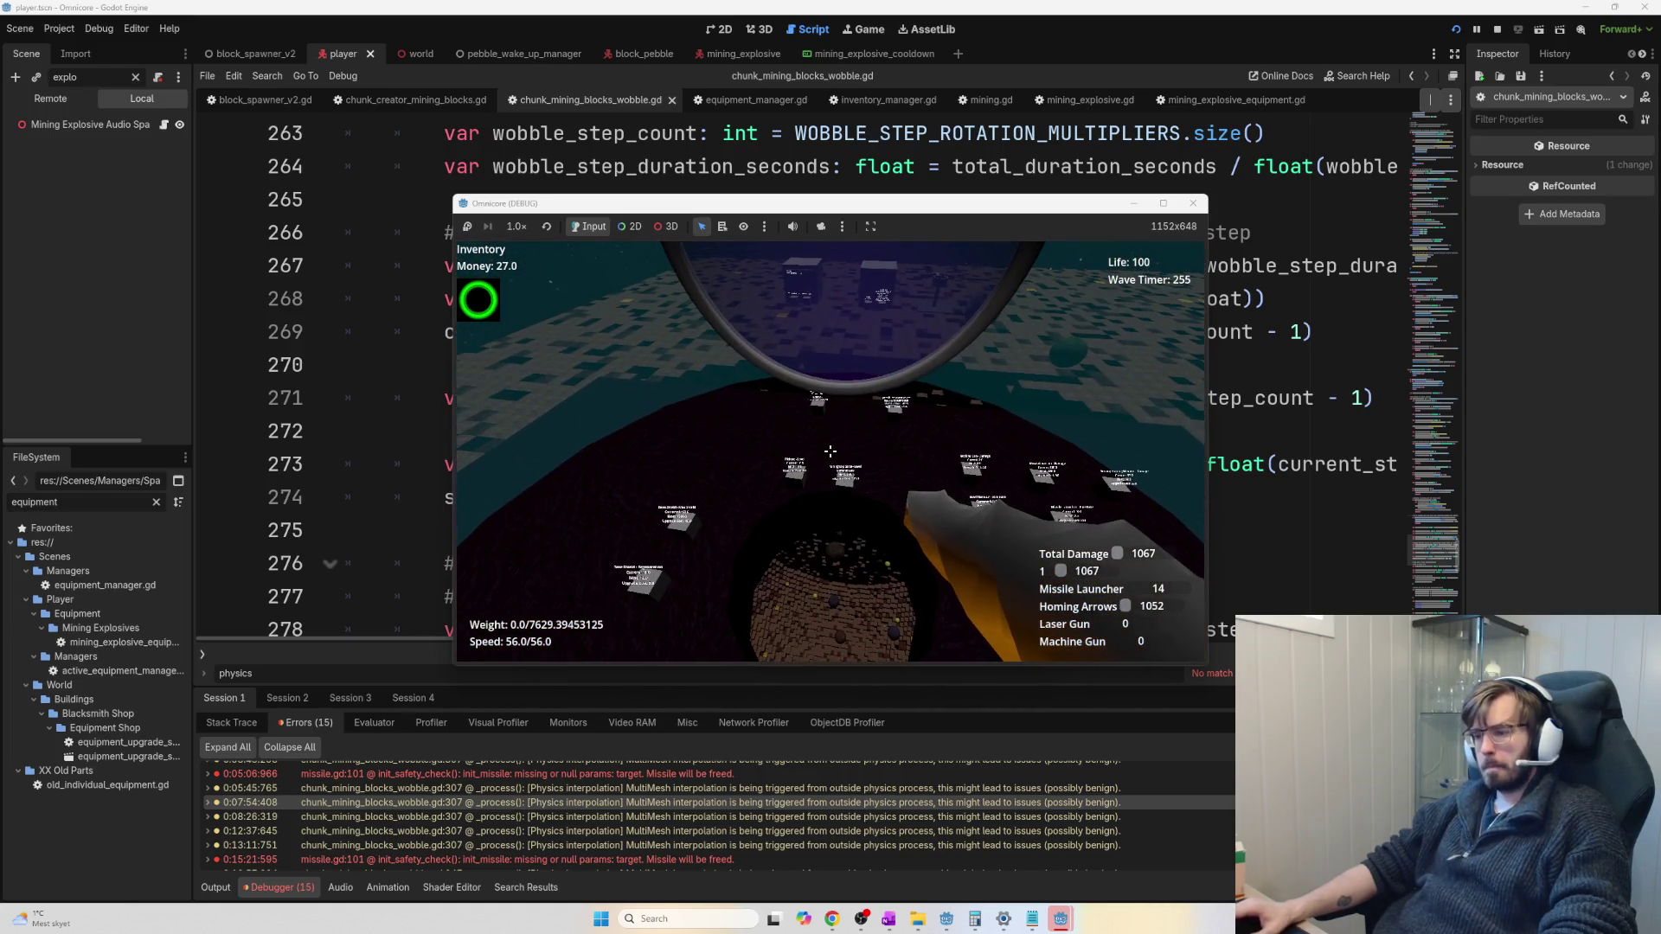
key(w)
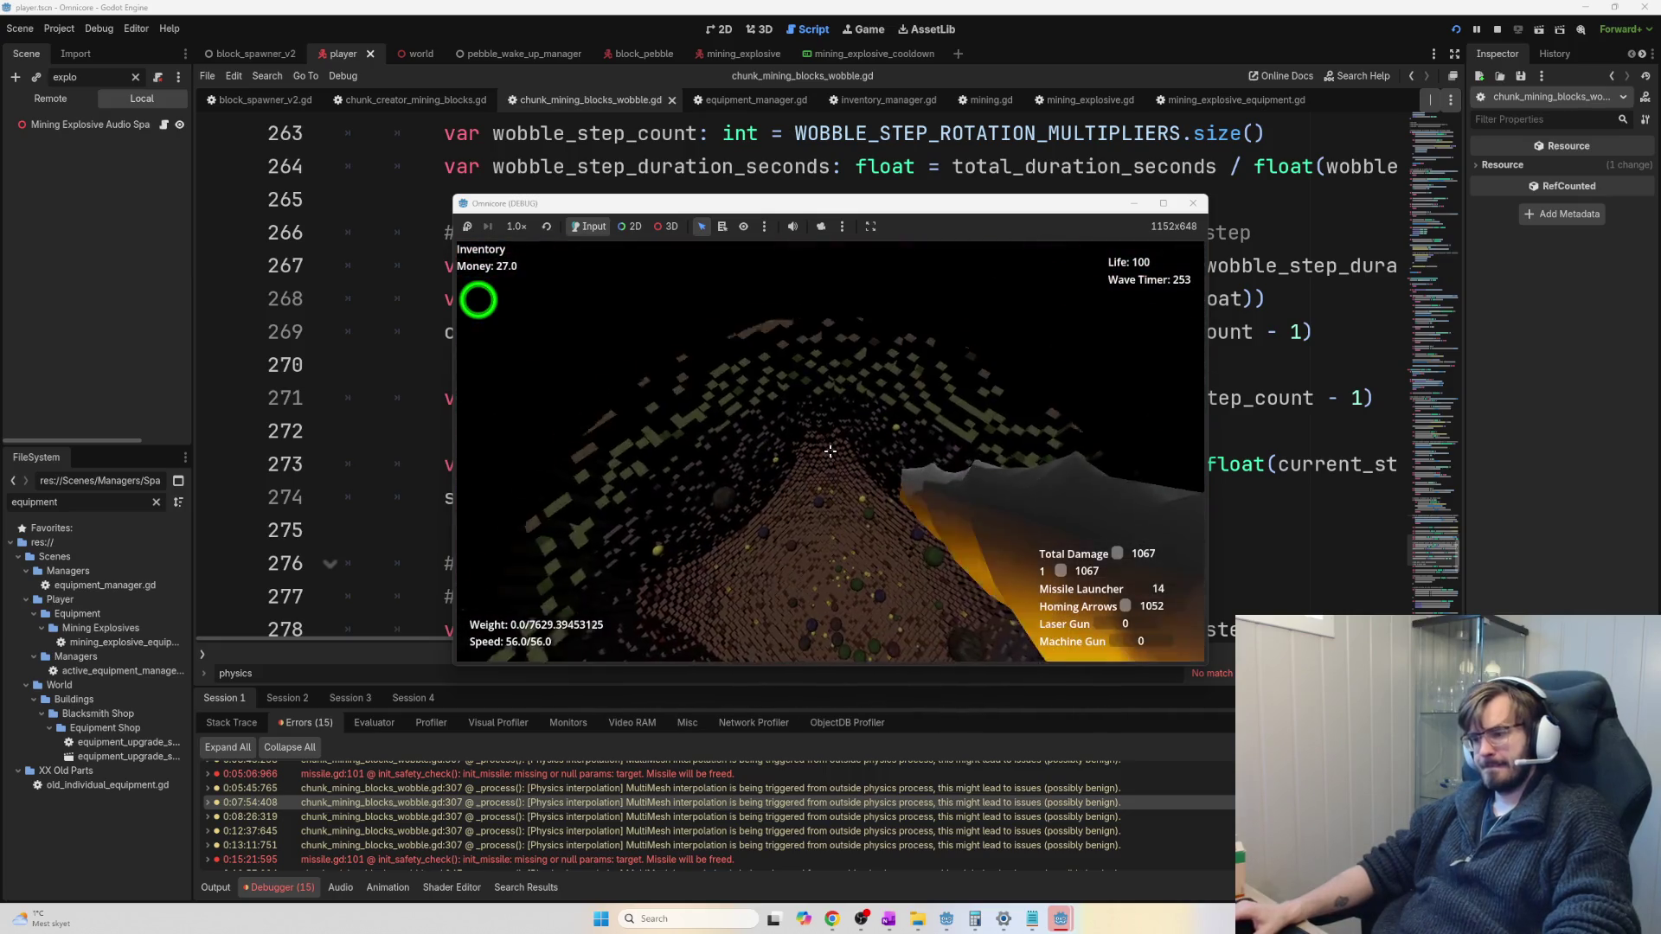
key(w)
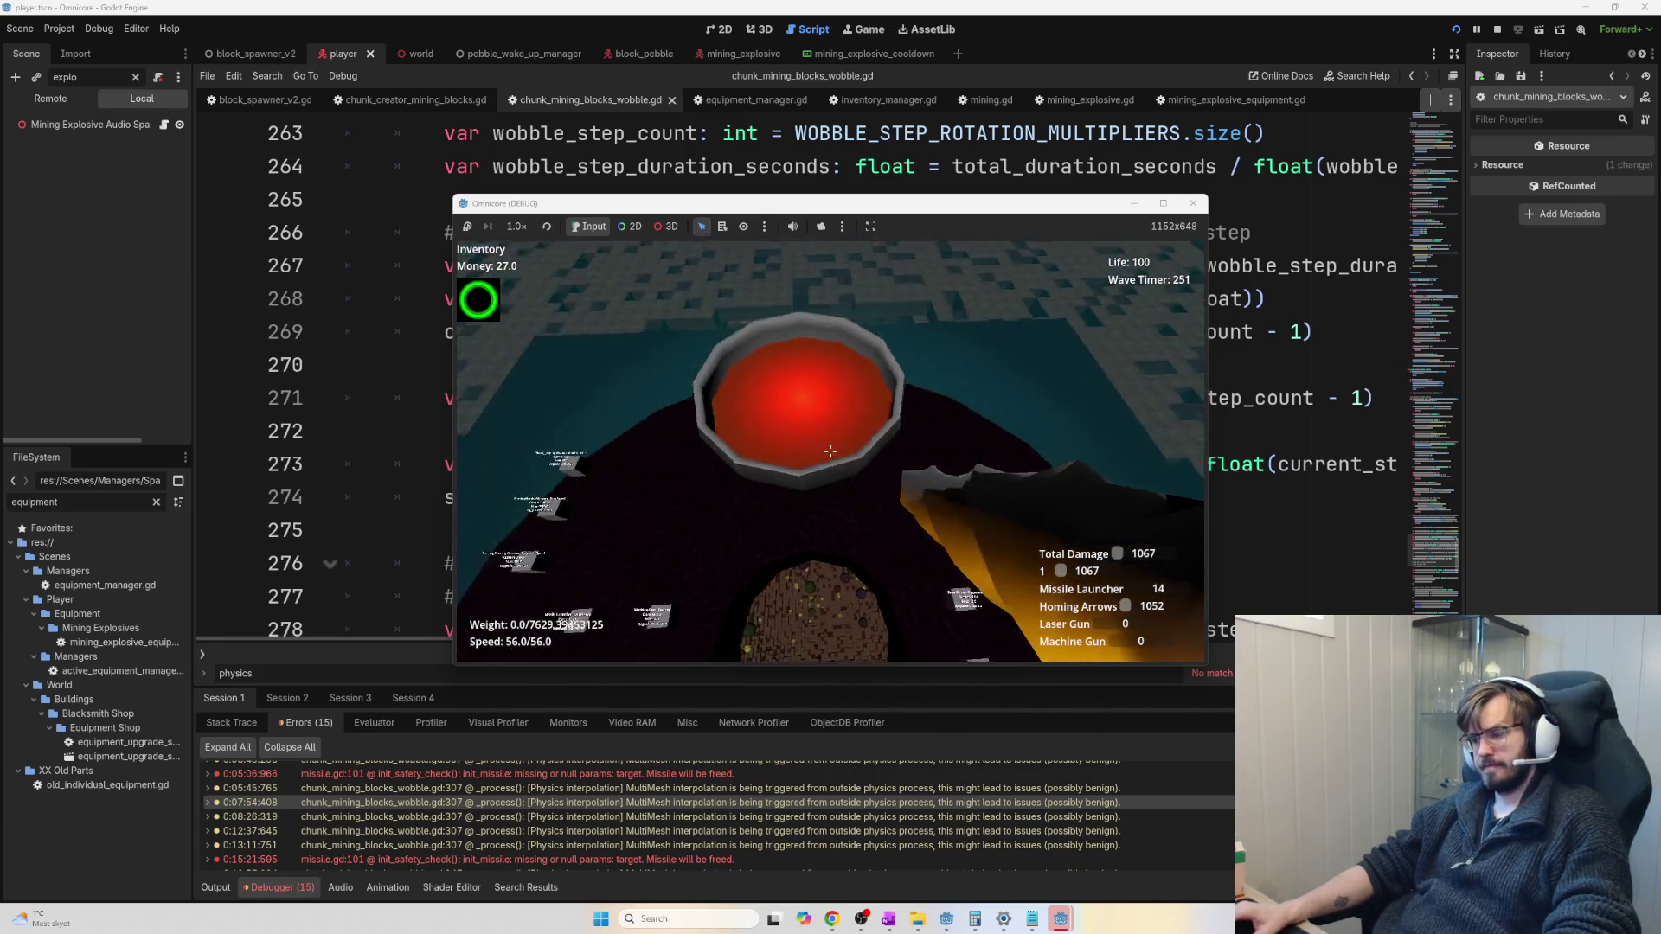
key(w)
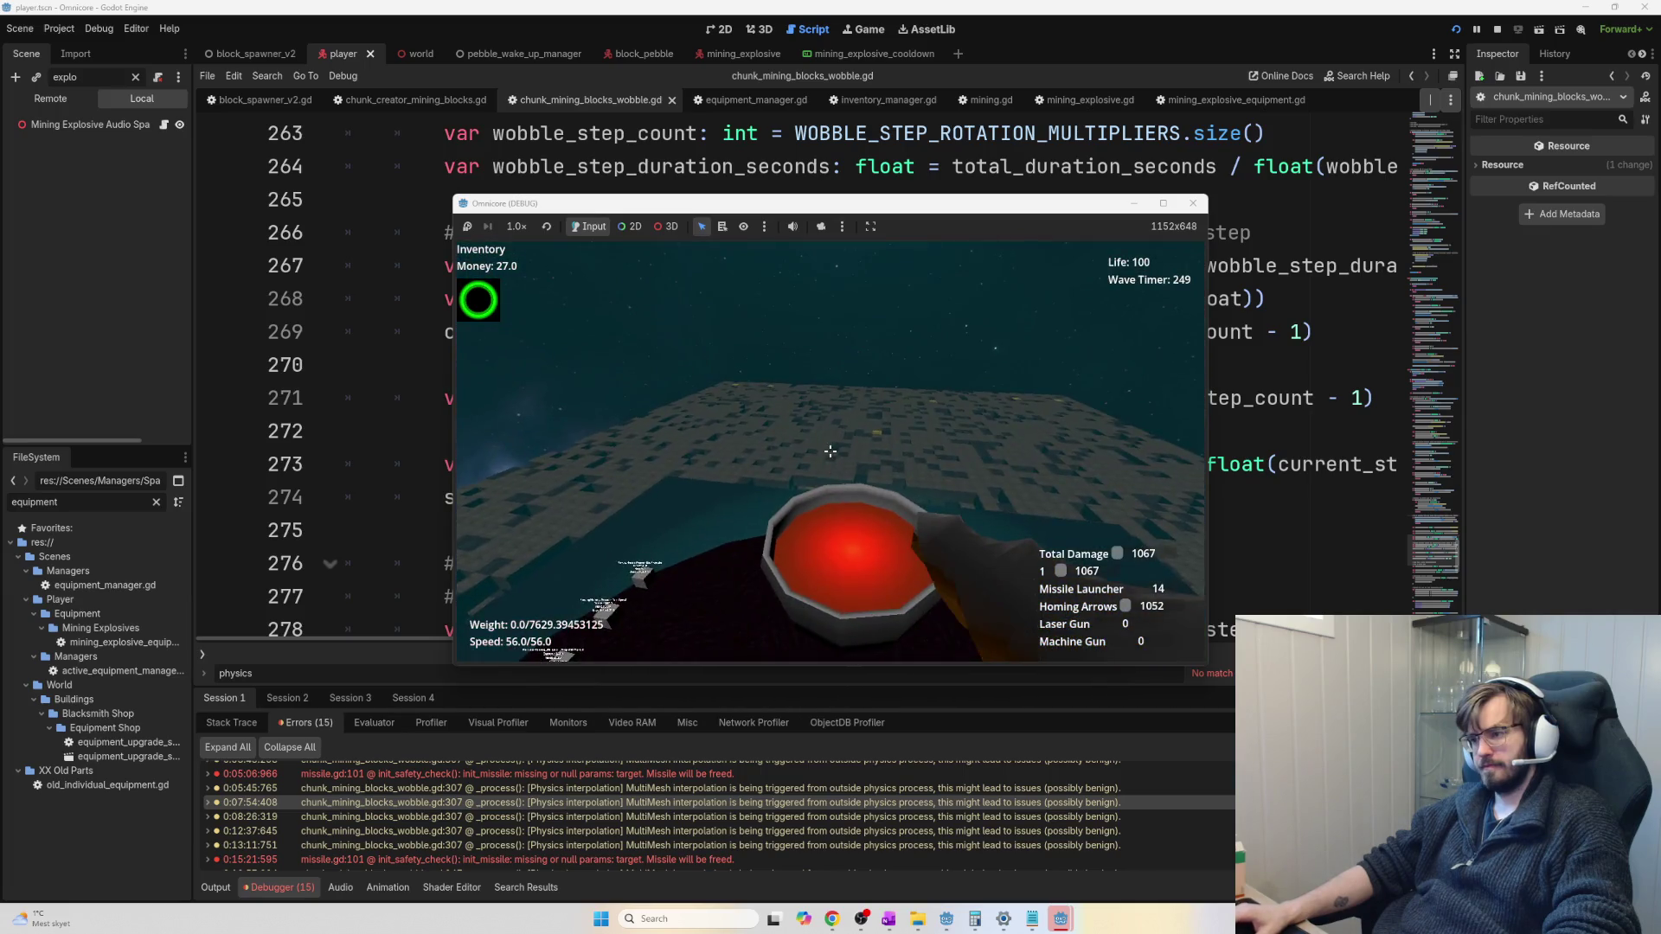
key(w)
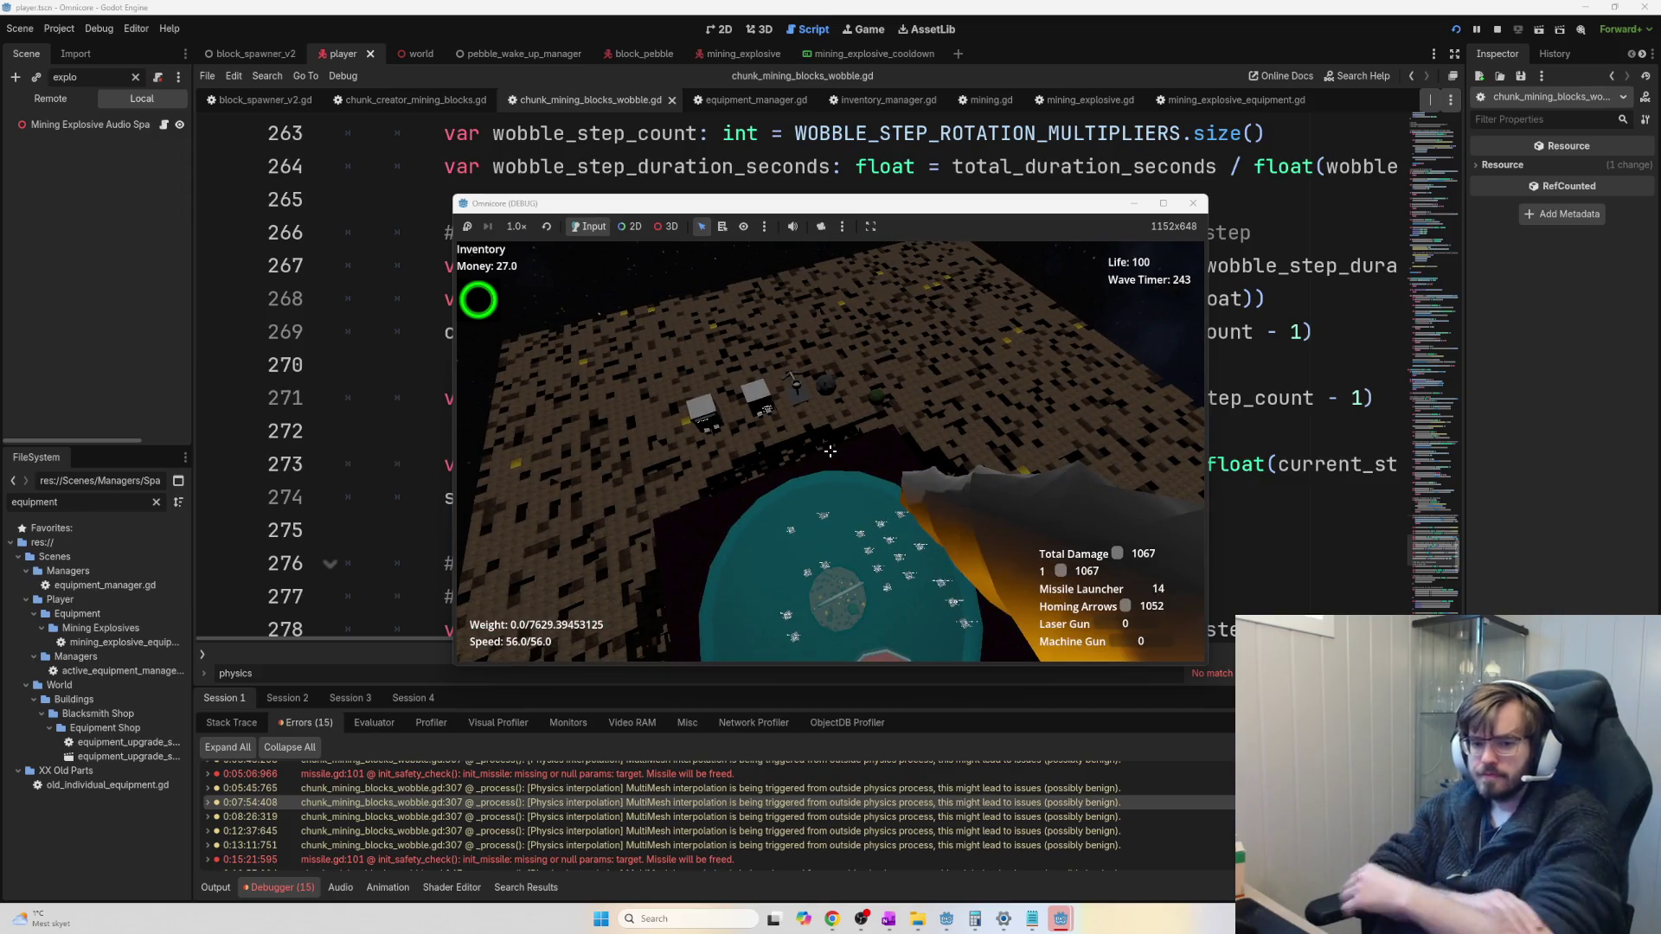
key(w)
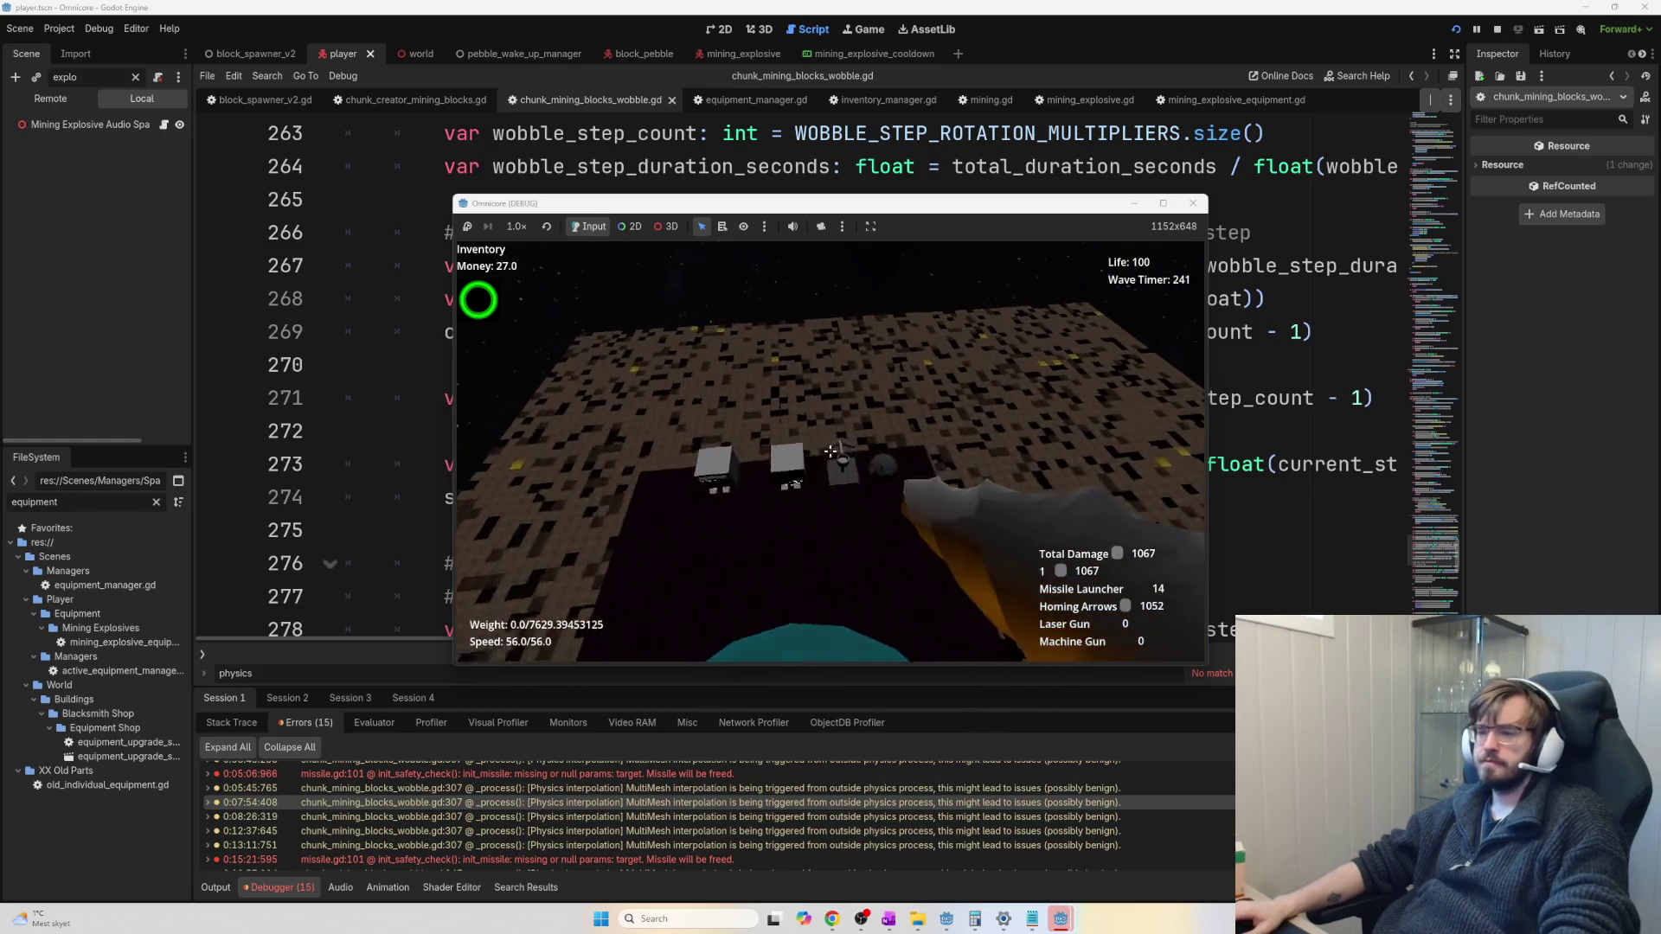
Take control of the turret and aim it at the grey building
key(w)
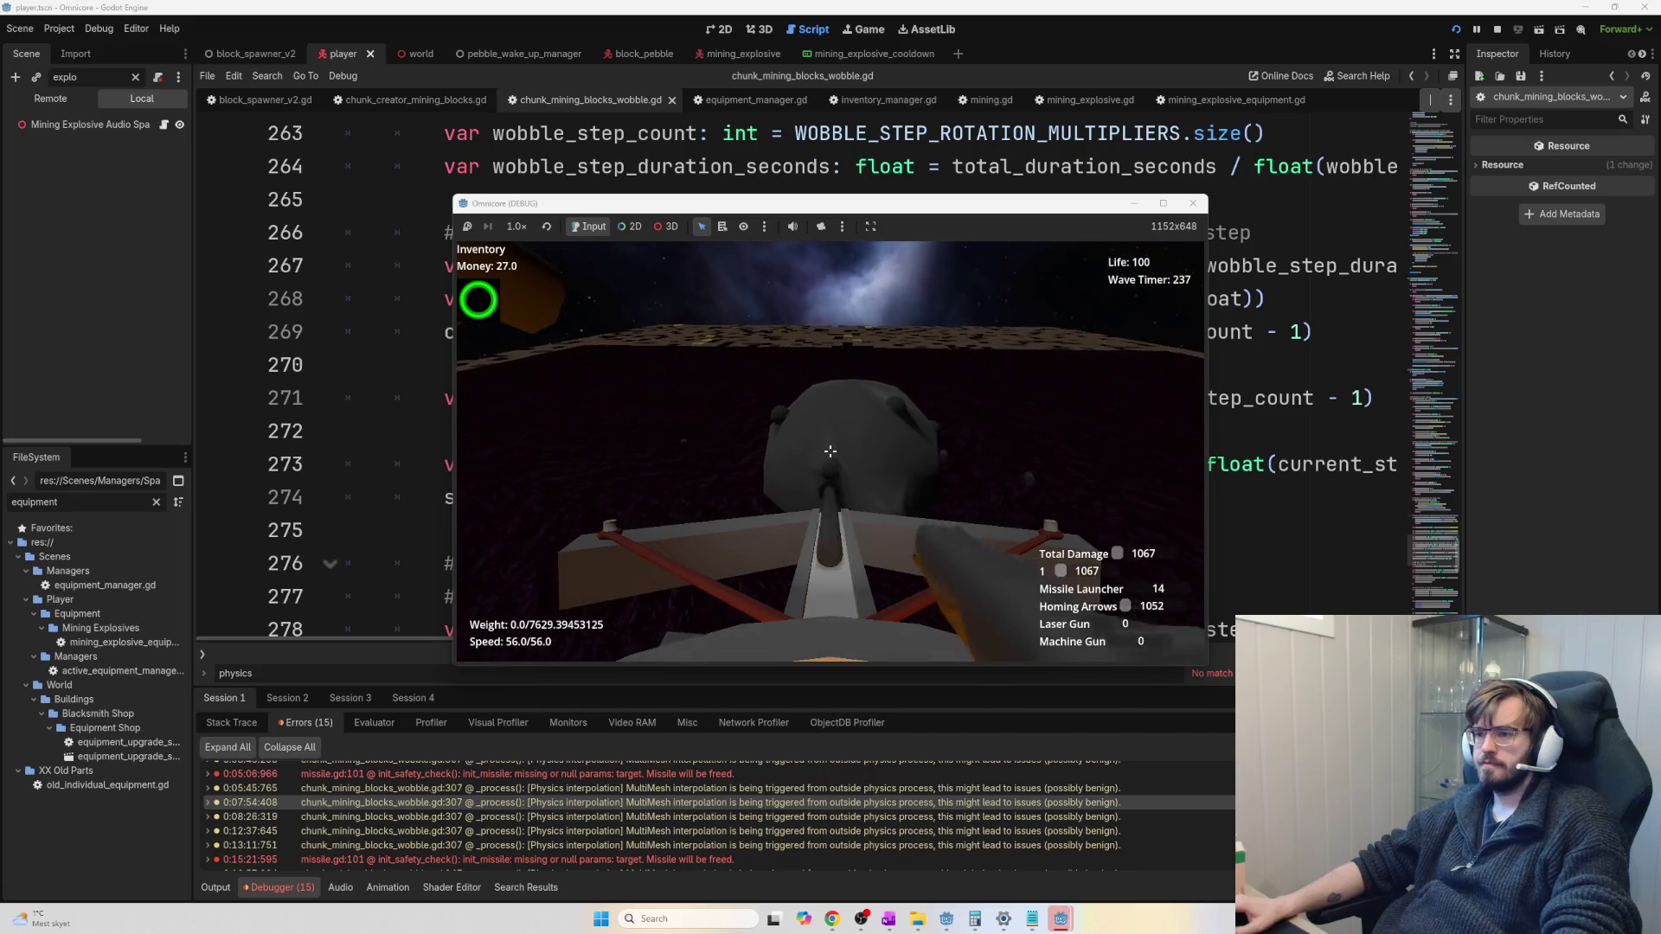
key(w)
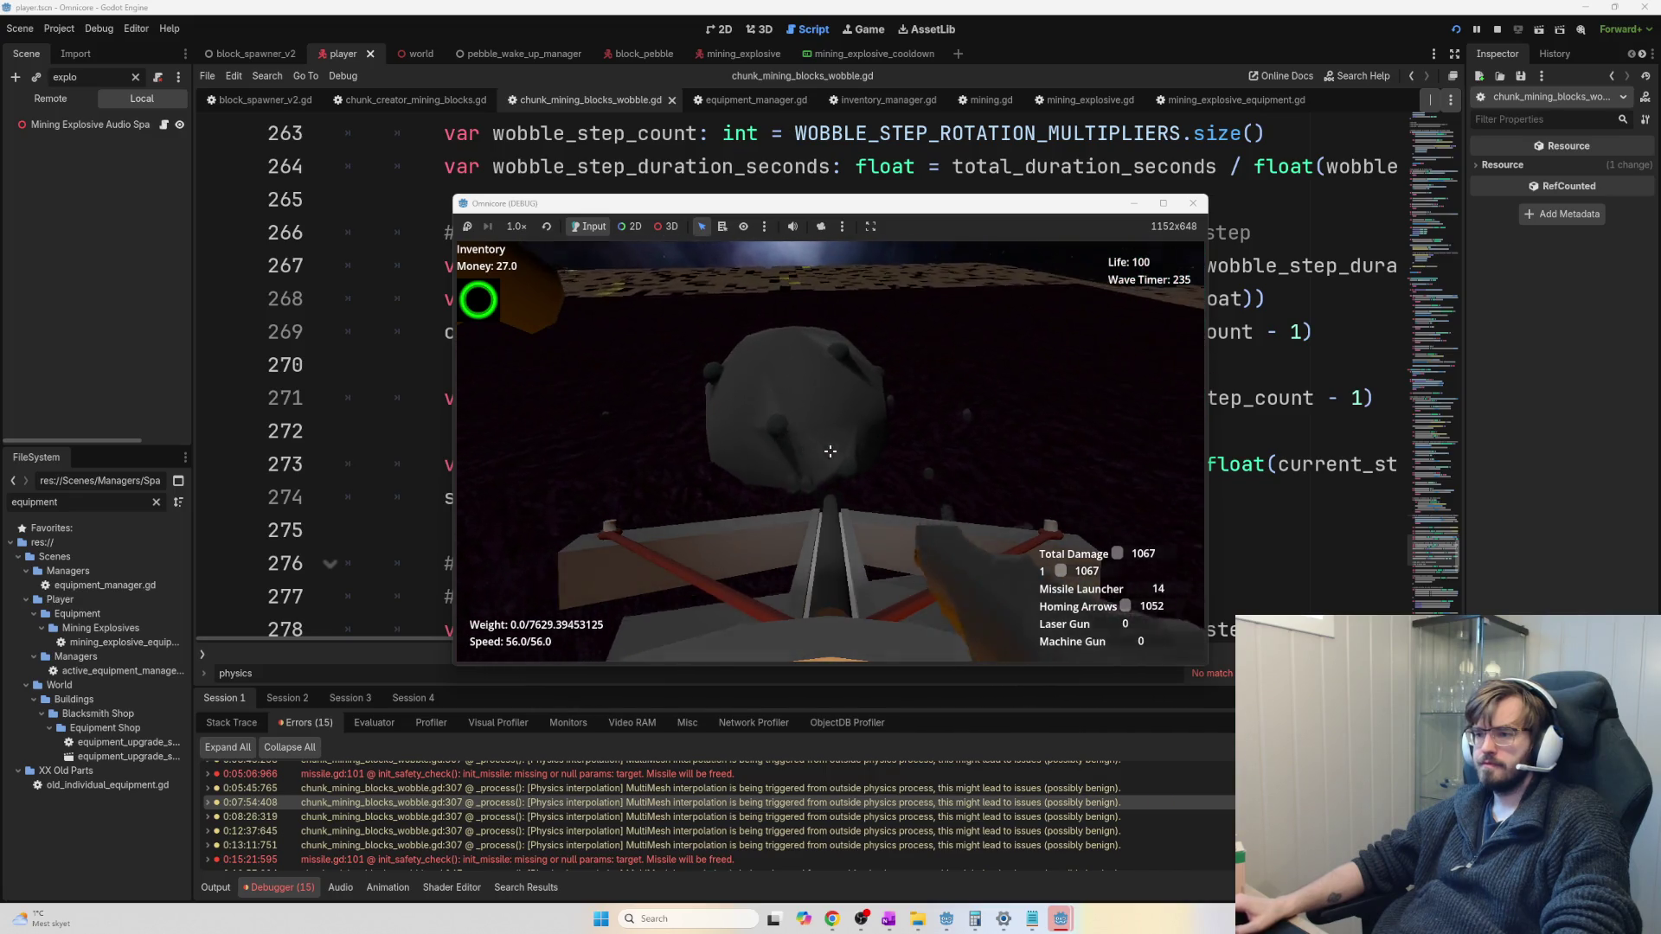
key(w)
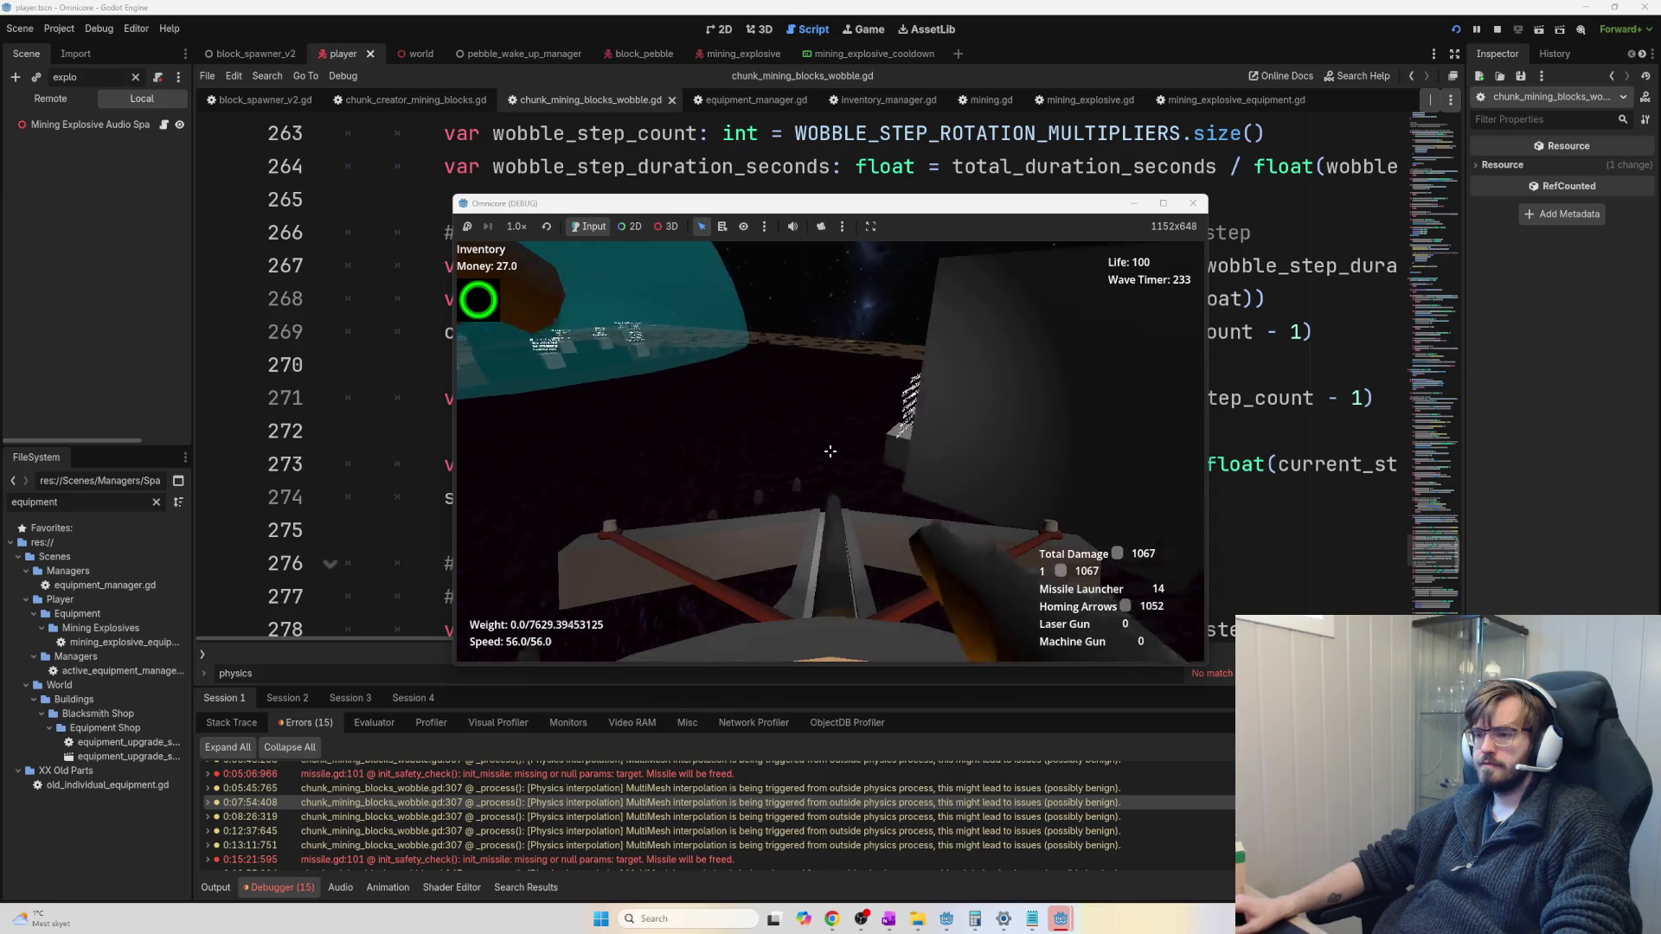
key(d)
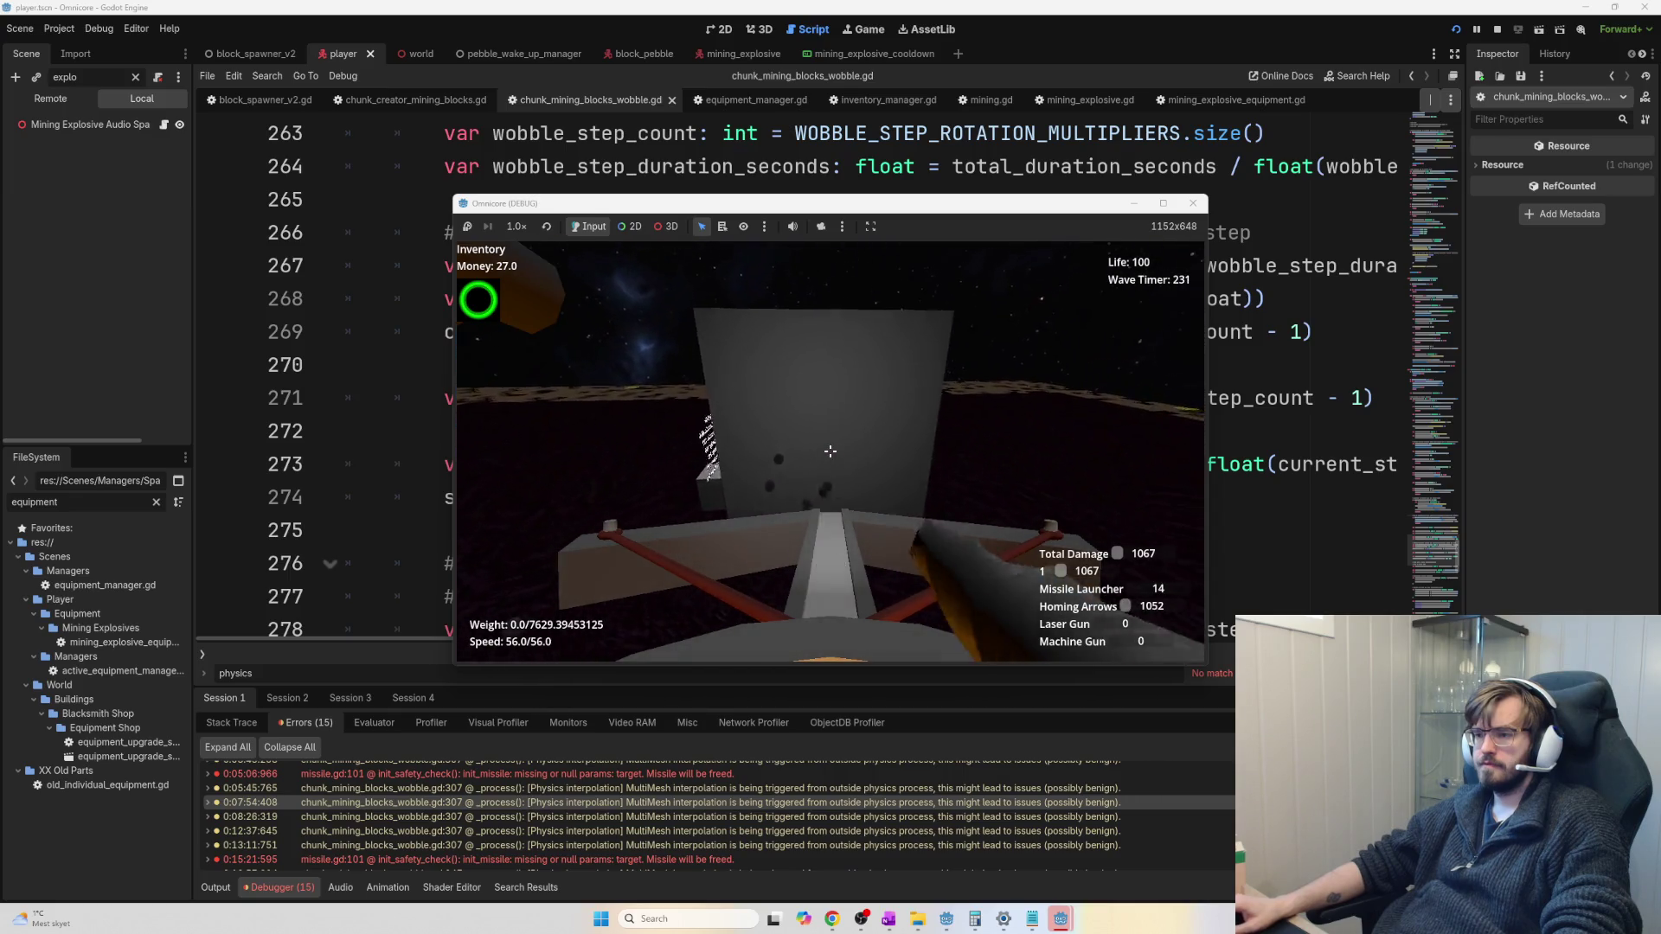
key(w)
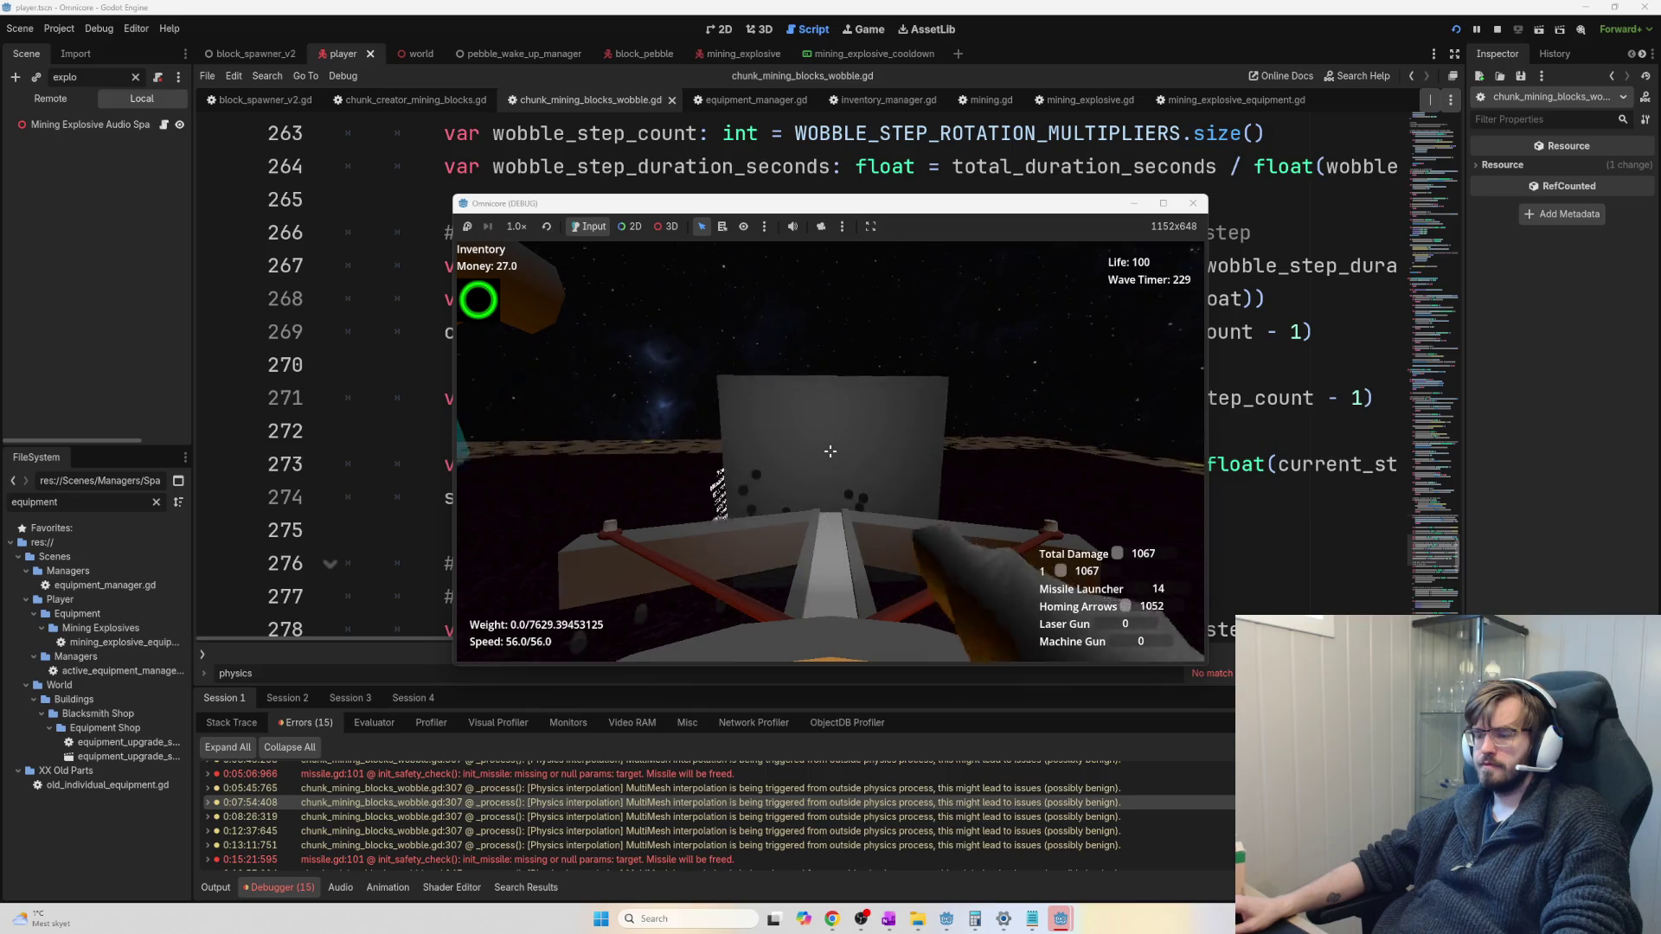
Fire the turret laser into the grey building, then swing the turret left
click(829, 450)
click(830, 451)
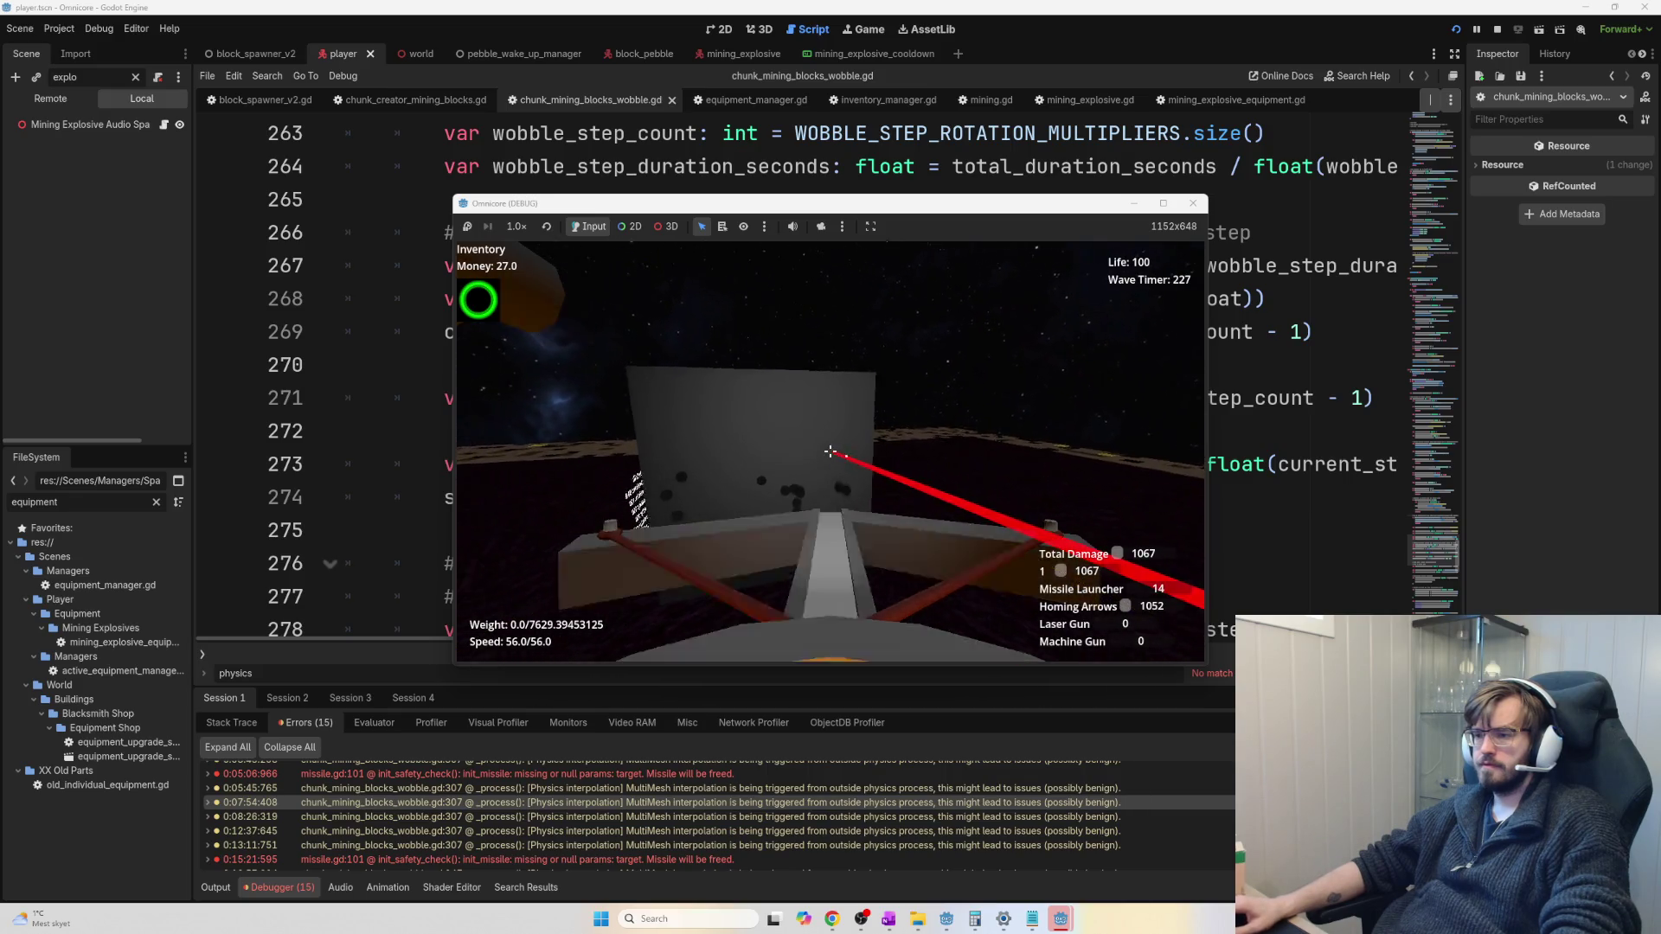
key(a)
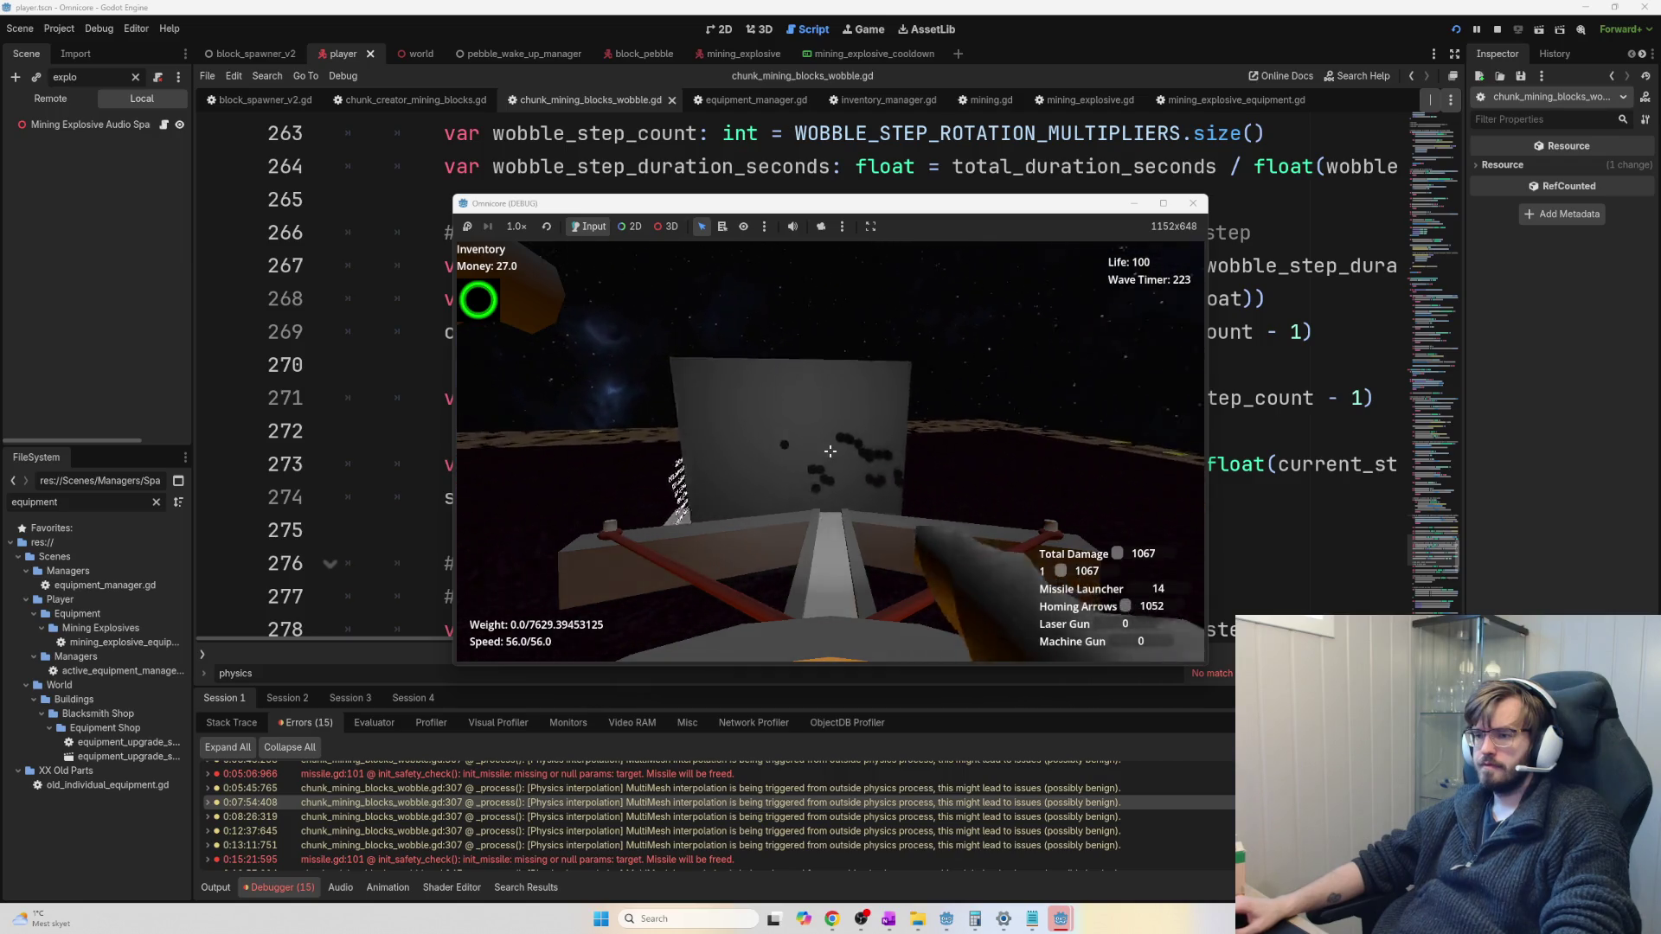
key(a)
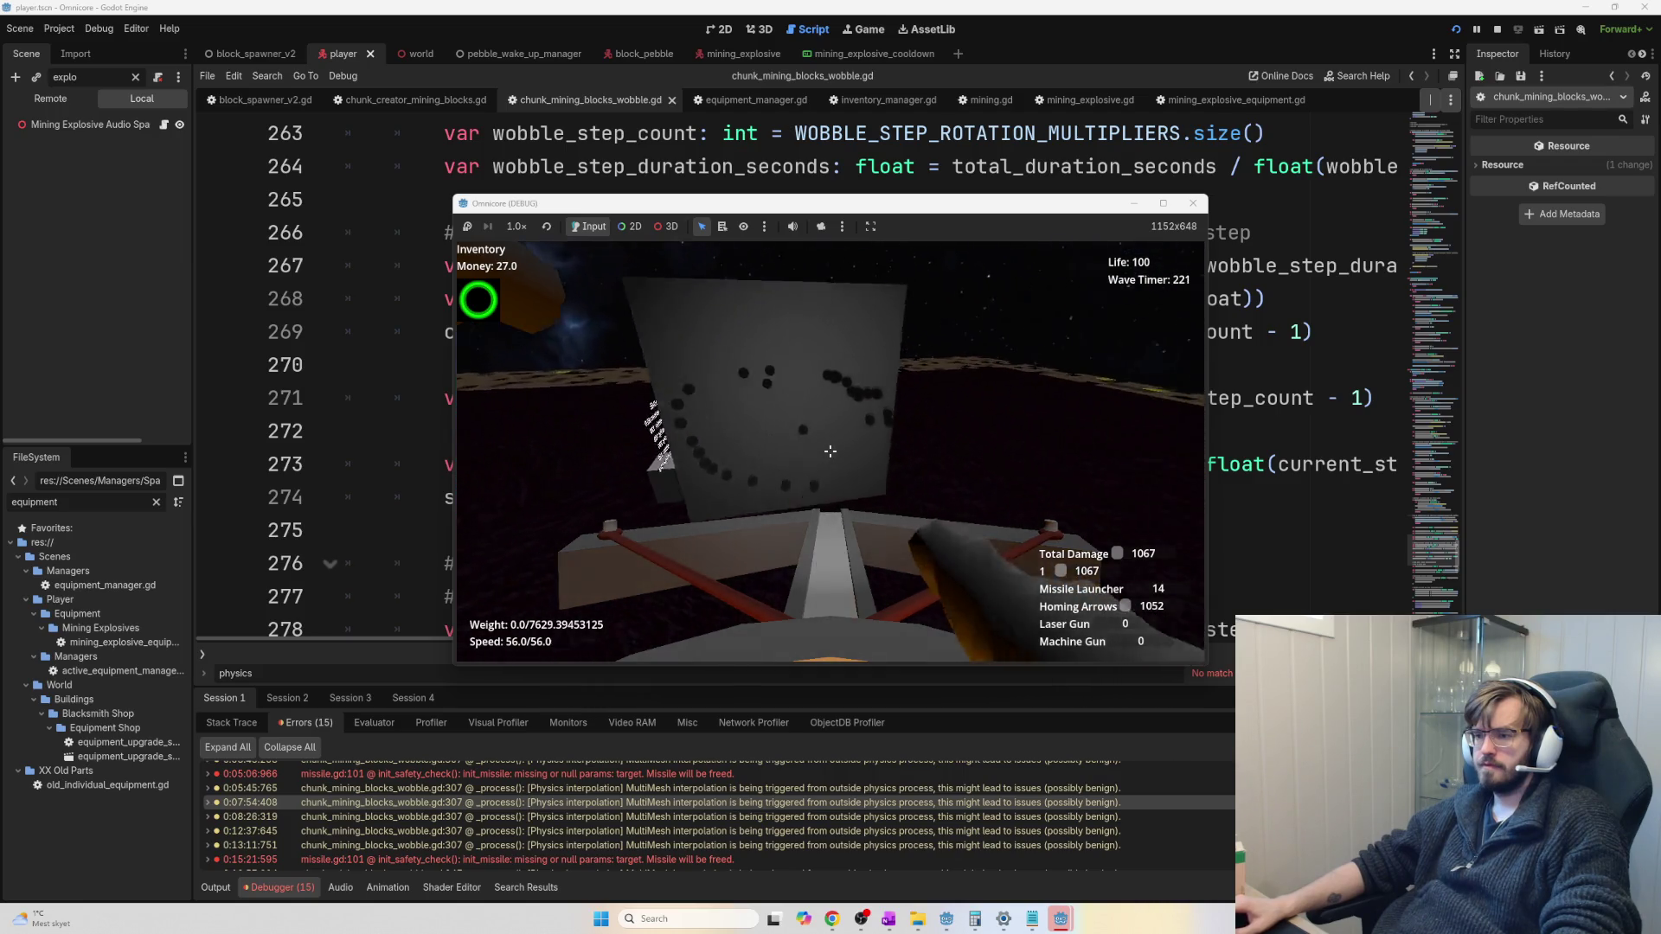